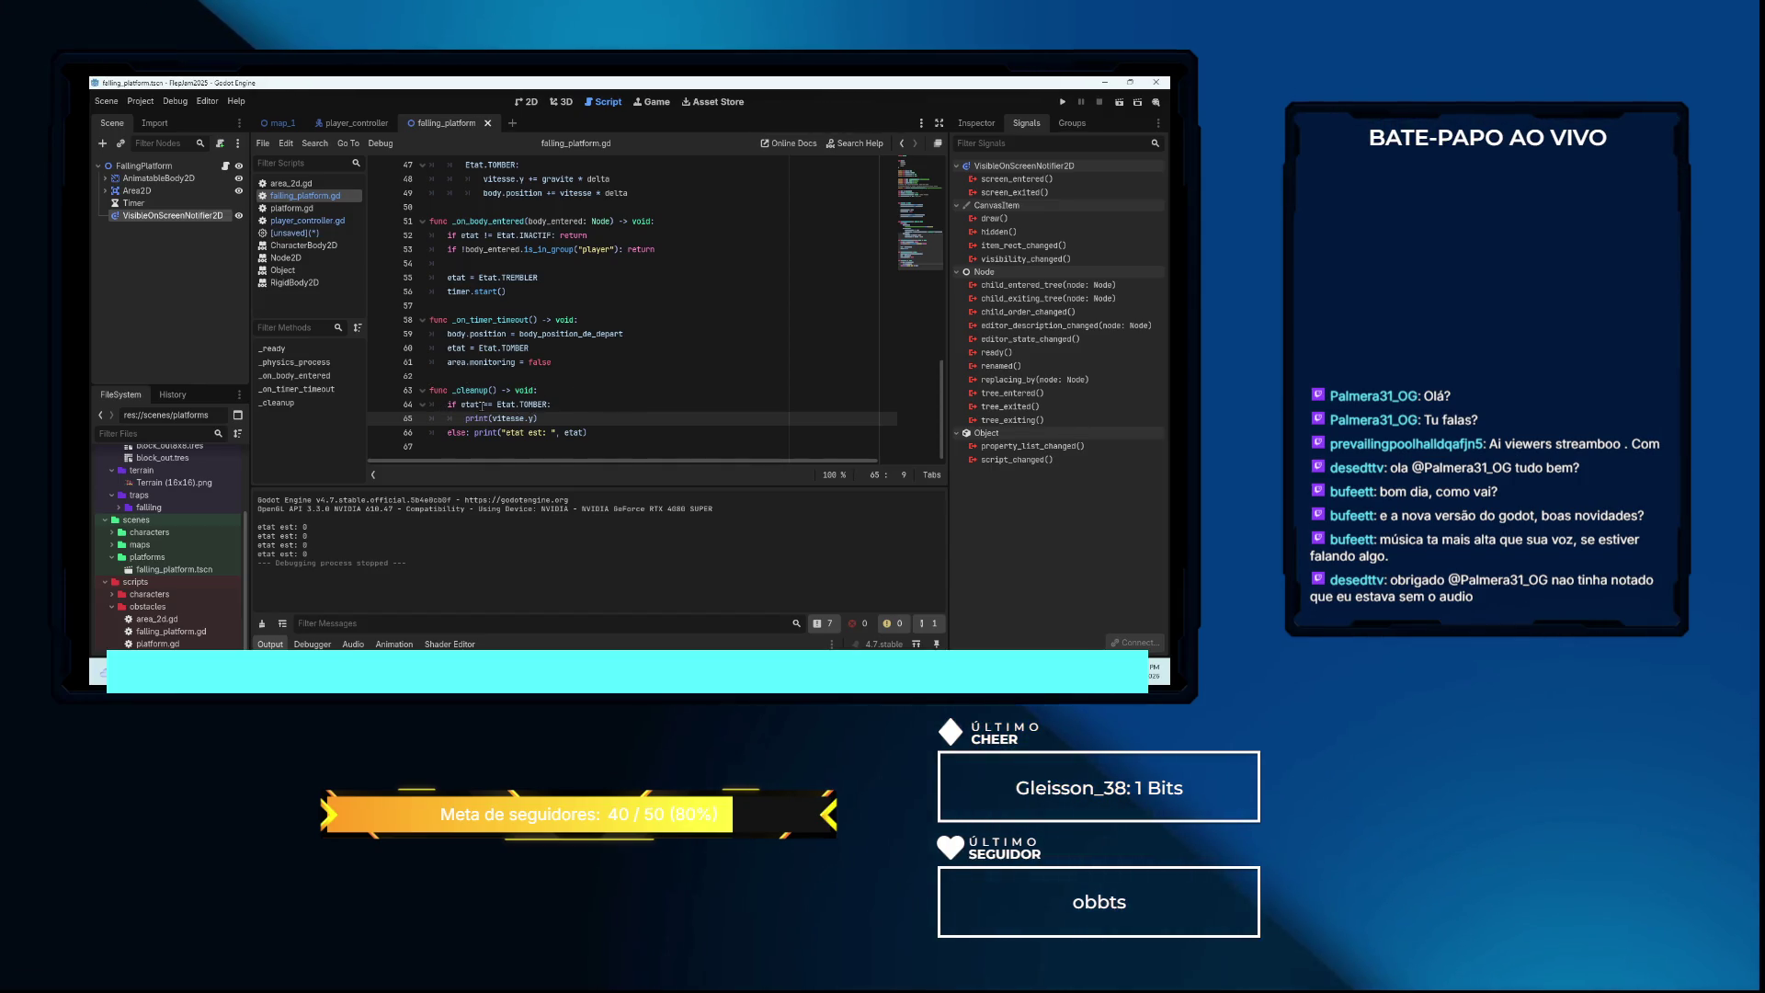
Scroll through falling_platform.gd, placing the caret near the _cleanup etat check and line 30
{"action": "left_click", "coordinate": [474, 405]}
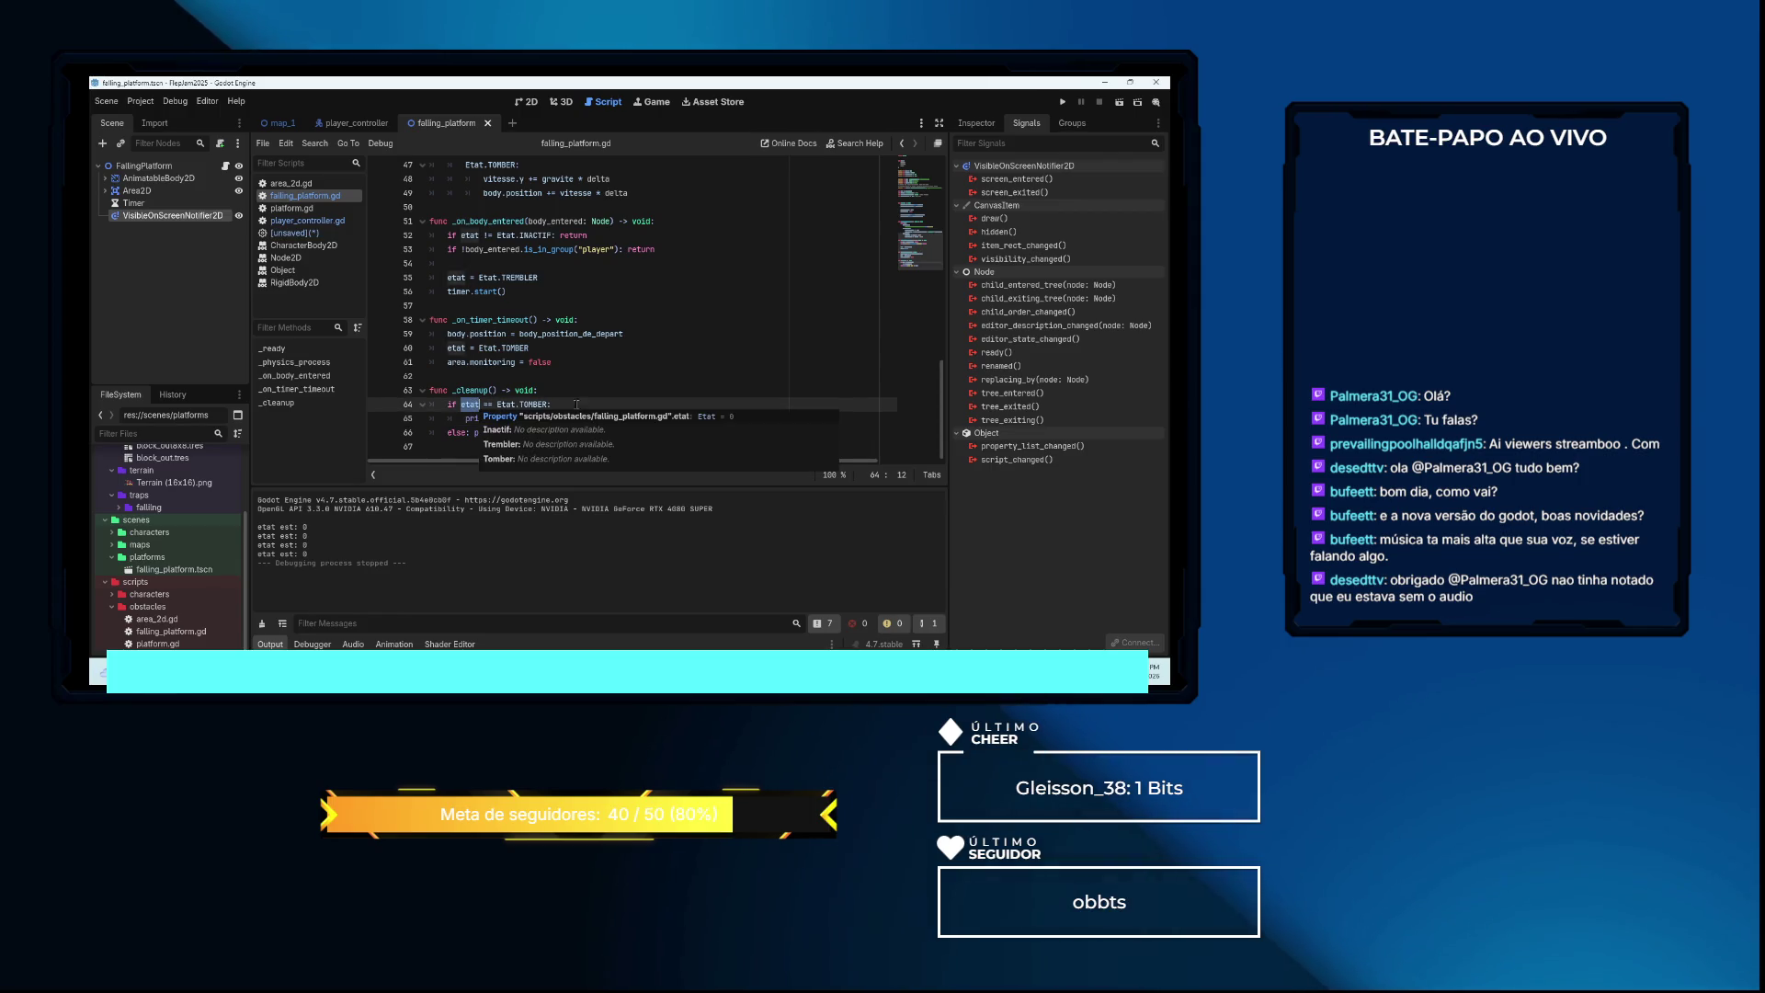
{"action": "mouse_move", "coordinate": [470, 402]}
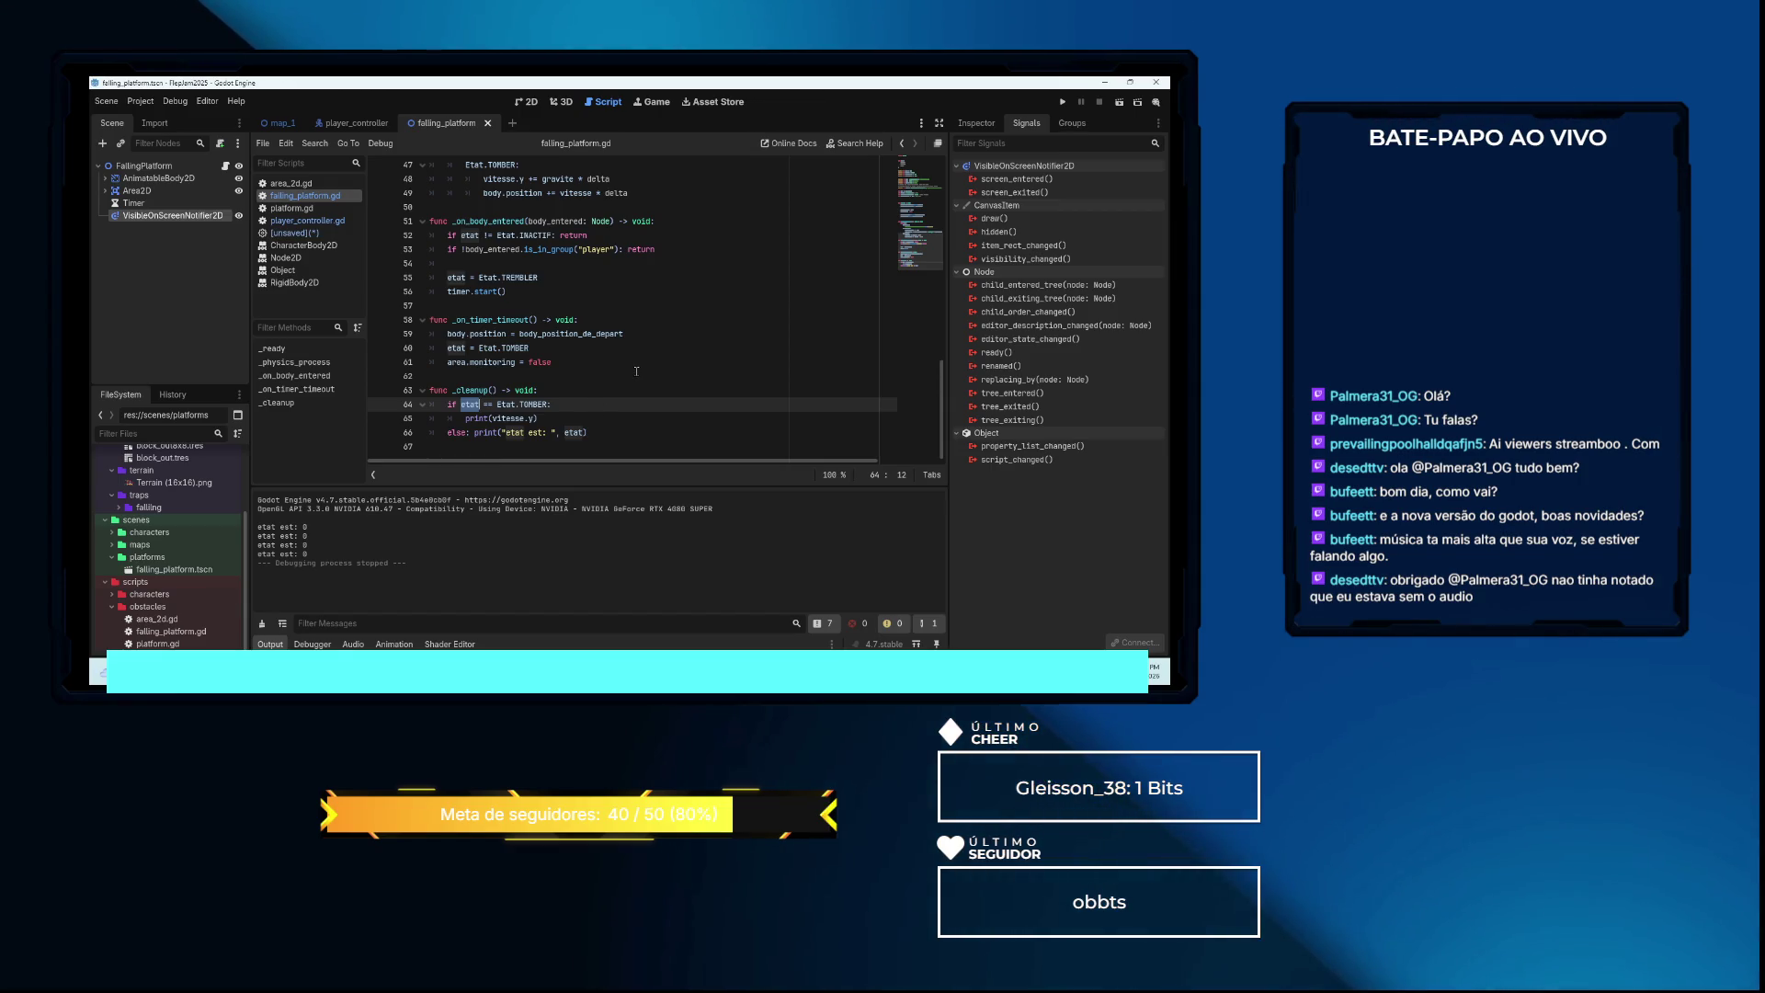
{"action": "scroll", "coordinate": [636, 370], "scroll_direction": "up", "scroll_amount": 10}
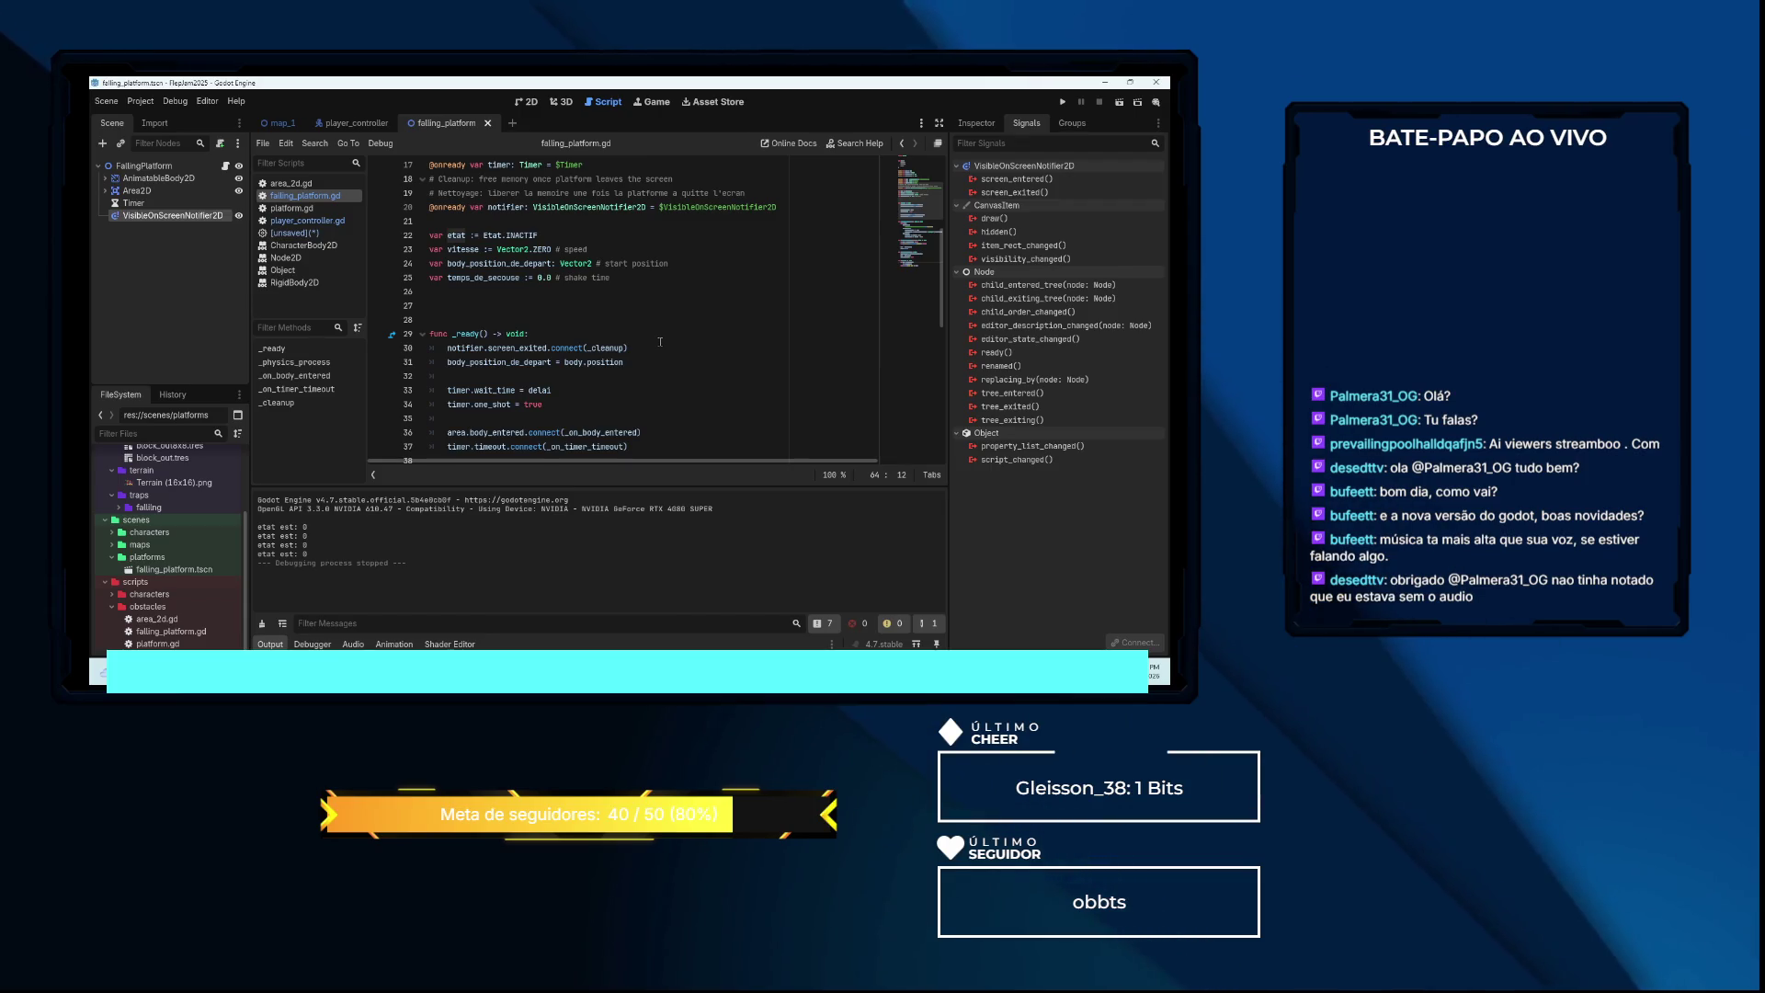
{"action": "scroll", "coordinate": [660, 342], "scroll_direction": "down", "scroll_amount": 10}
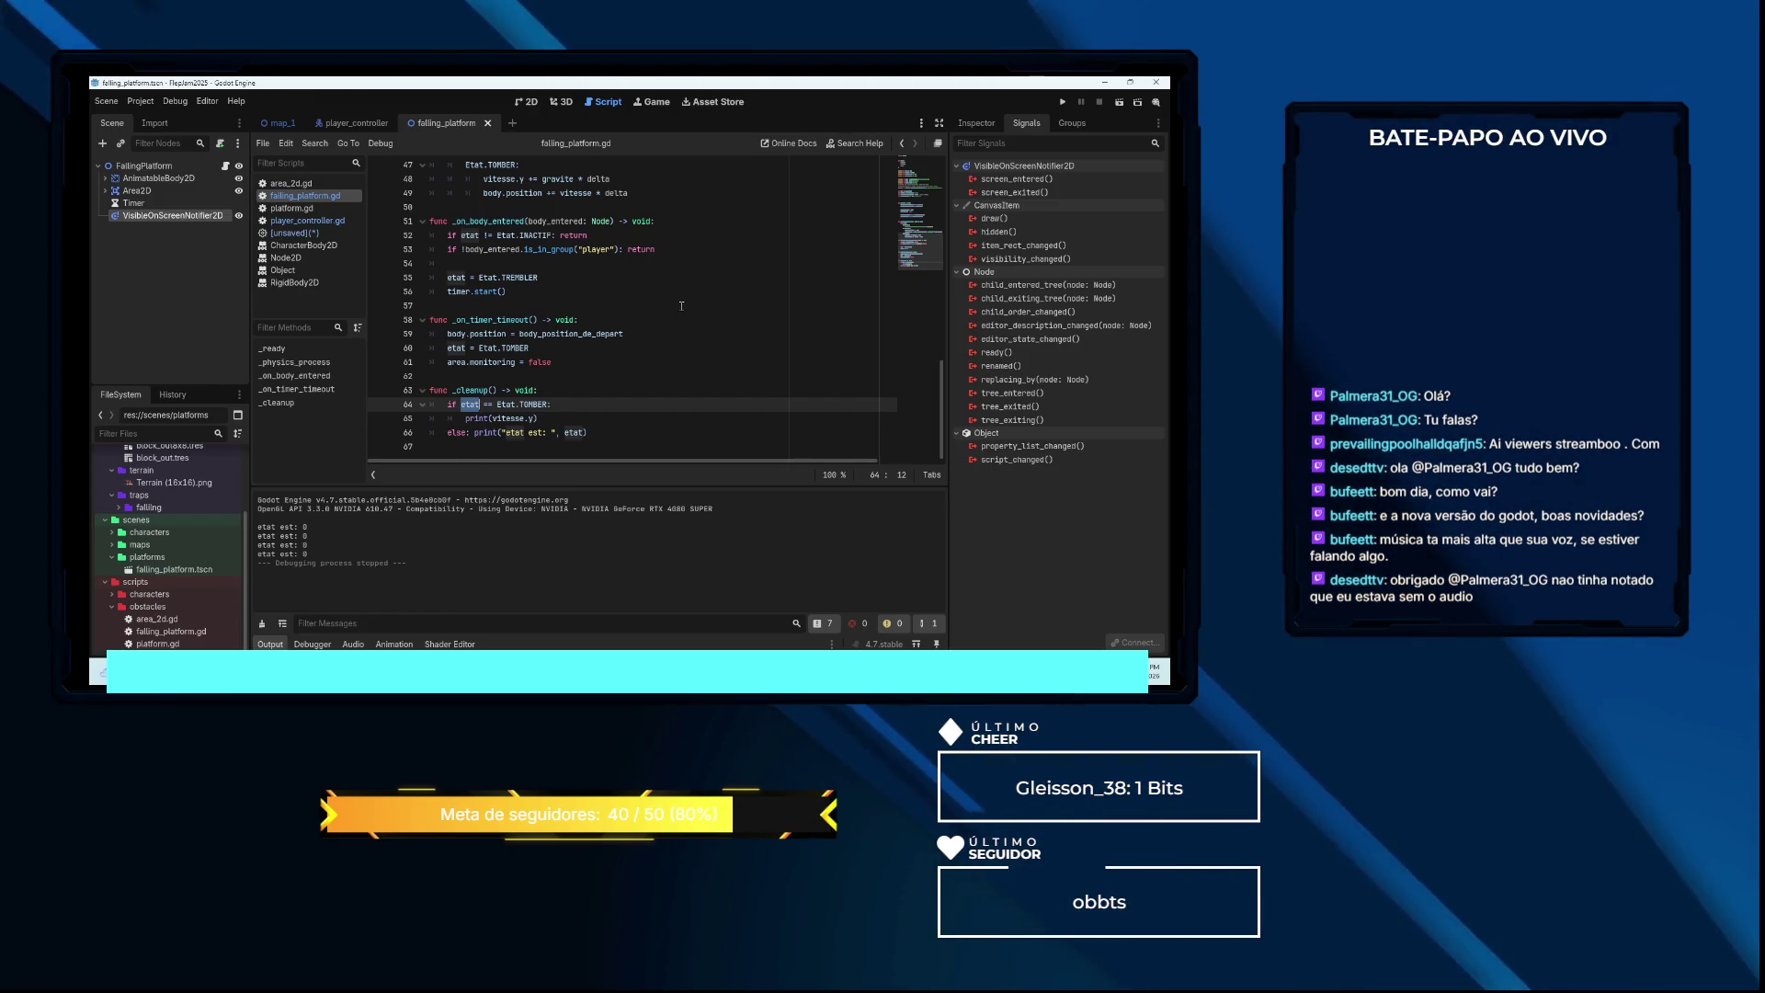
{"action": "scroll", "coordinate": [679, 294], "scroll_direction": "up", "scroll_amount": 10}
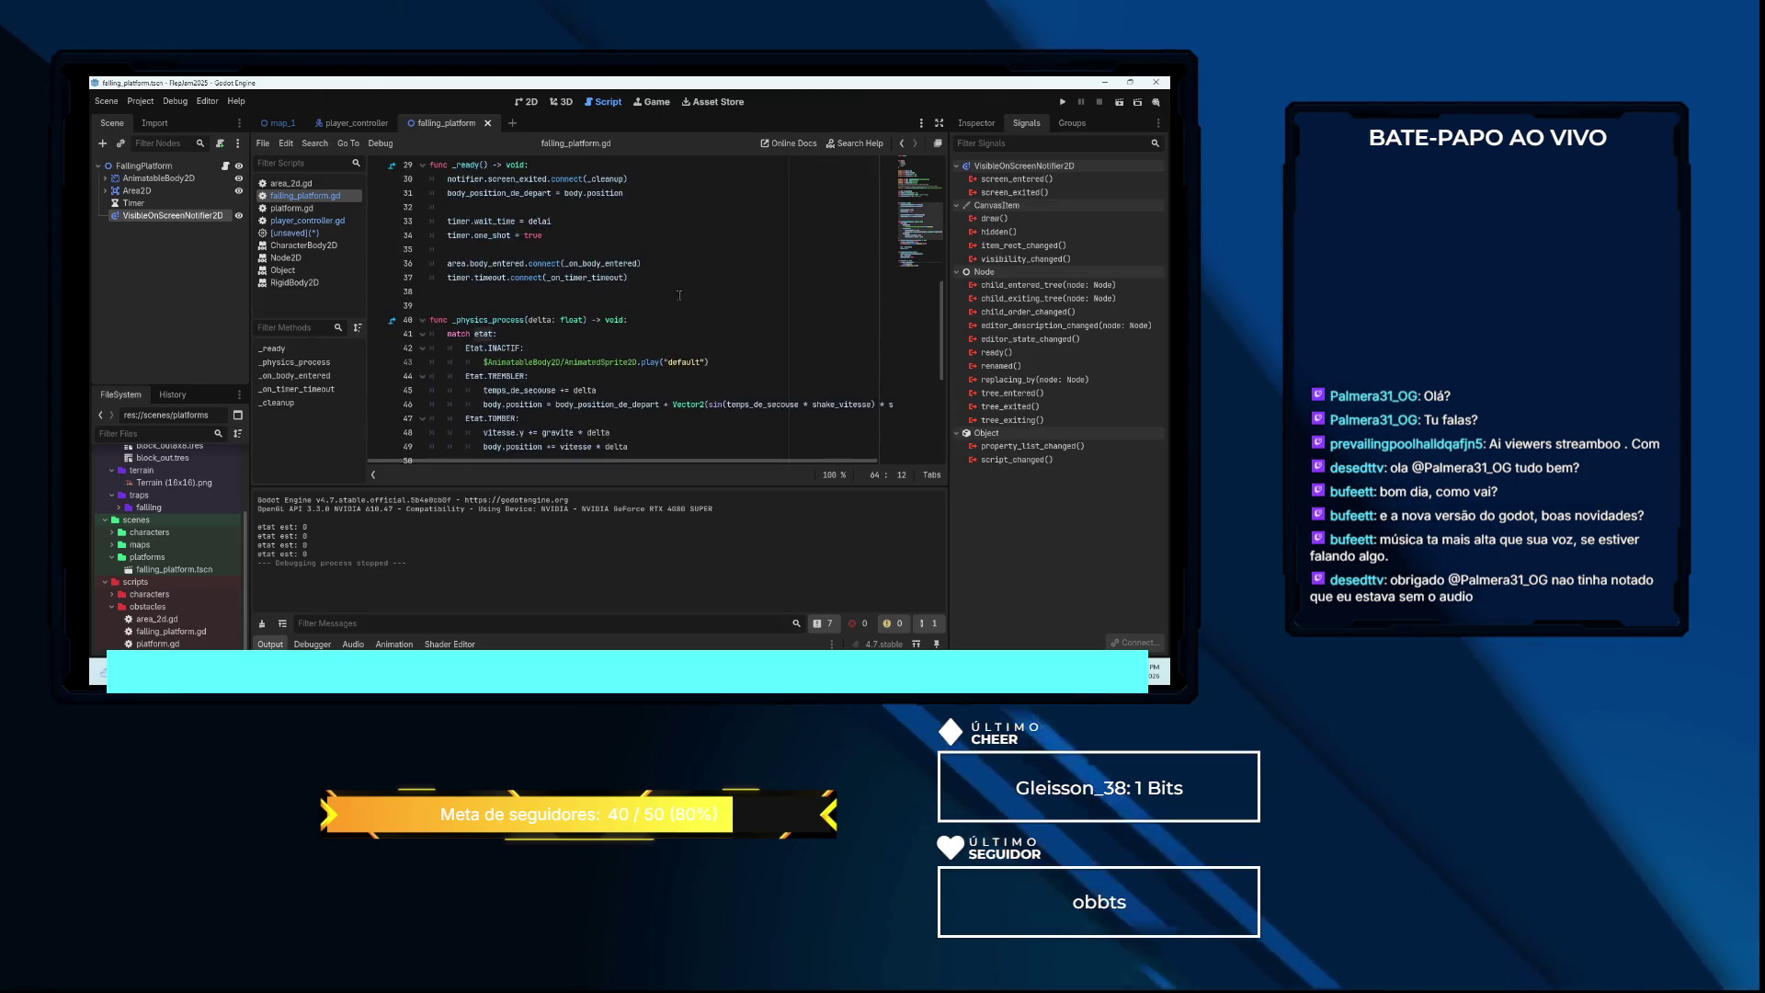
{"action": "scroll", "coordinate": [663, 285], "scroll_direction": "down", "scroll_amount": 3}
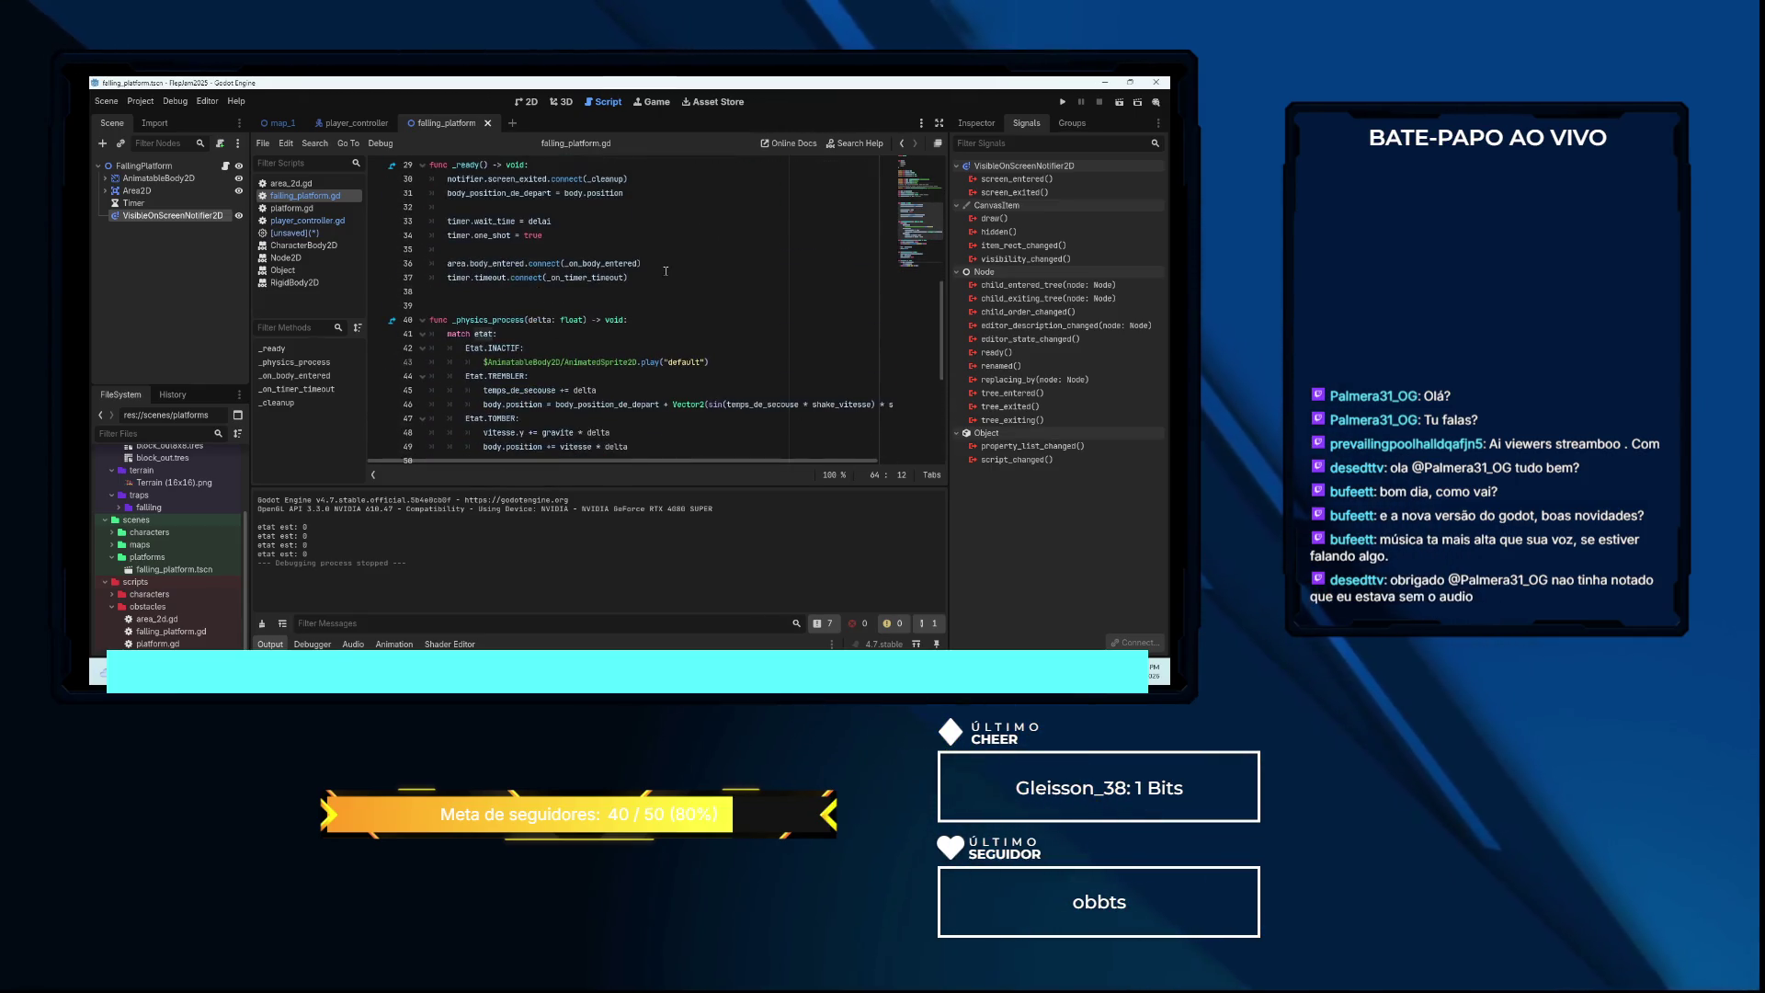
{"action": "scroll", "coordinate": [639, 278], "scroll_direction": "up", "scroll_amount": 2}
{"action": "left_click", "coordinate": [647, 305]}
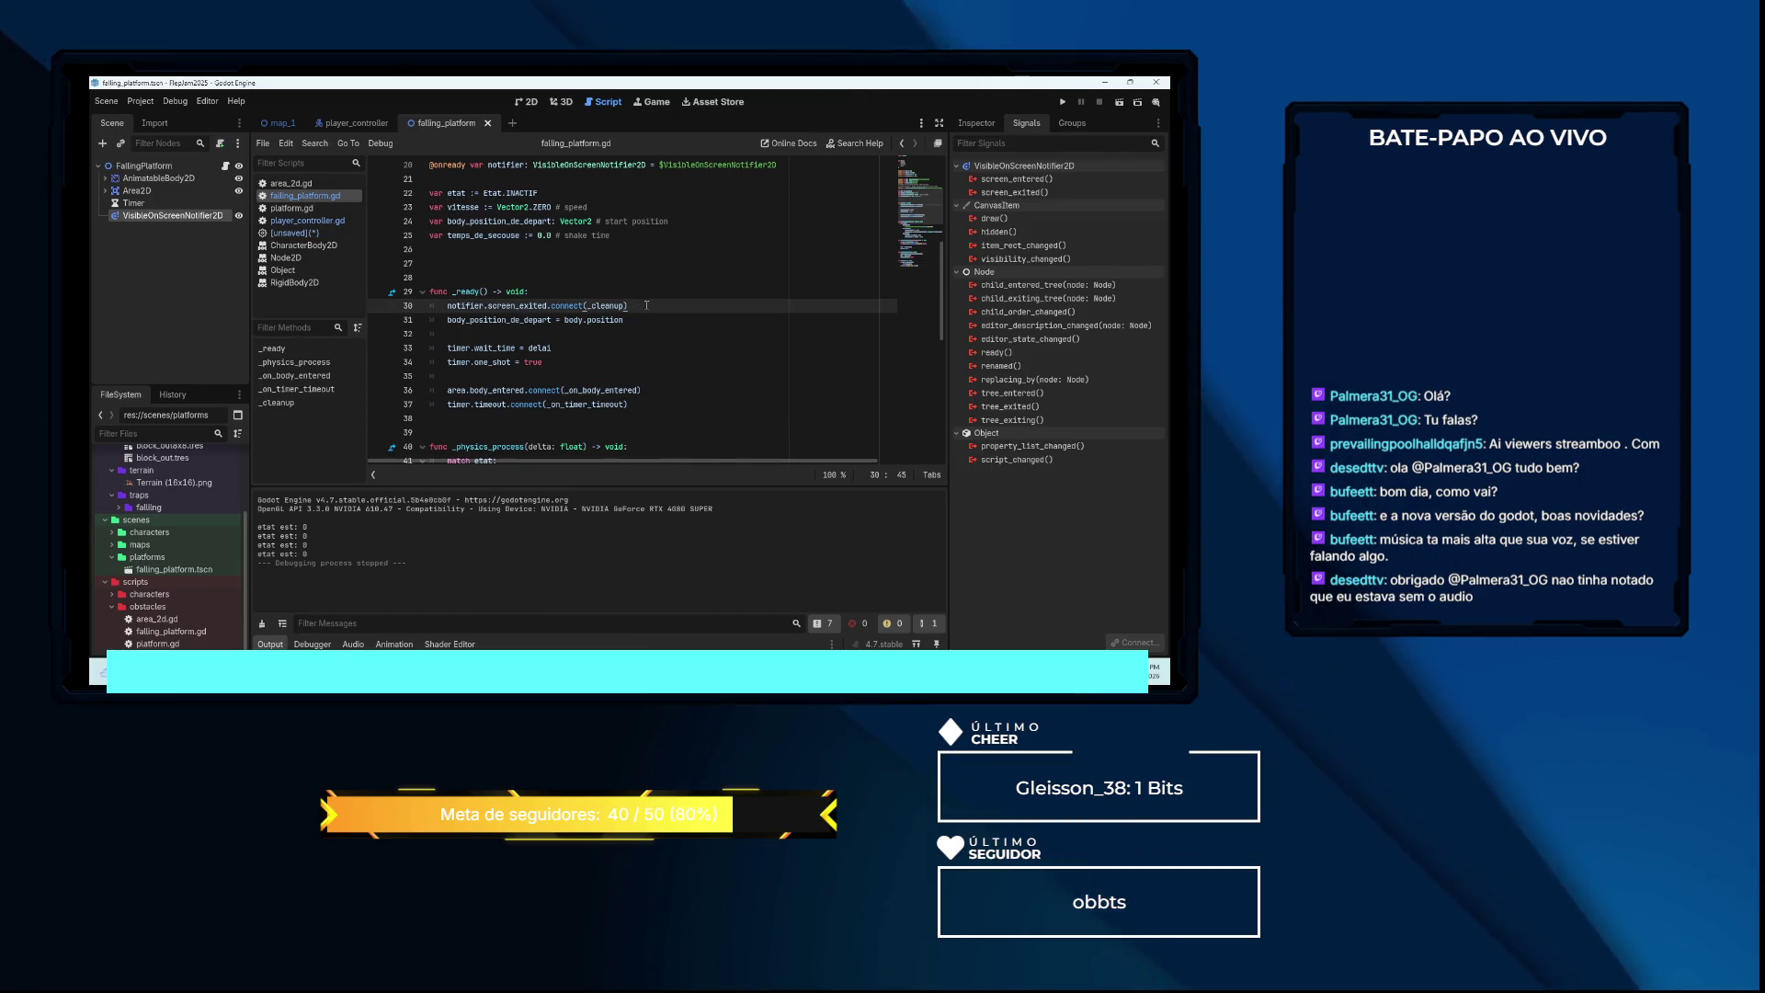
{"action": "scroll", "coordinate": [648, 309], "scroll_direction": "down", "scroll_amount": 5}
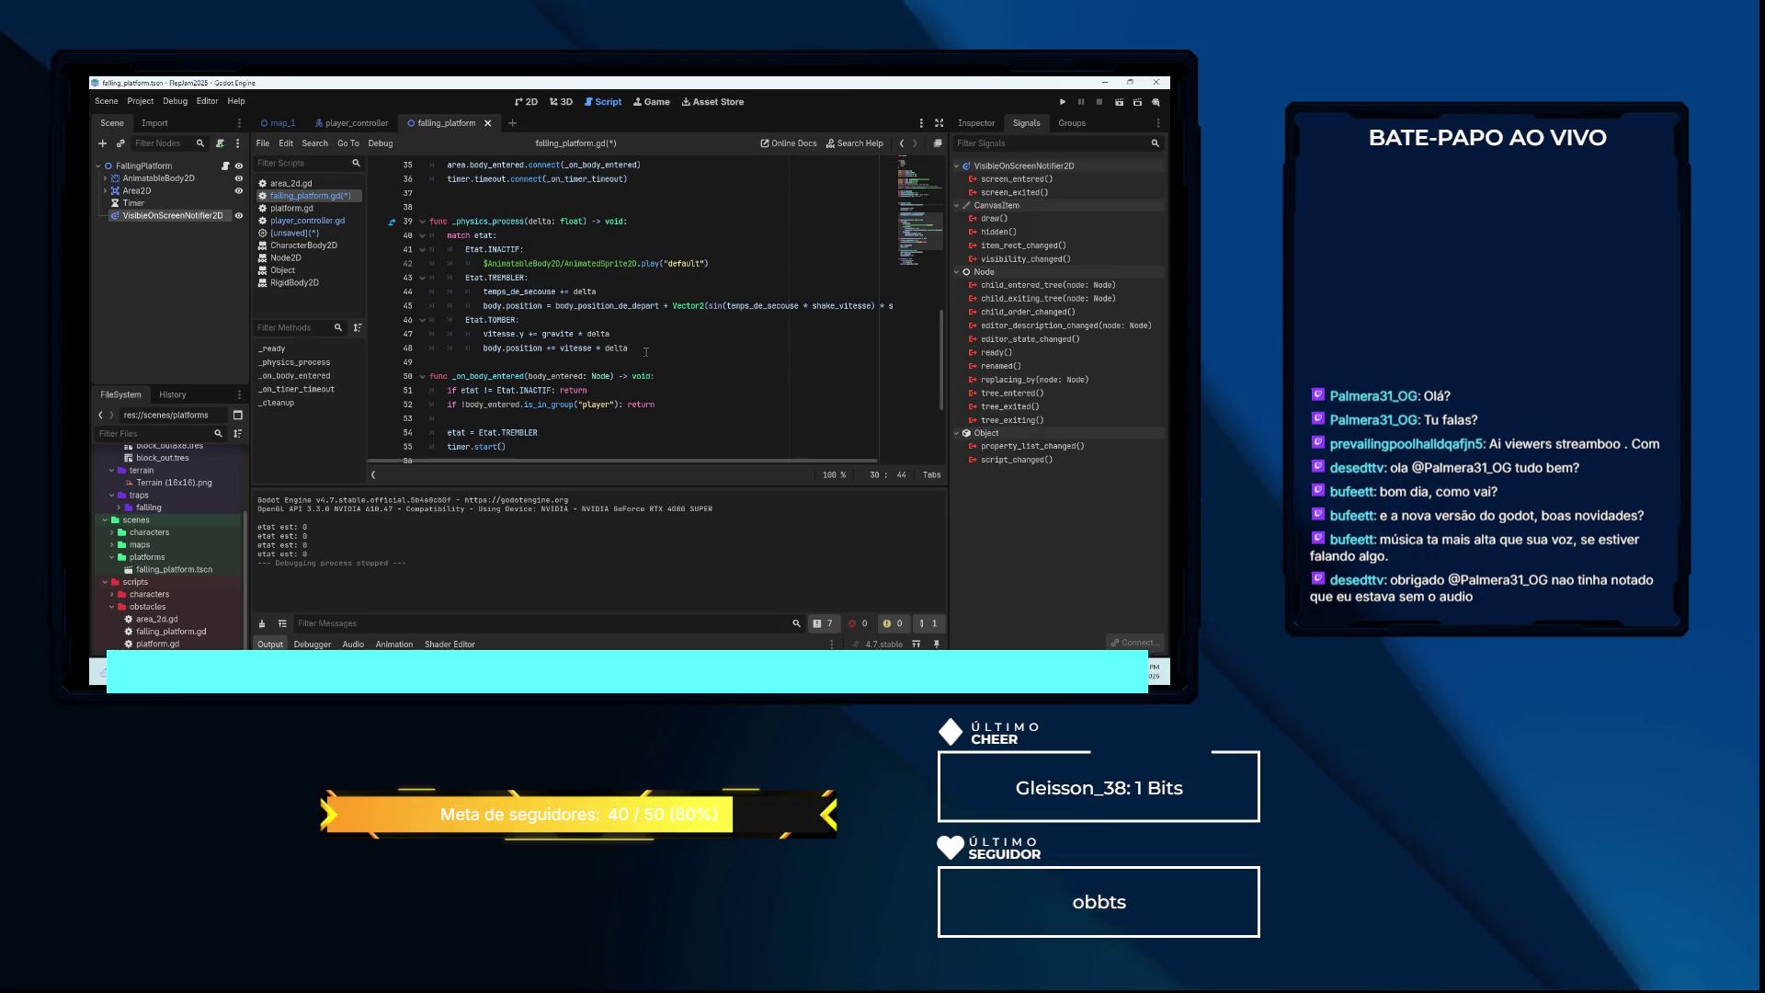
Add a new line after line 48 reading print(body.position)
{"action": "key", "text": "Return"}
{"action": "type", "text": "print"}
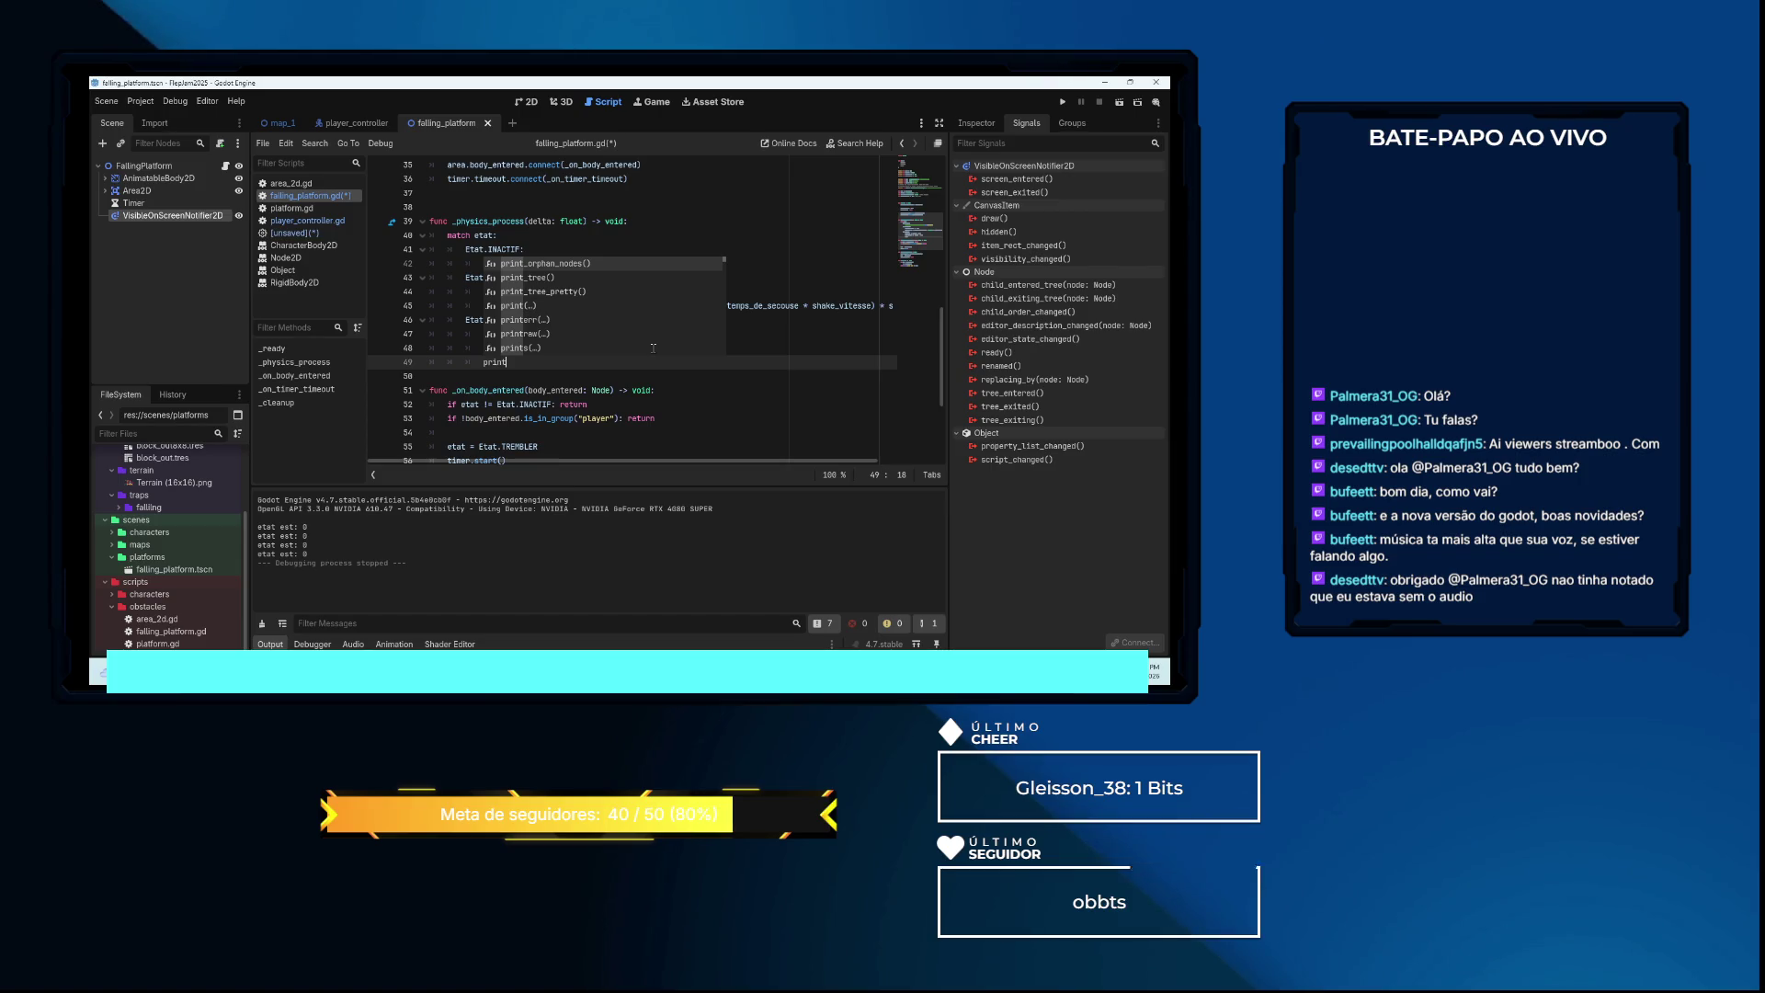
{"action": "key", "text": "Escape"}
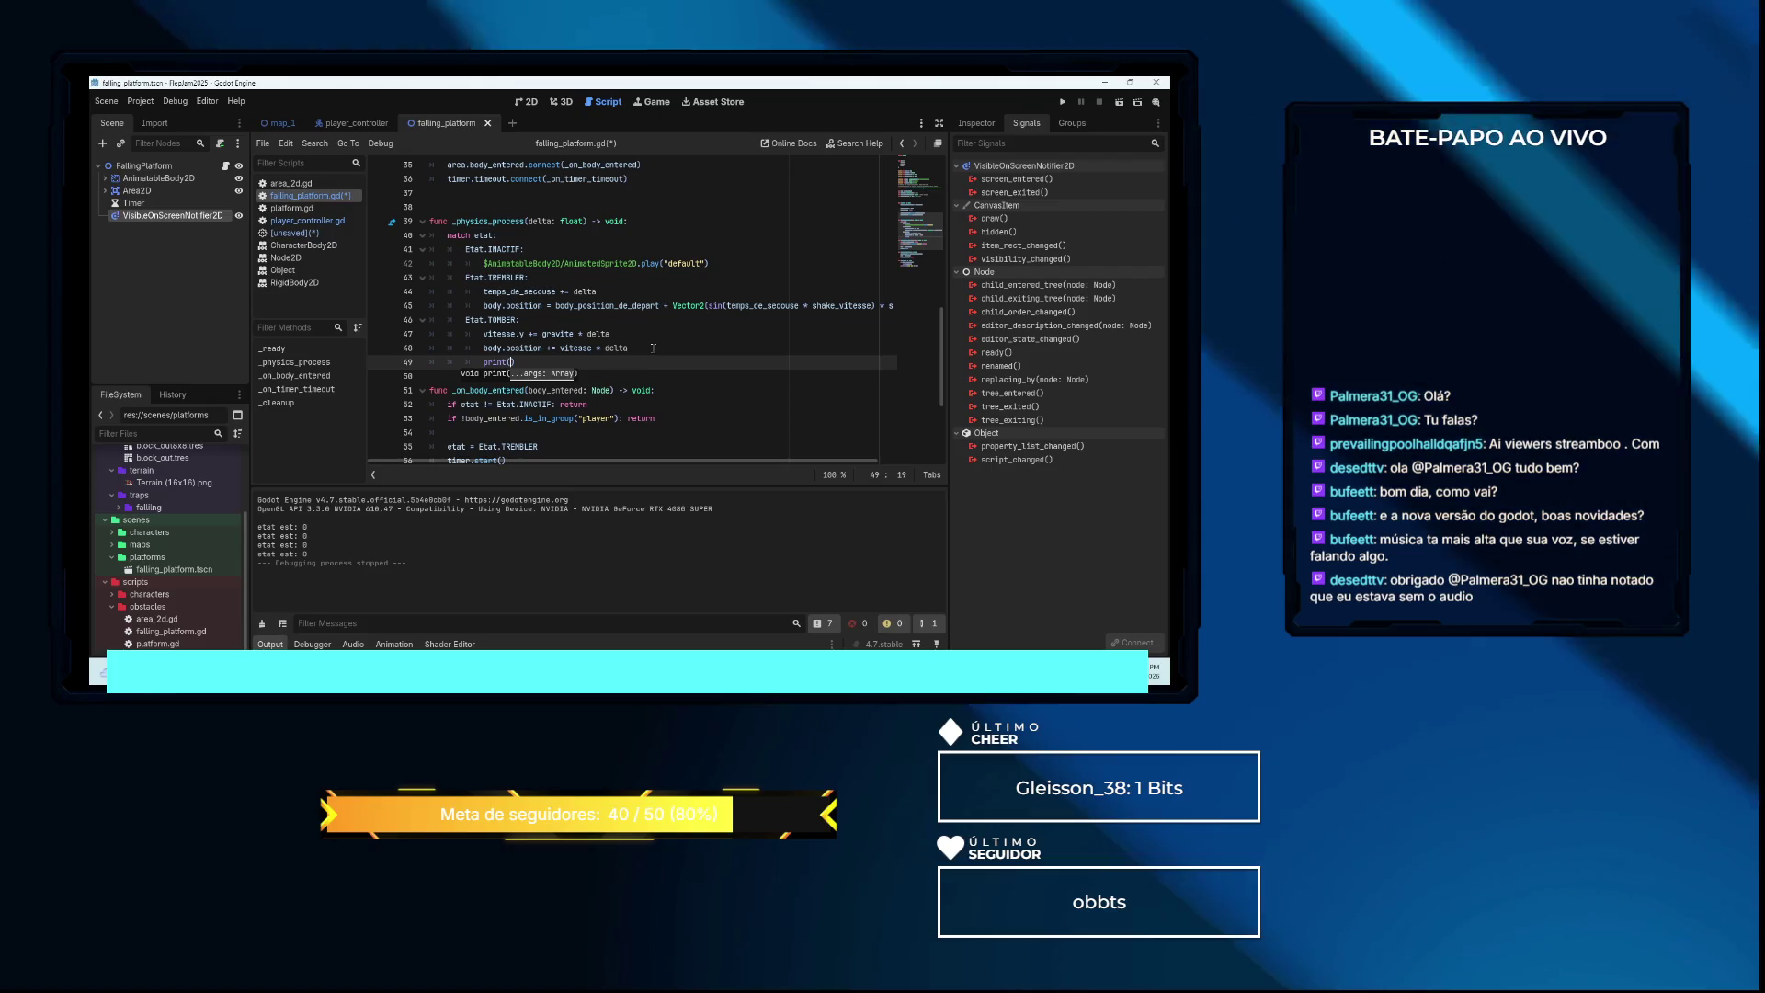
{"action": "type", "text": "body."}
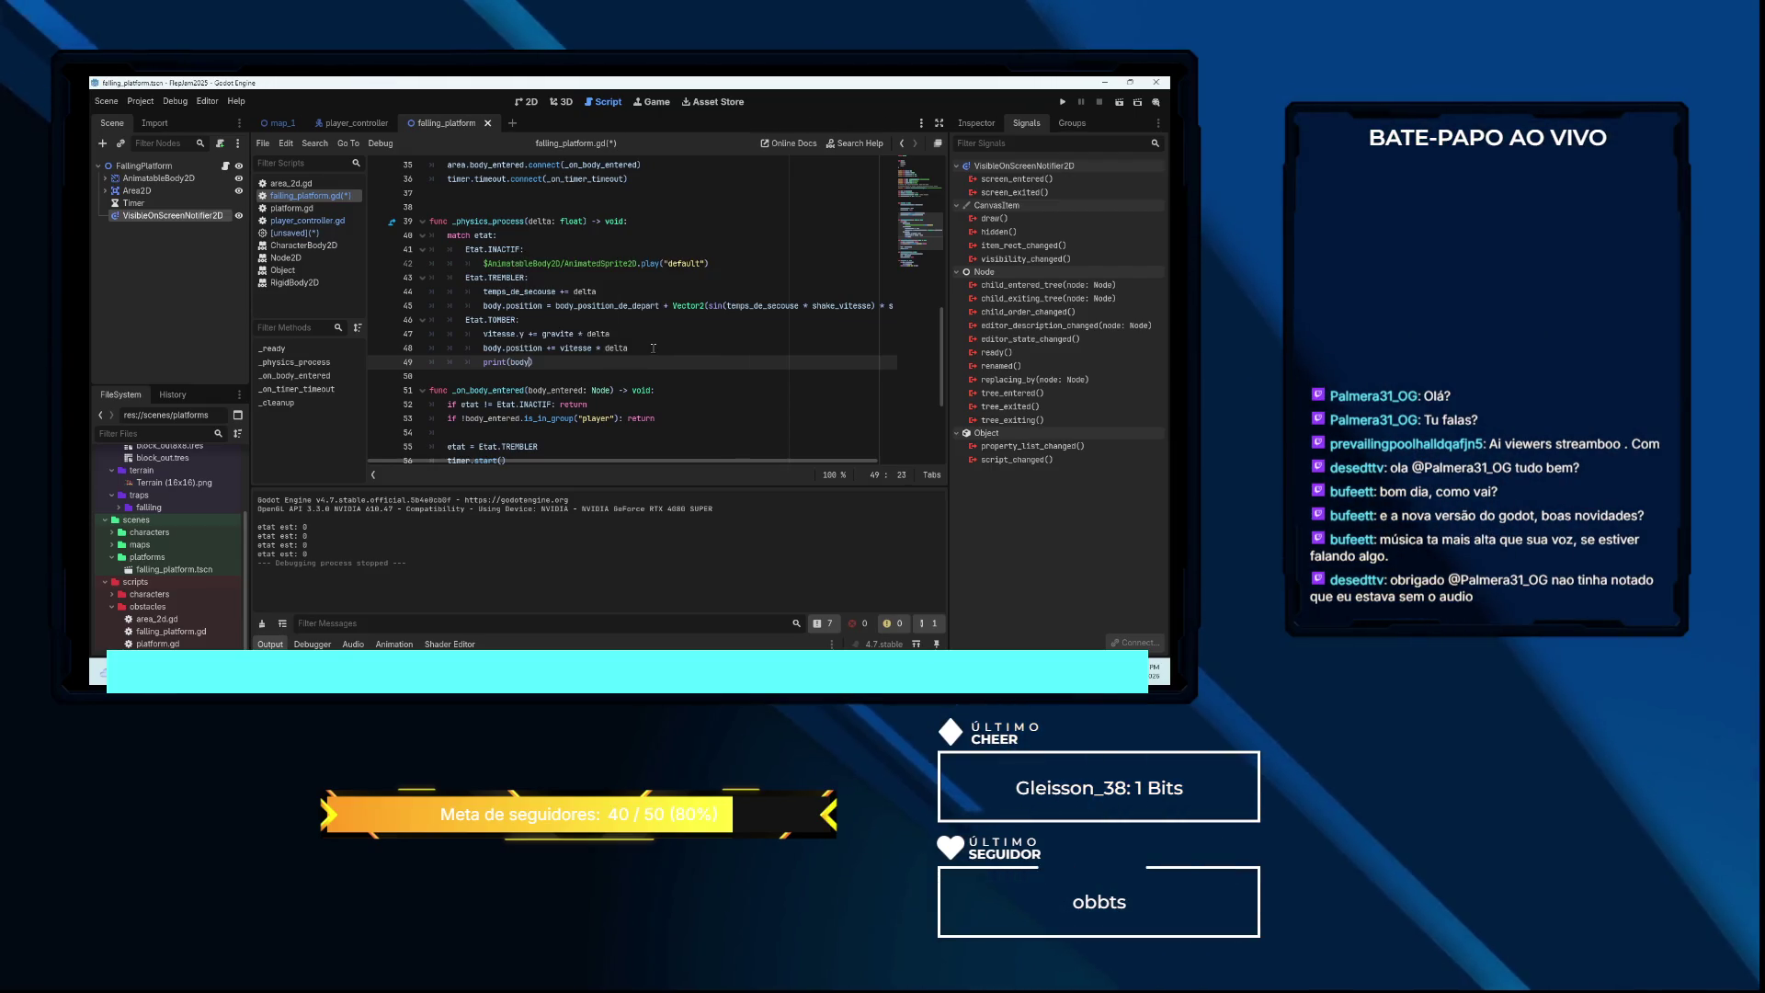
{"action": "type", "text": "position"}
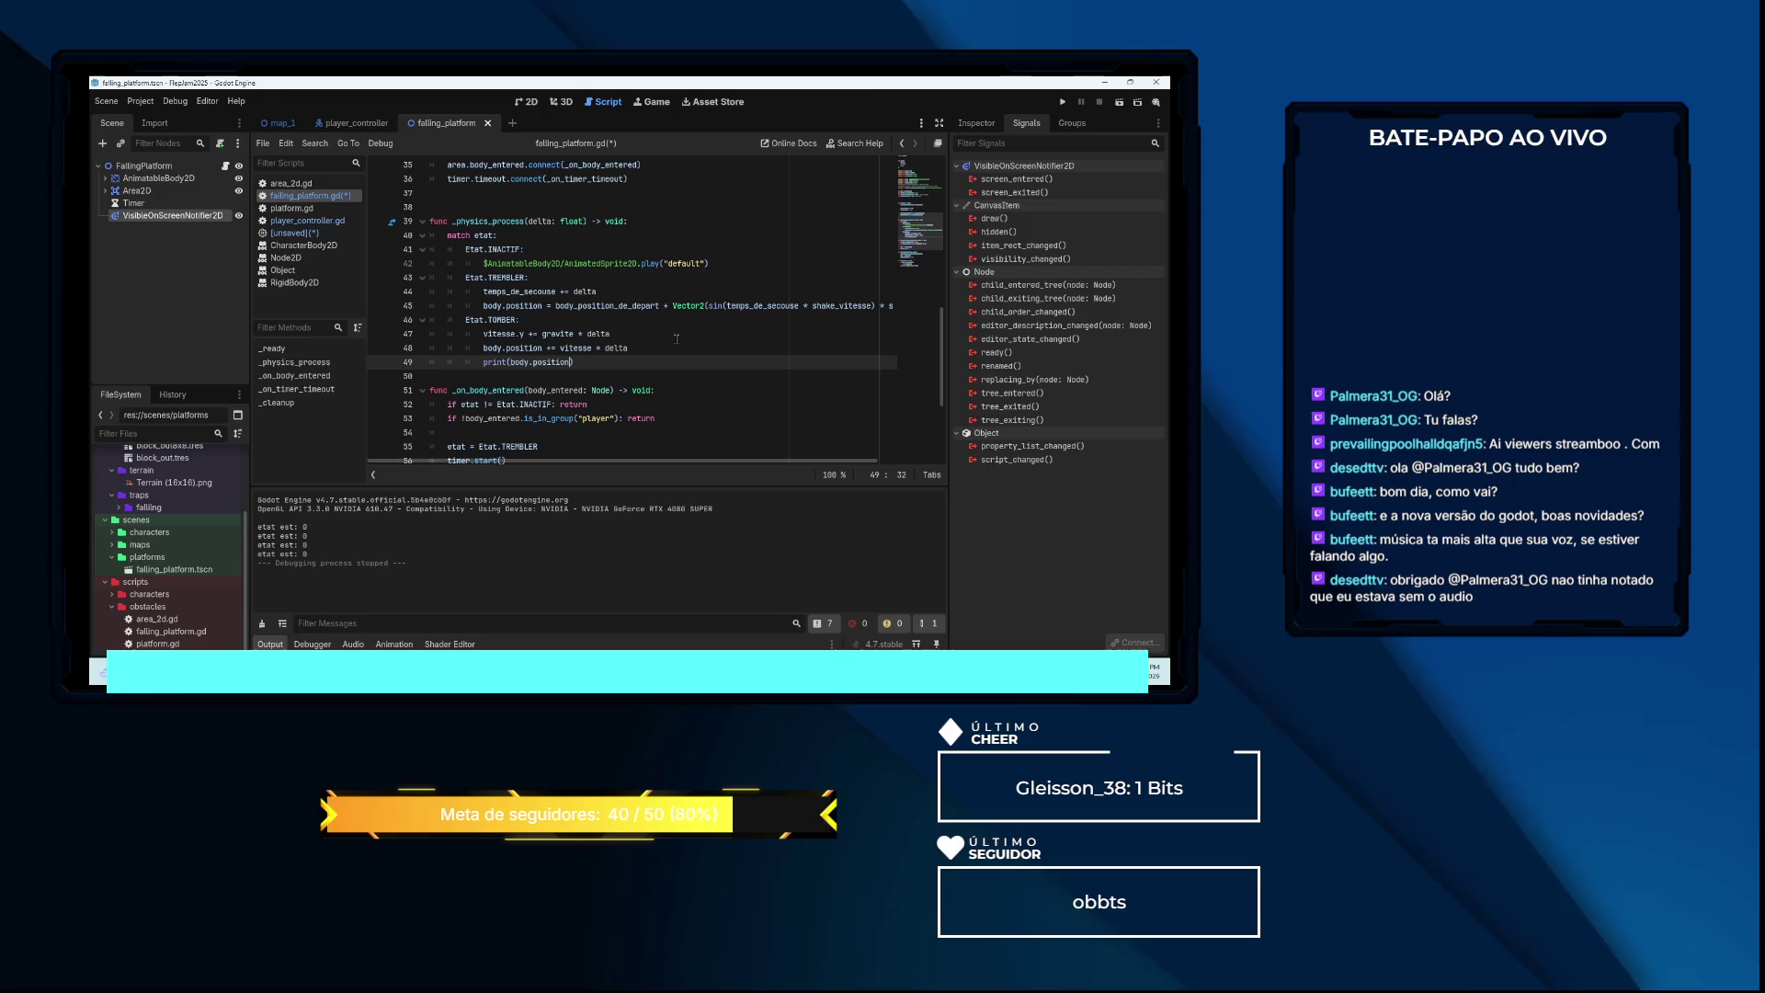
Run the game, move the frog right and jump toward the striped platform, then stop it
{"action": "key", "text": "F5"}
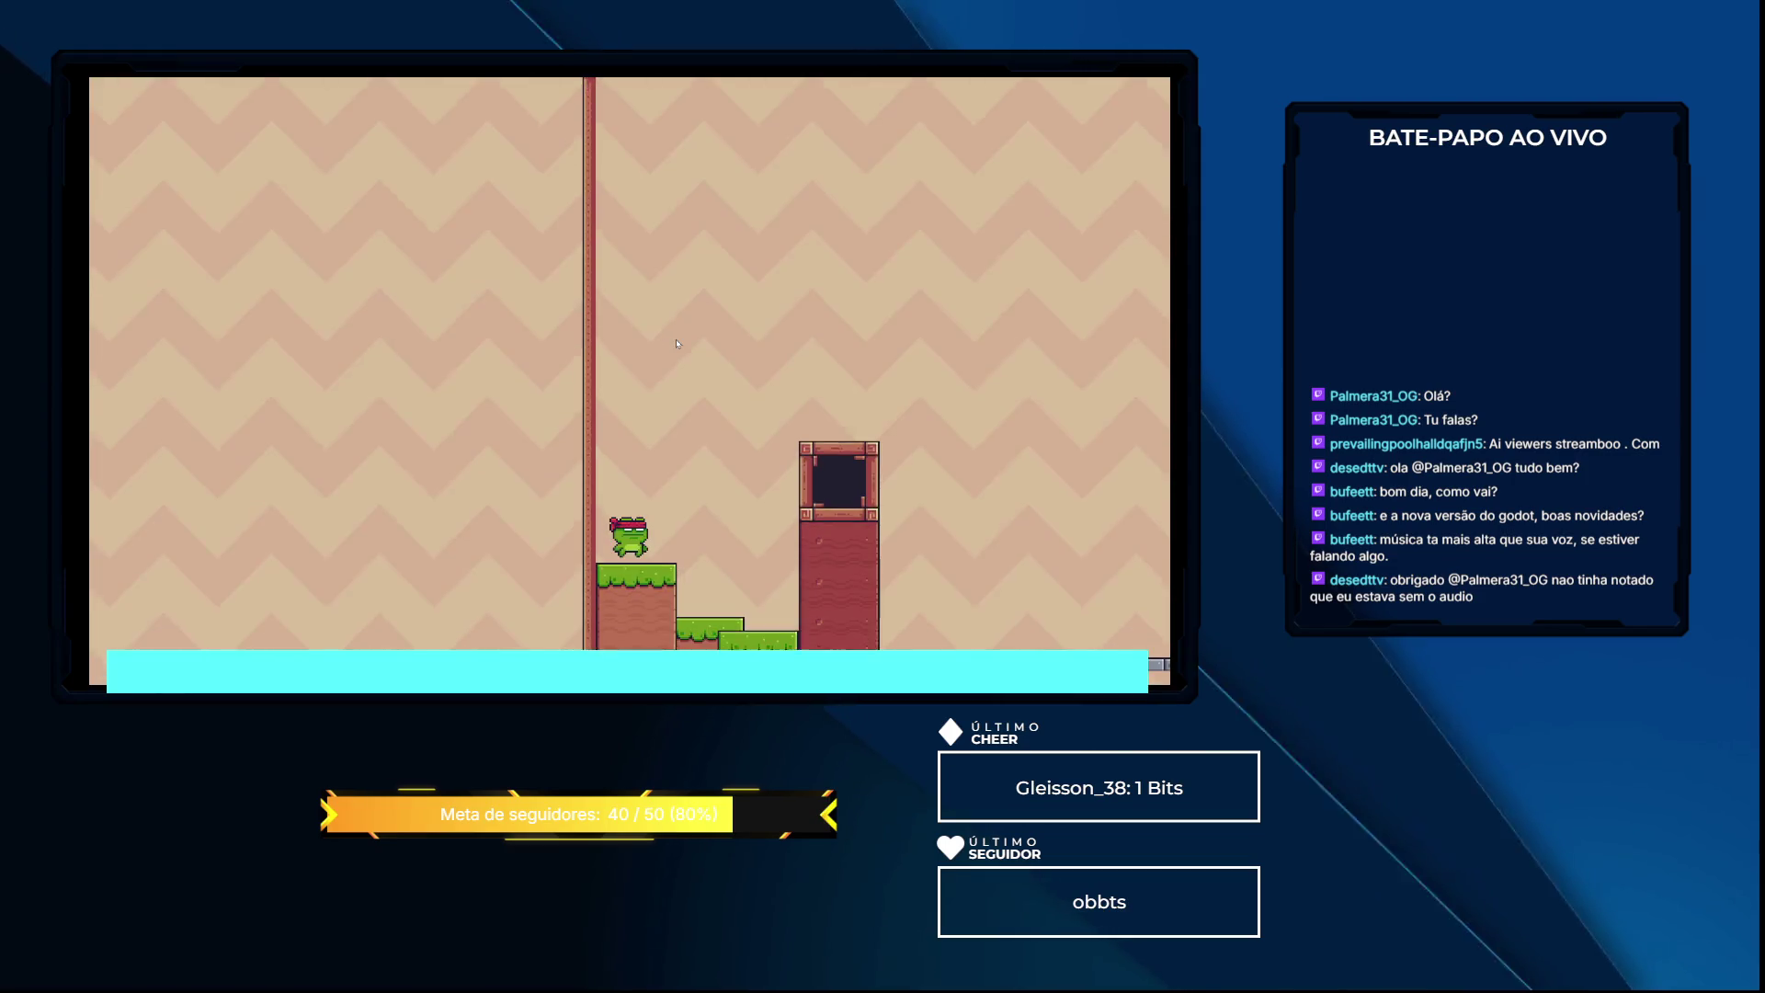
{"action": "key", "text": "Right"}
{"action": "key", "text": "space"}
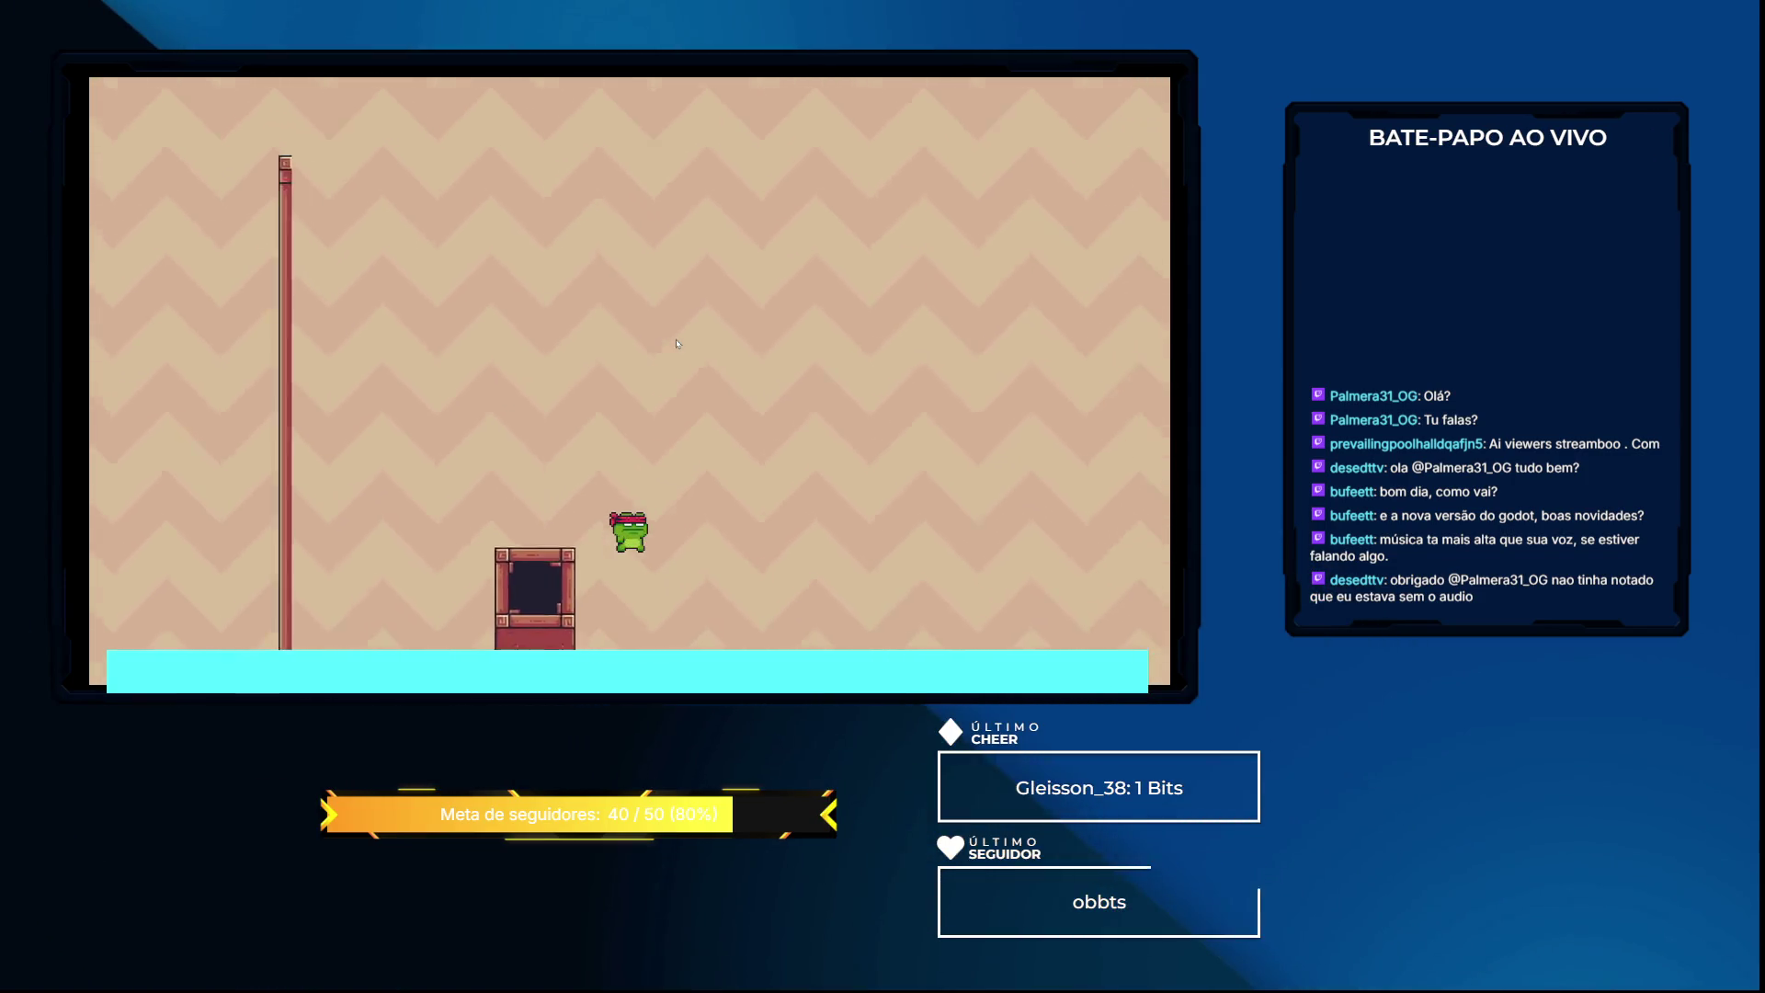
{"action": "key", "text": "Right"}
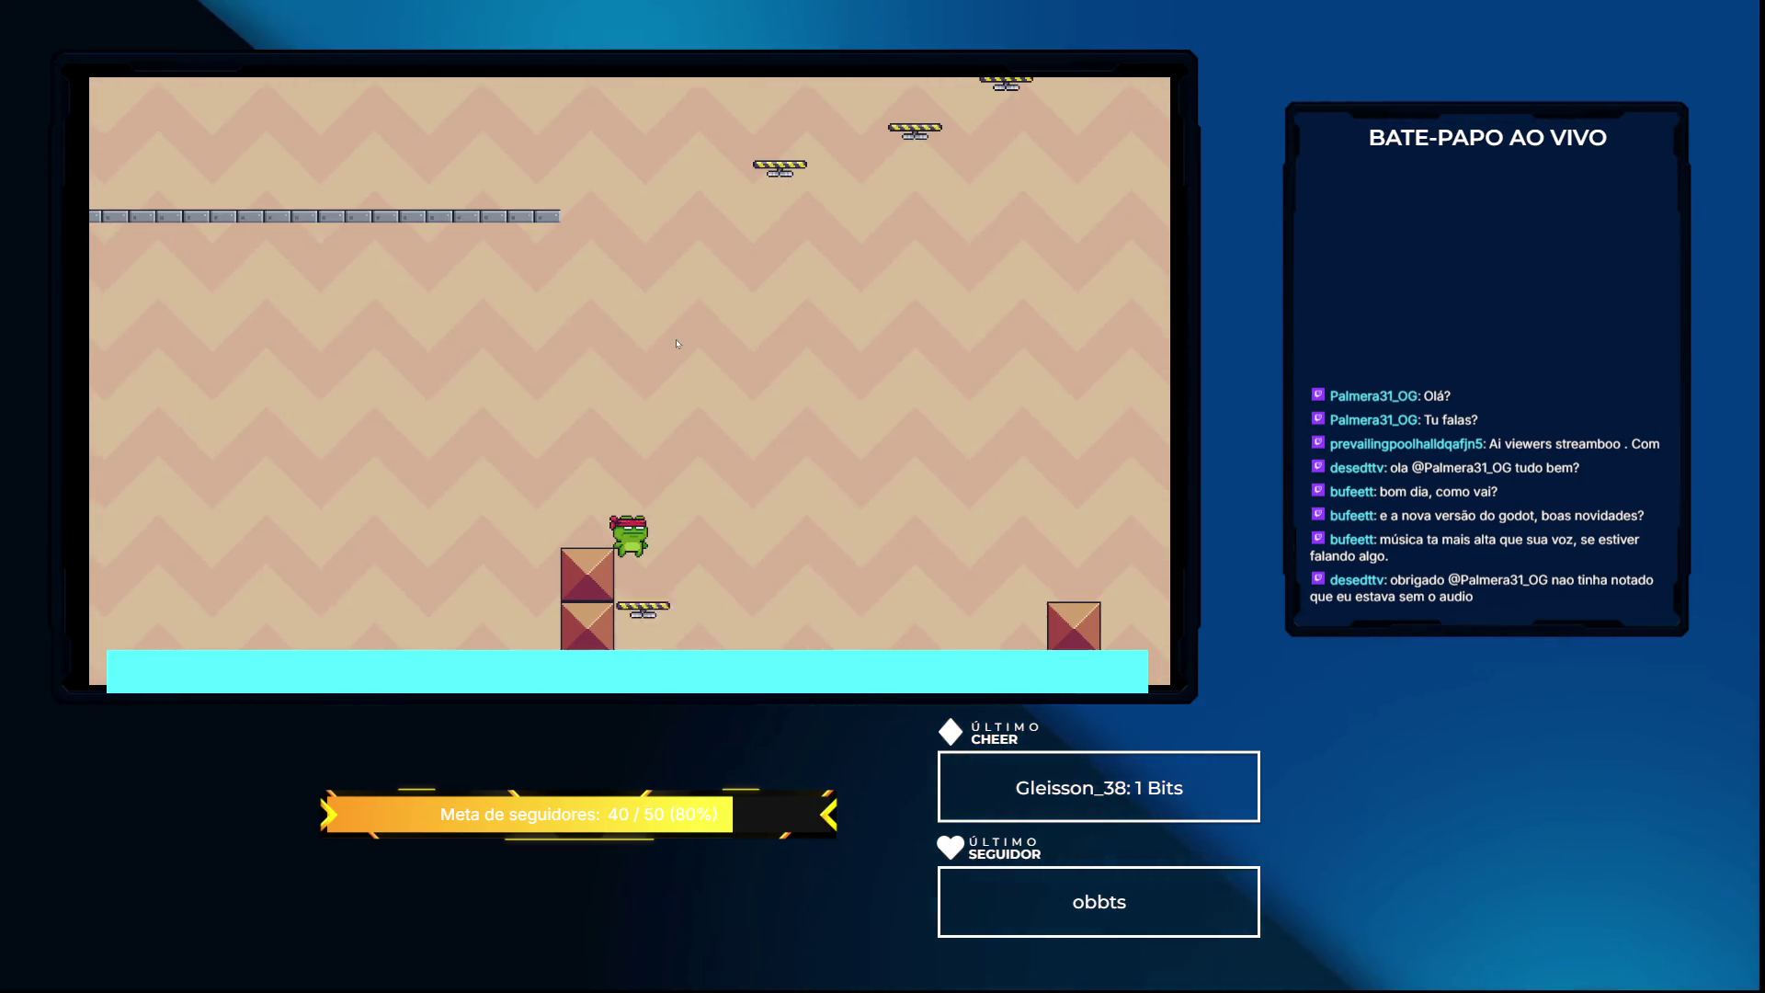
{"action": "key", "text": "F8"}
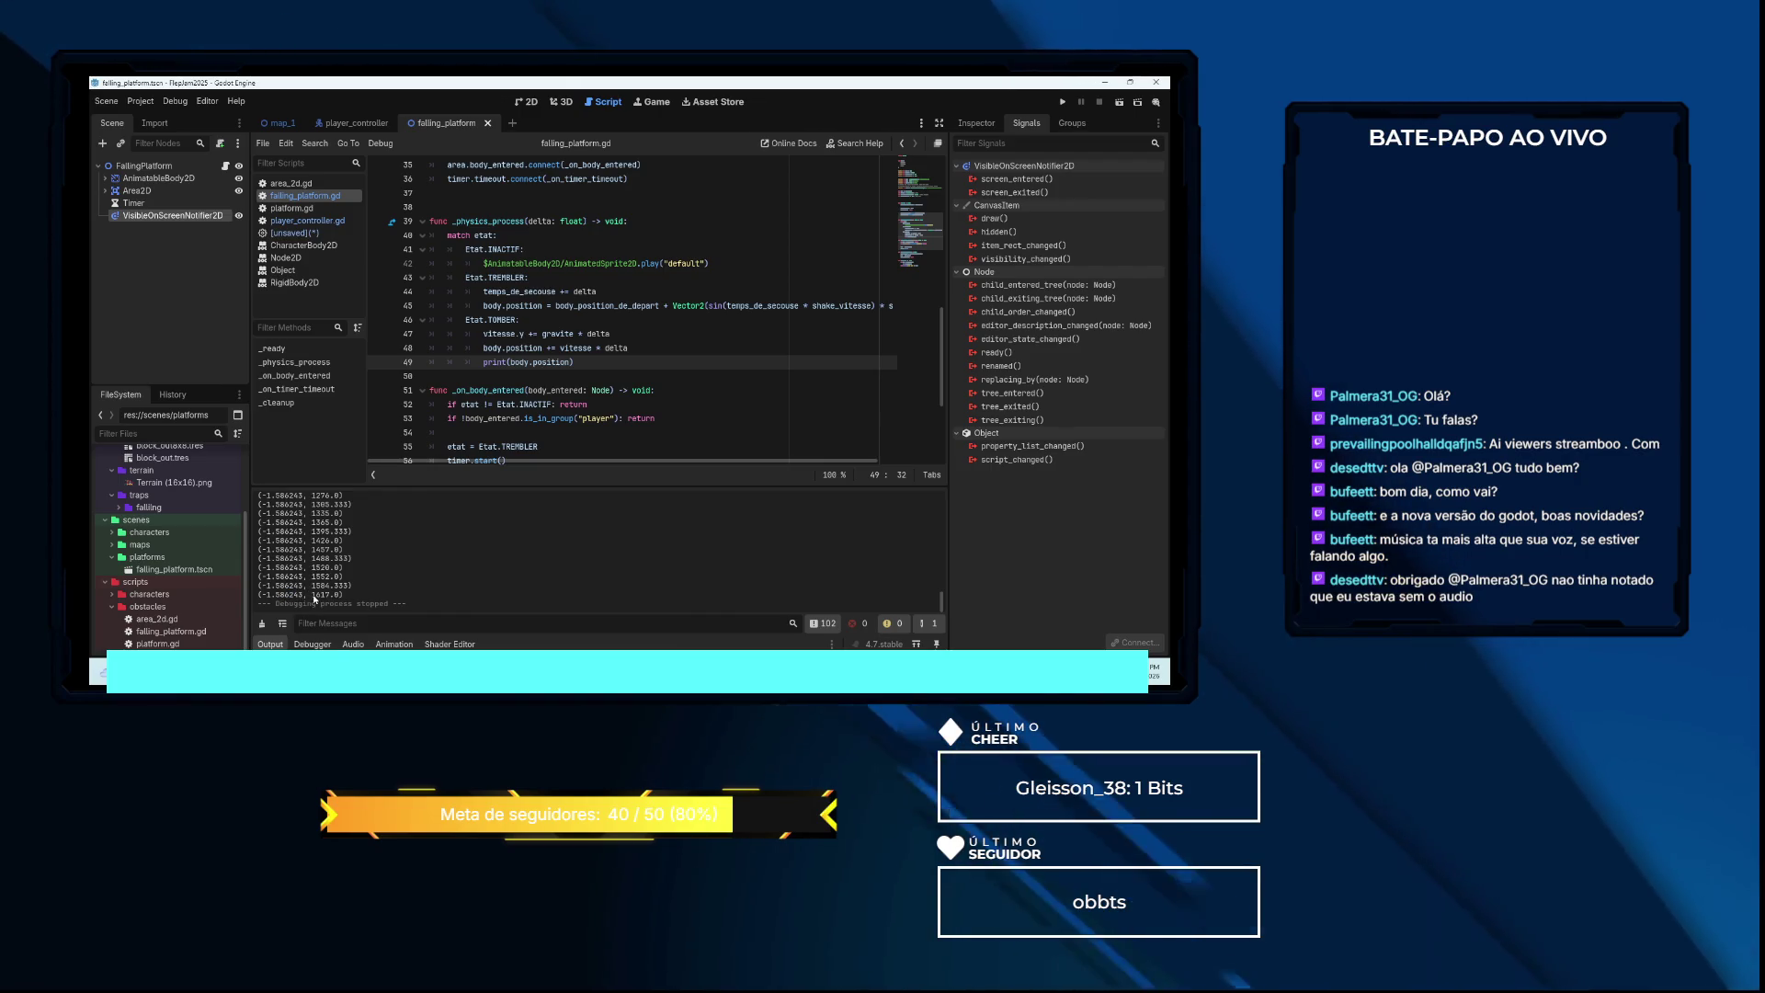
{"action": "scroll", "coordinate": [328, 575], "scroll_direction": "up", "scroll_amount": 5}
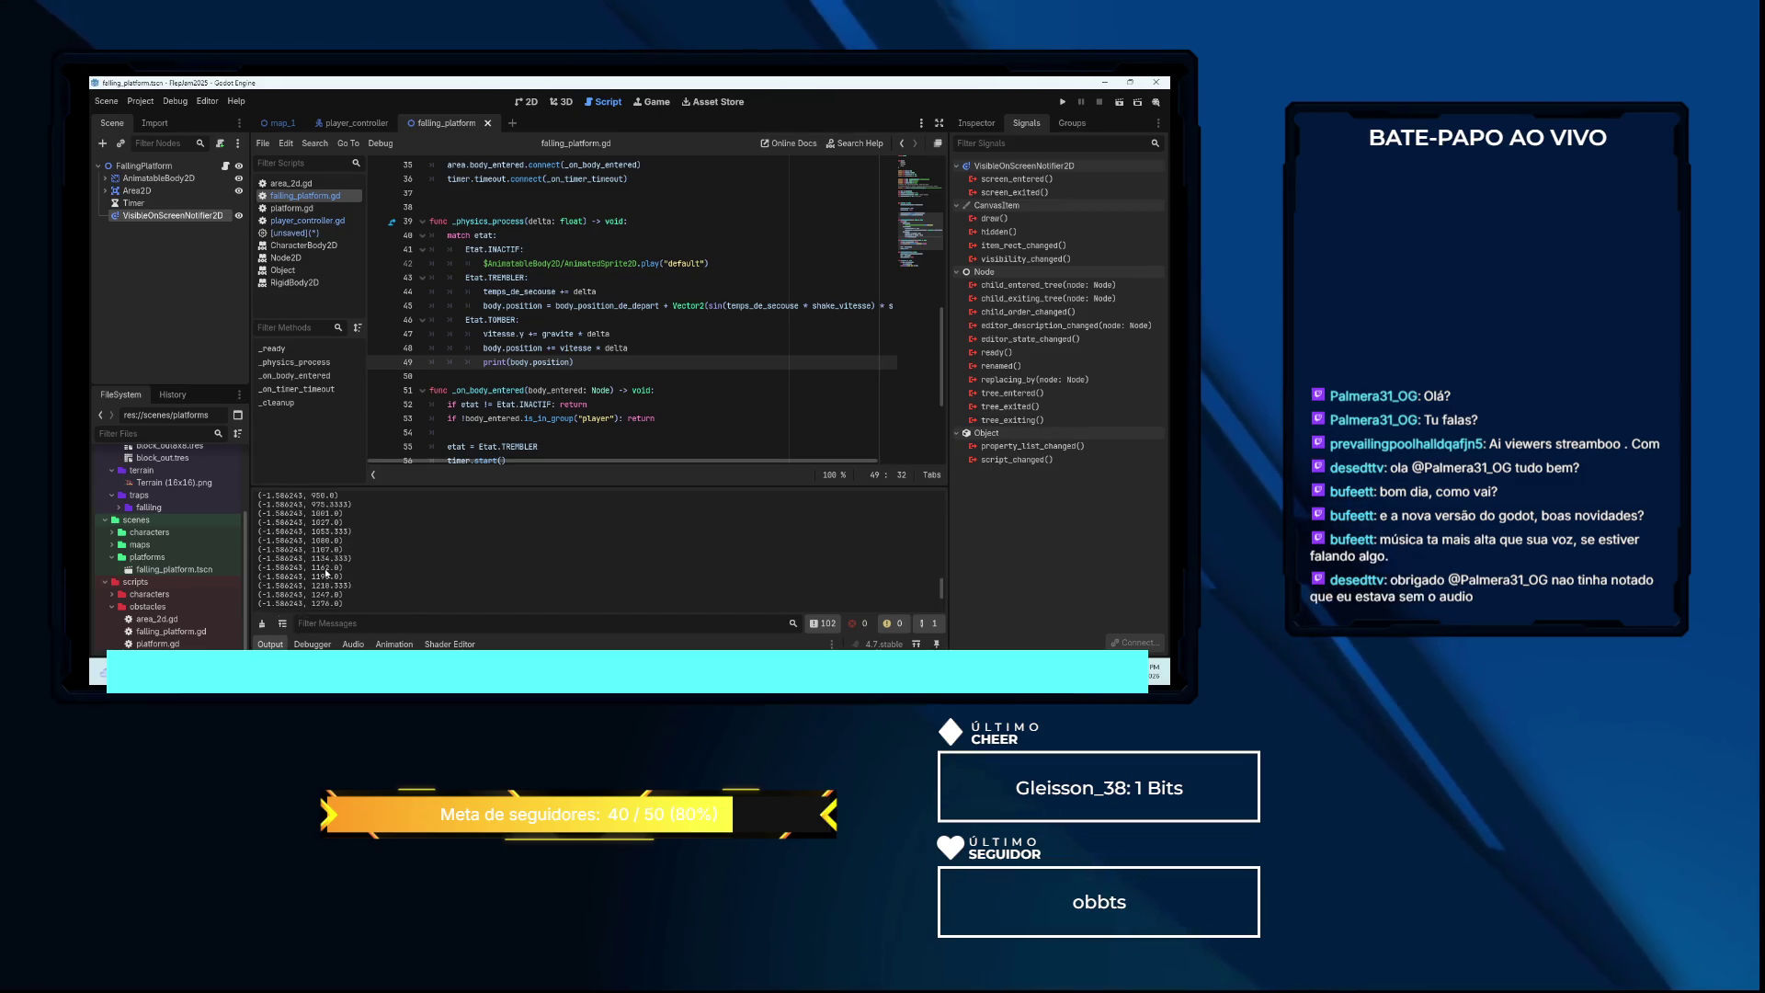
{"action": "scroll", "coordinate": [328, 575], "scroll_direction": "up", "scroll_amount": 4}
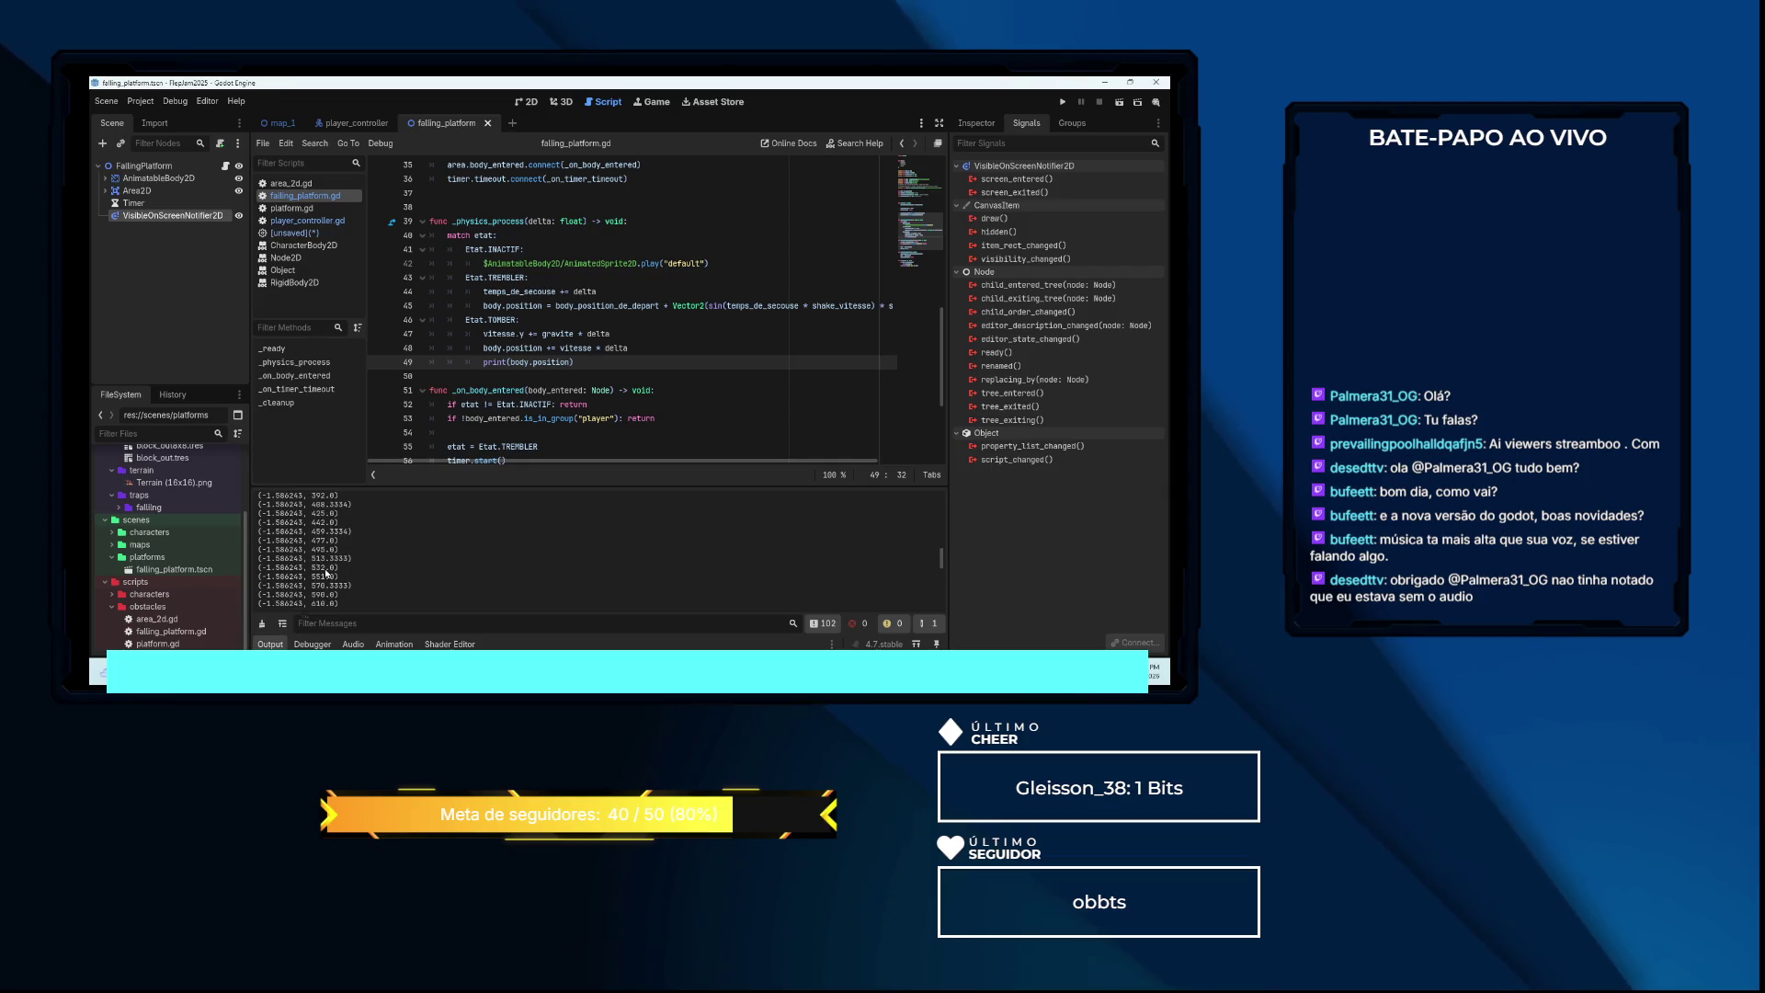
{"action": "scroll", "coordinate": [326, 572], "scroll_direction": "up", "scroll_amount": 3}
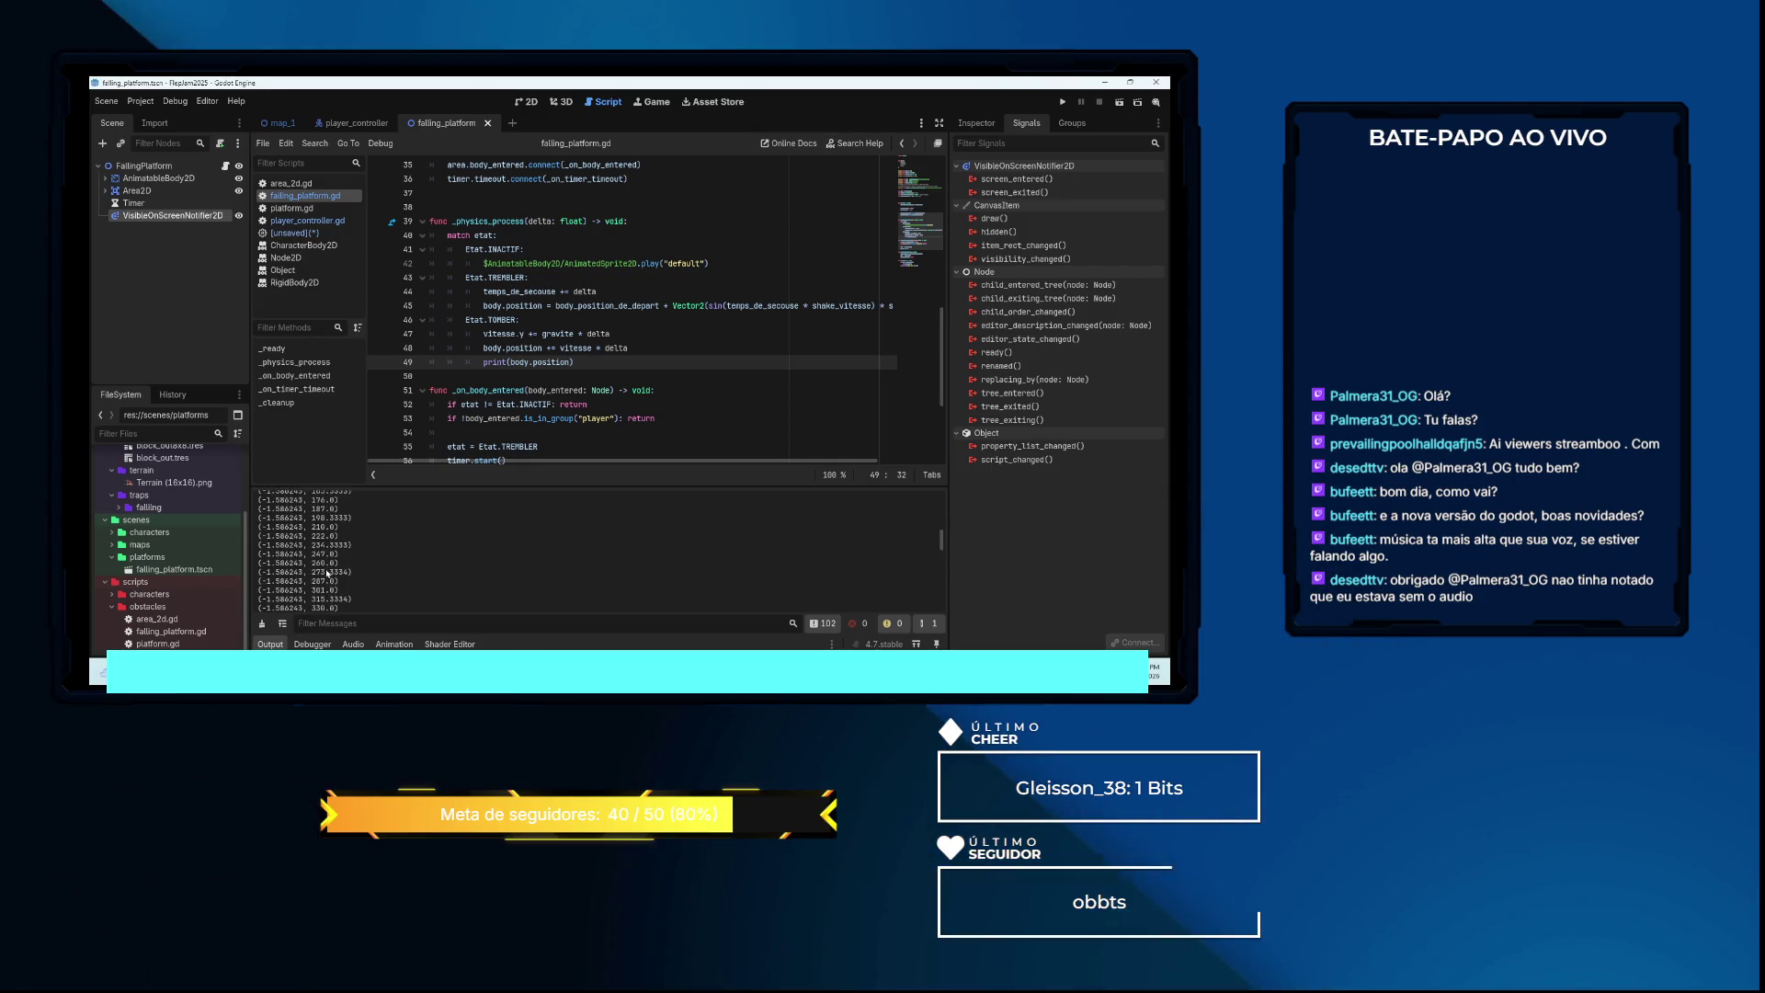
{"action": "scroll", "coordinate": [328, 573], "scroll_direction": "up", "scroll_amount": 2}
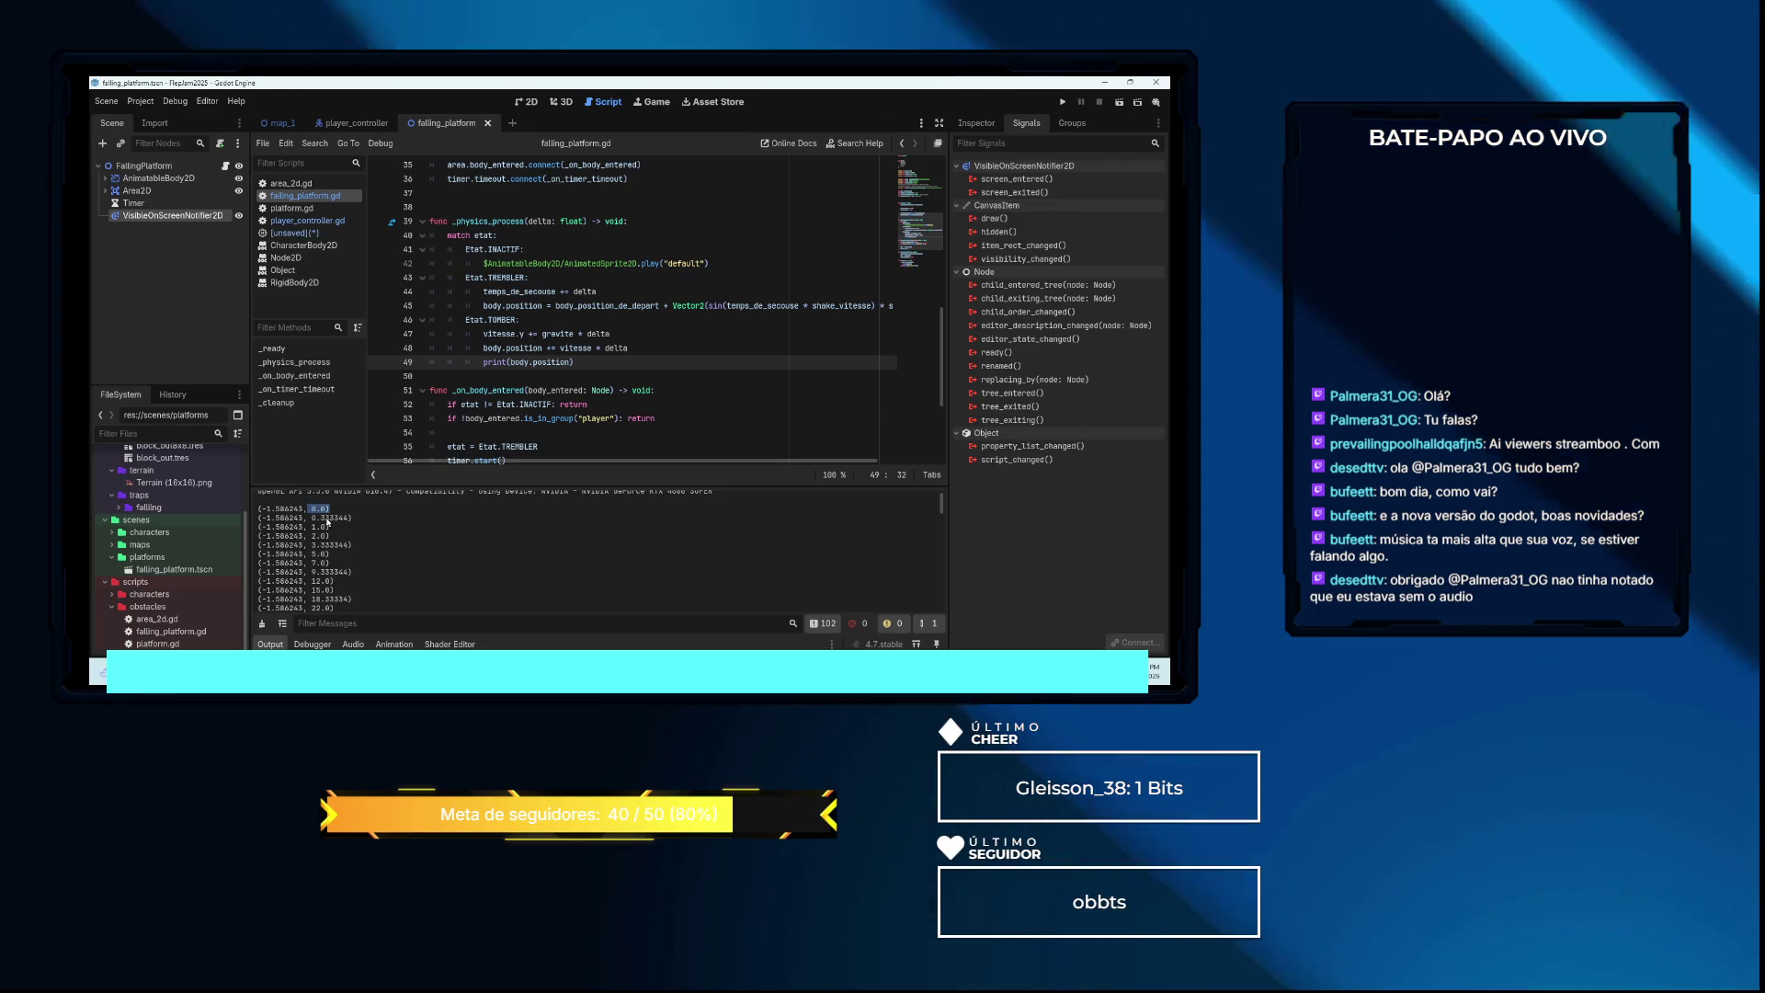
{"action": "scroll", "coordinate": [326, 524], "scroll_direction": "down", "scroll_amount": 2}
{"action": "scroll", "coordinate": [331, 533], "scroll_direction": "down", "scroll_amount": 5}
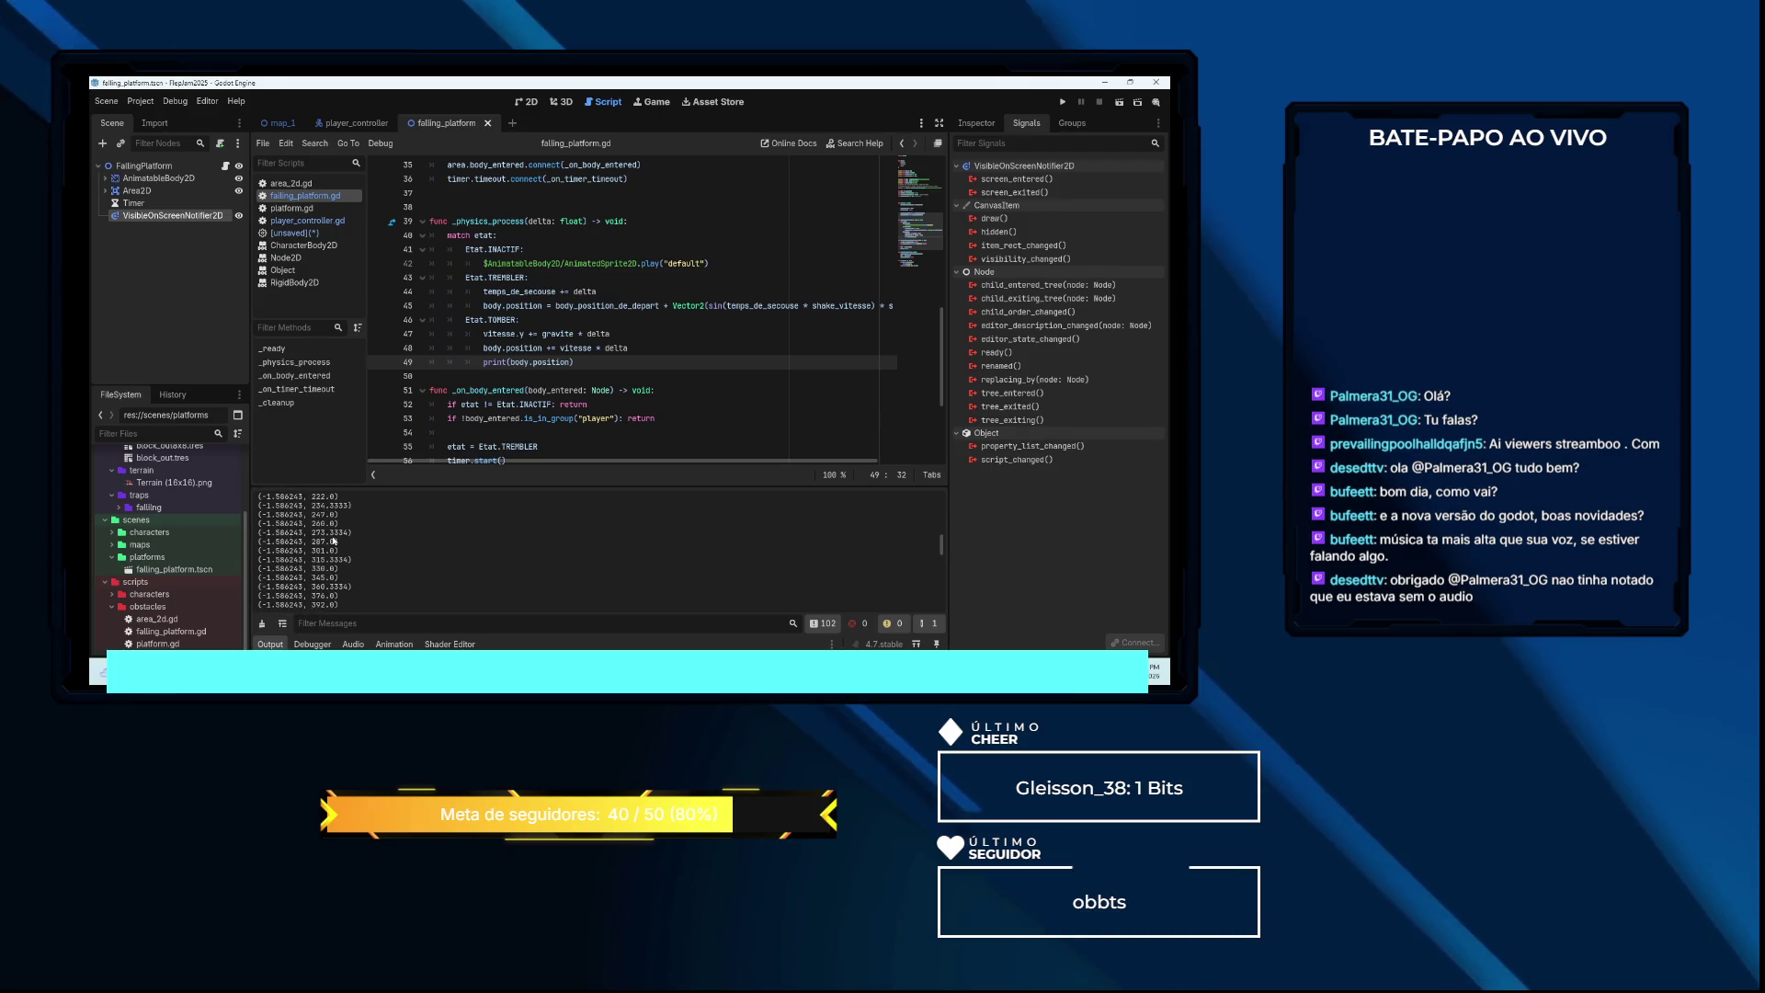
{"action": "scroll", "coordinate": [343, 549], "scroll_direction": "down", "scroll_amount": 5}
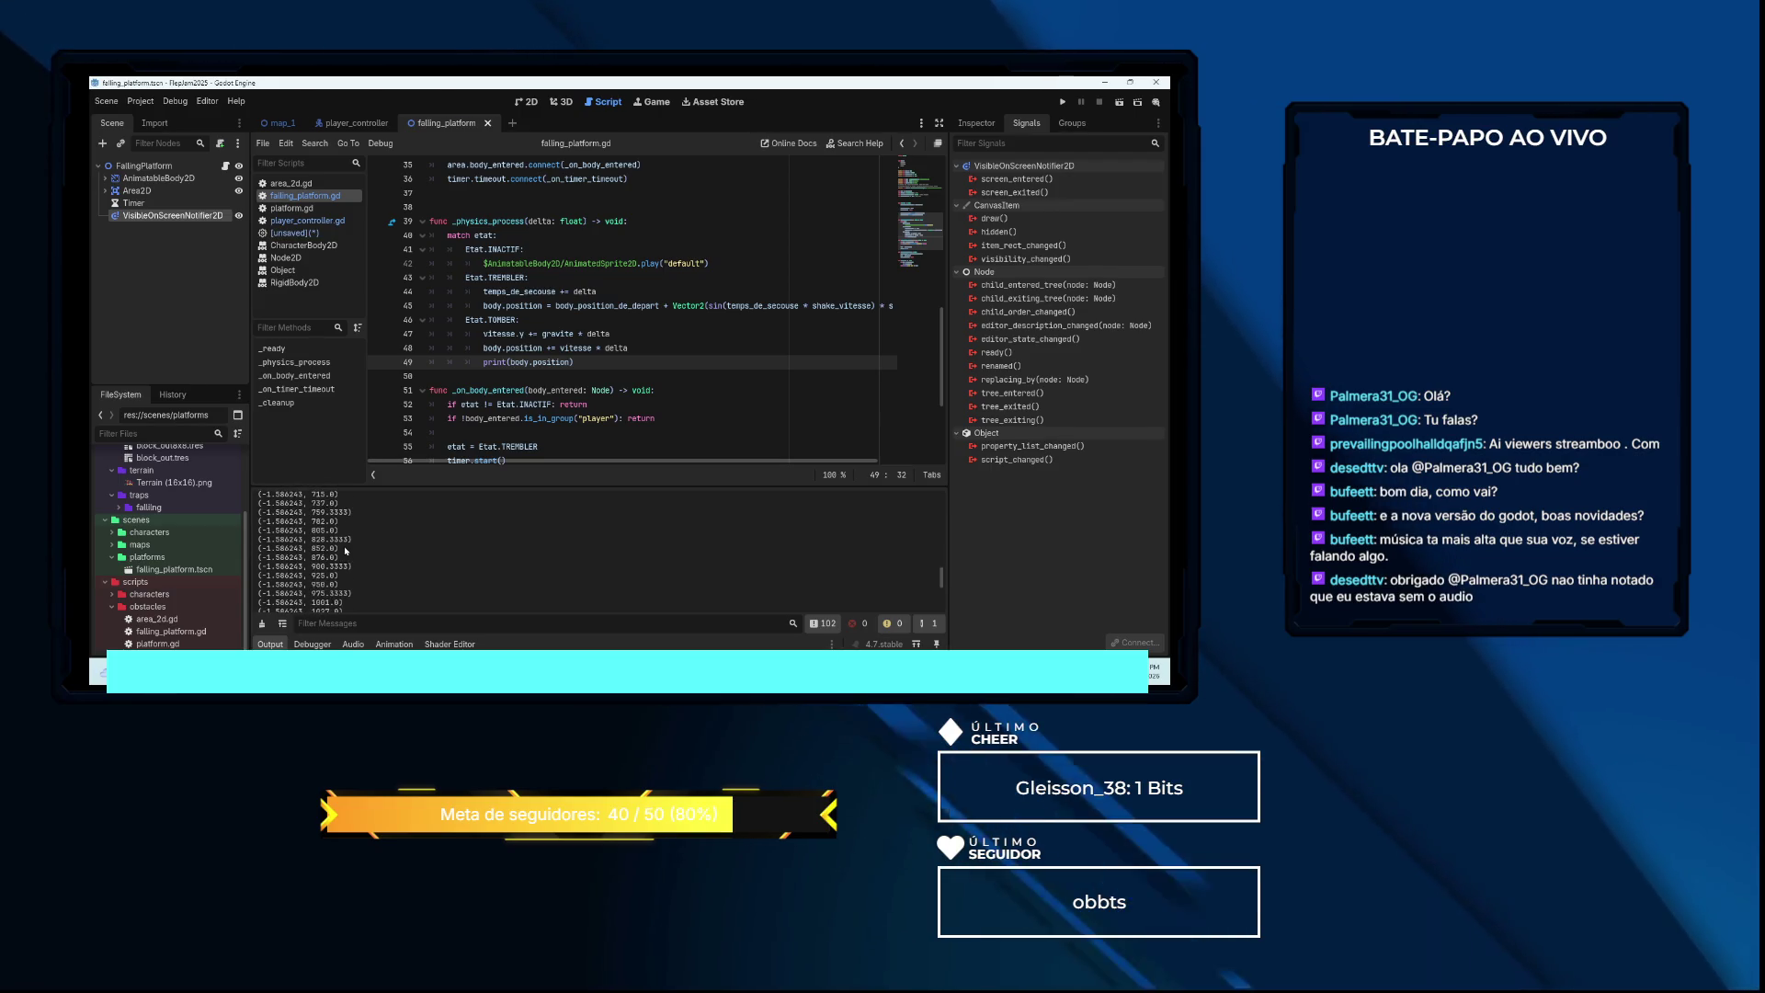
{"action": "scroll", "coordinate": [350, 557], "scroll_direction": "down", "scroll_amount": 2}
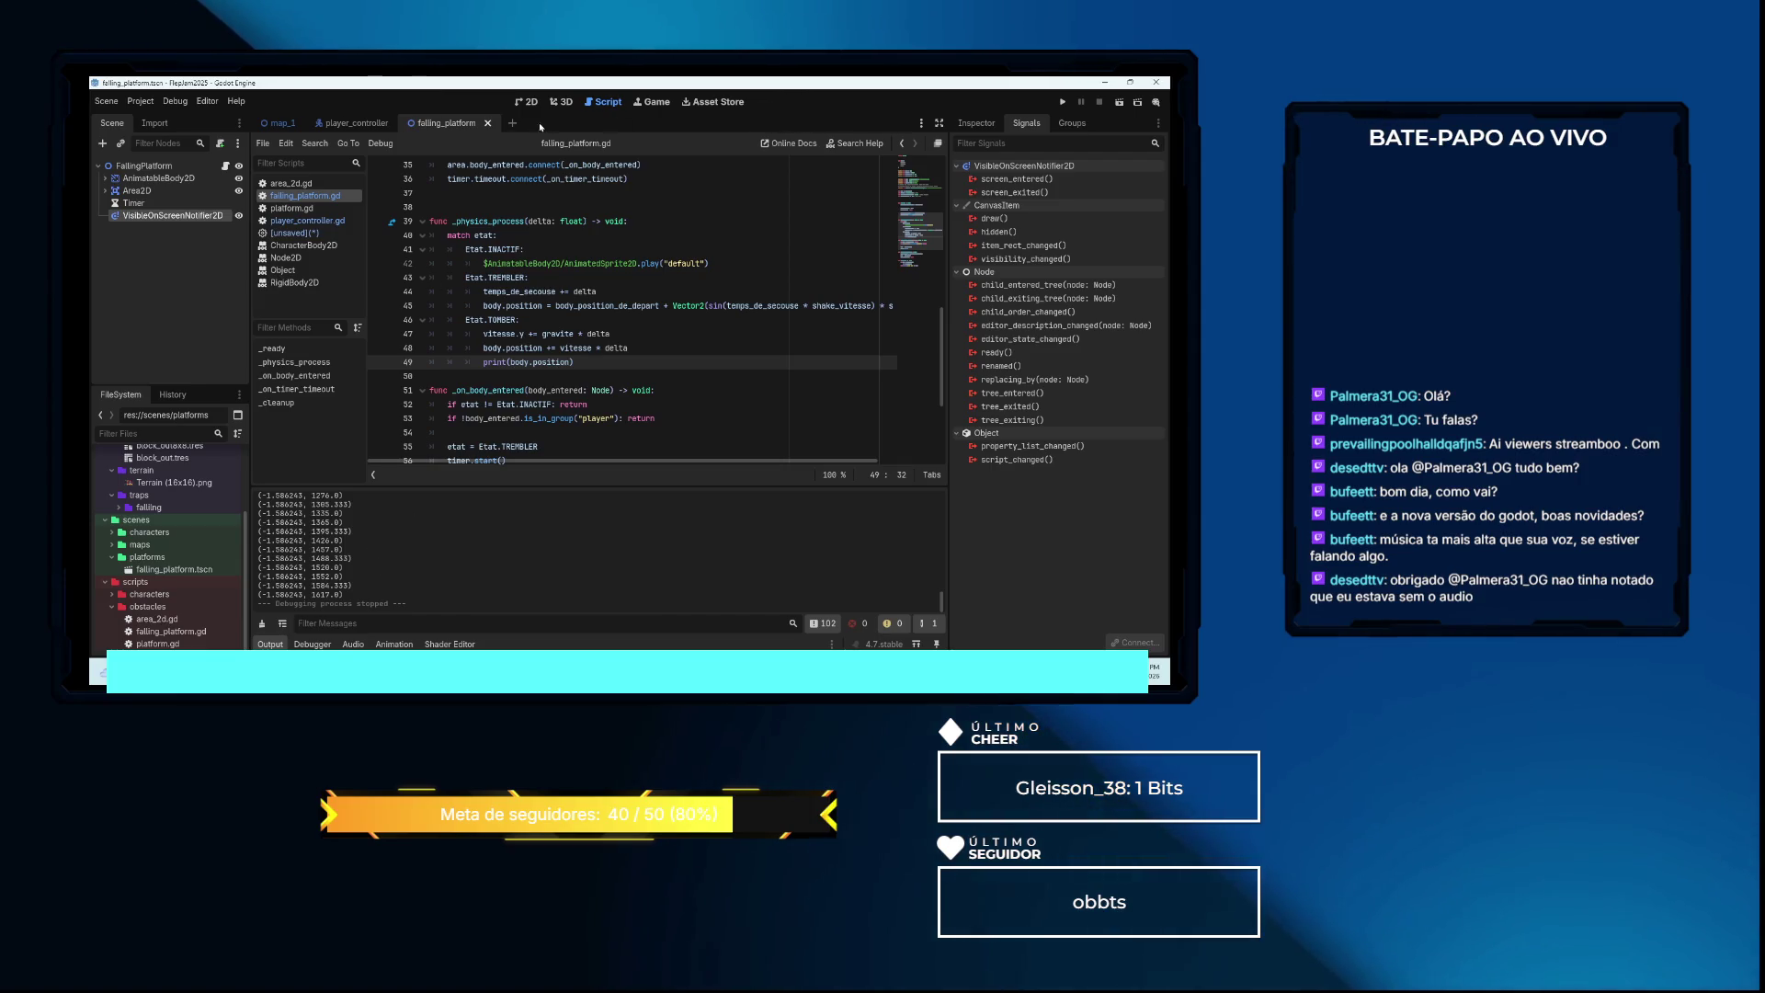
Show the map_1 scene in the 2D editor, zoomed and panned so the level sits higher
{"action": "left_click", "coordinate": [279, 122]}
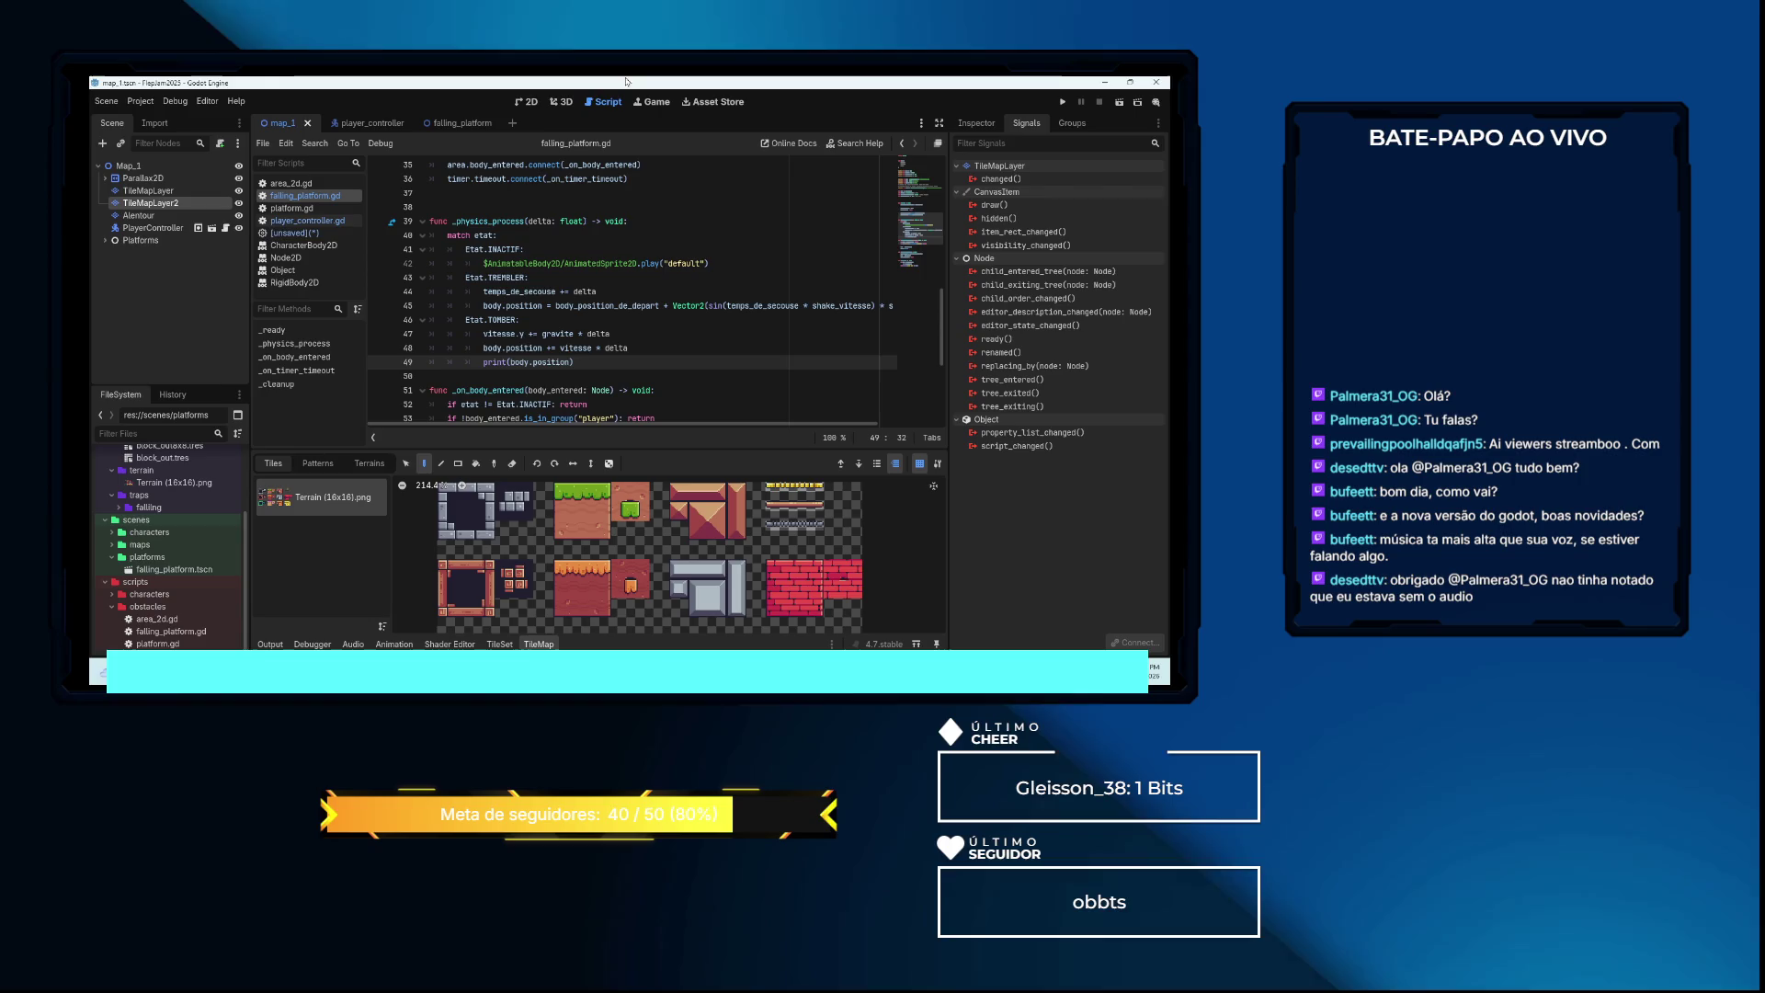
{"action": "left_click", "coordinate": [521, 102]}
{"action": "scroll", "coordinate": [466, 251], "scroll_direction": "down", "scroll_amount": 3}
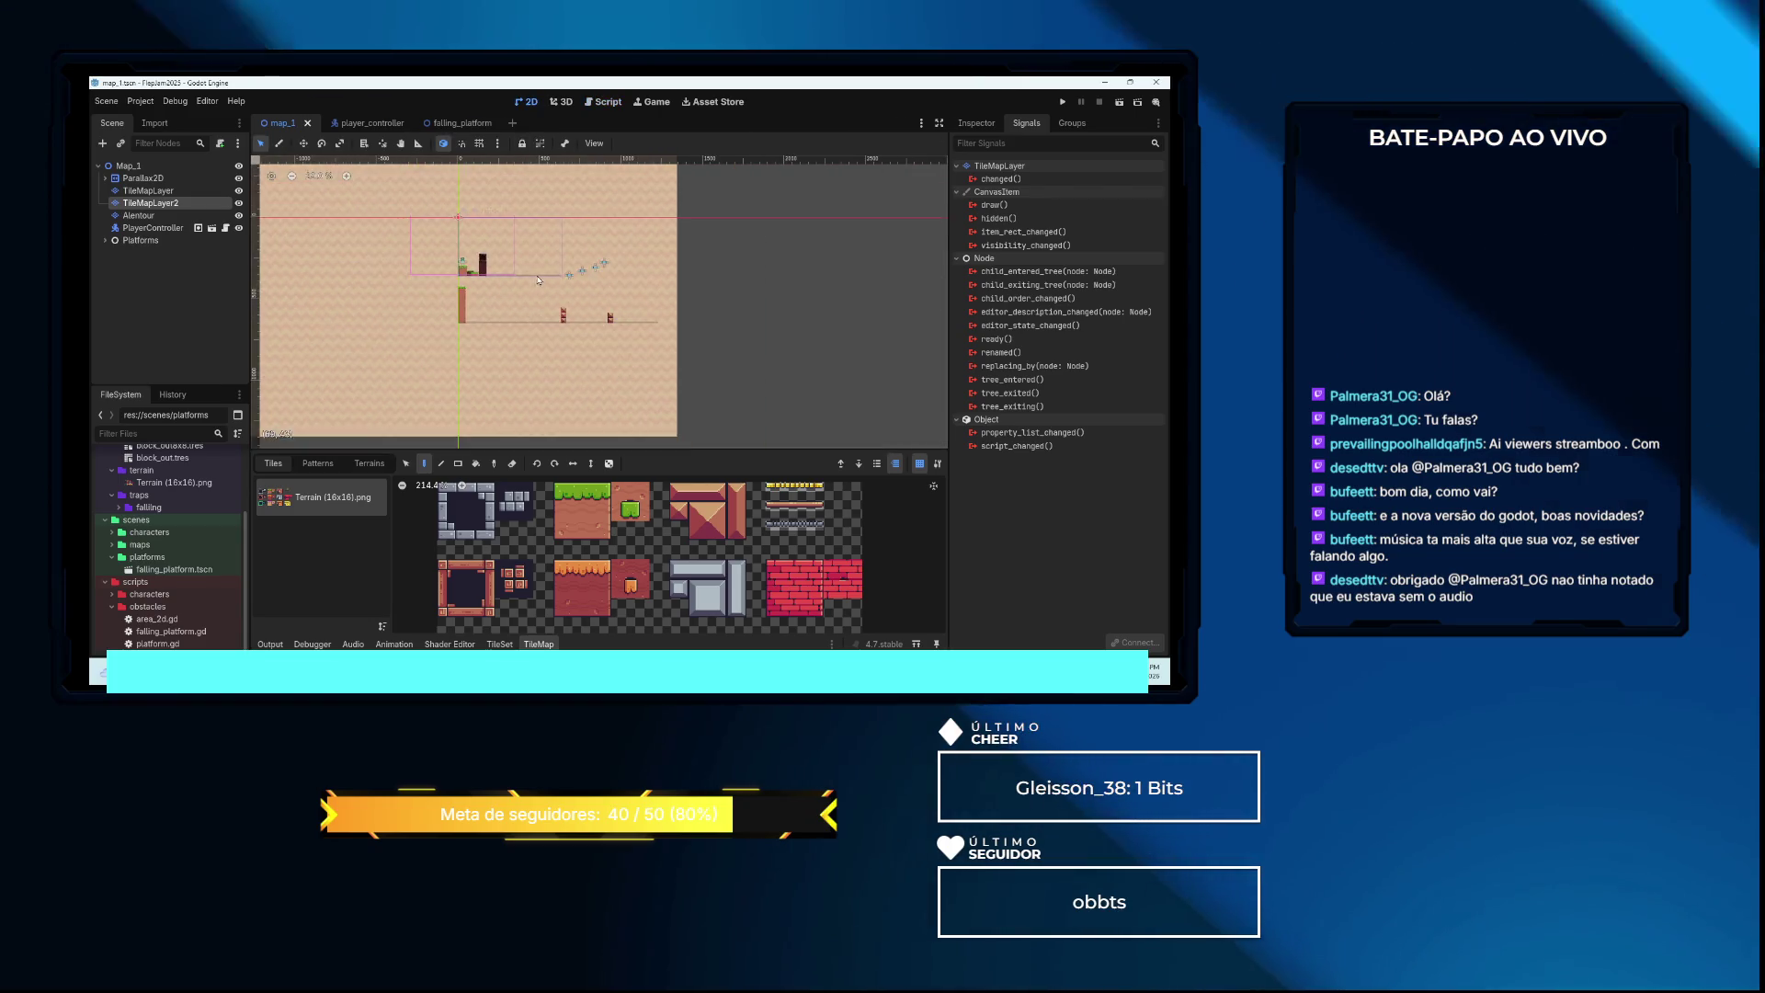
{"action": "scroll", "coordinate": [466, 251], "scroll_direction": "up", "scroll_amount": 5}
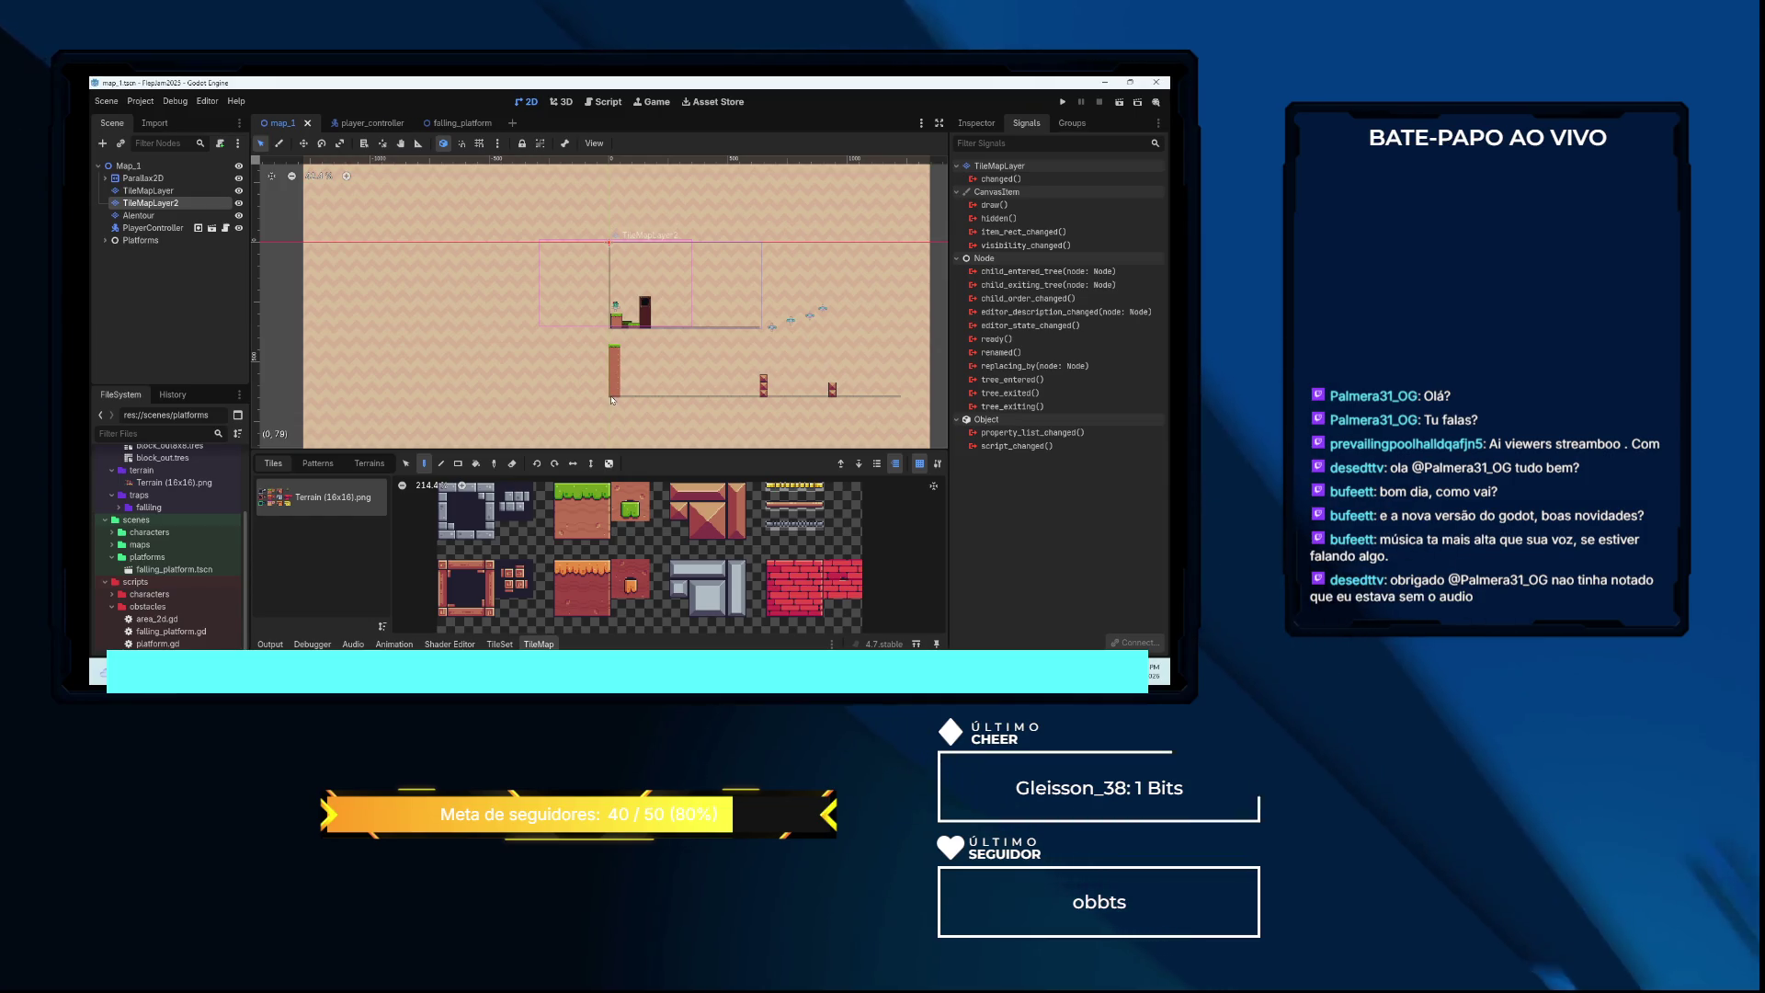
{"action": "scroll", "coordinate": [609, 399], "scroll_direction": "down", "scroll_amount": 1}
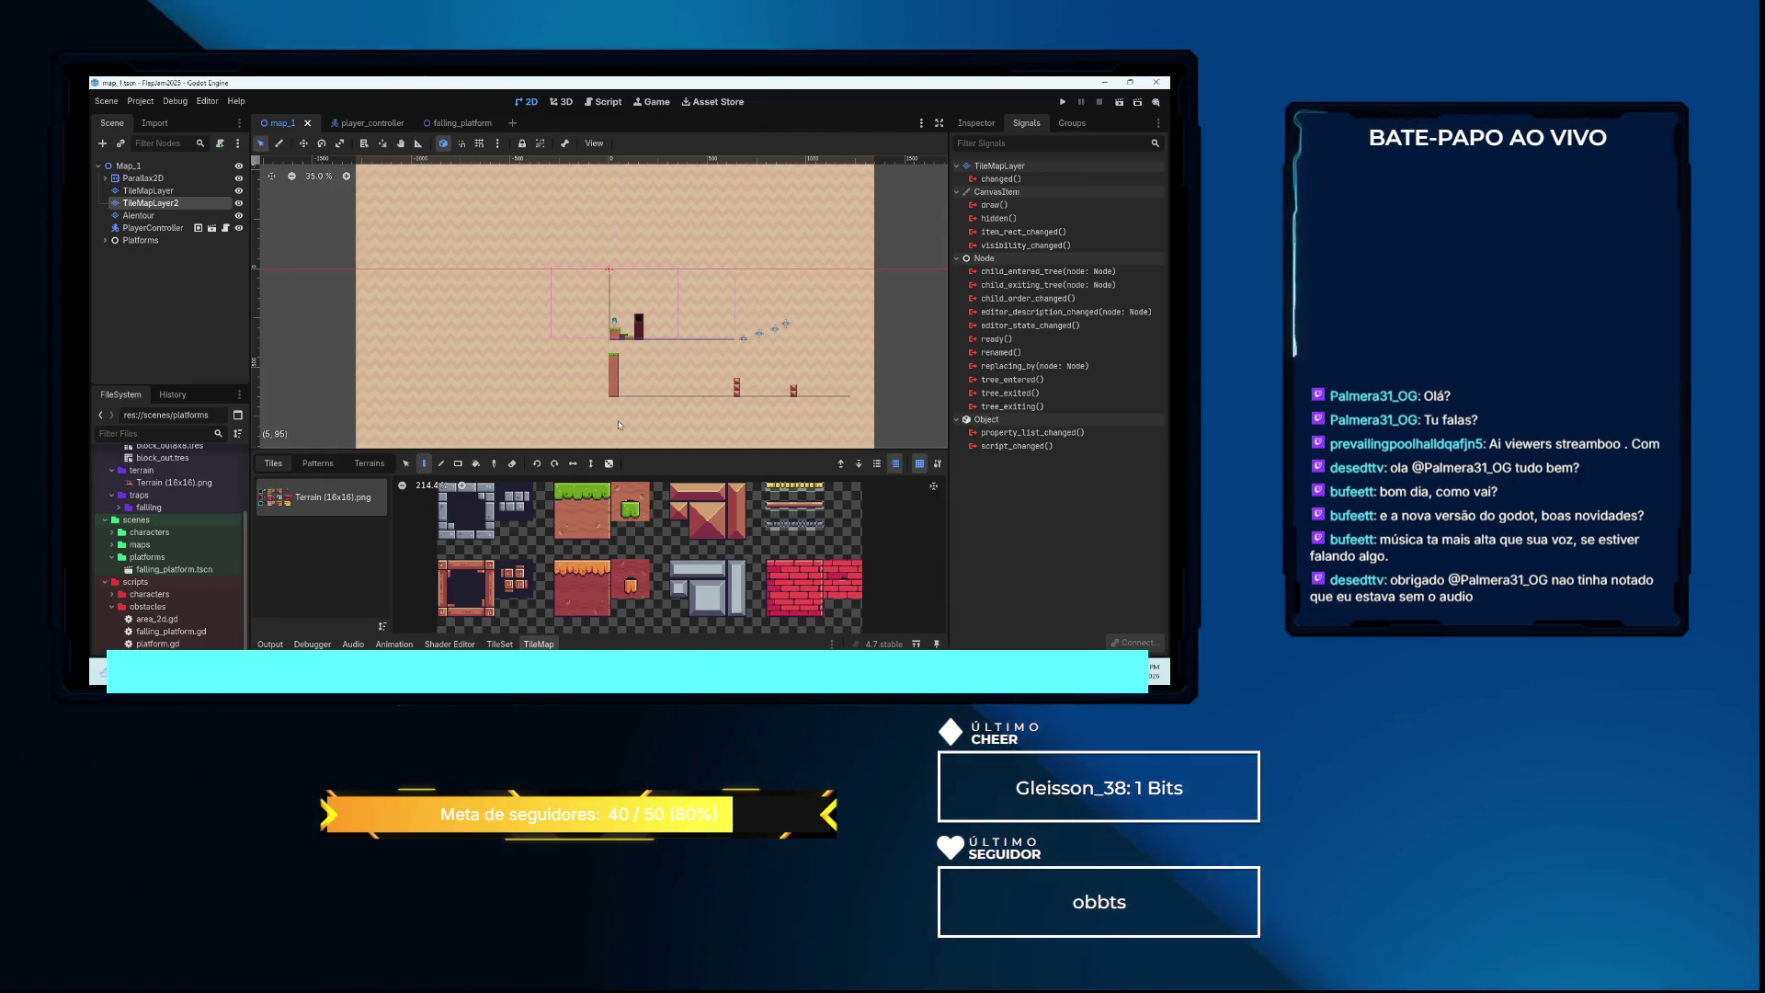
{"action": "scroll", "coordinate": [619, 419], "scroll_direction": "down", "scroll_amount": 5}
{"action": "left_click_drag", "start_coordinate": [627, 423], "coordinate": [632, 317]}
{"action": "scroll", "coordinate": [633, 316], "scroll_direction": "up", "scroll_amount": 3}
{"action": "scroll", "coordinate": [632, 316], "scroll_direction": "down", "scroll_amount": 2}
{"action": "scroll", "coordinate": [634, 308], "scroll_direction": "up", "scroll_amount": 5}
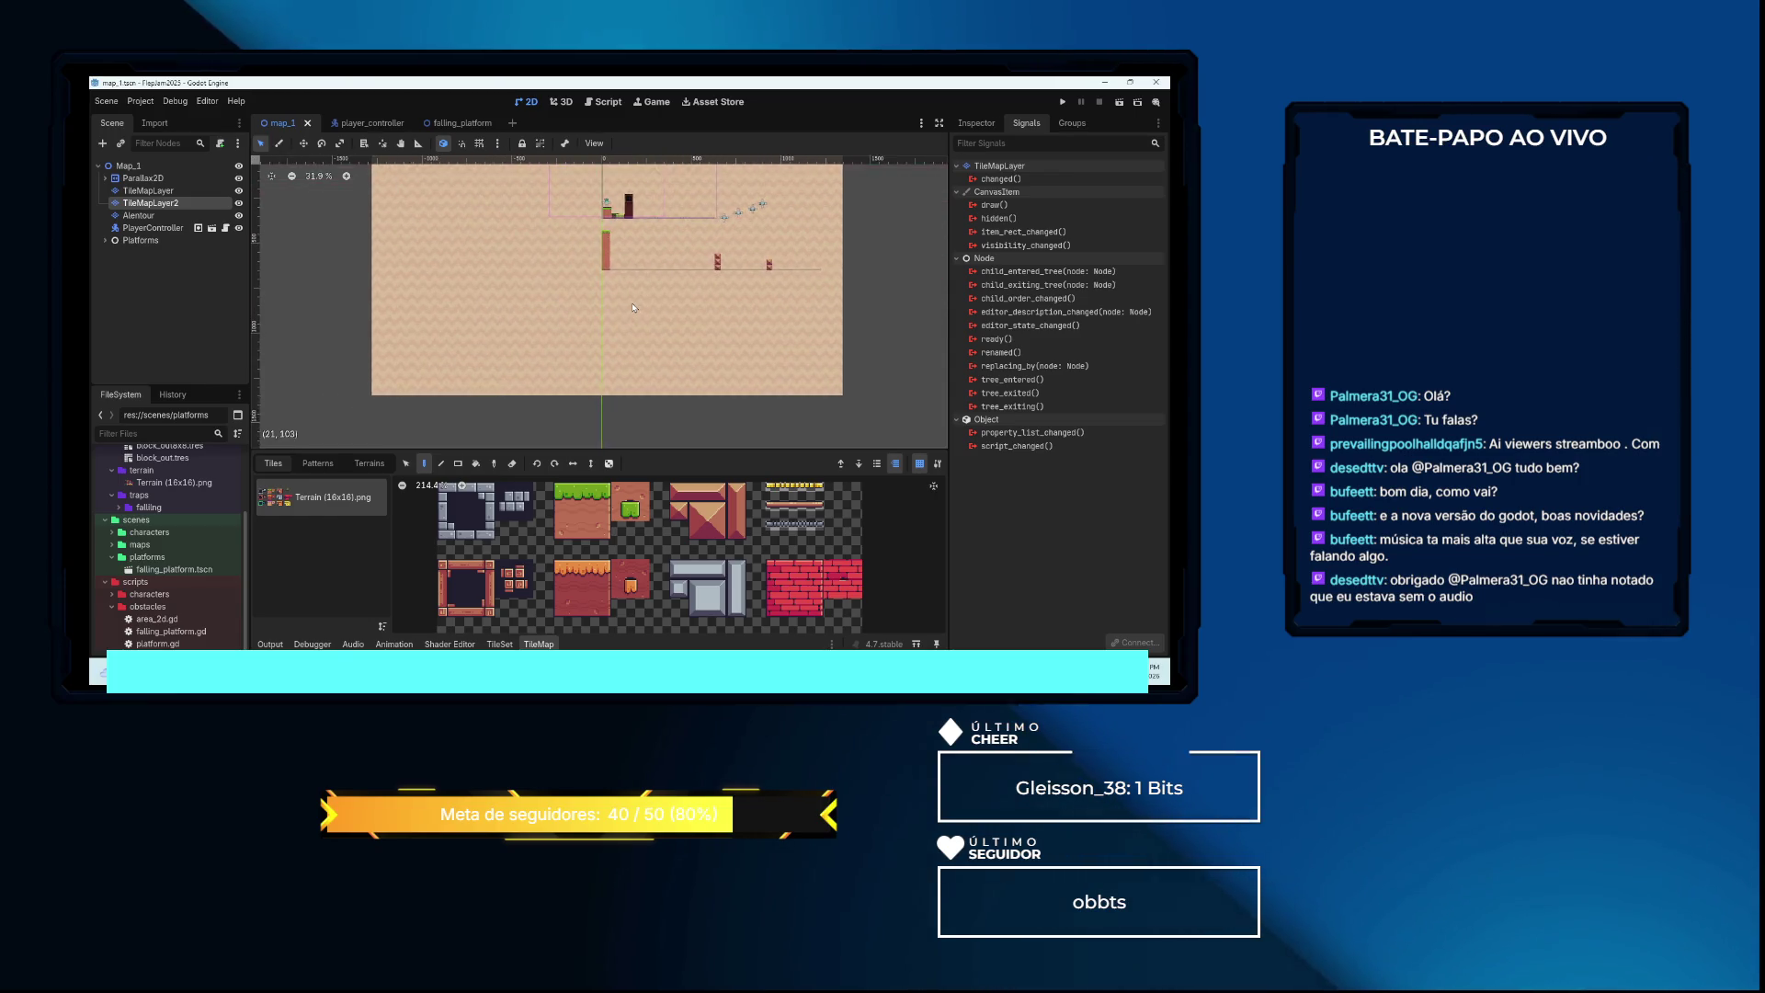
{"action": "scroll", "coordinate": [624, 301], "scroll_direction": "up", "scroll_amount": 3}
{"action": "scroll", "coordinate": [624, 302], "scroll_direction": "down", "scroll_amount": 1}
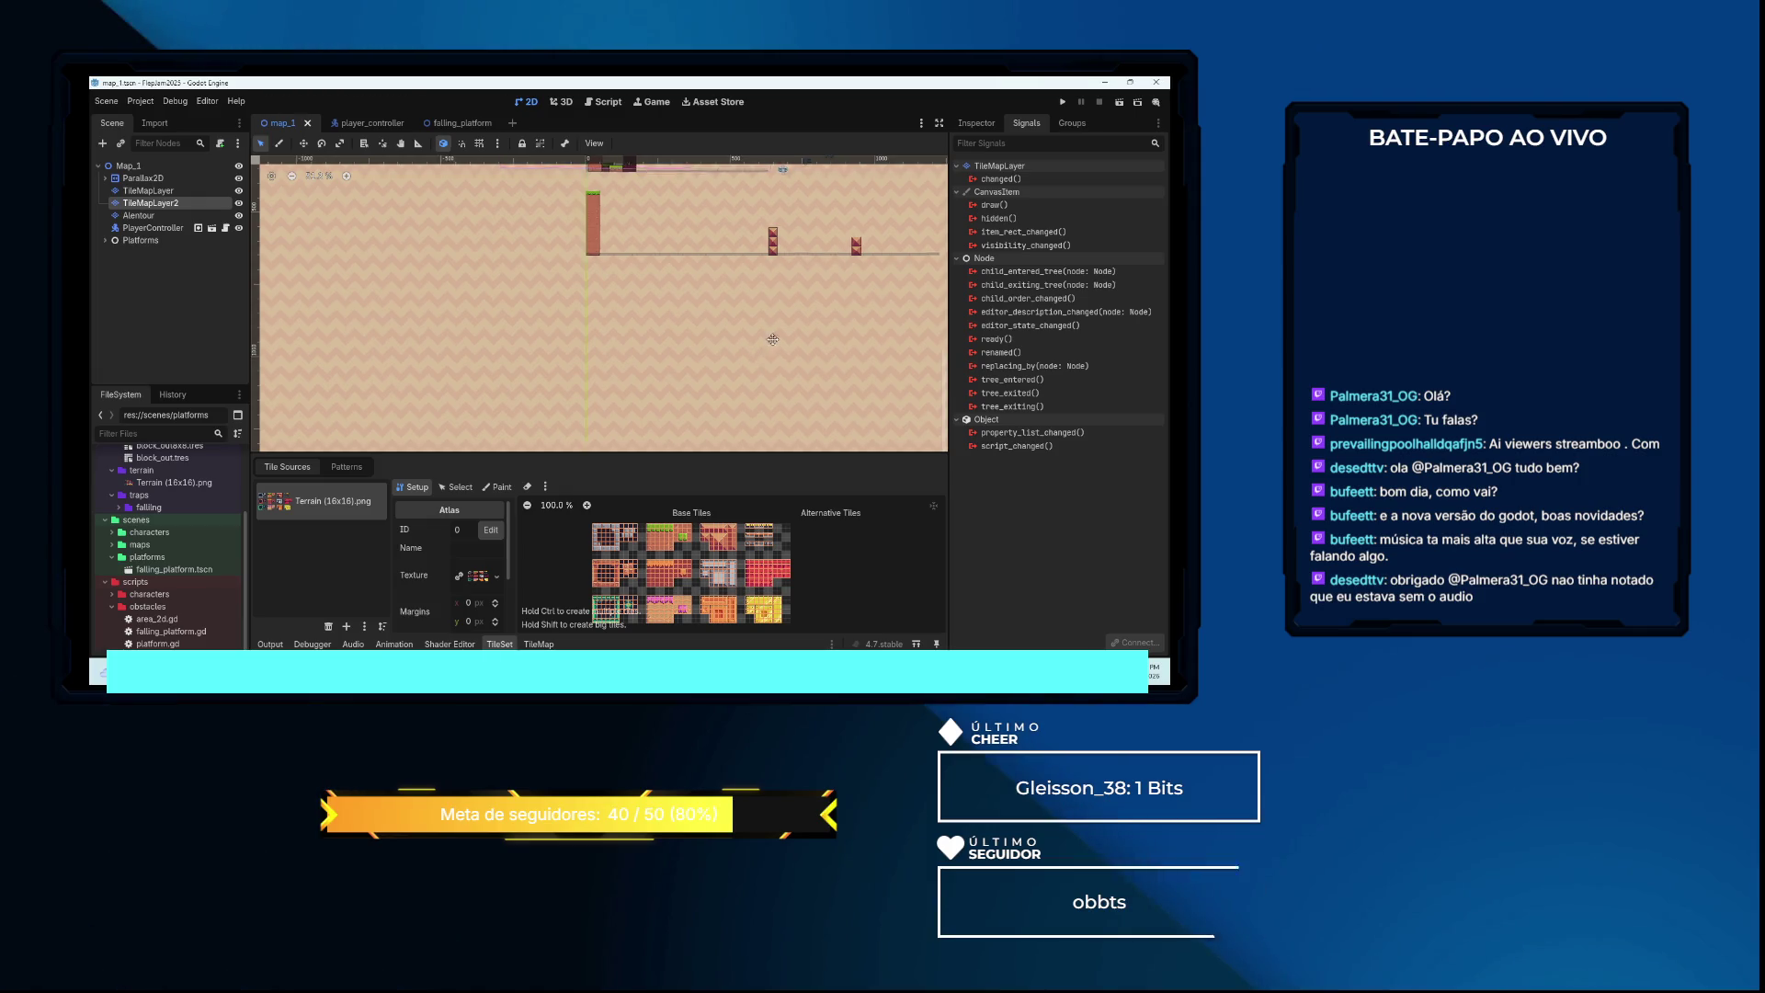
Pan across the level and bring up the tile palette, zooming into the atlas
{"action": "left_click_drag", "start_coordinate": [773, 339], "coordinate": [516, 348]}
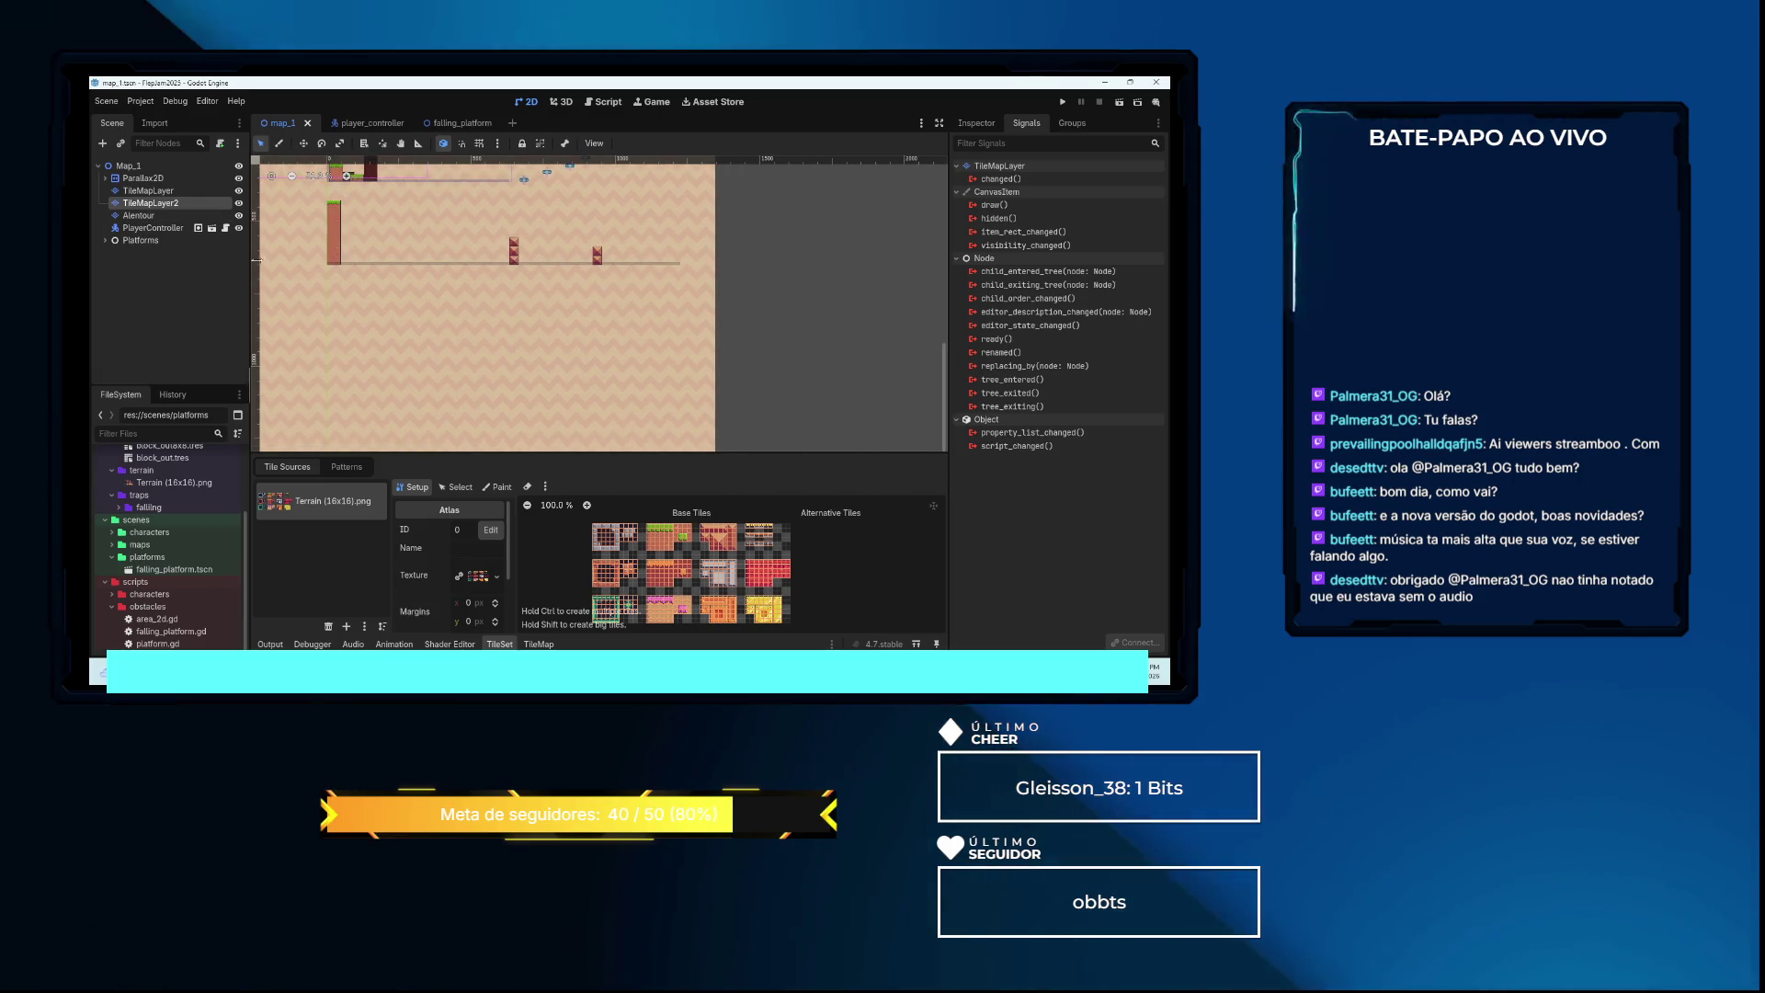
{"action": "left_click", "coordinate": [539, 644]}
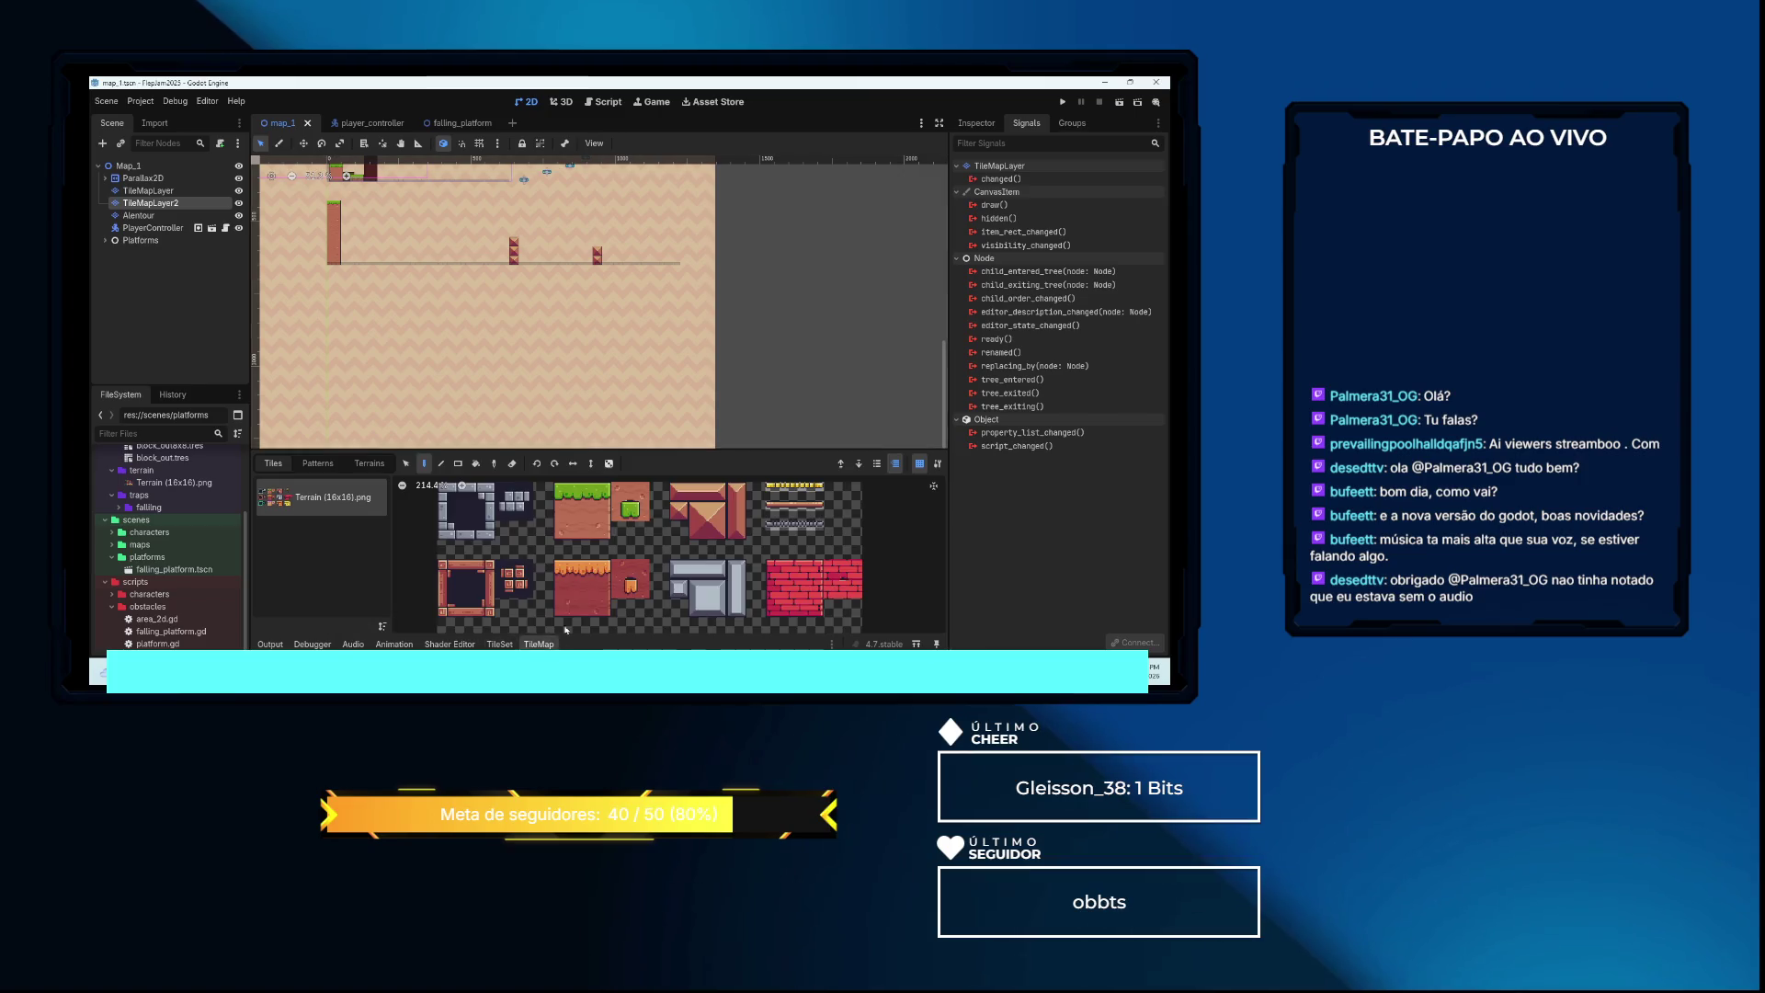
{"action": "scroll", "coordinate": [632, 552], "scroll_direction": "down", "scroll_amount": 3}
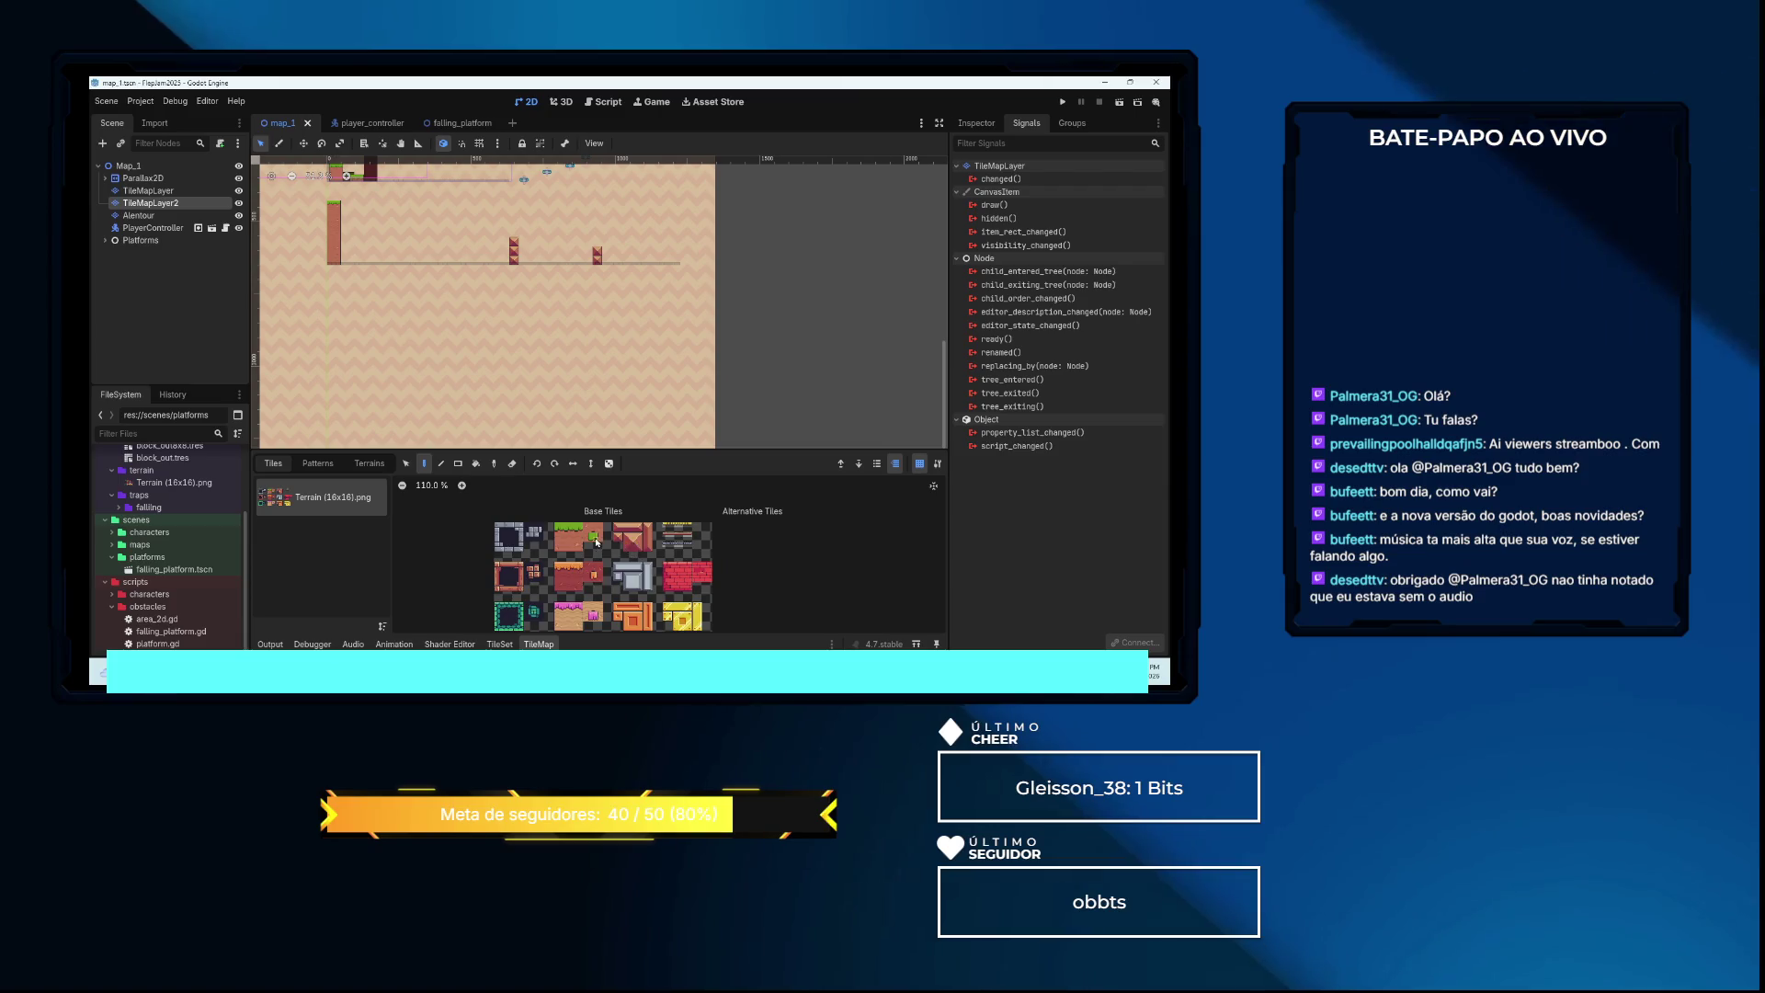
{"action": "scroll", "coordinate": [626, 557], "scroll_direction": "up", "scroll_amount": 6}
{"action": "scroll", "coordinate": [616, 568], "scroll_direction": "down", "scroll_amount": 5}
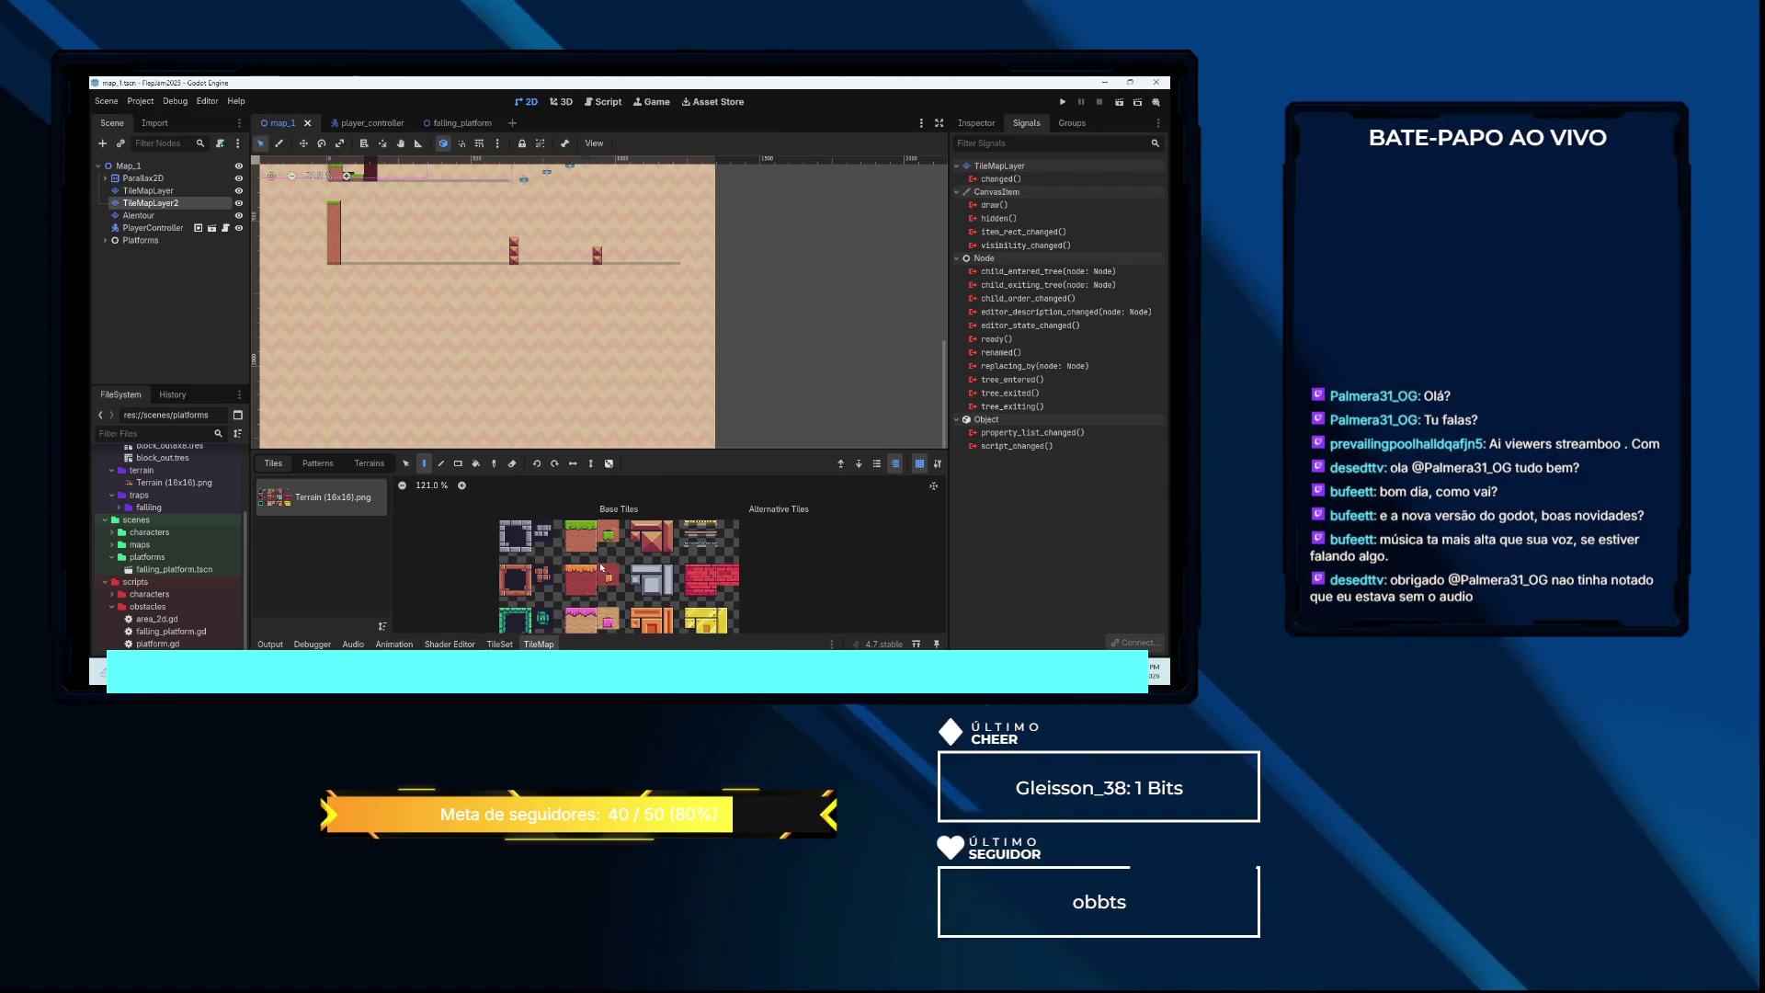
{"action": "scroll", "coordinate": [588, 556], "scroll_direction": "down", "scroll_amount": 2}
{"action": "scroll", "coordinate": [579, 551], "scroll_direction": "right", "scroll_amount": 2}
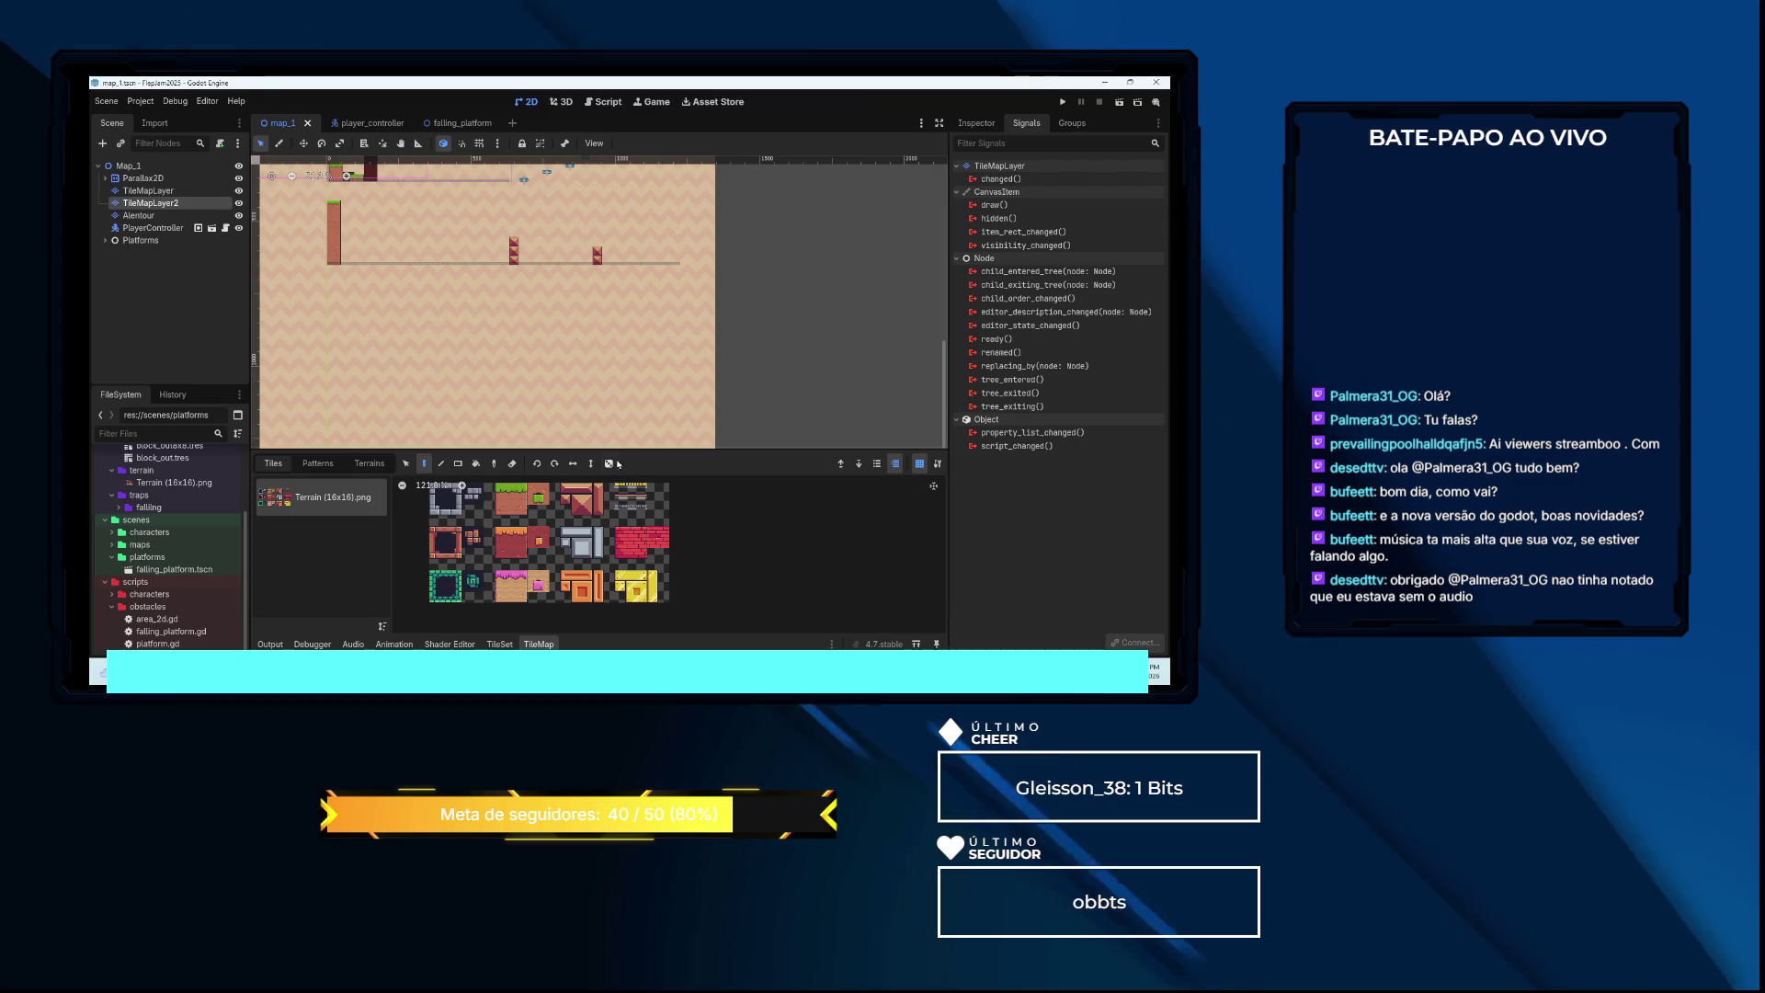
{"action": "scroll", "coordinate": [605, 579], "scroll_direction": "up", "scroll_amount": 3}
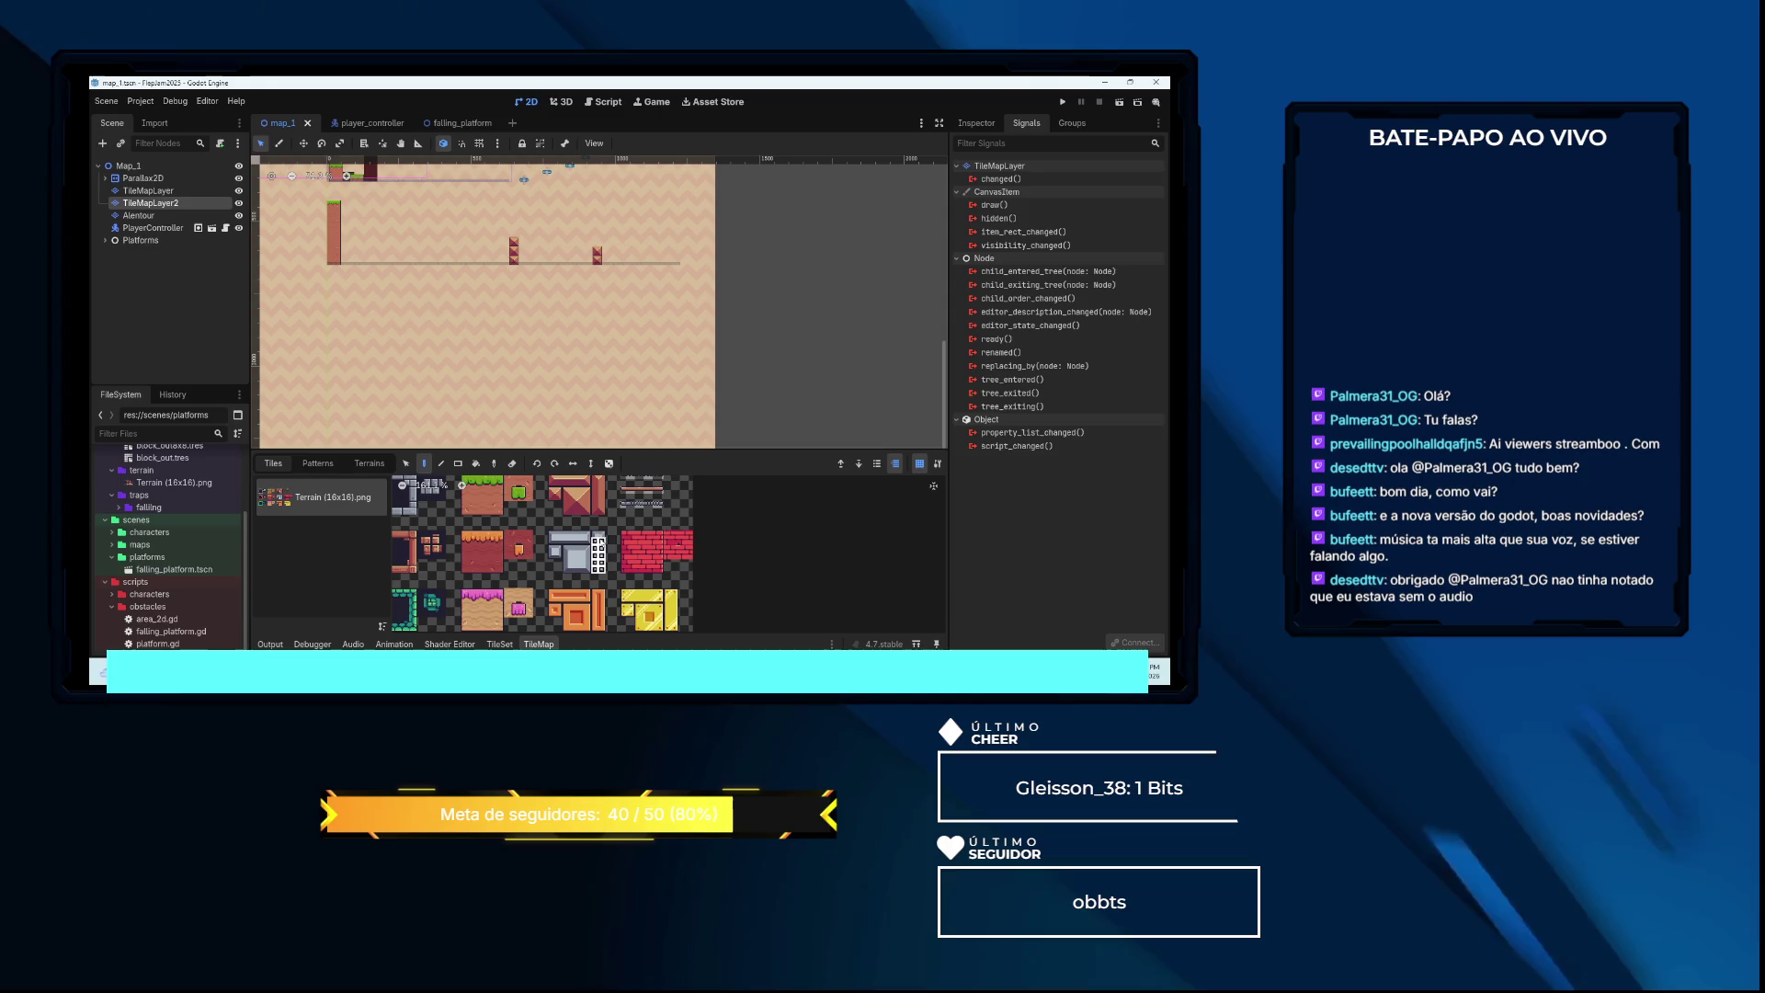
Pick the grey block tile and show TileMapLayer2's properties in the Inspector
{"action": "left_click", "coordinate": [597, 551]}
{"action": "scroll", "coordinate": [644, 386], "scroll_direction": "up", "scroll_amount": 2}
{"action": "scroll", "coordinate": [614, 167], "scroll_direction": "up", "scroll_amount": 1}
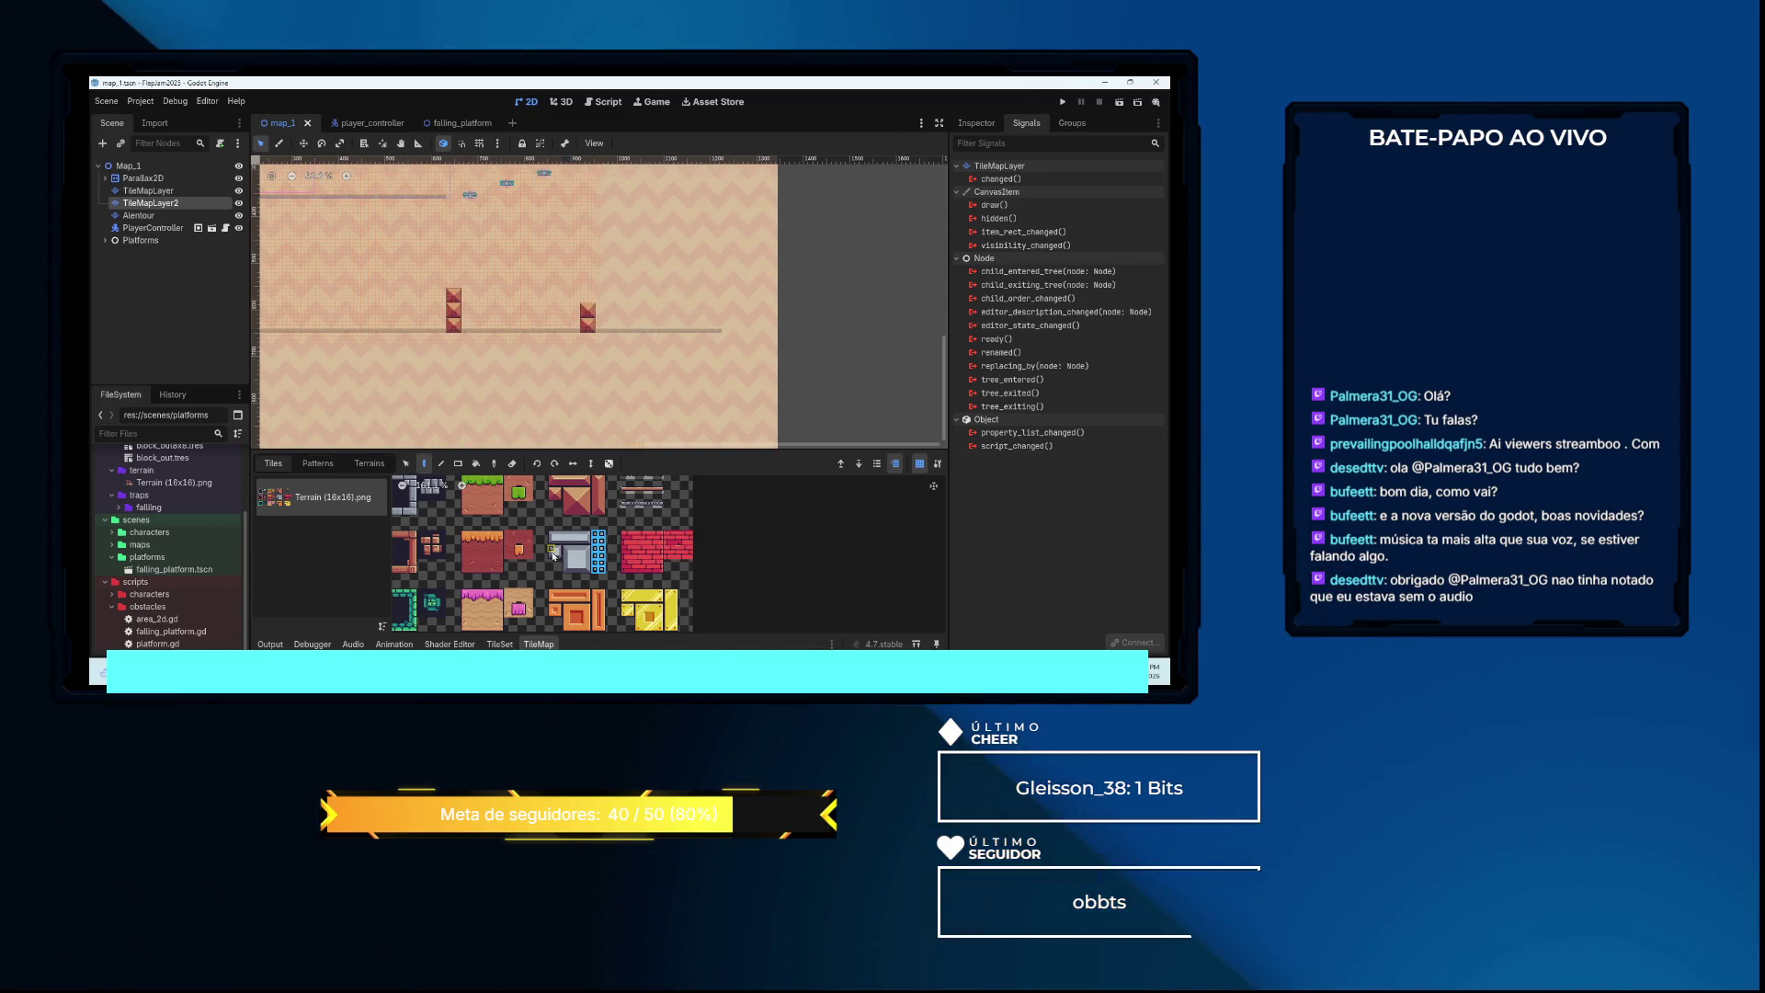
{"action": "scroll", "coordinate": [624, 356], "scroll_direction": "up", "scroll_amount": 2}
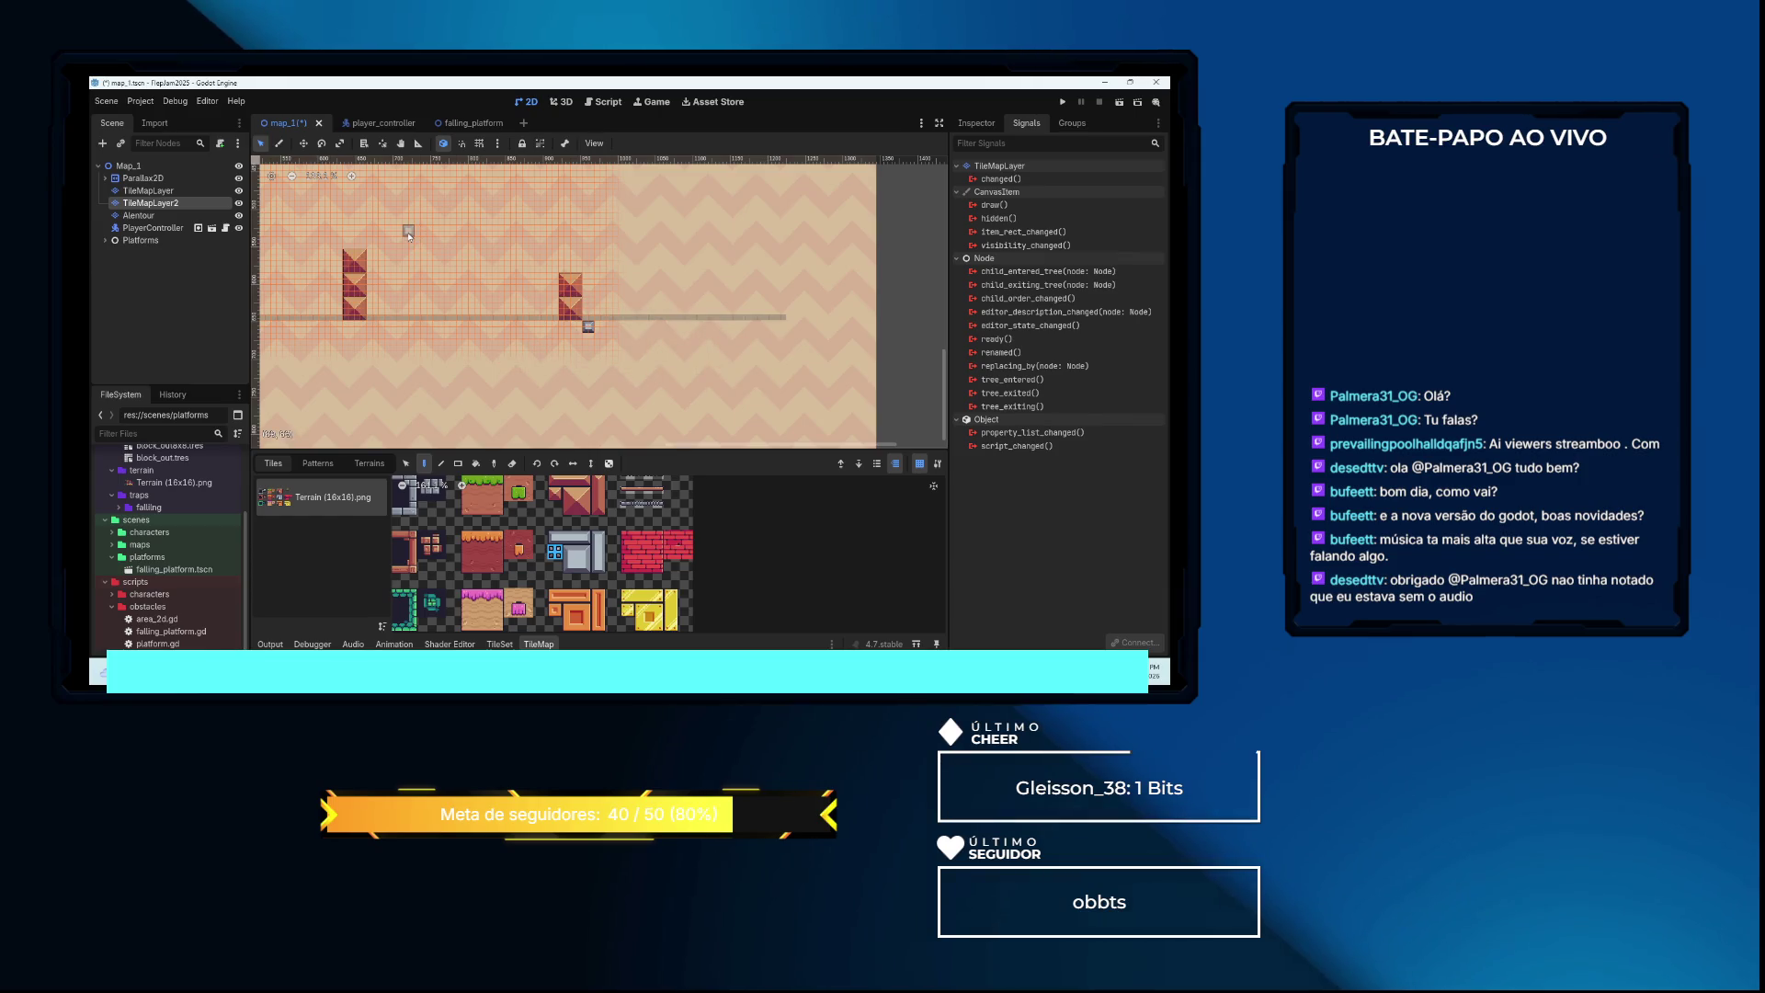
{"action": "left_click", "coordinate": [975, 123]}
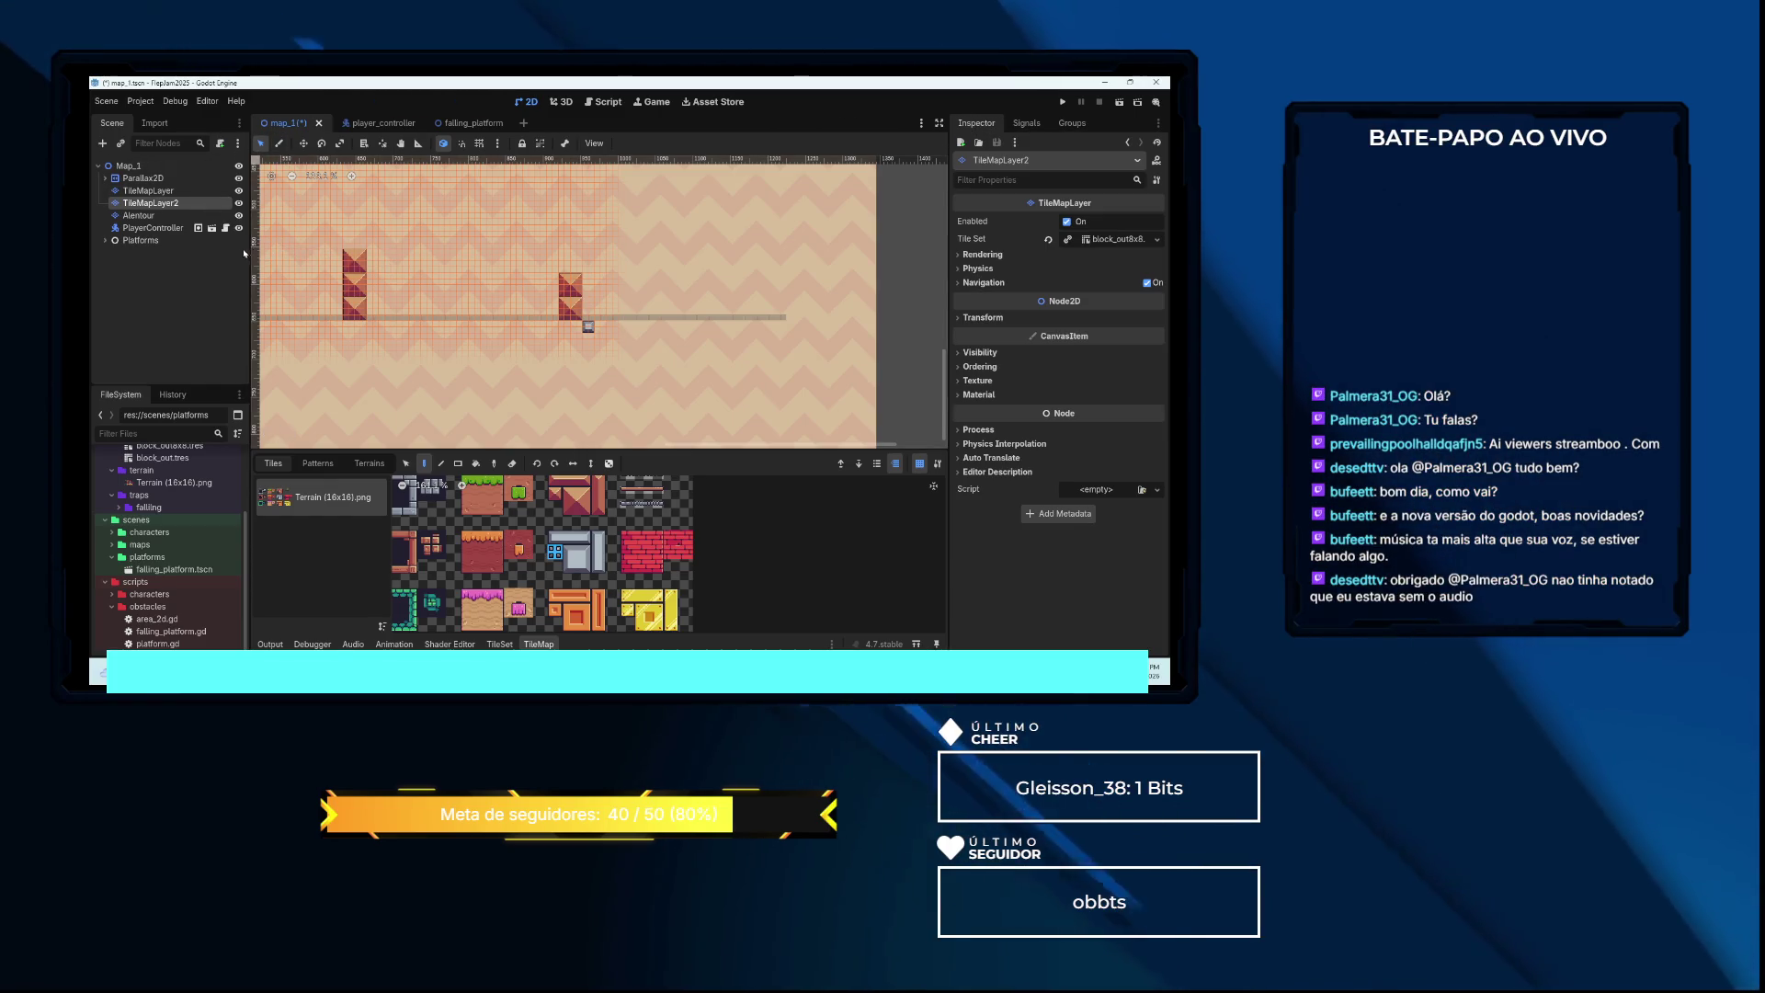
Select TileMapLayer2 in the level, accidentally shifting its tiles slightly
{"action": "scroll", "coordinate": [513, 402], "scroll_direction": "down", "scroll_amount": 4}
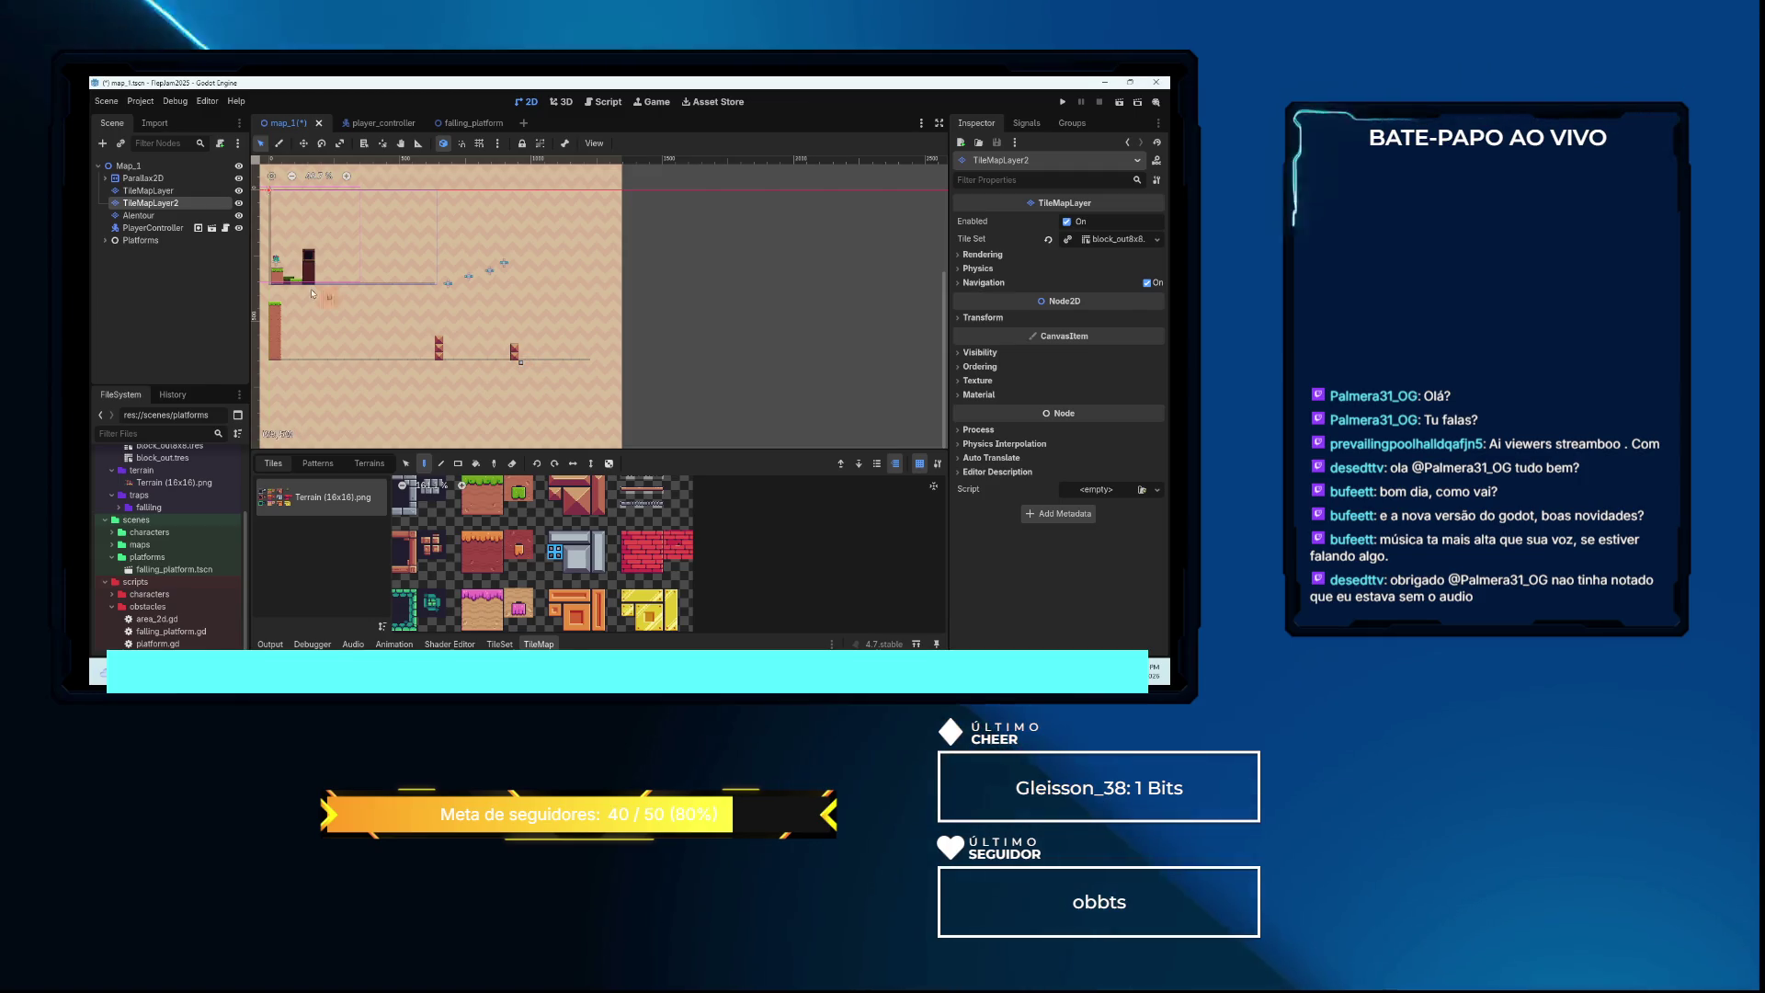
{"action": "left_click", "coordinate": [500, 645]}
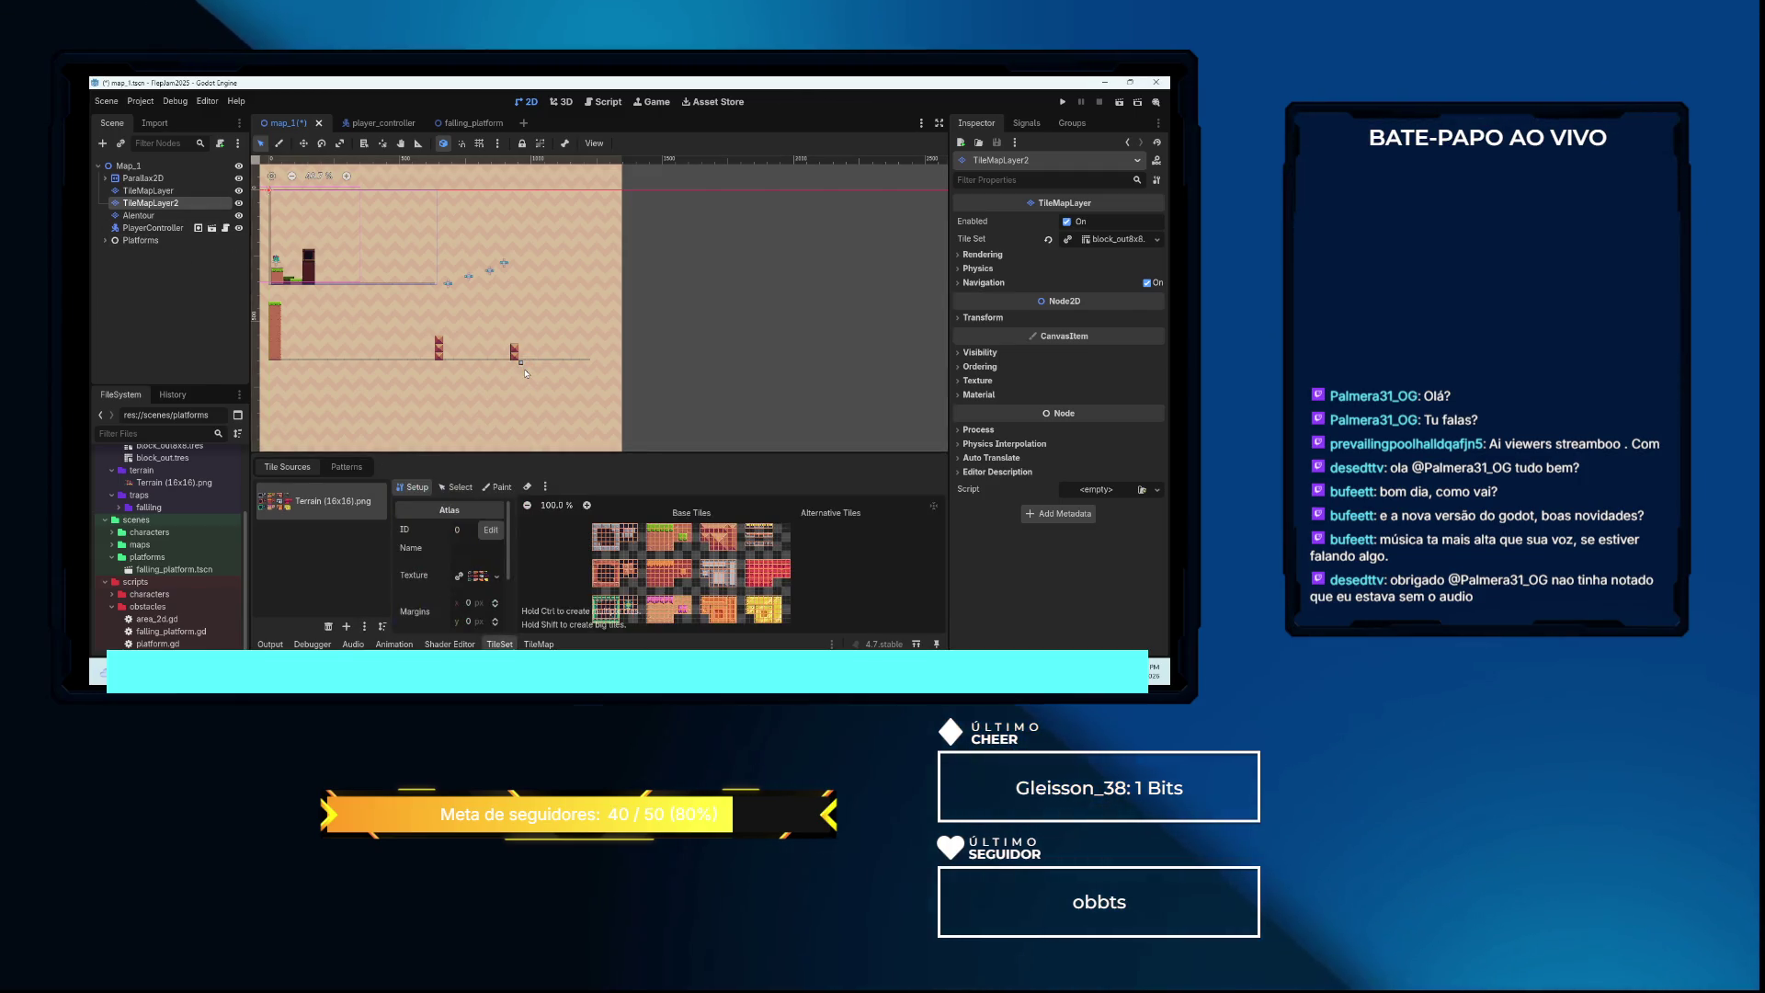
{"action": "left_click", "coordinate": [522, 365]}
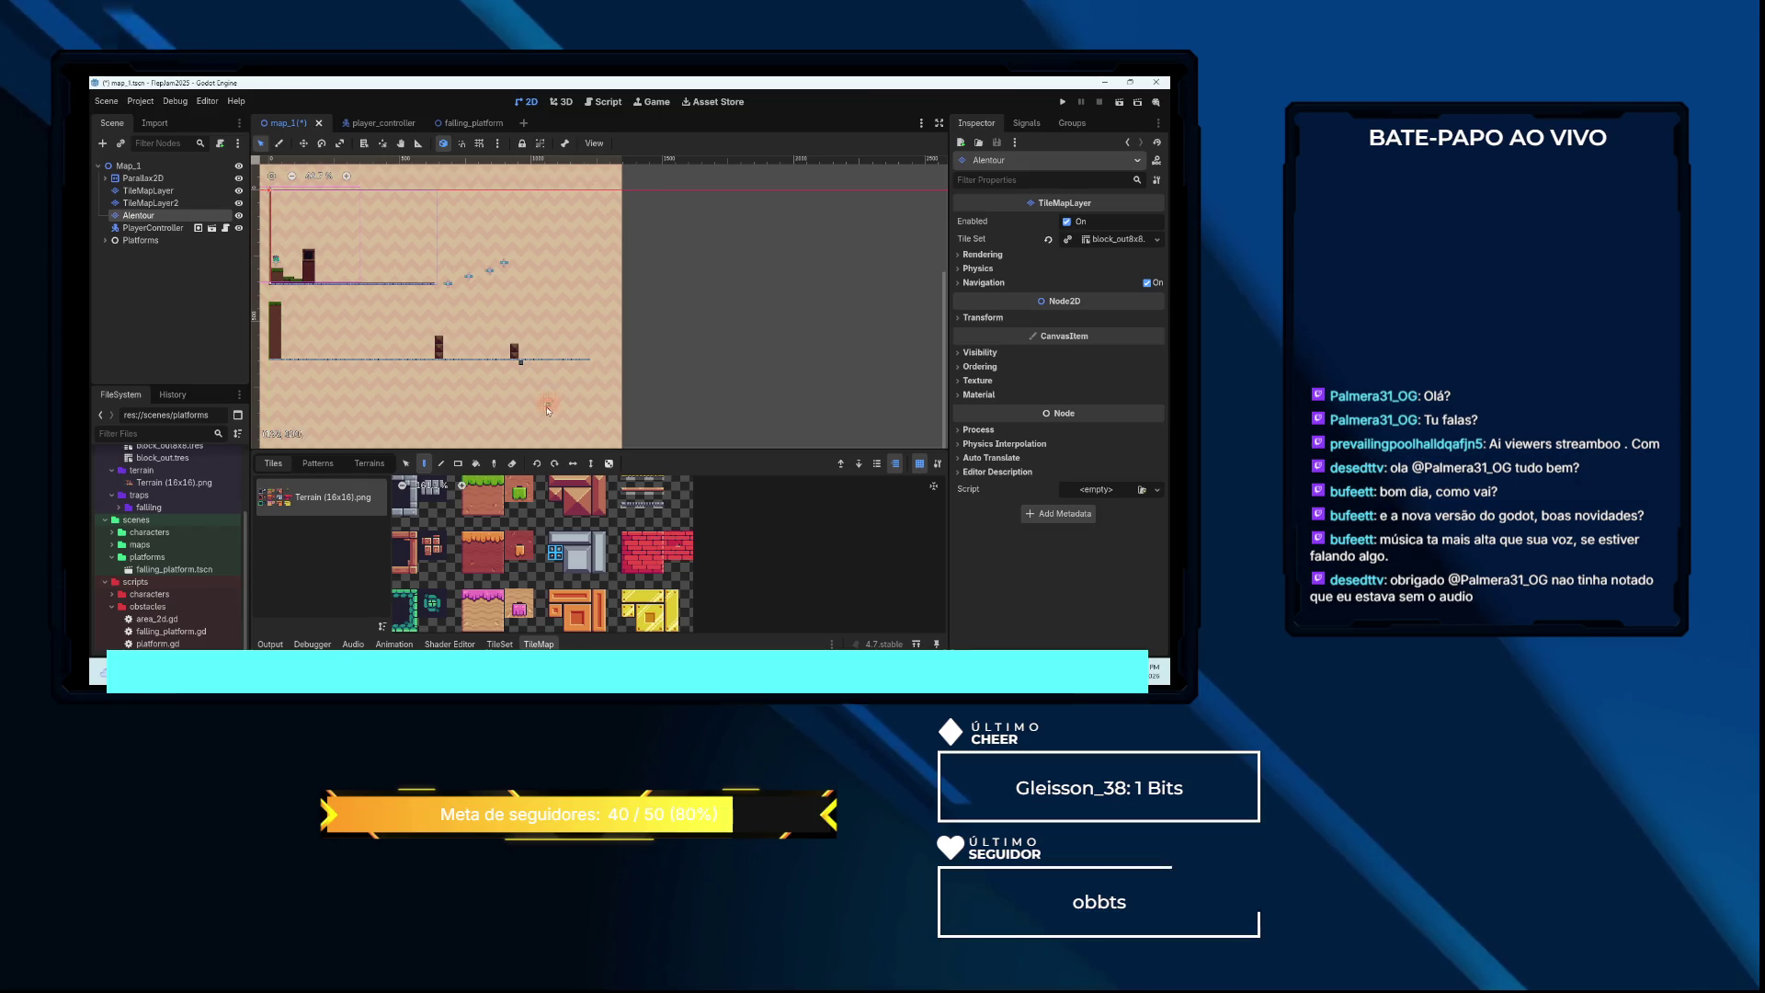
{"action": "left_click", "coordinate": [521, 367]}
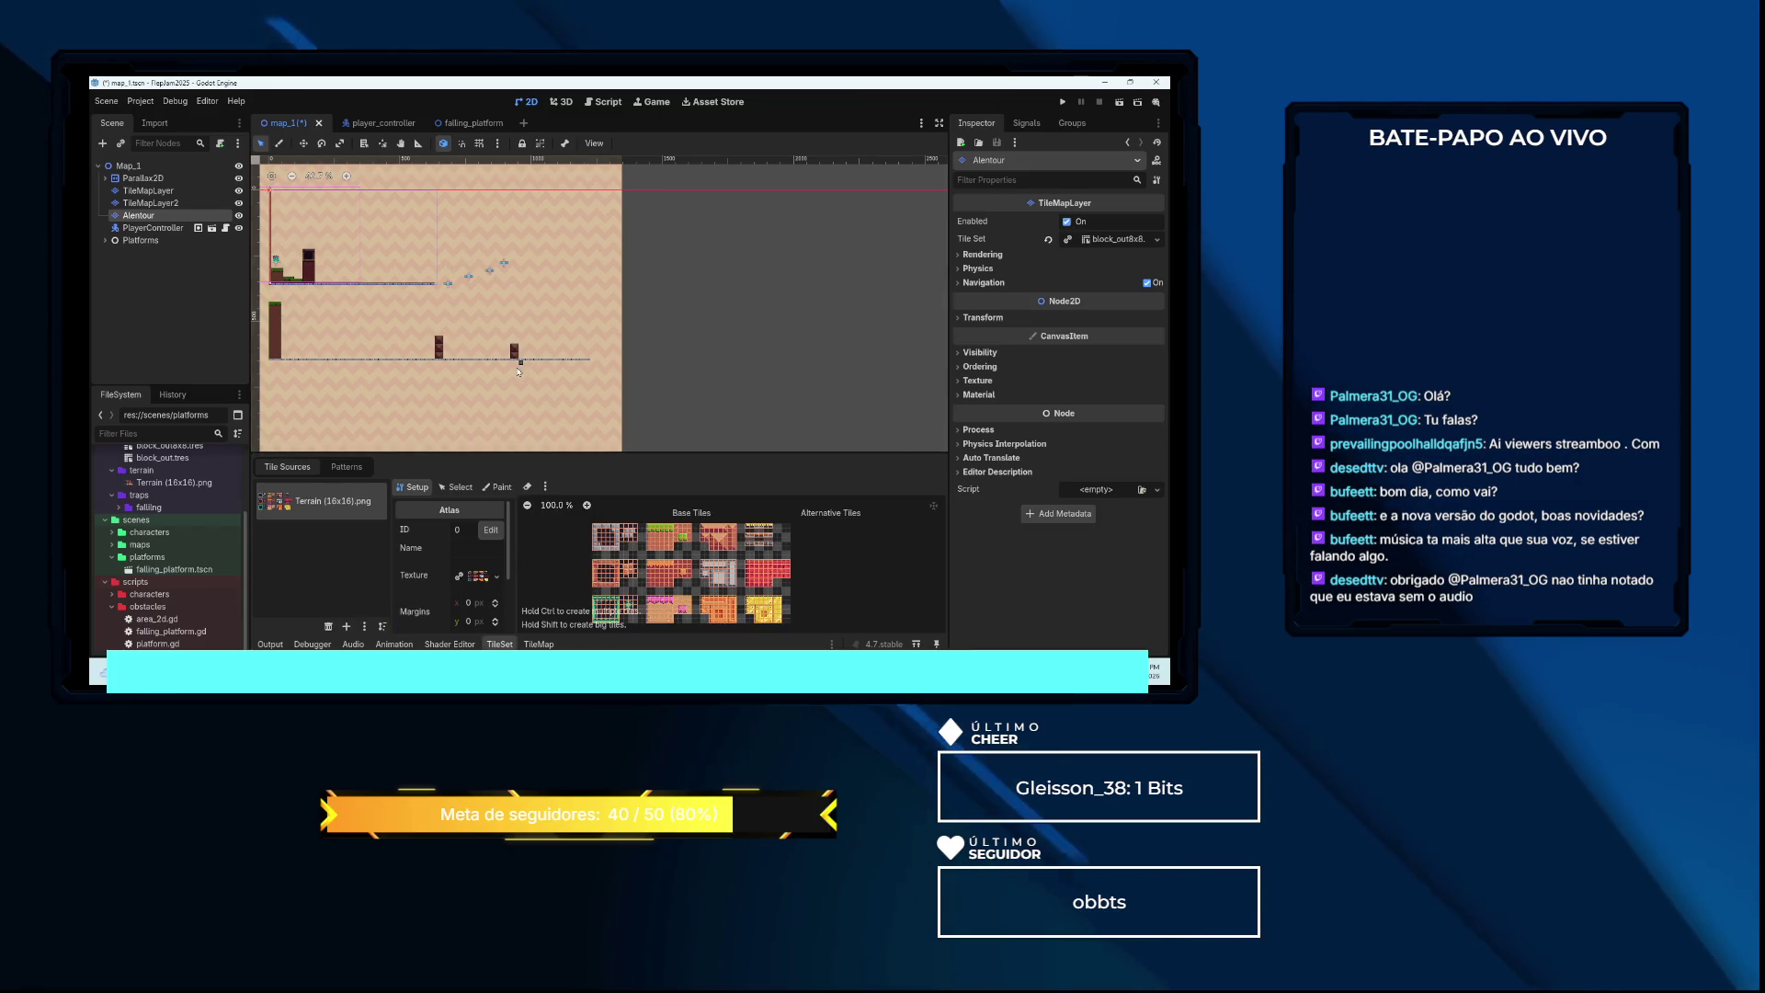
{"action": "left_click", "coordinate": [520, 367]}
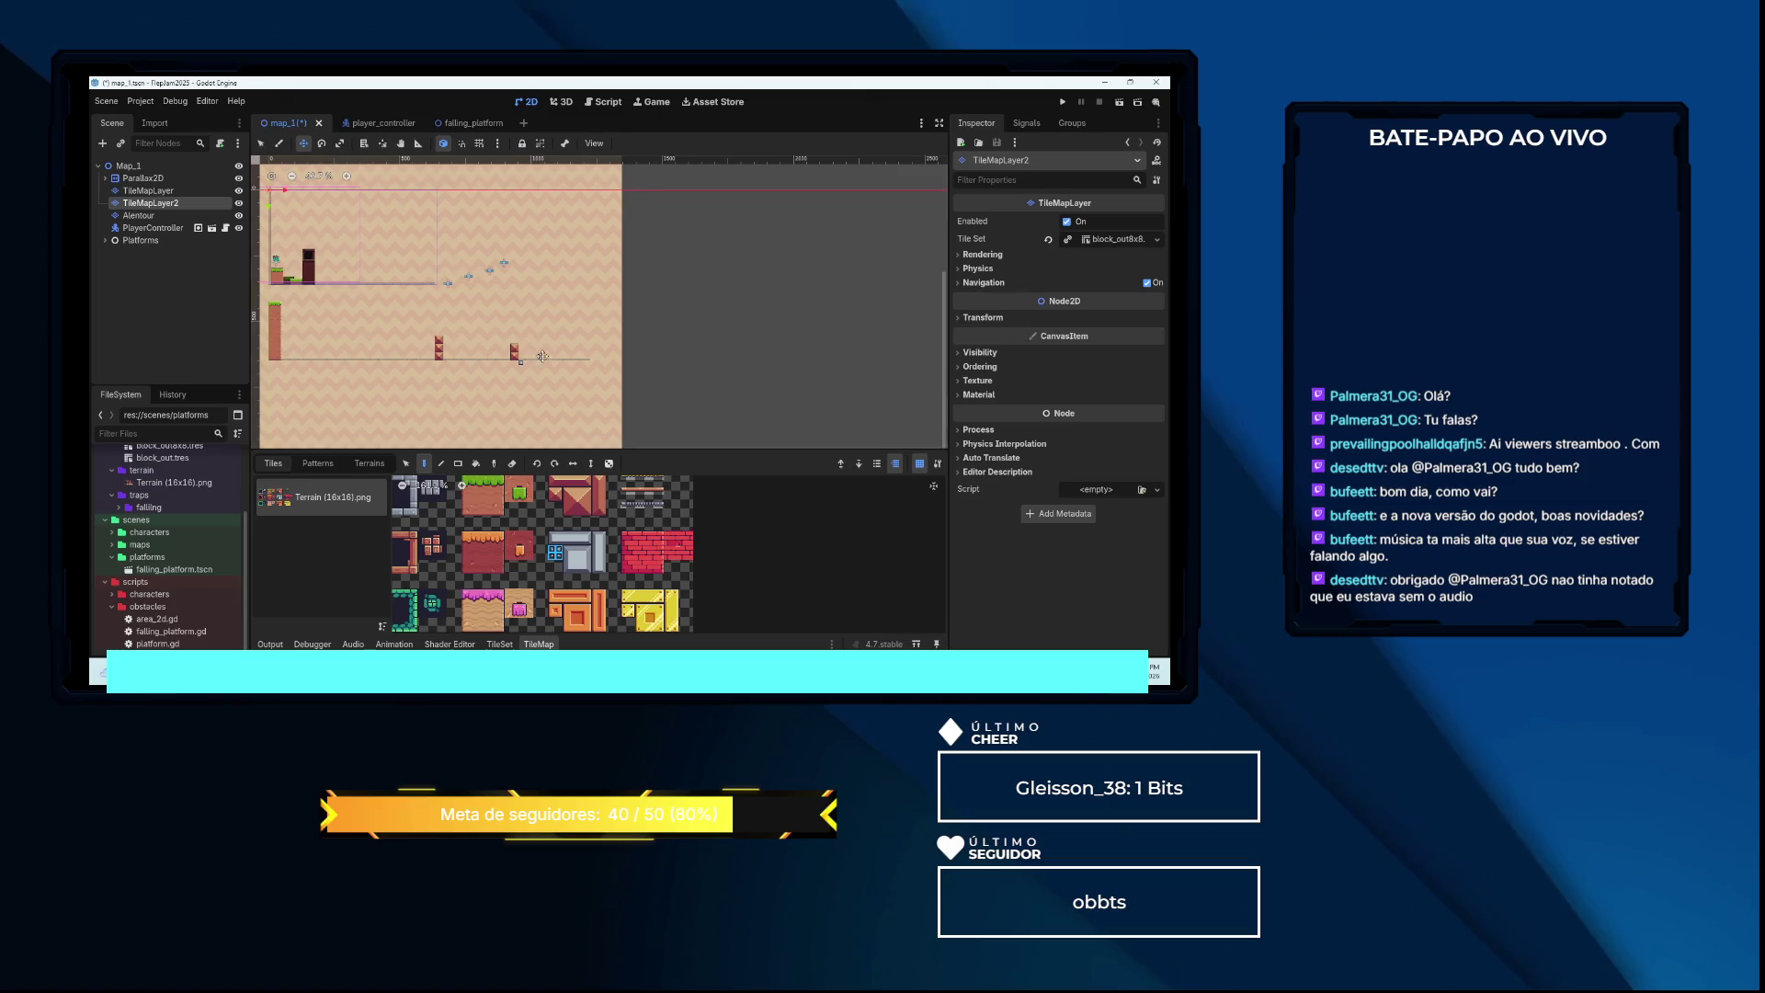
{"action": "scroll", "coordinate": [542, 354], "scroll_direction": "up", "scroll_amount": 3}
{"action": "left_click_drag", "start_coordinate": [514, 363], "coordinate": [530, 370]}
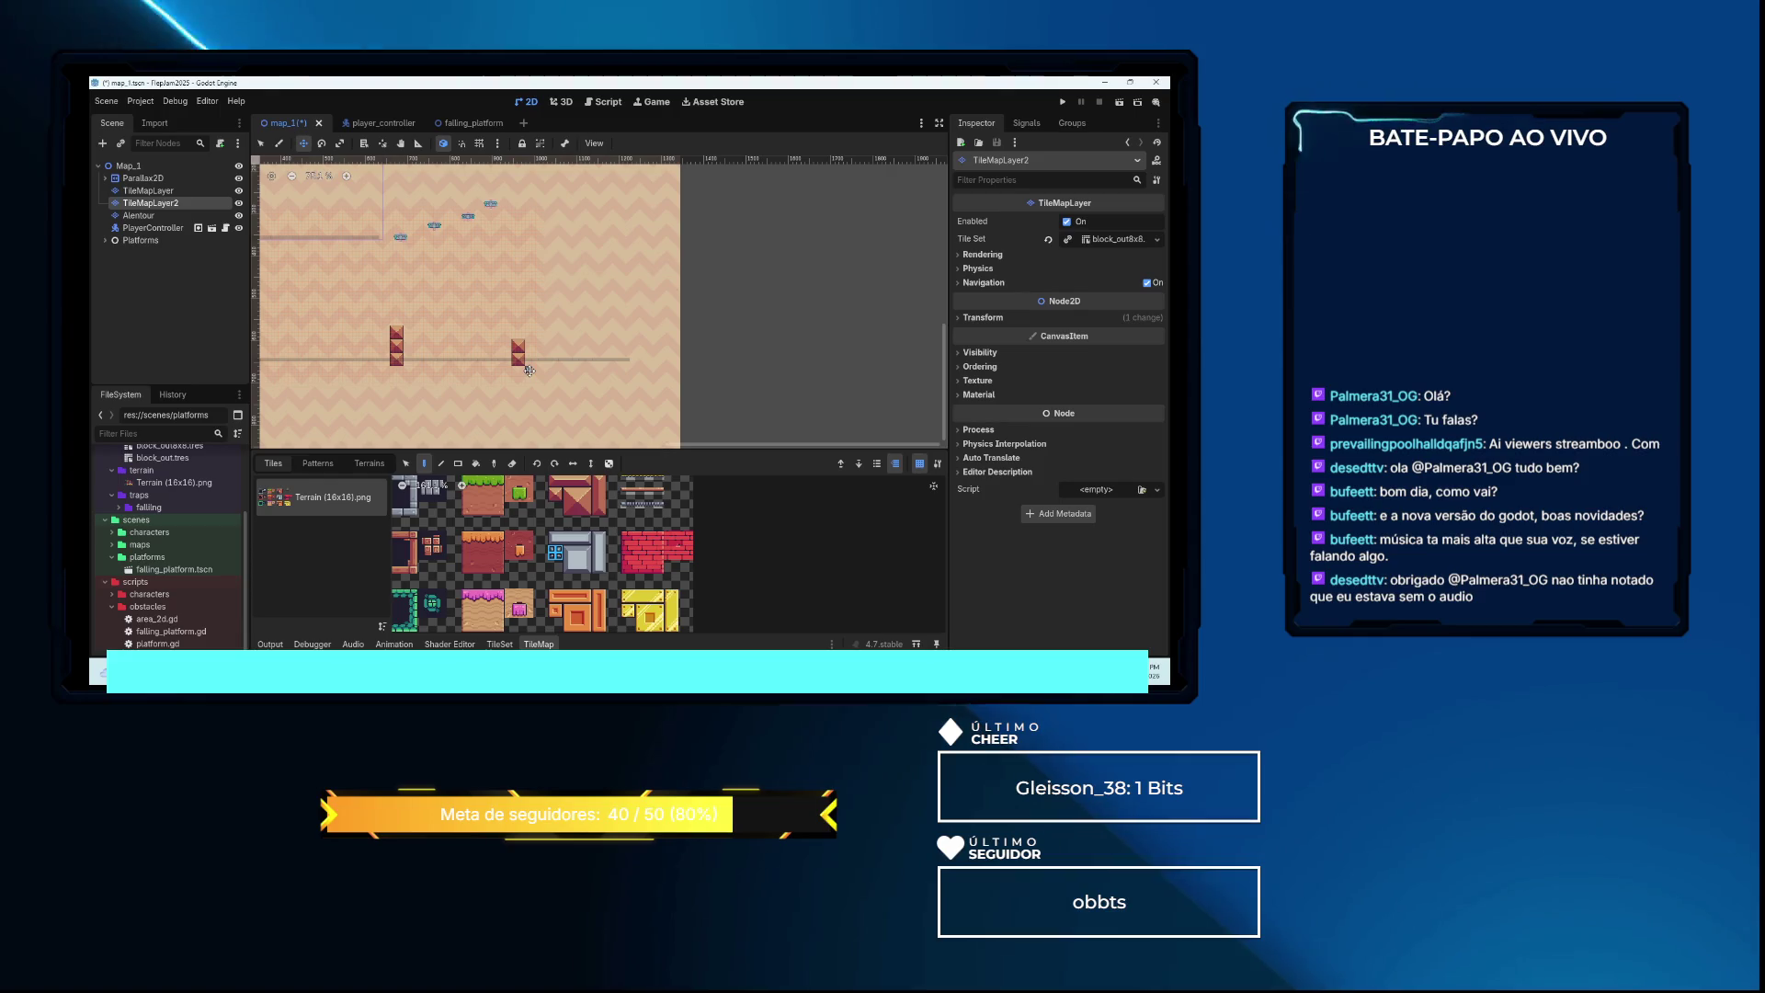
Revert TileMapLayer2's Transform position to 0, 0
{"action": "left_click", "coordinate": [957, 319]}
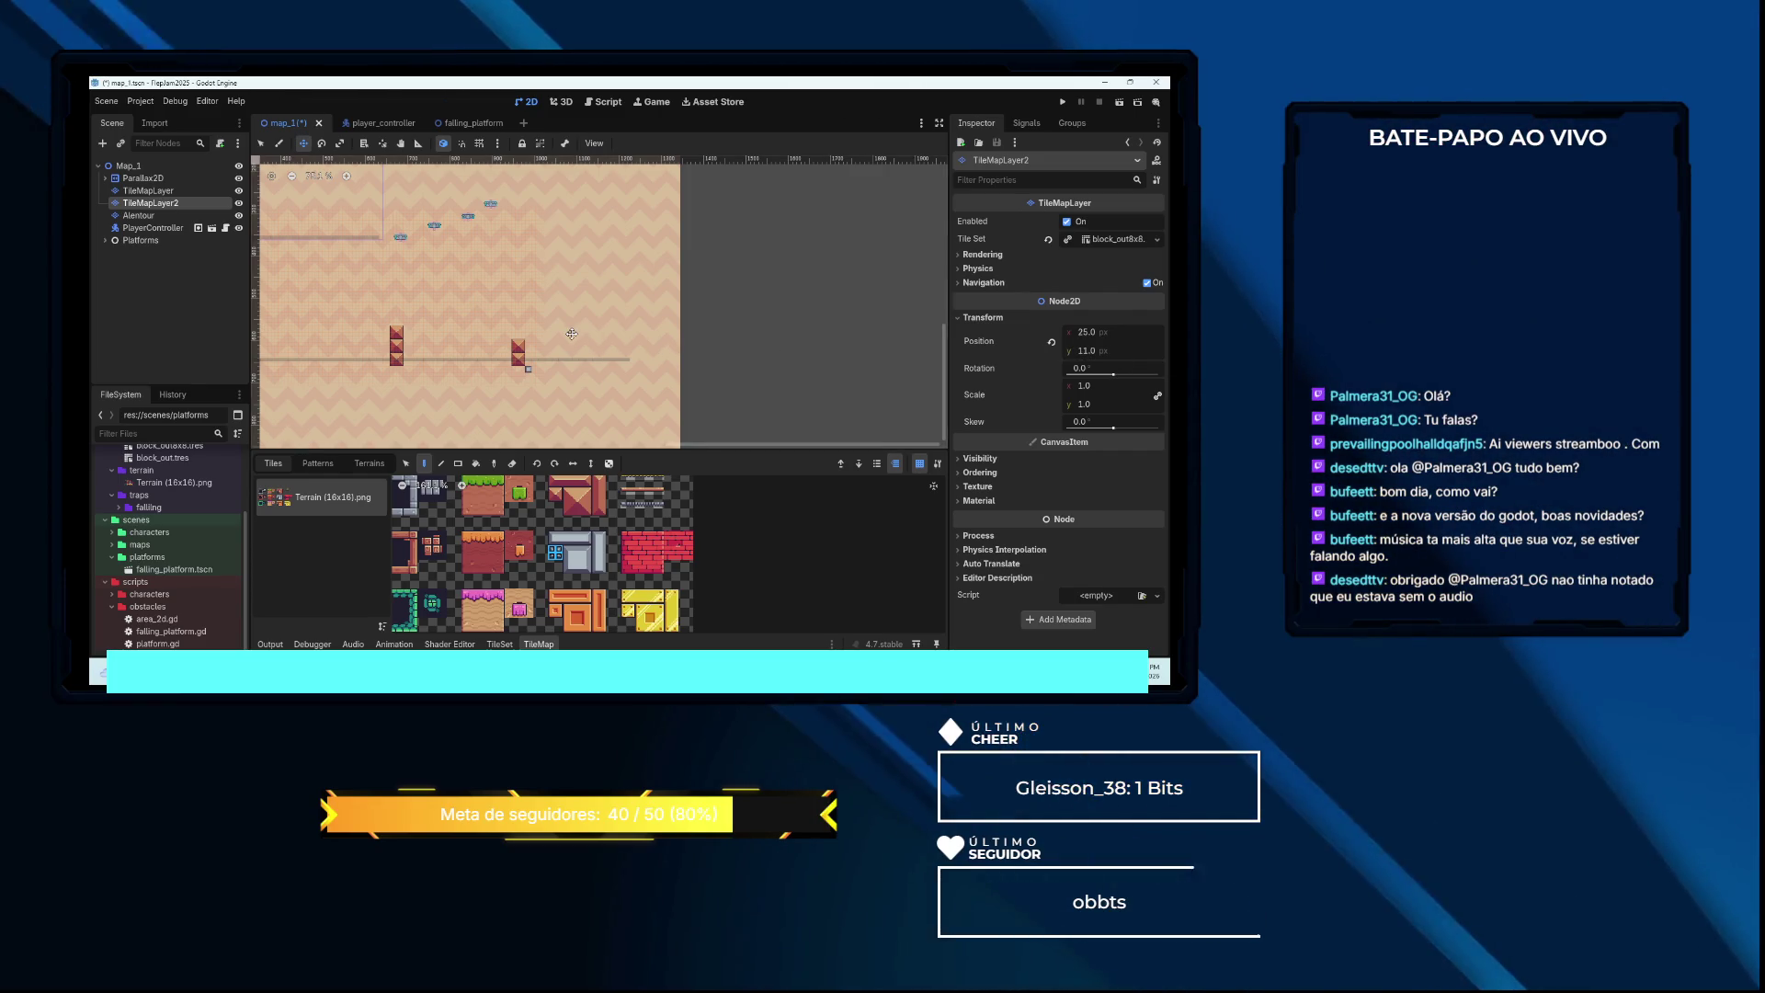
{"action": "left_click_drag", "start_coordinate": [571, 334], "coordinate": [560, 330]}
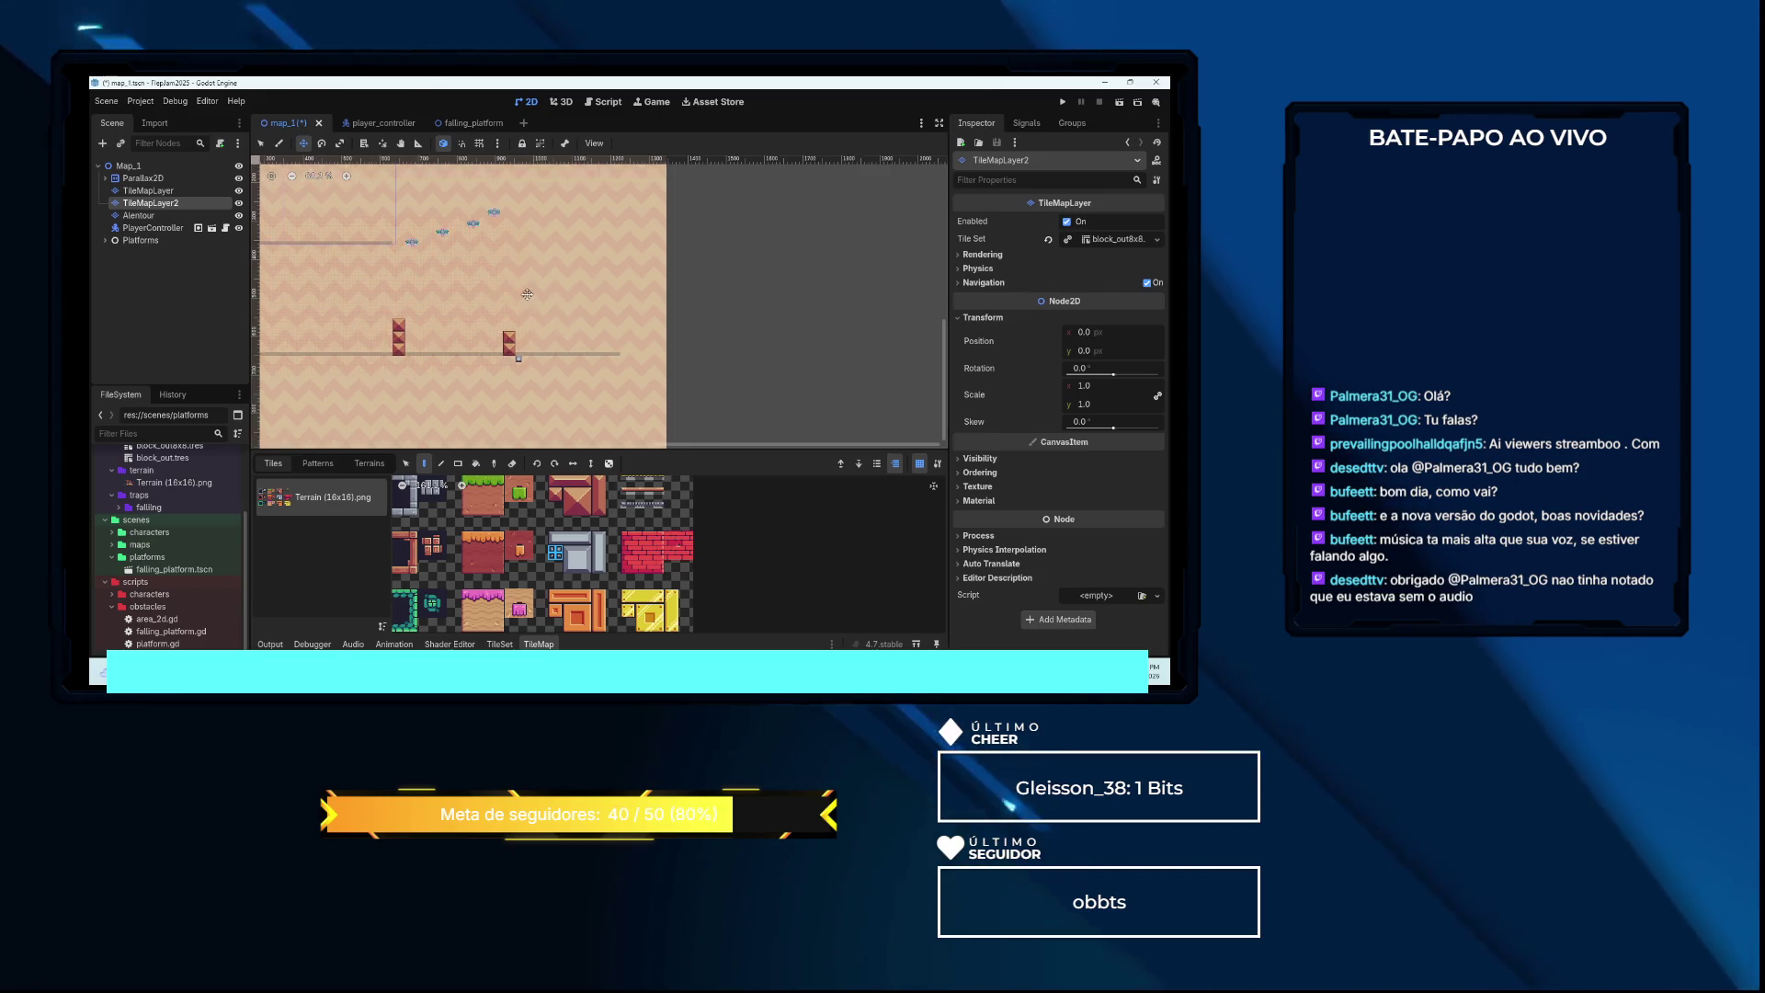
{"action": "scroll", "coordinate": [430, 290], "scroll_direction": "down", "scroll_amount": 3}
{"action": "scroll", "coordinate": [558, 312], "scroll_direction": "up", "scroll_amount": 5}
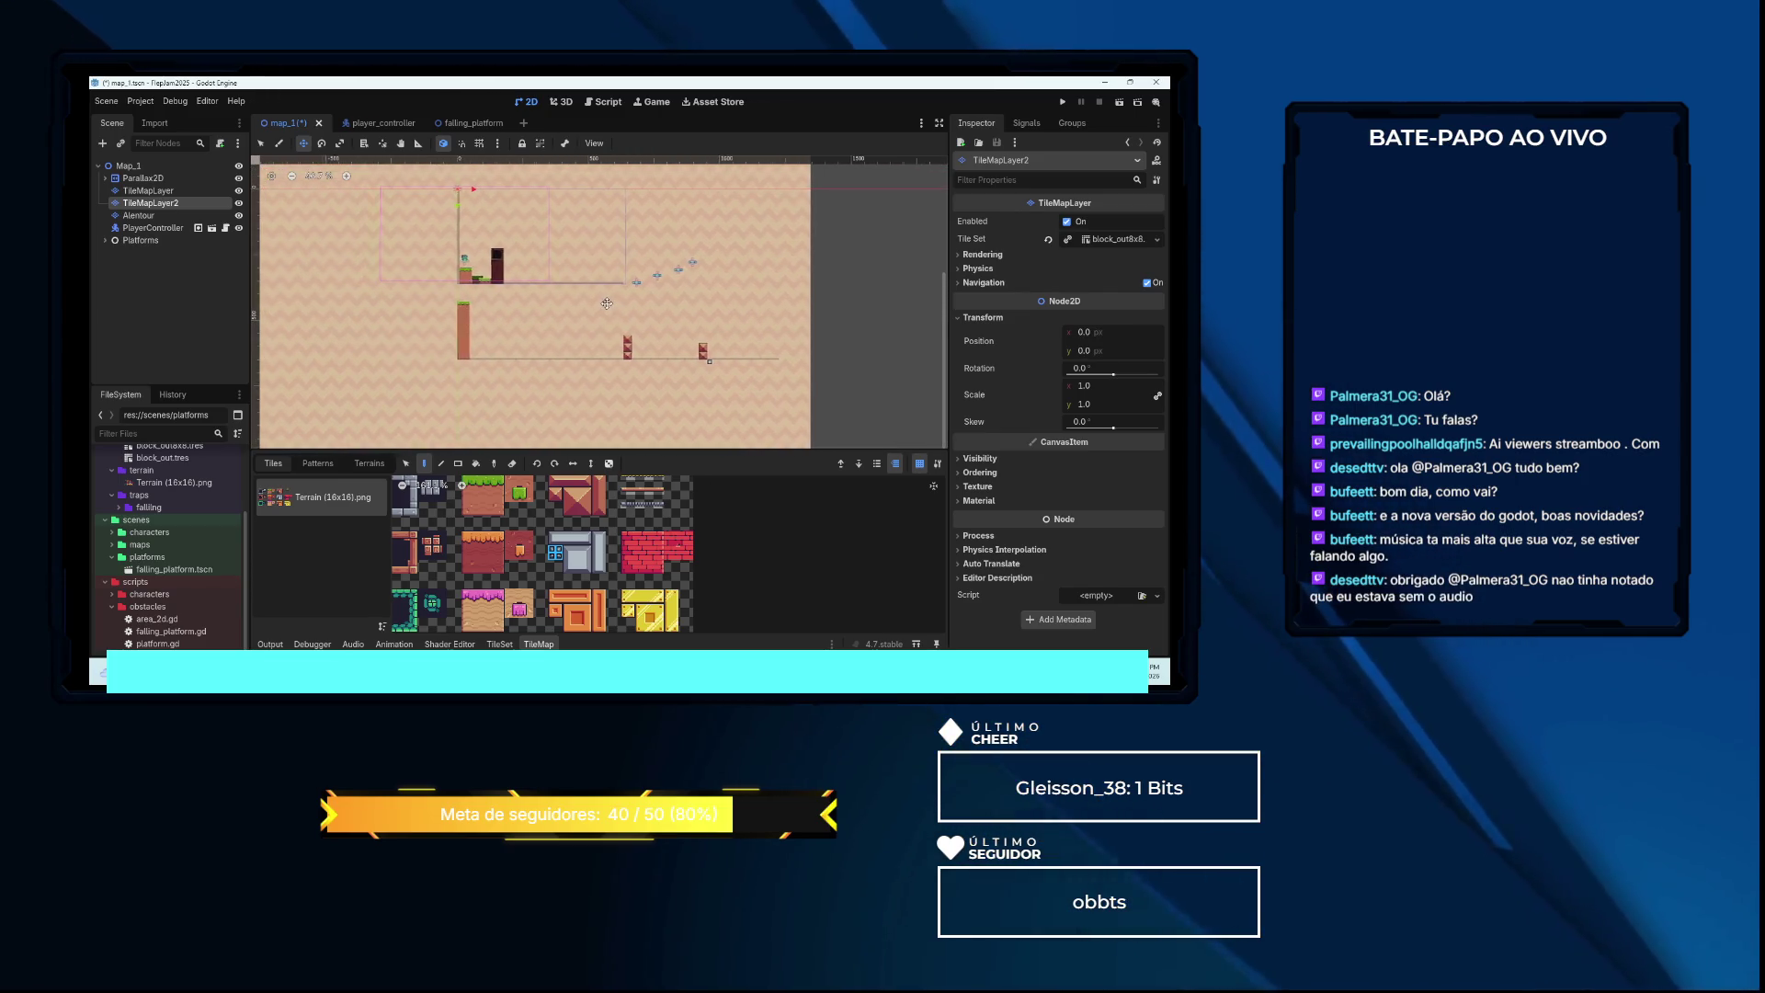
{"action": "scroll", "coordinate": [558, 311], "scroll_direction": "down", "scroll_amount": 4}
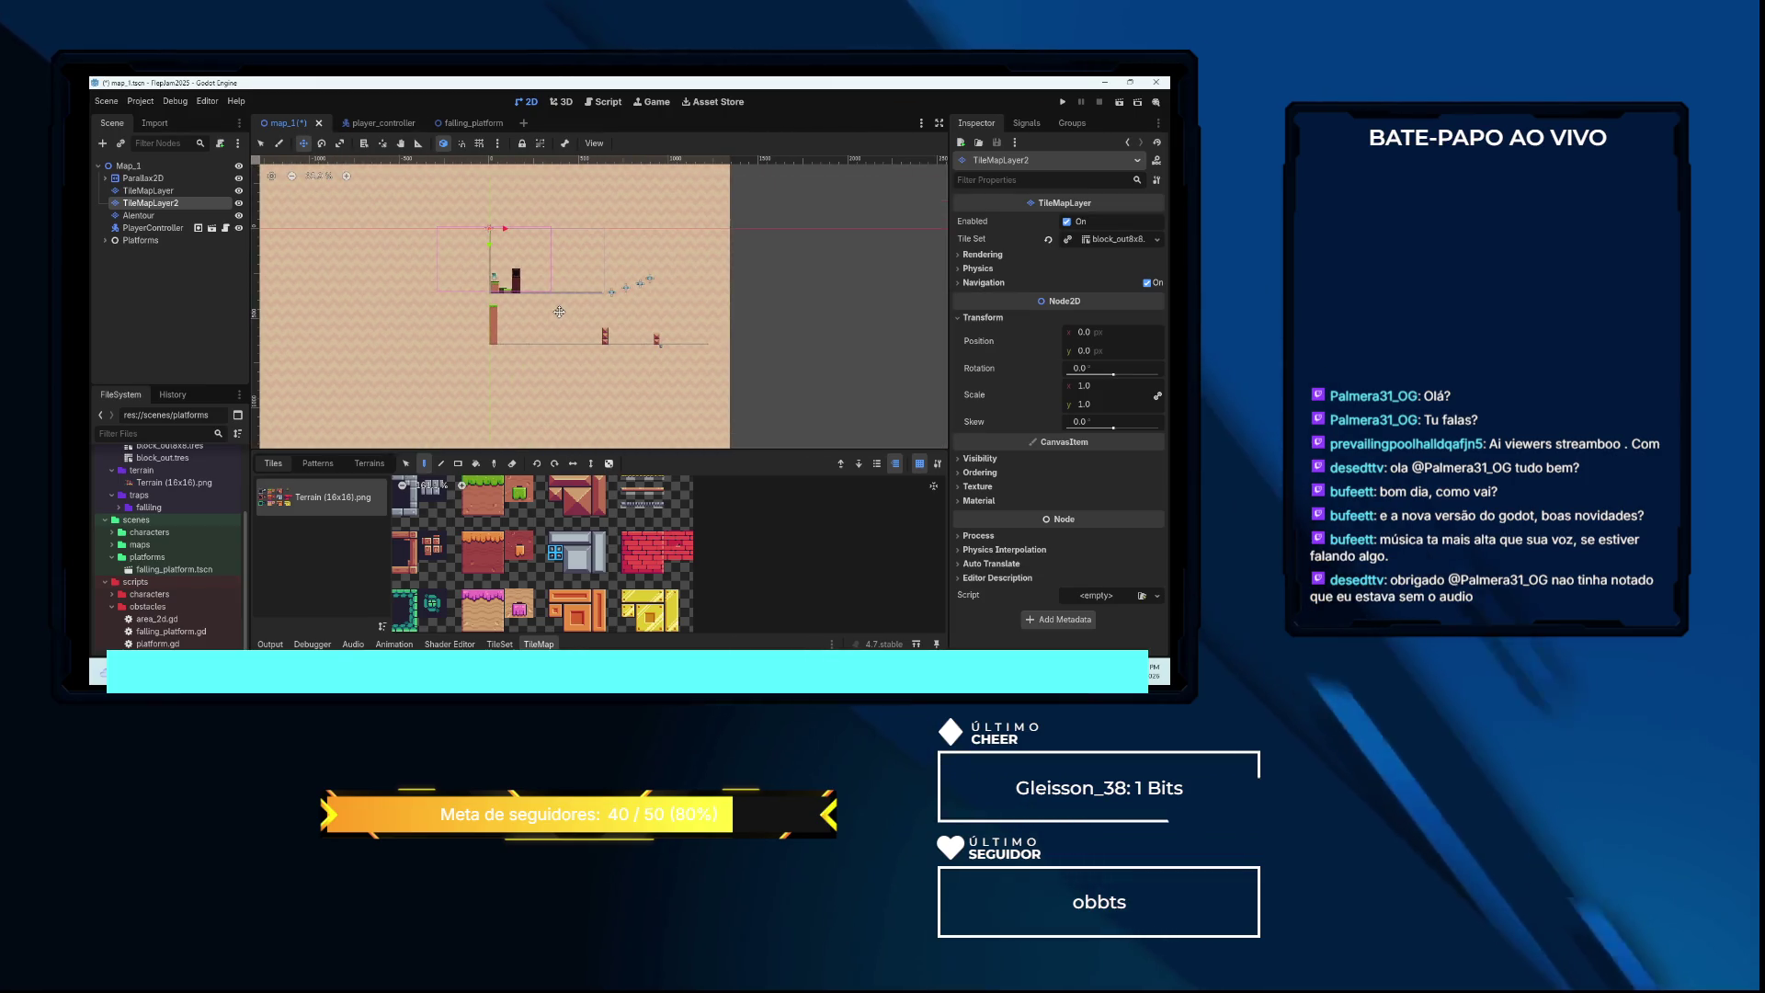
{"action": "scroll", "coordinate": [556, 311], "scroll_direction": "up", "scroll_amount": 5}
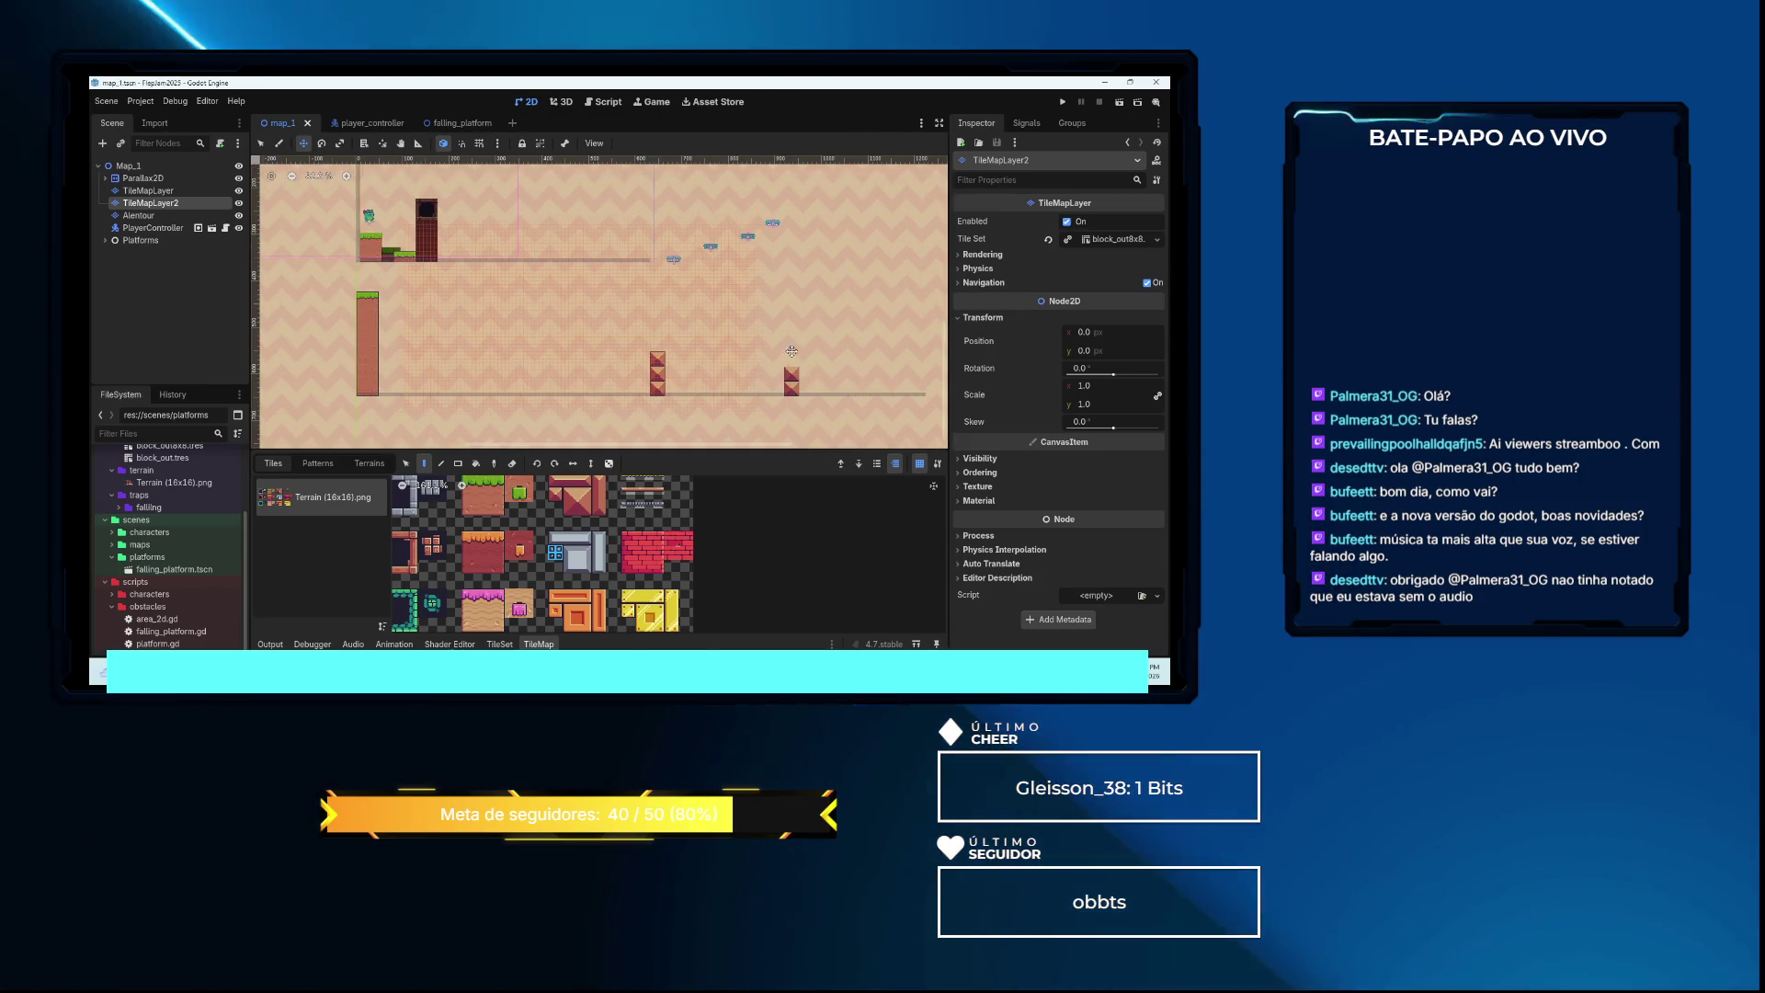
Save the map_1 scene and return to the Terrain (16x16) TileSet atlas setup
{"action": "key", "text": "ctrl+s"}
{"action": "scroll", "coordinate": [705, 297], "scroll_direction": "down", "scroll_amount": 2}
{"action": "left_click_drag", "start_coordinate": [705, 297], "coordinate": [645, 325]}
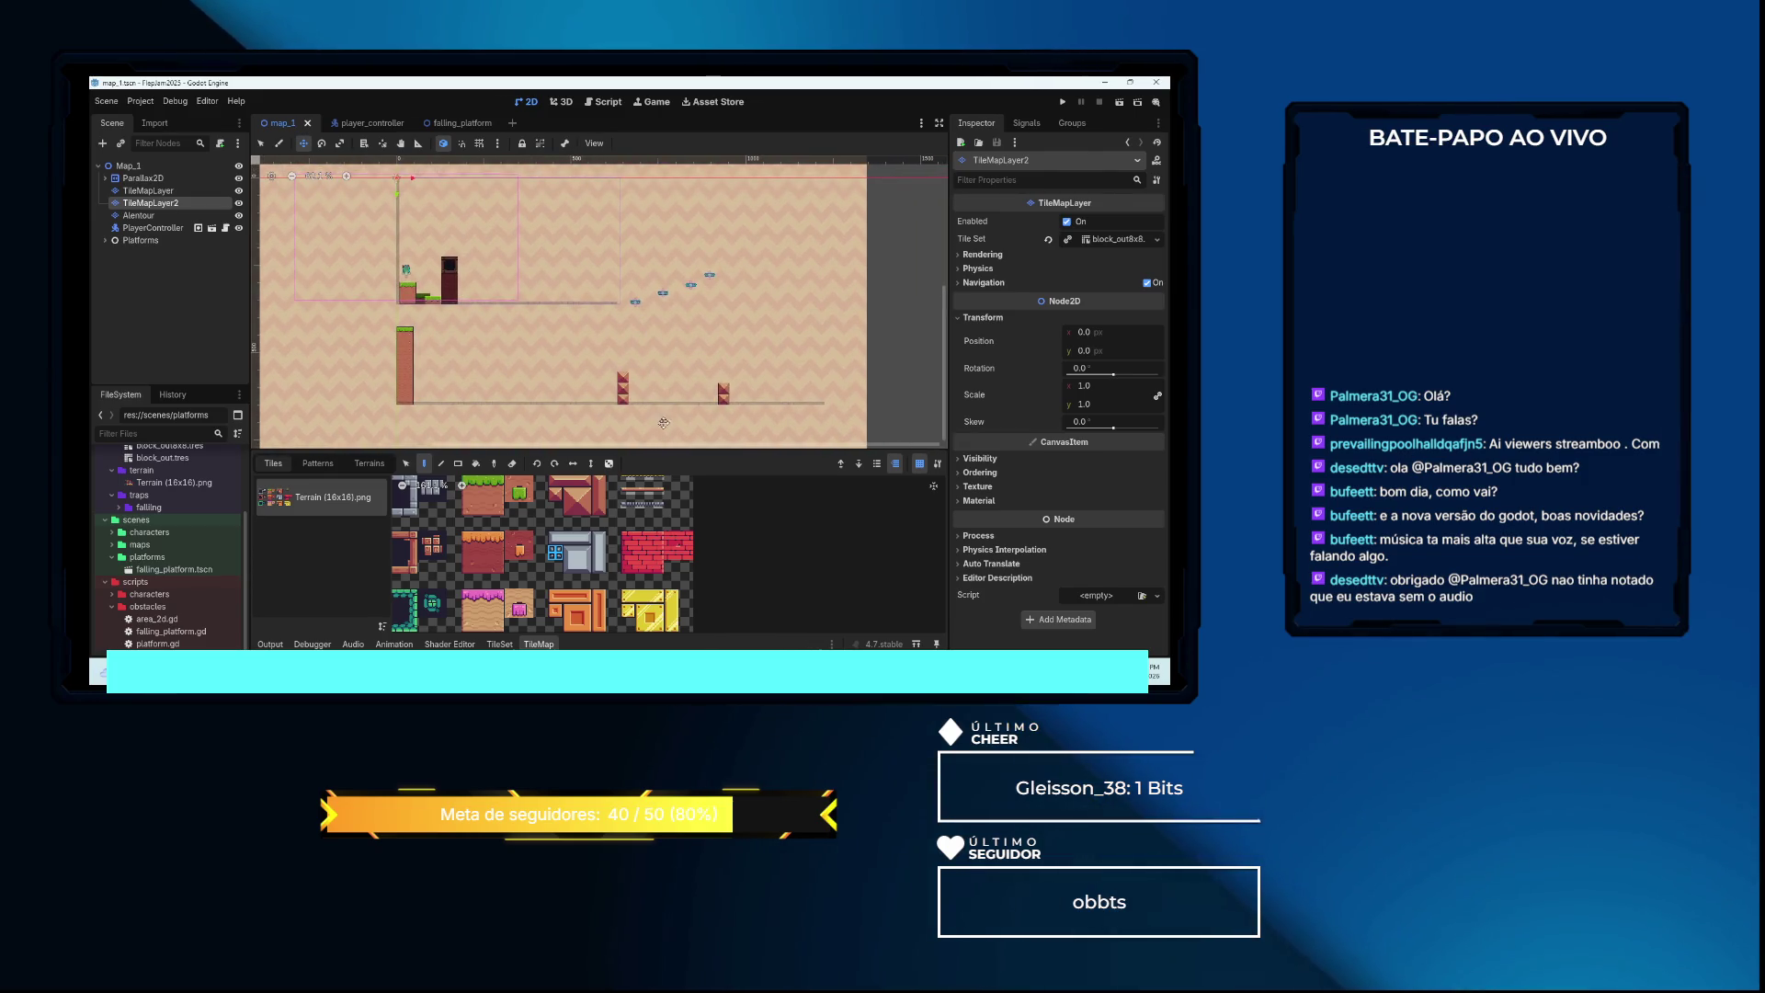
{"action": "scroll", "coordinate": [634, 395], "scroll_direction": "up", "scroll_amount": 5}
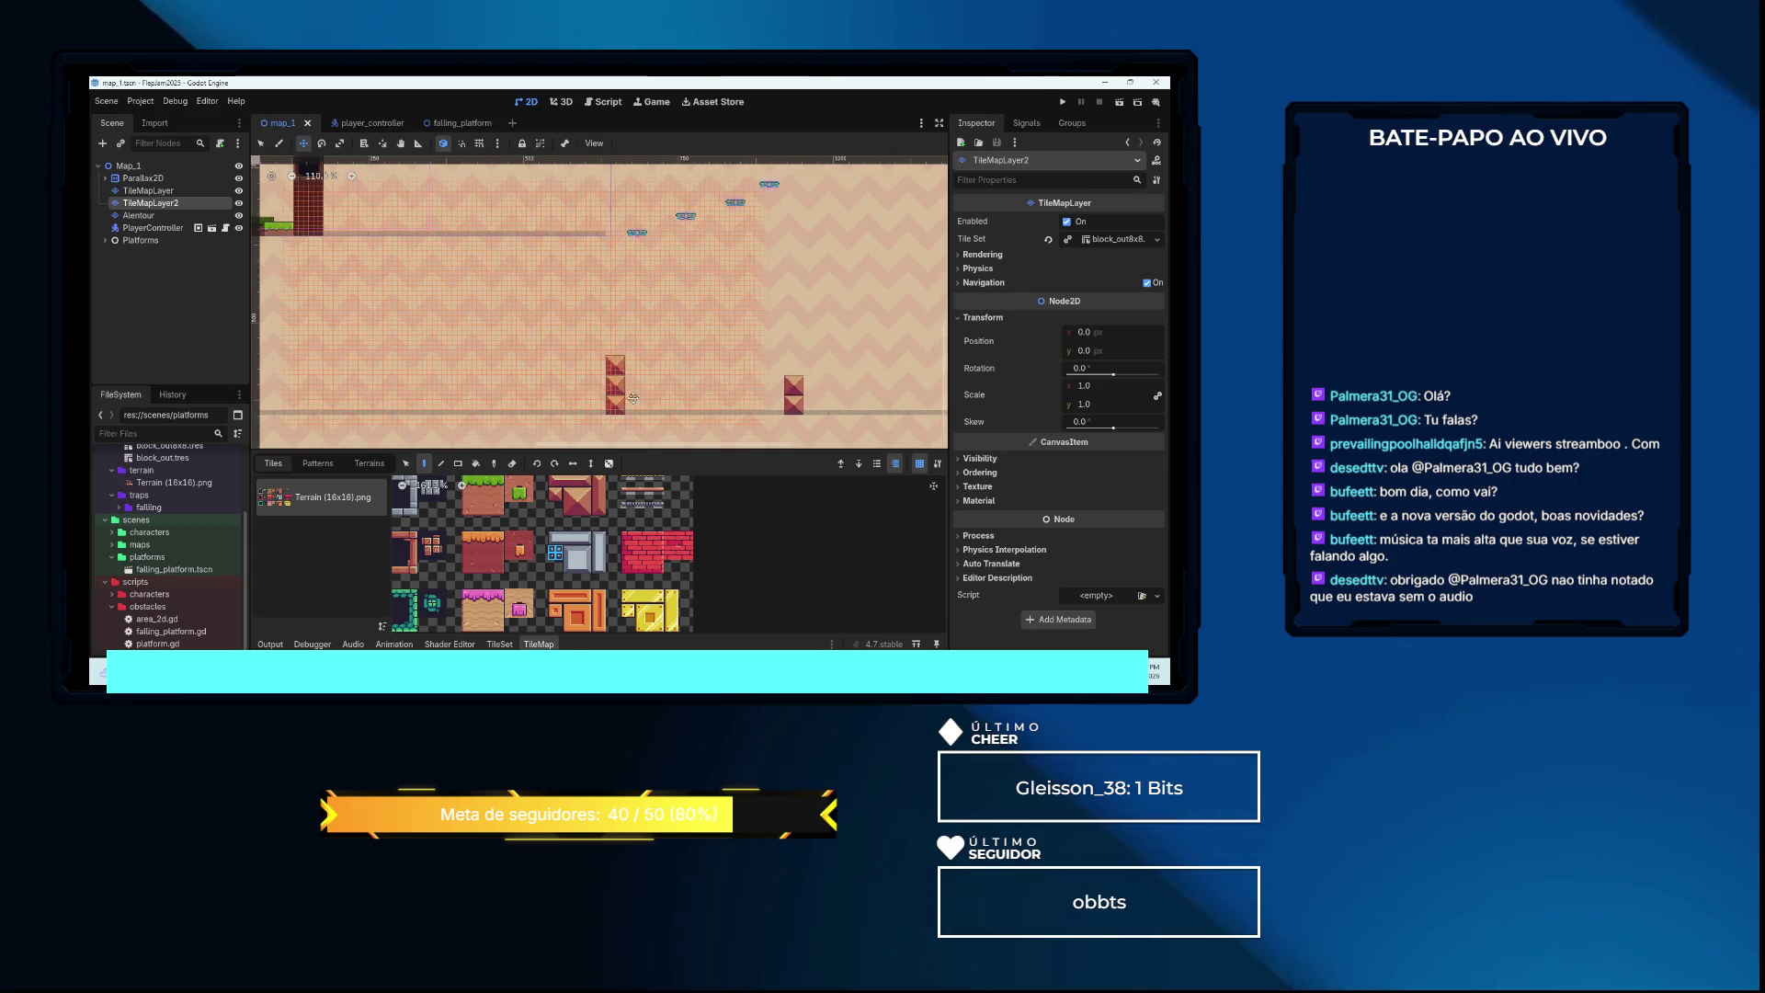
{"action": "left_click", "coordinate": [501, 644]}
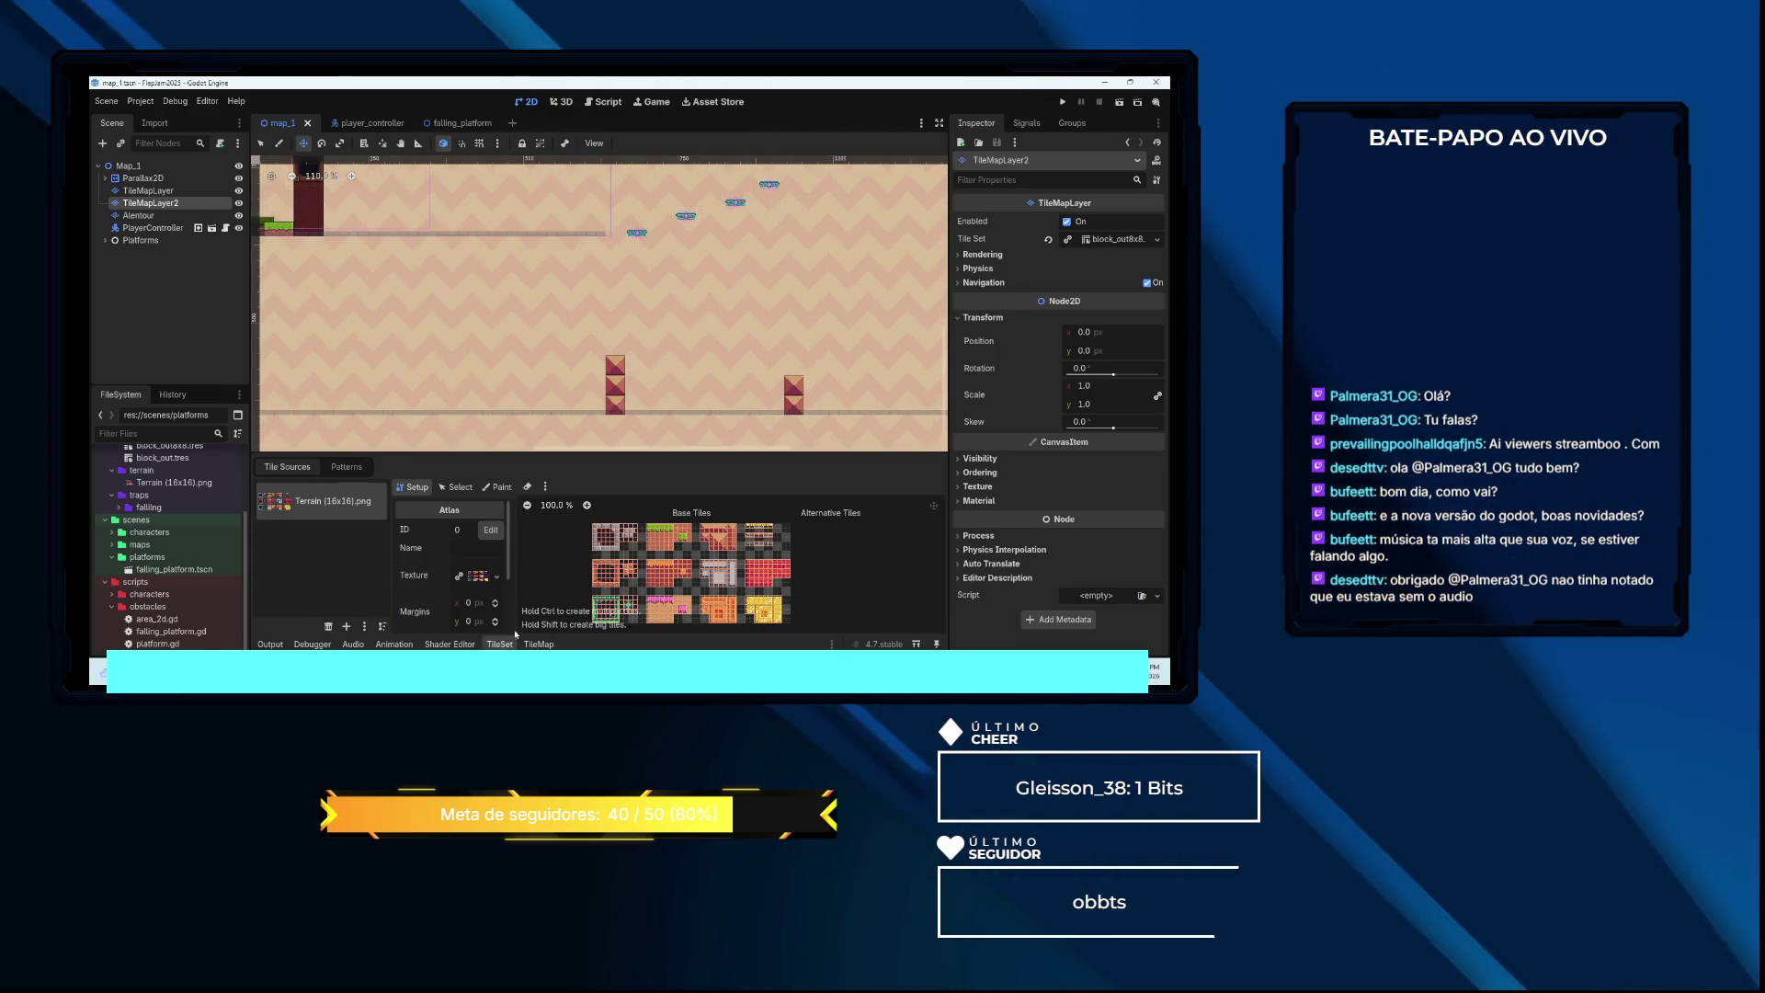
Erase the left red spiked-block column with the tile palette, then choose a new palette tile
{"action": "left_click", "coordinate": [540, 644]}
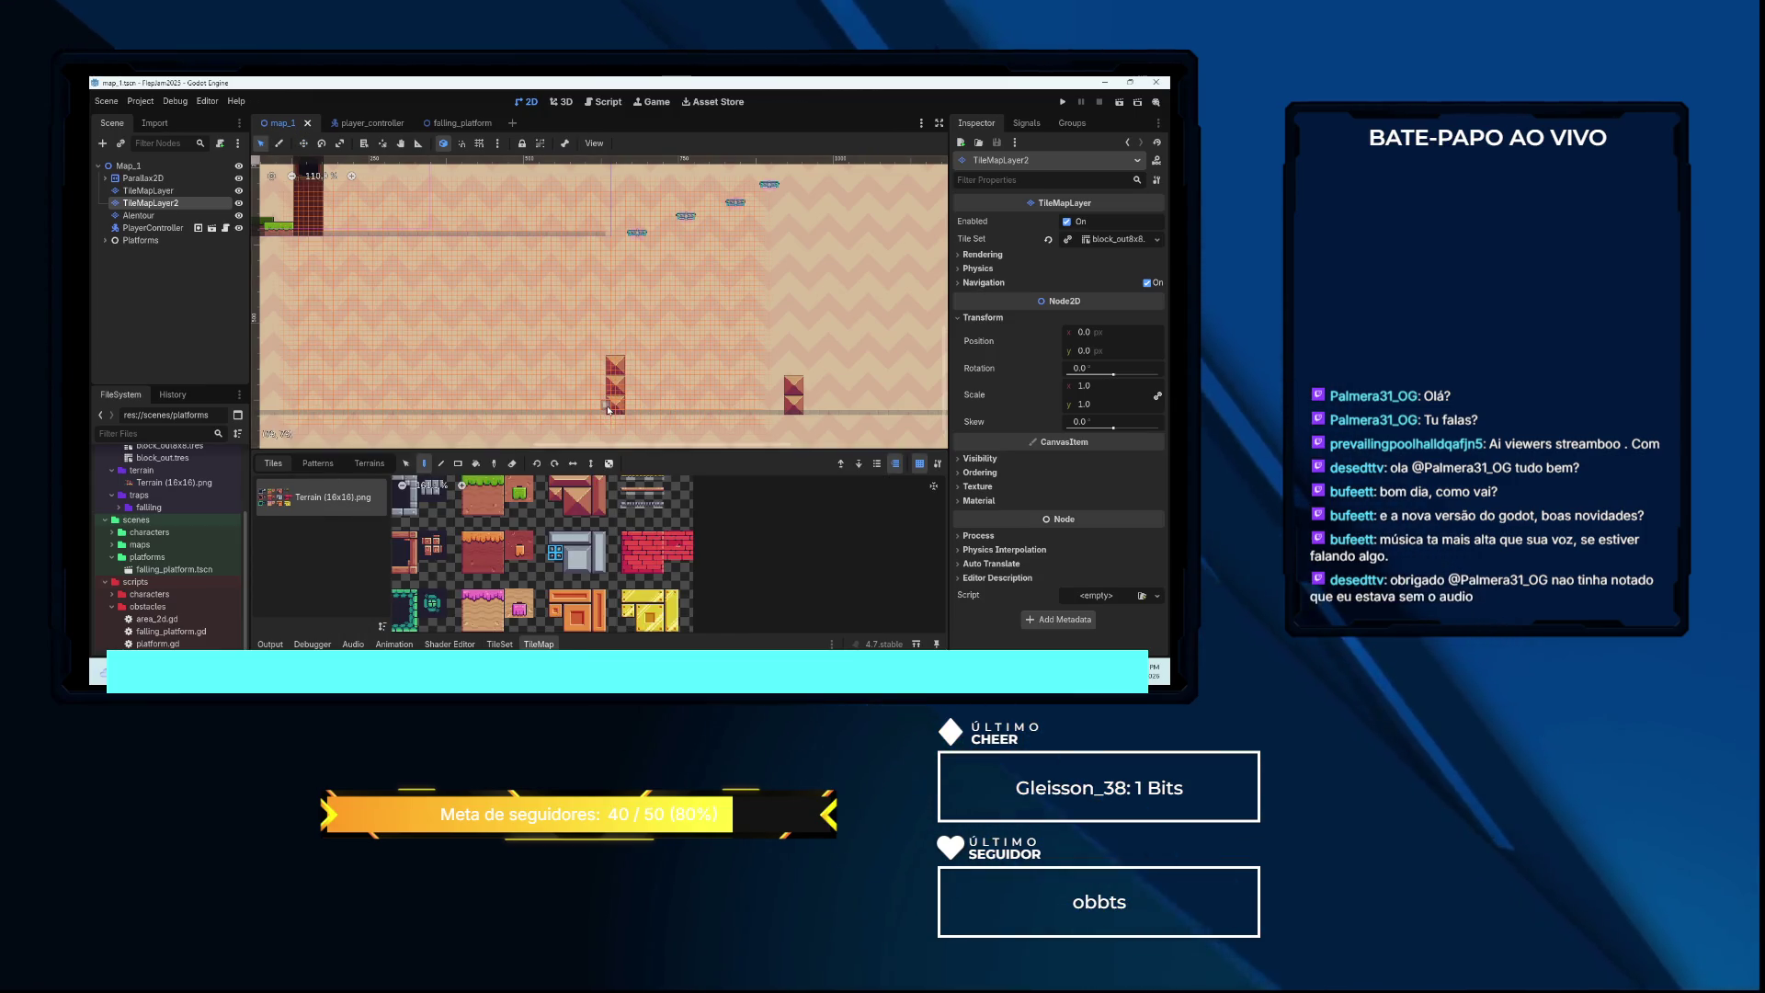
{"action": "left_click_drag", "start_coordinate": [607, 418], "coordinate": [619, 351]}
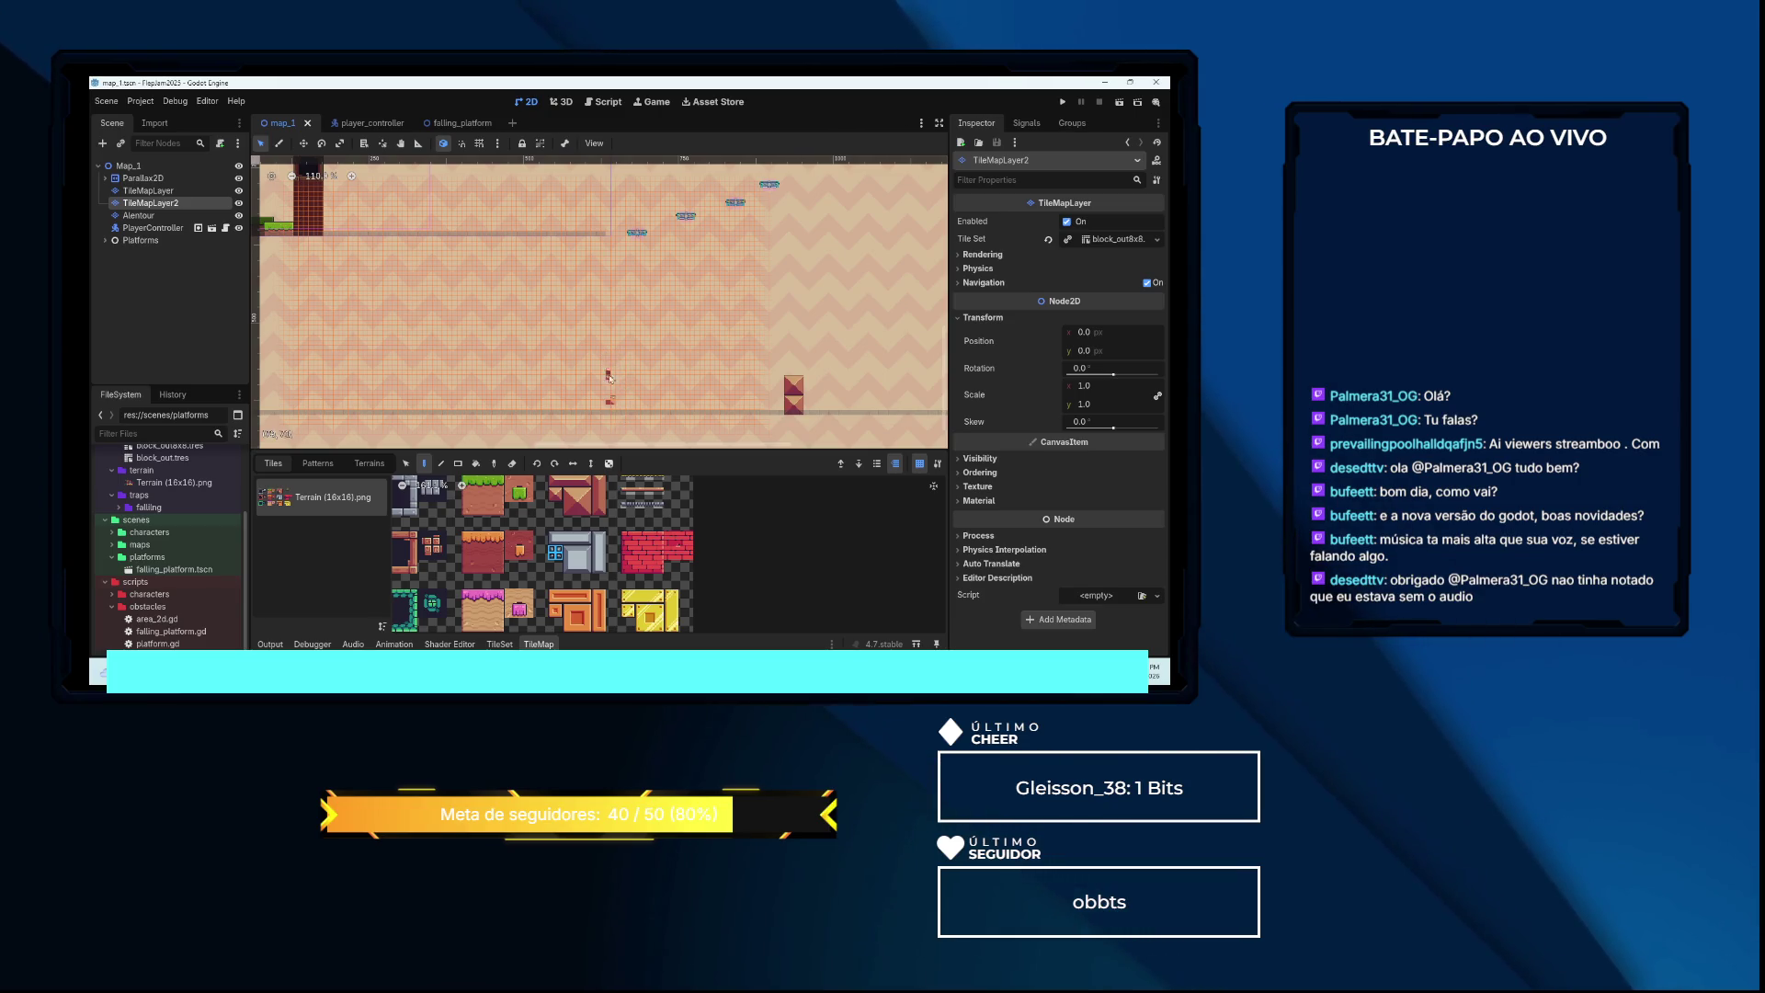
{"action": "left_click", "coordinate": [591, 508]}
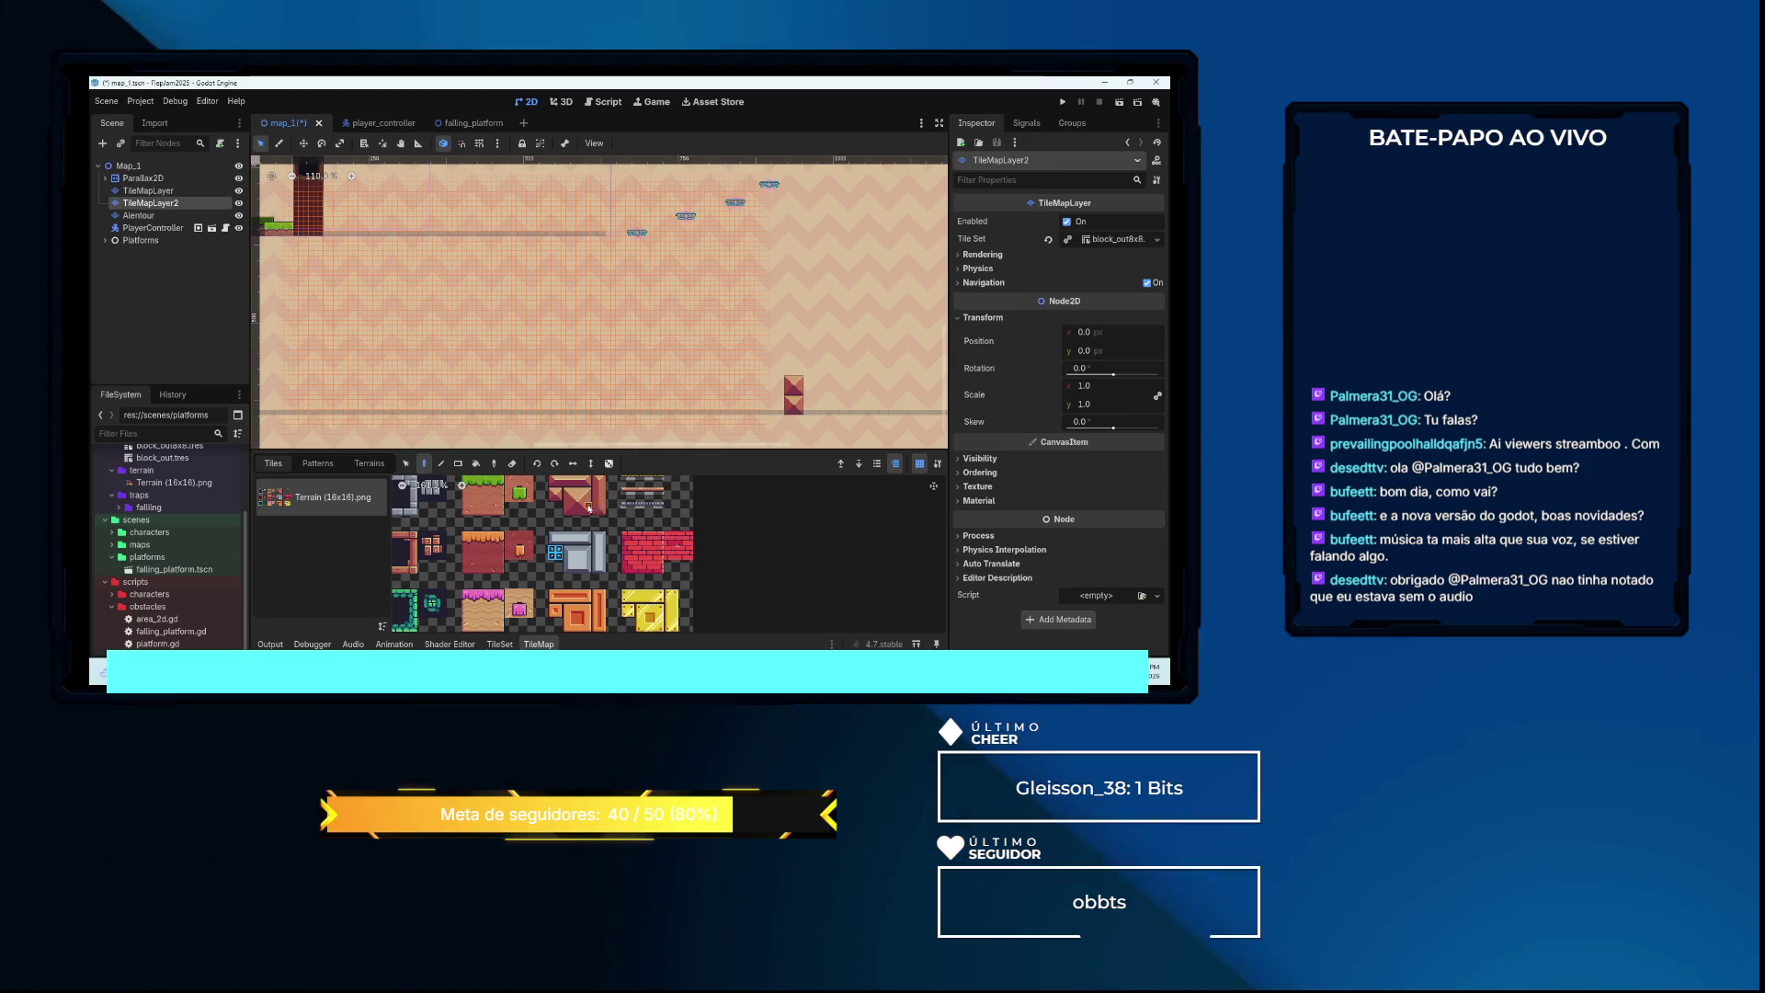
{"action": "scroll", "coordinate": [576, 514], "scroll_direction": "up", "scroll_amount": 3}
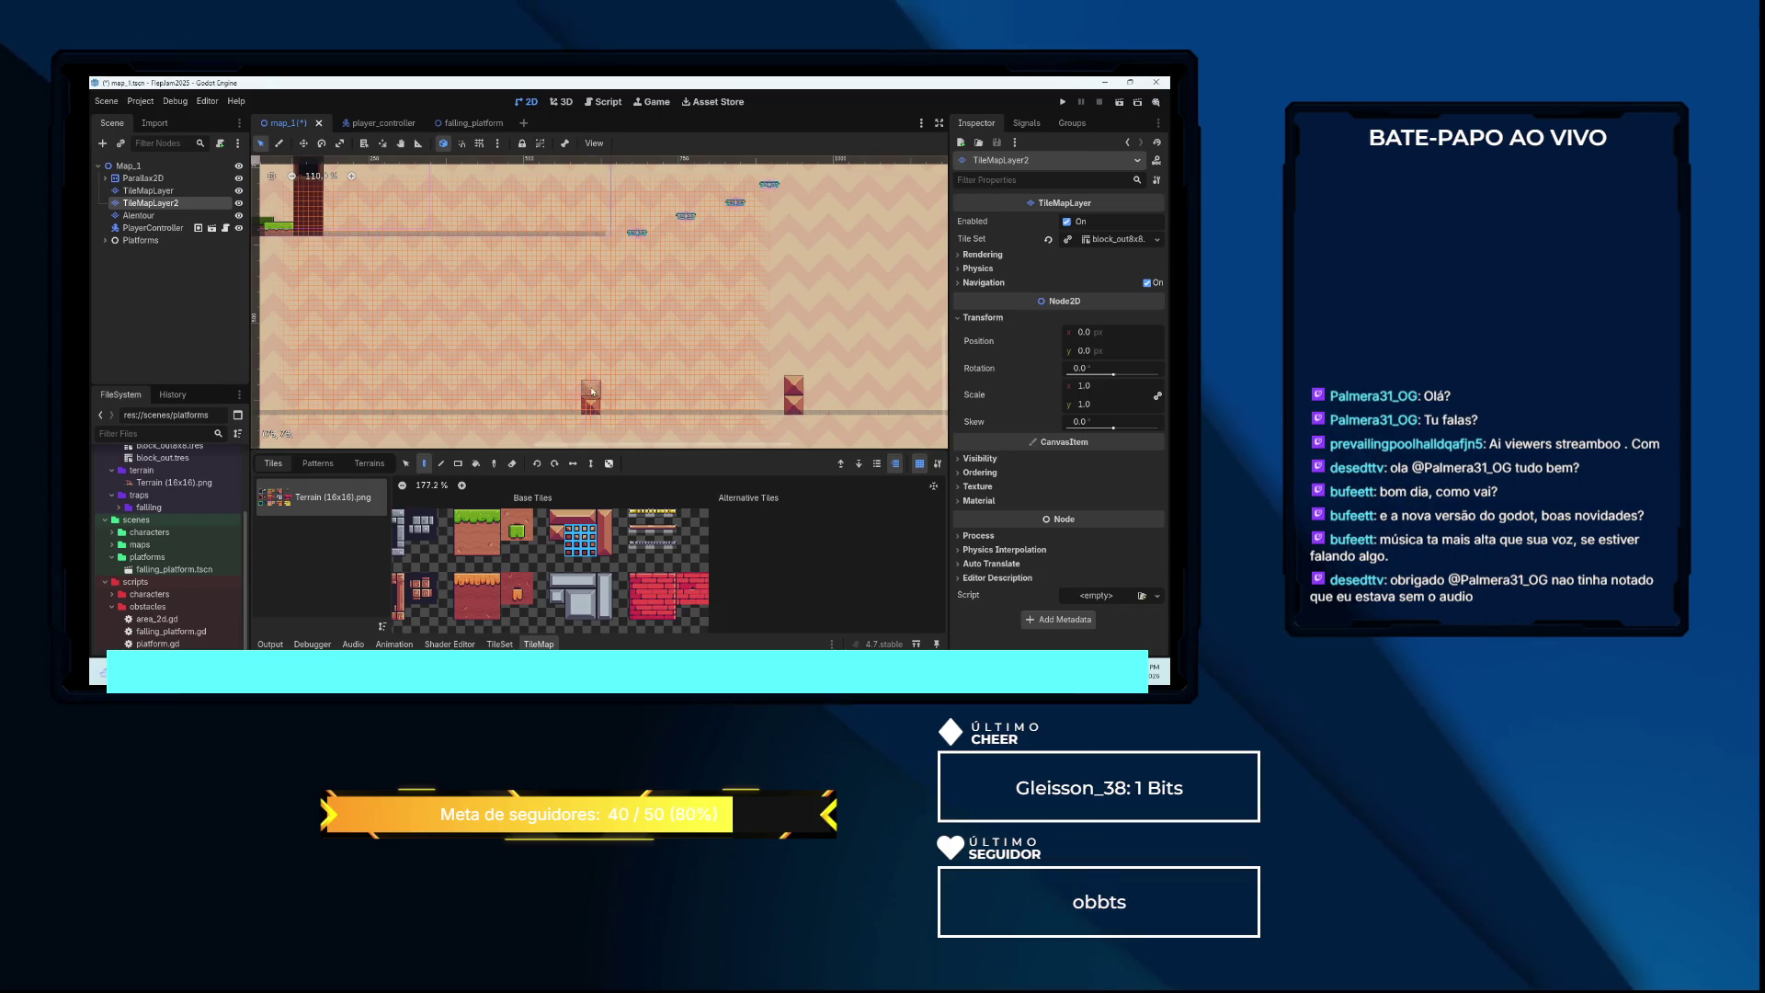
Paint a red block where the spiked column stood on the lower floor
{"action": "left_click", "coordinate": [592, 389]}
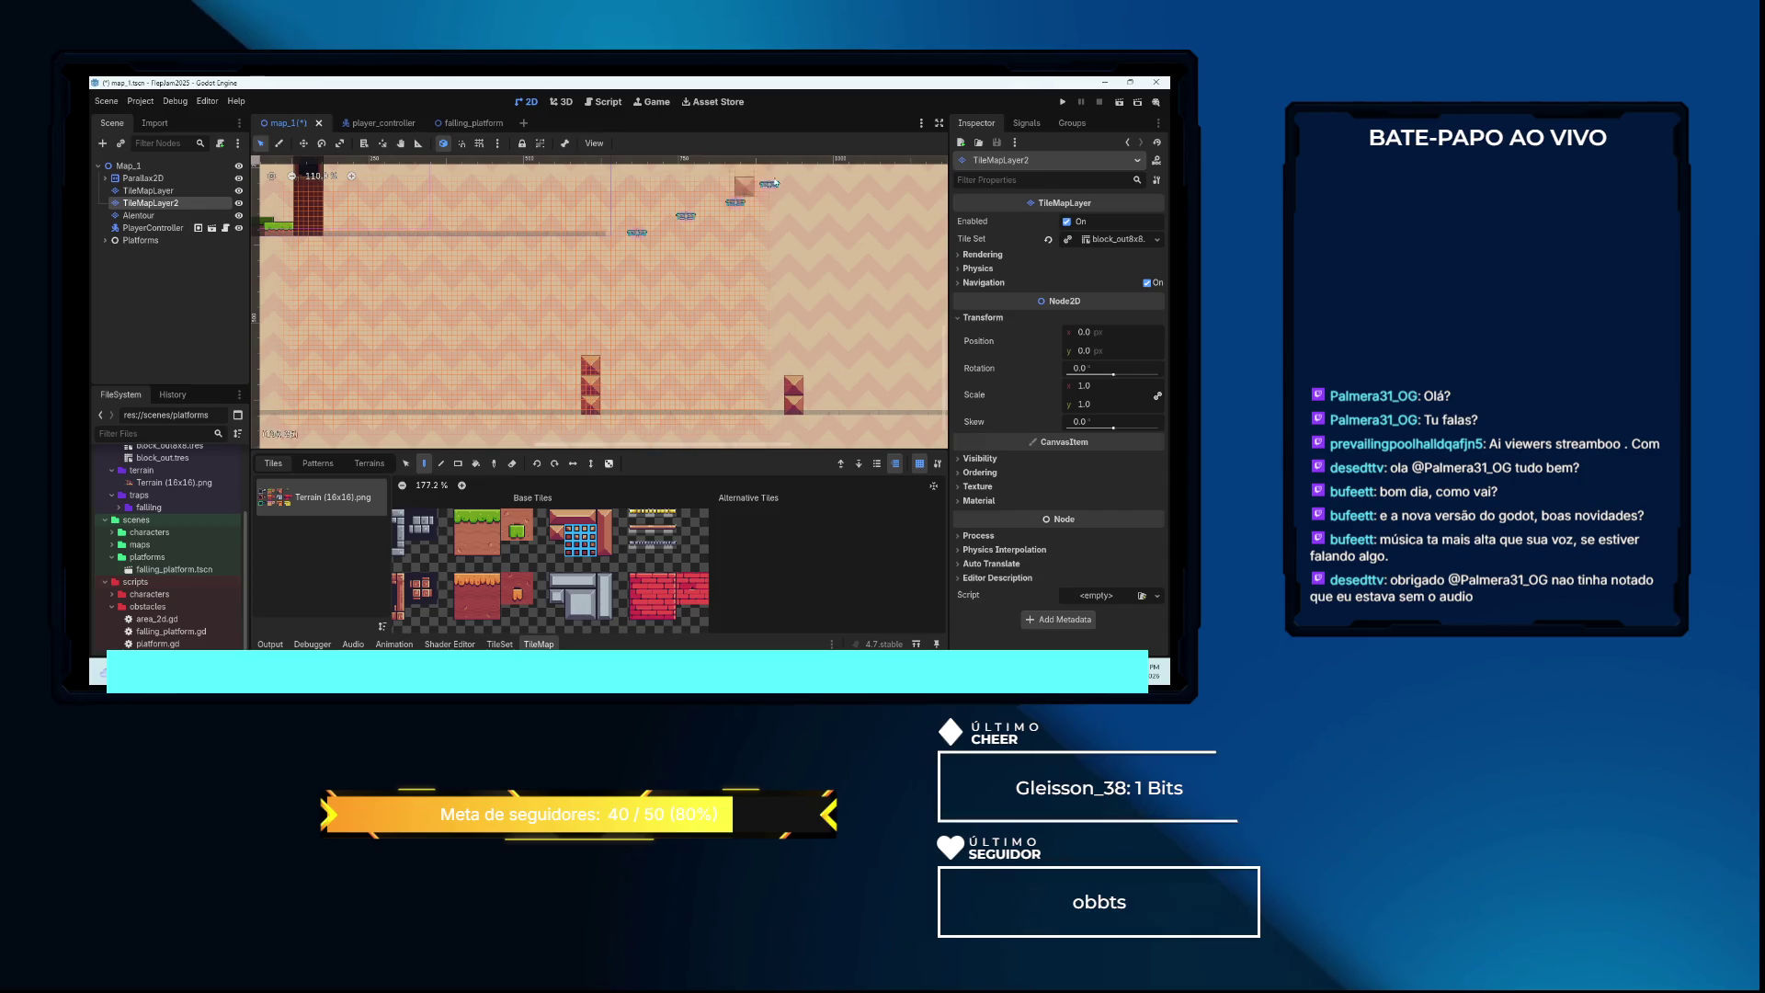
{"action": "scroll", "coordinate": [787, 314], "scroll_direction": "down", "scroll_amount": 6}
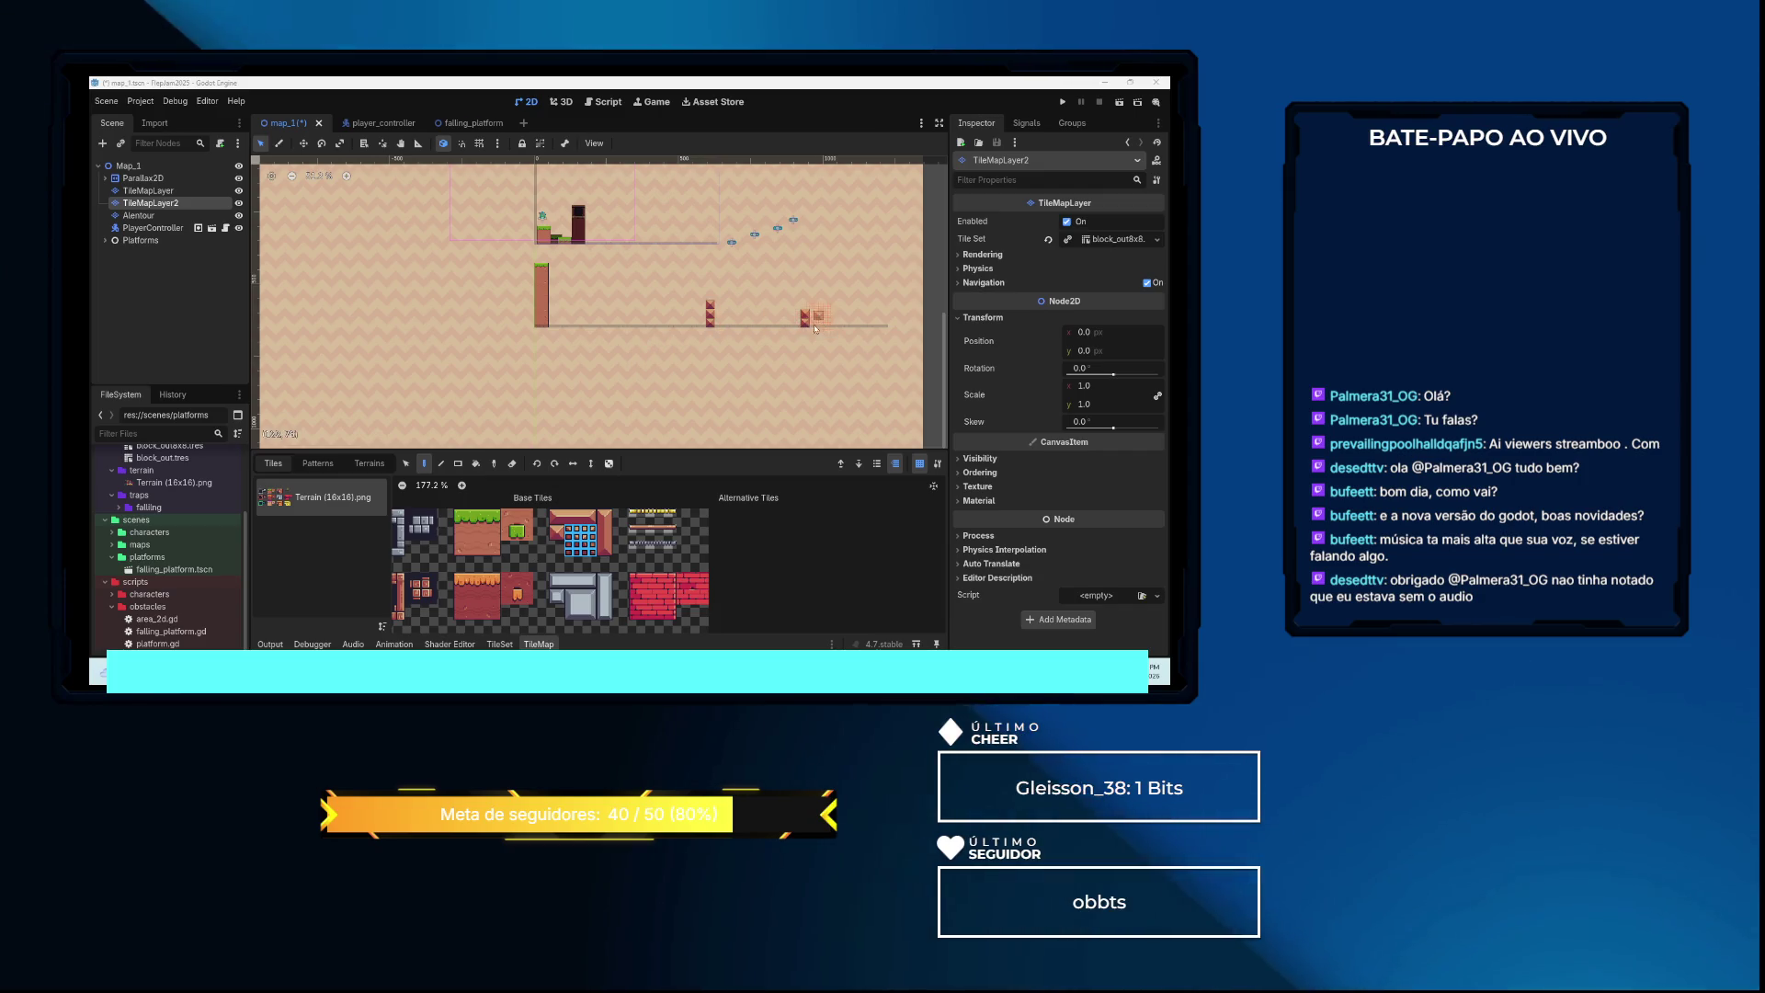
{"action": "scroll", "coordinate": [817, 327], "scroll_direction": "right", "scroll_amount": 3}
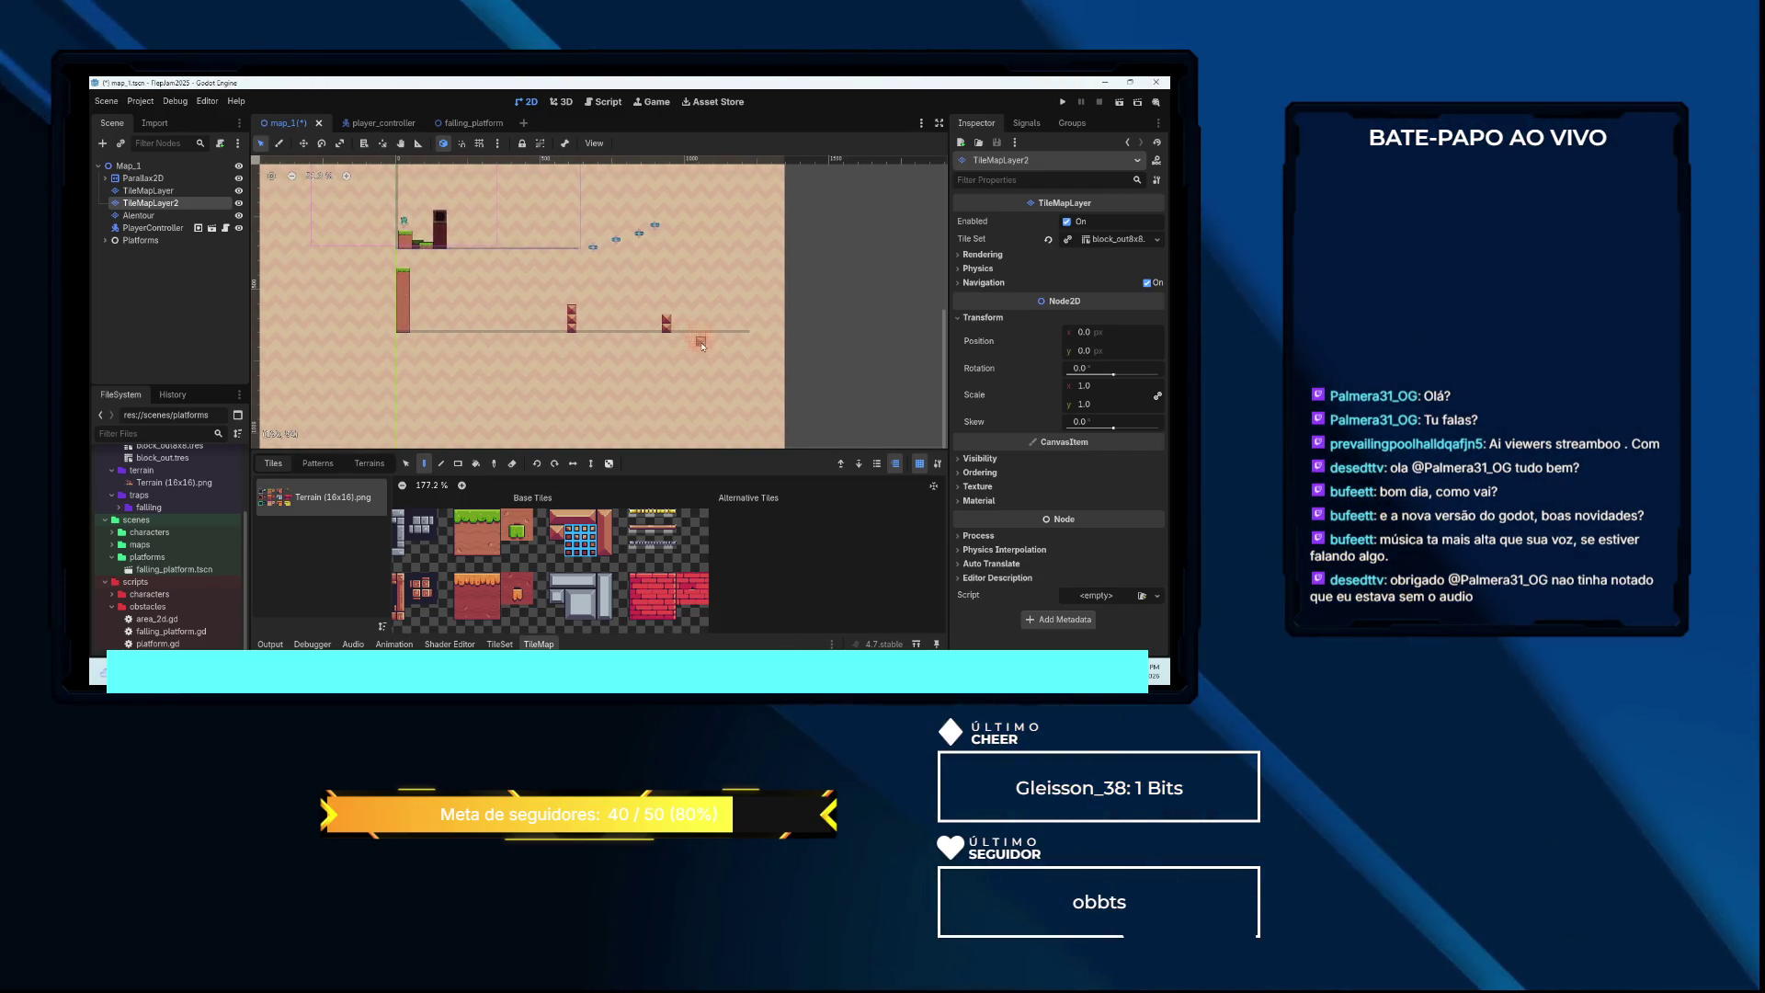
{"action": "scroll", "coordinate": [708, 350], "scroll_direction": "up", "scroll_amount": 1}
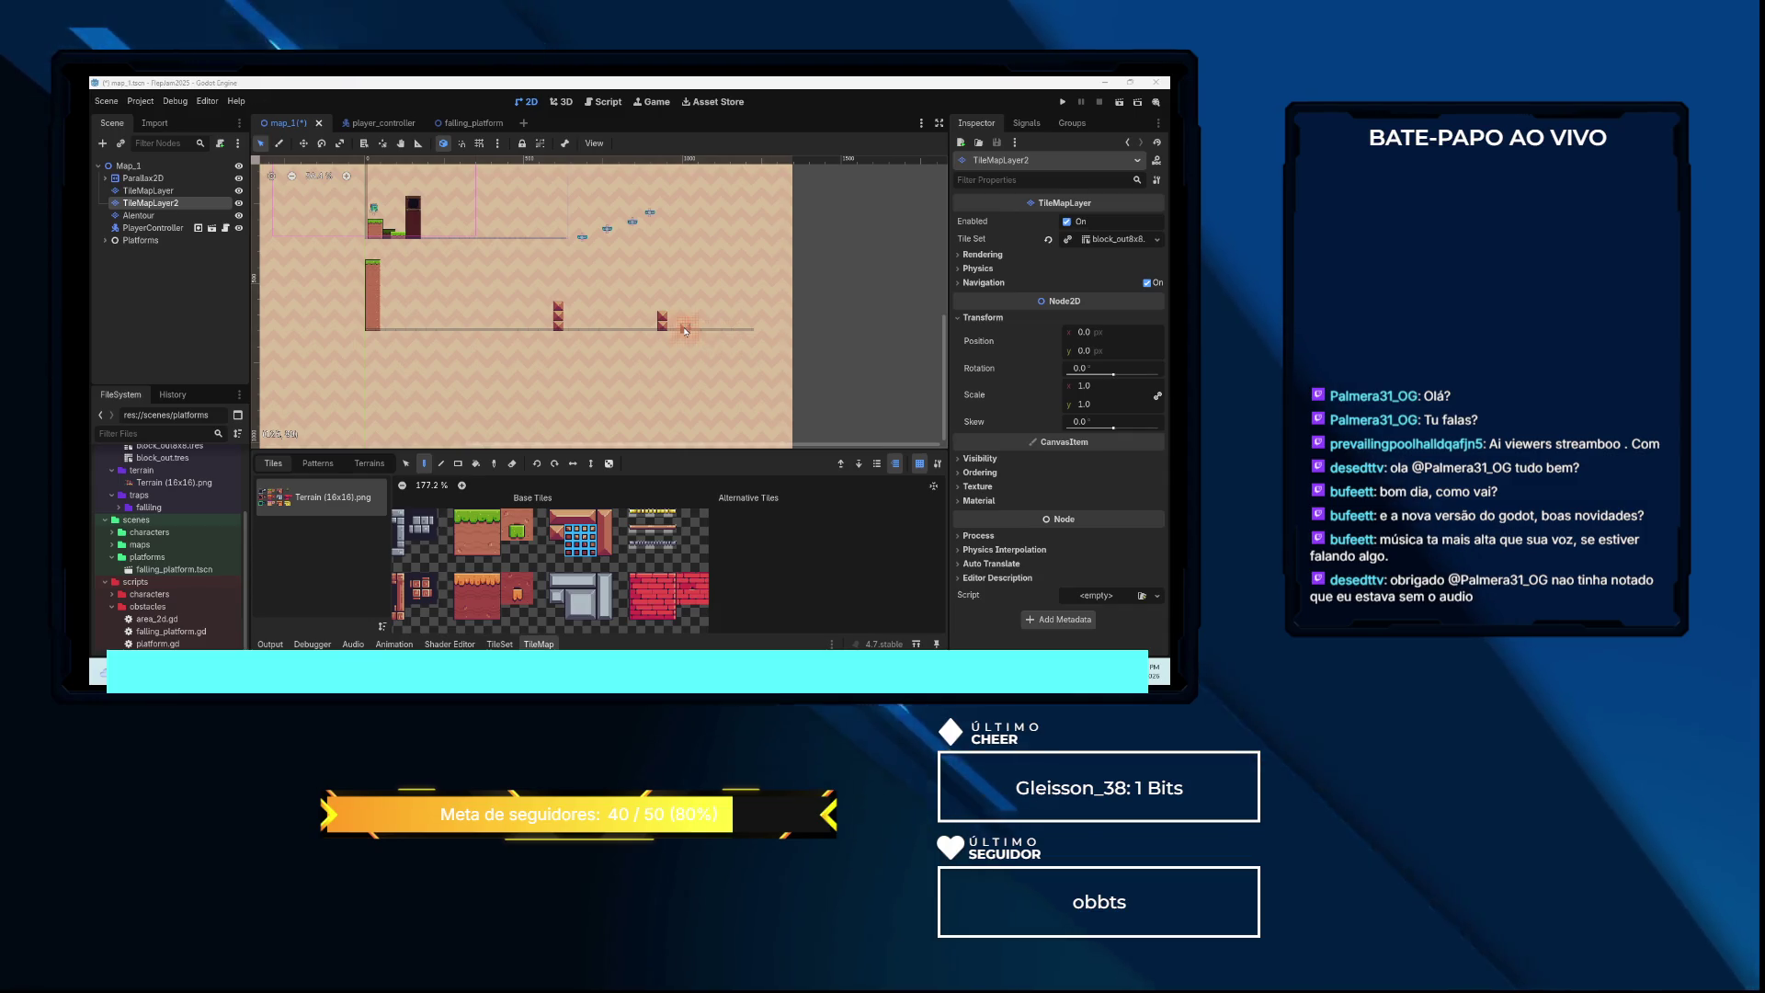
{"action": "scroll", "coordinate": [727, 342], "scroll_direction": "up", "scroll_amount": 3}
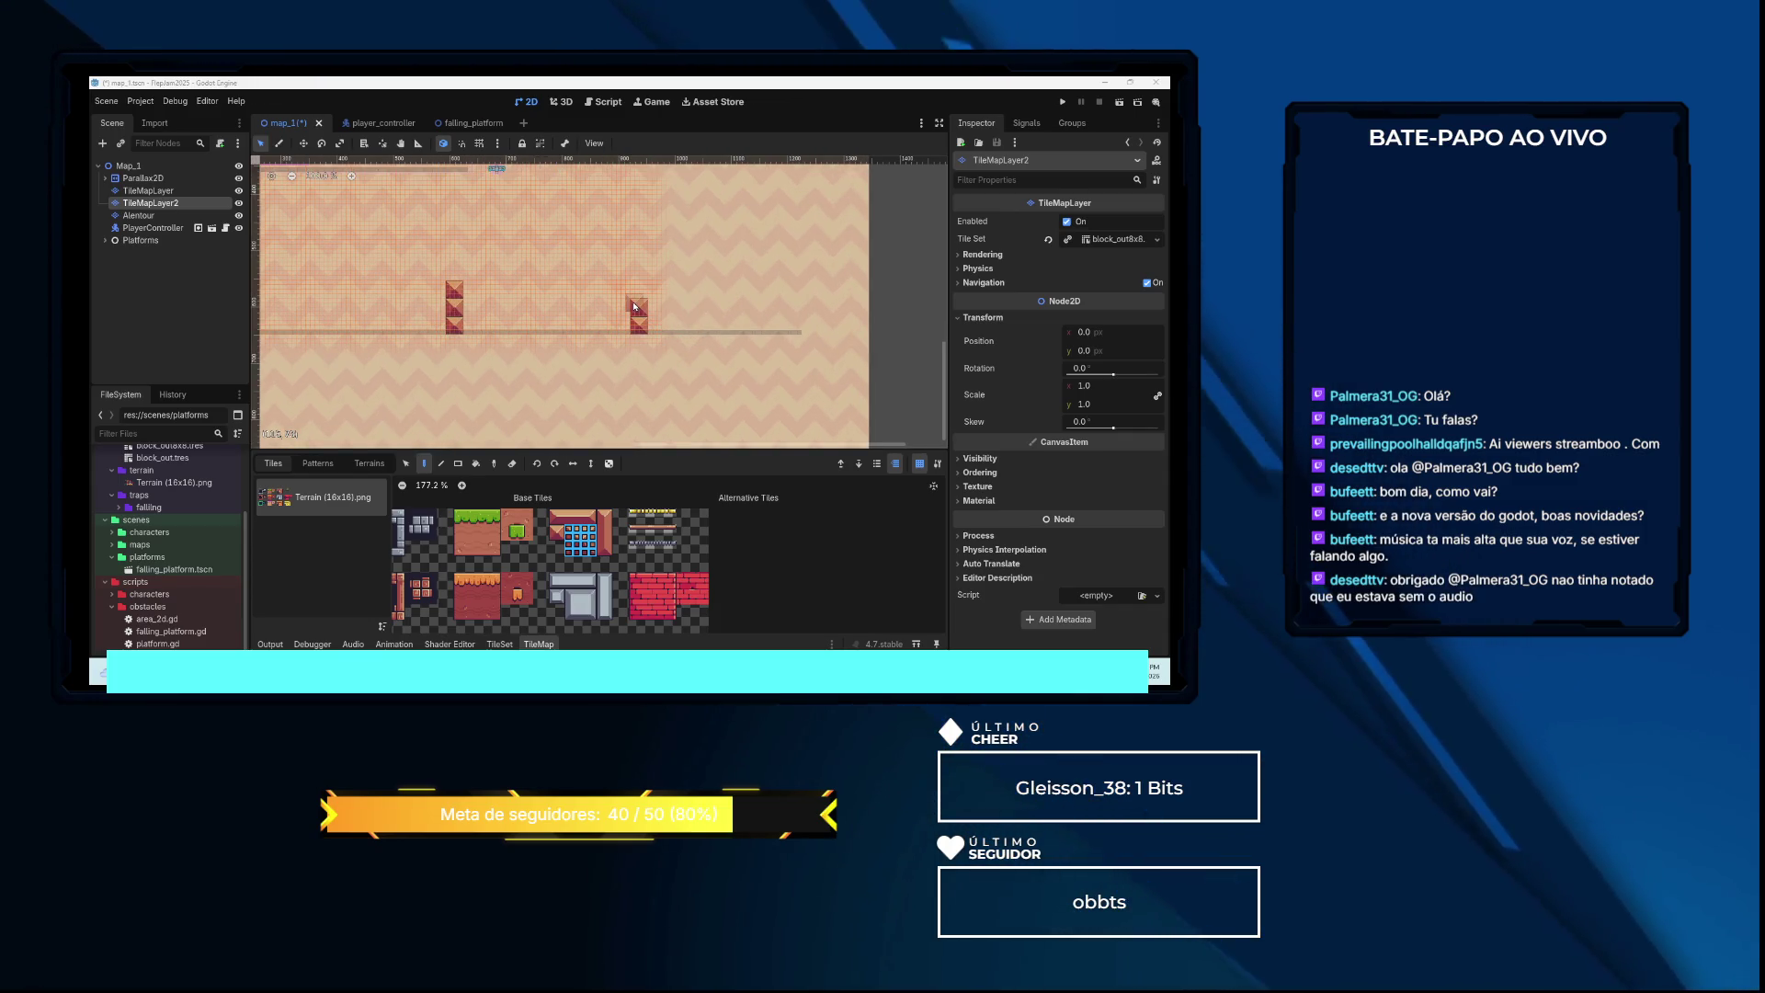
{"action": "scroll", "coordinate": [705, 333], "scroll_direction": "down", "scroll_amount": 1}
Frame the lower platform's two block pillars and select the TileMapLayer layer
{"action": "scroll", "coordinate": [704, 332], "scroll_direction": "down", "scroll_amount": 2}
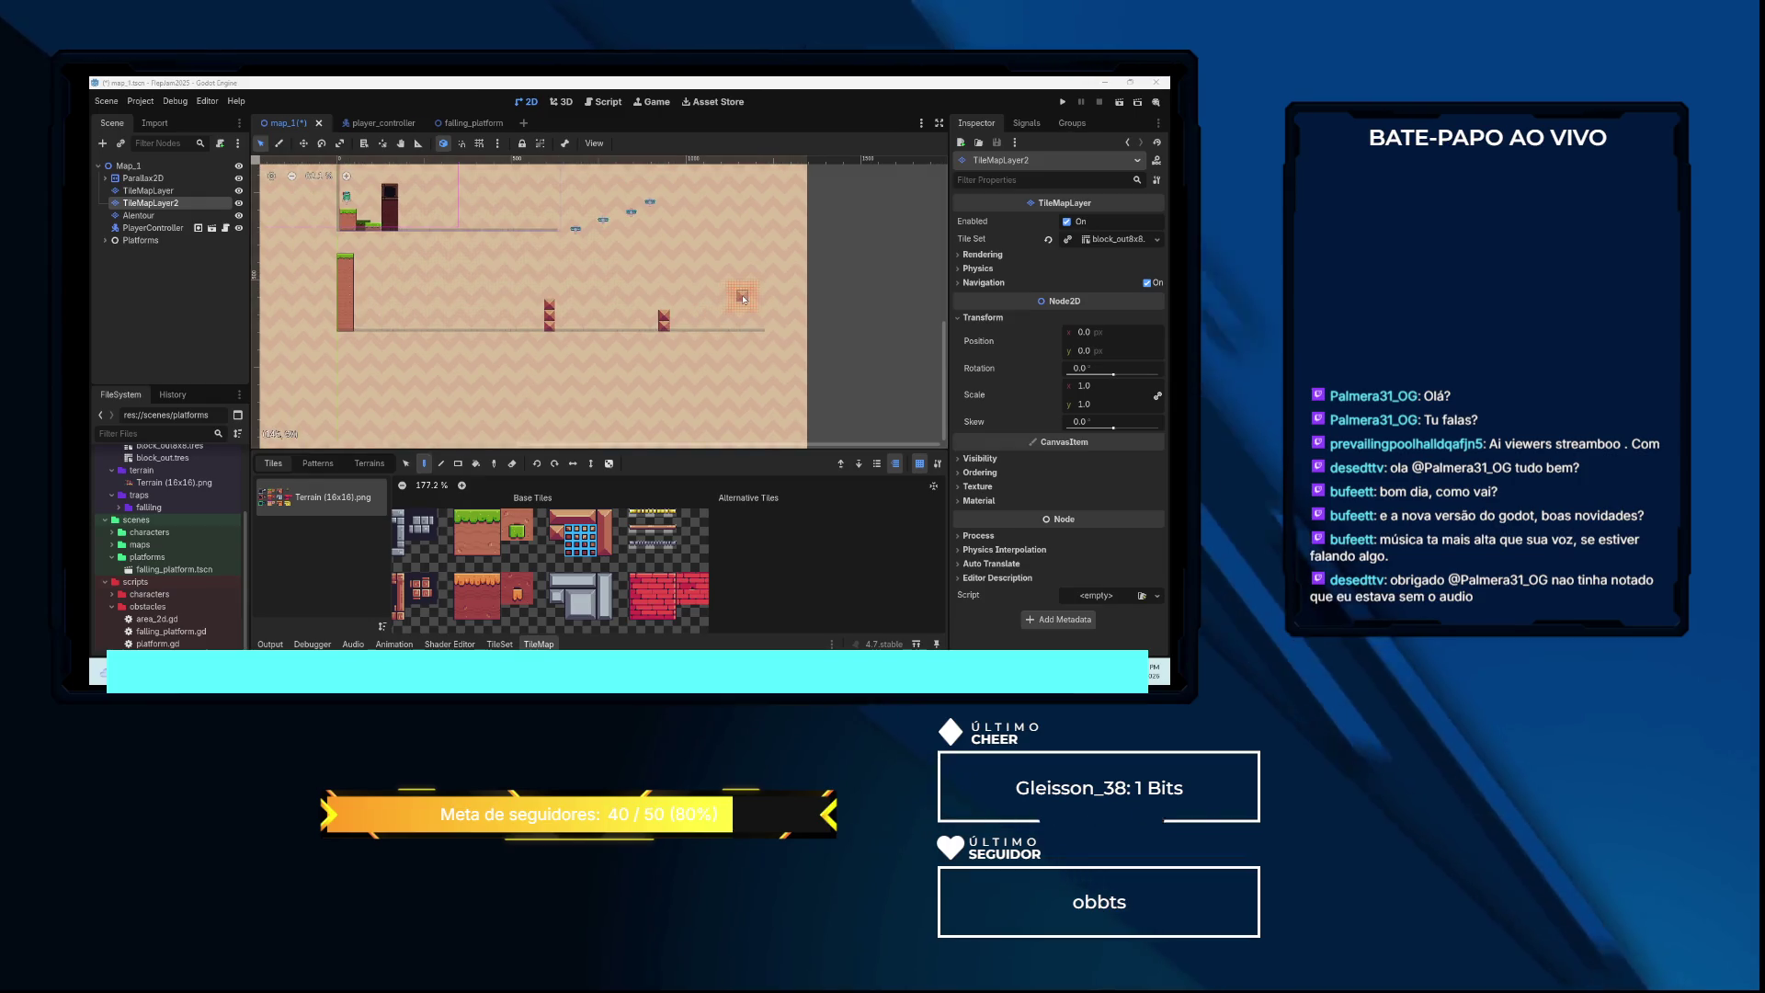
{"action": "mouse_move", "coordinate": [687, 370]}
{"action": "left_mouse_down"}
{"action": "mouse_move", "coordinate": [777, 378]}
{"action": "mouse_move", "coordinate": [731, 368]}
{"action": "left_mouse_up"}
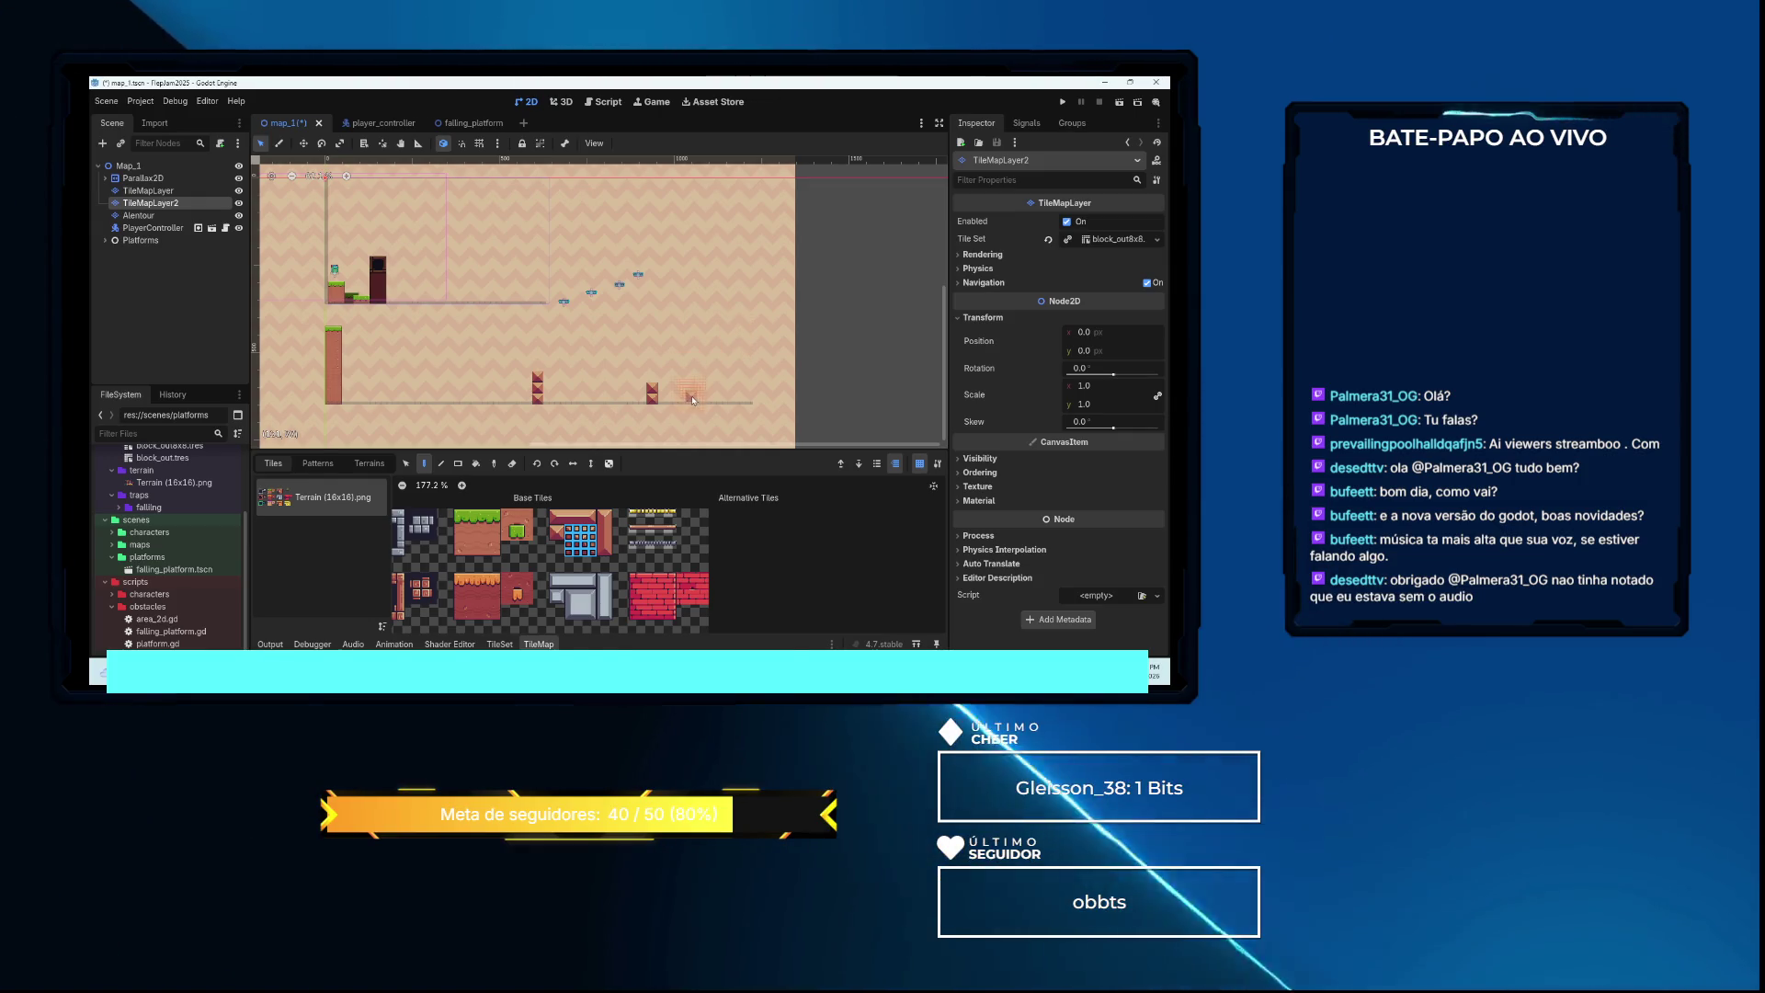
{"action": "scroll", "coordinate": [720, 401], "scroll_direction": "up", "scroll_amount": 2}
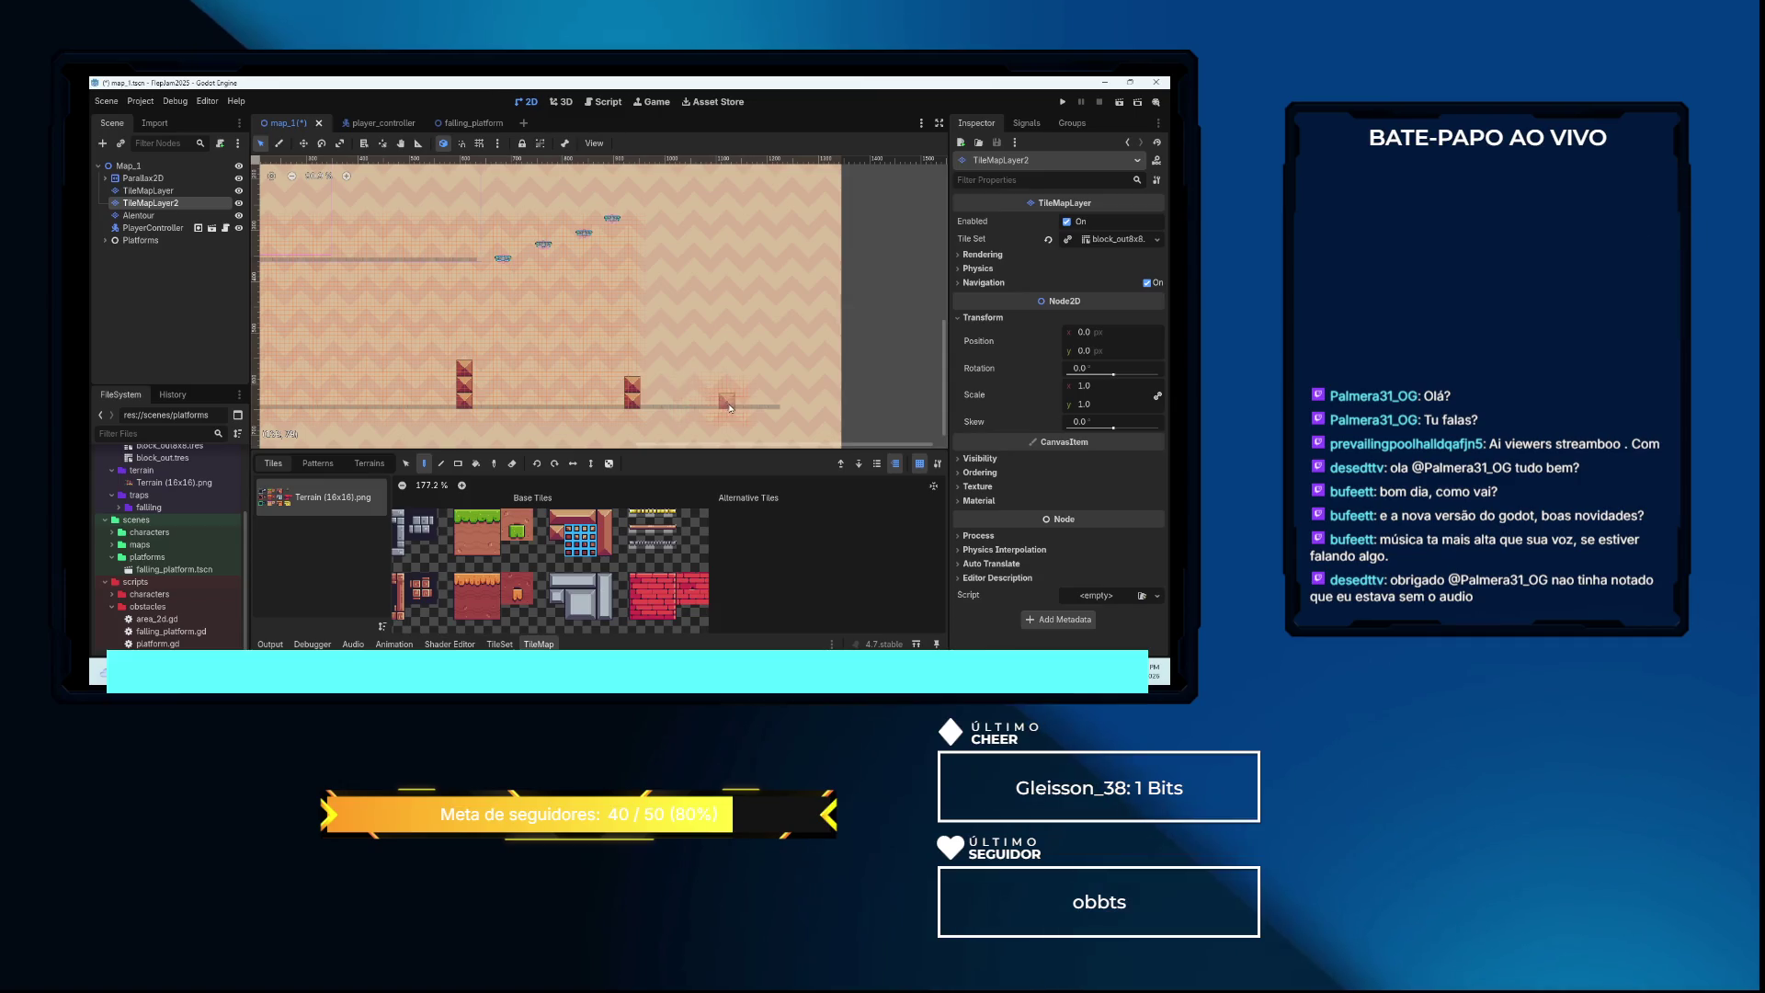
{"action": "left_click", "coordinate": [146, 191]}
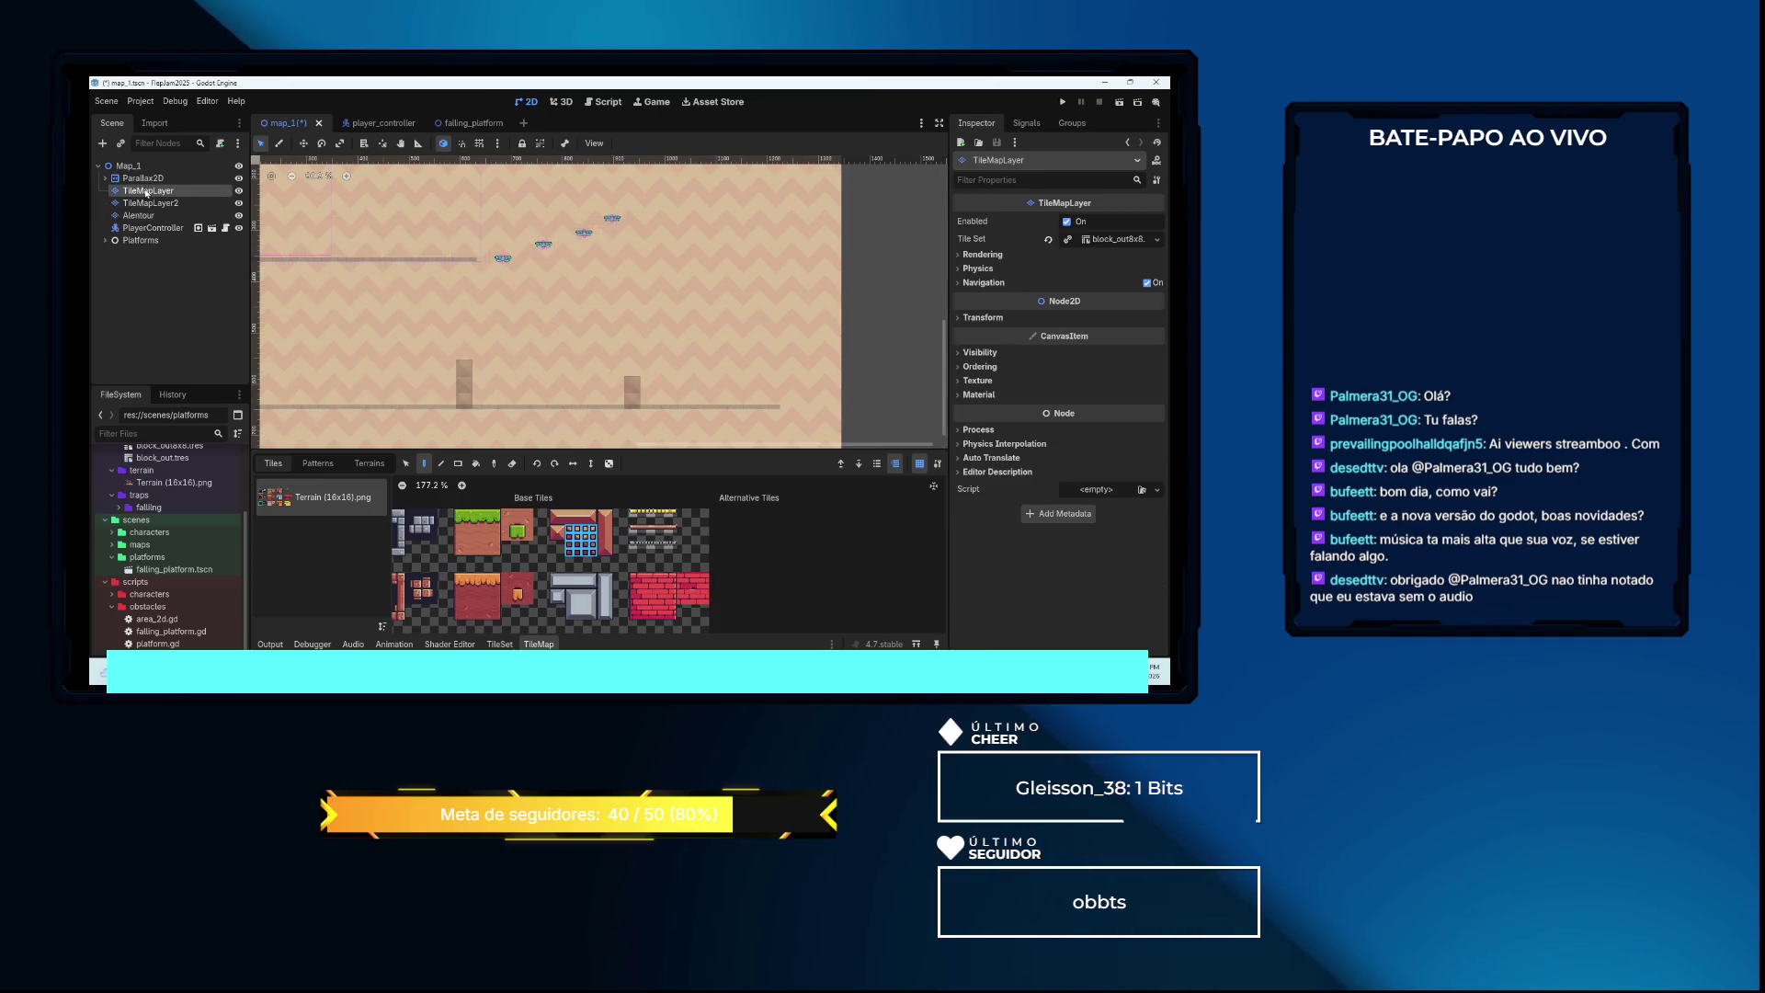
Collapse the Parallax2D branch in the Scene dock and select the Alentour layer
{"action": "left_click", "coordinate": [147, 178]}
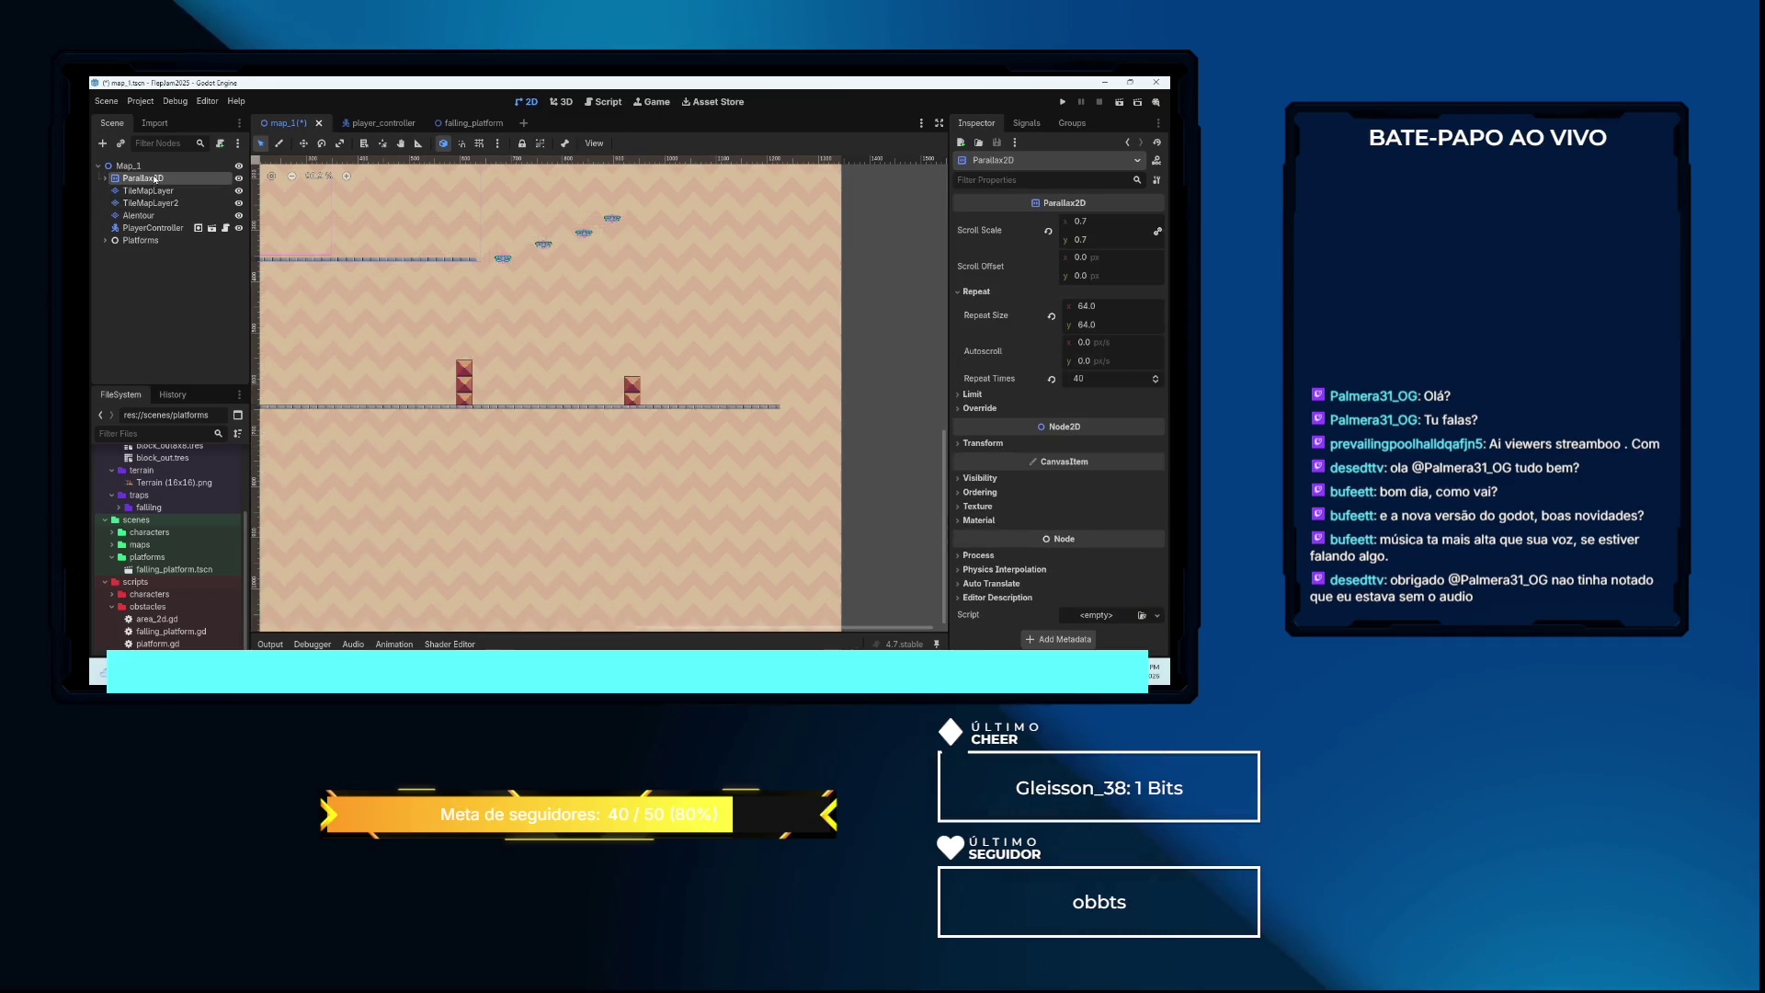
{"action": "right_click", "coordinate": [741, 410]}
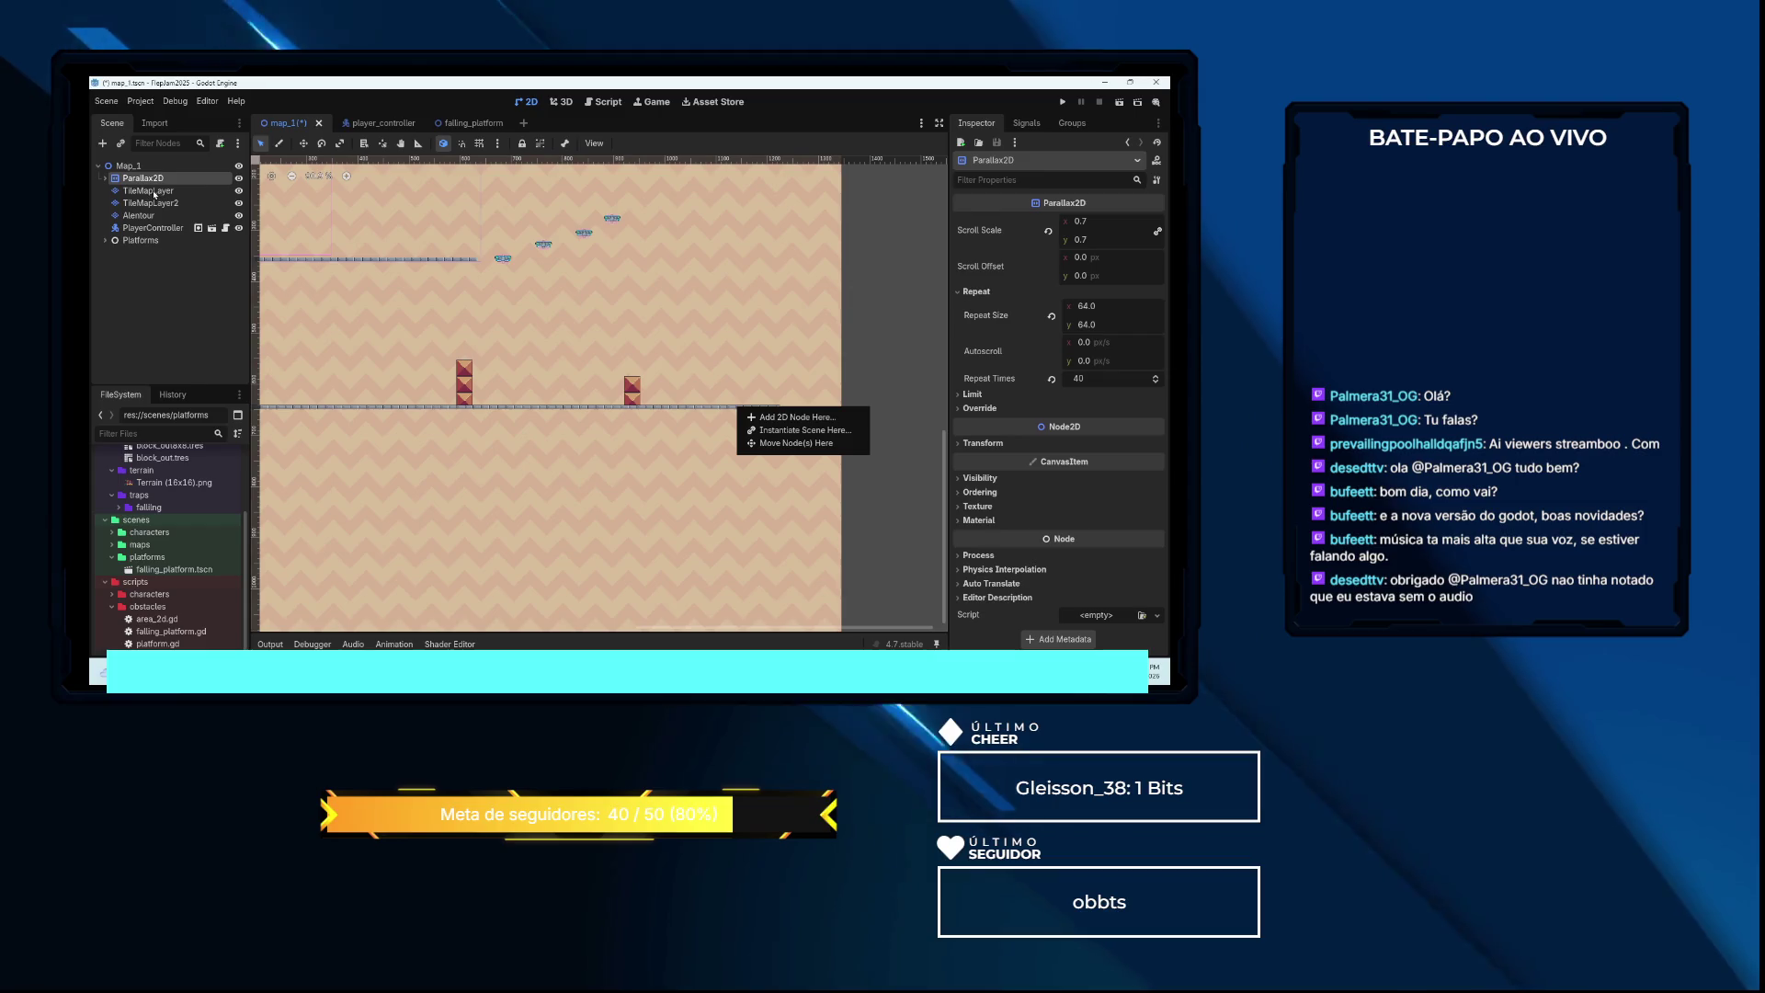
{"action": "left_click", "coordinate": [215, 258]}
{"action": "left_click", "coordinate": [154, 192]}
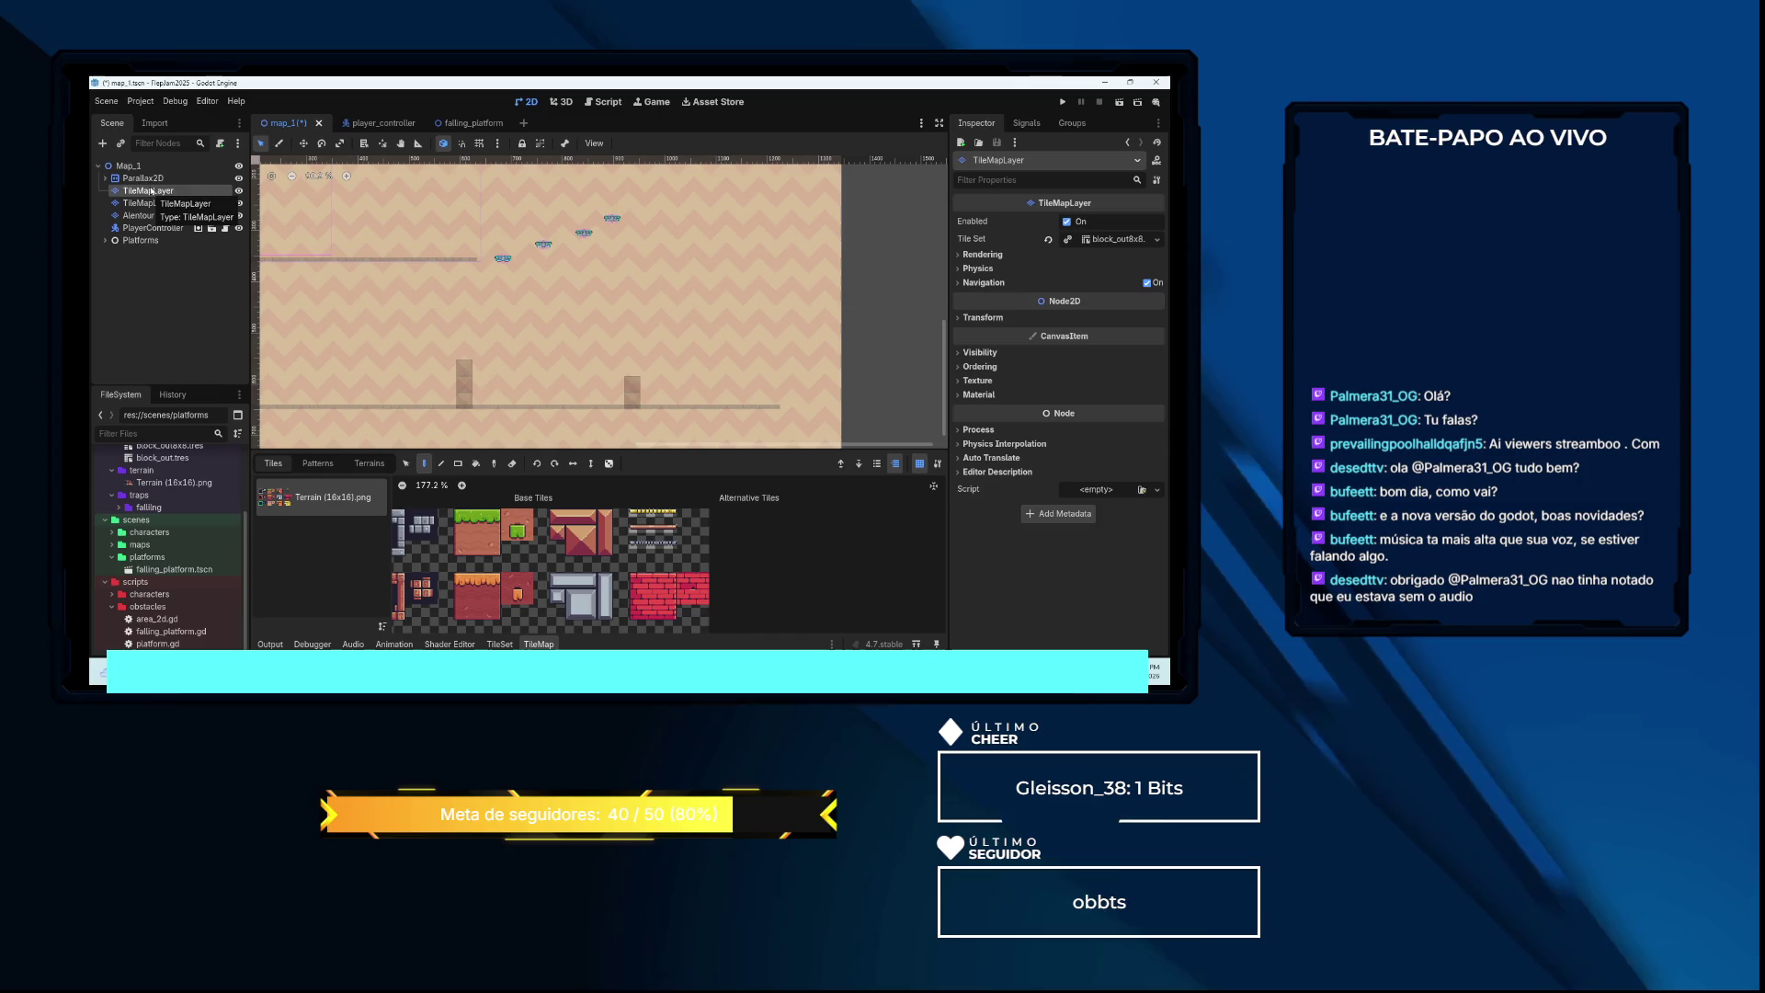
{"action": "left_click", "coordinate": [151, 179]}
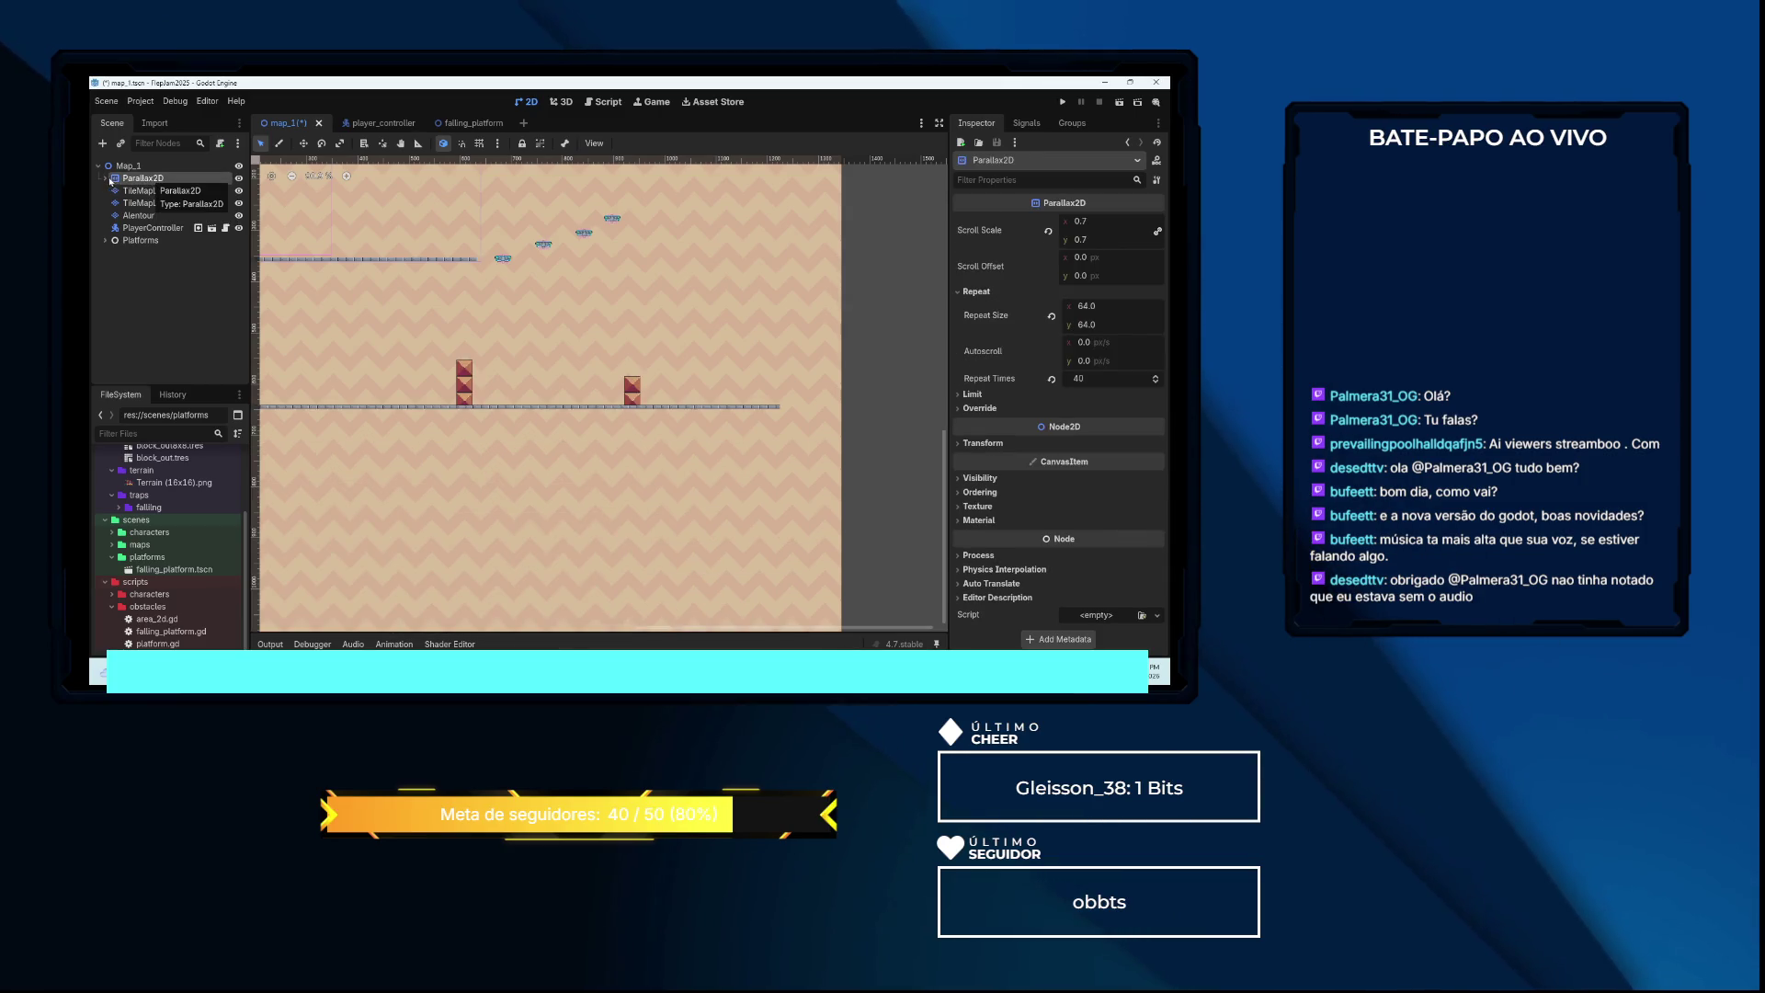
{"action": "left_click", "coordinate": [105, 179]}
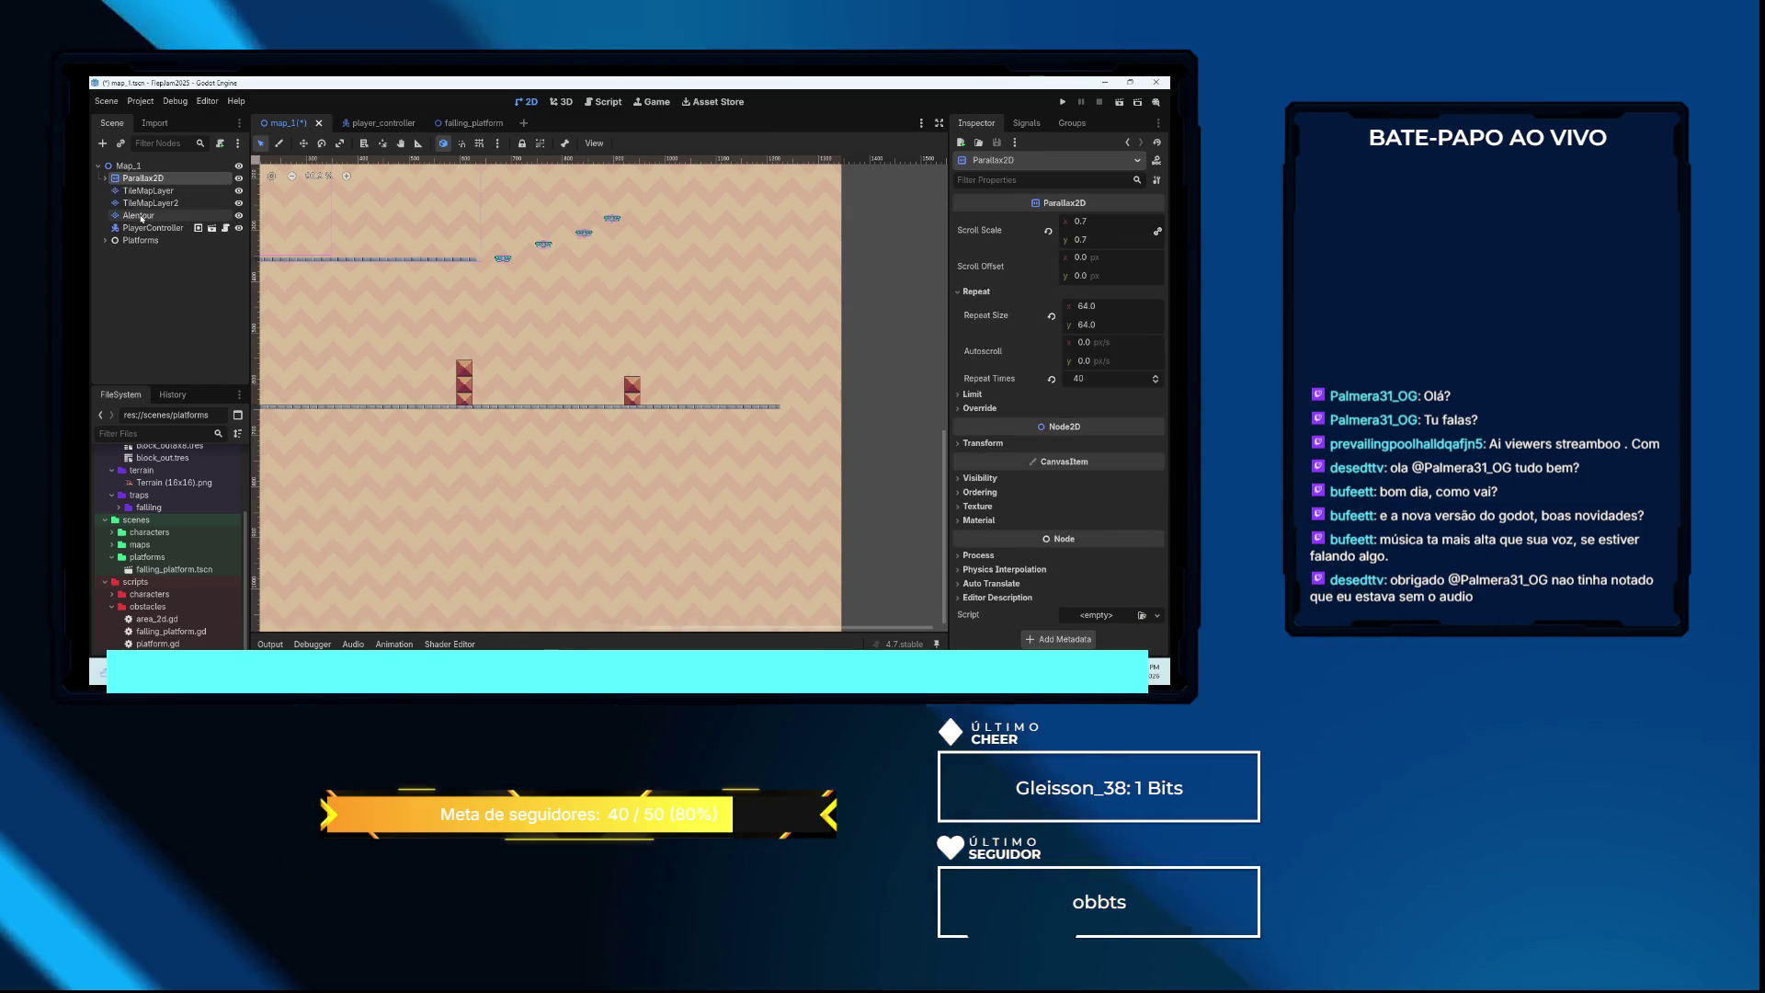
{"action": "left_click", "coordinate": [140, 217]}
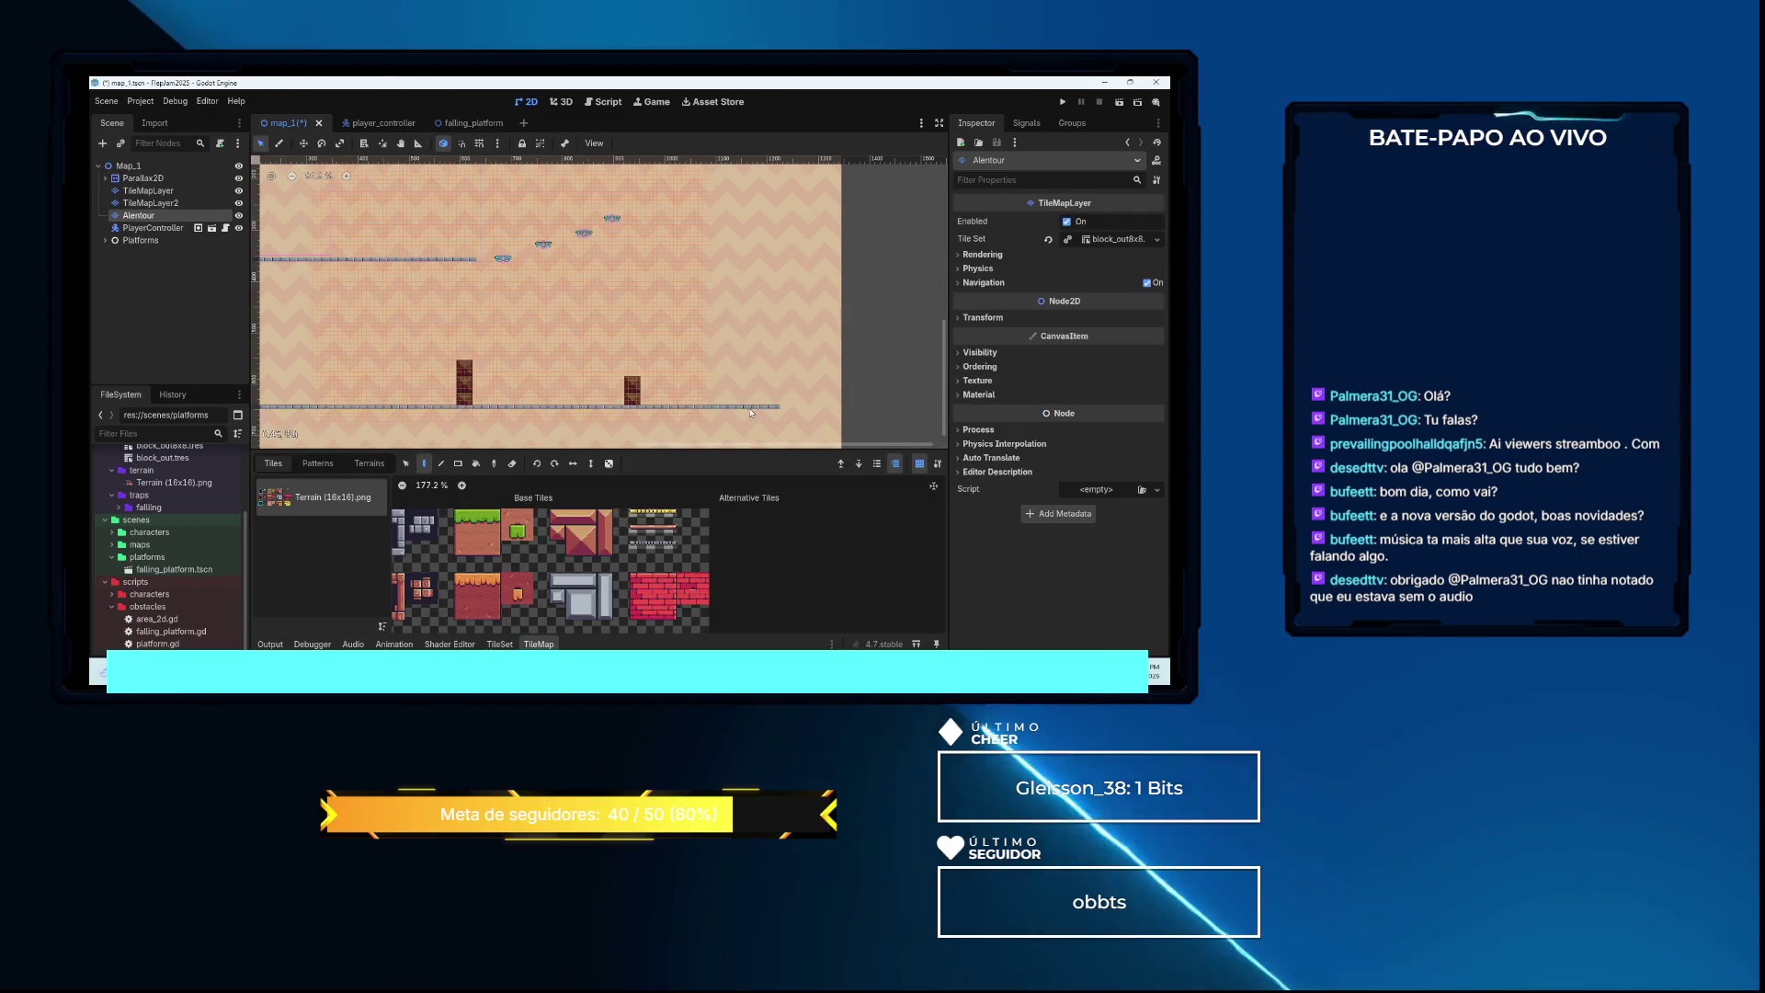
Choose the top-left atlas tile and place it at the lower platform's right end
{"action": "scroll", "coordinate": [741, 413], "scroll_direction": "up", "scroll_amount": 2}
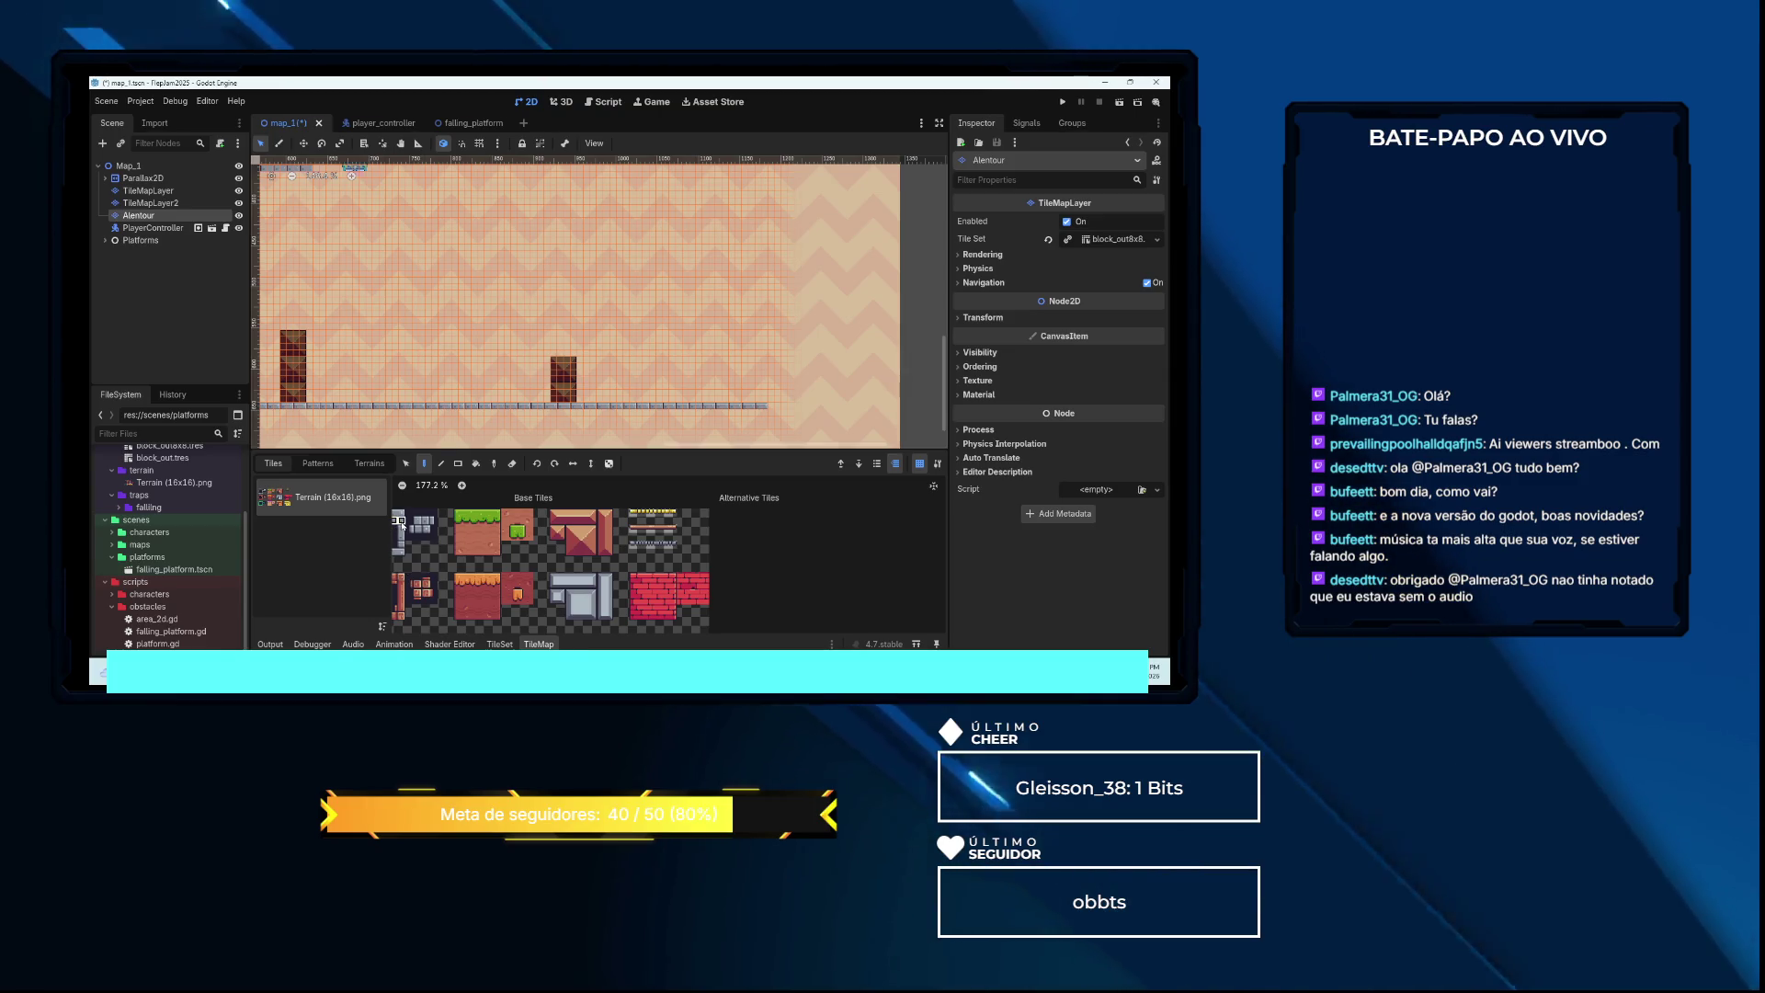
{"action": "left_click", "coordinate": [399, 526]}
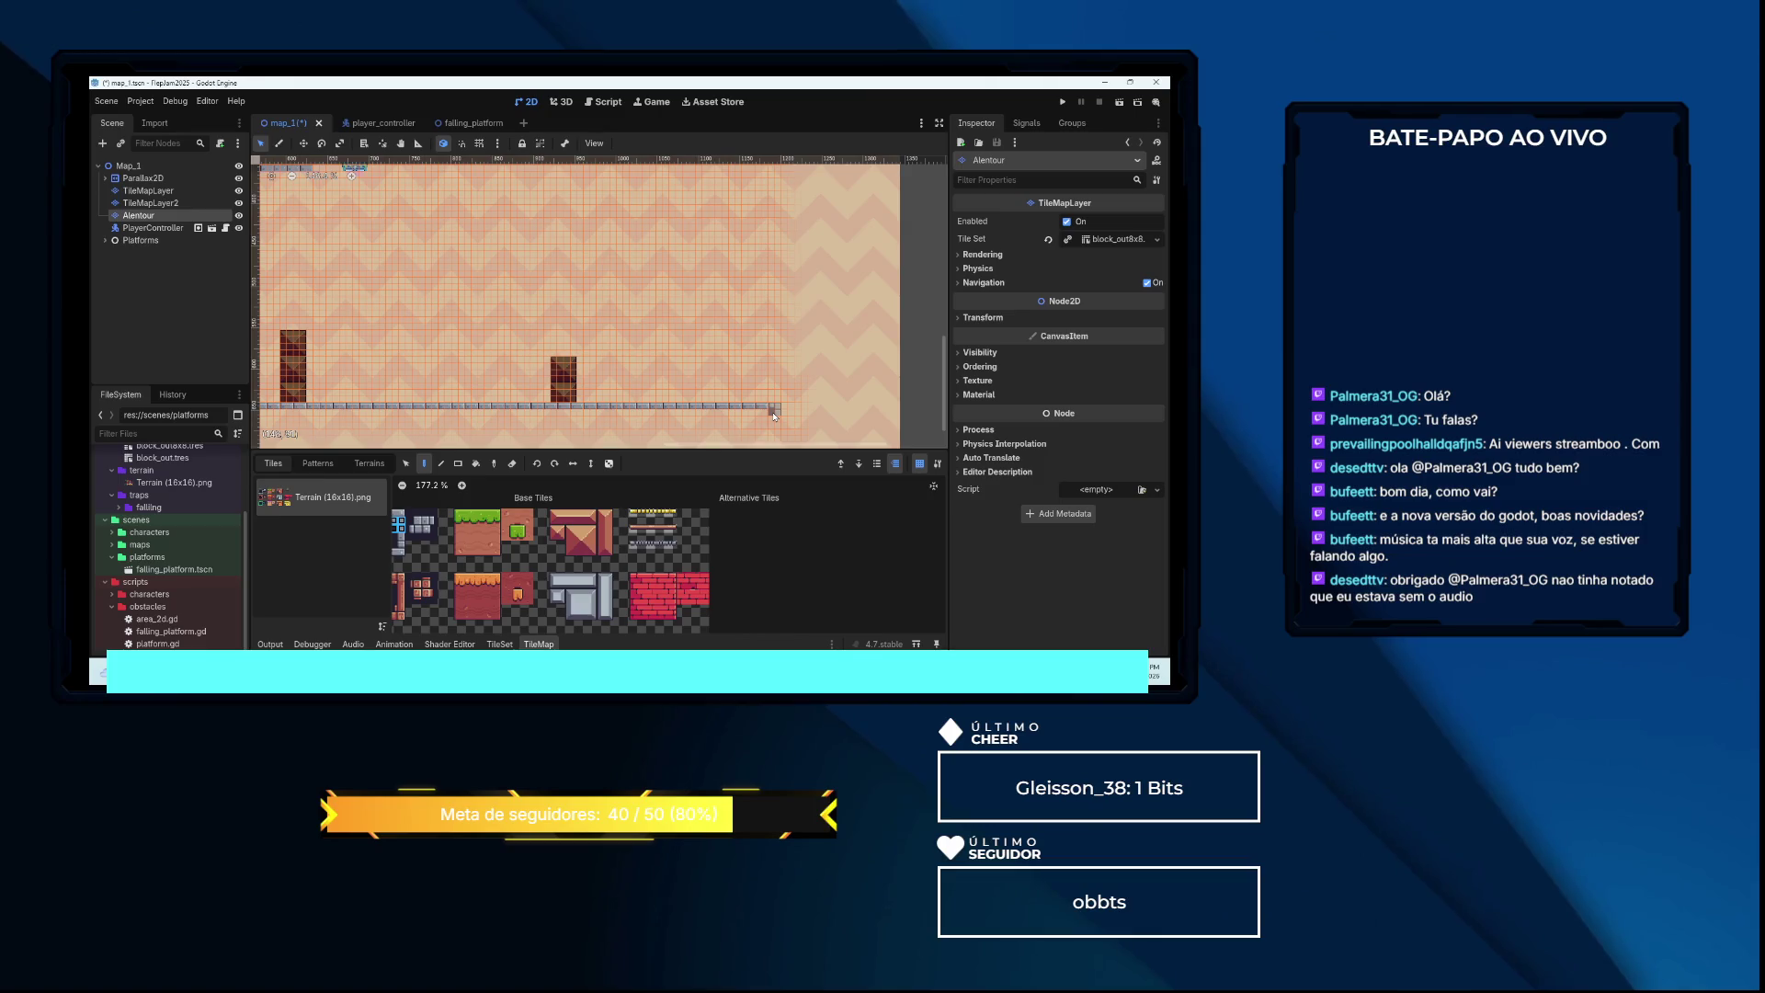
{"action": "left_click", "coordinate": [773, 414]}
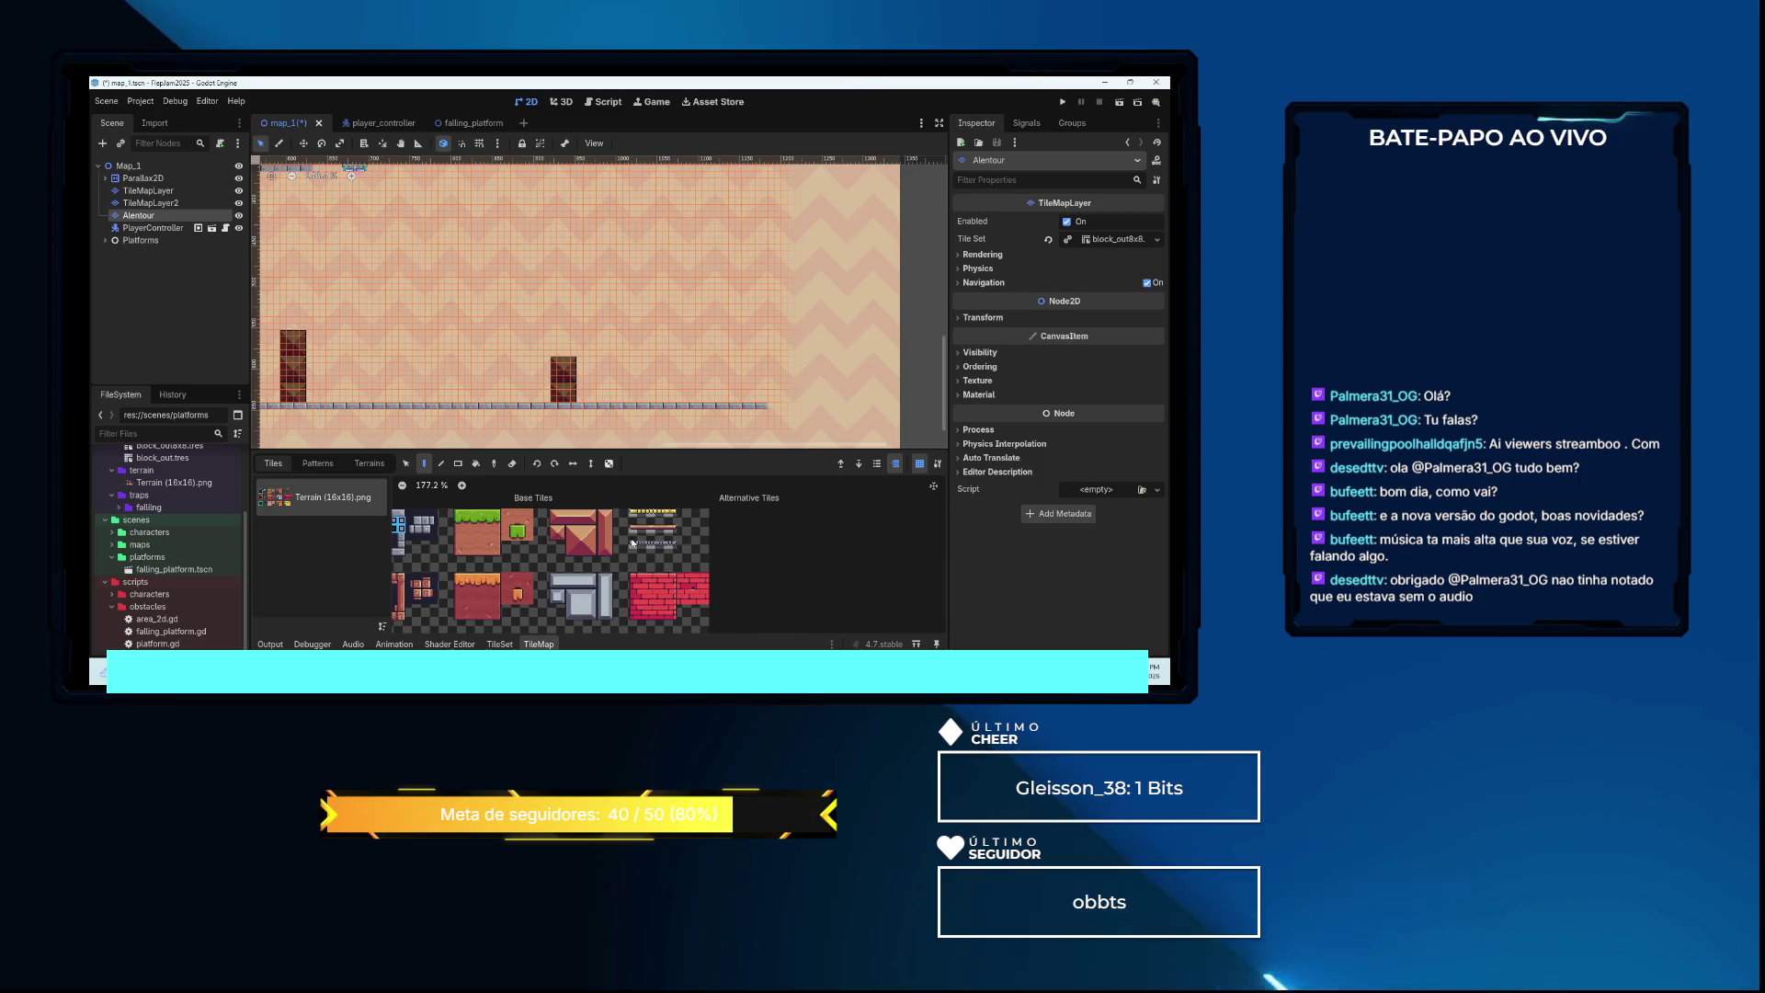
Choose the top-left stone tile and paint a lower stone row extending right from the platform
{"action": "scroll", "coordinate": [435, 540], "scroll_direction": "up", "scroll_amount": 1}
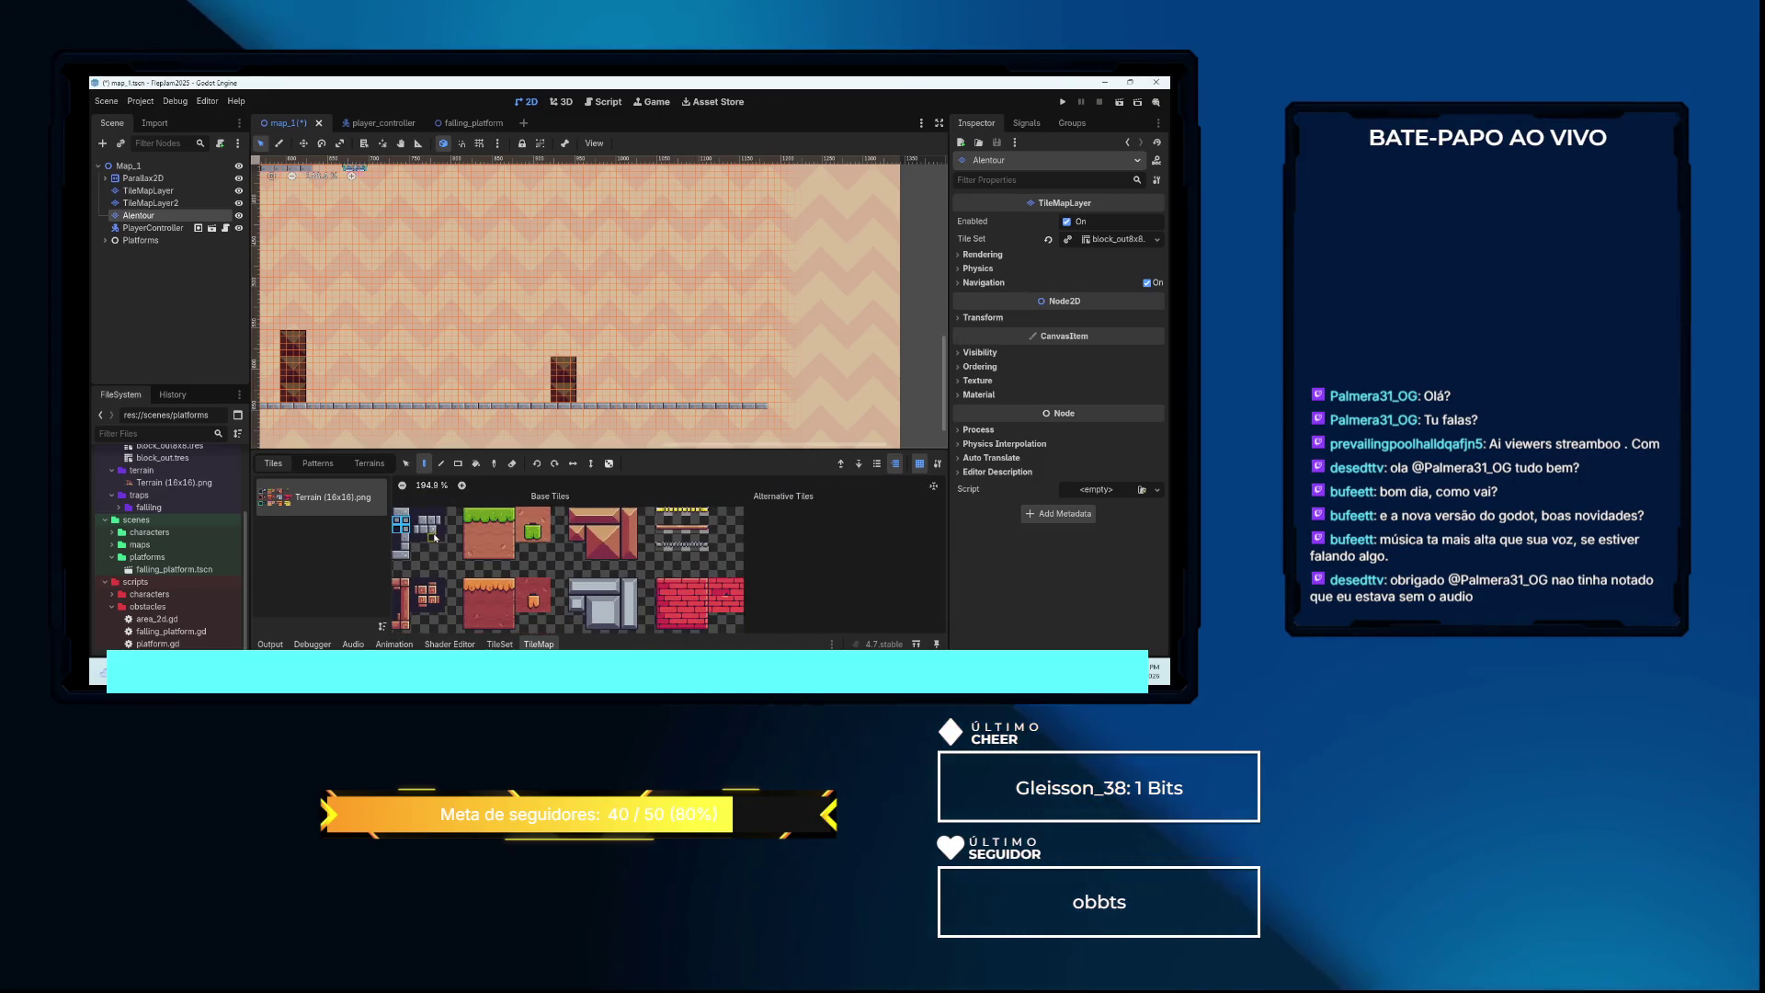
{"action": "left_click_drag", "start_coordinate": [432, 551], "coordinate": [560, 551]}
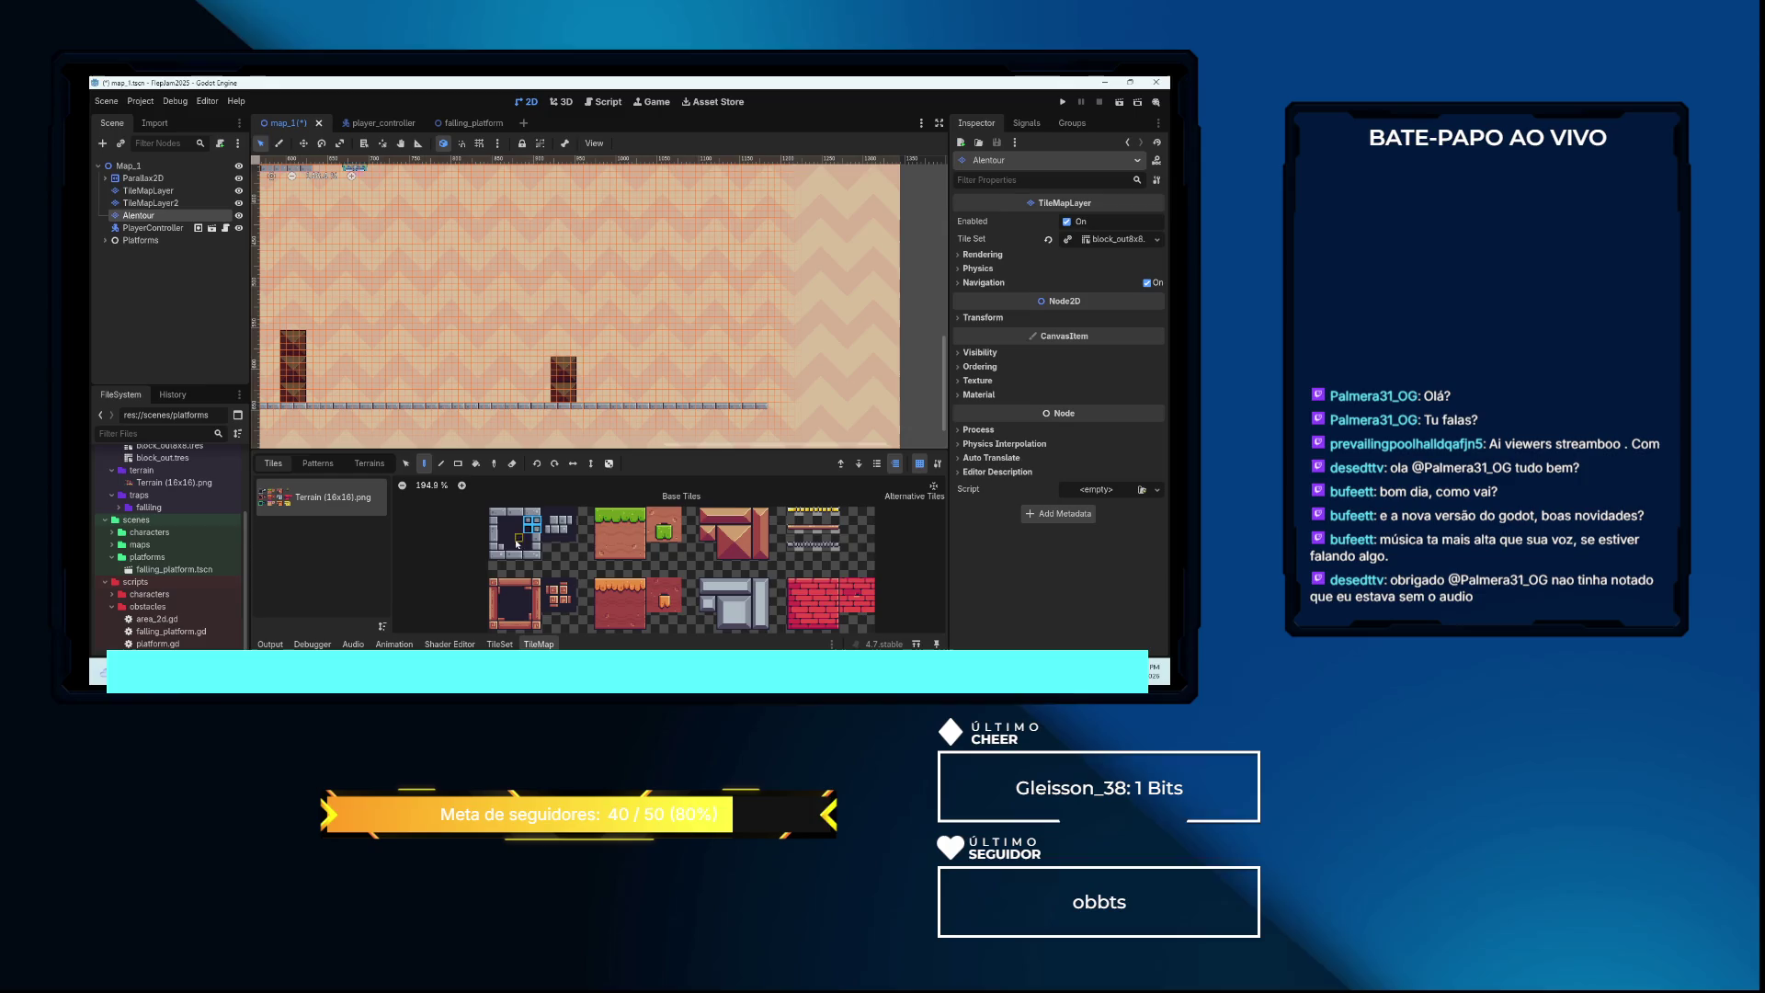
{"action": "left_click", "coordinate": [537, 524]}
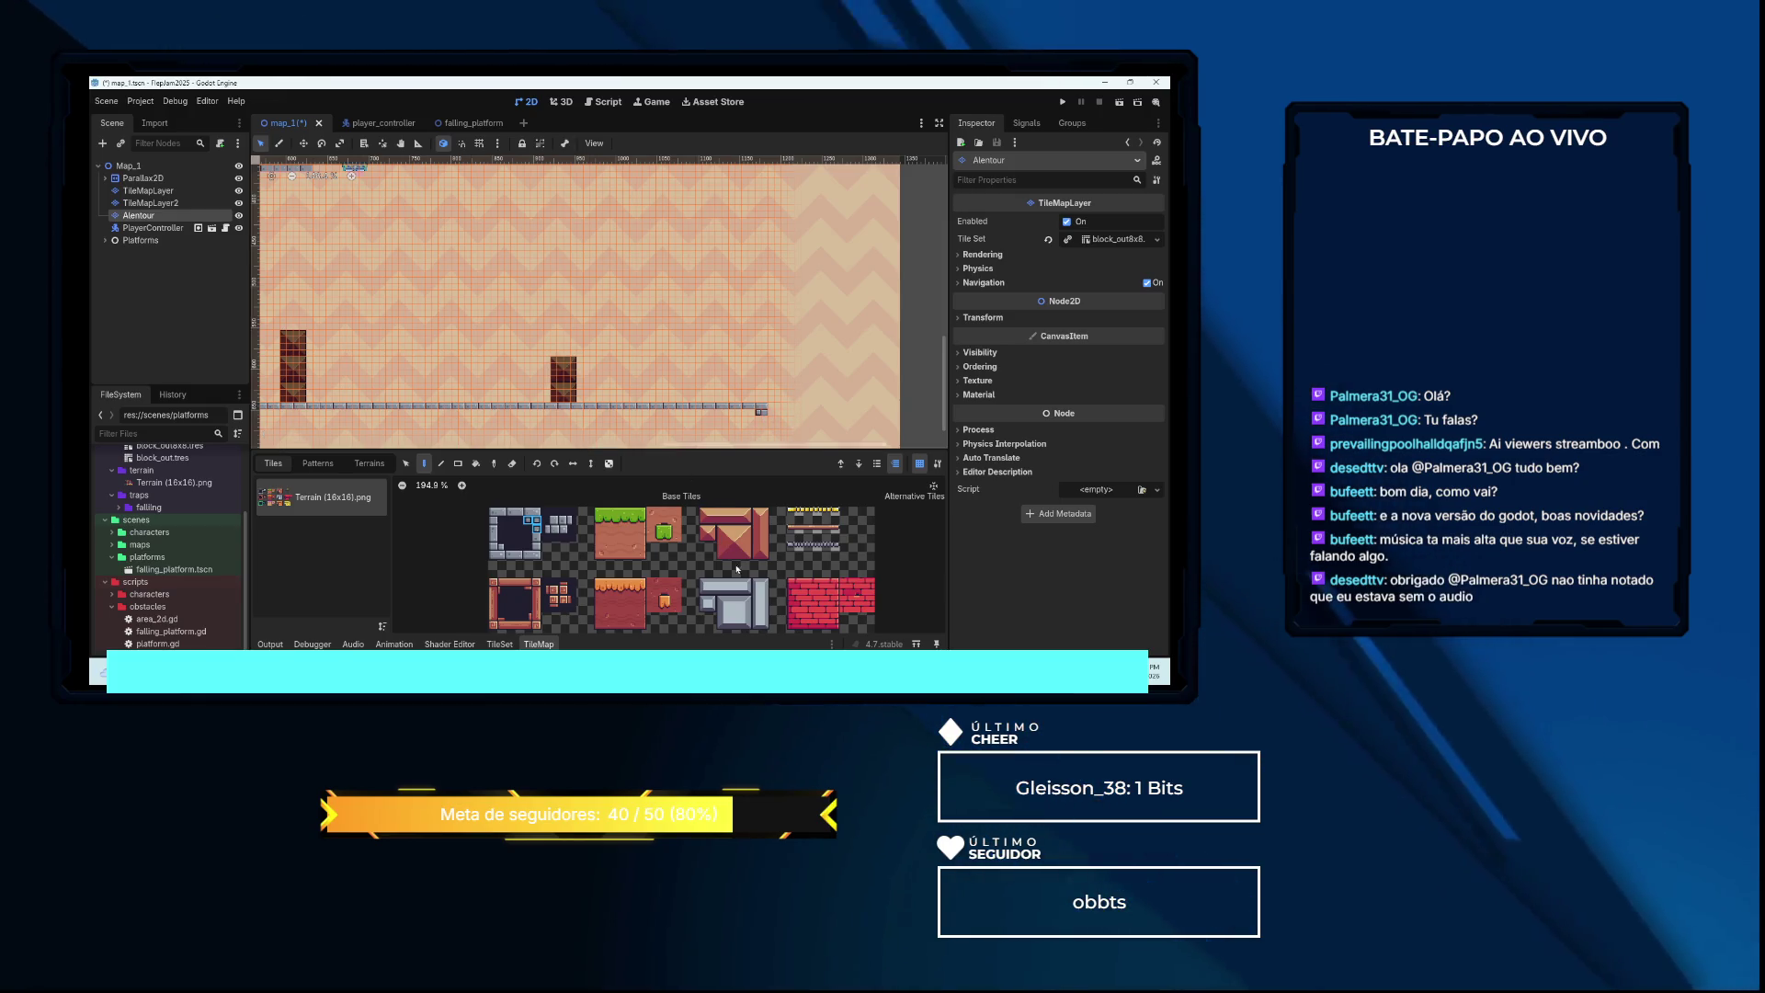
{"action": "left_click", "coordinate": [555, 531]}
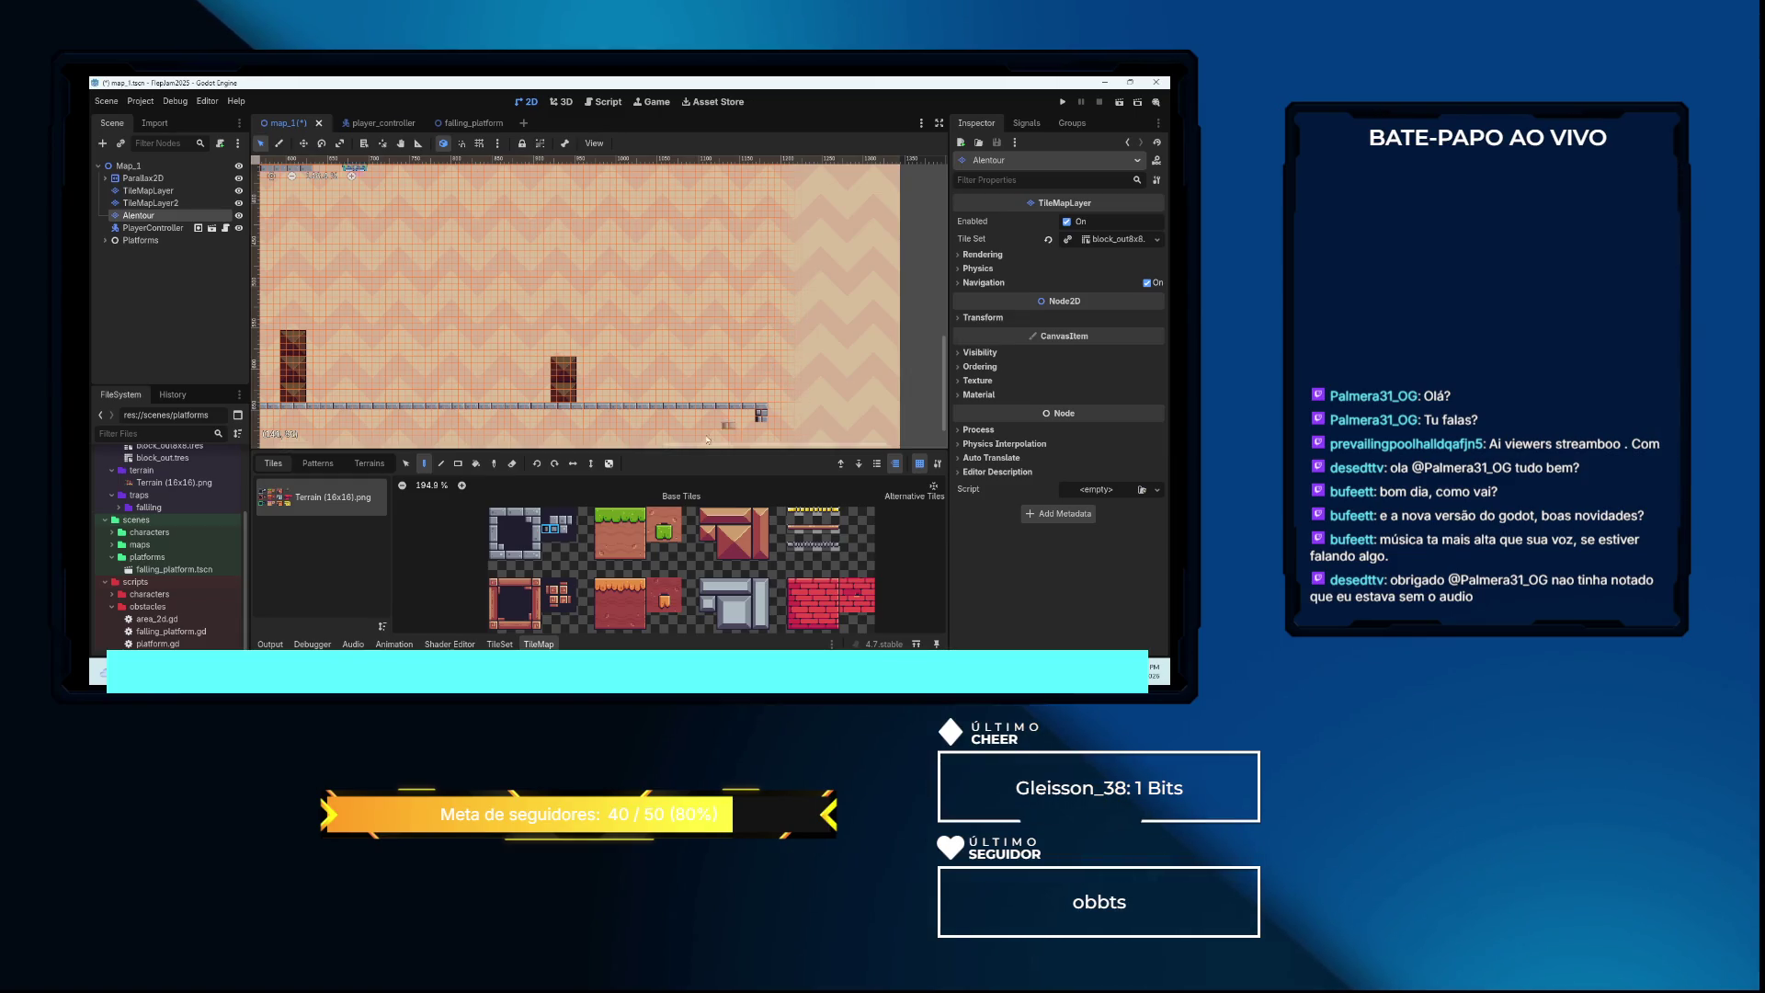
{"action": "left_click", "coordinate": [515, 512]}
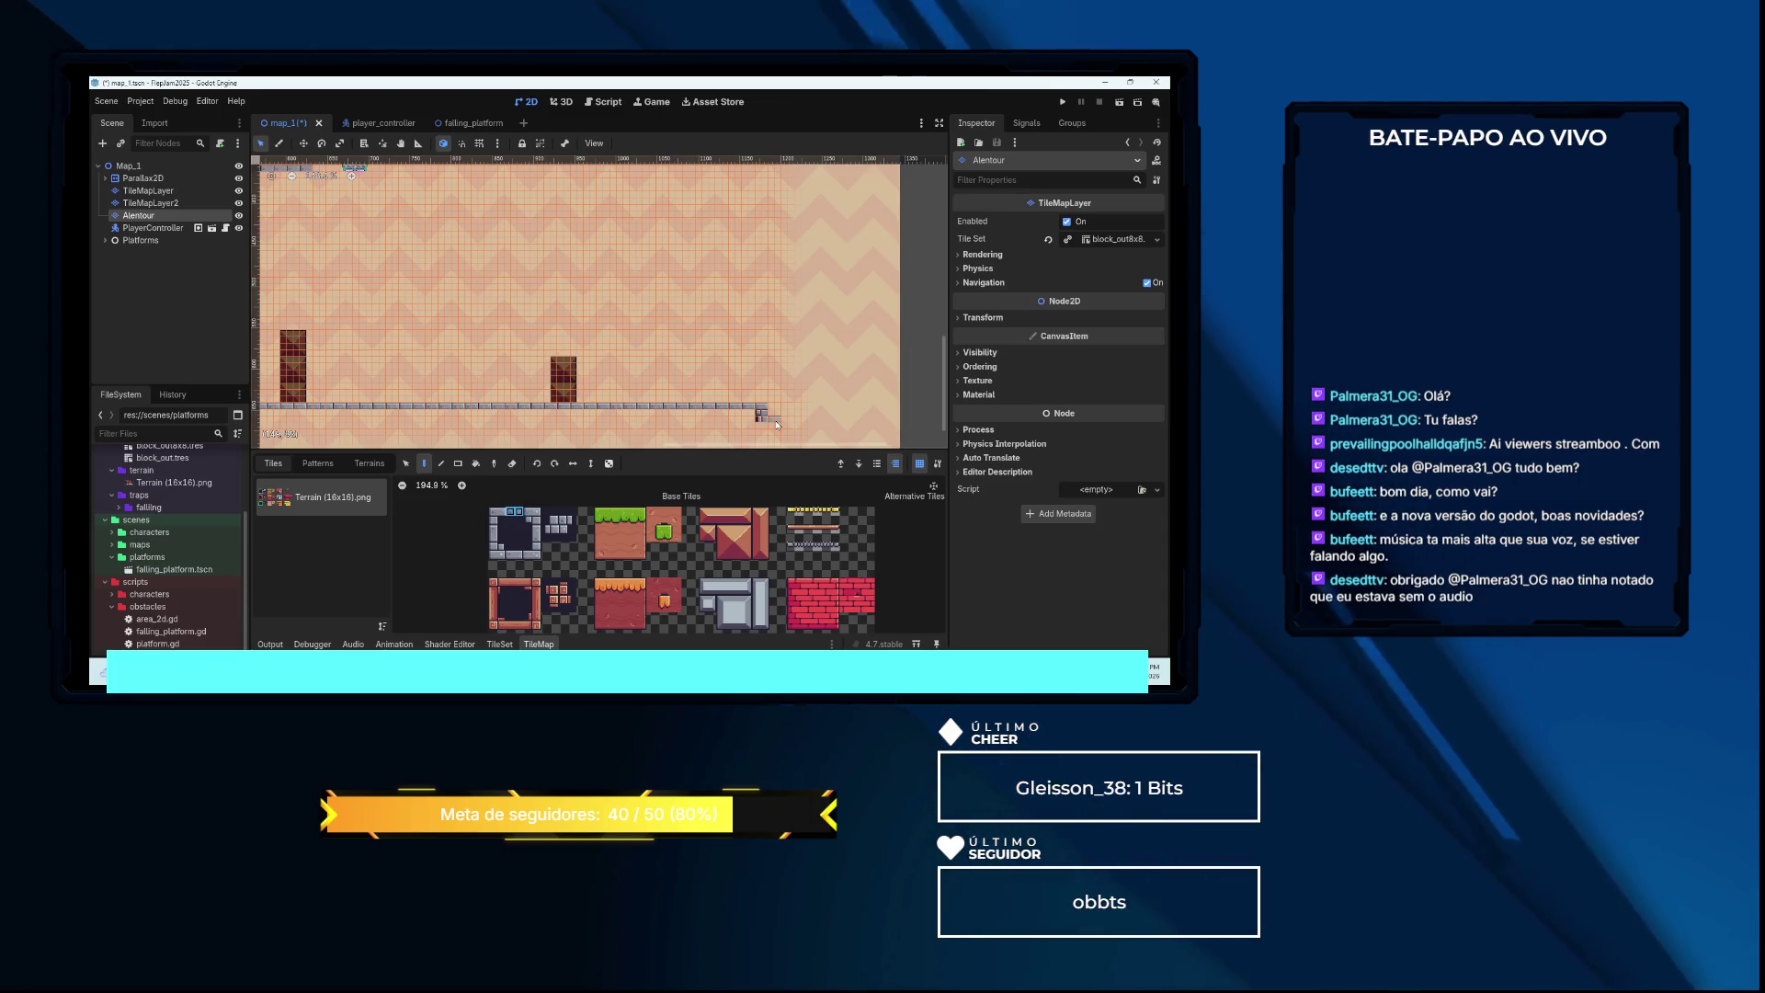
{"action": "left_click_drag", "start_coordinate": [777, 425], "coordinate": [817, 422]}
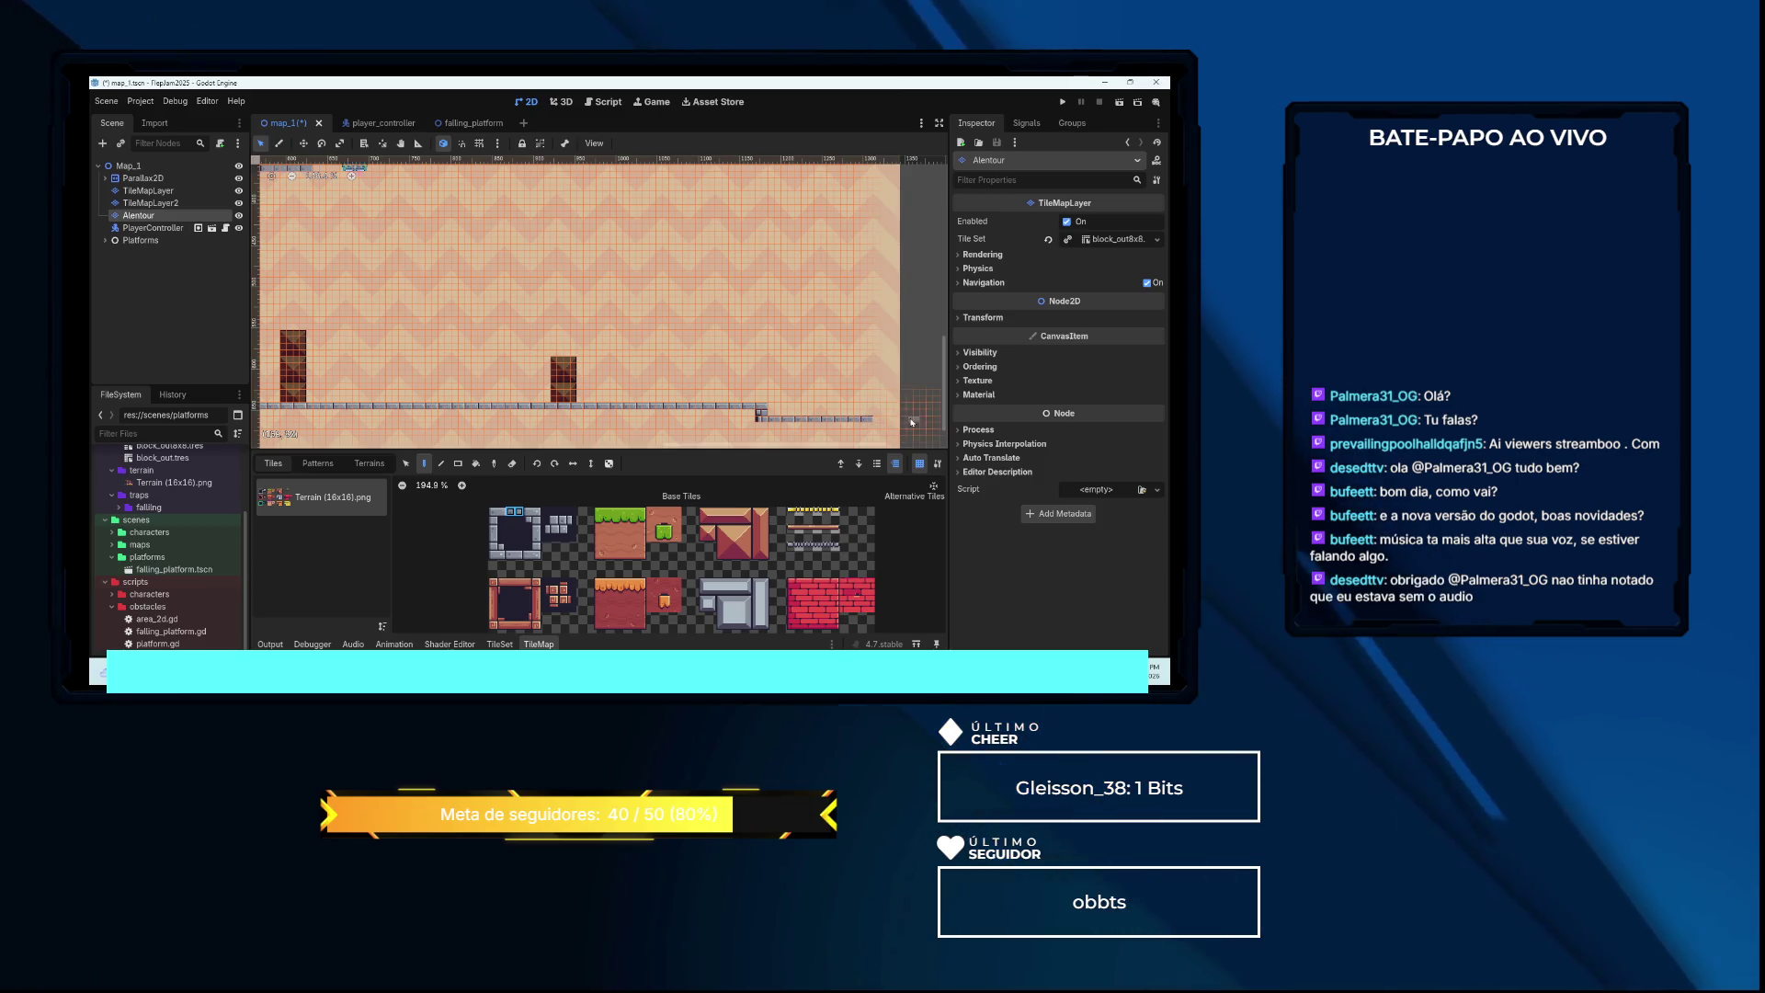
{"action": "left_click_drag", "start_coordinate": [888, 421], "coordinate": [902, 423]}
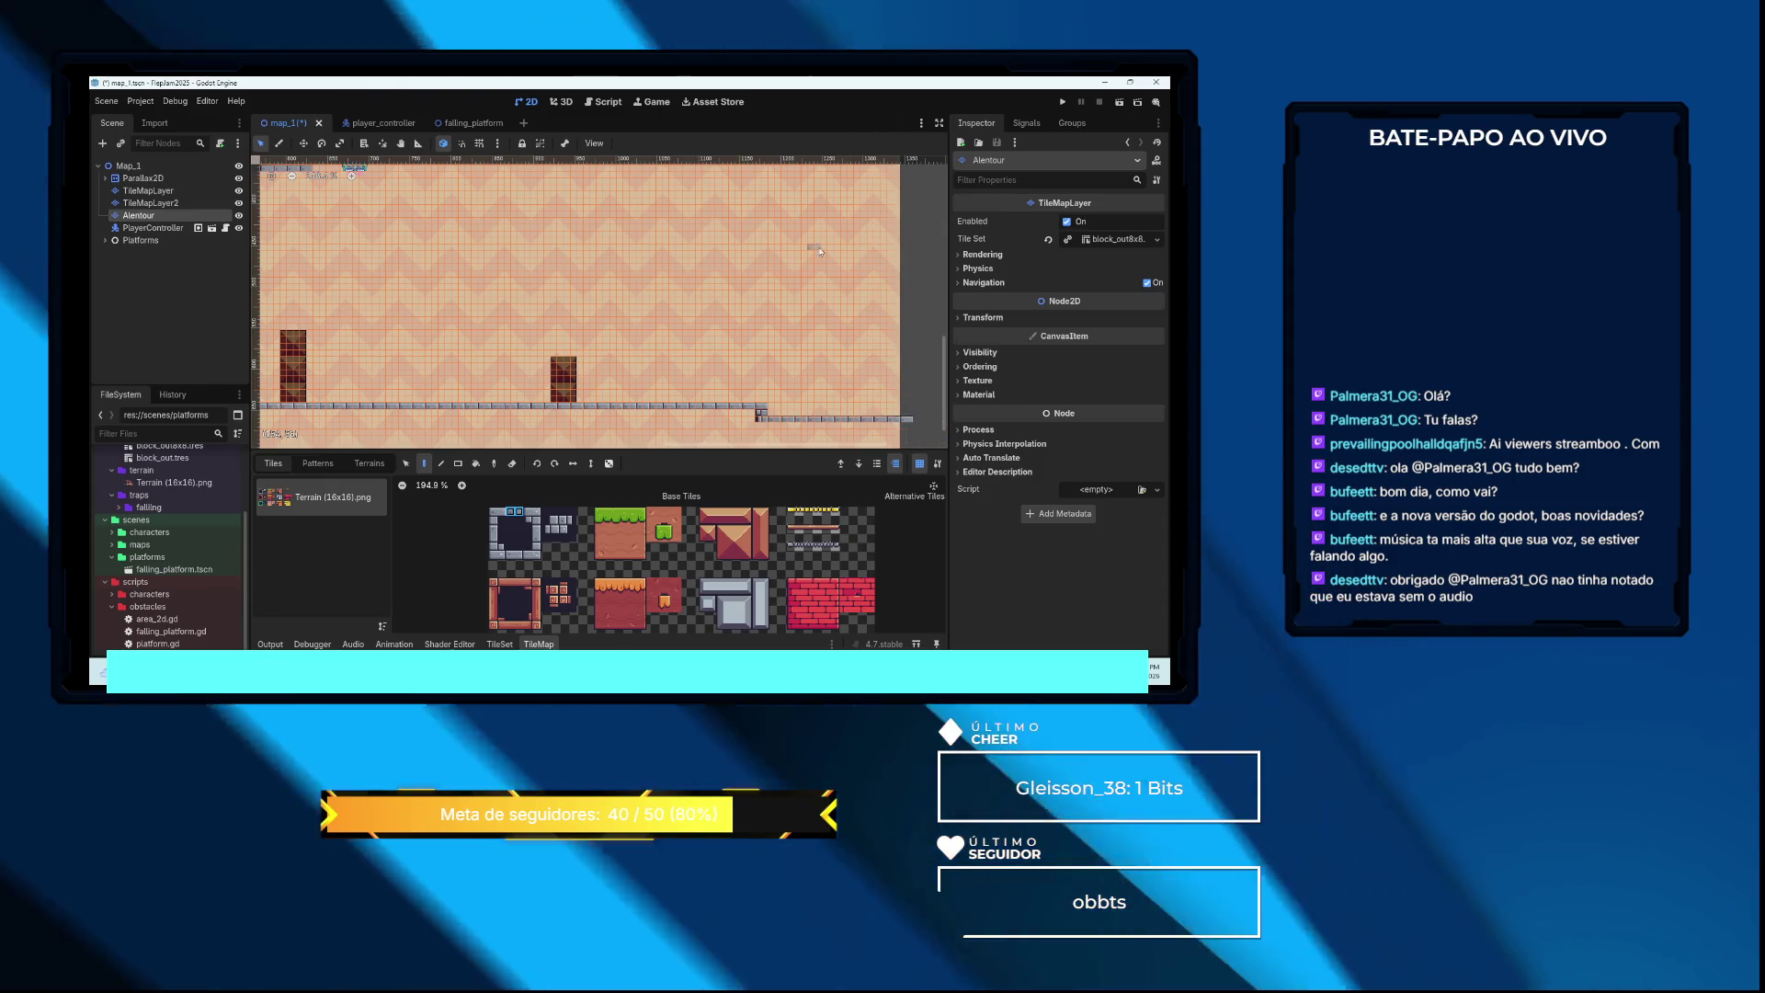
Run the level with F5 and hop the frog back and forth across the floating platforms
{"action": "key", "text": "F5"}
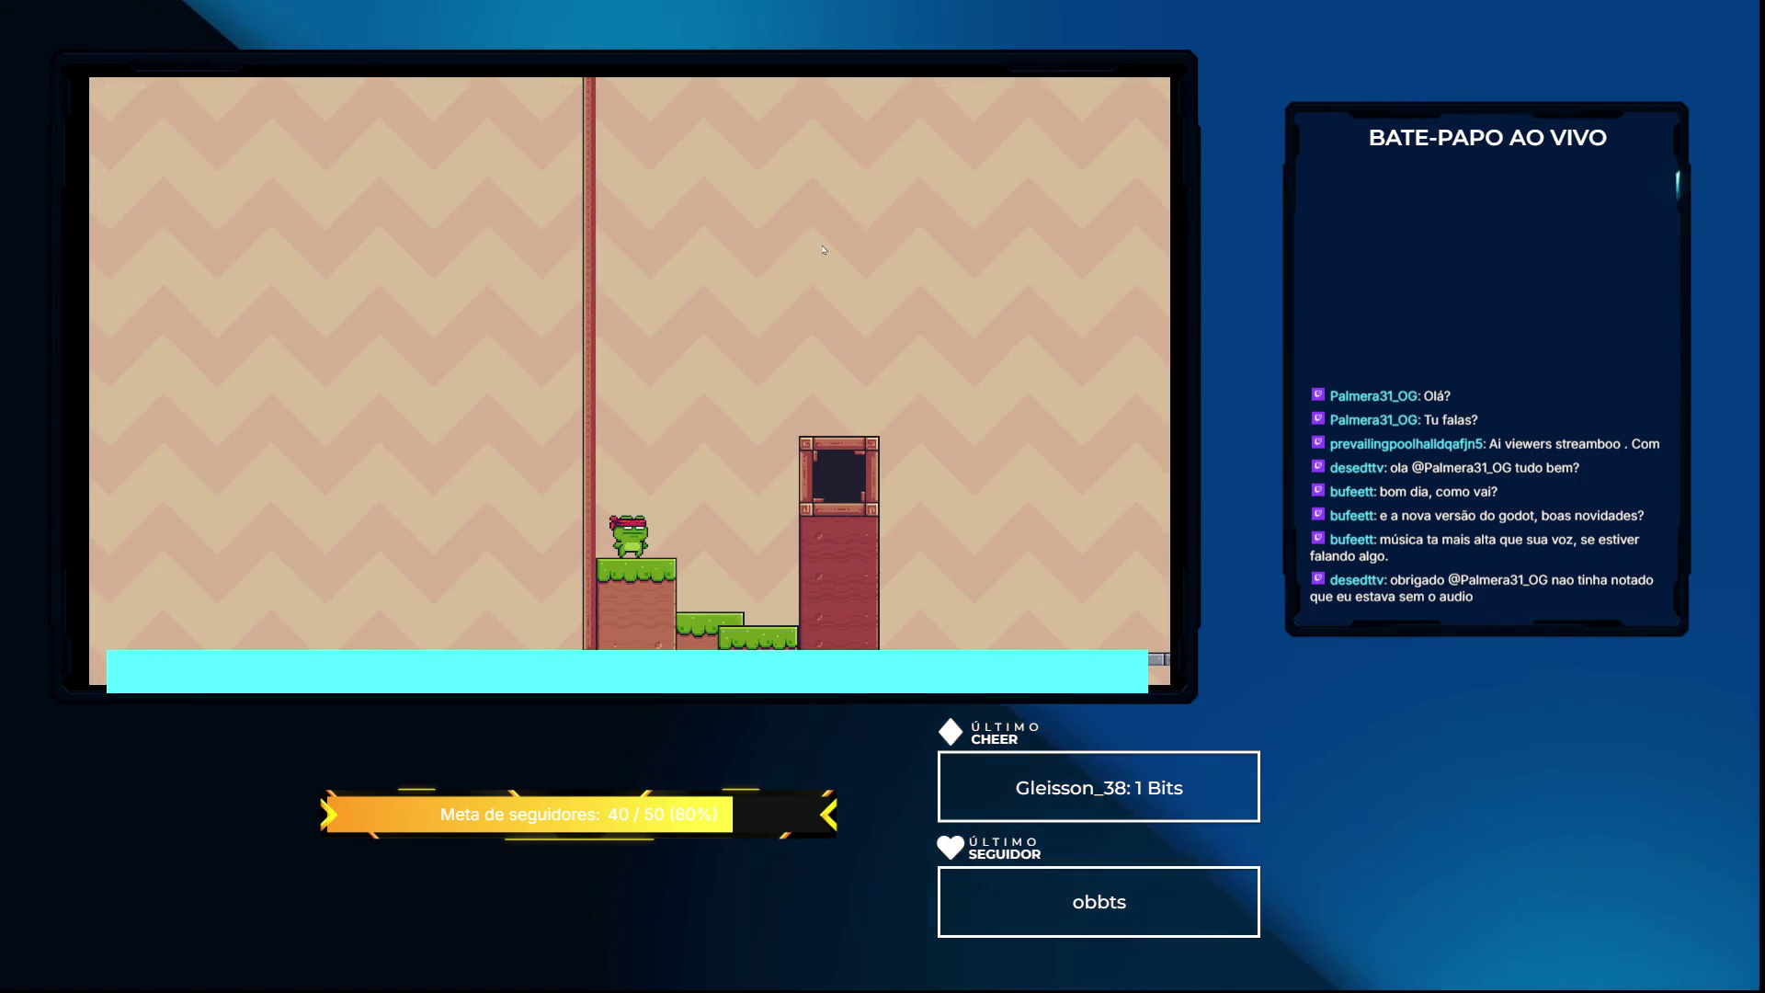
{"action": "key", "text": "Right"}
{"action": "key", "text": "Right"}
{"action": "key", "text": "space"}
{"action": "key", "text": "Right"}
{"action": "key", "text": "Right"}
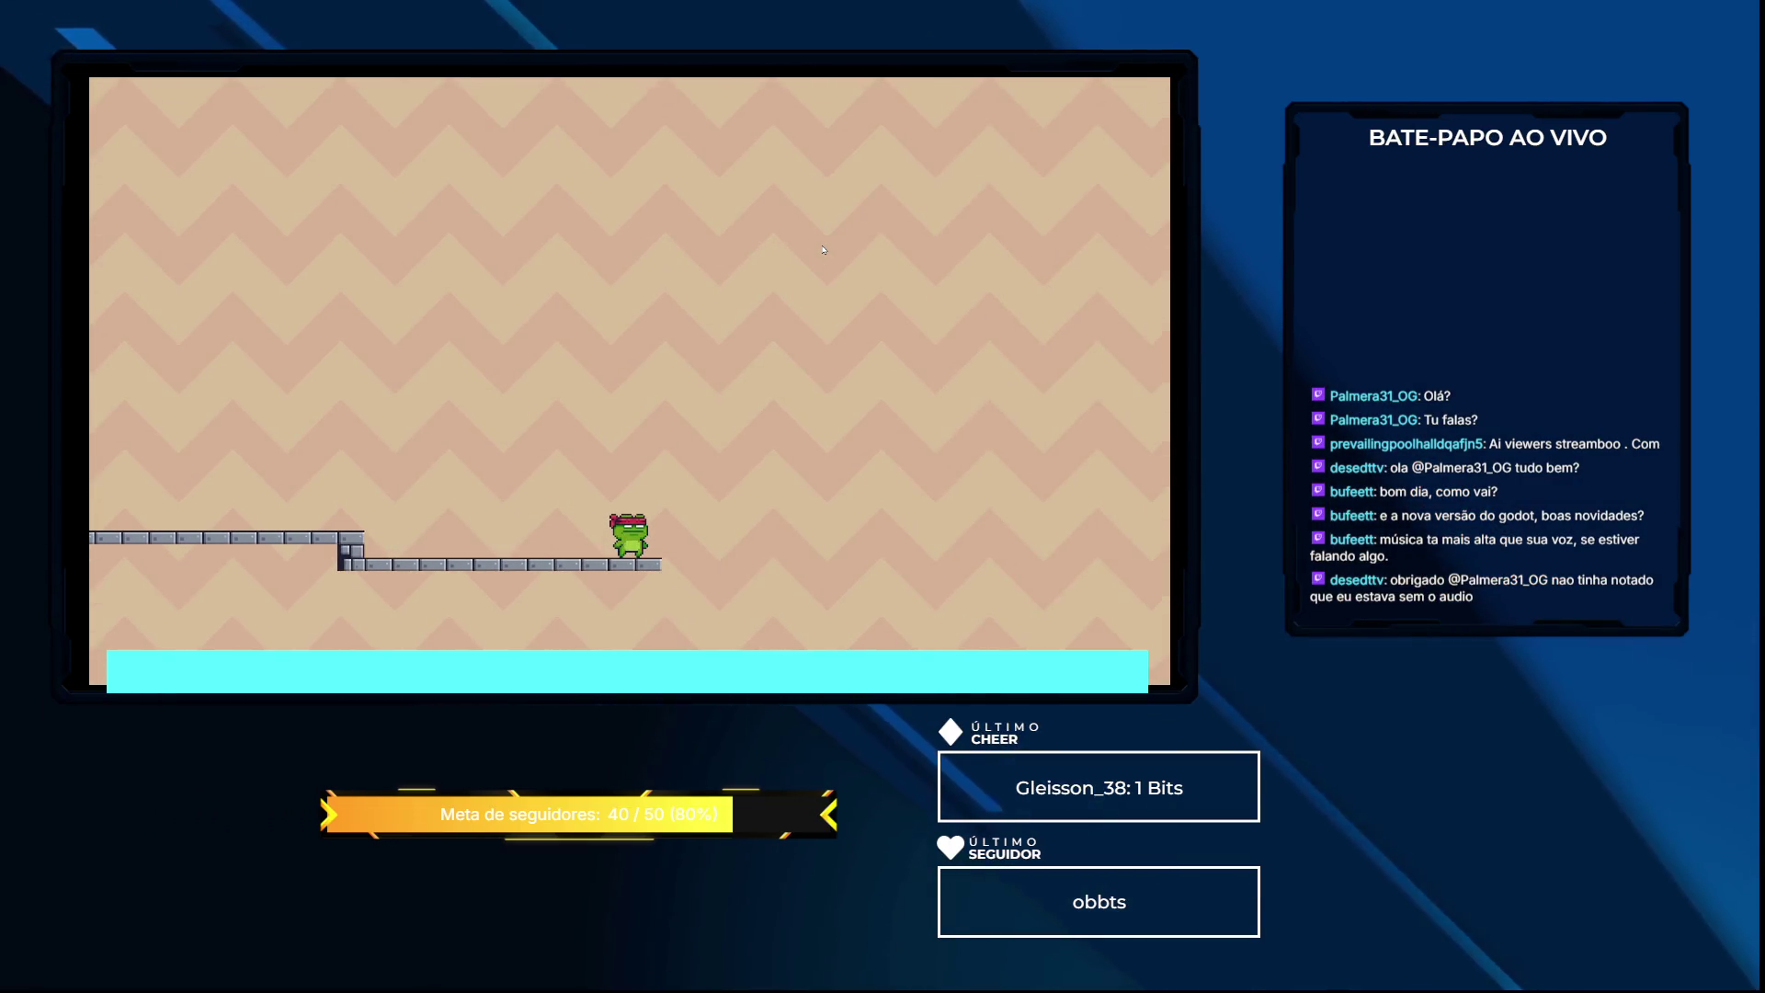
{"action": "key", "text": "Left"}
{"action": "key", "text": "space"}
{"action": "key", "text": "Left"}
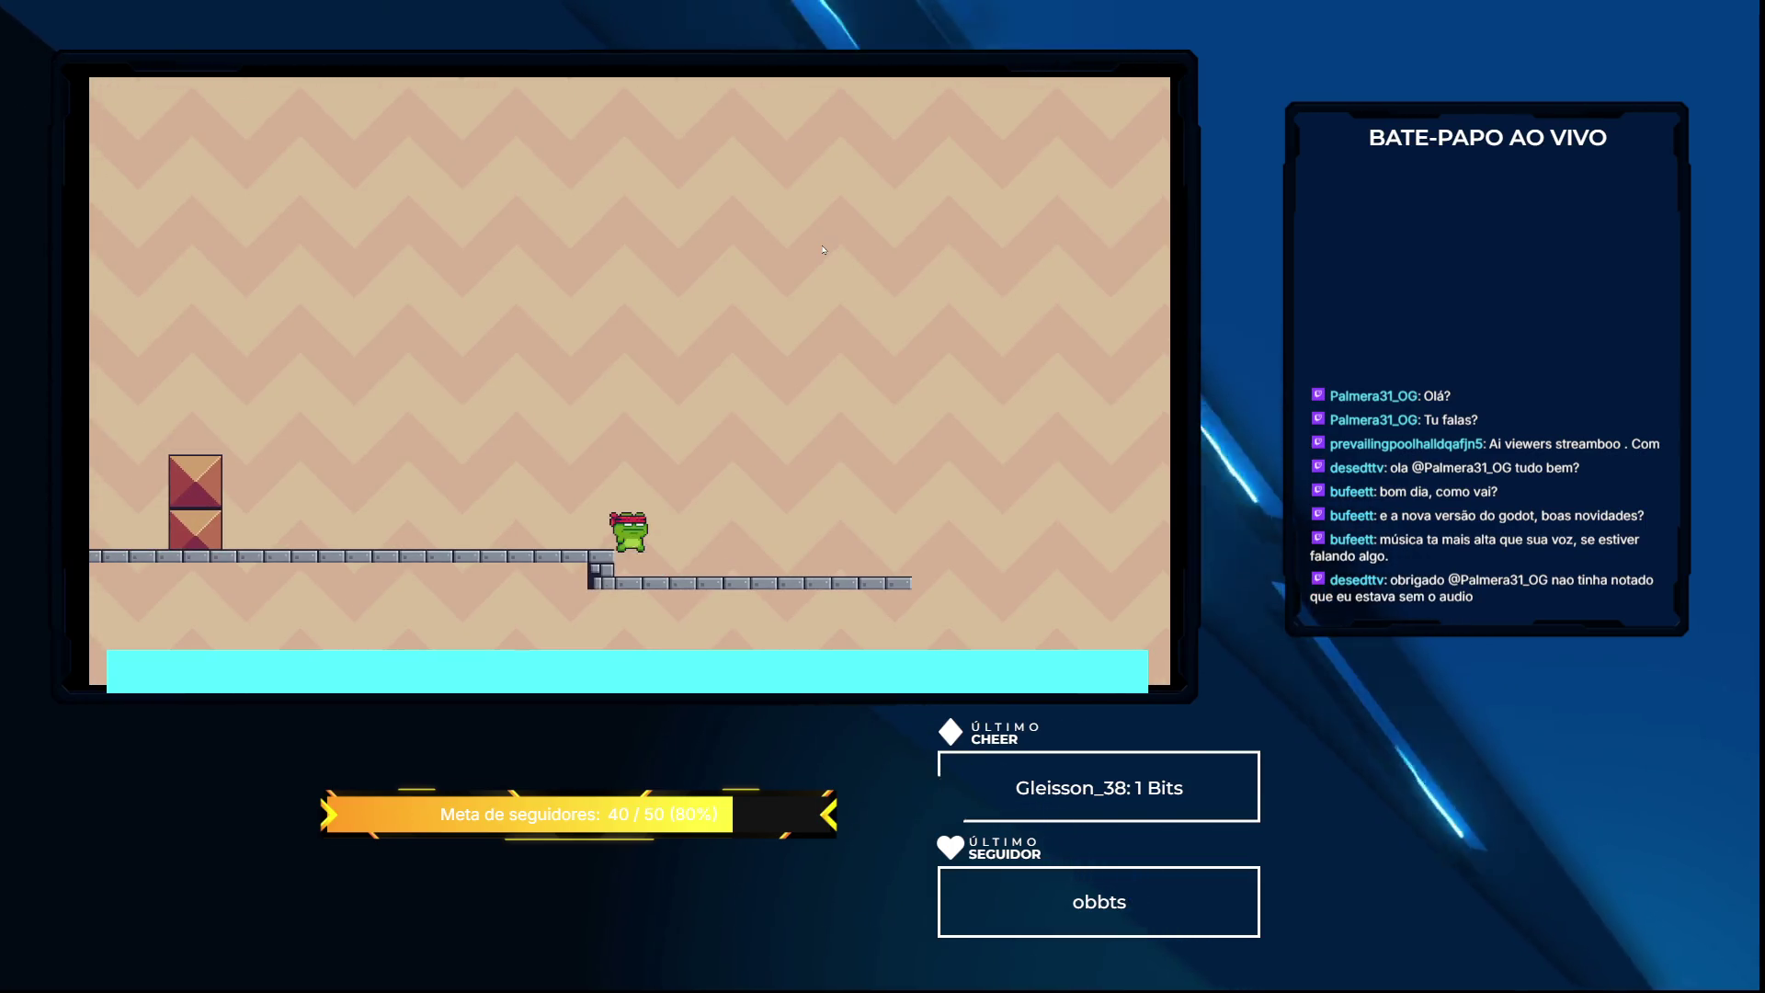
{"action": "key", "text": "Right"}
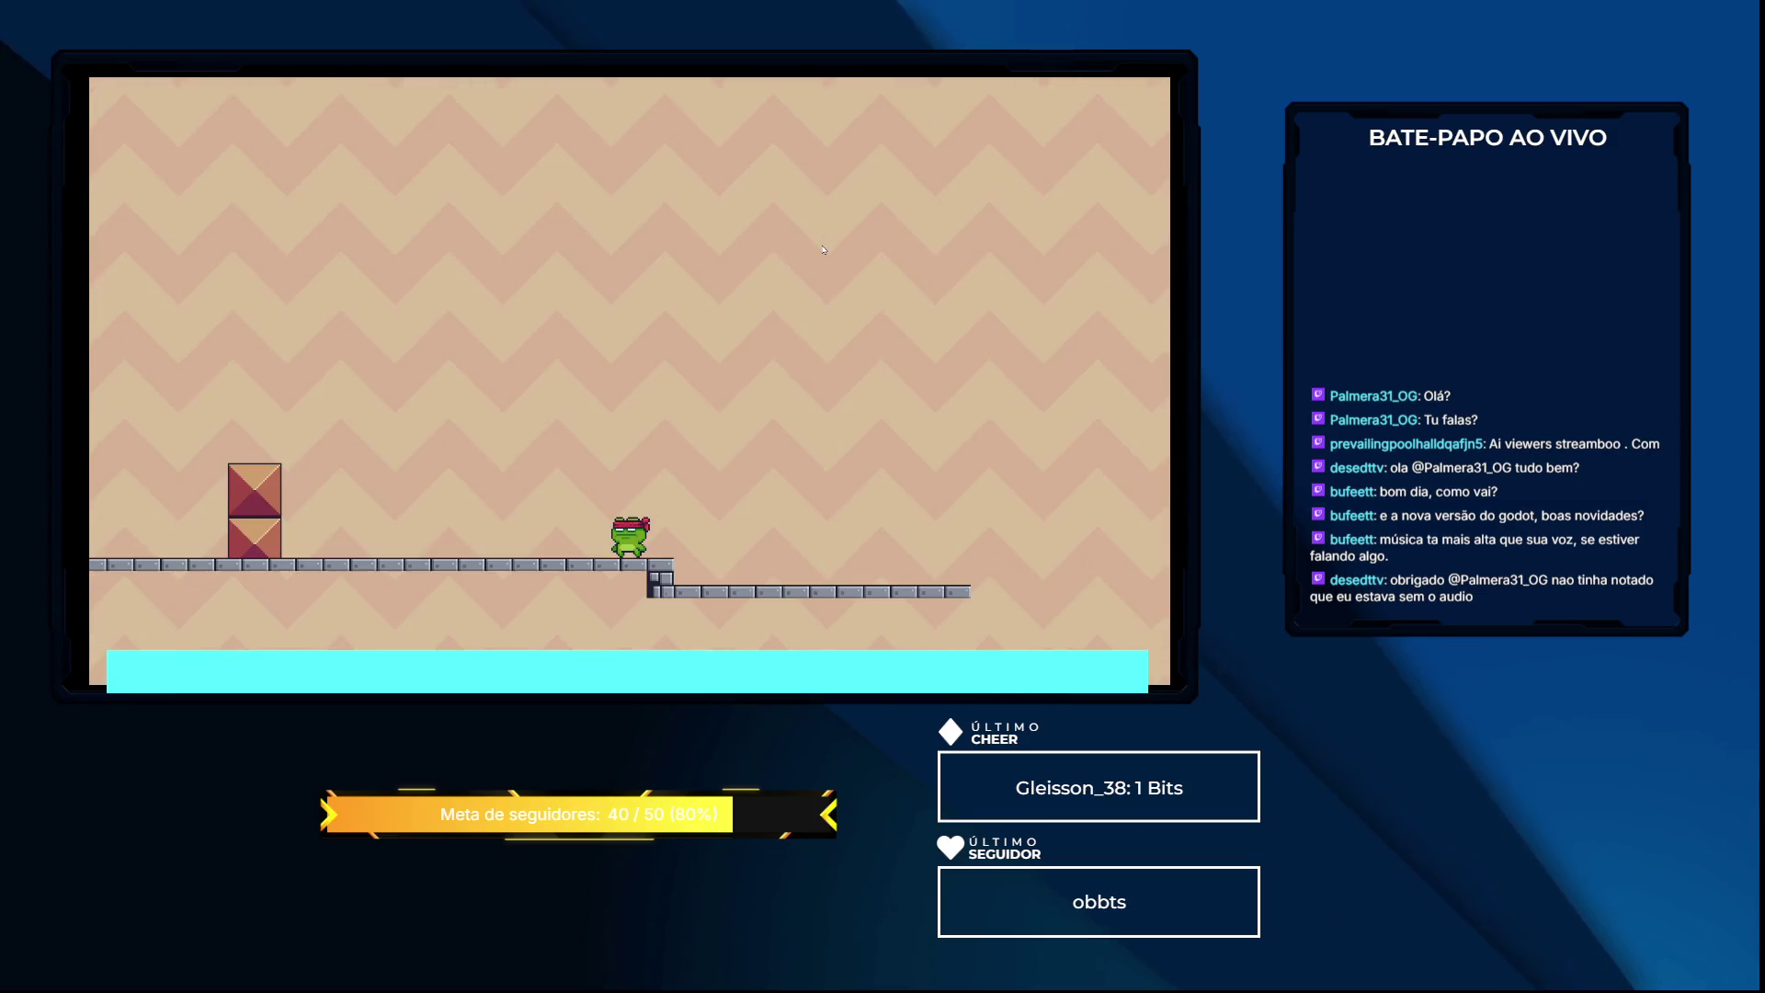
{"action": "key", "text": "Left"}
{"action": "key", "text": "space"}
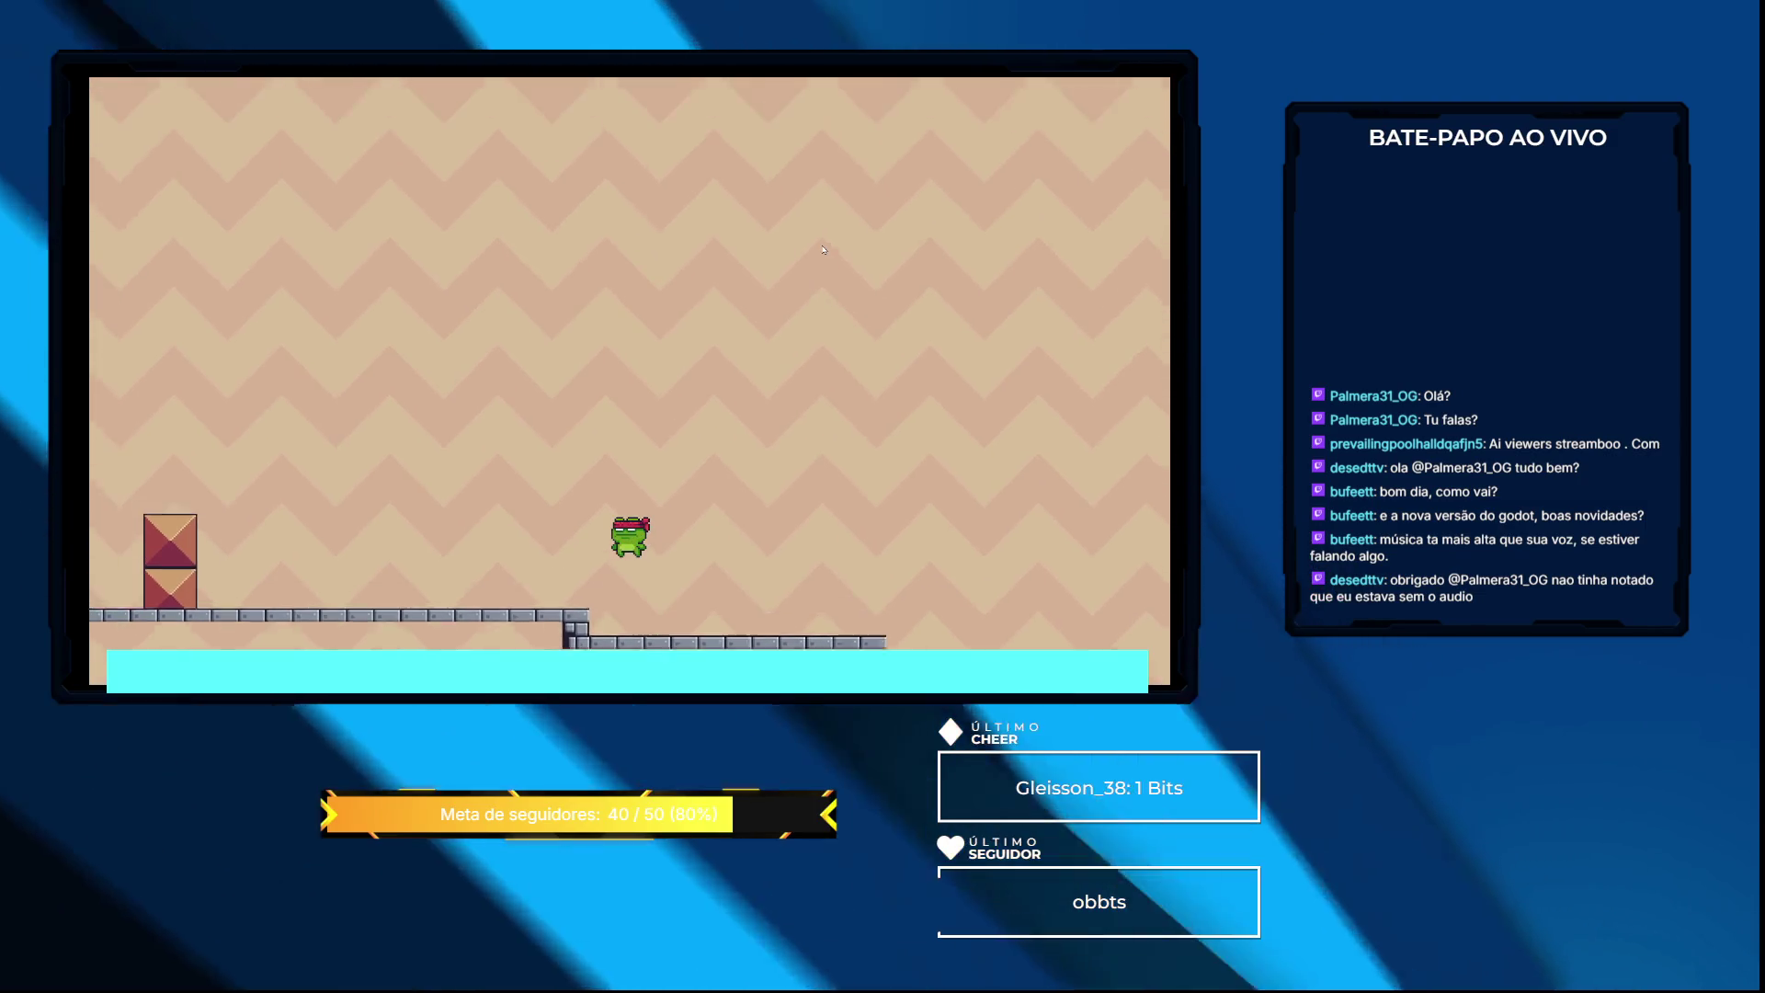
{"action": "key", "text": "Left"}
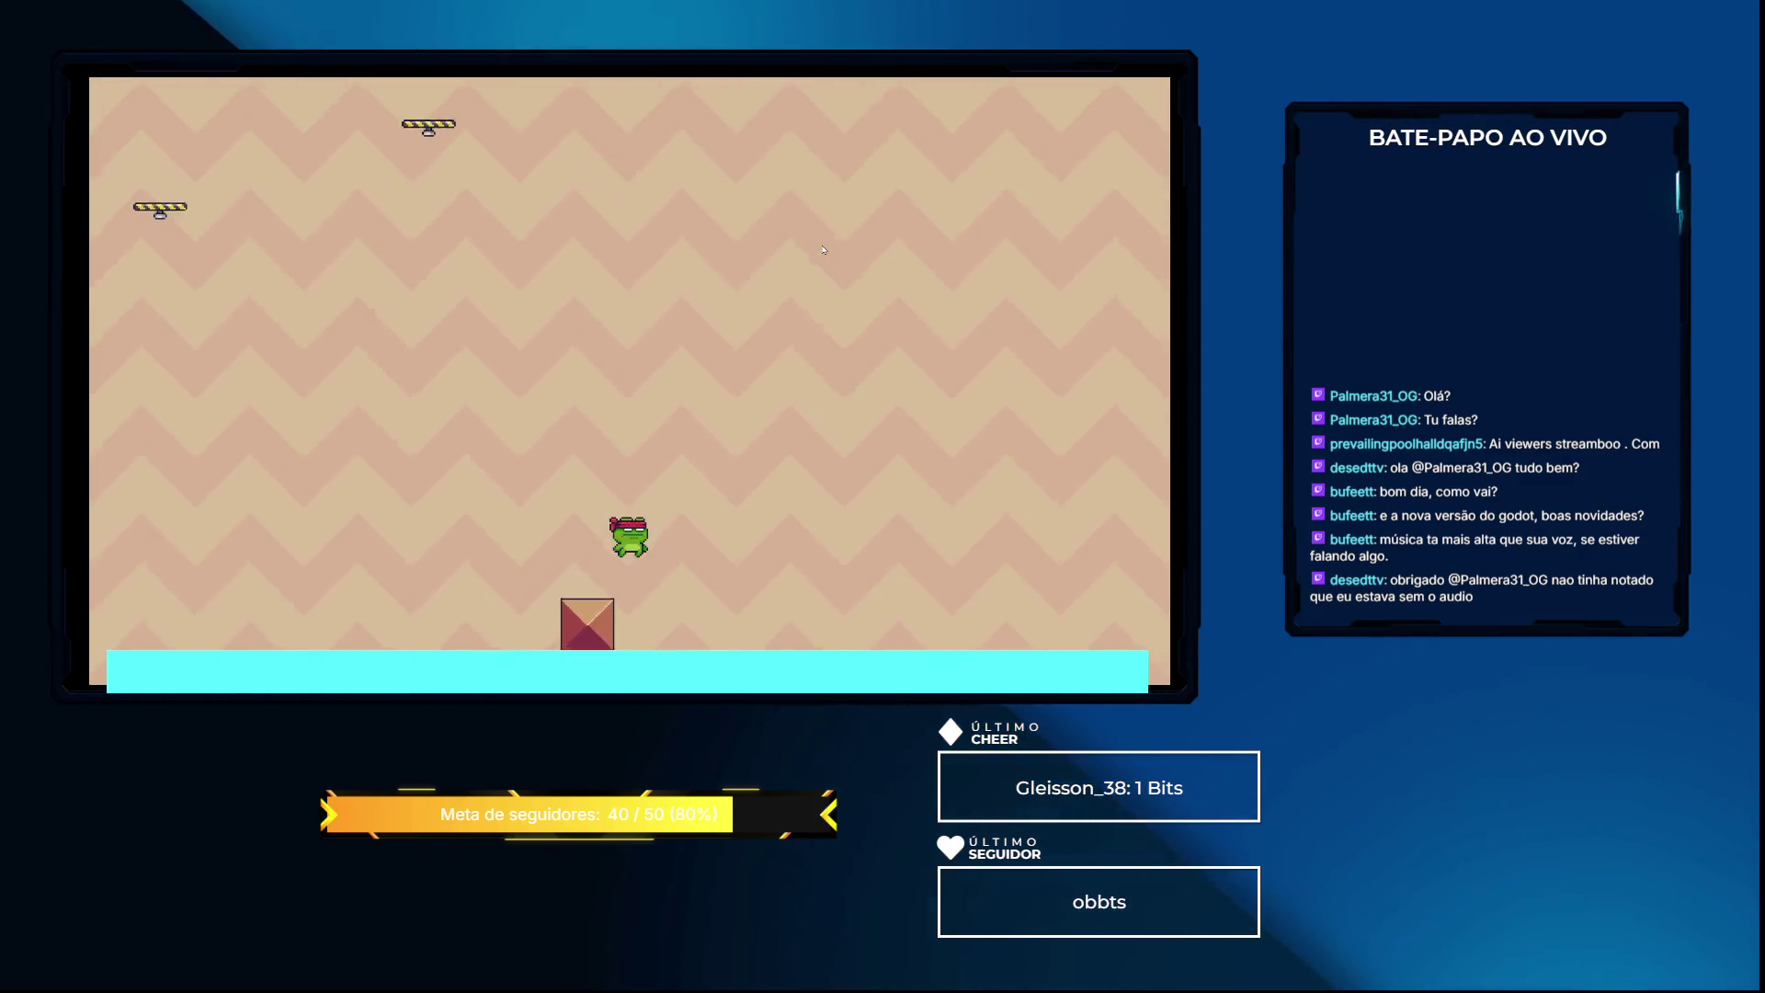
Jump the frog onto the crate tower, walk it onto the lower stone platform, then stop with F8
{"action": "key", "text": "Left"}
{"action": "key", "text": "space"}
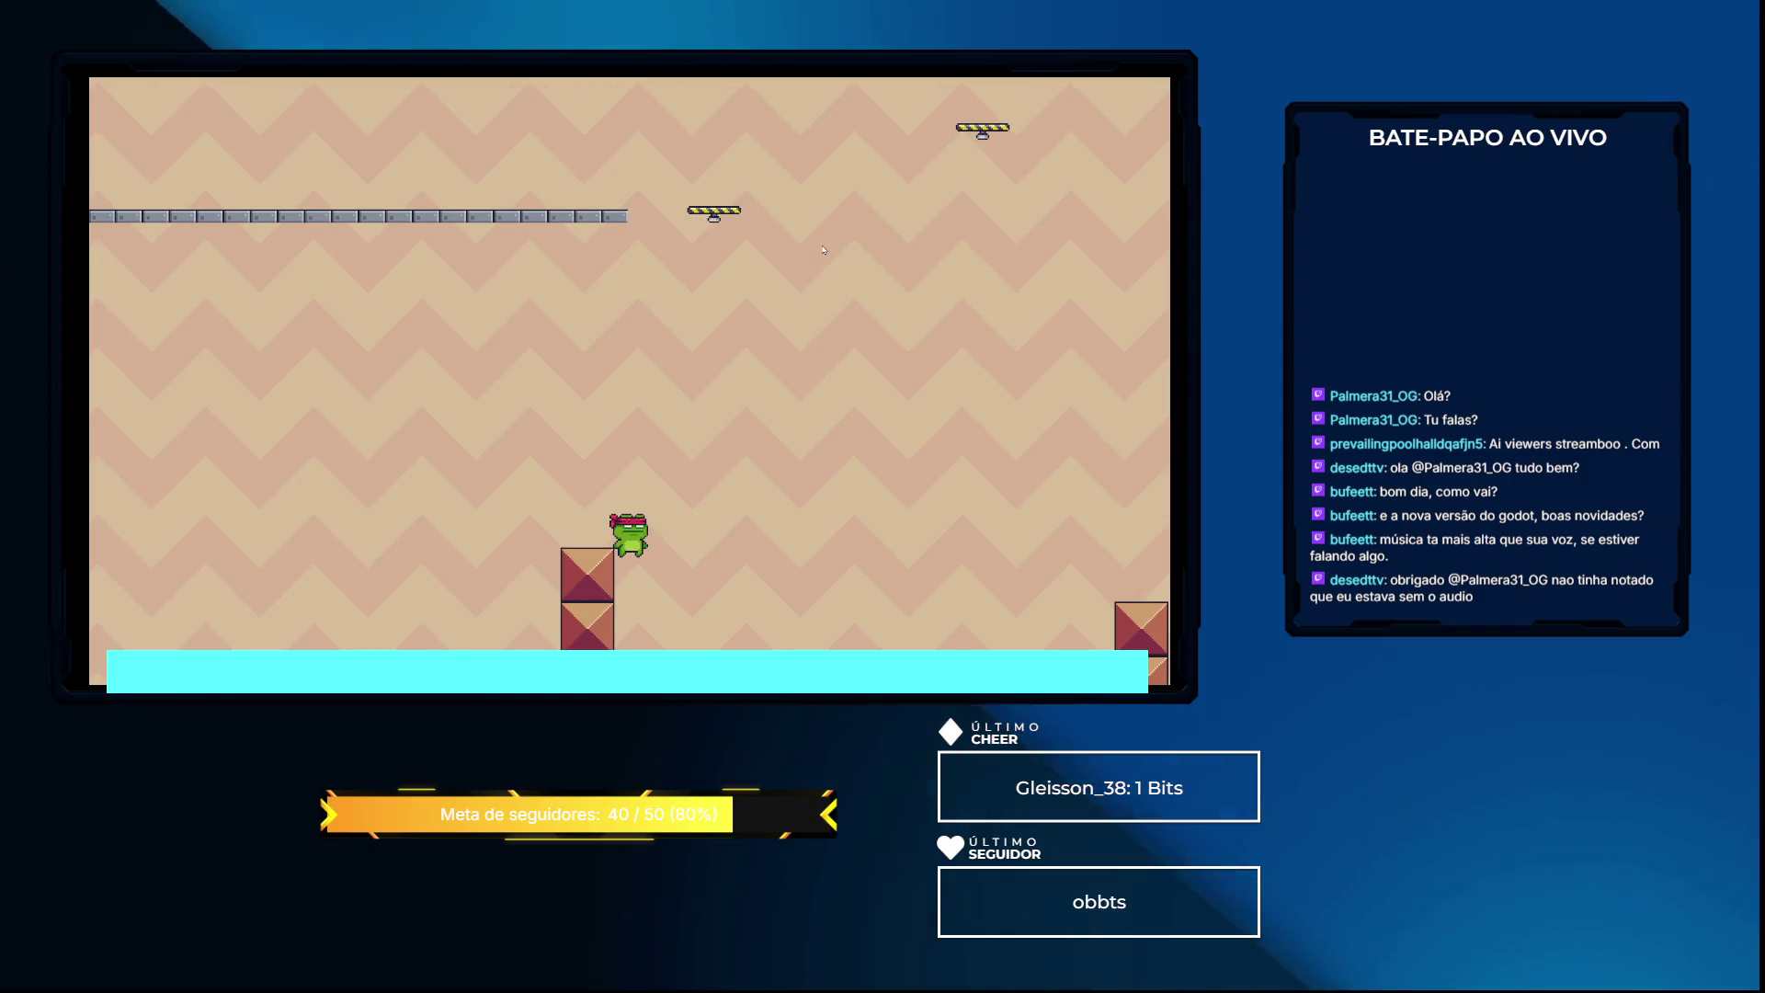
{"action": "key", "text": "space"}
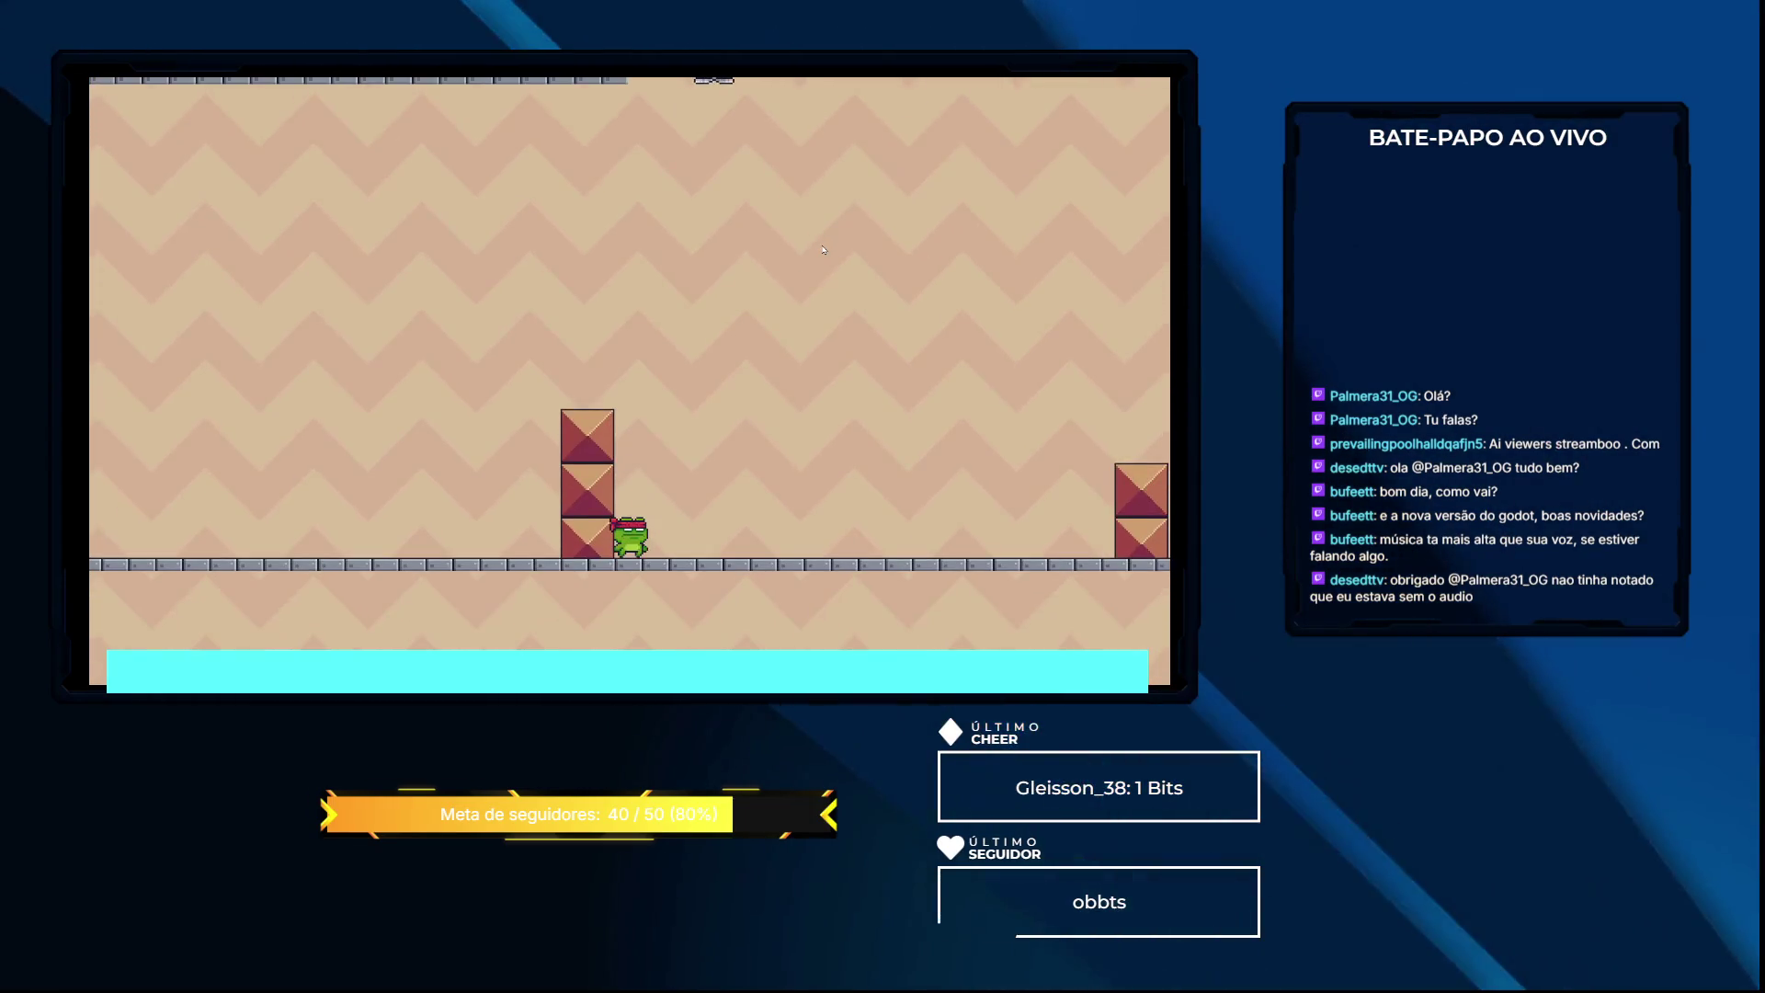
{"action": "key", "text": "Right"}
{"action": "key", "text": "space"}
{"action": "key", "text": "Left"}
{"action": "key", "text": "Right"}
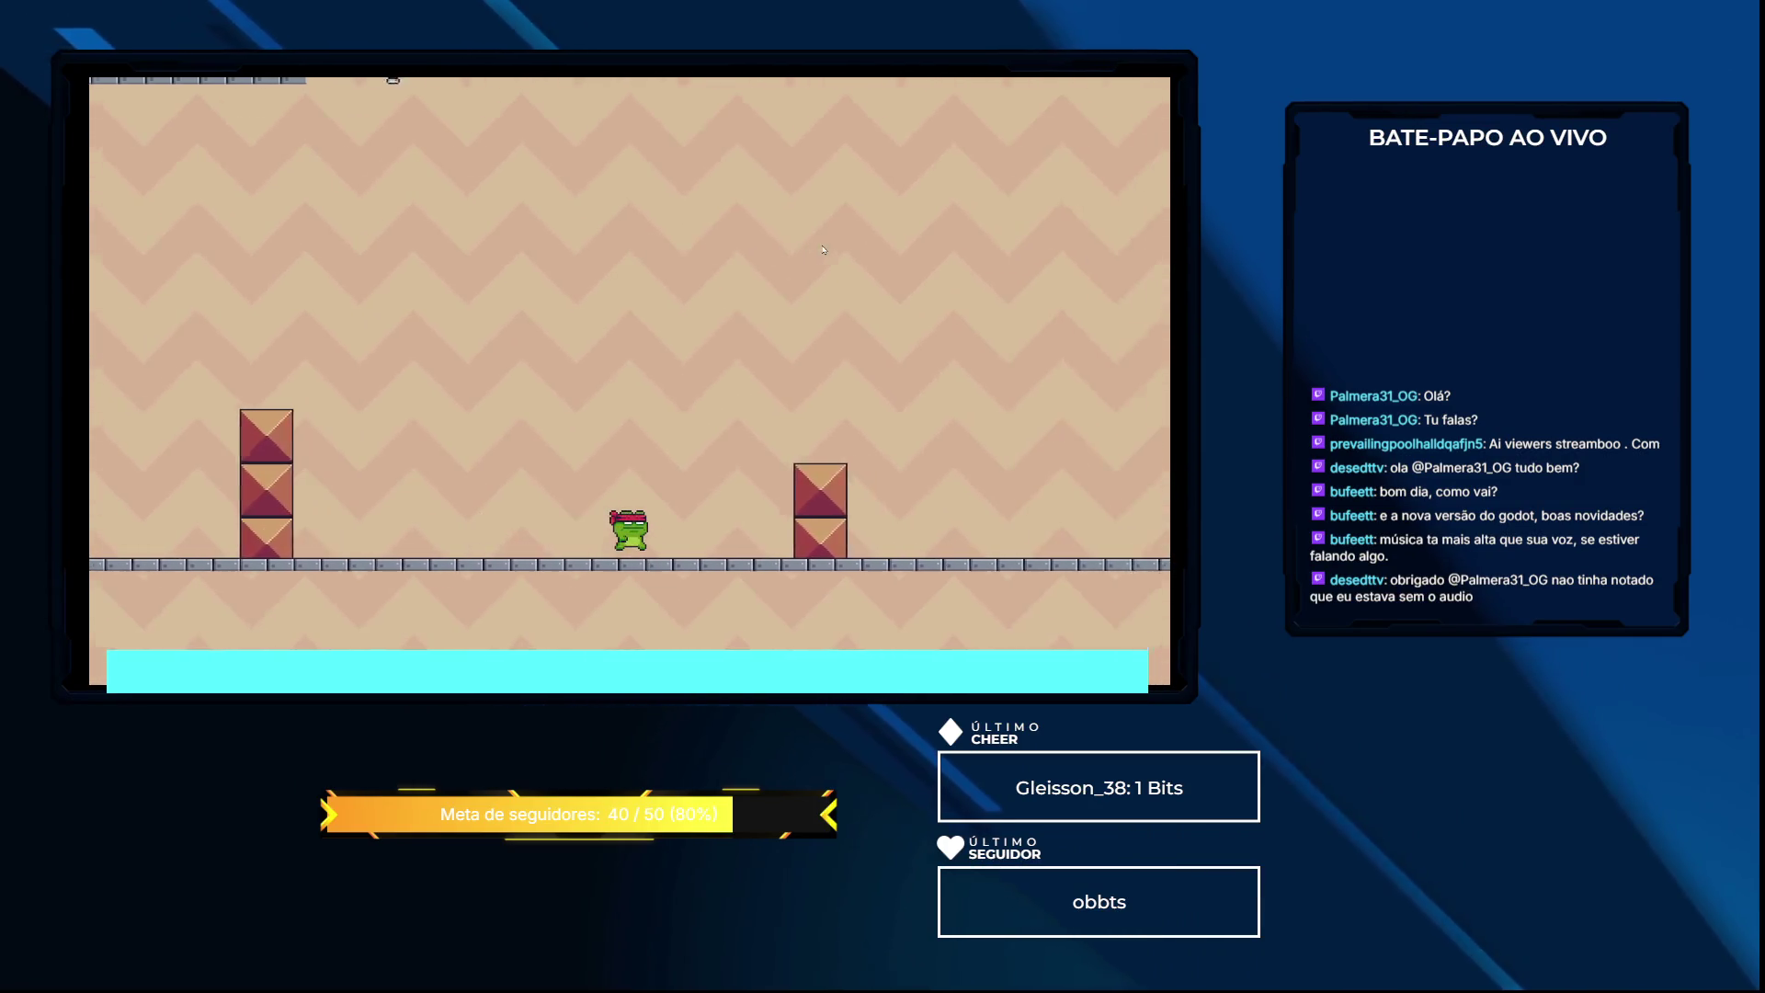
{"action": "key", "text": "space"}
{"action": "key", "text": "Right"}
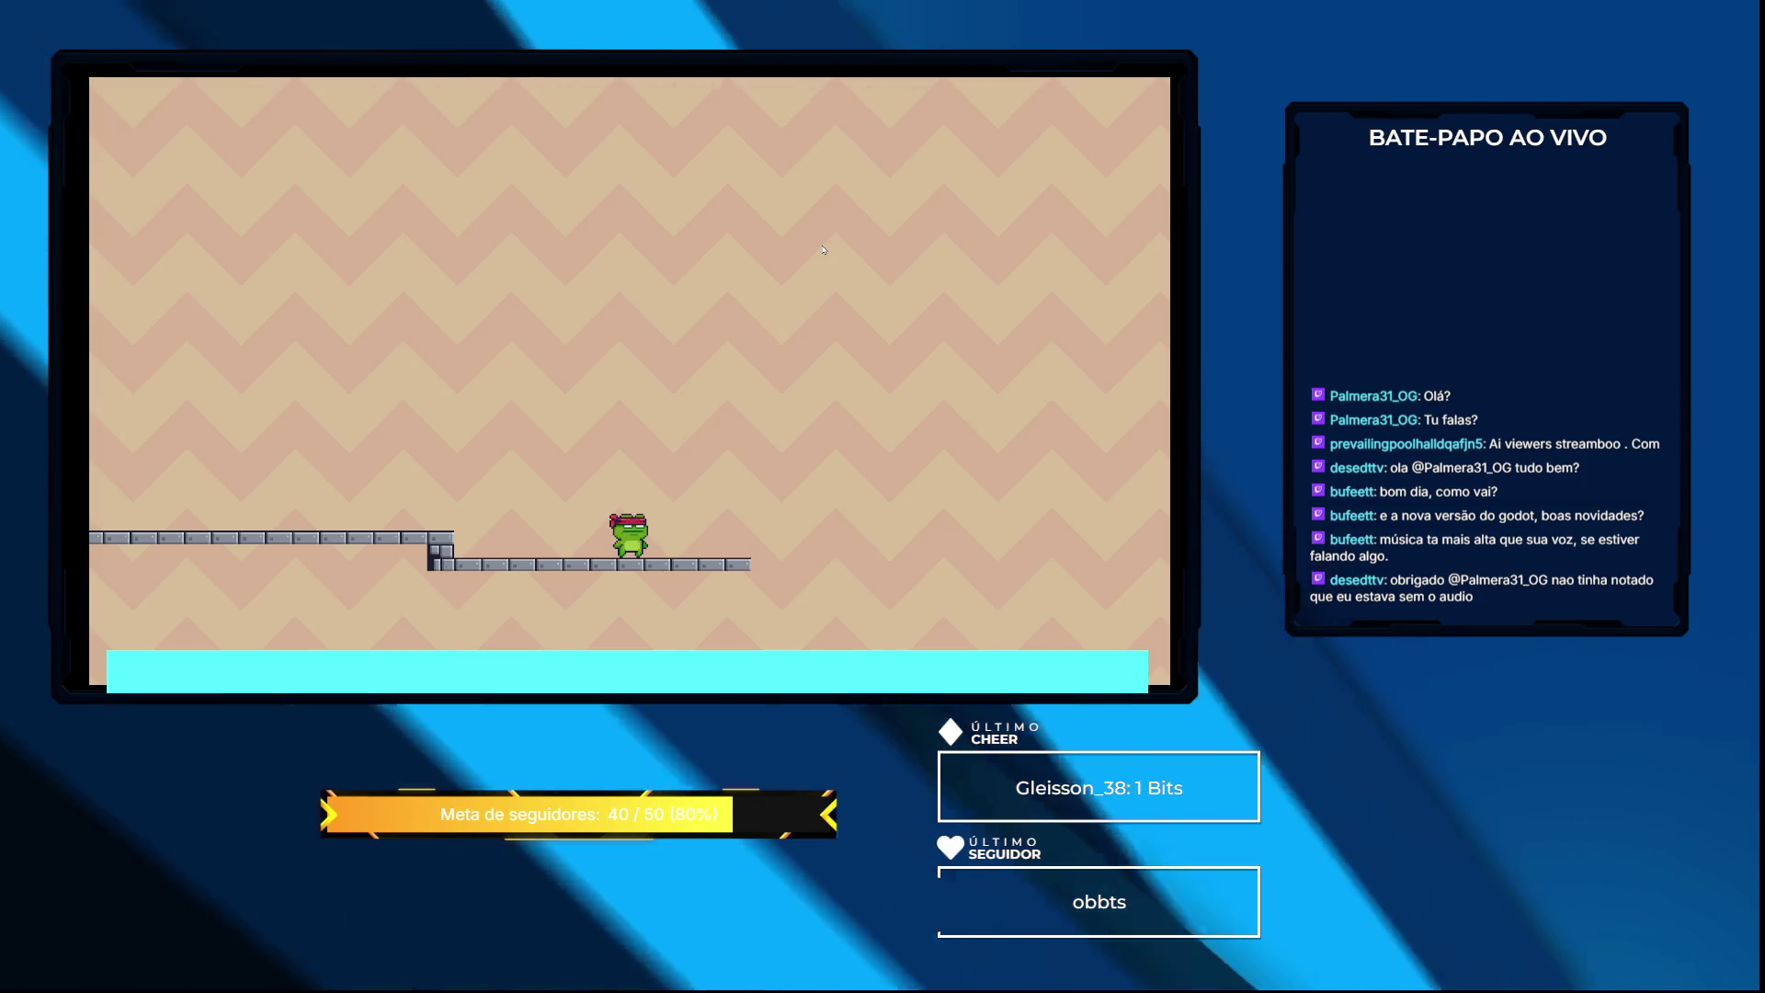
{"action": "key", "text": "F8"}
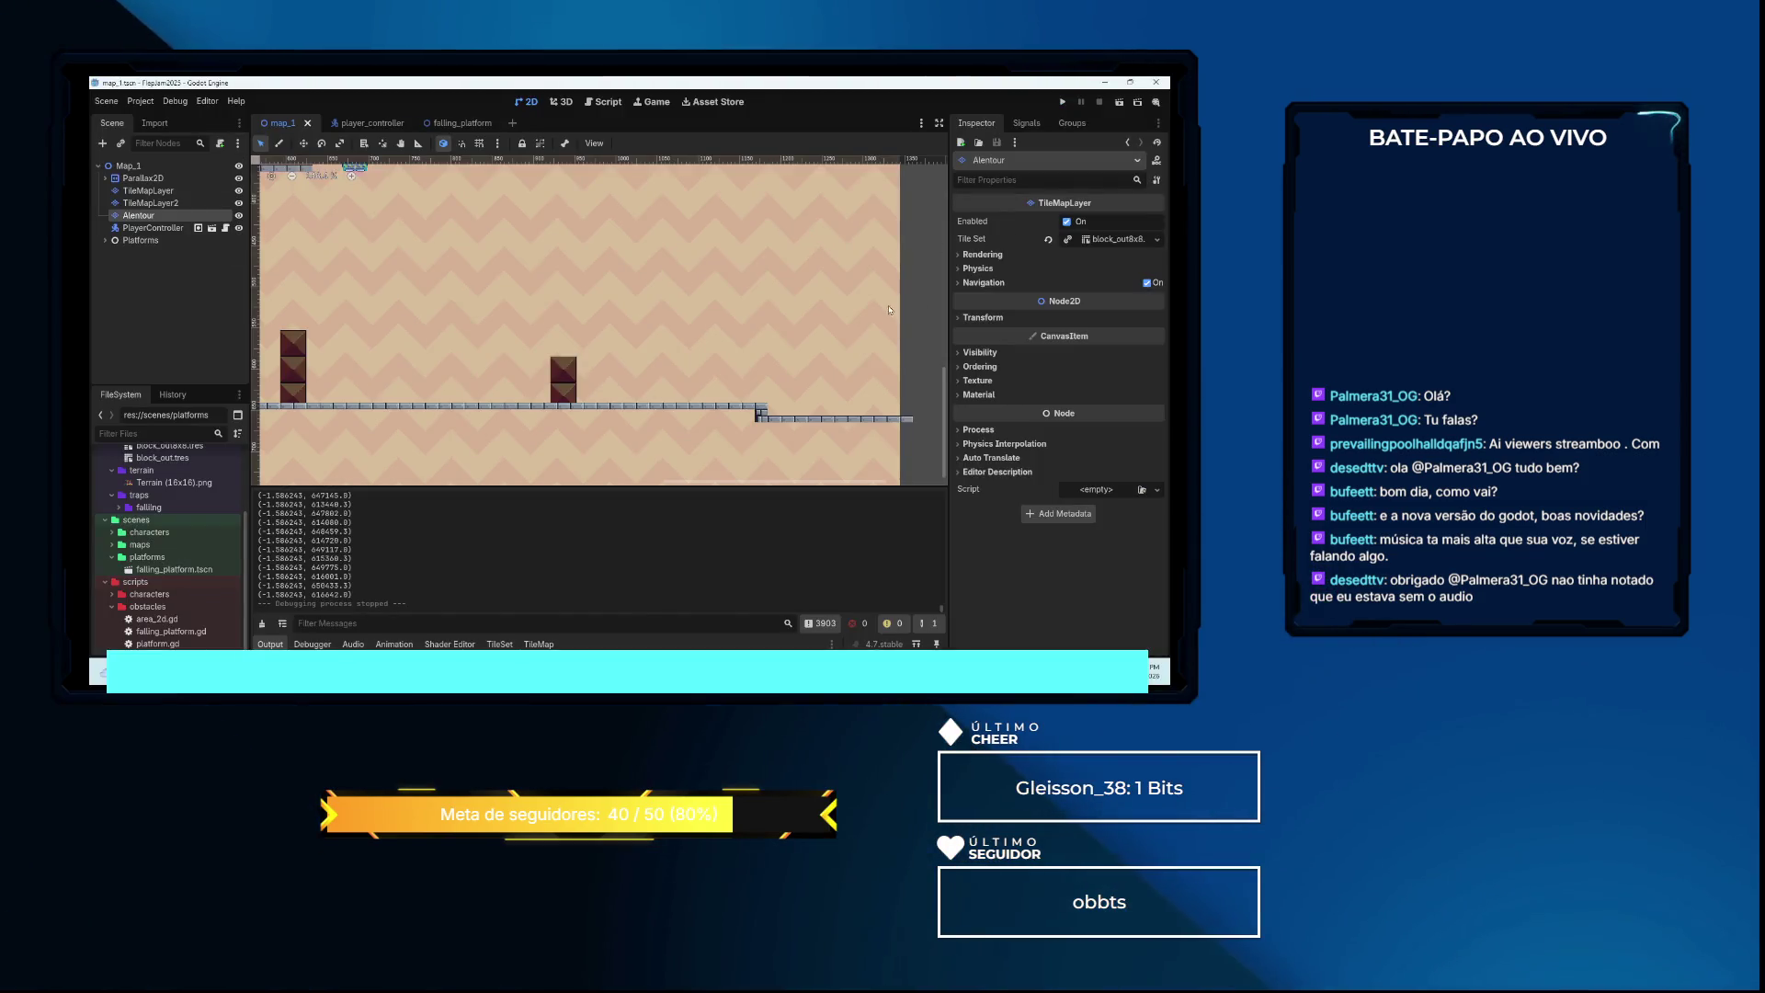
Select TileMapLayer2 in the Scene dock as the layer to paint
{"action": "scroll", "coordinate": [889, 312], "scroll_direction": "down", "scroll_amount": 2}
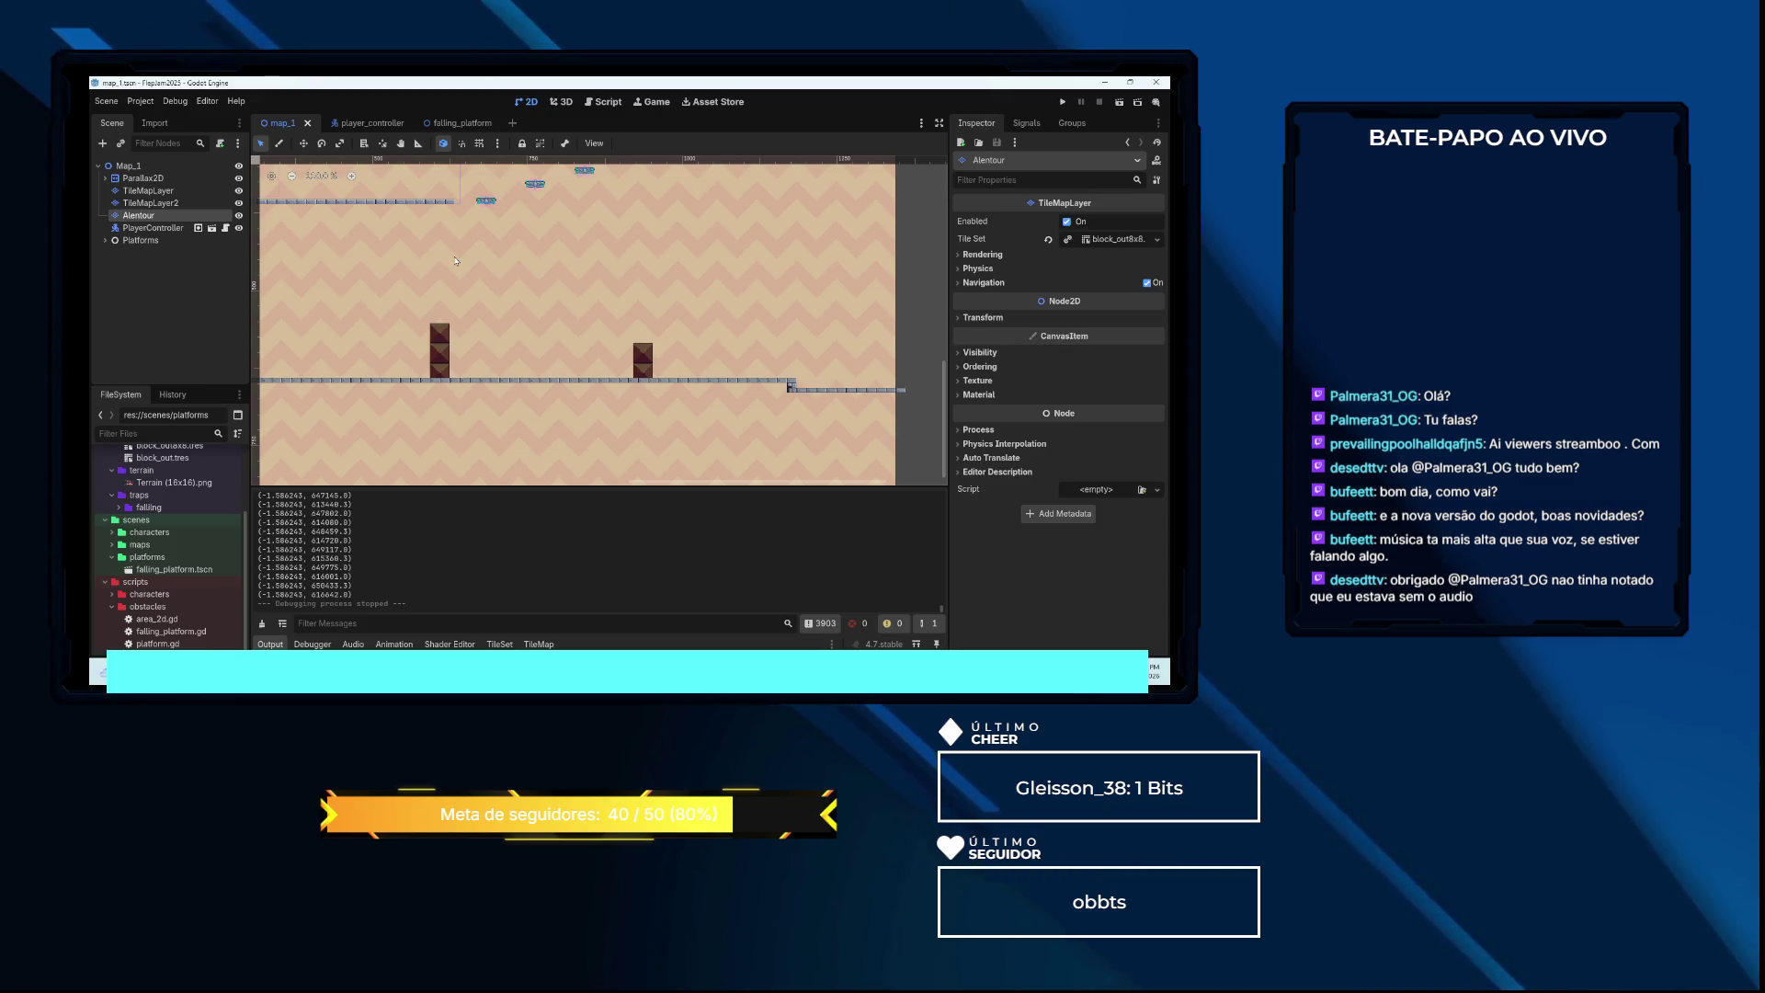
{"action": "scroll", "coordinate": [530, 270], "scroll_direction": "down", "scroll_amount": 3}
{"action": "scroll", "coordinate": [439, 260], "scroll_direction": "left", "scroll_amount": 3}
{"action": "scroll", "coordinate": [439, 260], "scroll_direction": "up", "scroll_amount": 1}
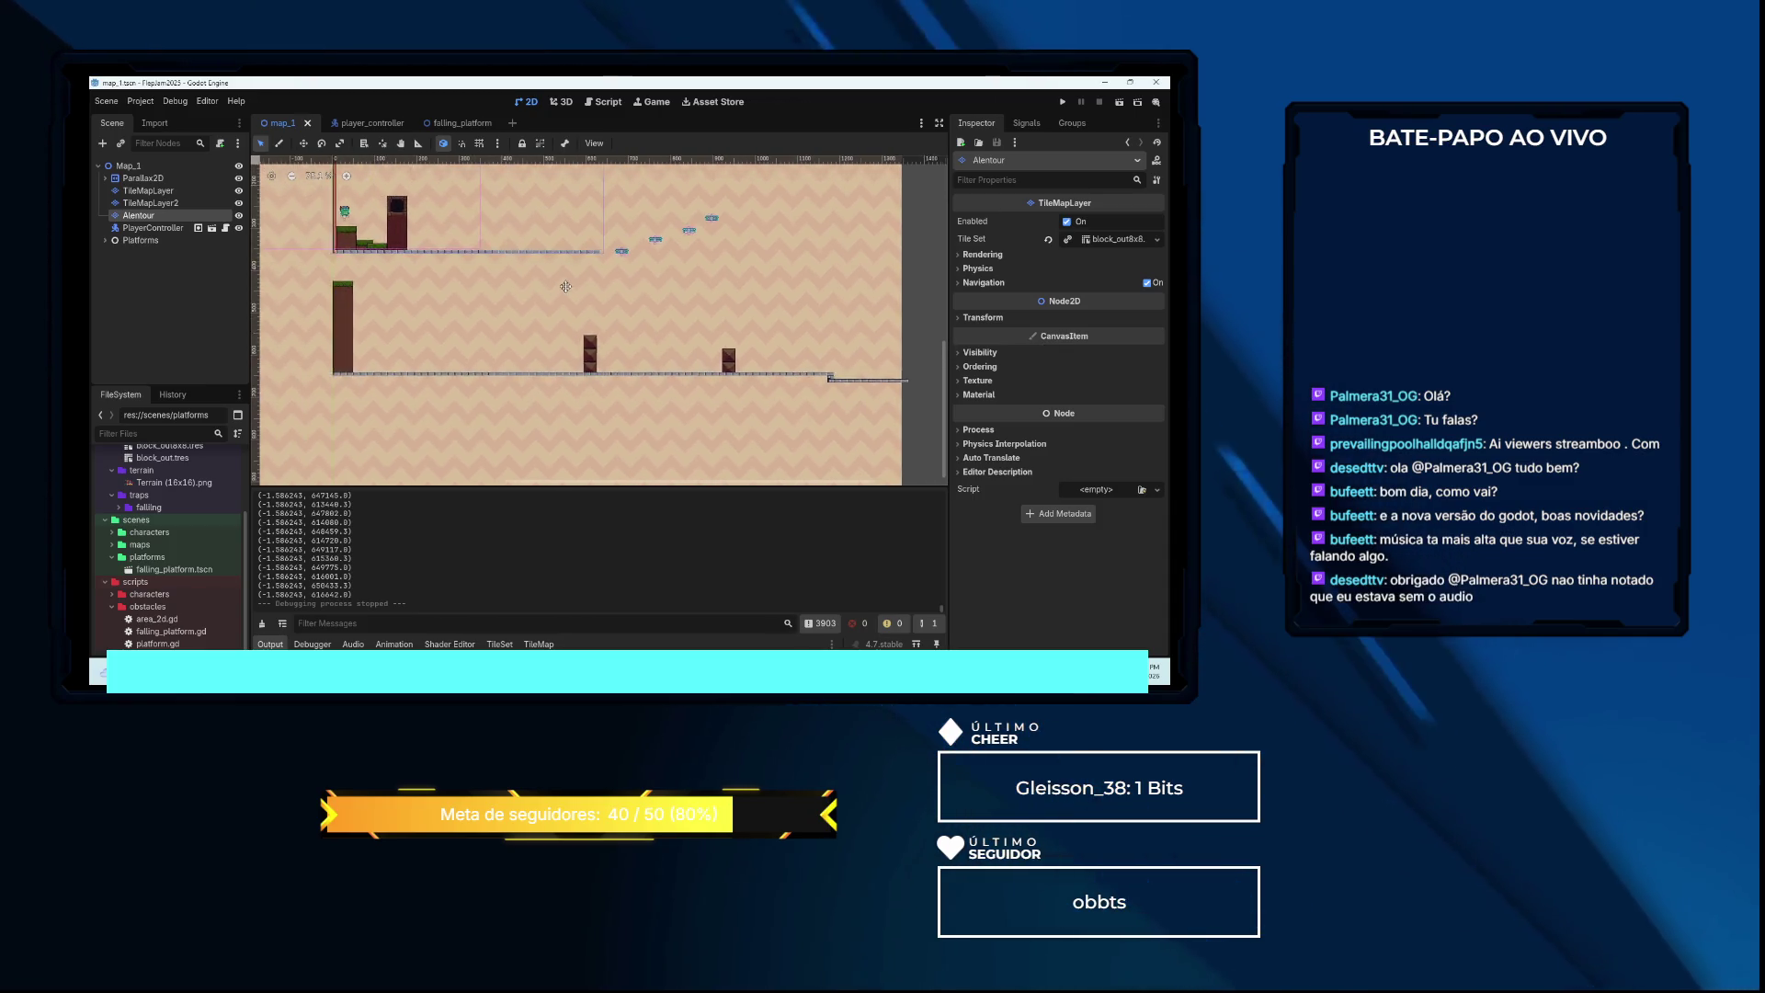
{"action": "left_click", "coordinate": [166, 204]}
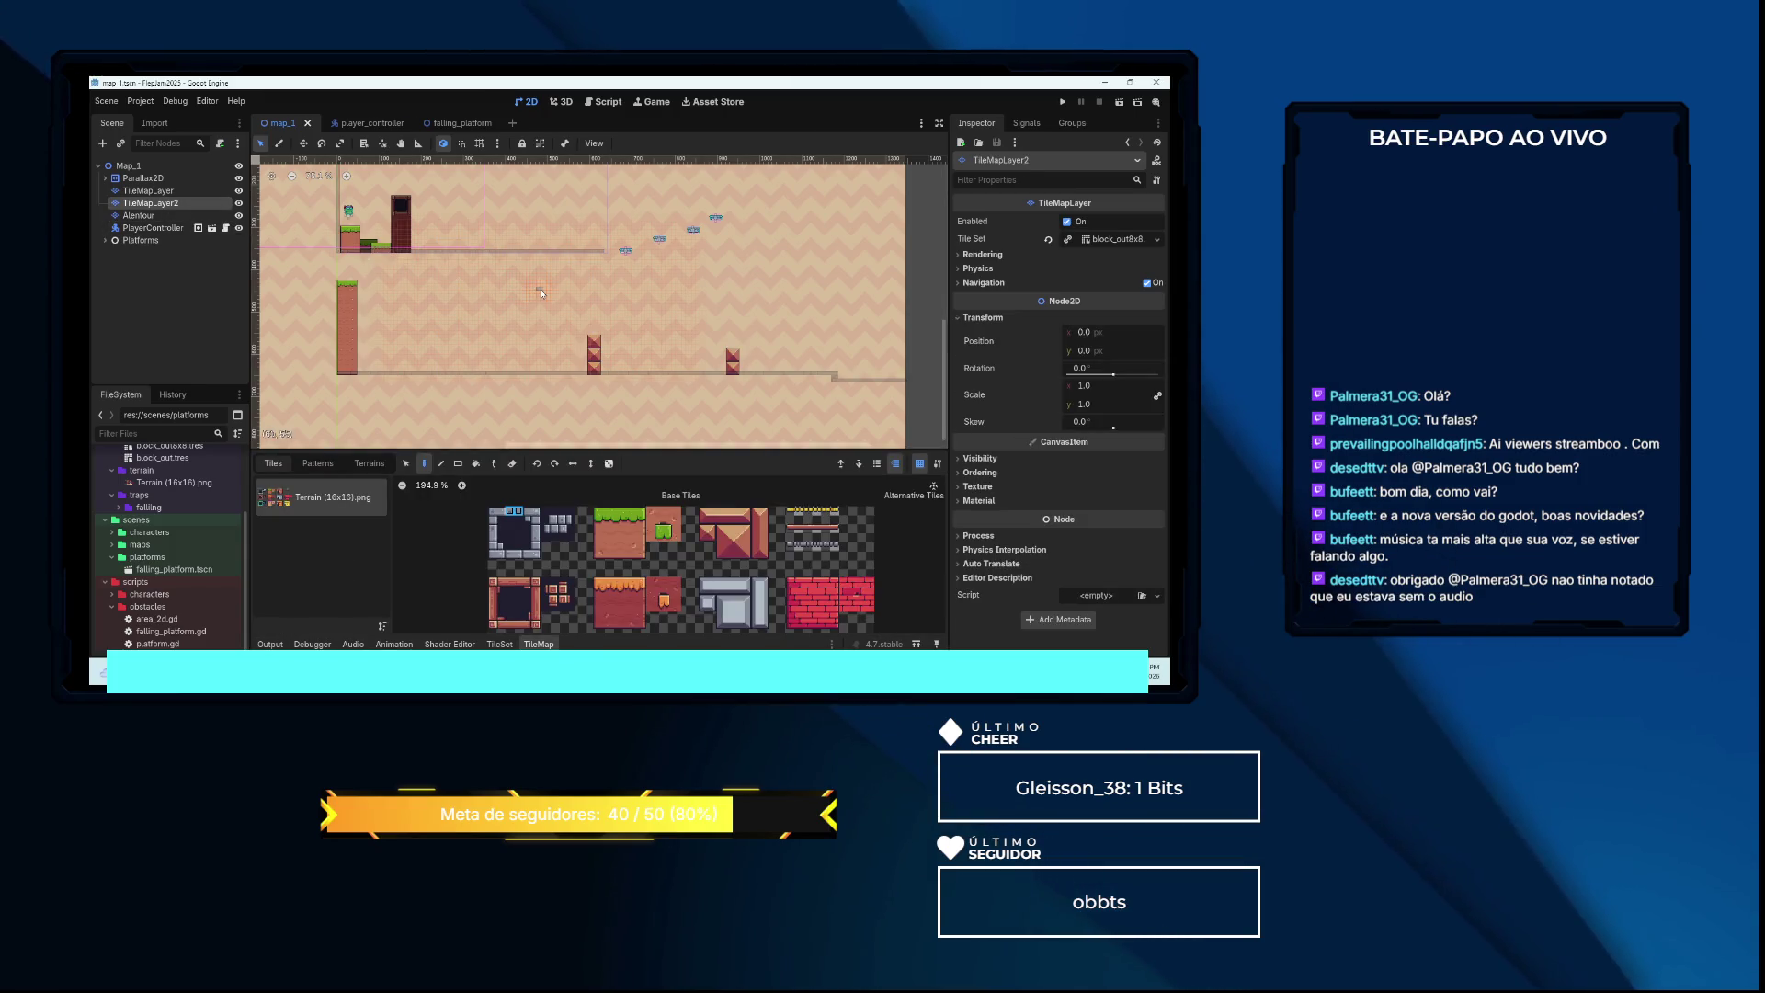
{"action": "left_click", "coordinate": [147, 190]}
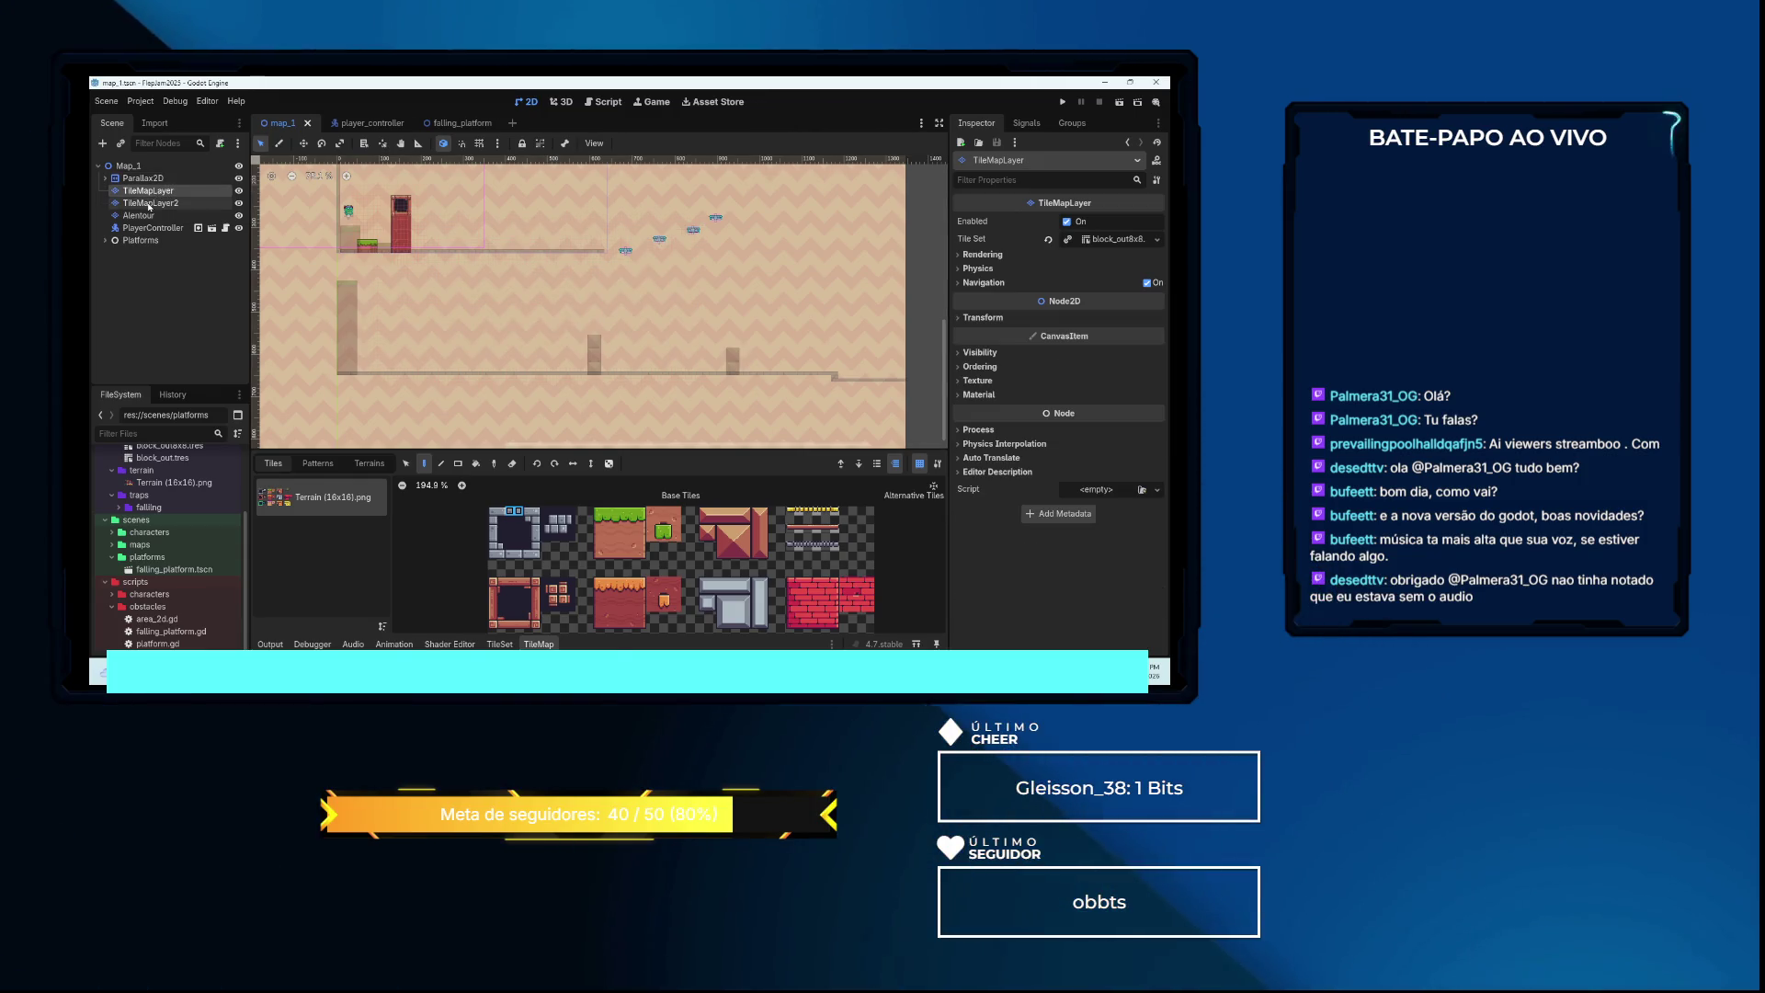
{"action": "left_click", "coordinate": [149, 204]}
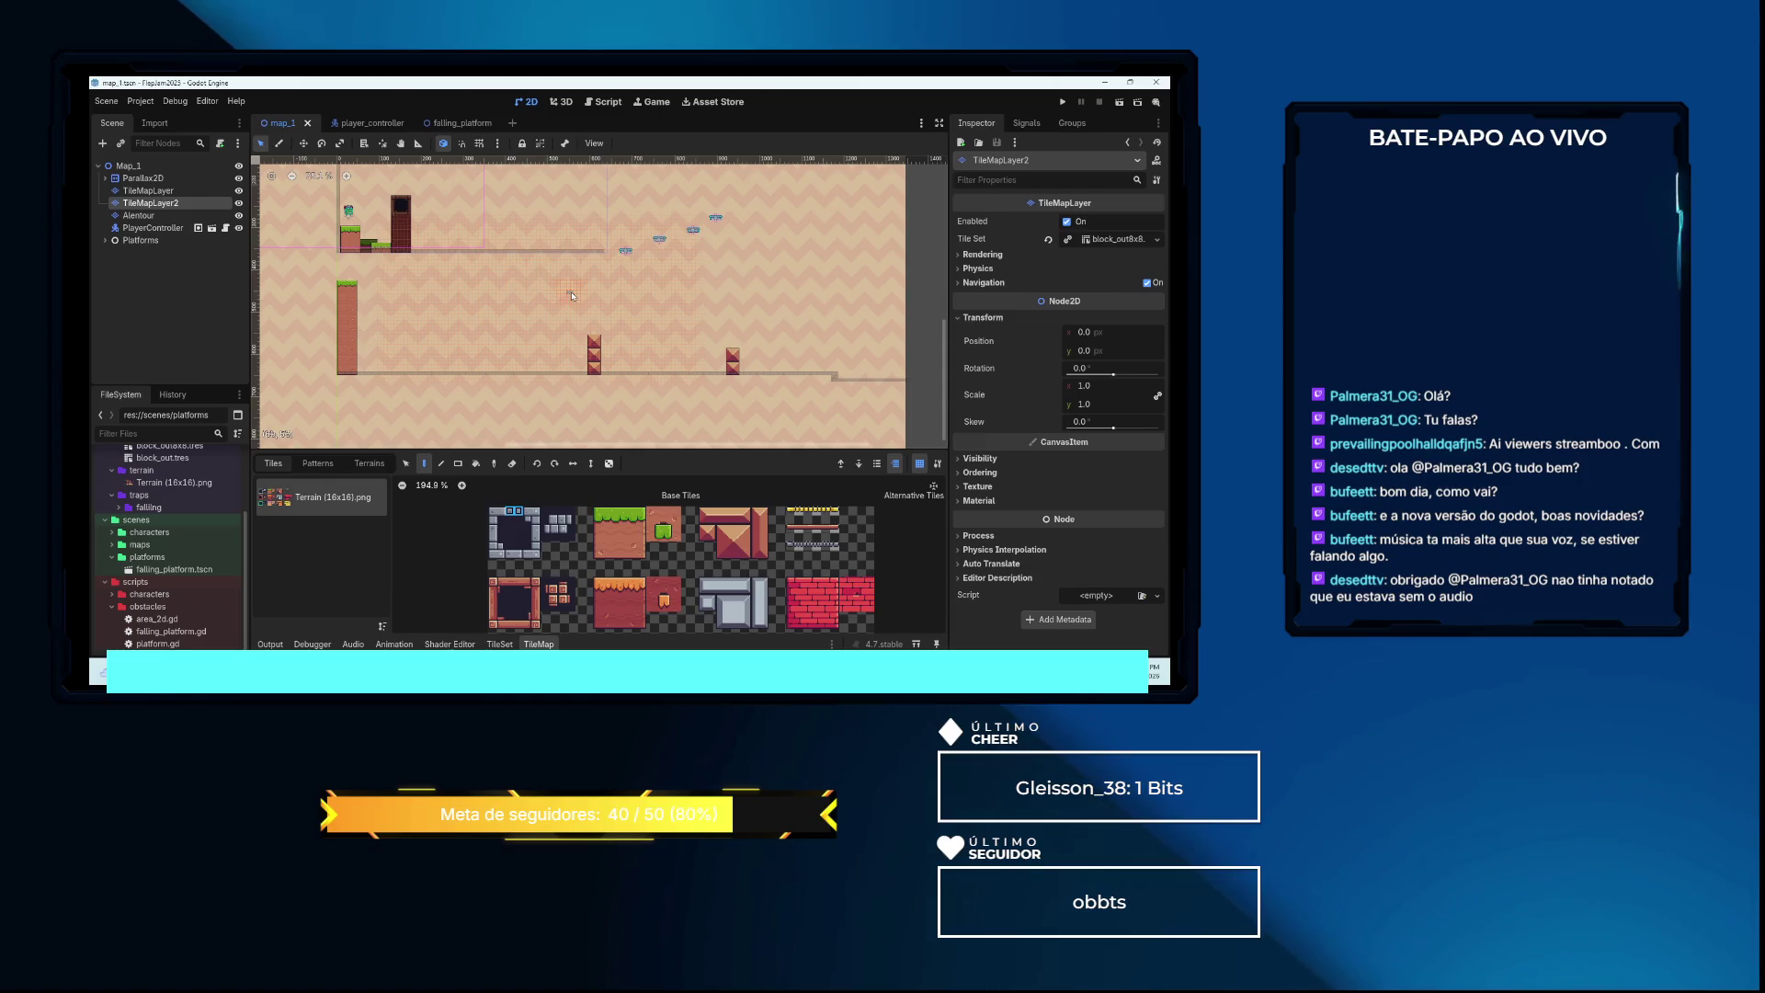
Paint a five-column block of grass tiles at the floor's step
{"action": "left_click_drag", "start_coordinate": [571, 292], "coordinate": [401, 280]}
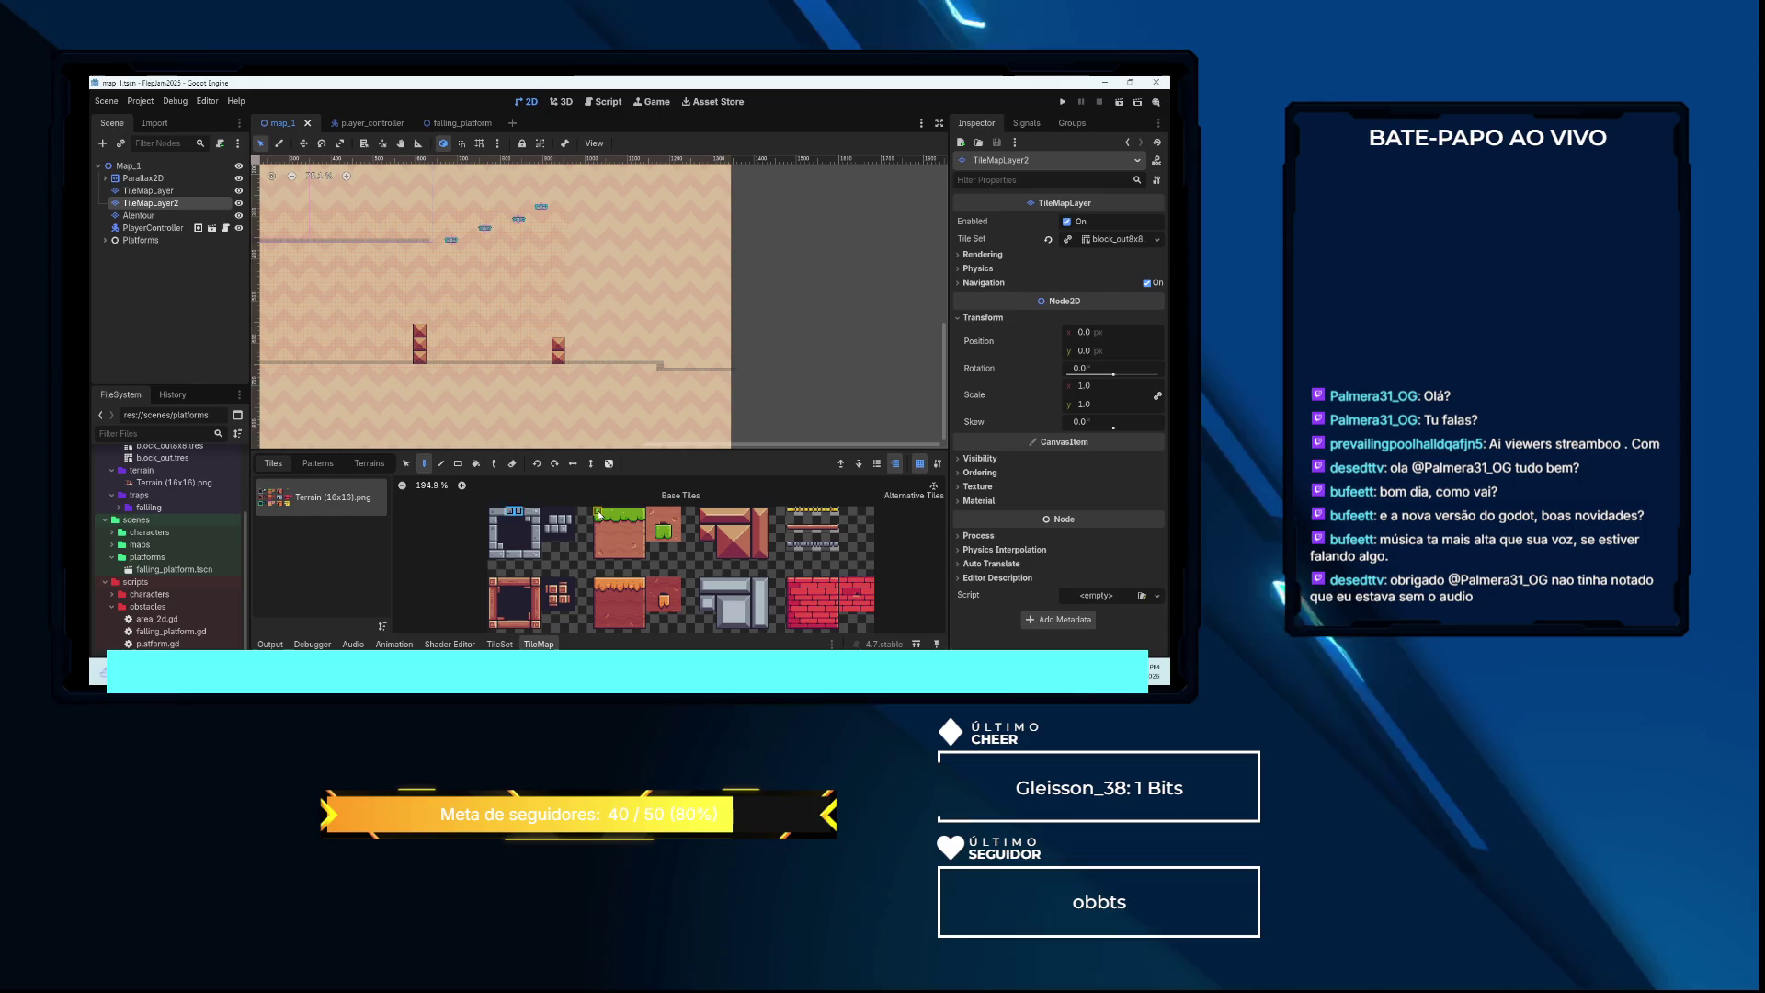
{"action": "left_click_drag", "start_coordinate": [604, 516], "coordinate": [605, 531]}
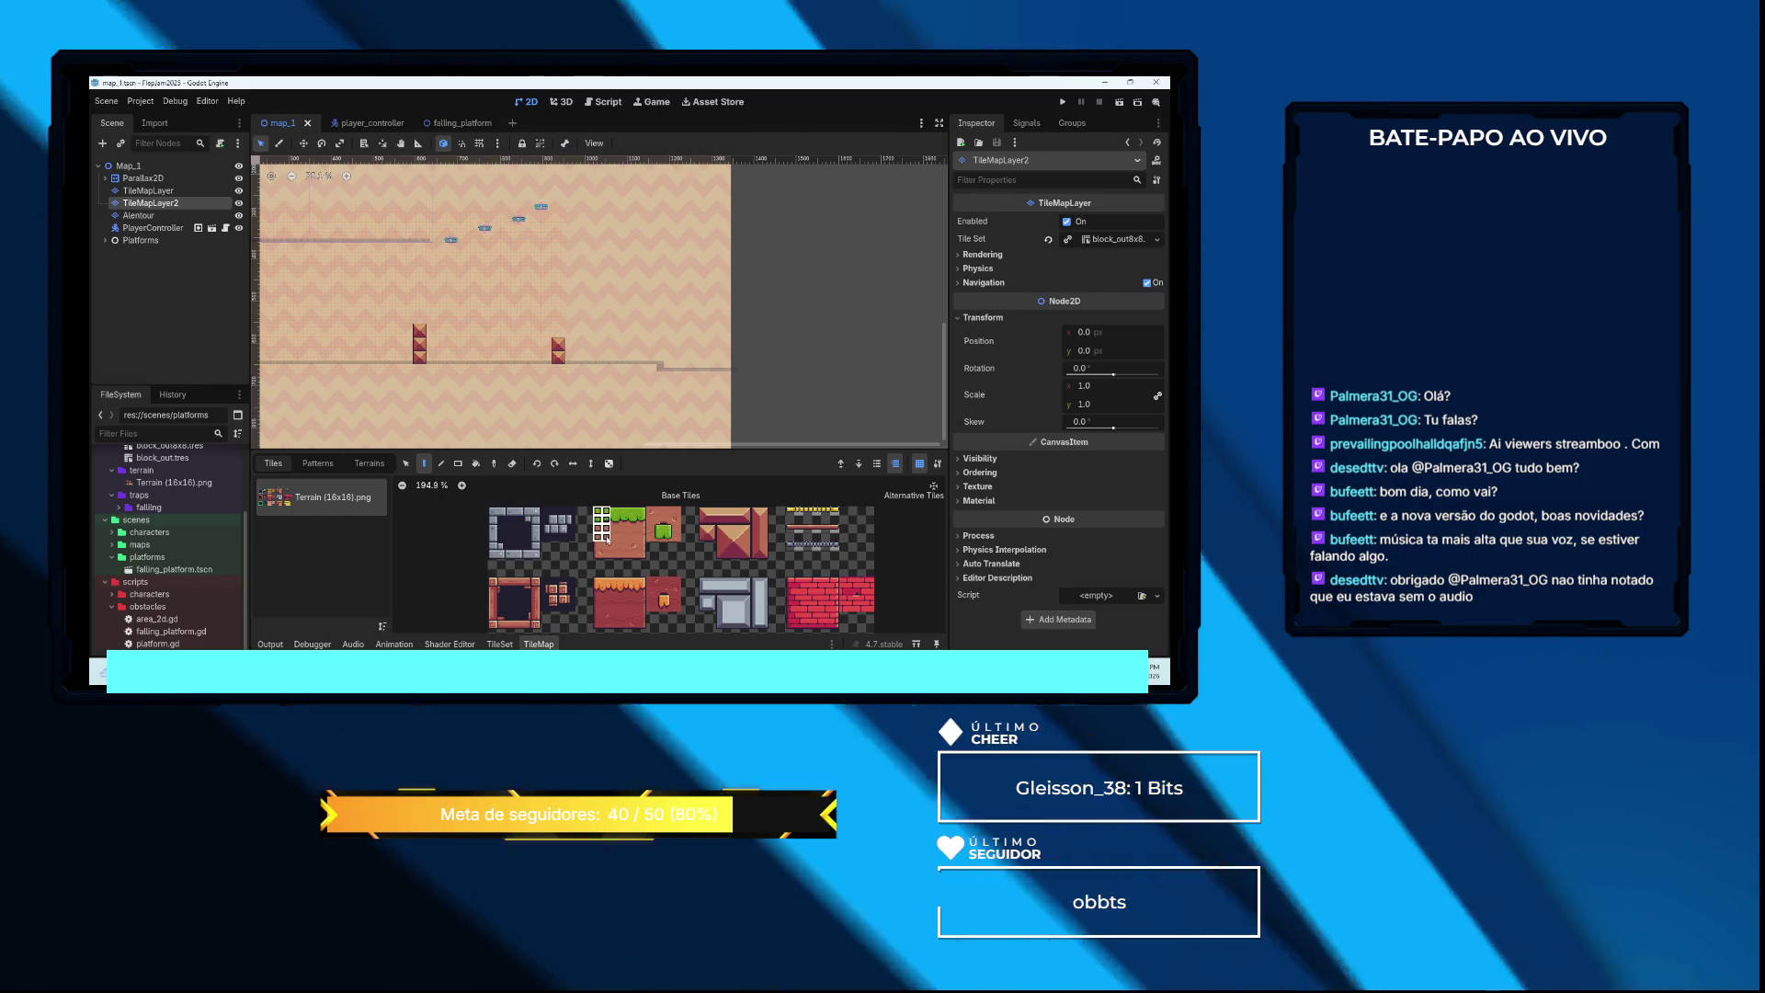
{"action": "left_click_drag", "start_coordinate": [622, 542], "coordinate": [641, 544]}
{"action": "scroll", "coordinate": [676, 370], "scroll_direction": "up", "scroll_amount": 3}
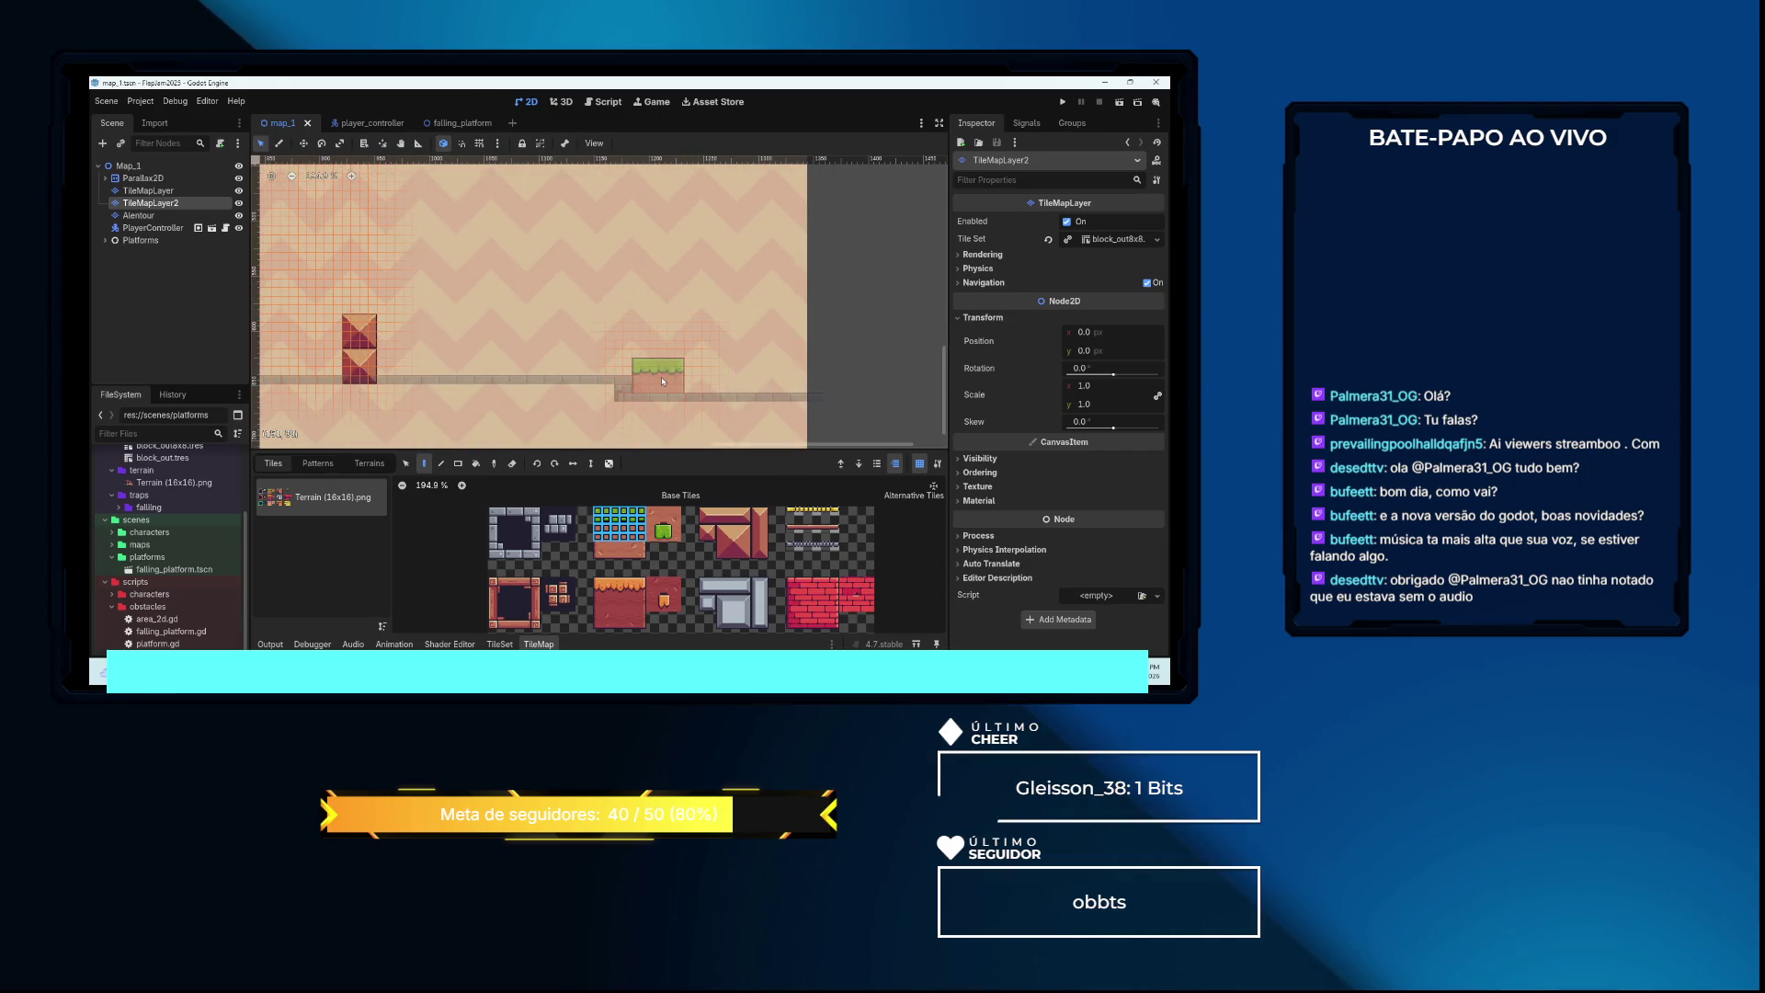
{"action": "left_click", "coordinate": [665, 382]}
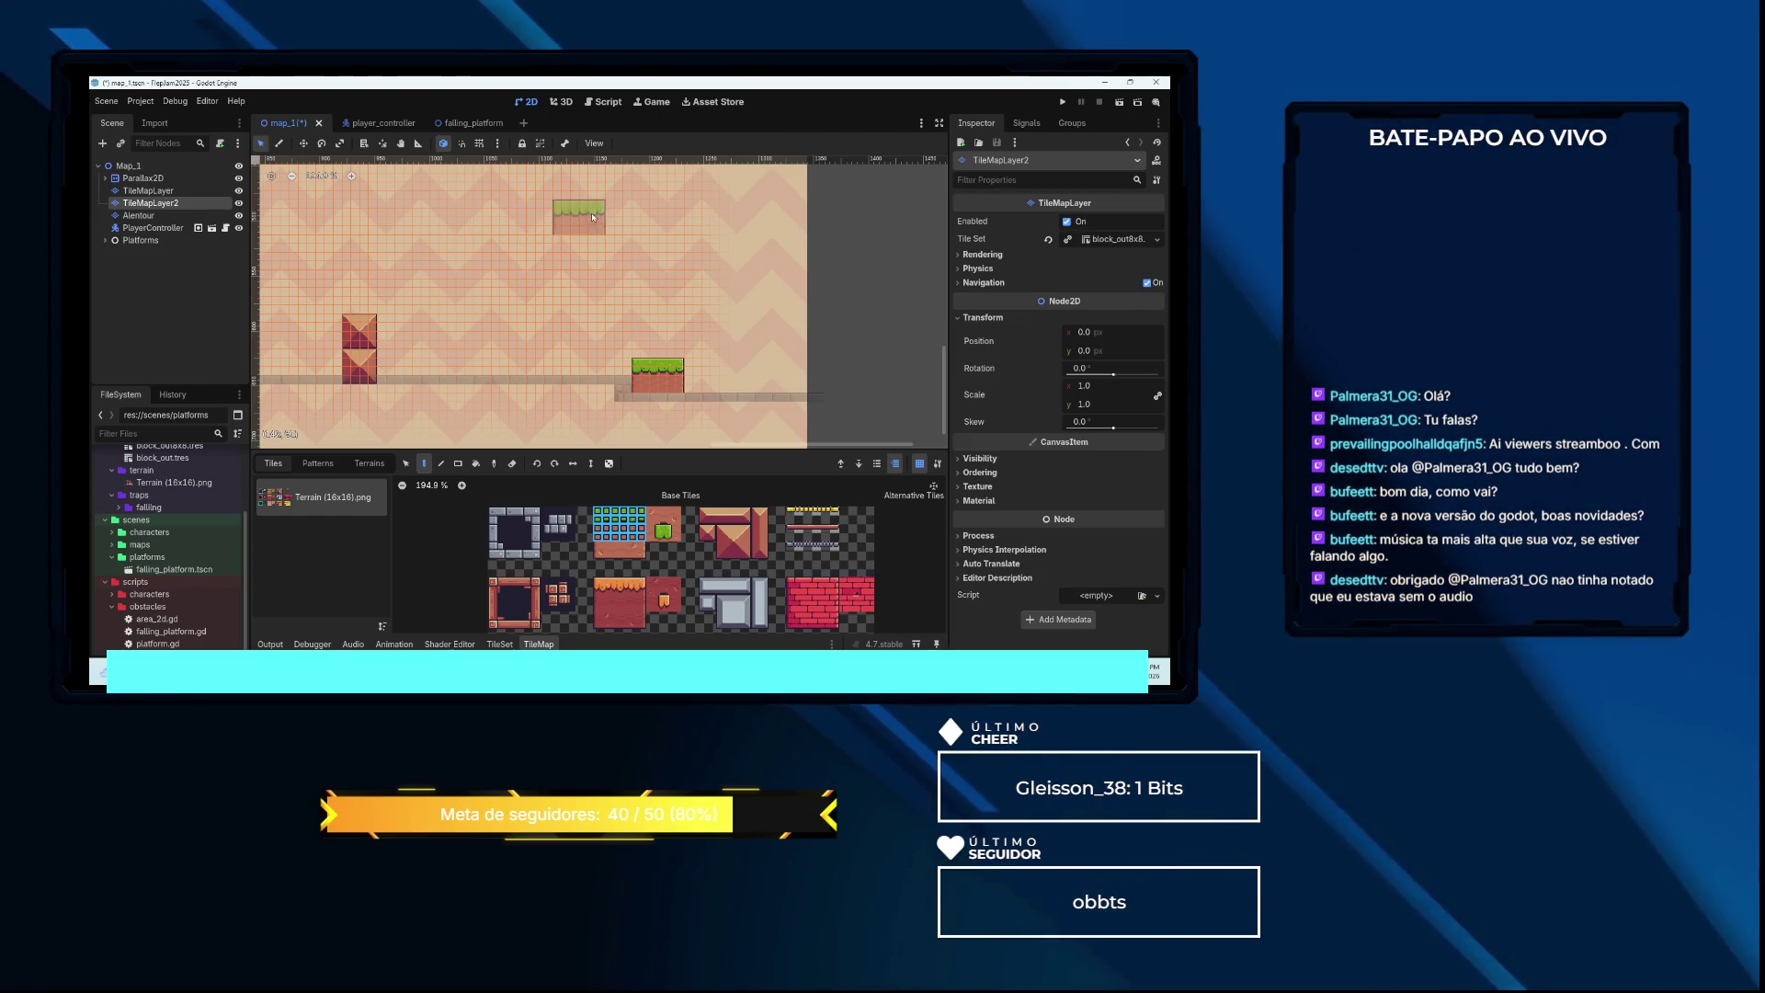
Switch to editing the base TileMapLayer
{"action": "scroll", "coordinate": [672, 295], "scroll_direction": "down", "scroll_amount": 3}
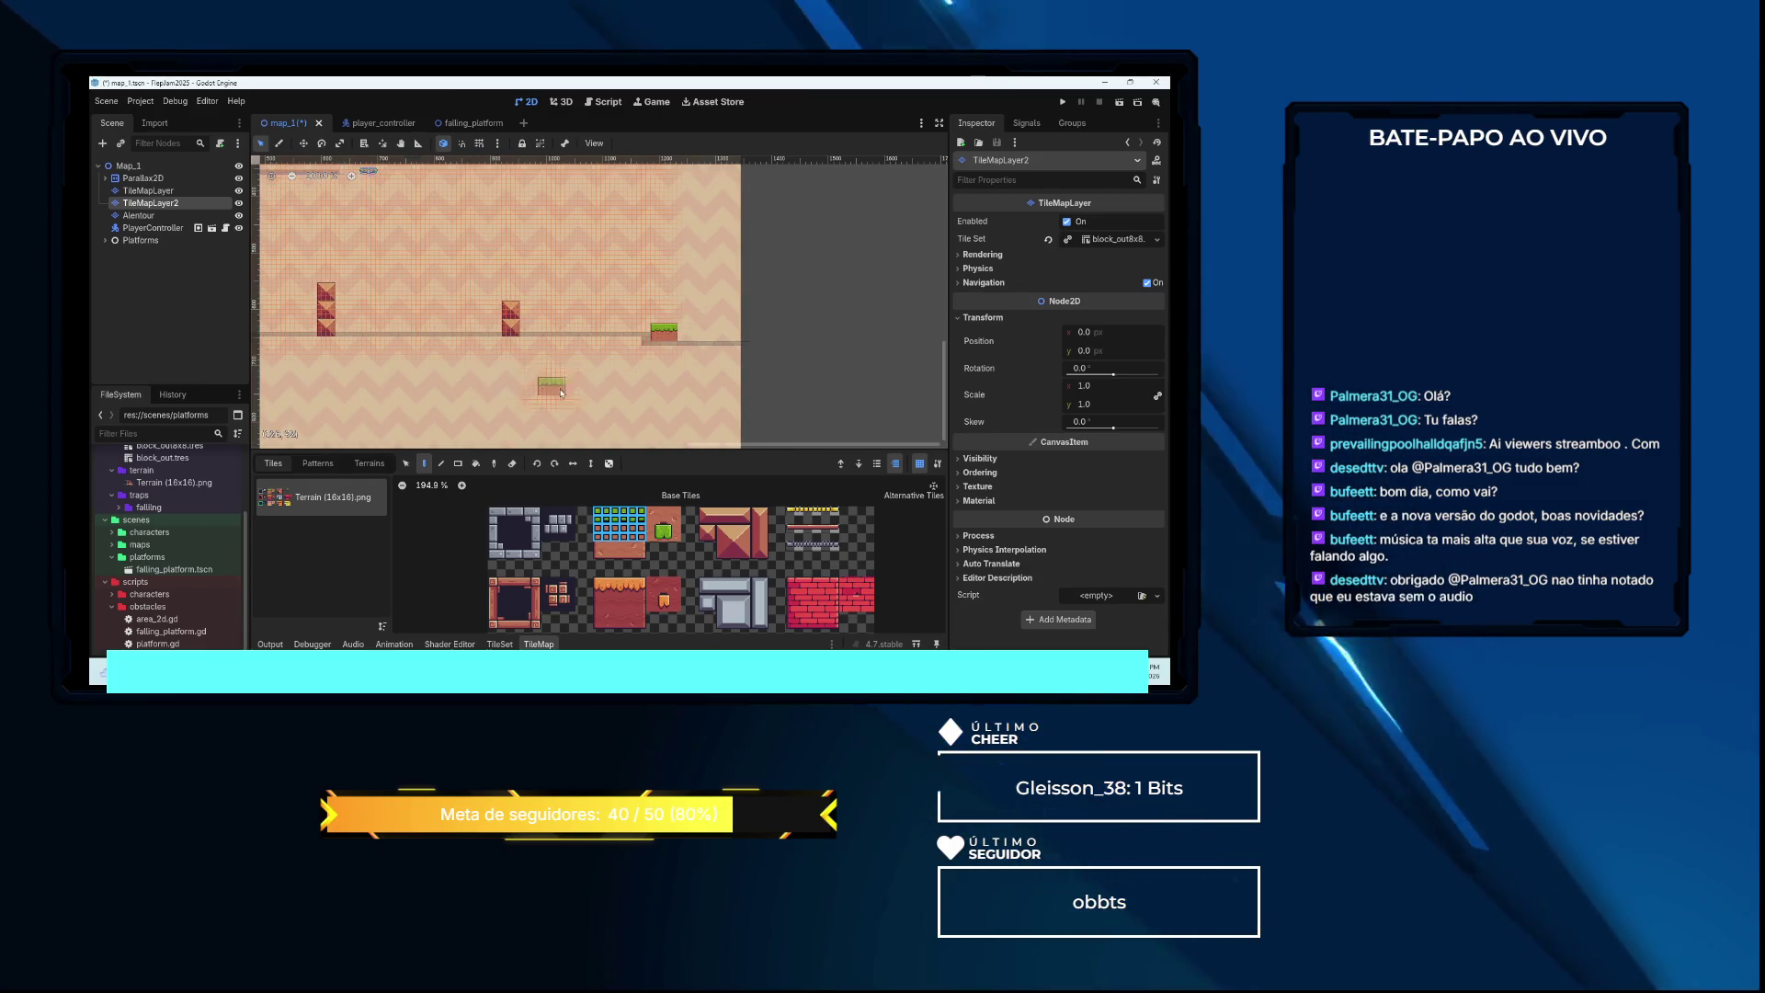
{"action": "left_click", "coordinate": [172, 194]}
{"action": "scroll", "coordinate": [469, 308], "scroll_direction": "down", "scroll_amount": 2}
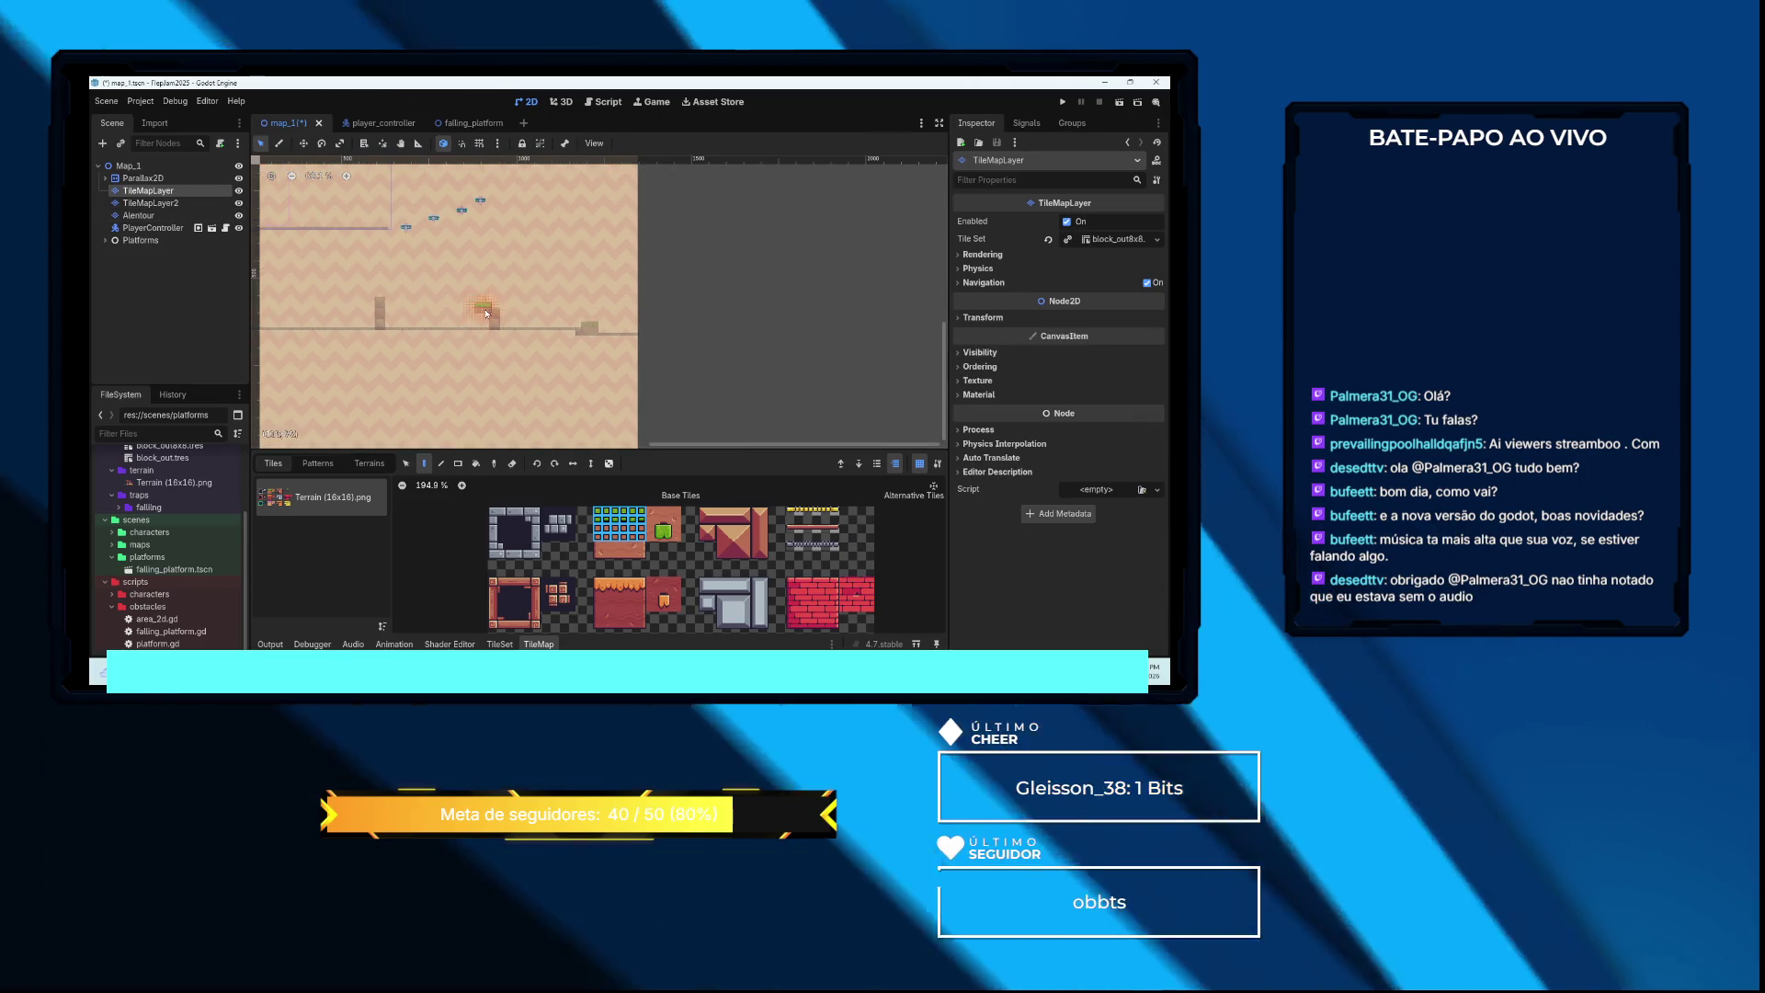
{"action": "scroll", "coordinate": [599, 327], "scroll_direction": "up", "scroll_amount": 8}
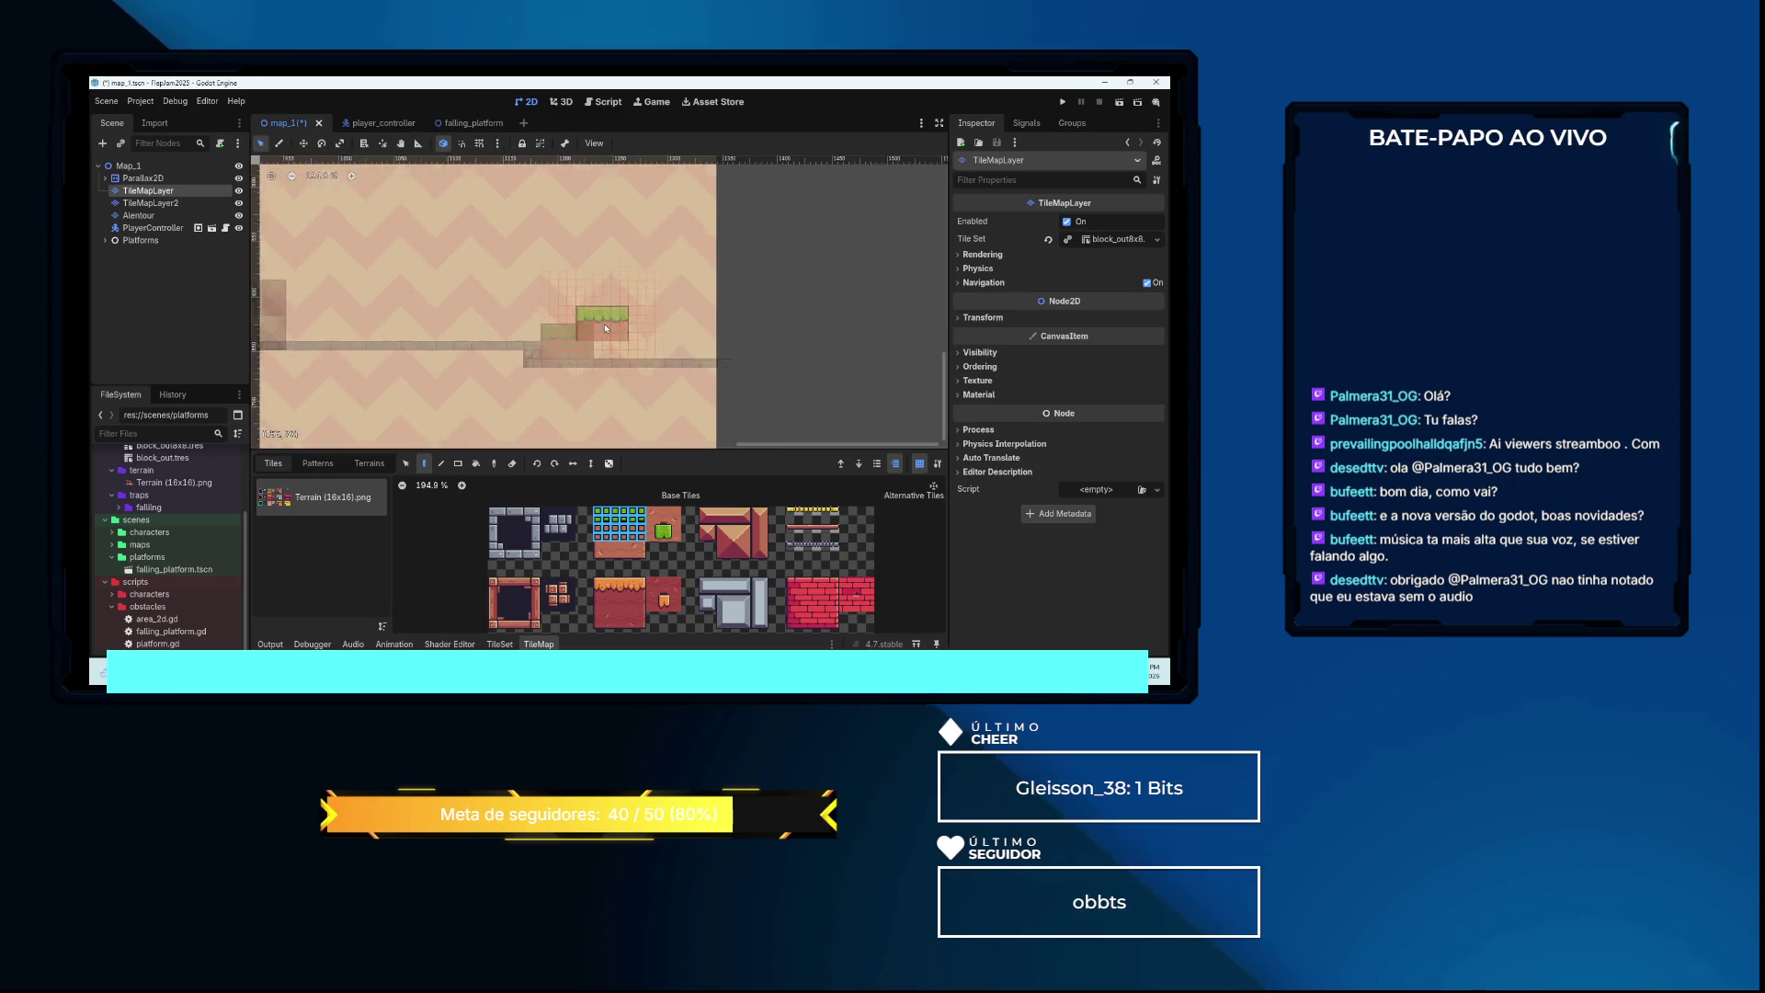
{"action": "scroll", "coordinate": [606, 328], "scroll_direction": "up", "scroll_amount": 1}
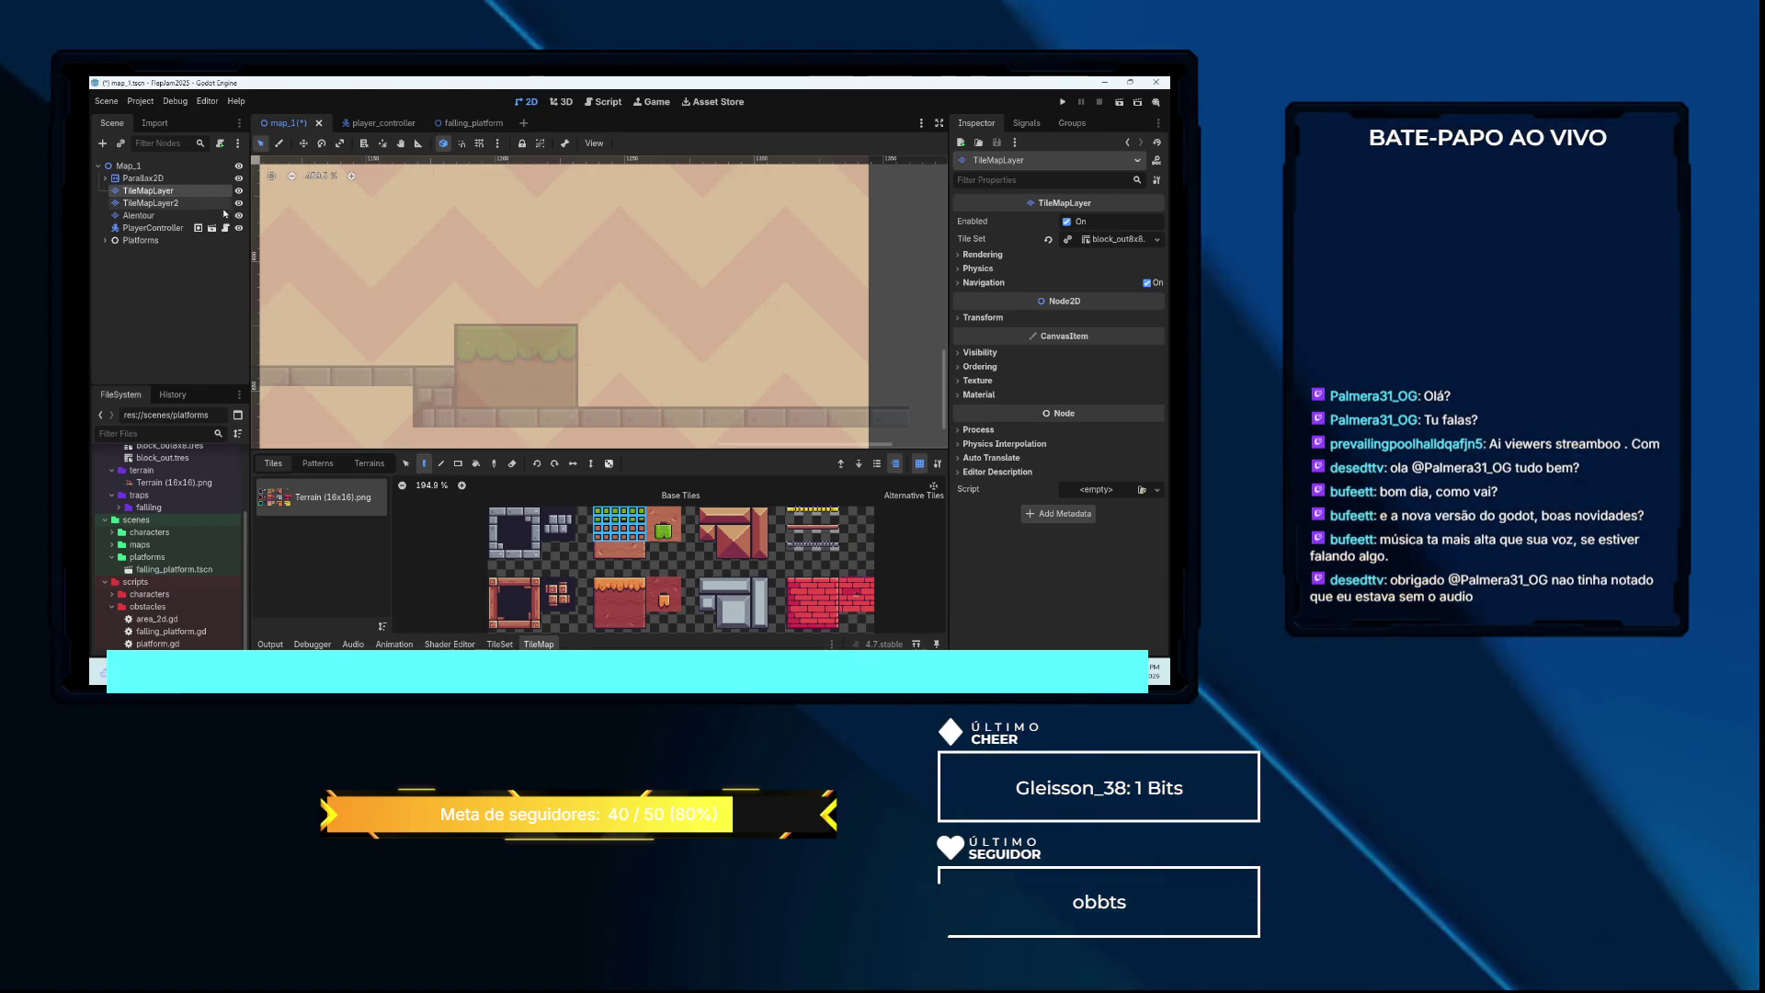
Erase the grass top of the dirt block on TileMapLayer2
{"action": "left_click", "coordinate": [171, 181]}
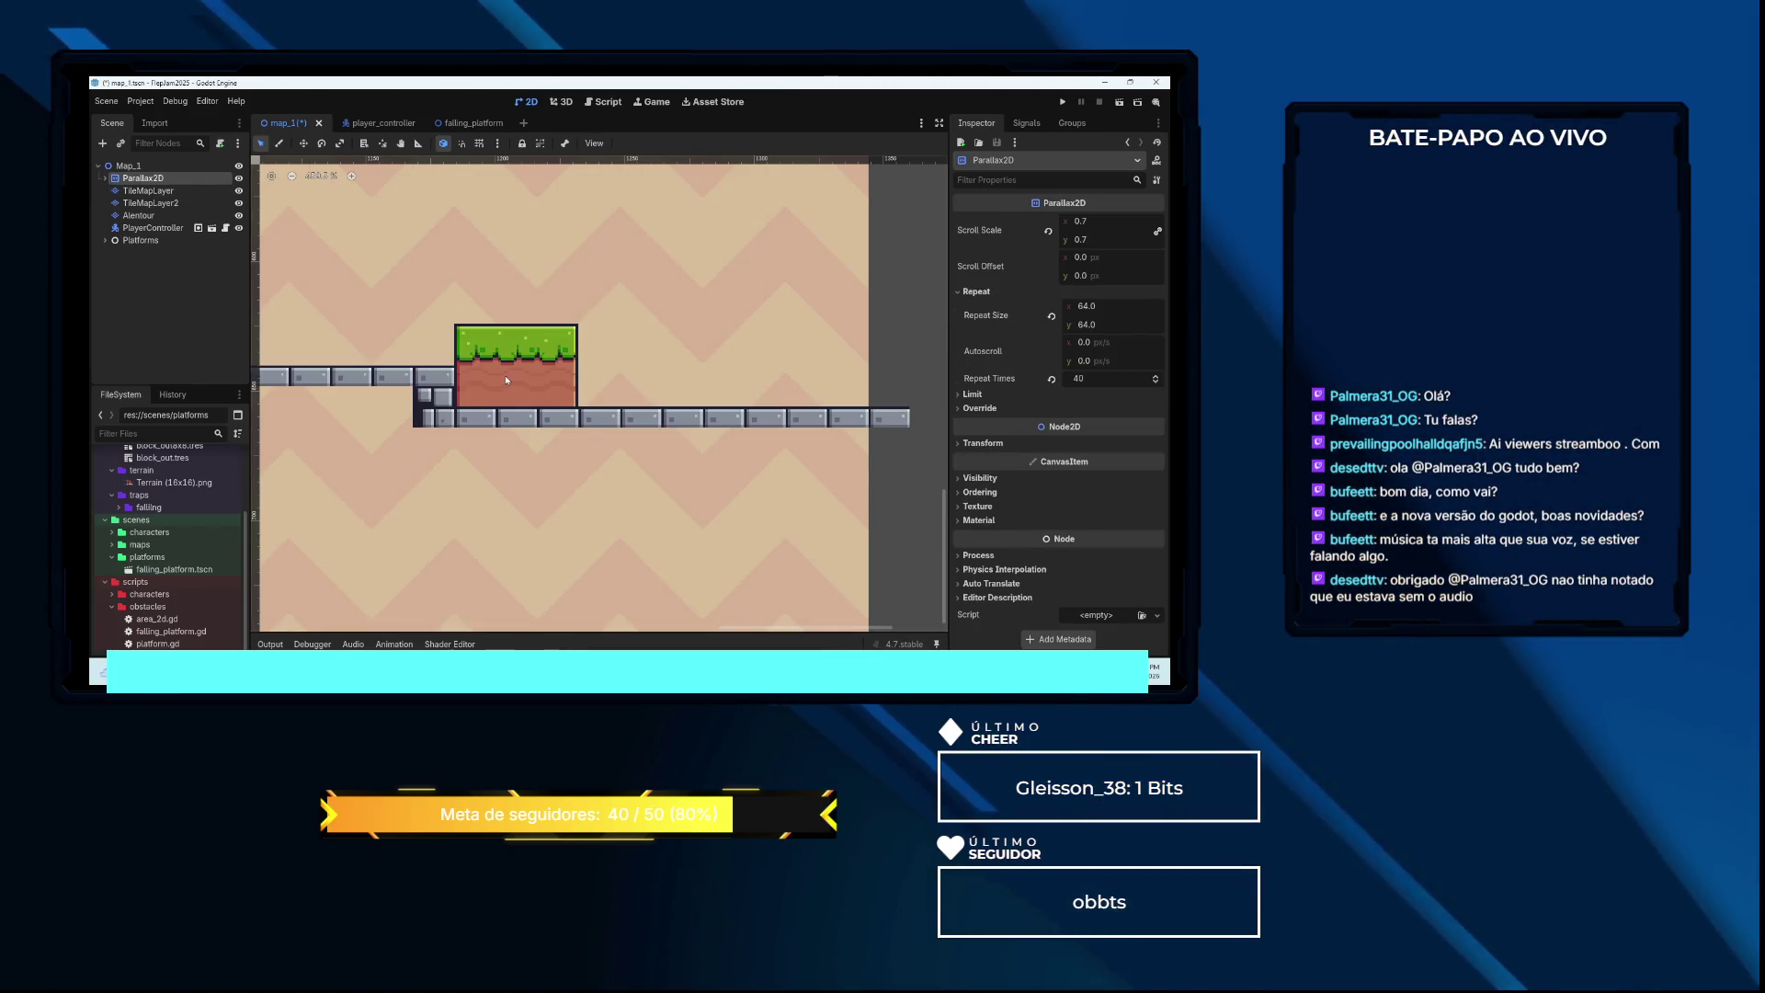
{"action": "left_click", "coordinate": [175, 192]}
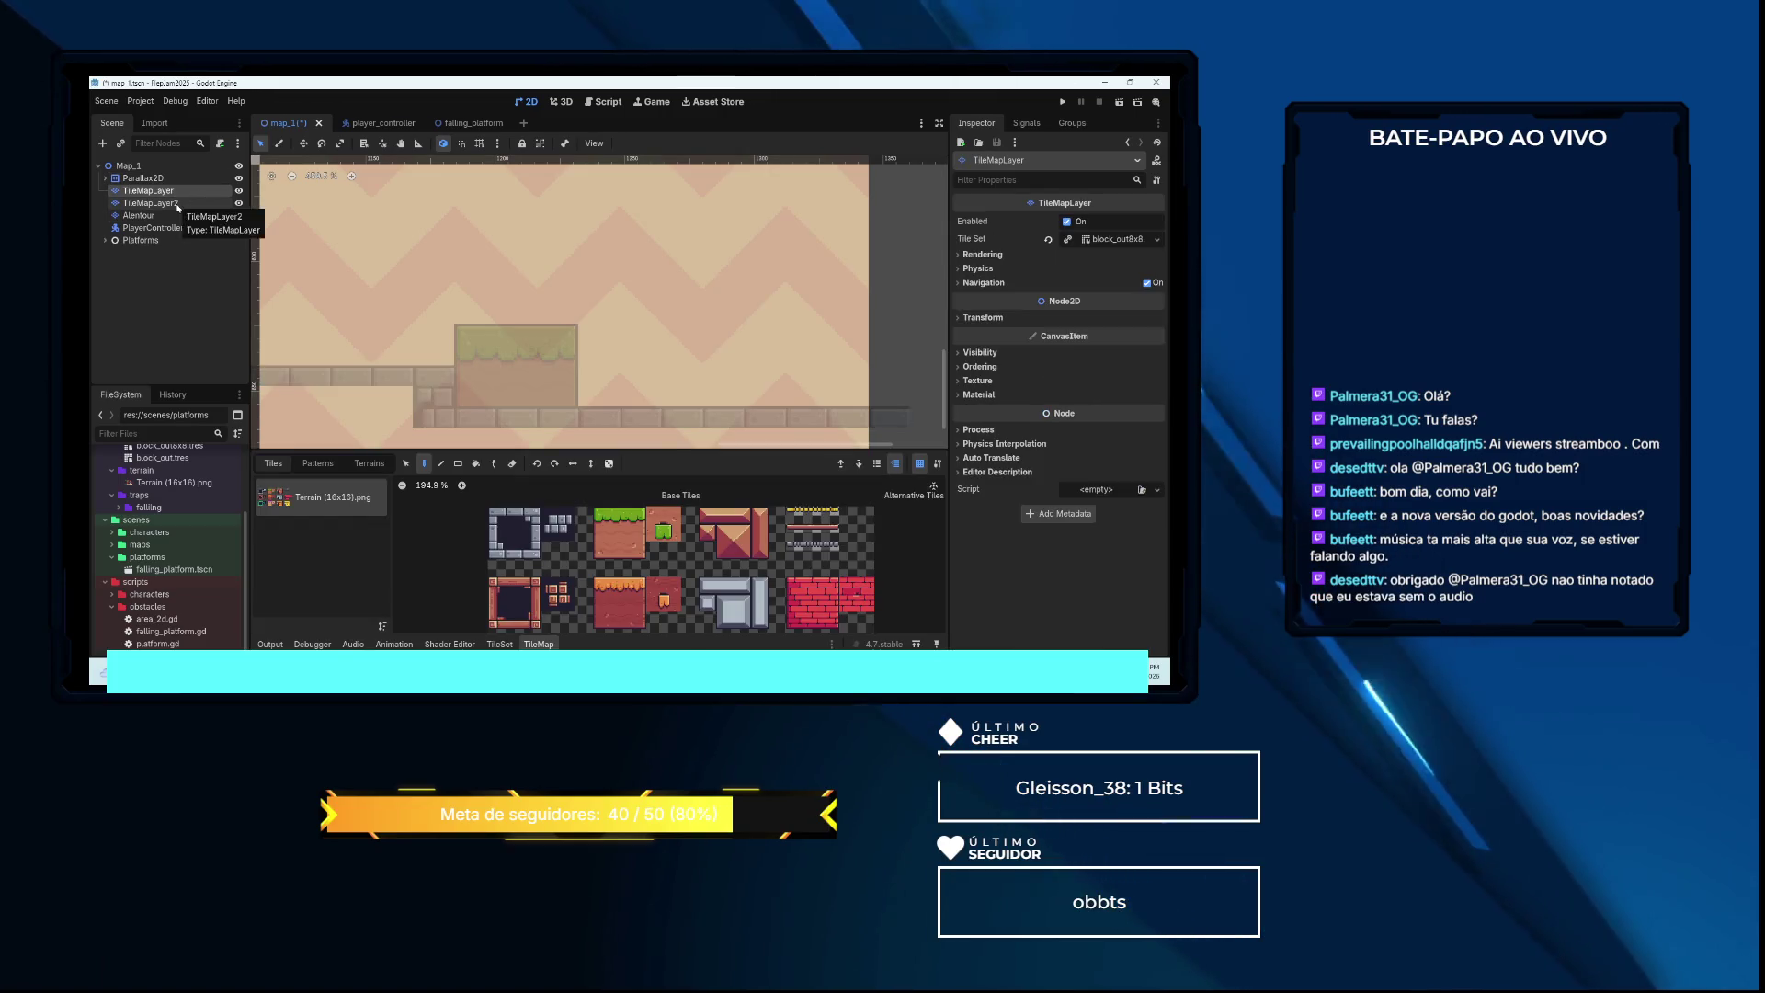
{"action": "left_click", "coordinate": [177, 203]}
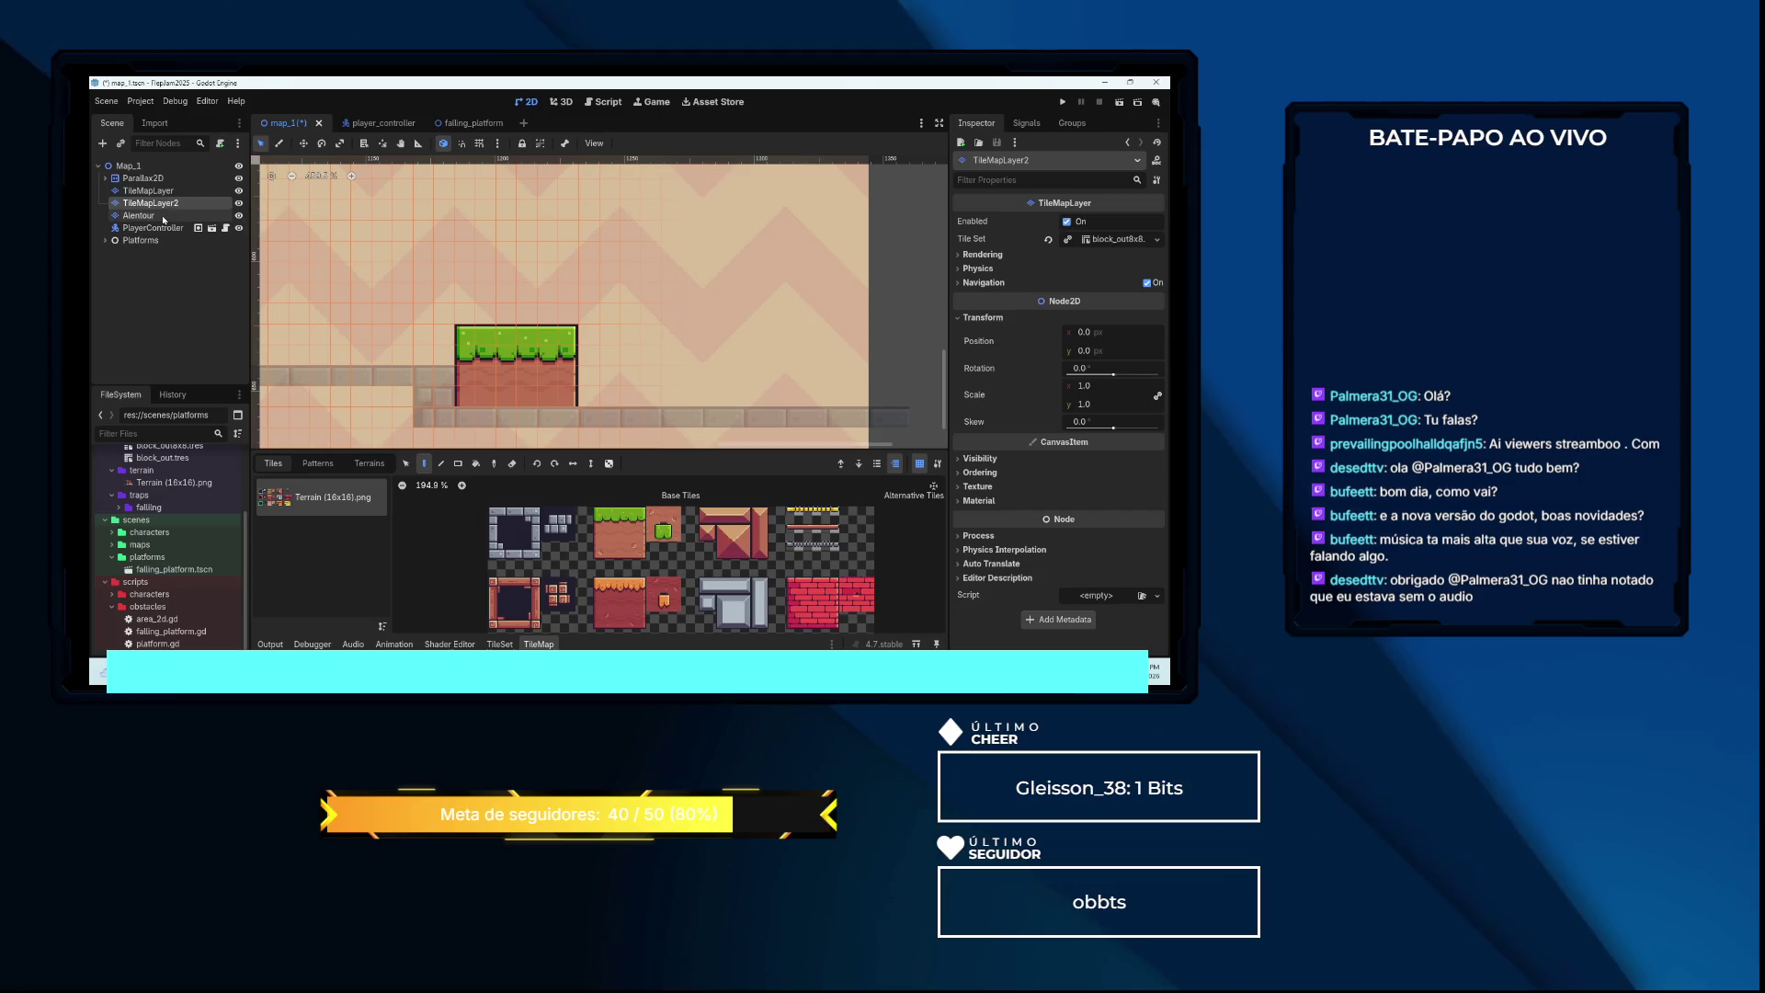
{"action": "left_click", "coordinate": [164, 217]}
{"action": "left_click", "coordinate": [164, 204]}
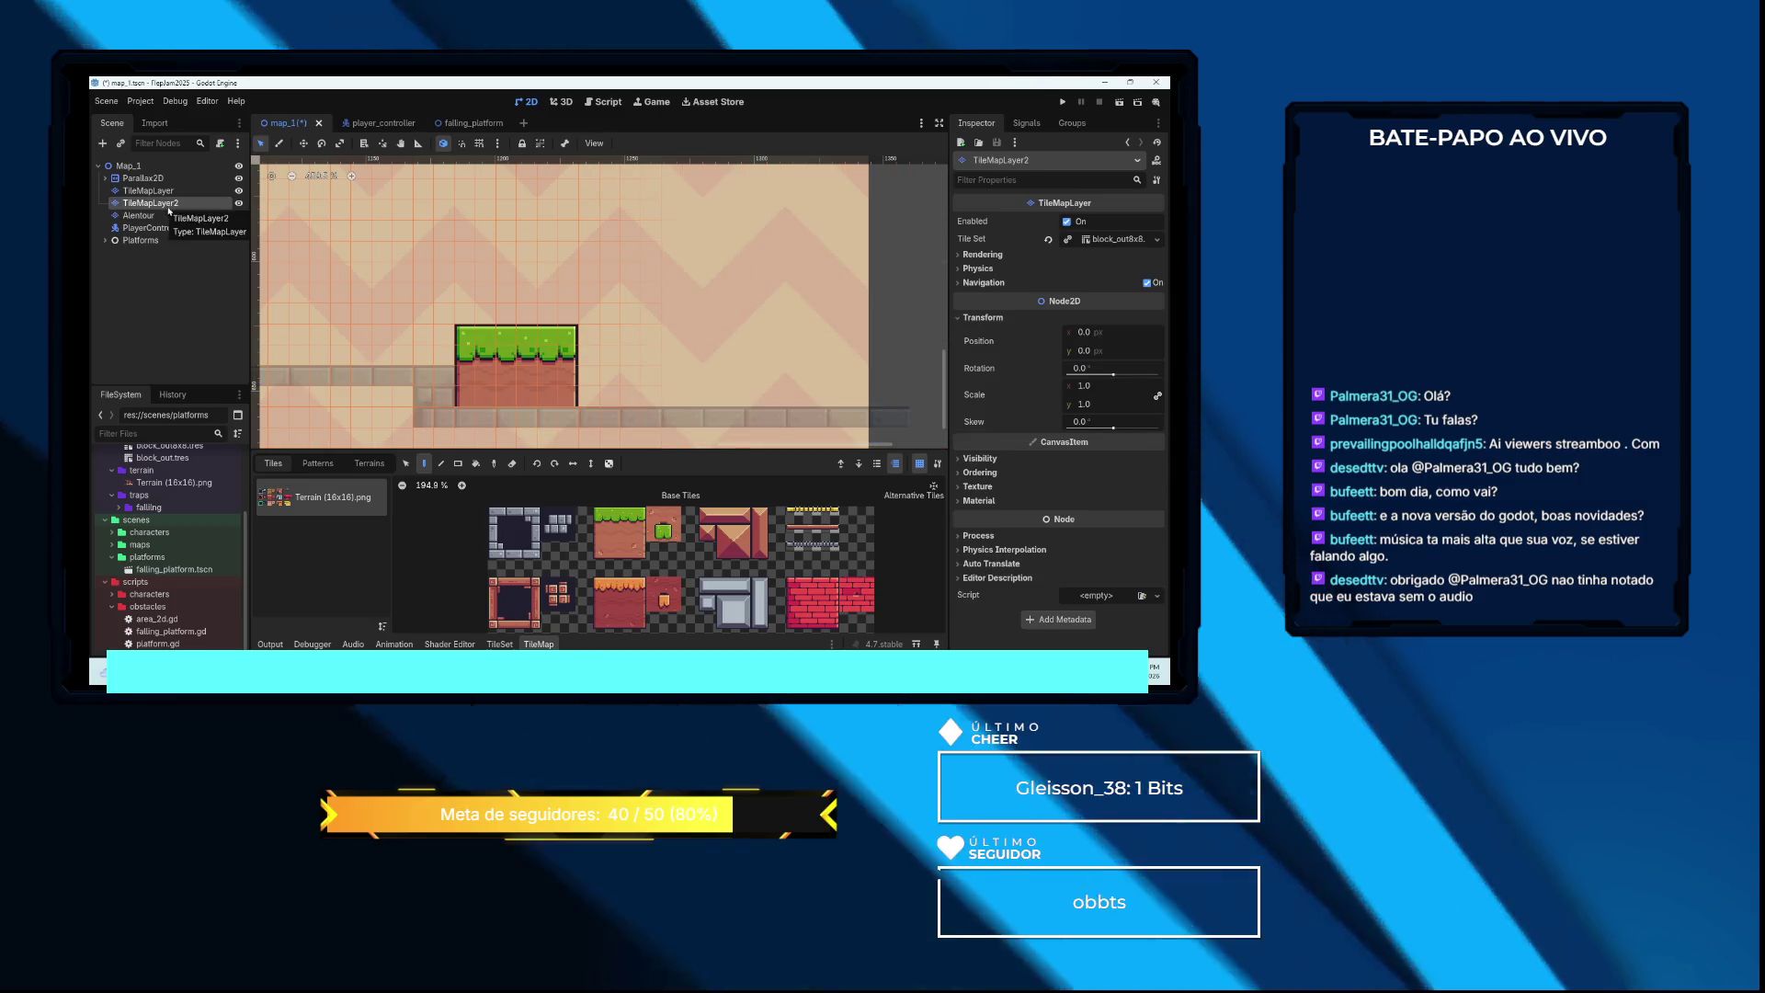
{"action": "mouse_move", "coordinate": [457, 336]}
{"action": "left_mouse_down"}
{"action": "mouse_move", "coordinate": [572, 338]}
{"action": "mouse_move", "coordinate": [515, 354]}
{"action": "mouse_move", "coordinate": [538, 353]}
{"action": "left_mouse_up"}
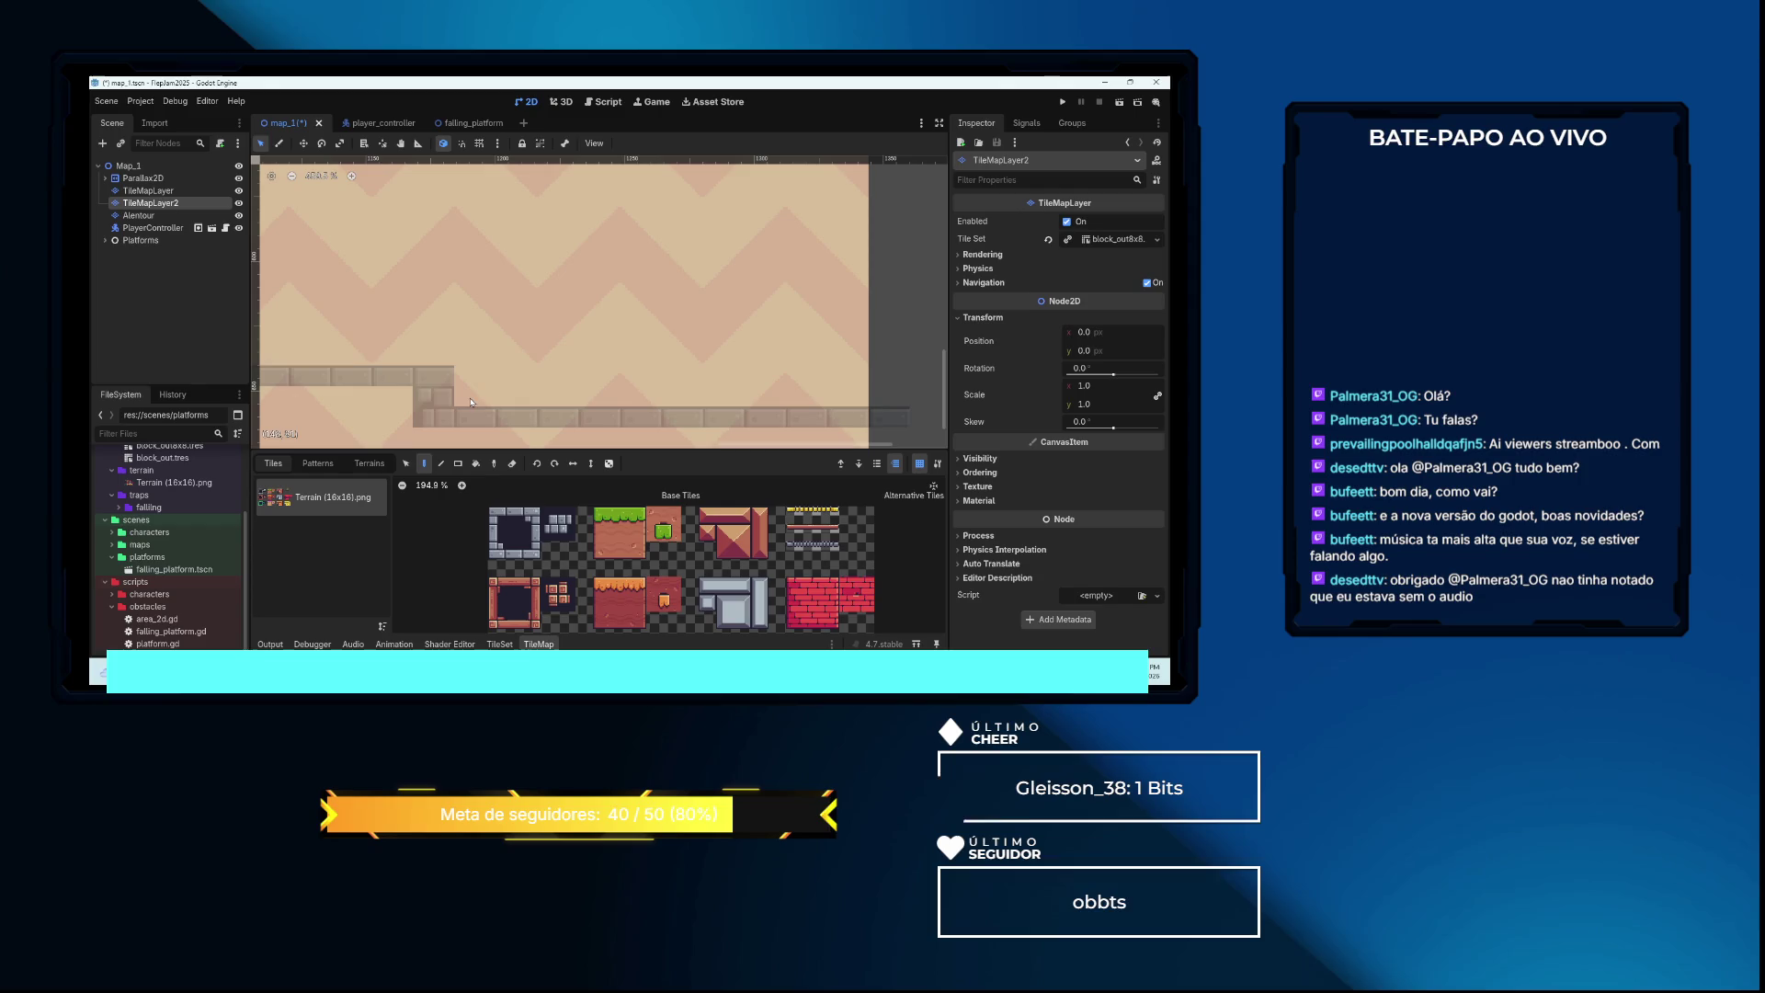
Paint a short grass block over the step on TileMapLayer
{"action": "left_click", "coordinate": [169, 192]}
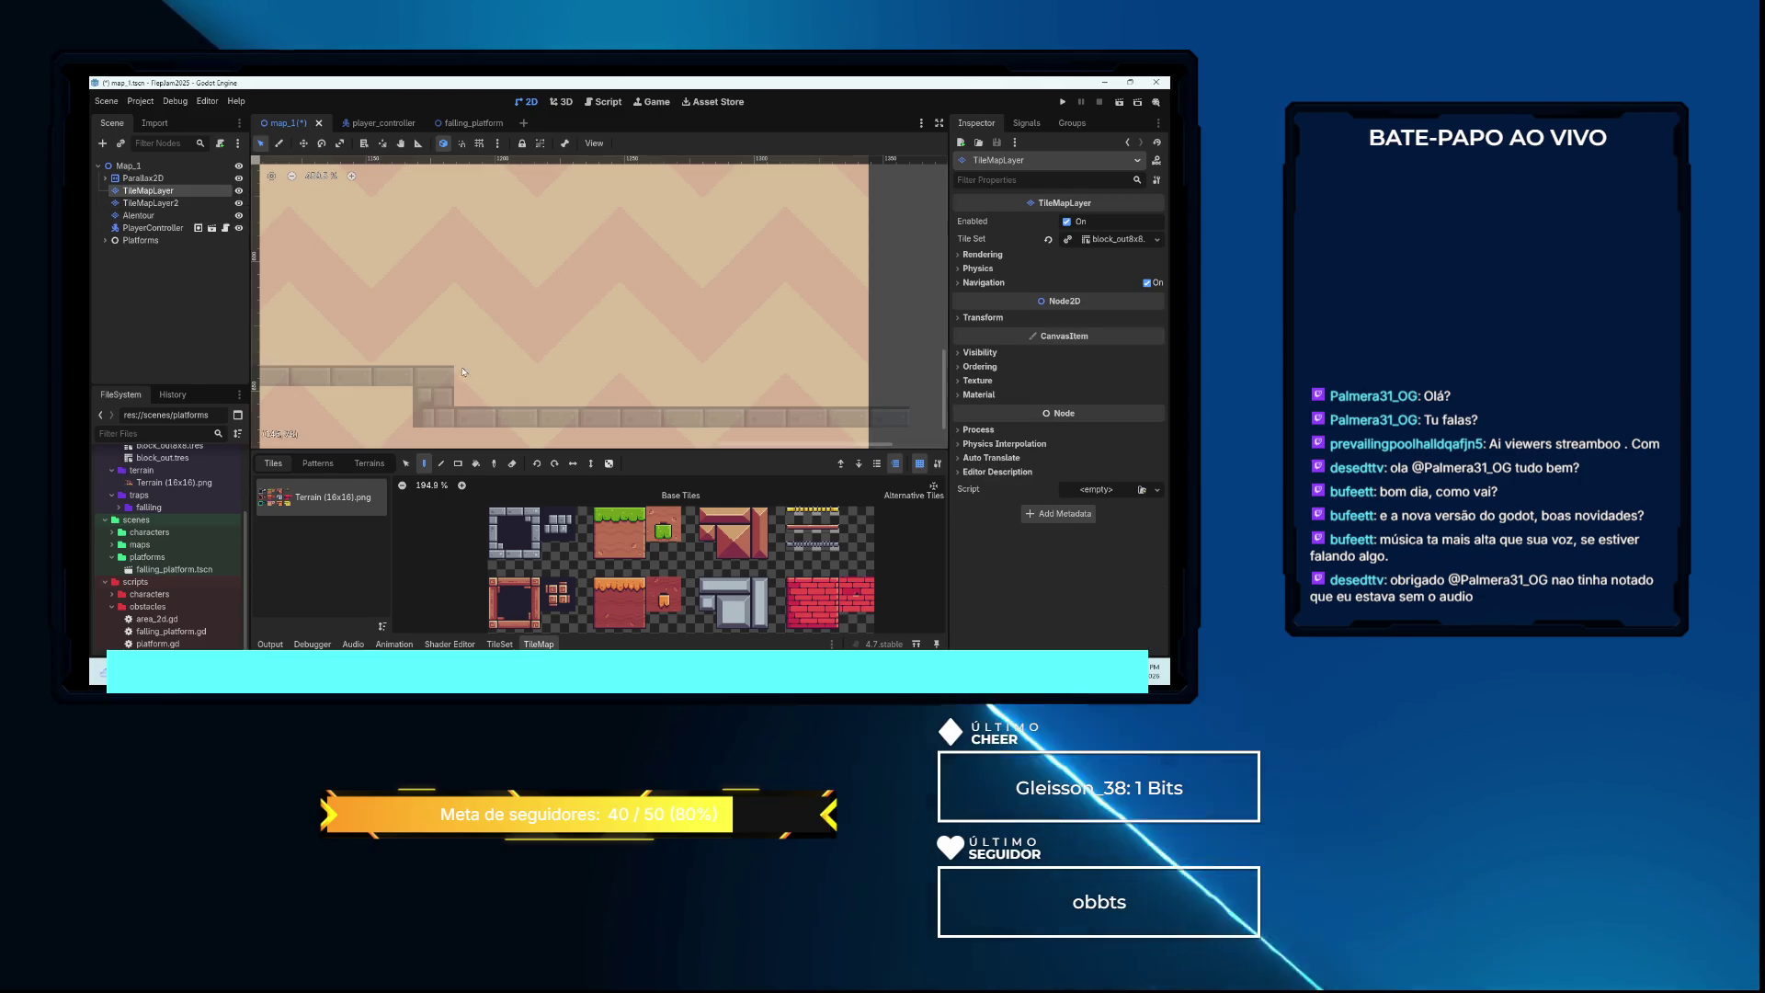
{"action": "left_click_drag", "start_coordinate": [614, 516], "coordinate": [641, 539]}
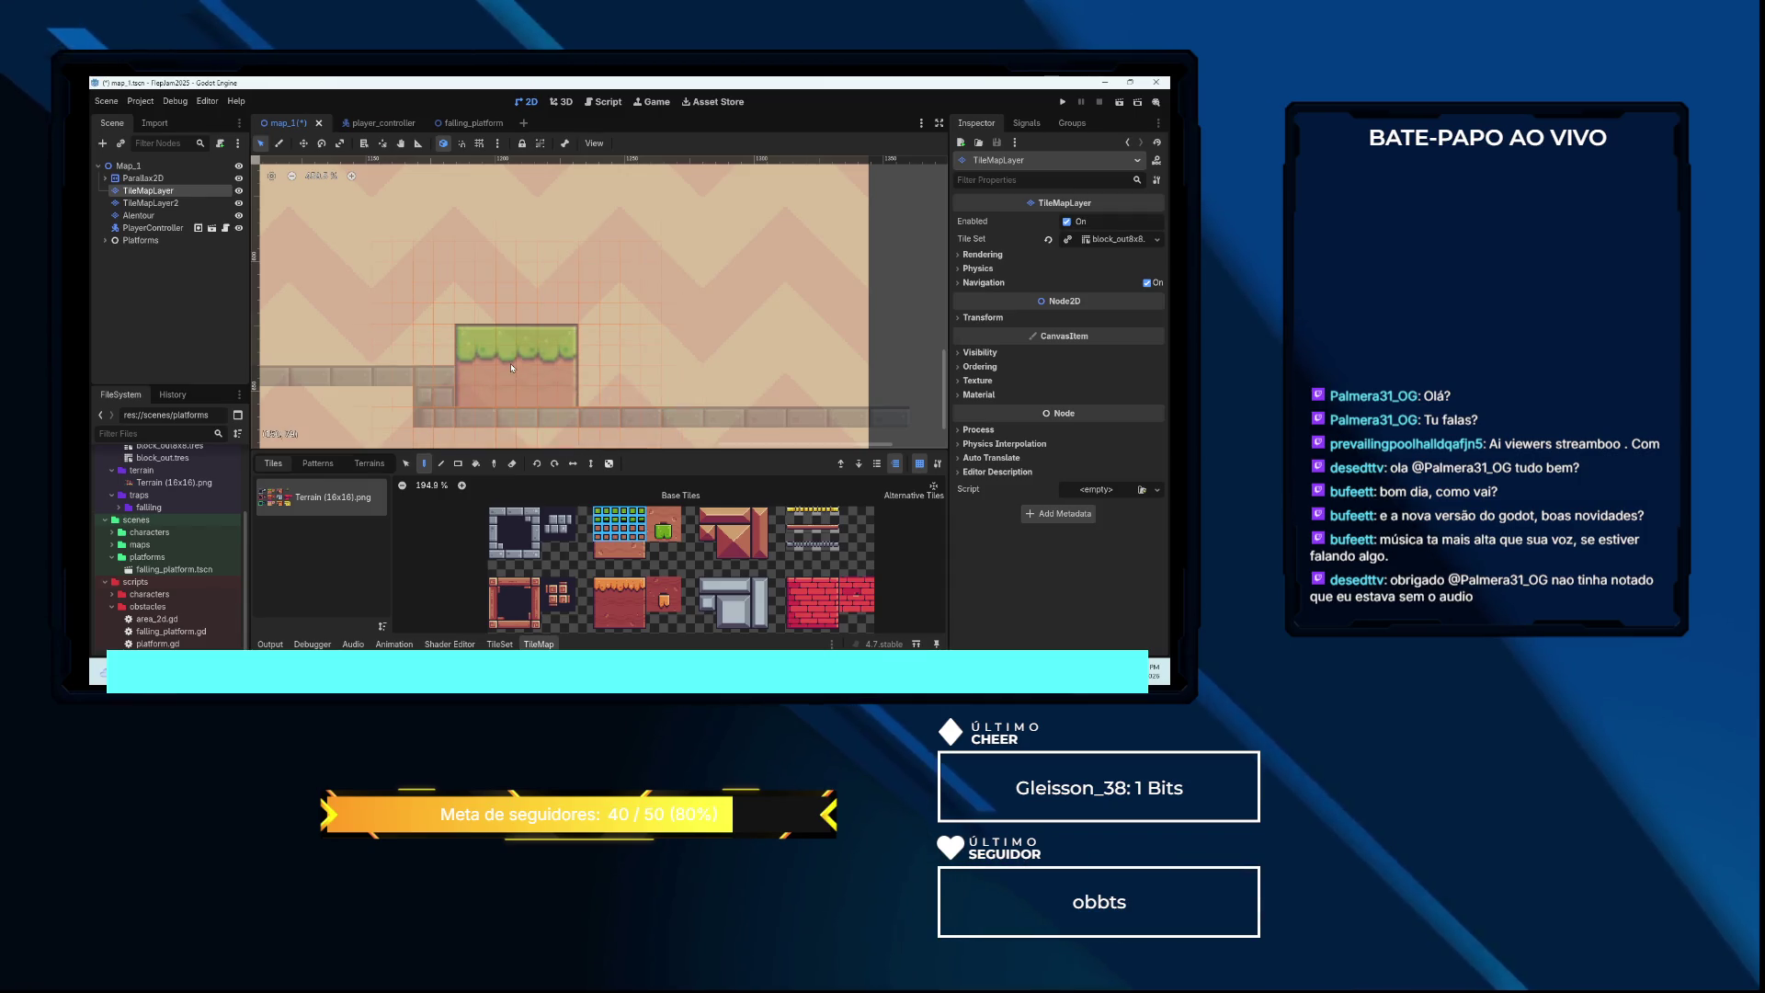
{"action": "left_click", "coordinate": [512, 382]}
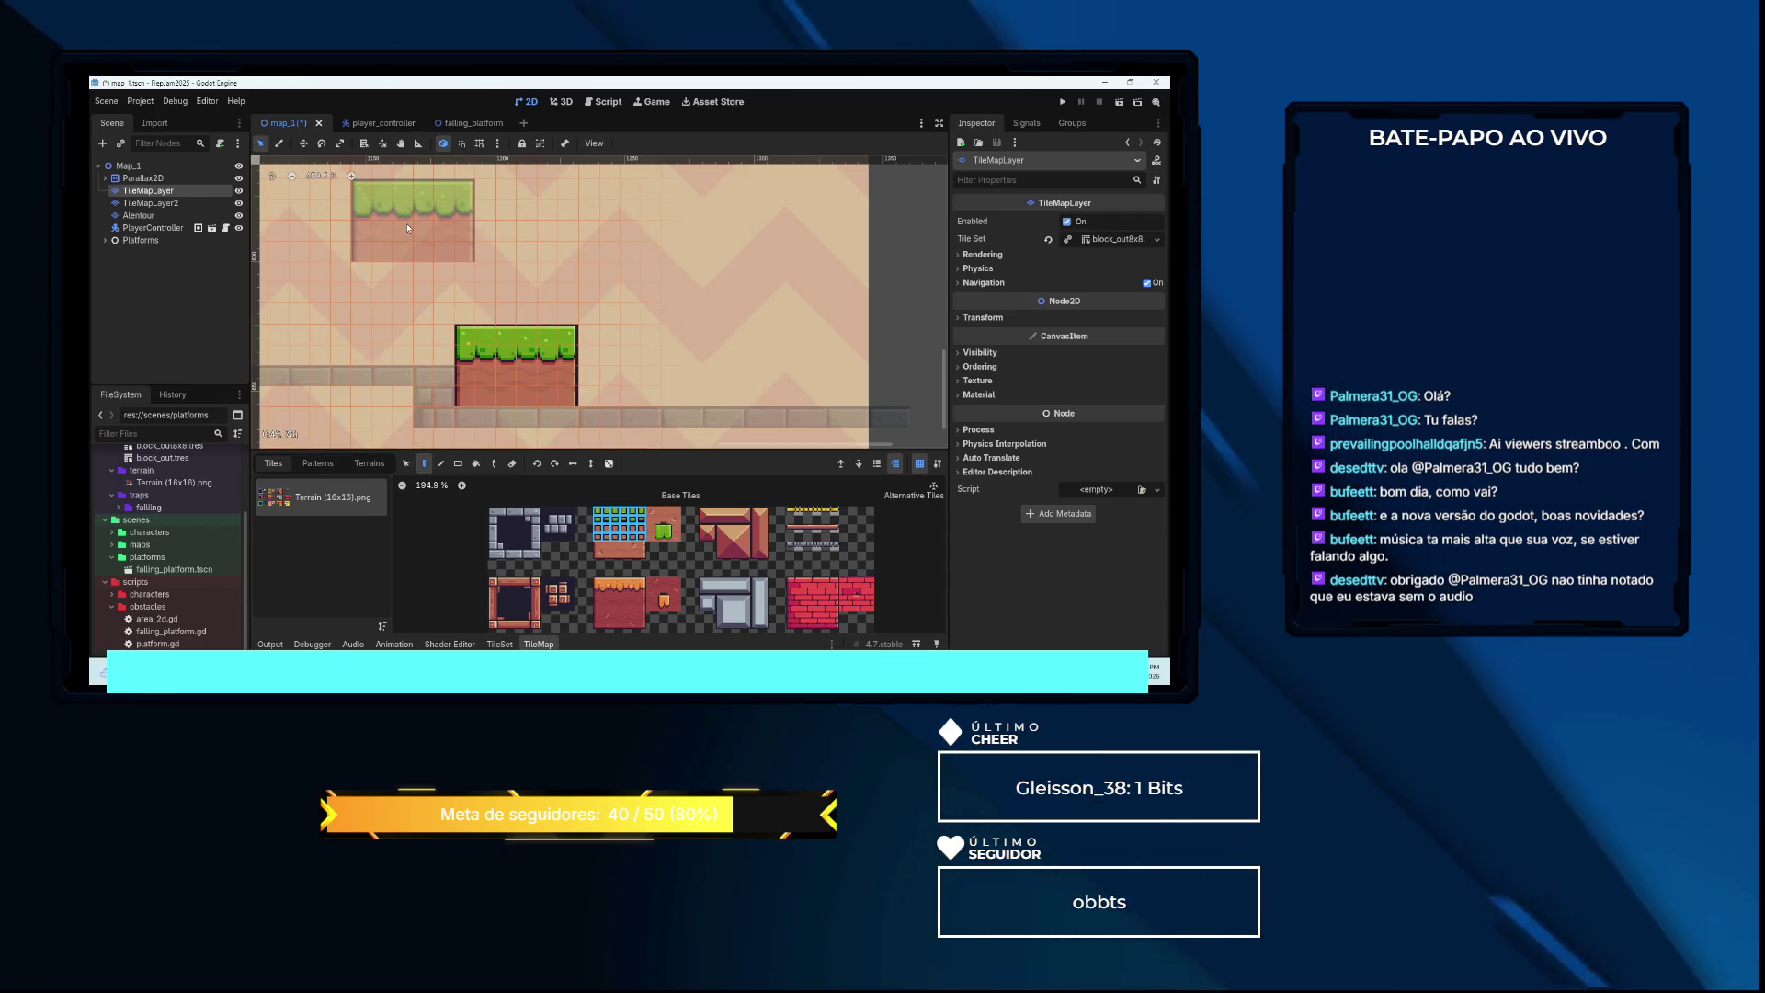
Paint a tall 4x4 grass-topped dirt block beside it on TileMapLayer2
{"action": "left_click", "coordinate": [150, 202]}
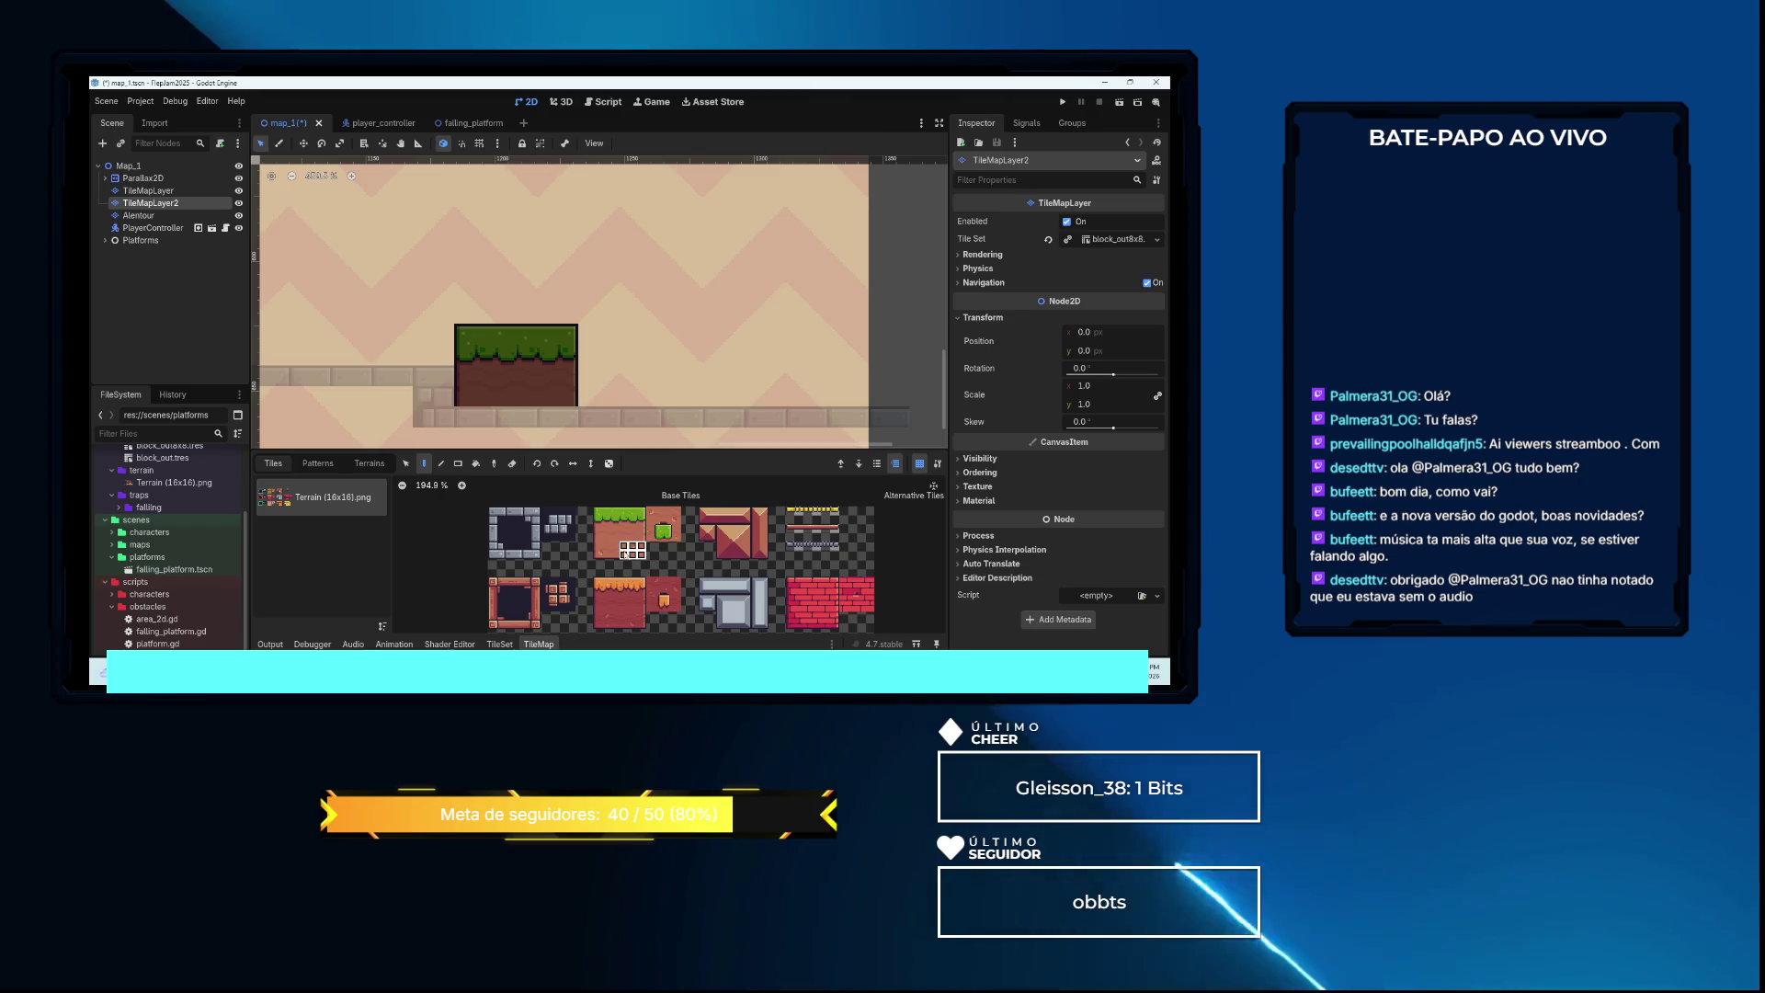
{"action": "left_click_drag", "start_coordinate": [644, 557], "coordinate": [597, 519]}
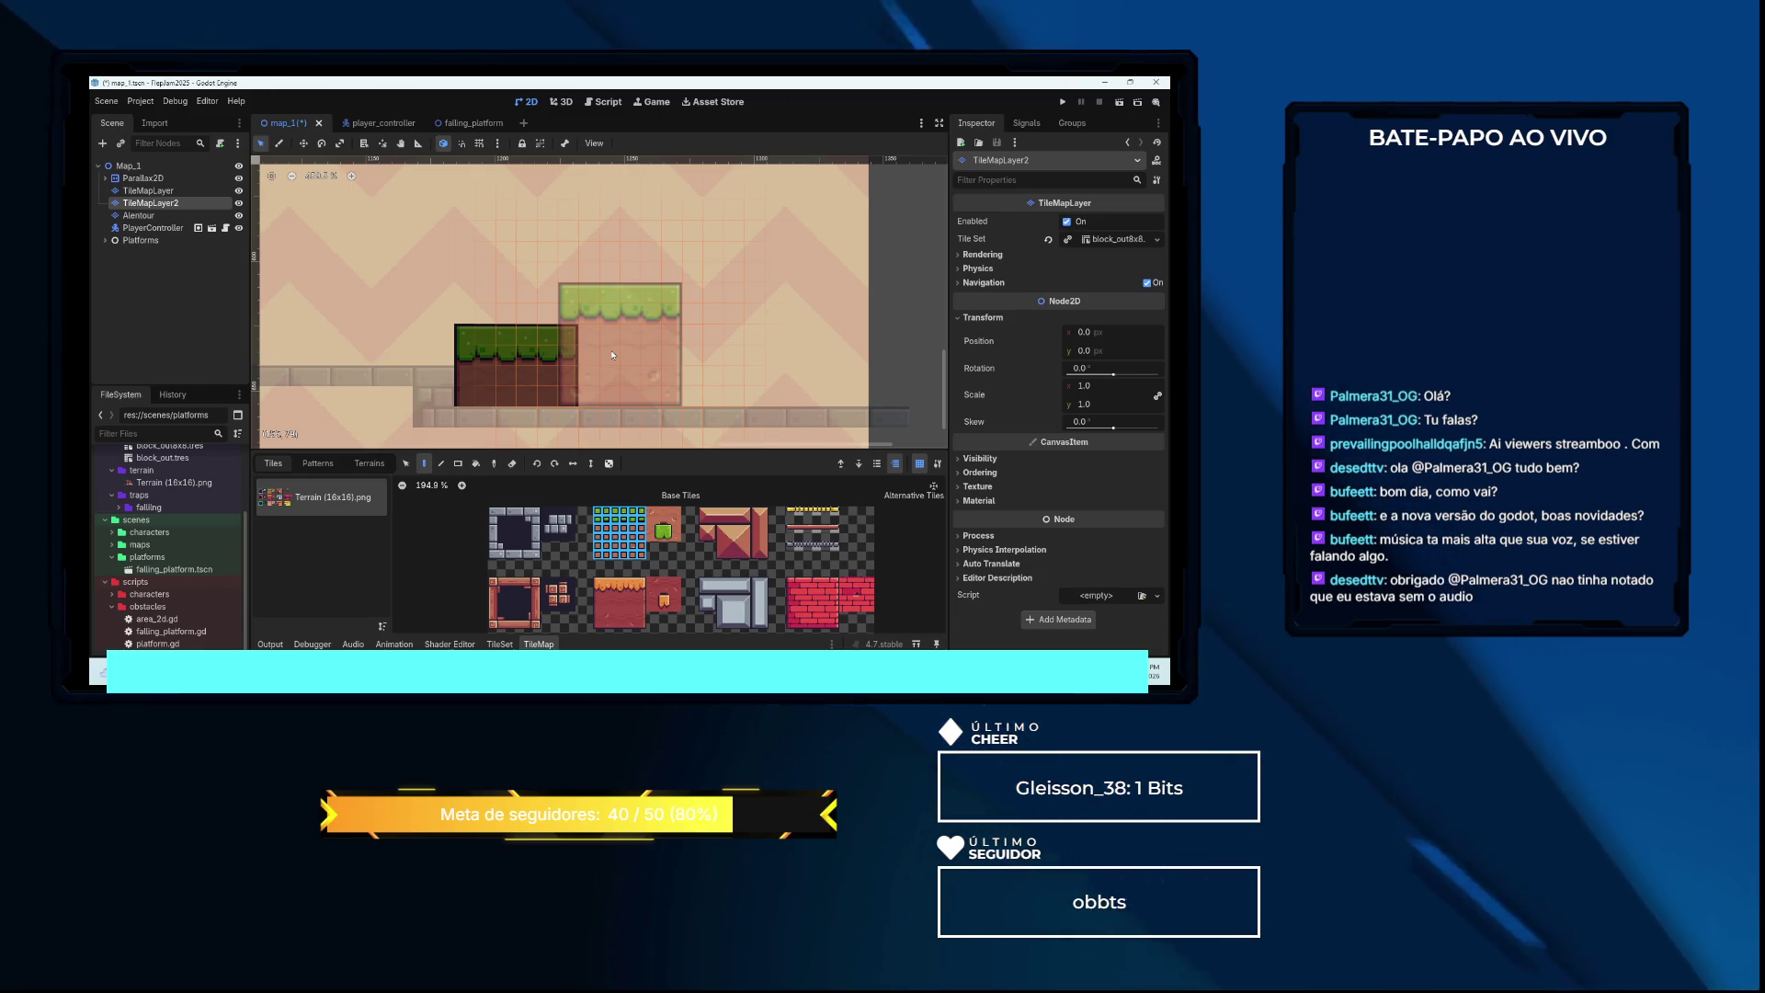
{"action": "left_click", "coordinate": [614, 355]}
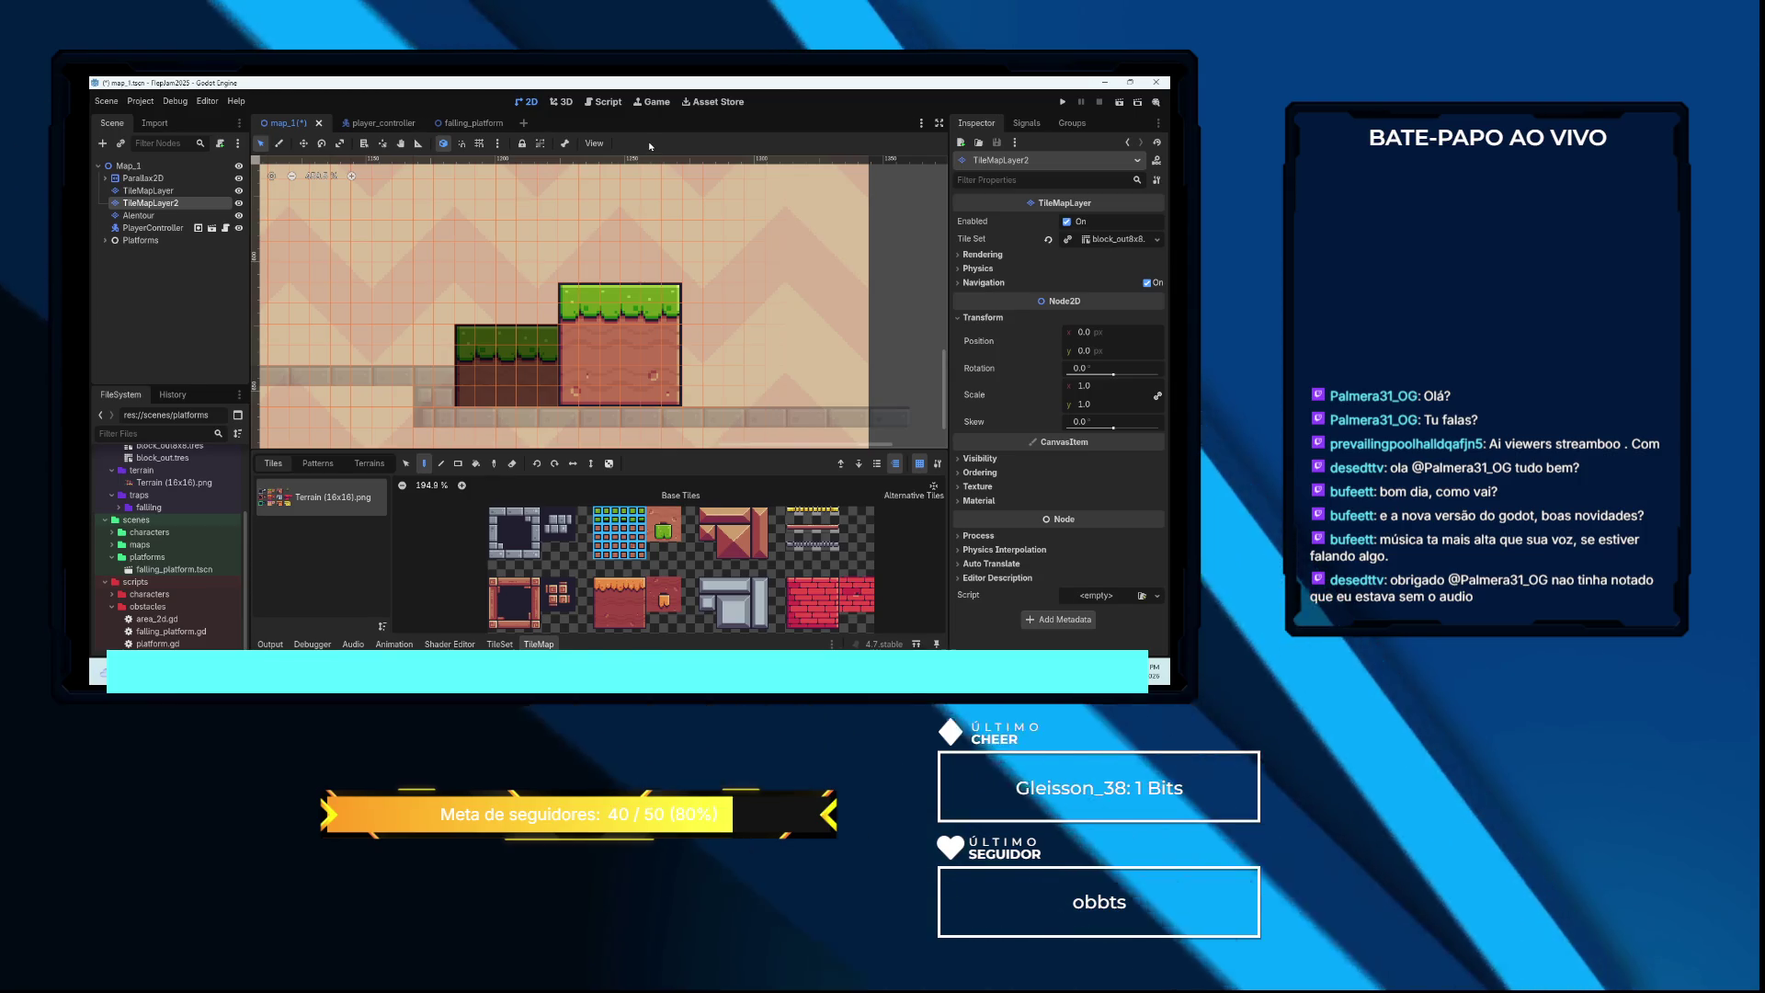
{"action": "scroll", "coordinate": [675, 247], "scroll_direction": "down", "scroll_amount": 4}
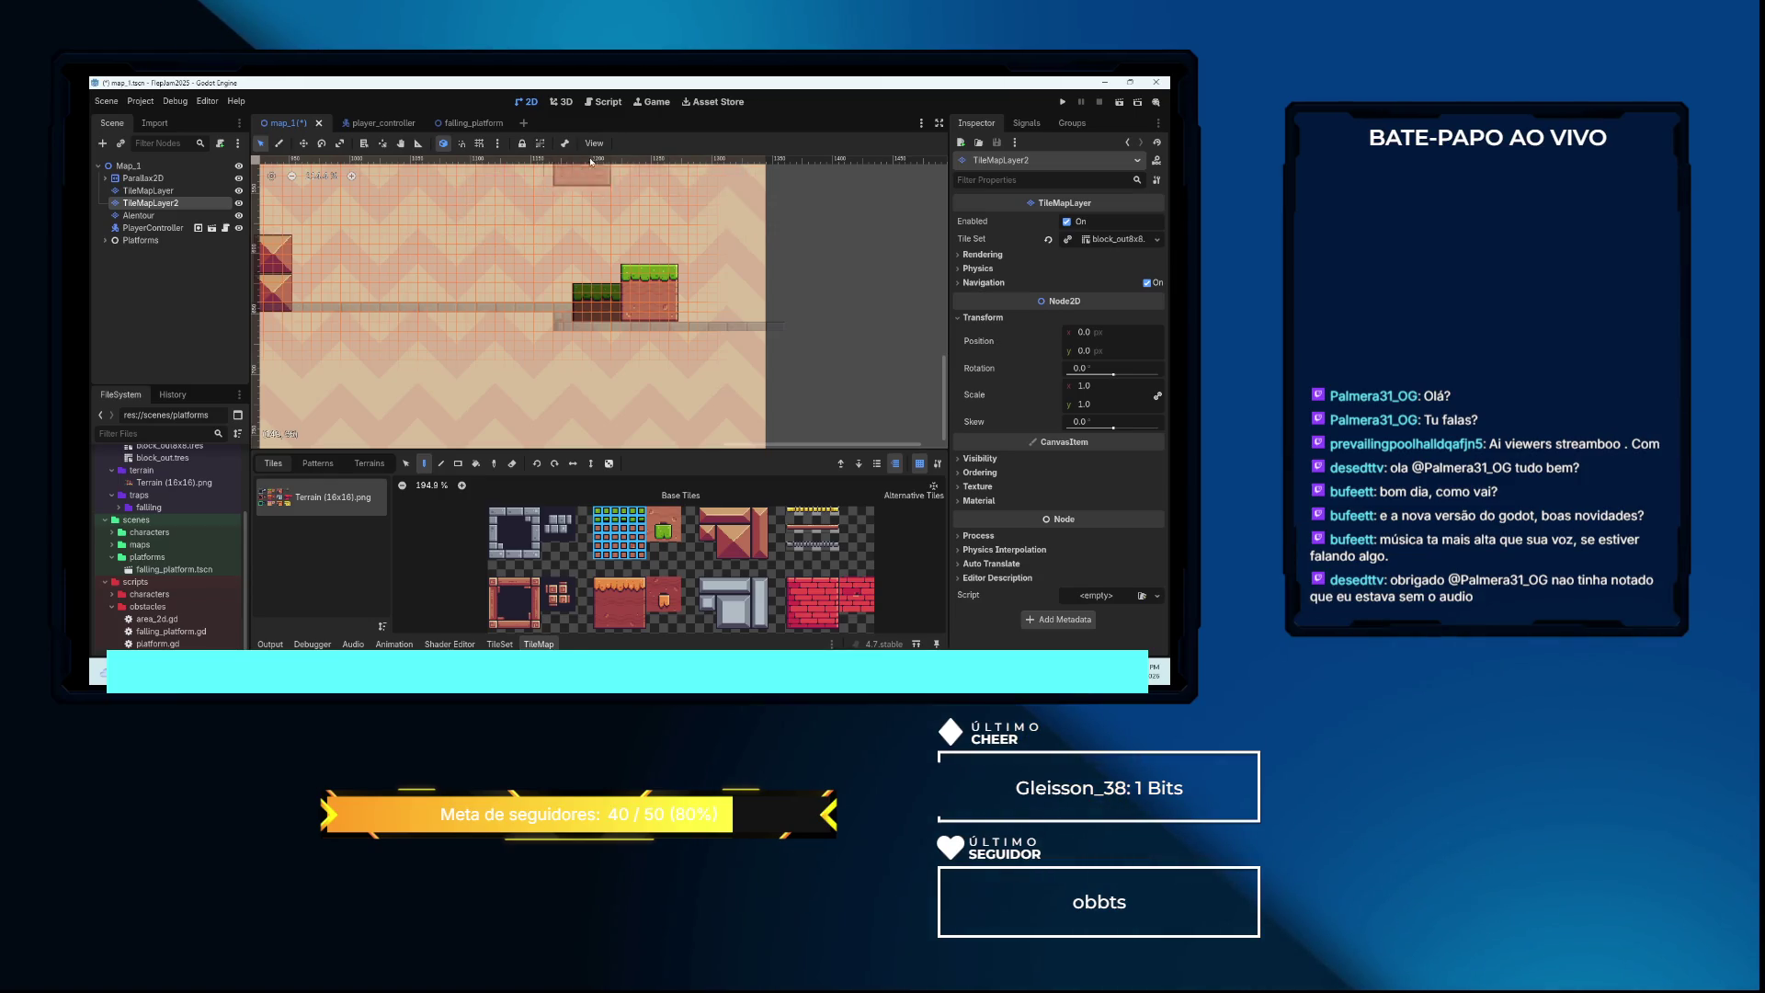
{"action": "scroll", "coordinate": [681, 247], "scroll_direction": "down", "scroll_amount": 3}
{"action": "scroll", "coordinate": [611, 237], "scroll_direction": "up", "scroll_amount": 3}
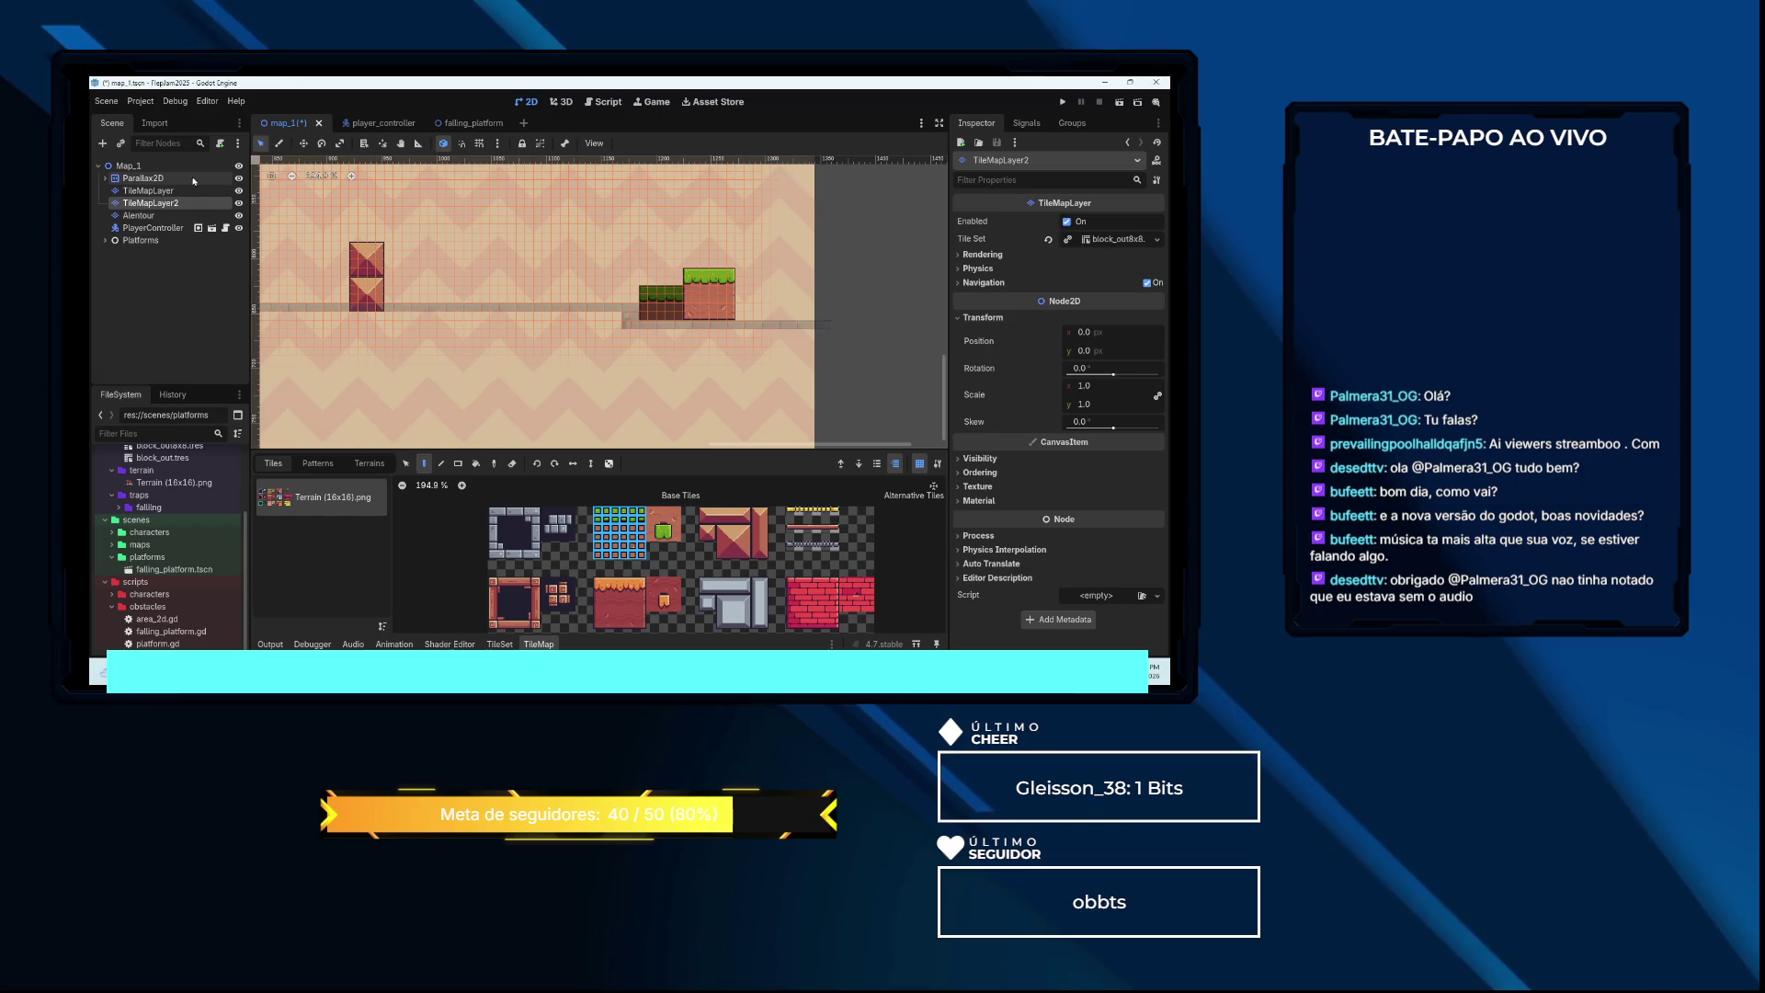
Add a TileMapLayer3 child under Map_1, placed between TileMapLayer2 and Alentour
{"action": "left_click", "coordinate": [144, 178]}
{"action": "left_click", "coordinate": [138, 168]}
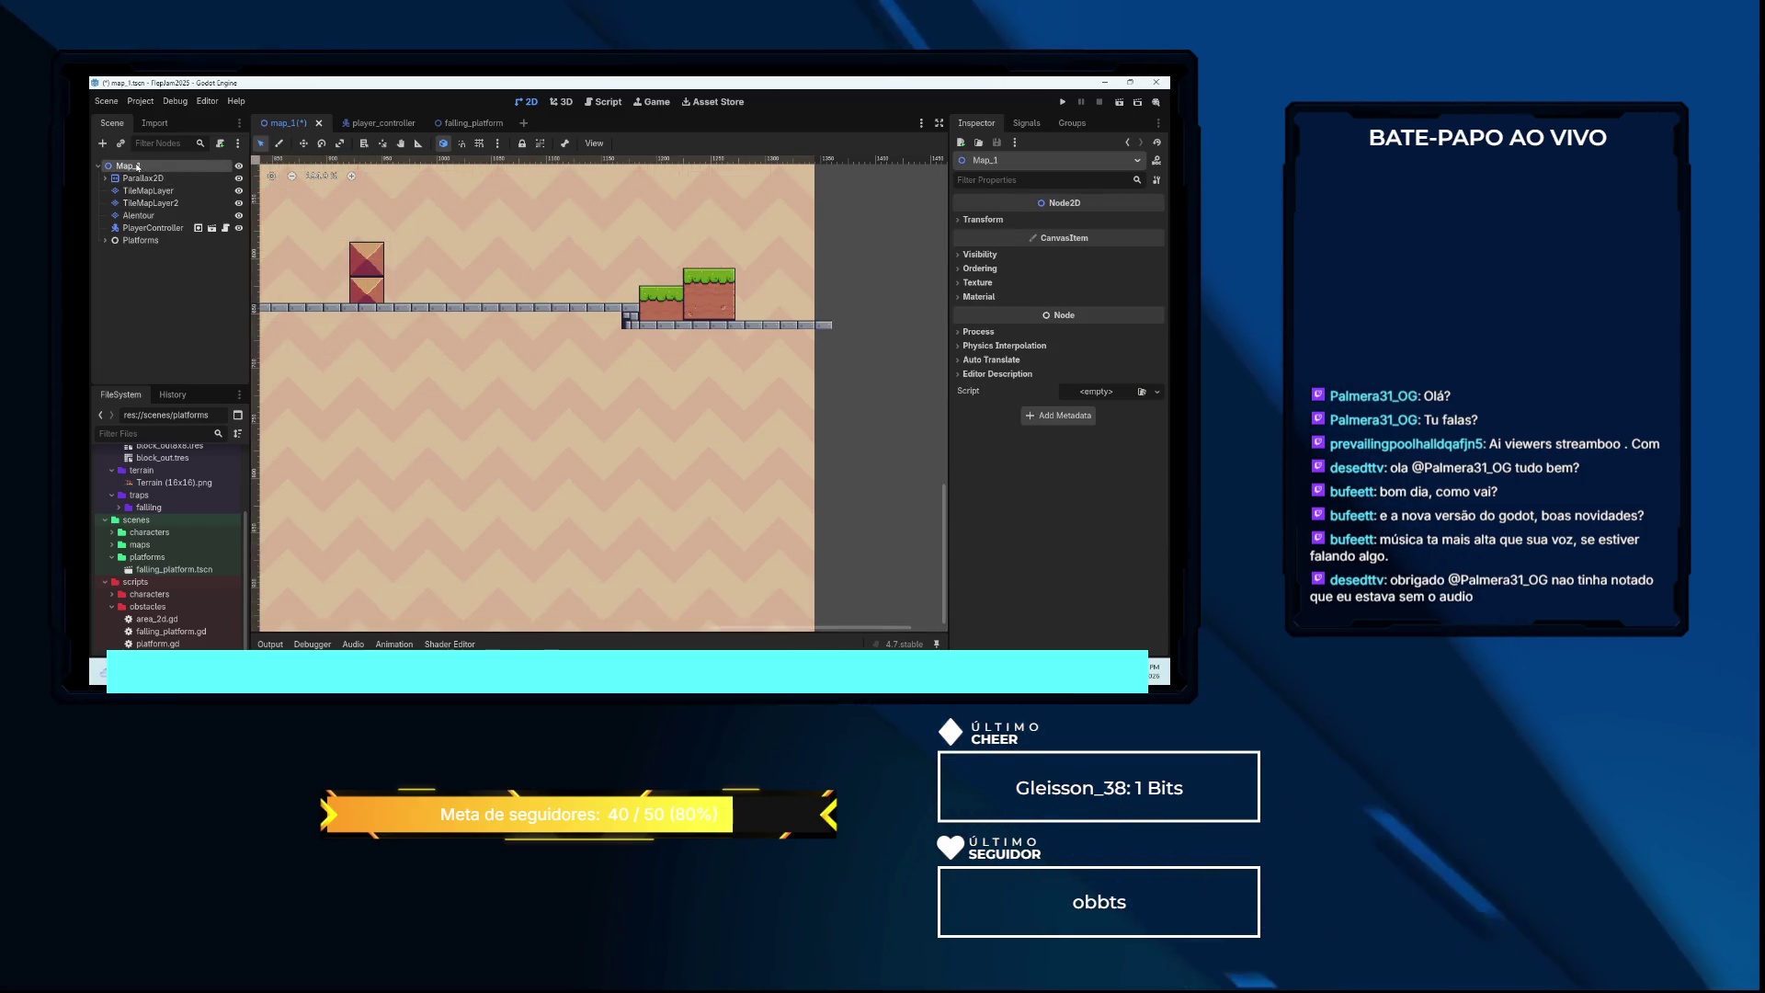
{"action": "right_click", "coordinate": [137, 168]}
{"action": "left_click", "coordinate": [184, 174]}
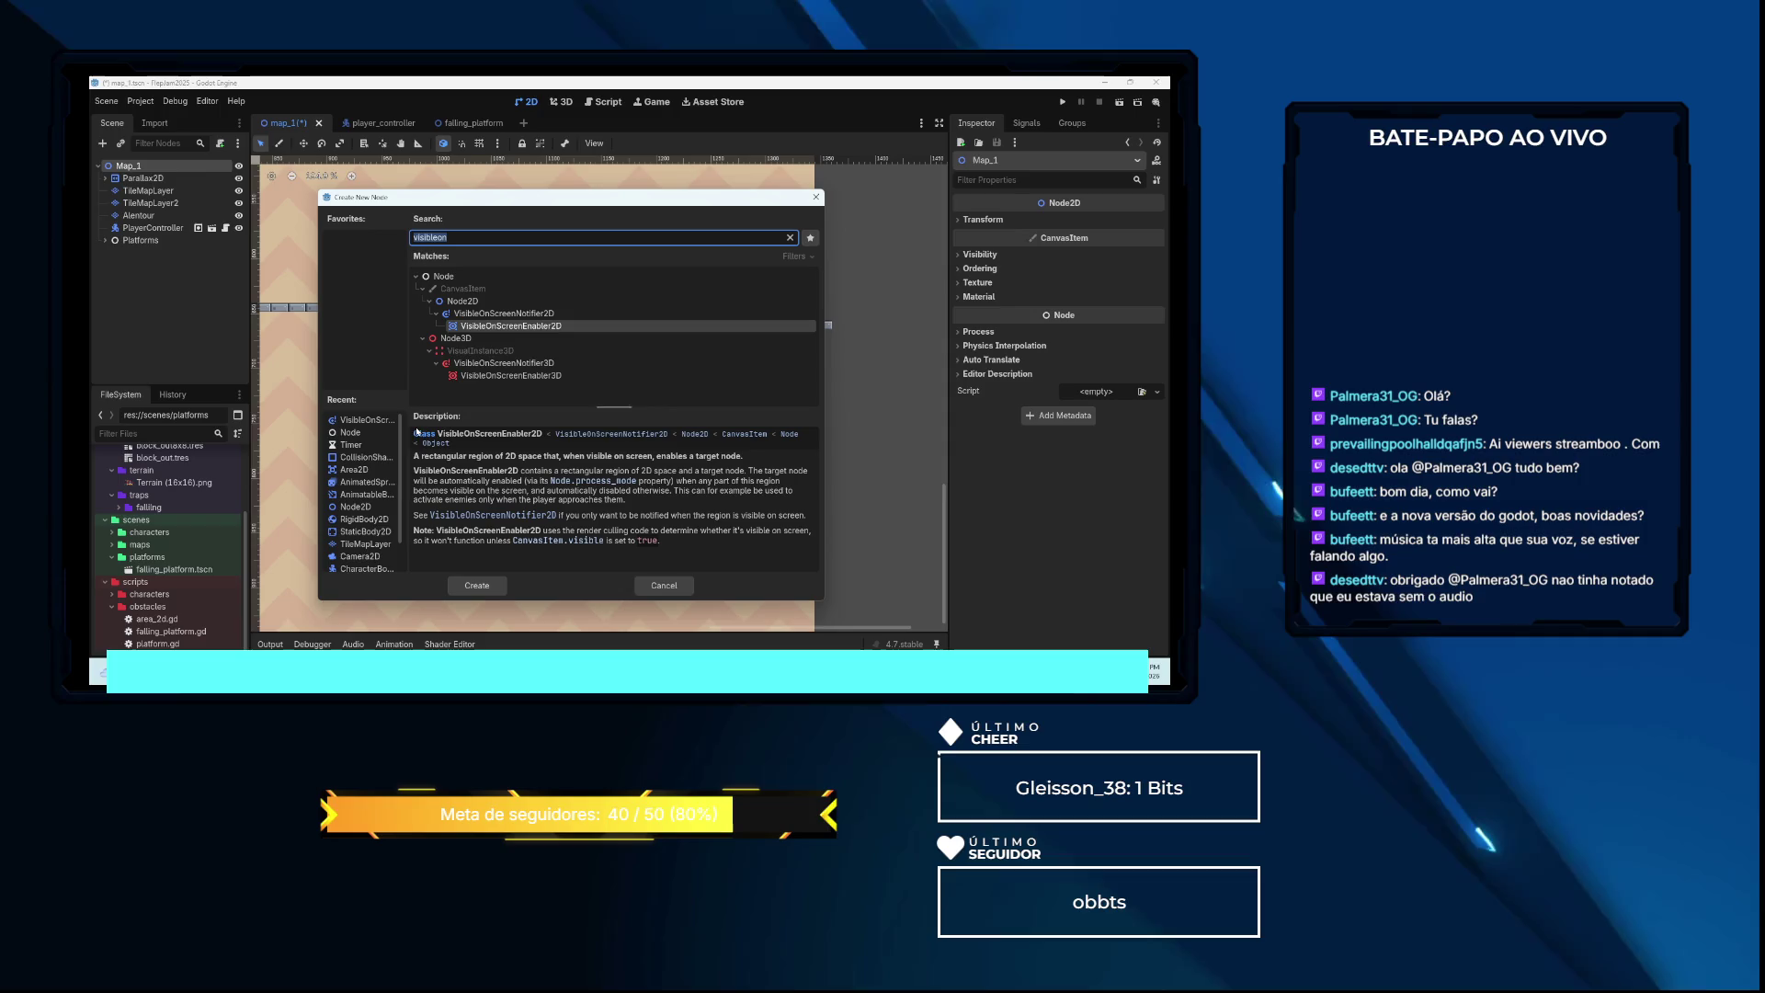
{"action": "type", "text": "tilemaplayer"}
{"action": "key", "text": "Return"}
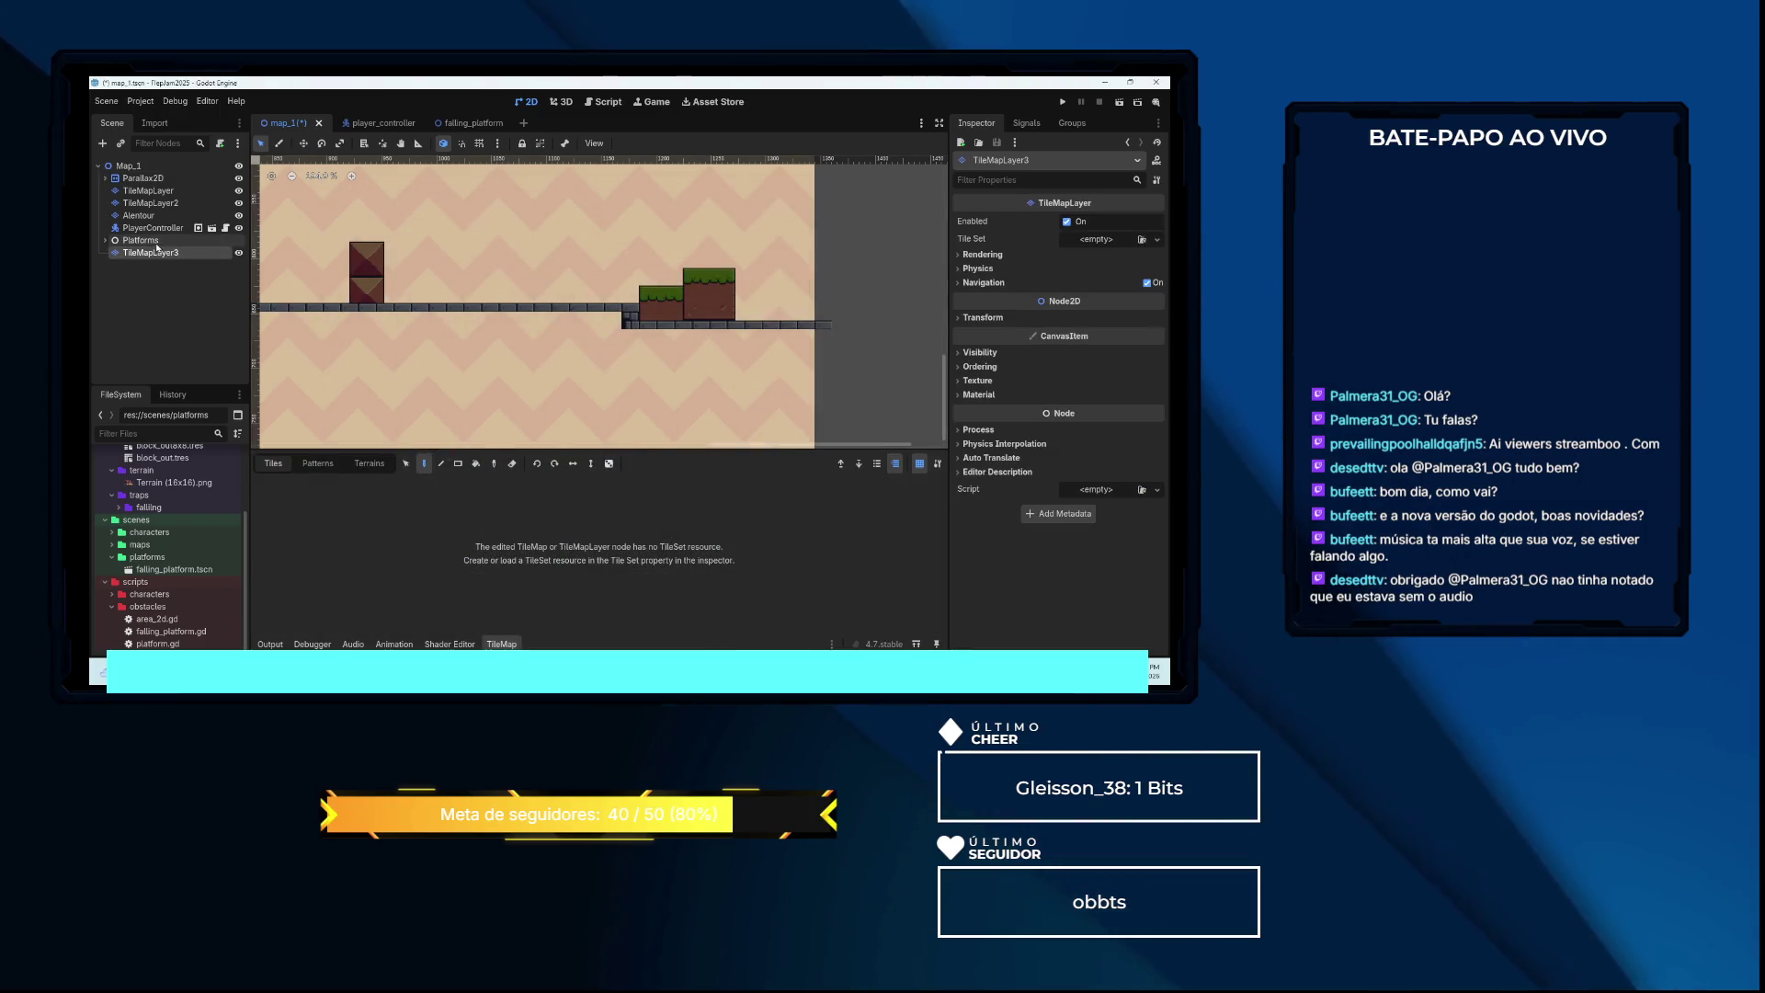
{"action": "left_click_drag", "start_coordinate": [162, 215], "coordinate": [161, 214]}
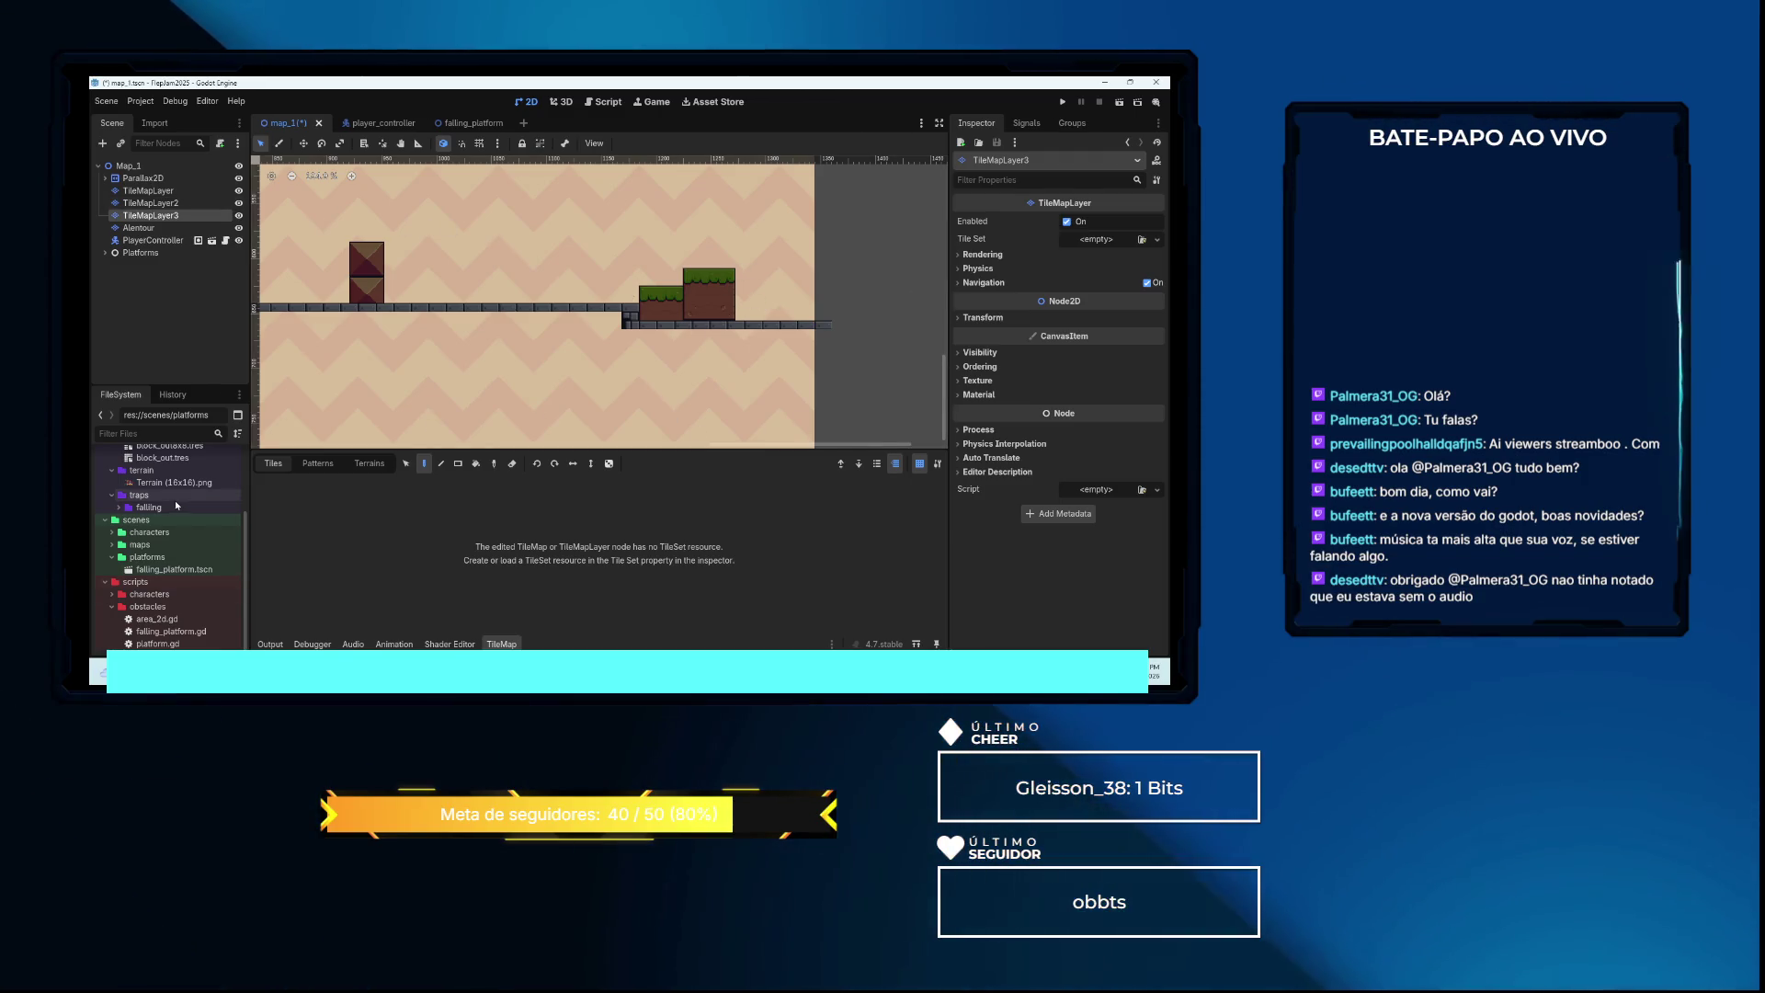
Assign block_out8x8.tres as TileMapLayer3's tile set and ready its tiles for painting
{"action": "scroll", "coordinate": [164, 485], "scroll_direction": "up", "scroll_amount": 2}
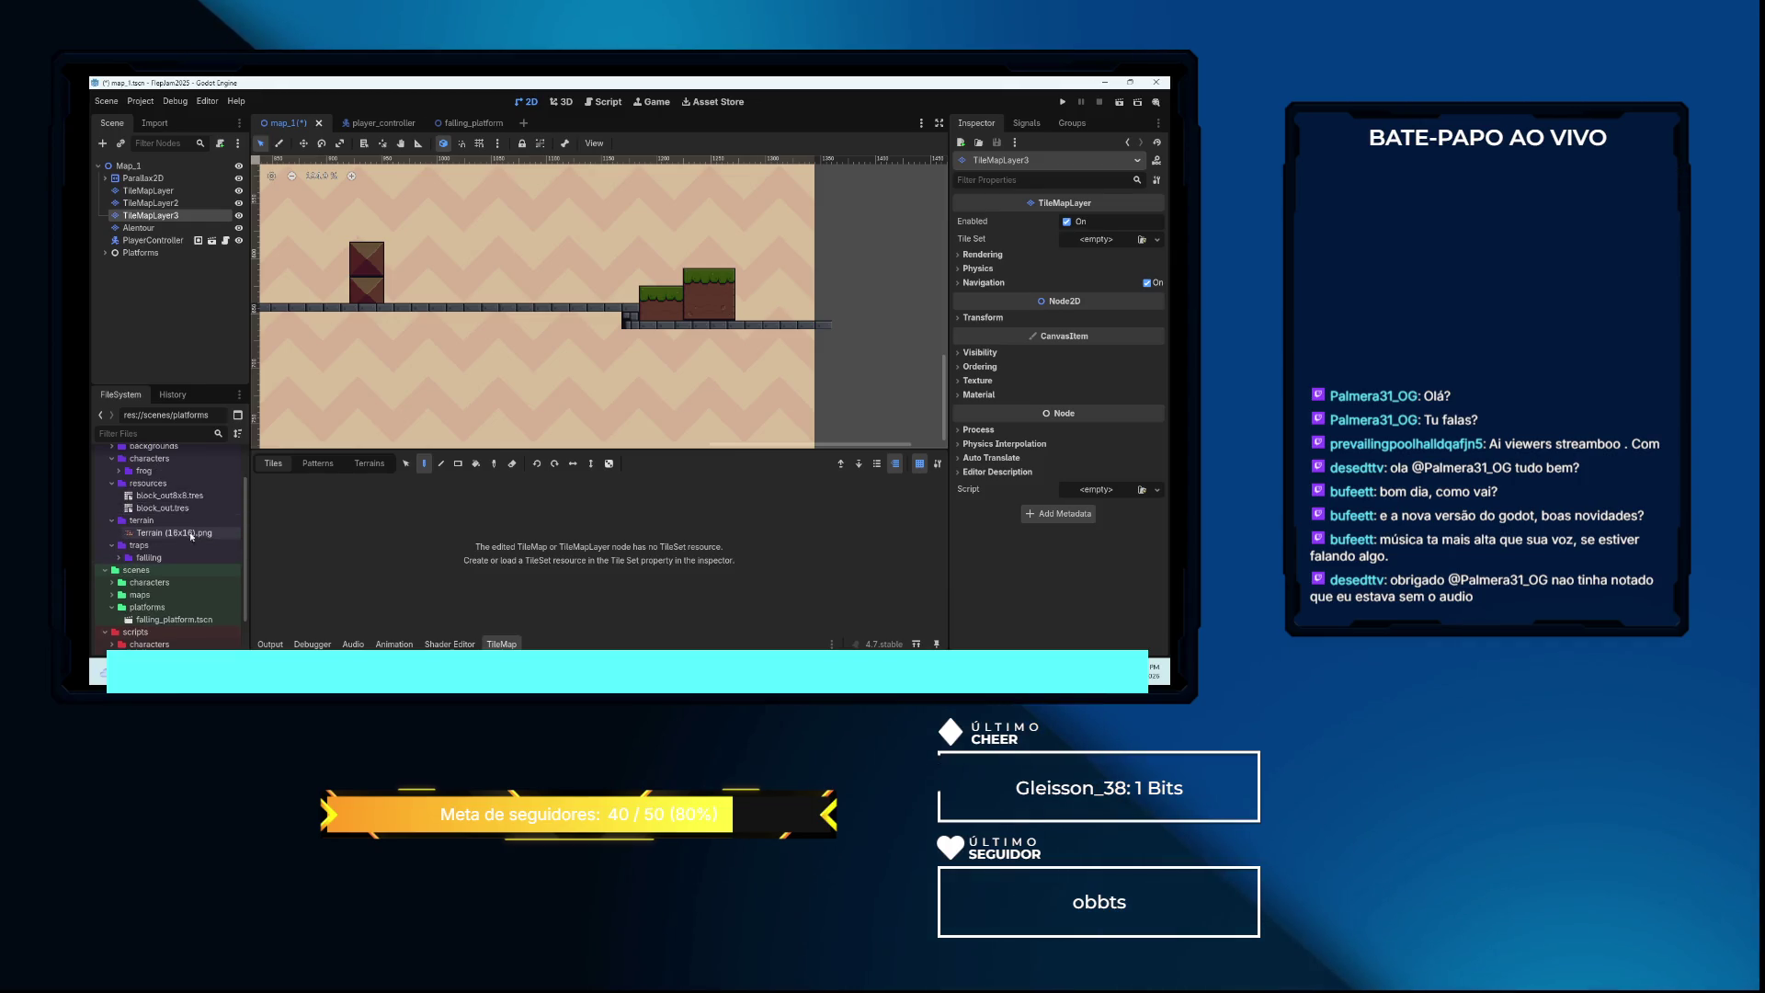
{"action": "left_click_drag", "start_coordinate": [162, 496], "coordinate": [1096, 239]}
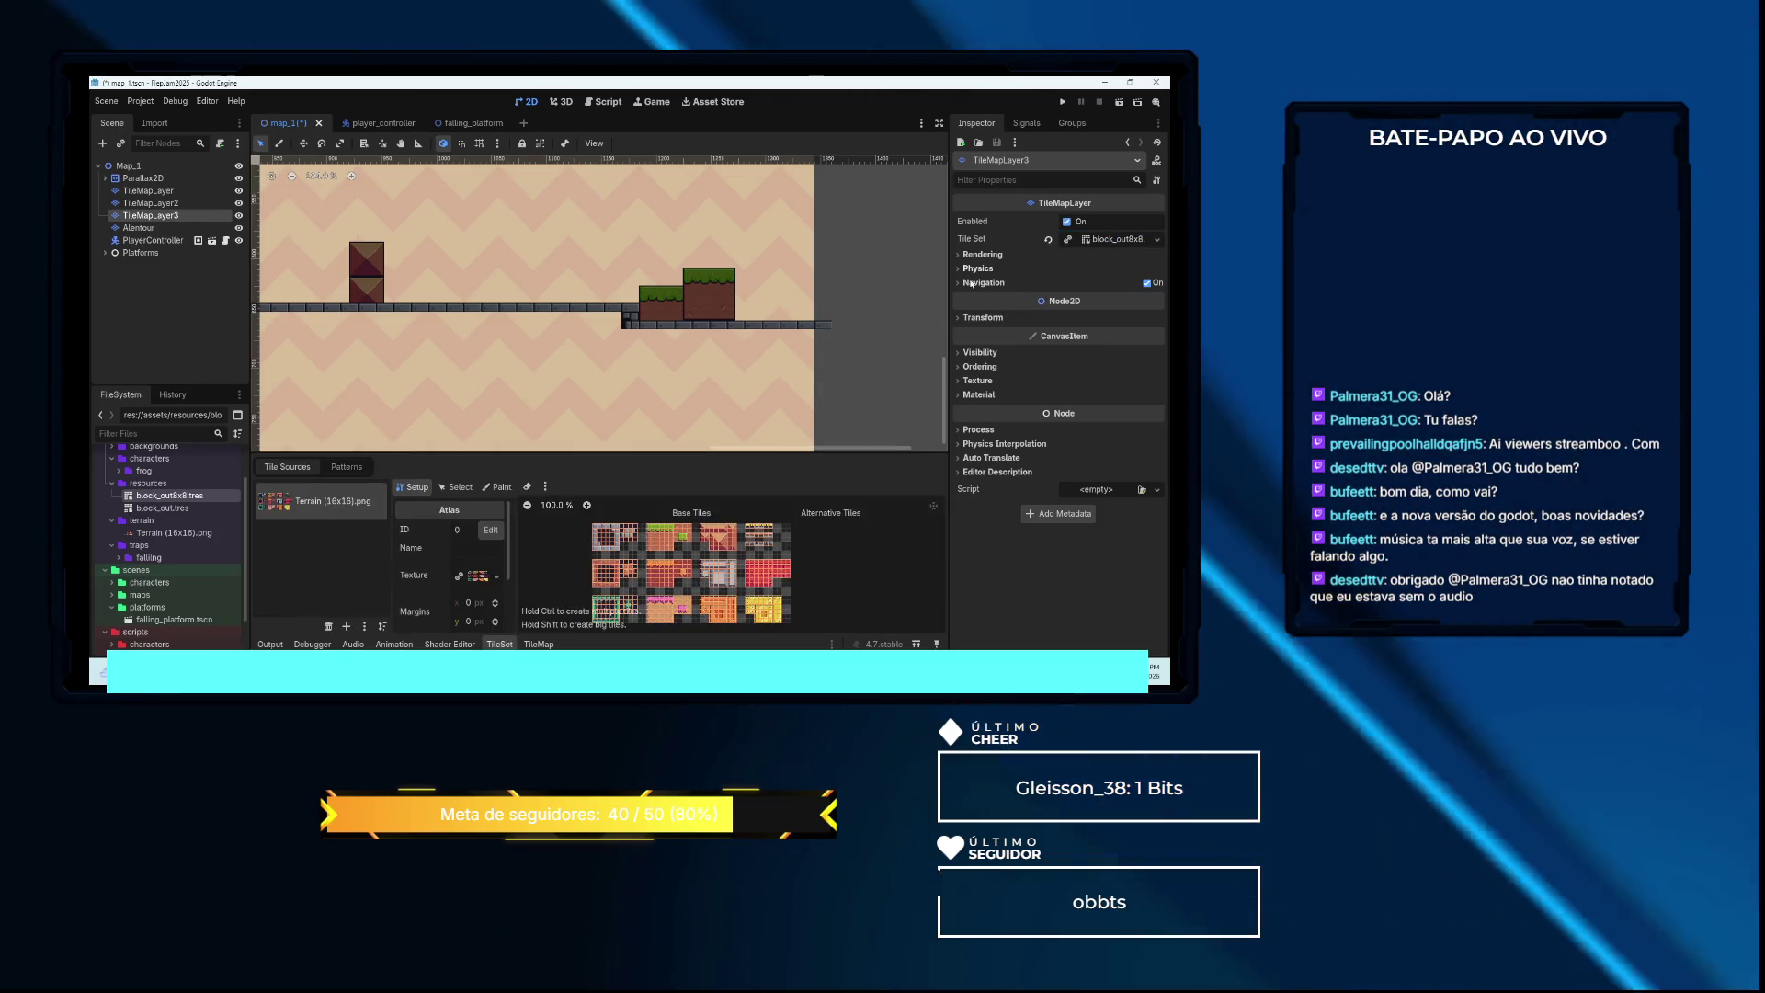
{"action": "scroll", "coordinate": [690, 579], "scroll_direction": "up", "scroll_amount": 5}
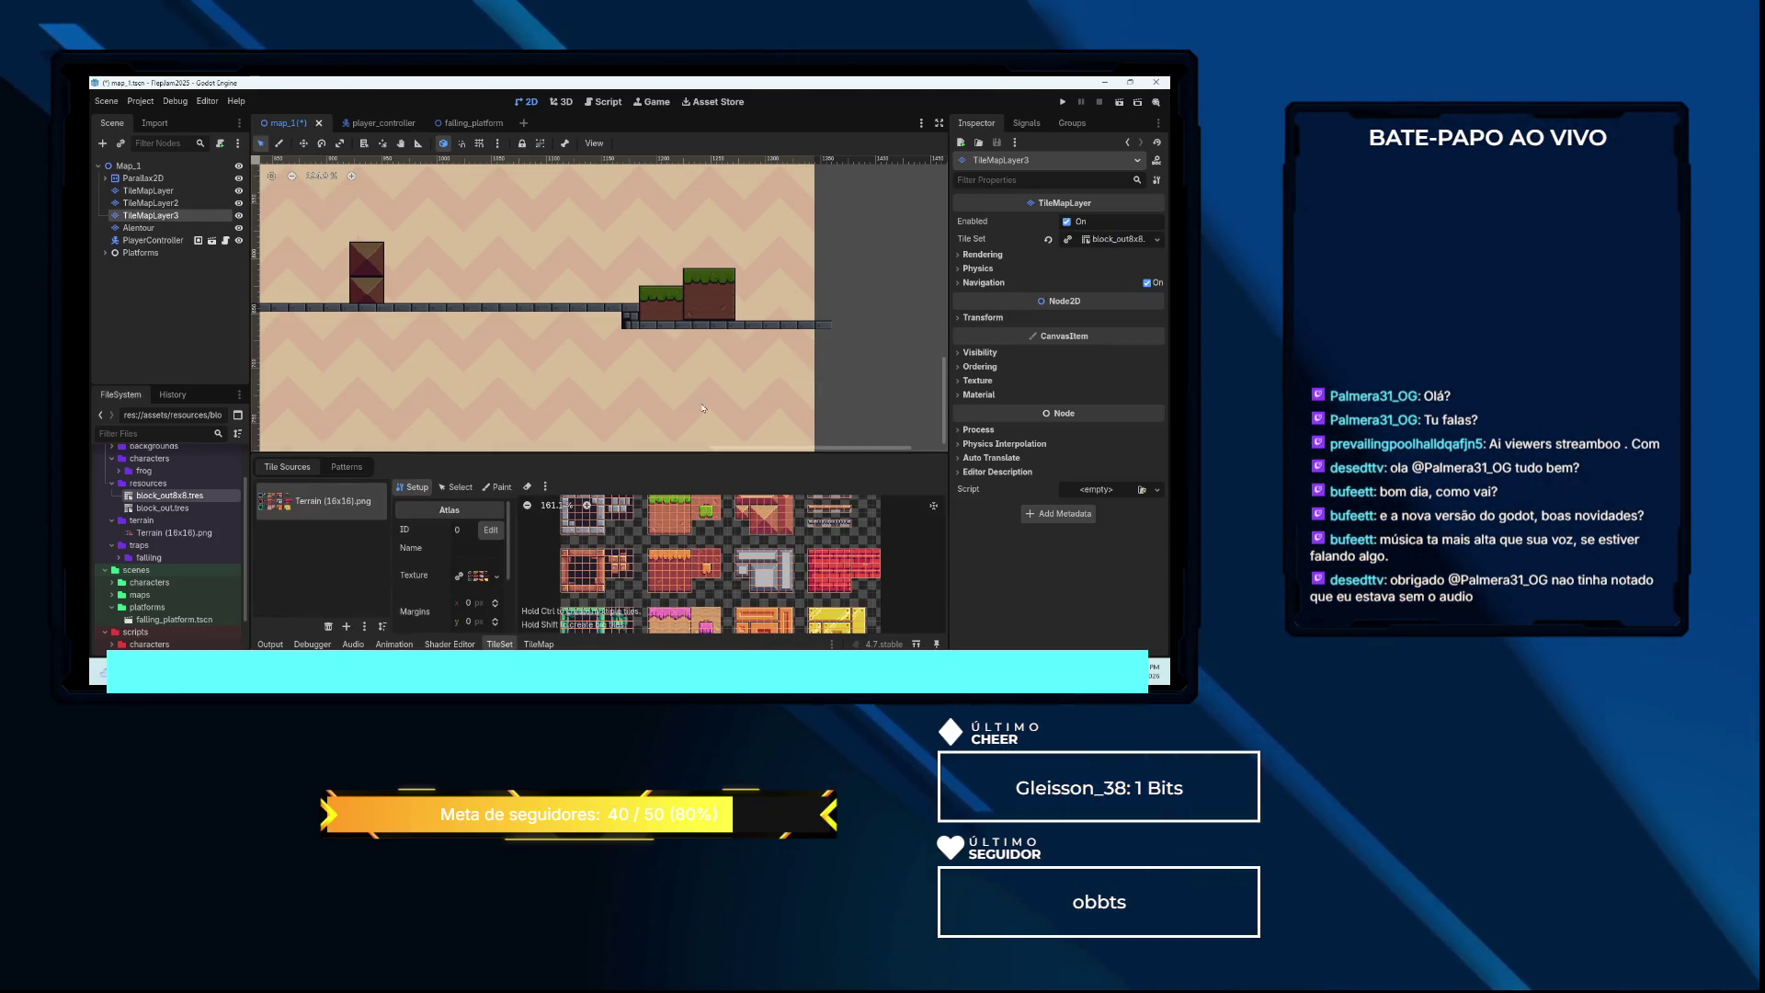
{"action": "scroll", "coordinate": [704, 419], "scroll_direction": "right", "scroll_amount": 3}
{"action": "scroll", "coordinate": [679, 534], "scroll_direction": "down", "scroll_amount": 2}
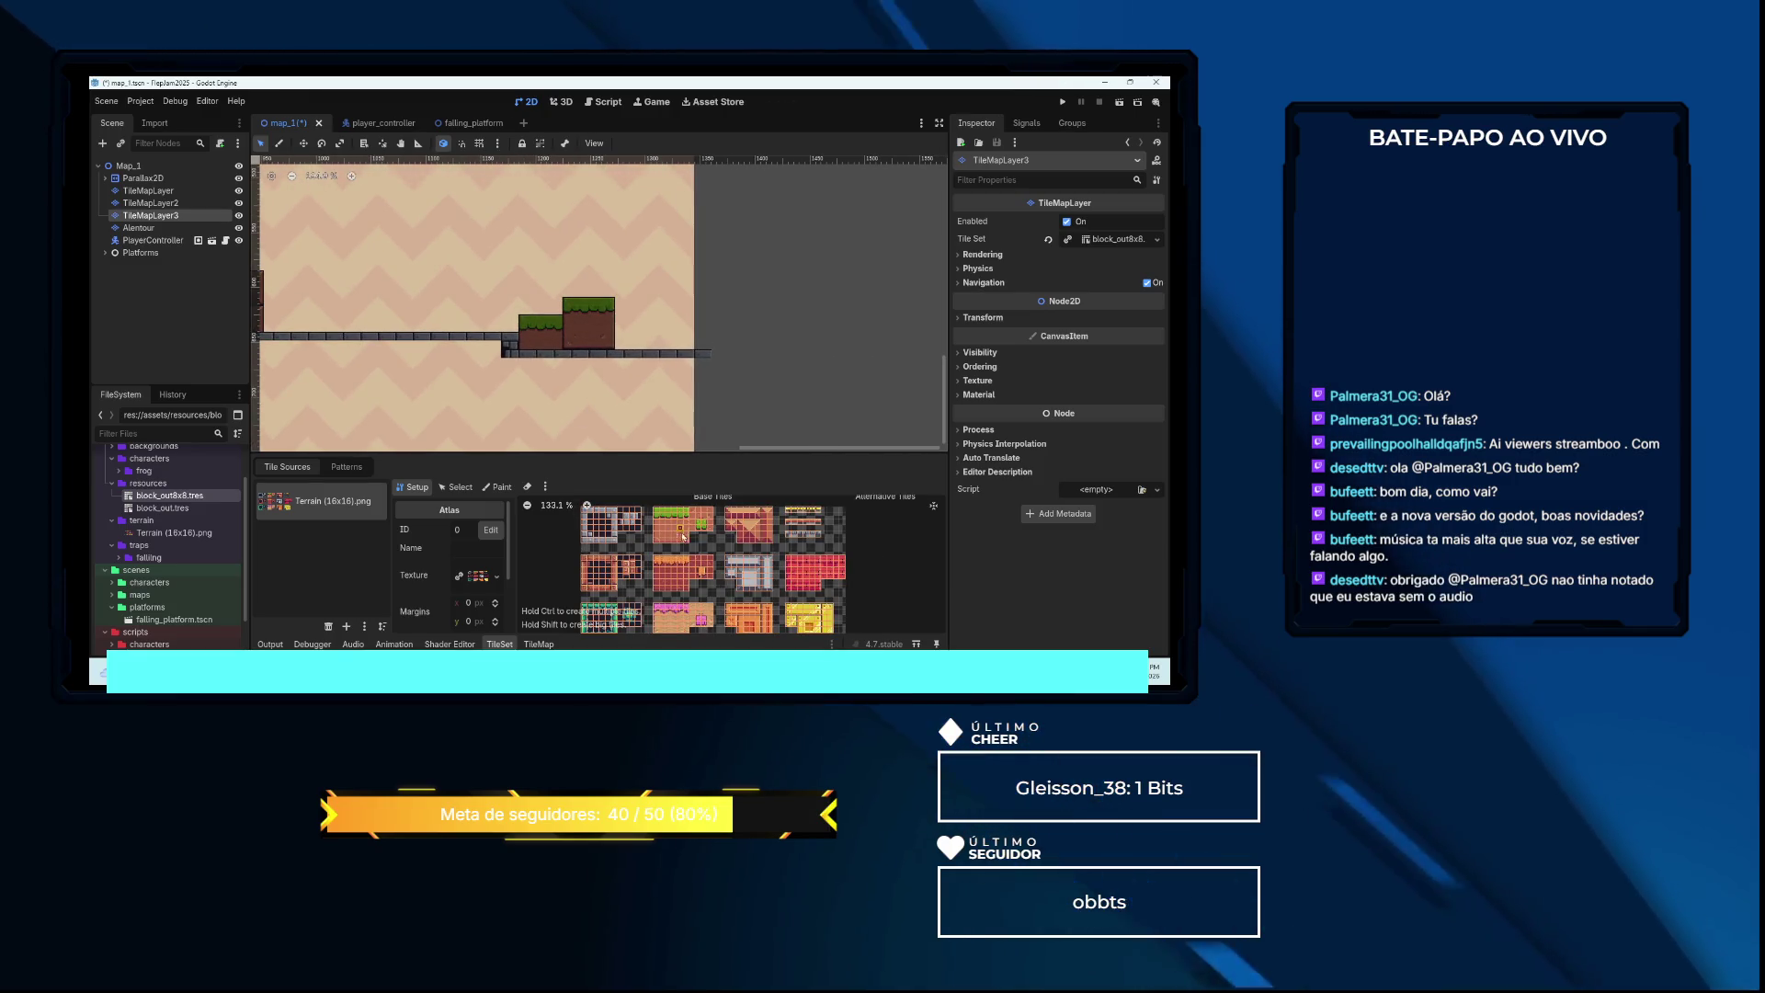
{"action": "left_click_drag", "start_coordinate": [679, 534], "coordinate": [650, 575]}
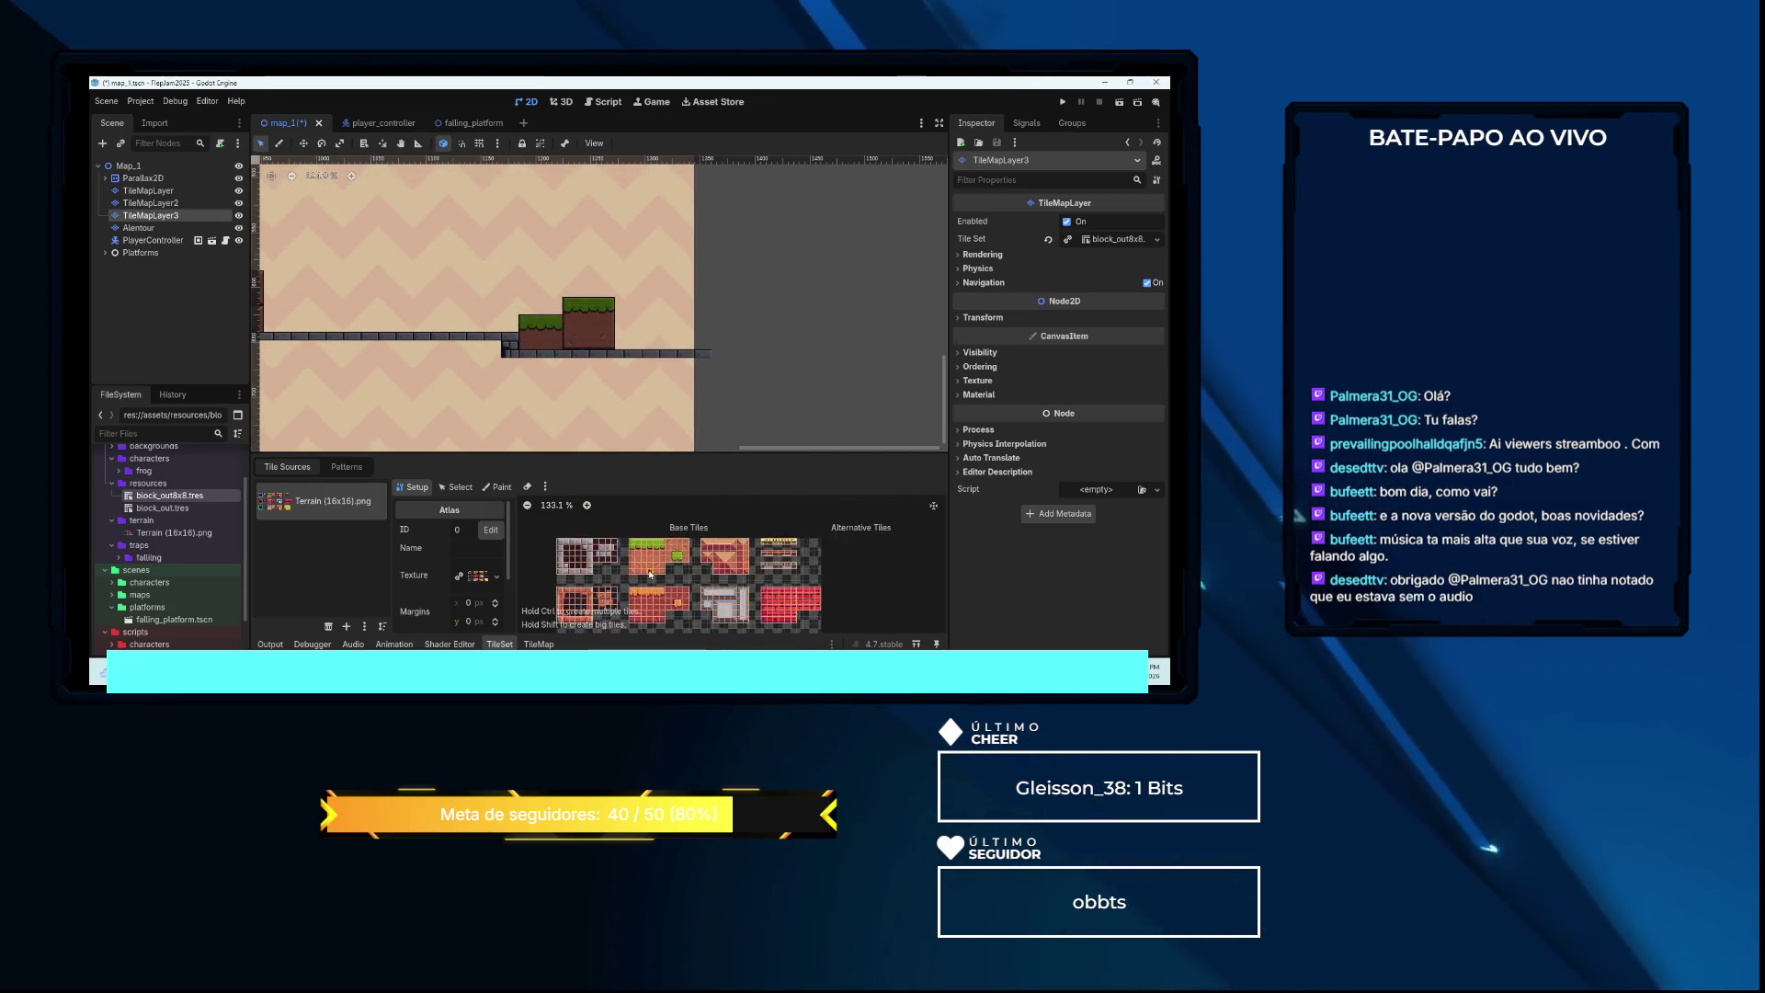
{"action": "scroll", "coordinate": [650, 575], "scroll_direction": "up", "scroll_amount": 3}
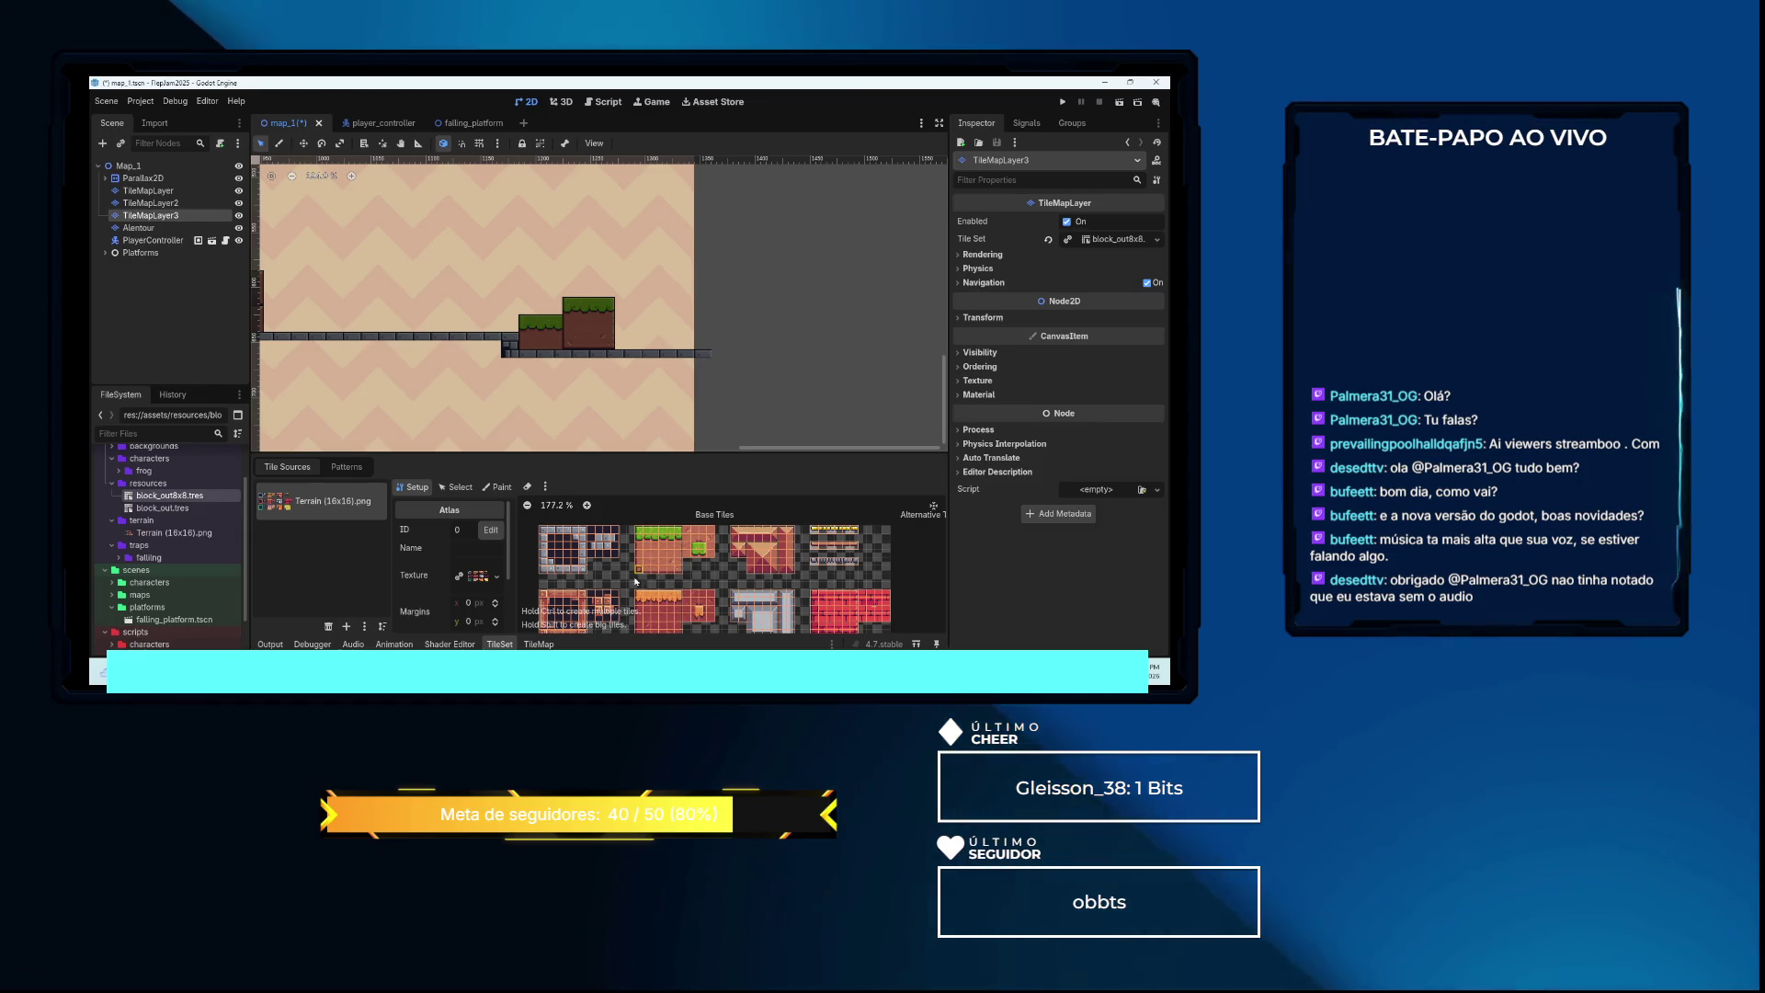
{"action": "left_click", "coordinate": [552, 644]}
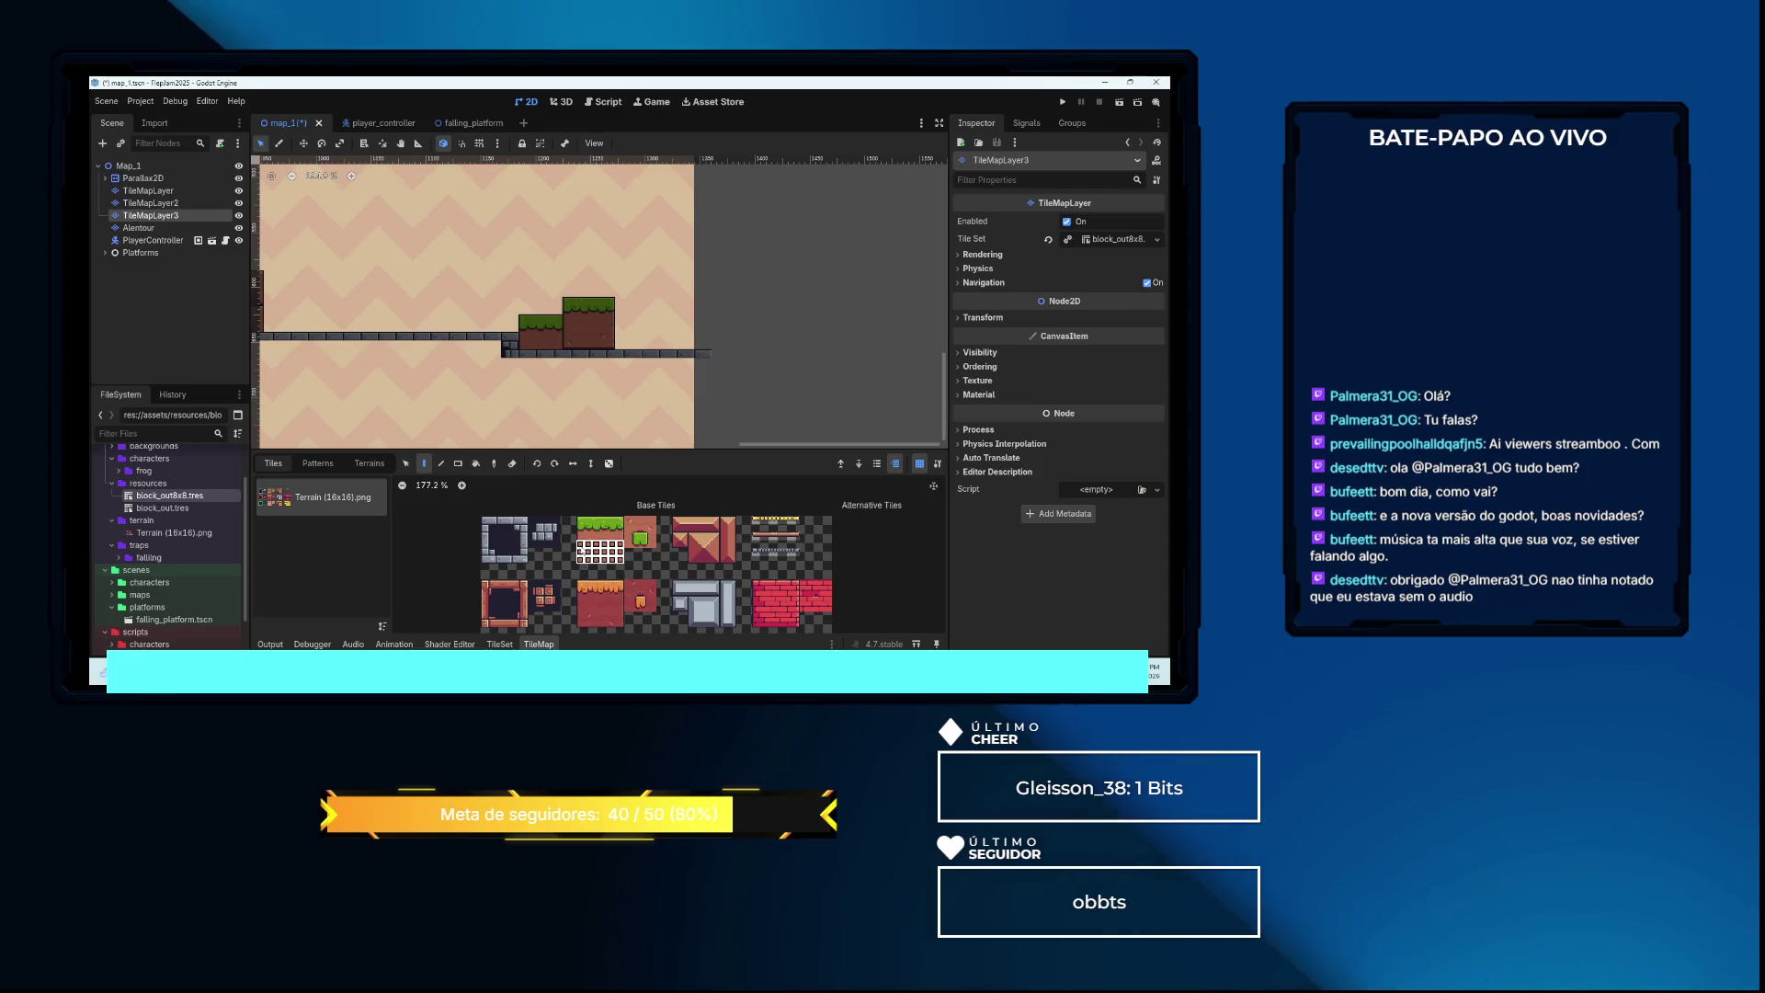
Paint a dirt block beside the grass step with a grass-topped tile
{"action": "left_click", "coordinate": [586, 544]}
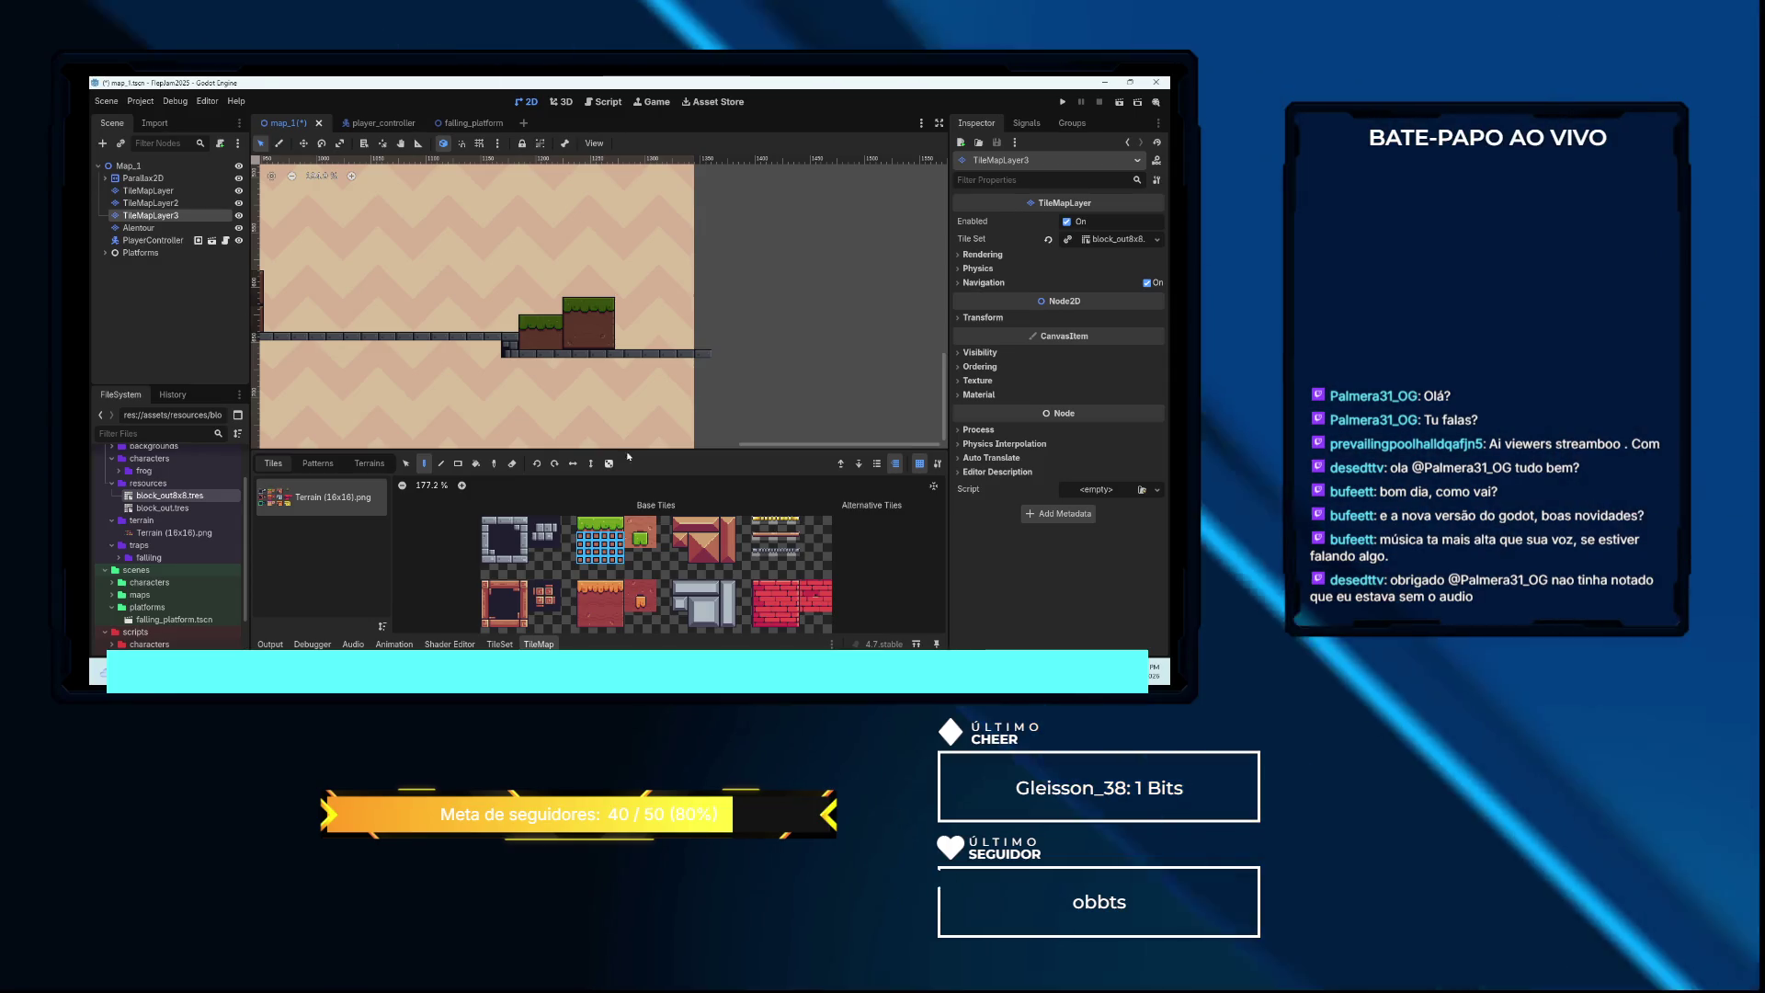
{"action": "scroll", "coordinate": [652, 295], "scroll_direction": "up", "scroll_amount": 3}
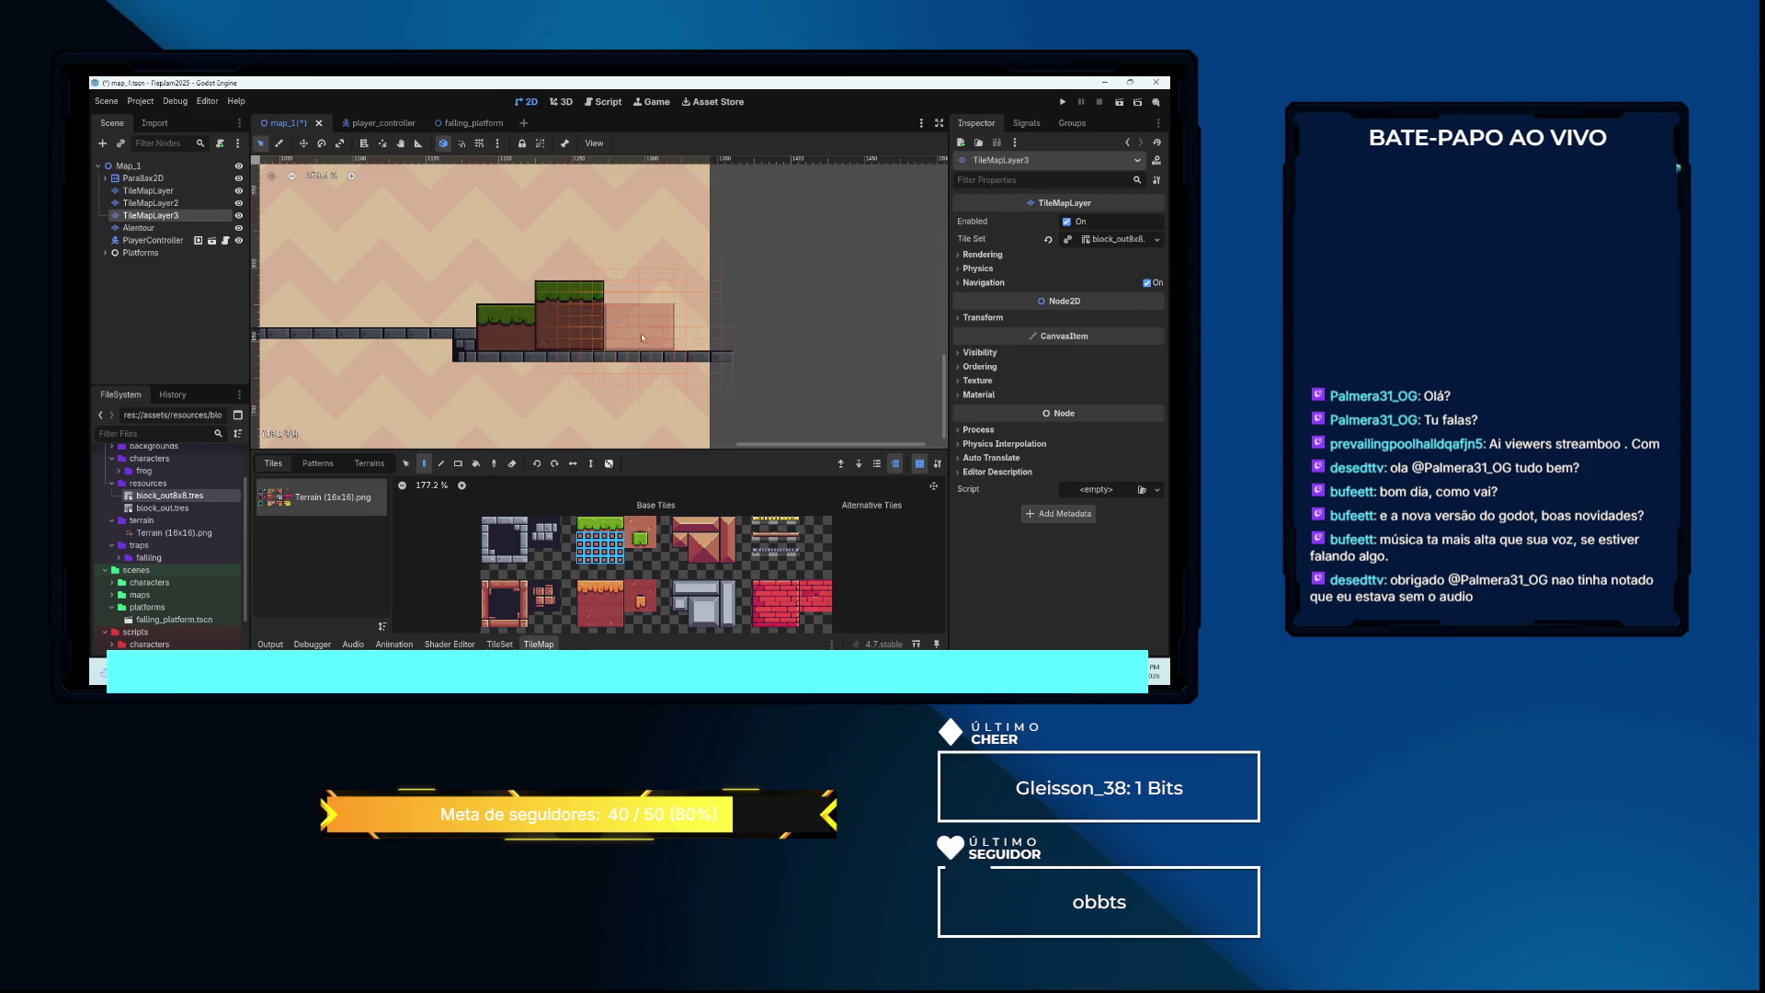
{"action": "left_click", "coordinate": [604, 552]}
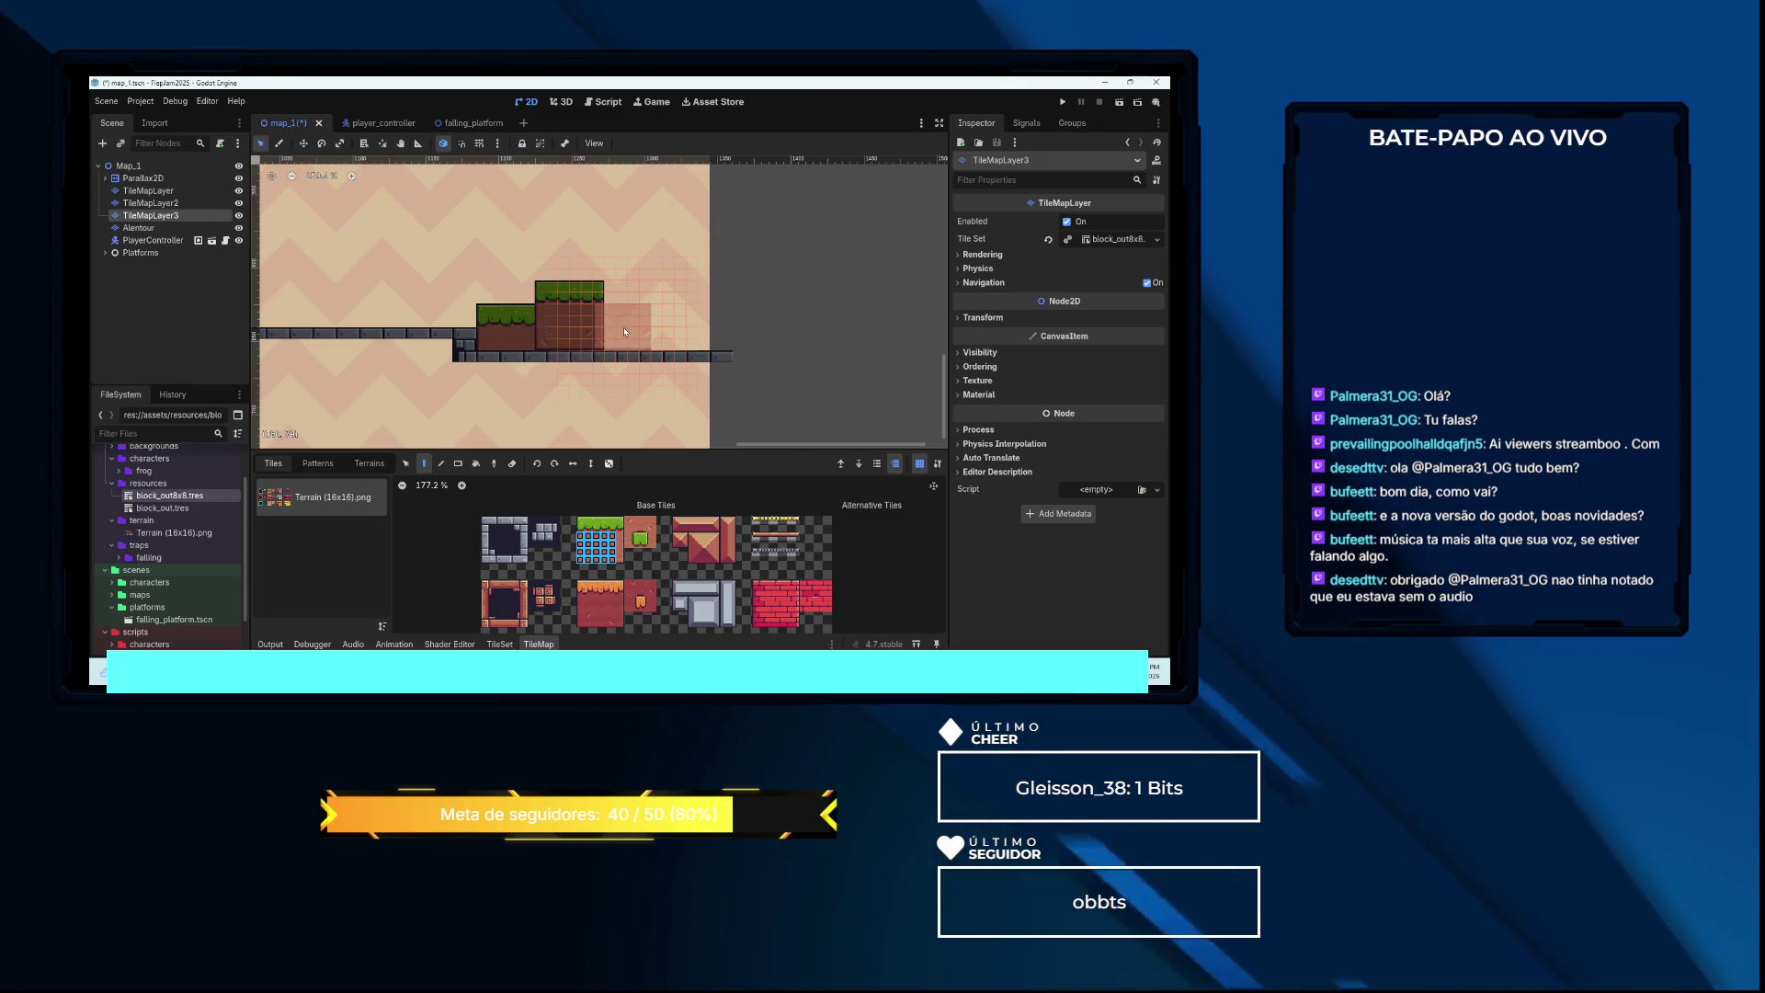
{"action": "left_click", "coordinate": [625, 332]}
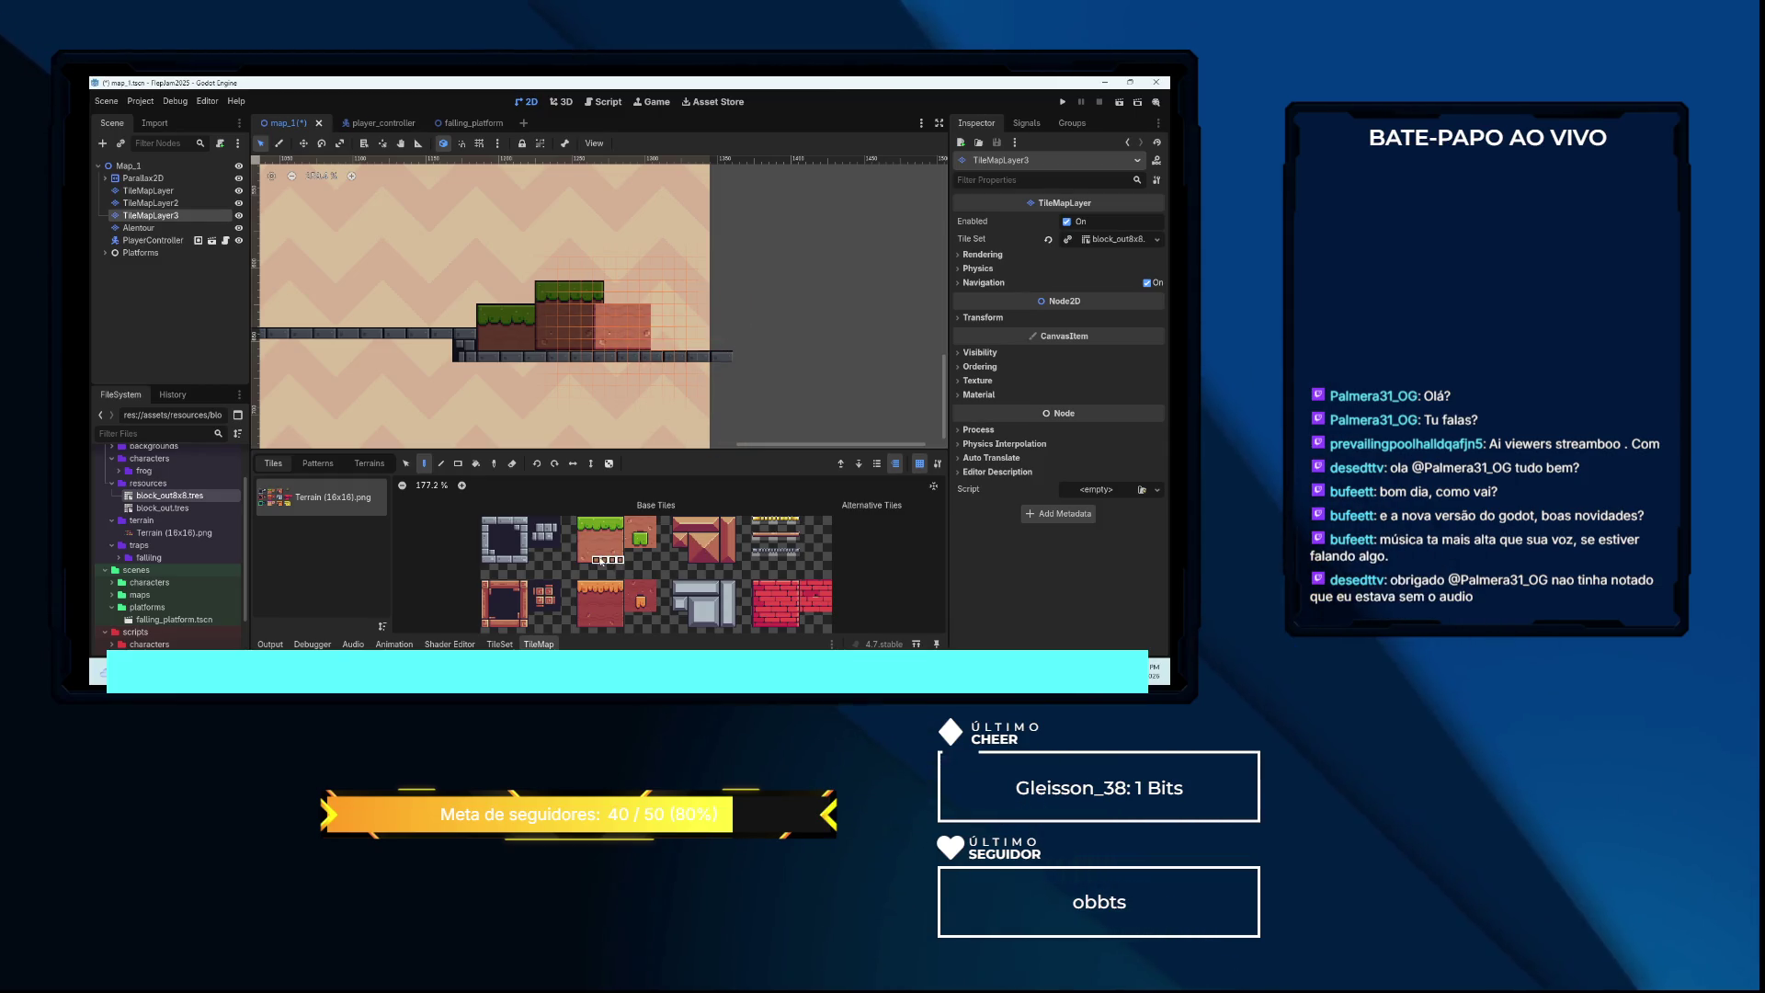
{"action": "left_click_drag", "start_coordinate": [598, 561], "coordinate": [594, 547]}
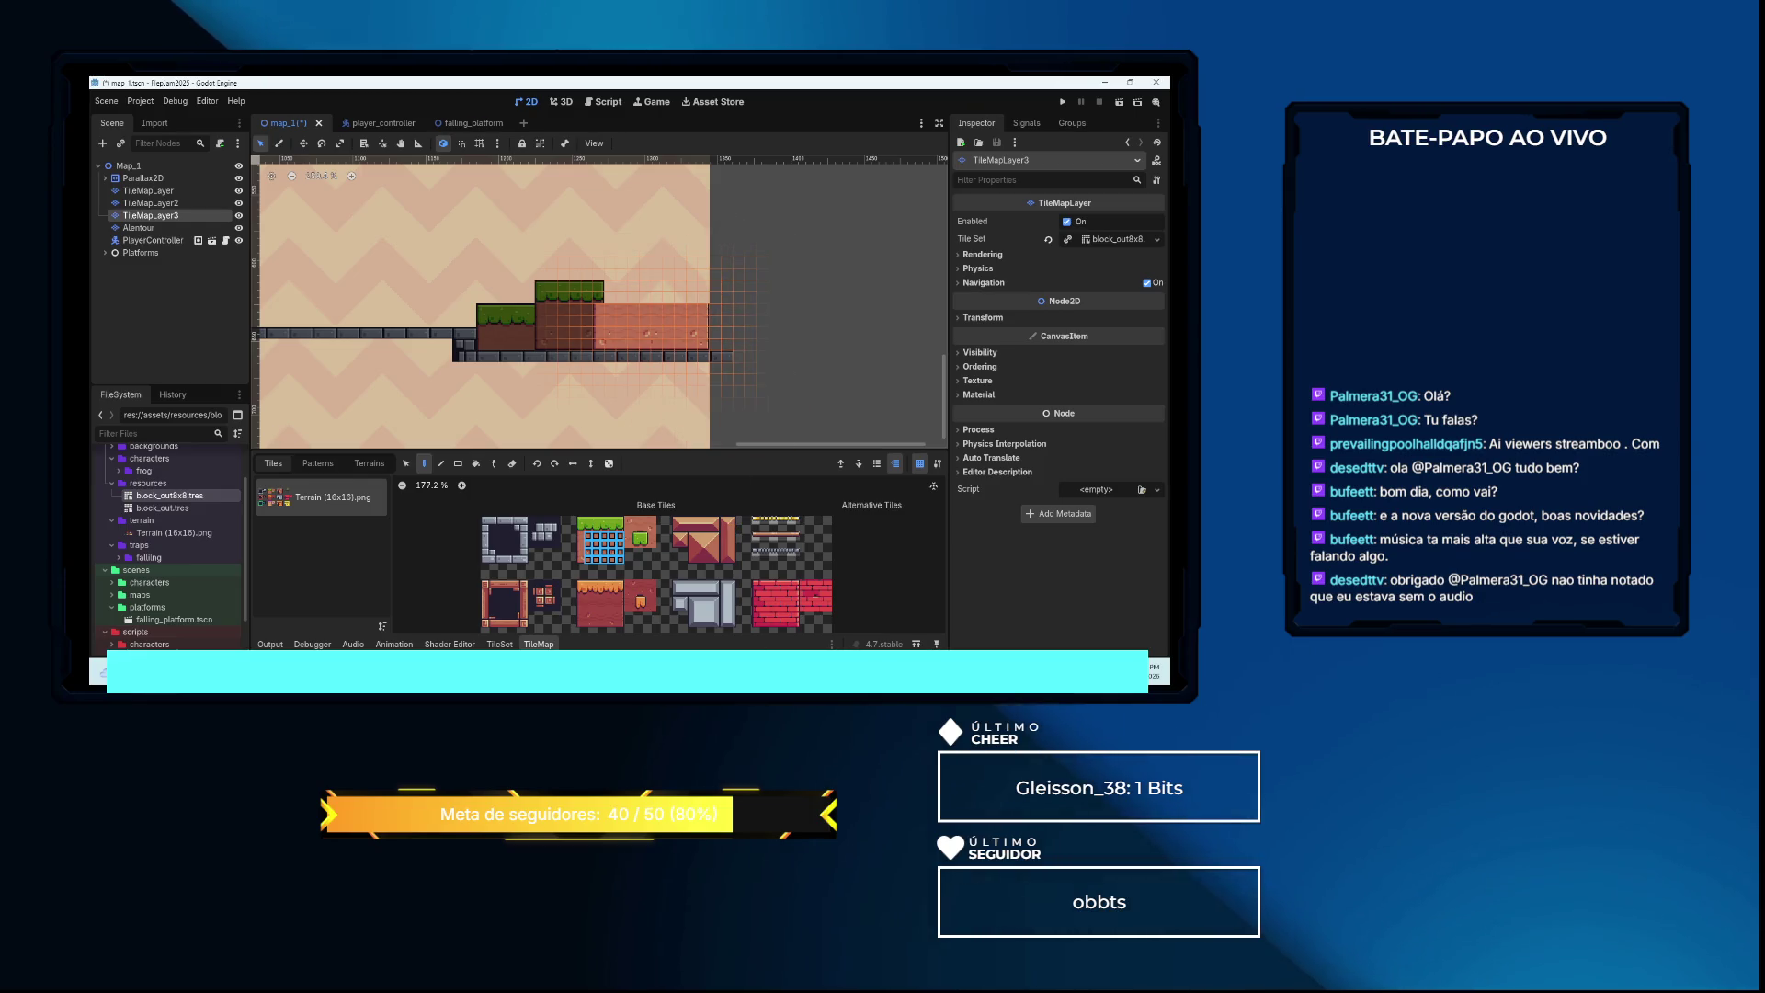
Stack plain dirt tiles into a narrow column rising above the ledge
{"action": "left_click", "coordinate": [582, 543]}
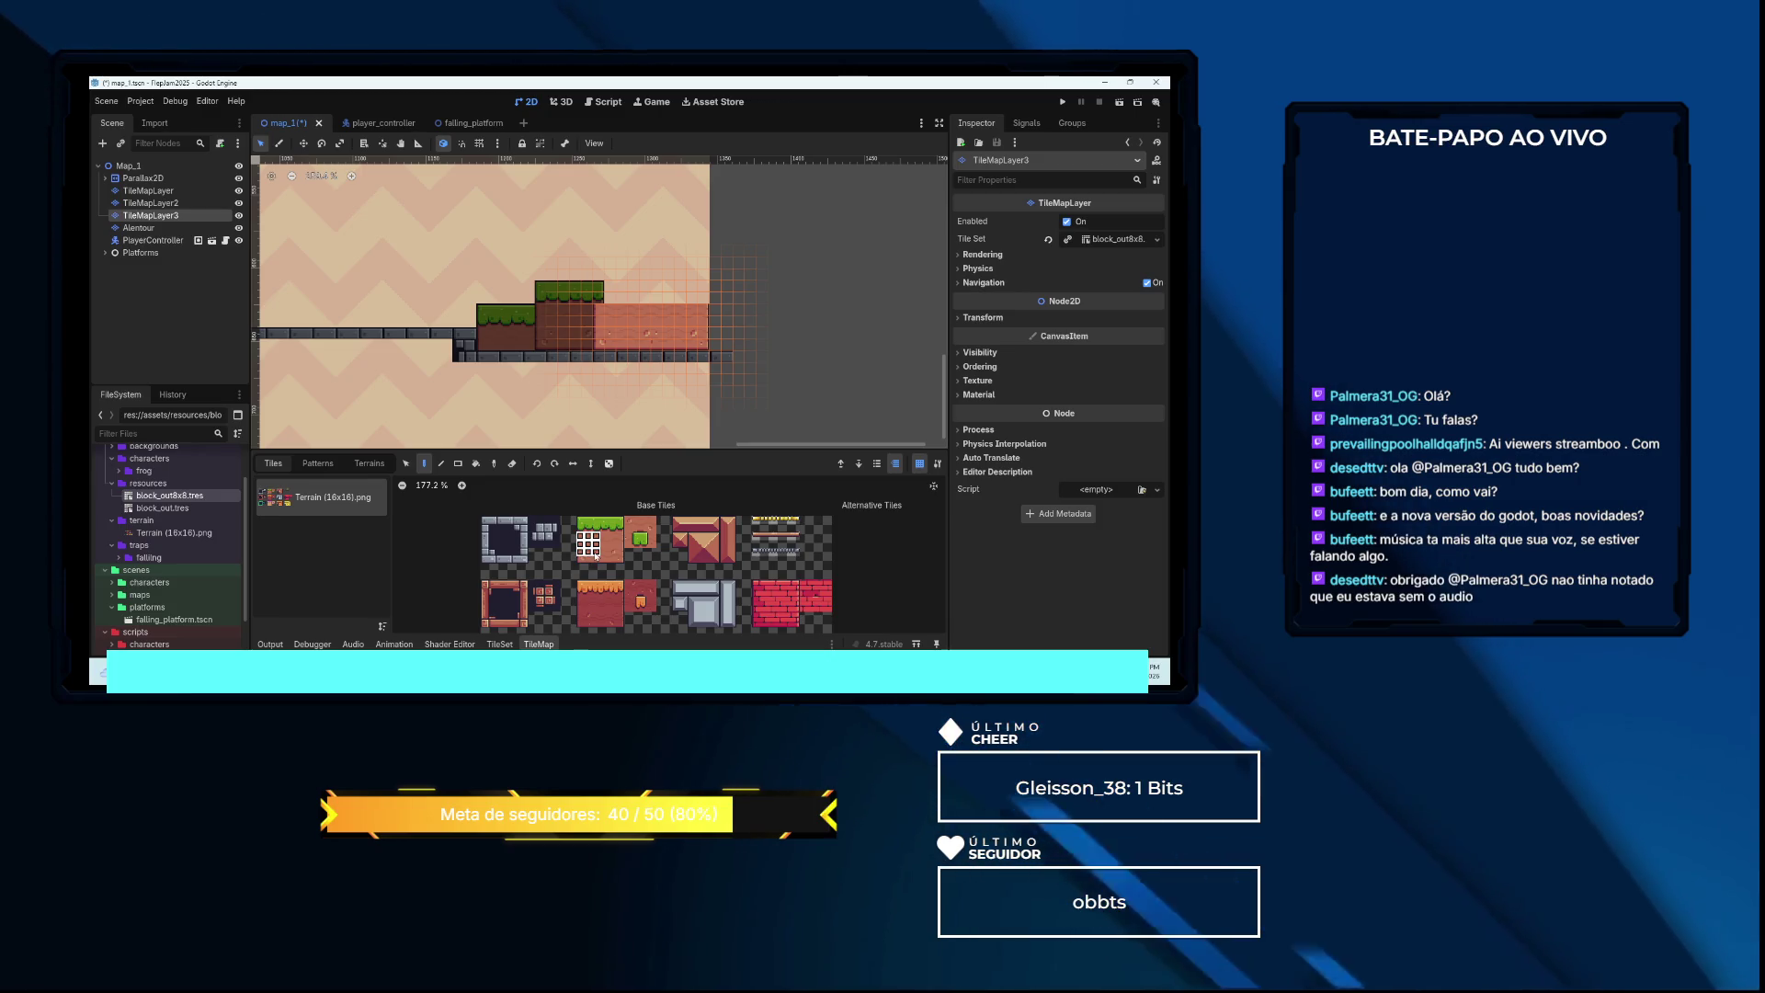
{"action": "left_click", "coordinate": [596, 555]}
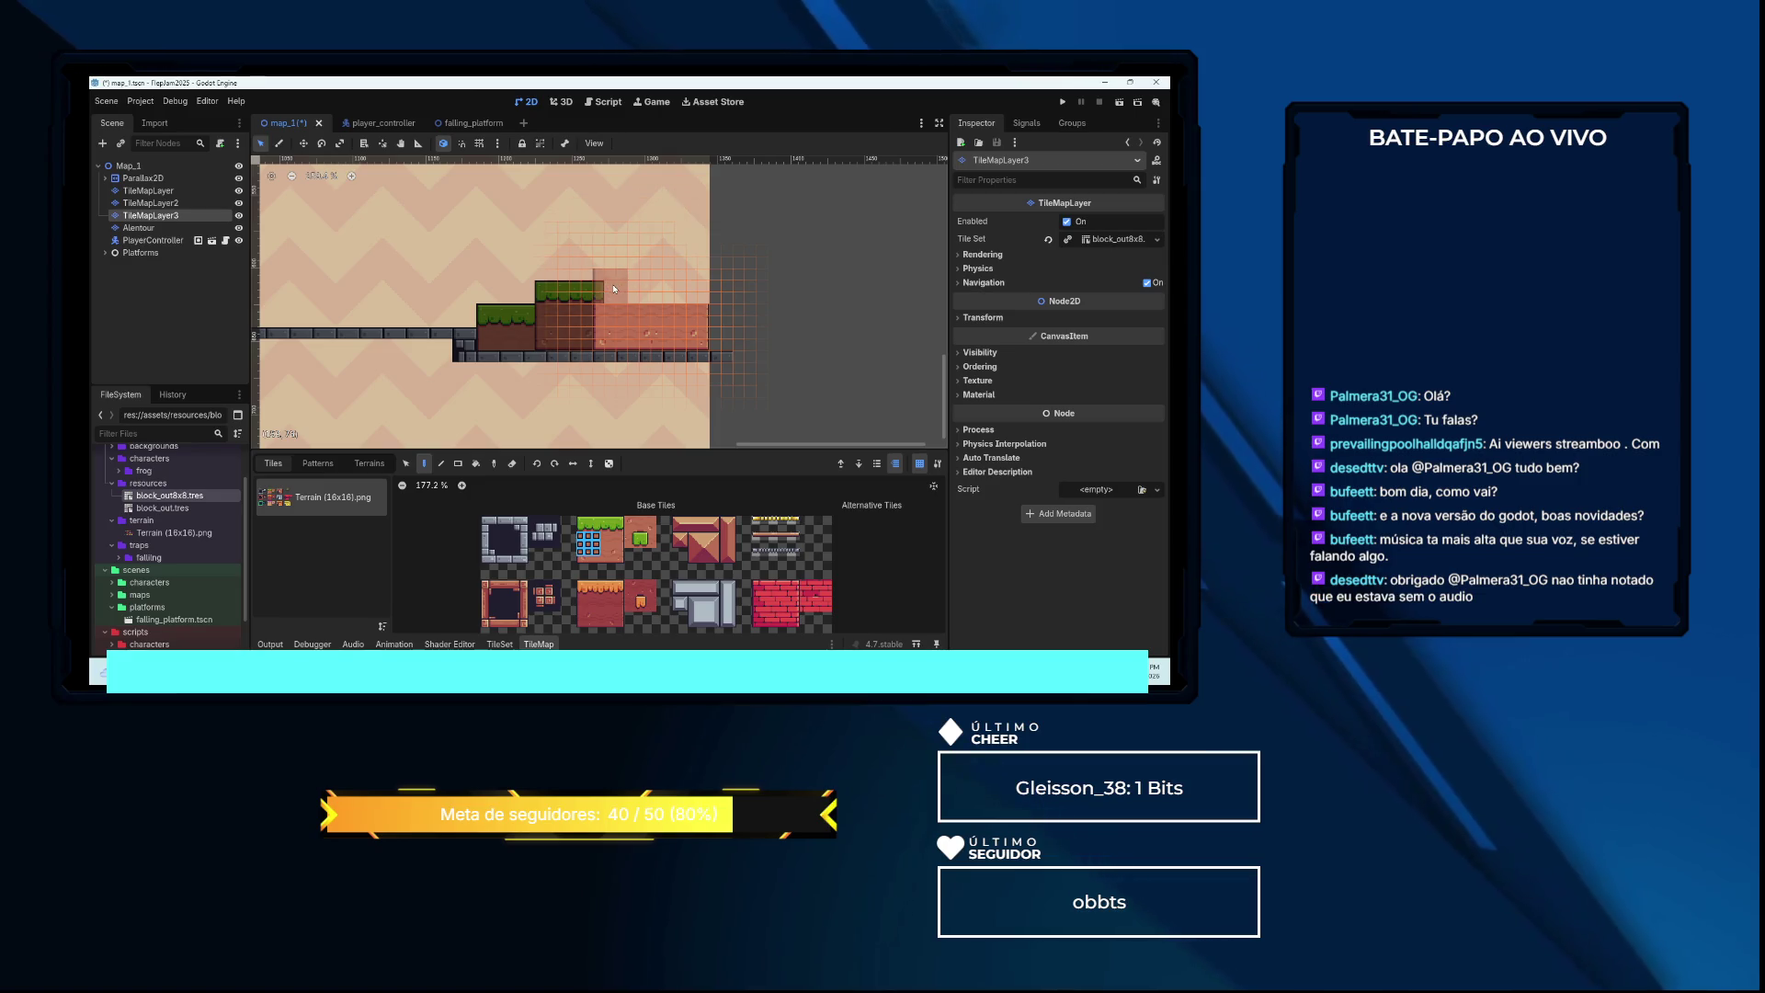
{"action": "left_click", "coordinate": [614, 288]}
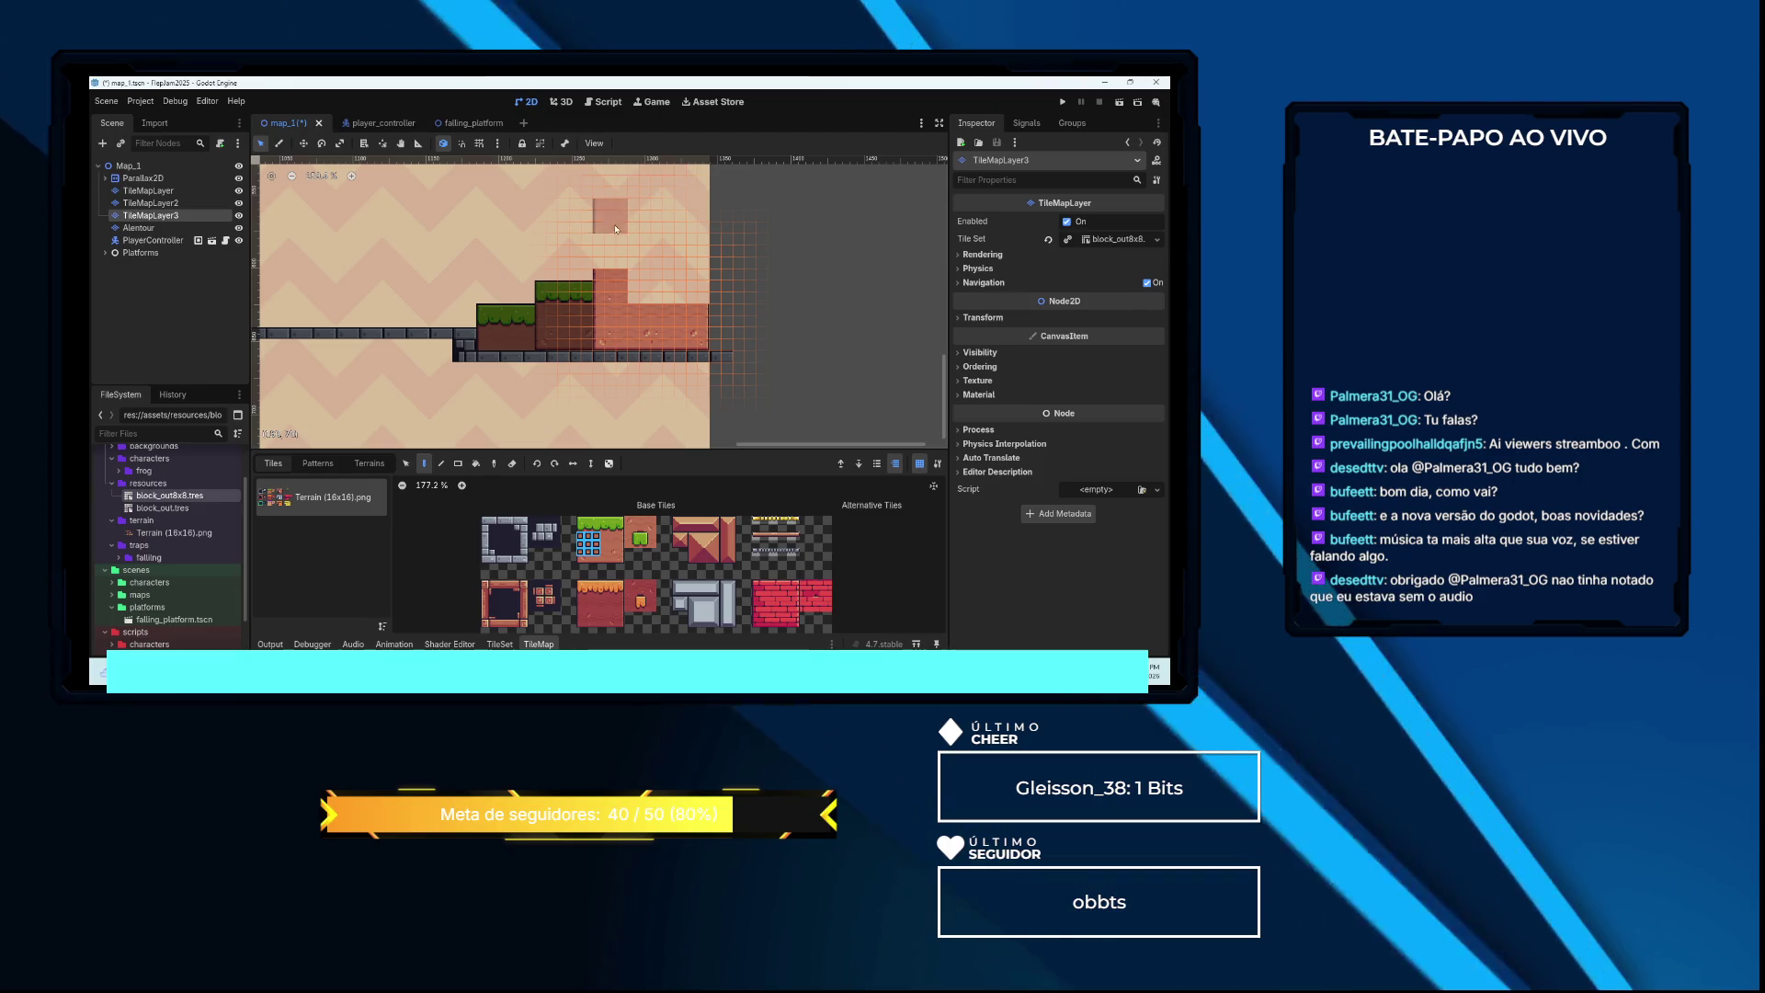
{"action": "left_click", "coordinate": [616, 254]}
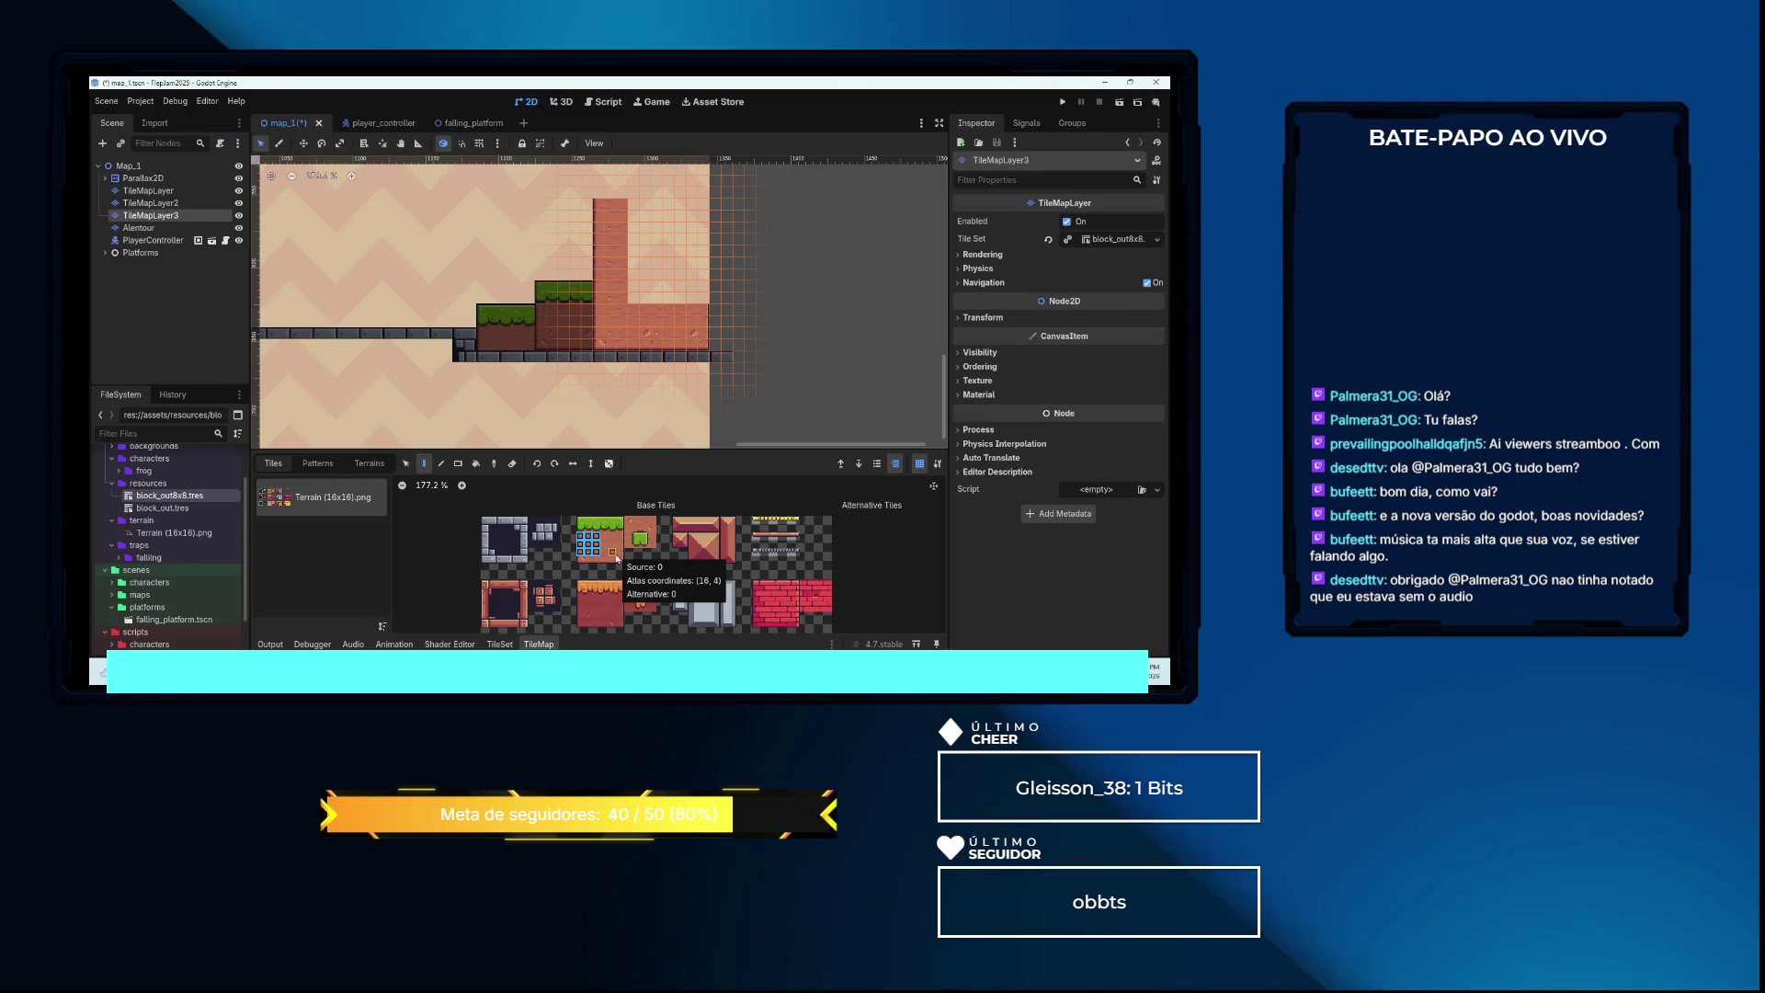
{"action": "left_click_drag", "start_coordinate": [617, 553], "coordinate": [588, 544]}
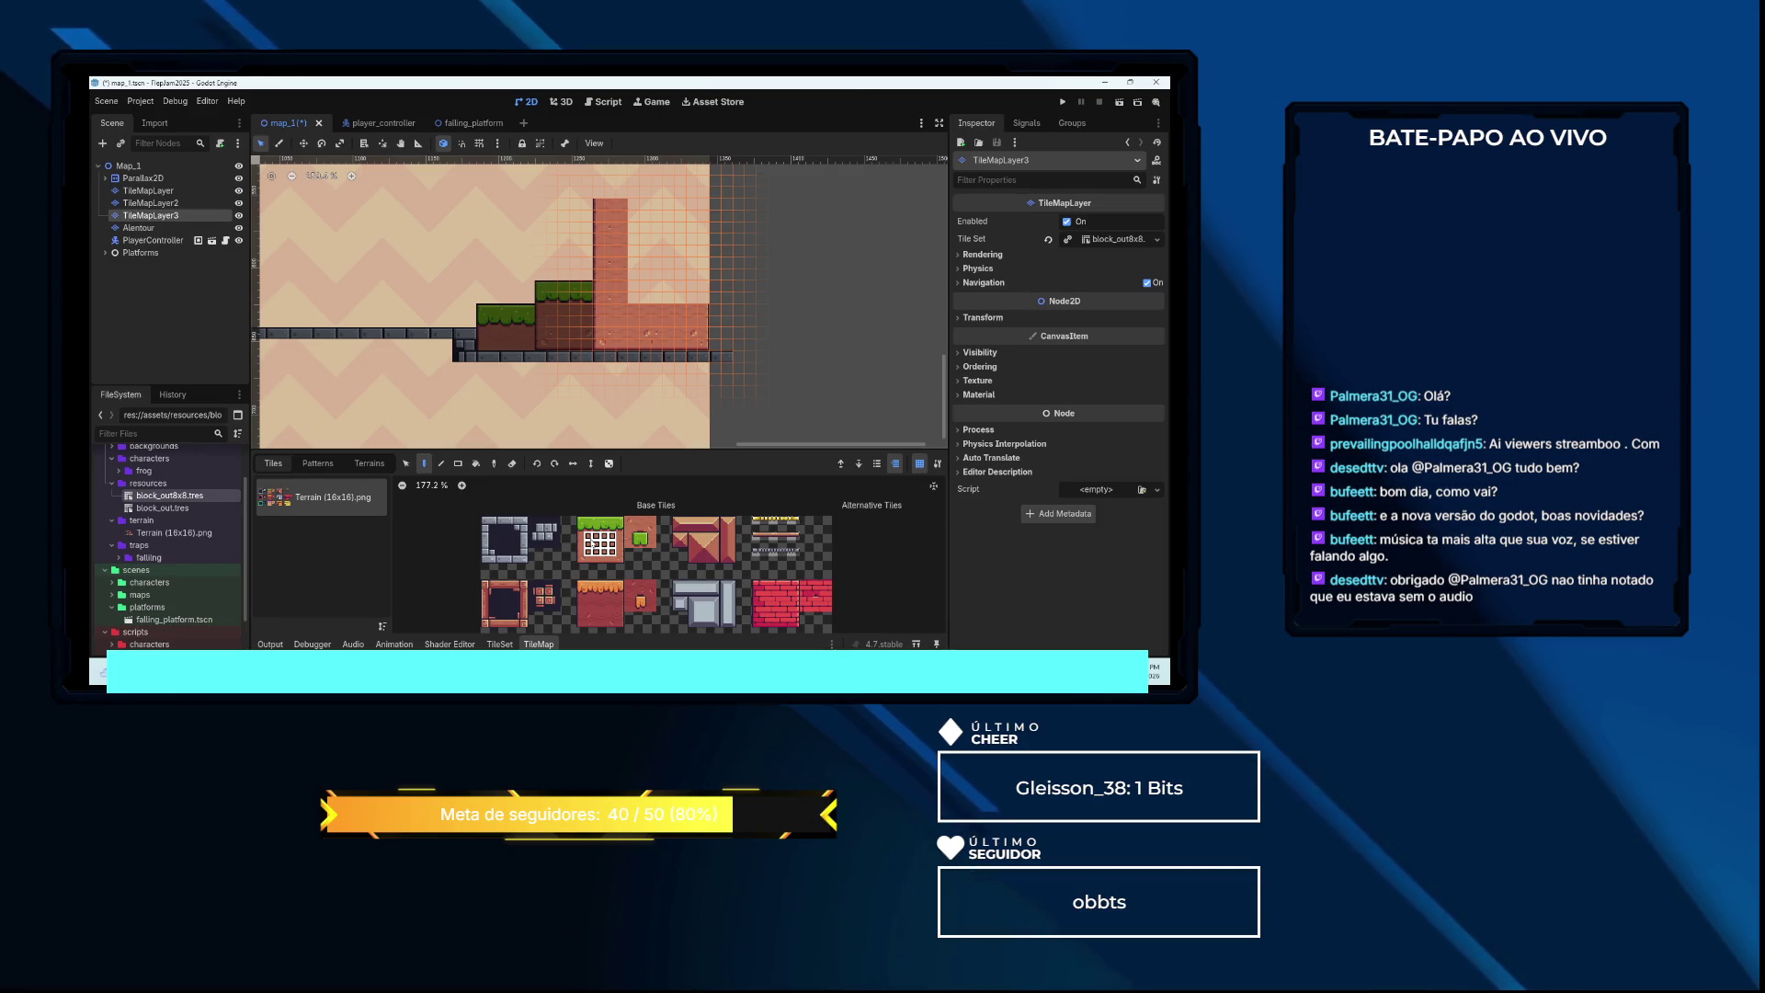
Fill dirt tiles upward beside the column and place a grass tile on the wall's right end
{"action": "left_click", "coordinate": [655, 291]}
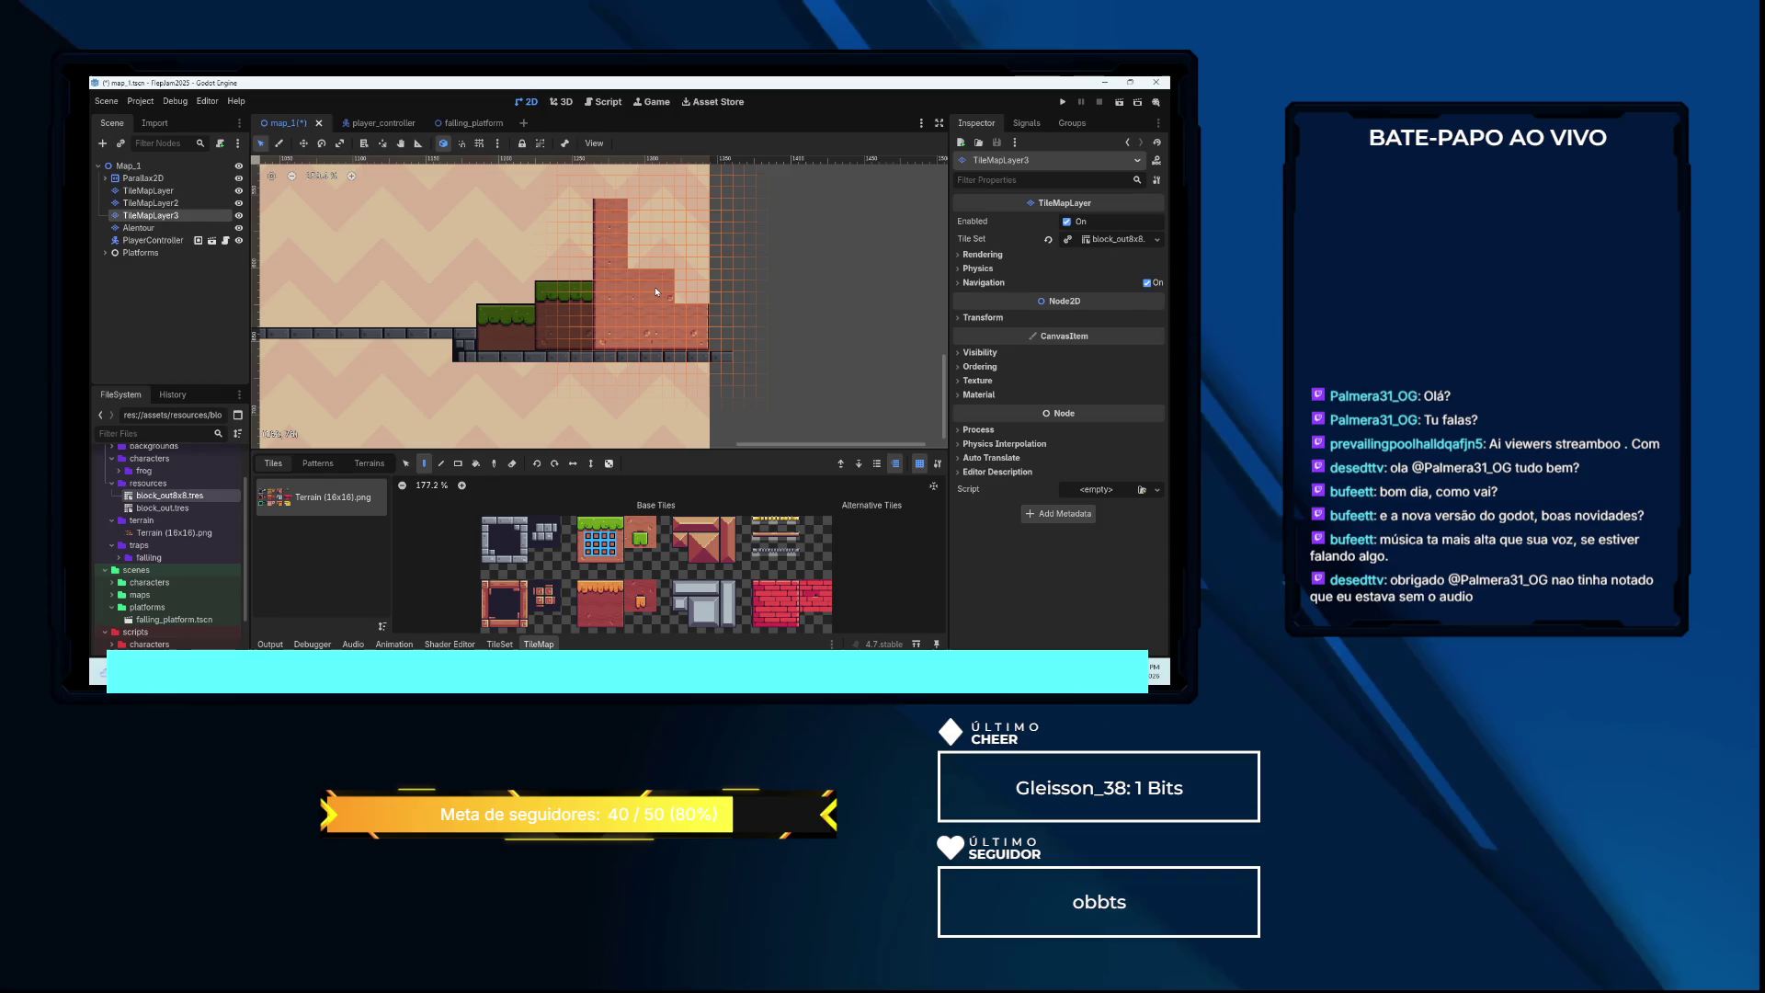
{"action": "left_click_drag", "start_coordinate": [656, 291], "coordinate": [660, 220]}
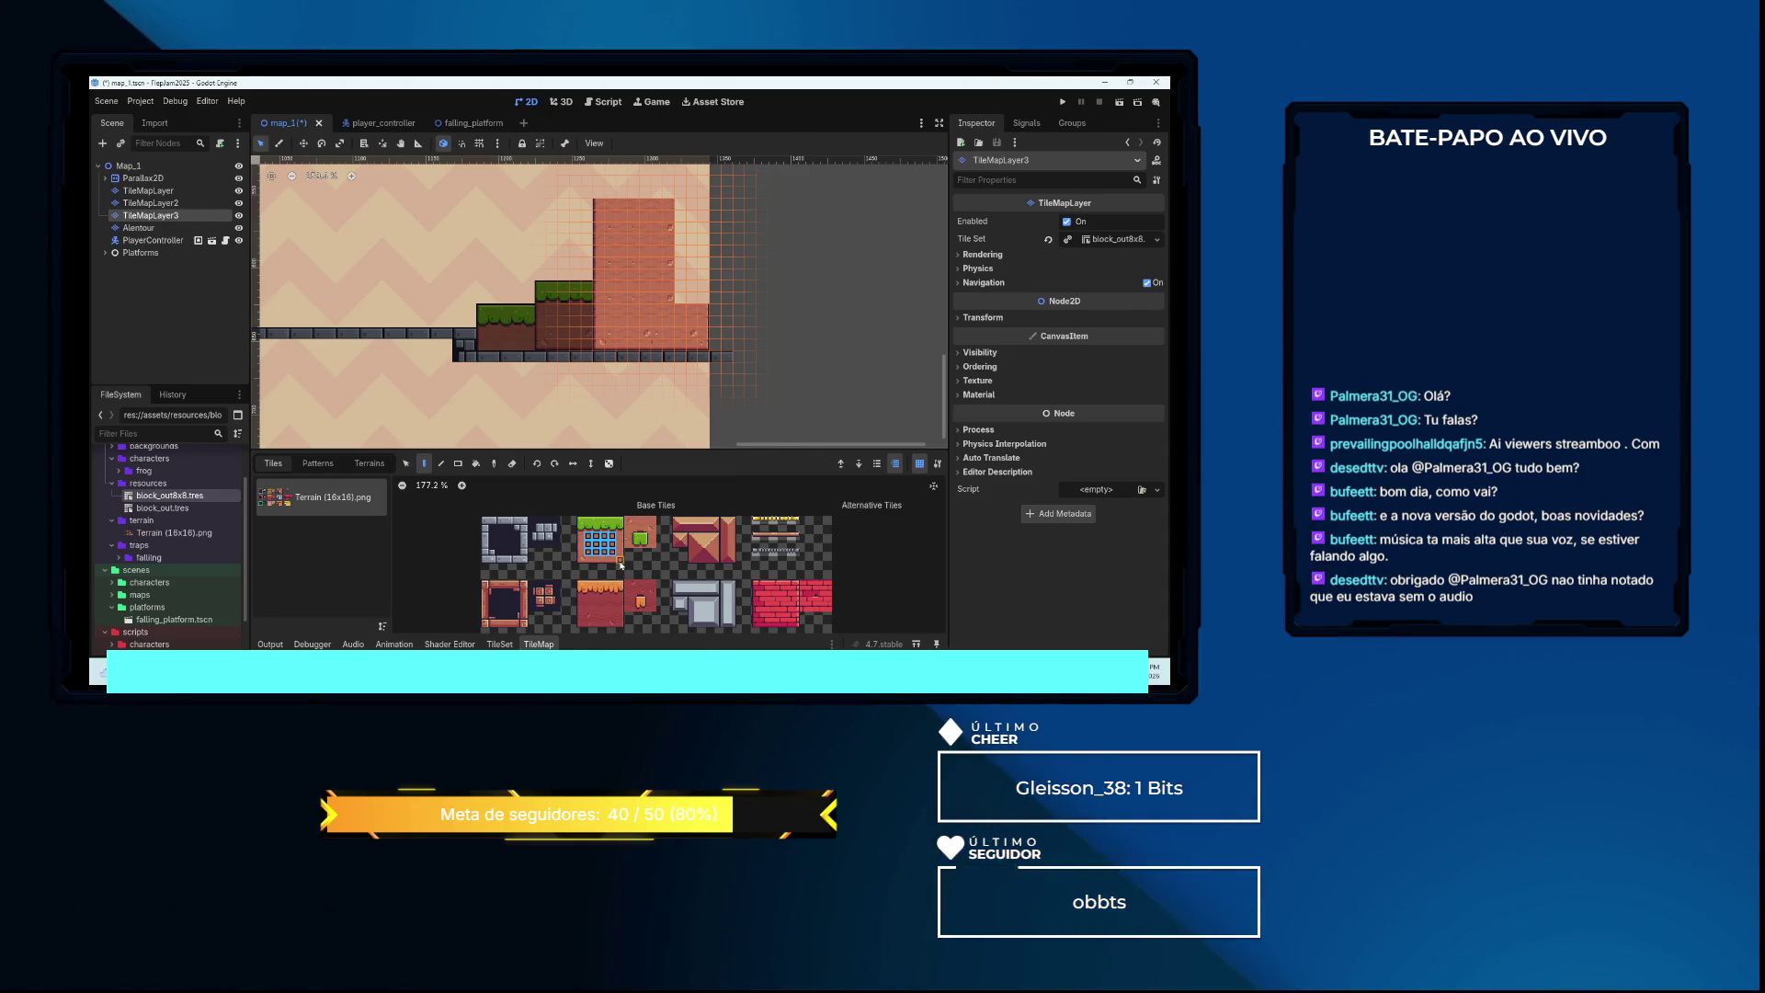
{"action": "left_click", "coordinate": [621, 554]}
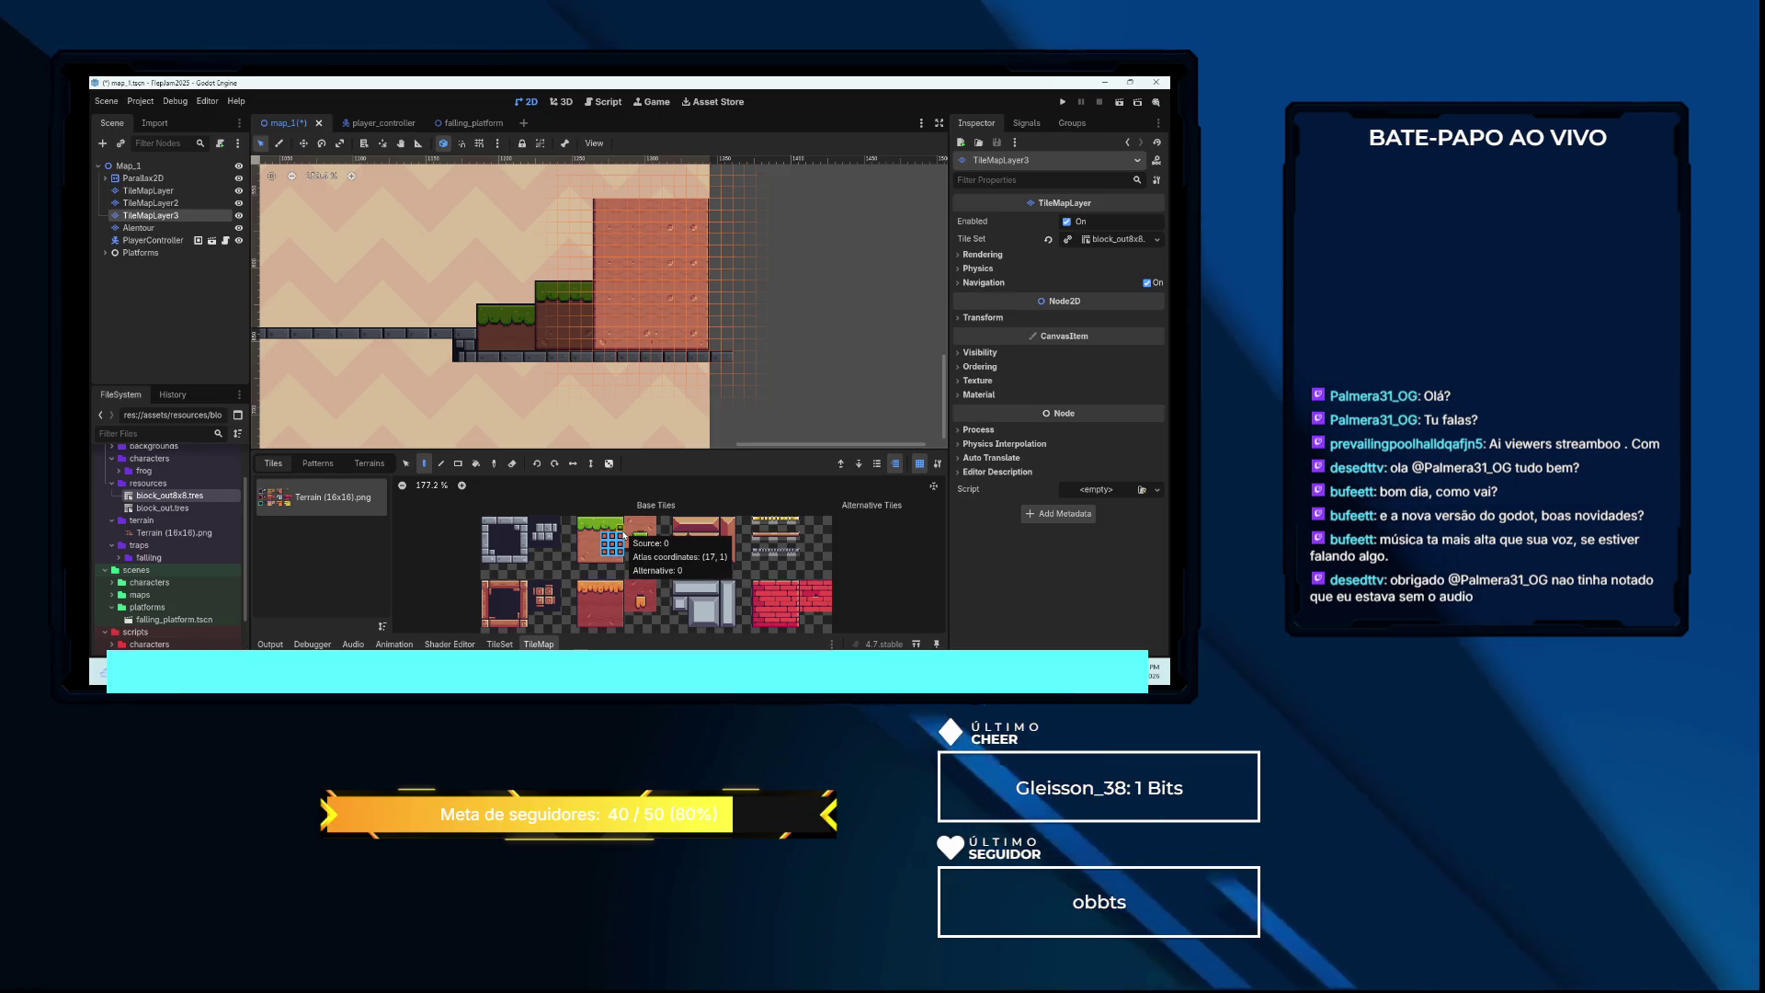
{"action": "left_click", "coordinate": [616, 530]}
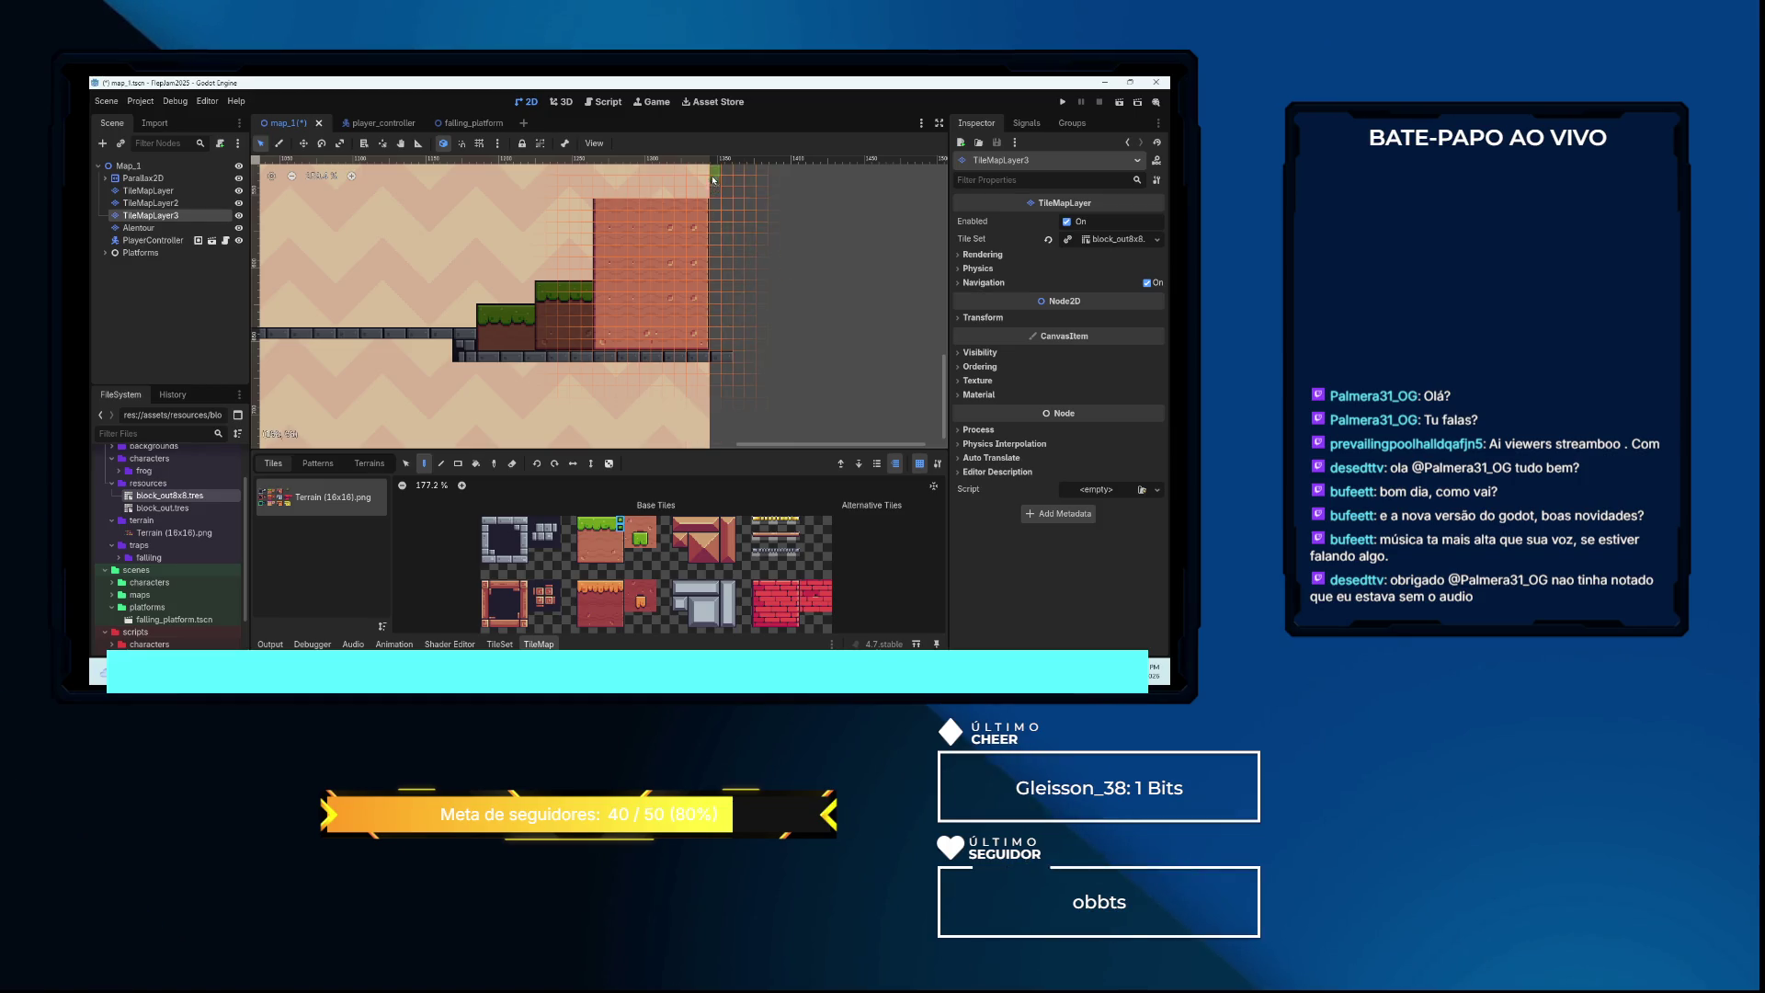
{"action": "left_click", "coordinate": [707, 190]}
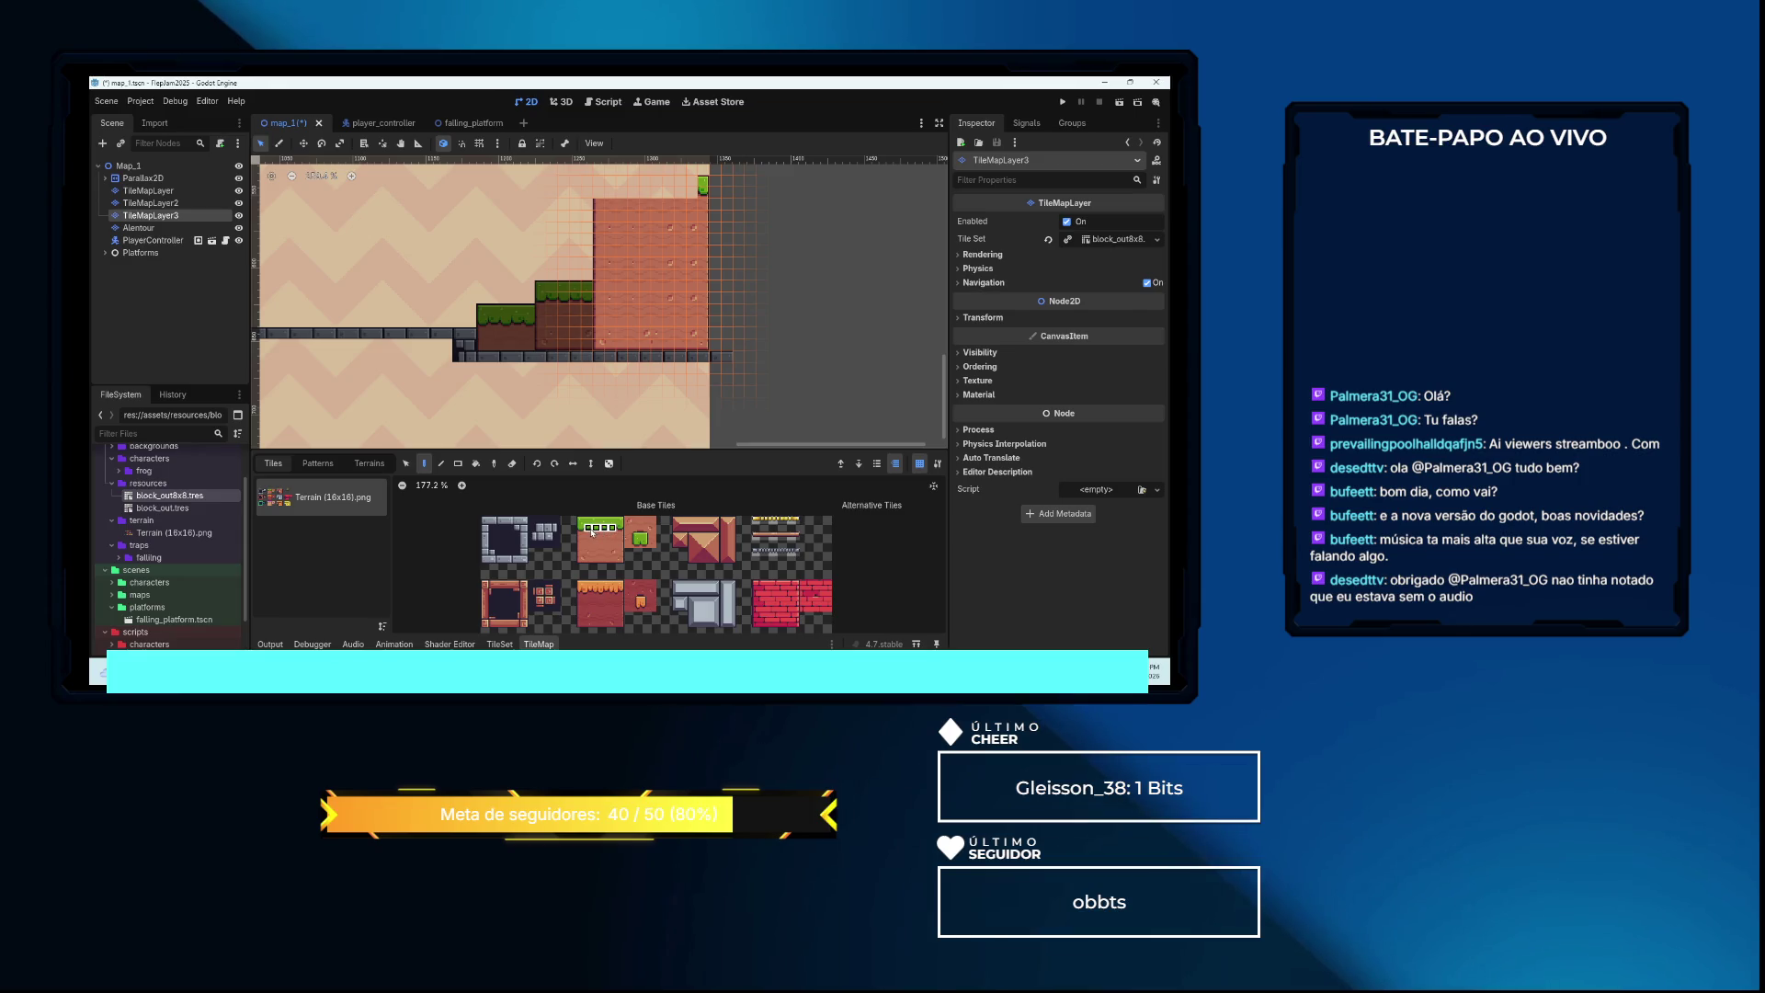
Paint grass tiles along the wall's top row, adding one more at the left end
{"action": "left_click_drag", "start_coordinate": [669, 190], "coordinate": [609, 190]}
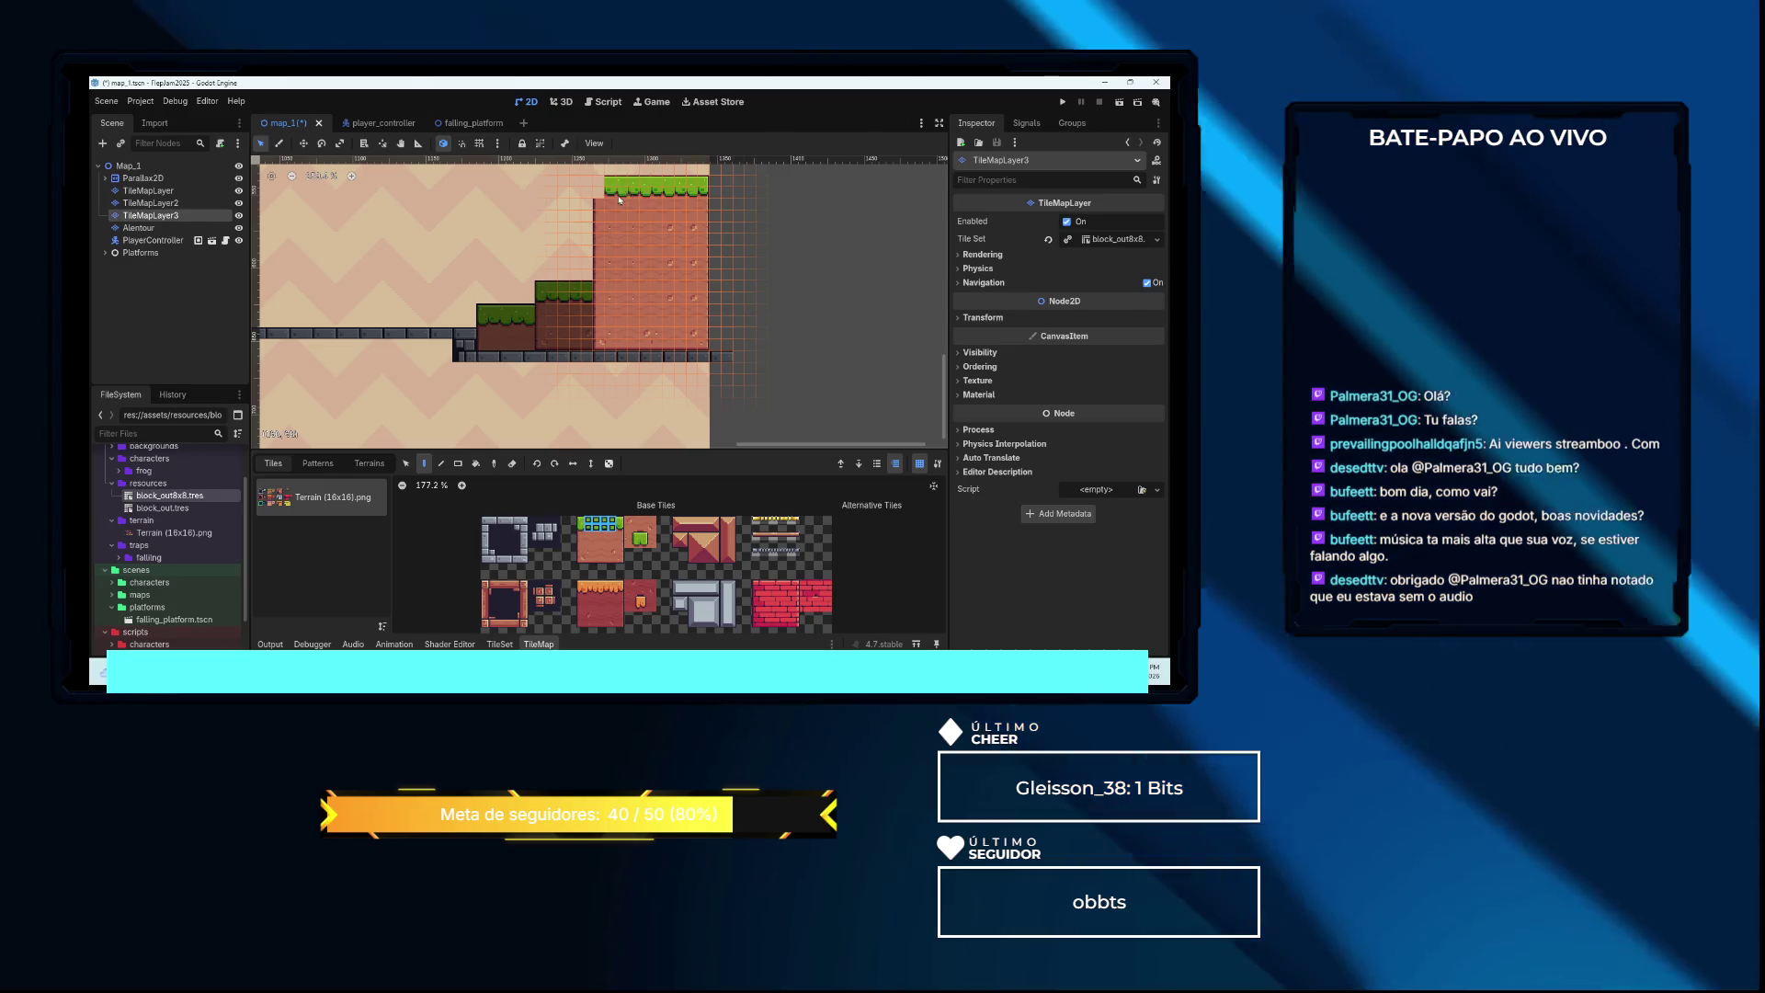
{"action": "left_click", "coordinate": [581, 524]}
{"action": "left_click", "coordinate": [598, 189]}
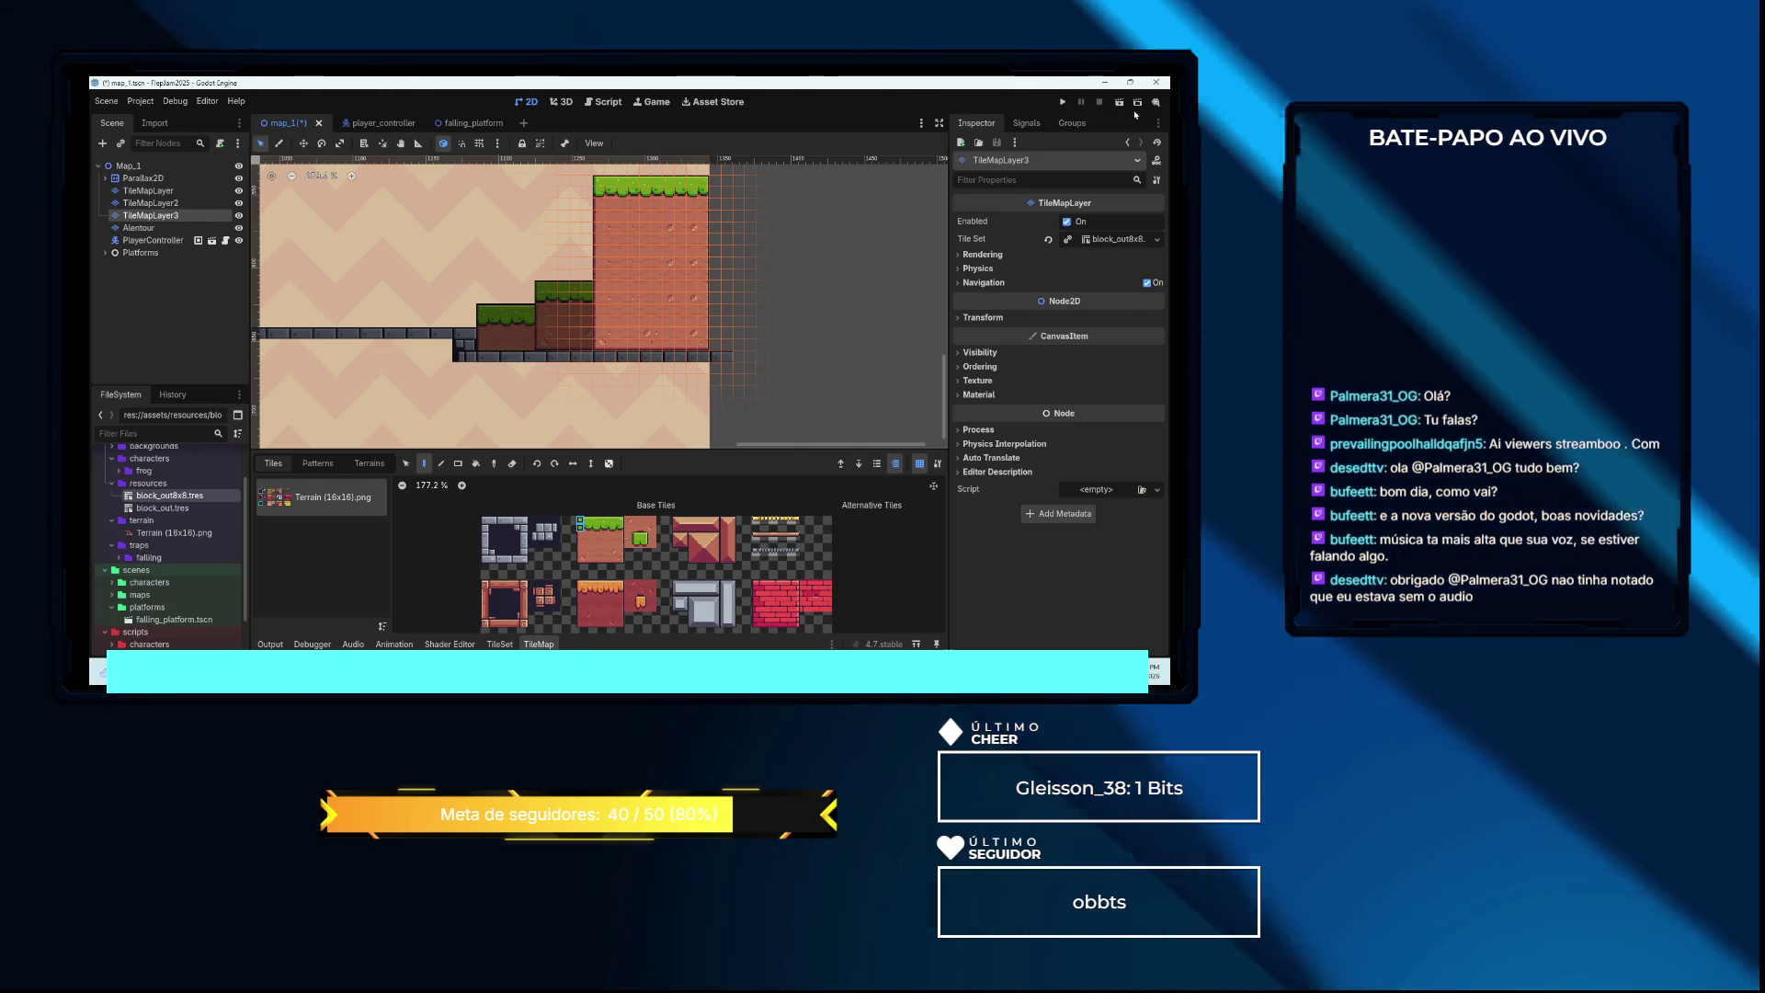
Run the current scene, jump the frog off the grey ledge up the grassy steps, then stop with F8
{"action": "left_click", "coordinate": [1119, 105]}
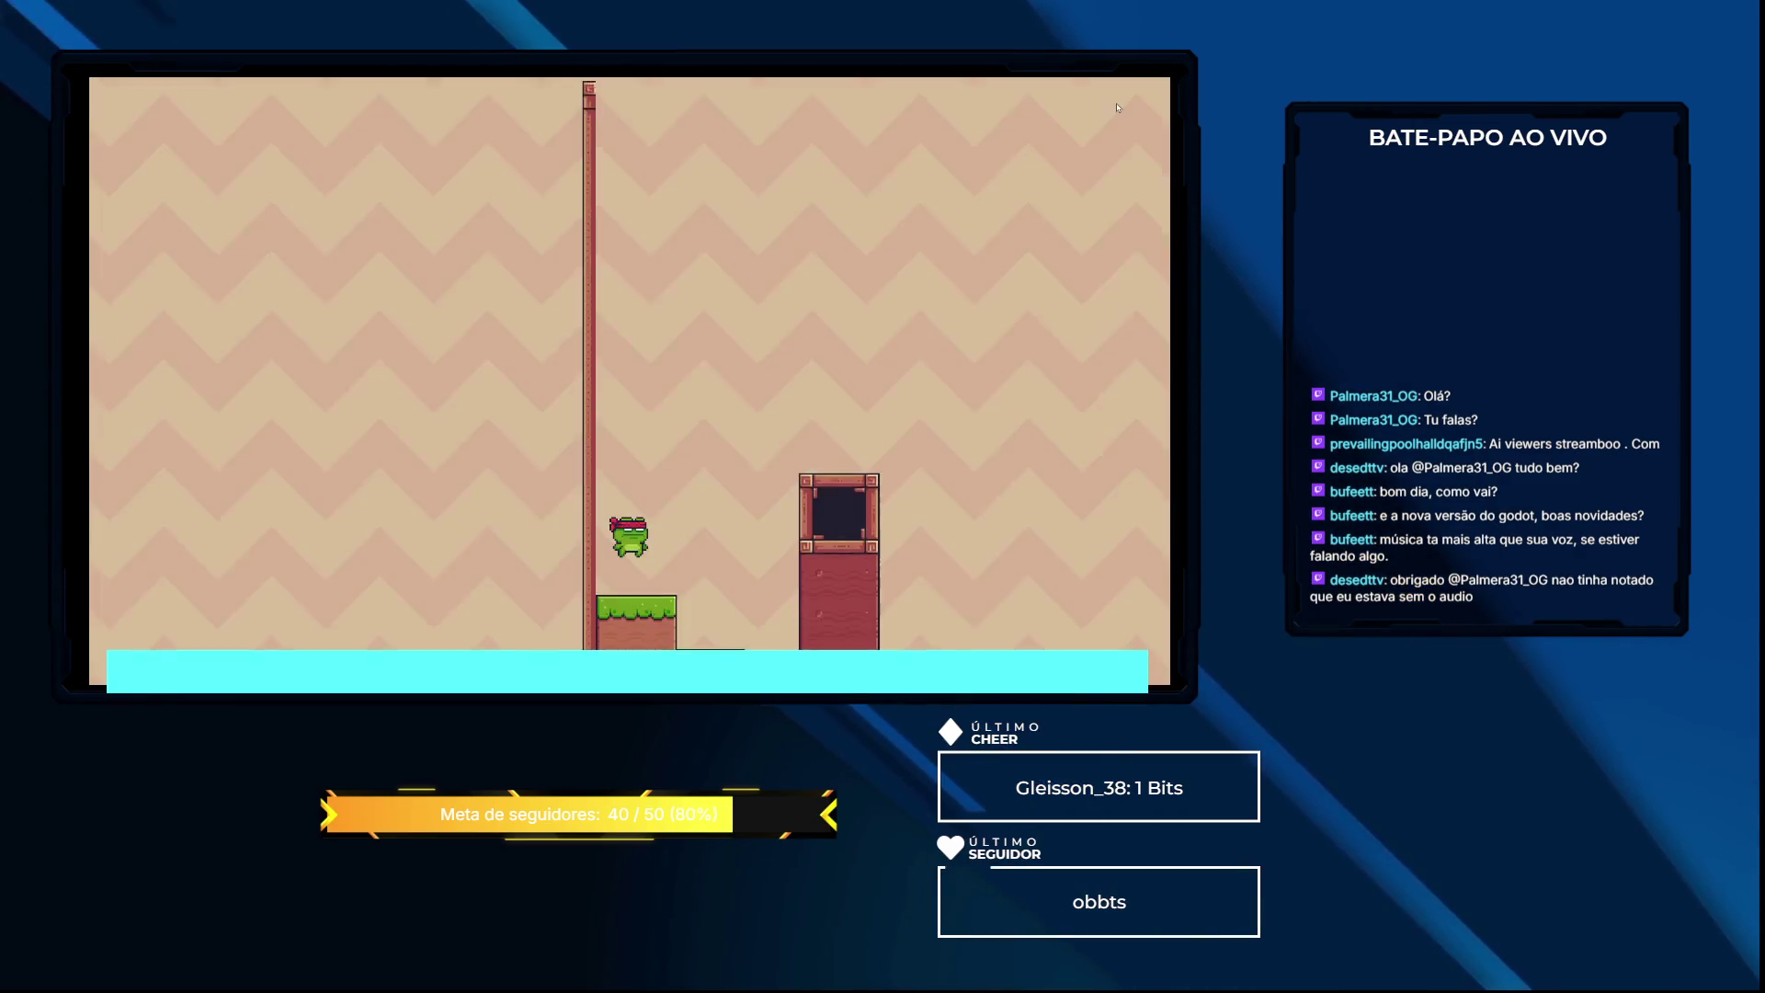
{"action": "key", "text": "Right"}
{"action": "key", "text": "space"}
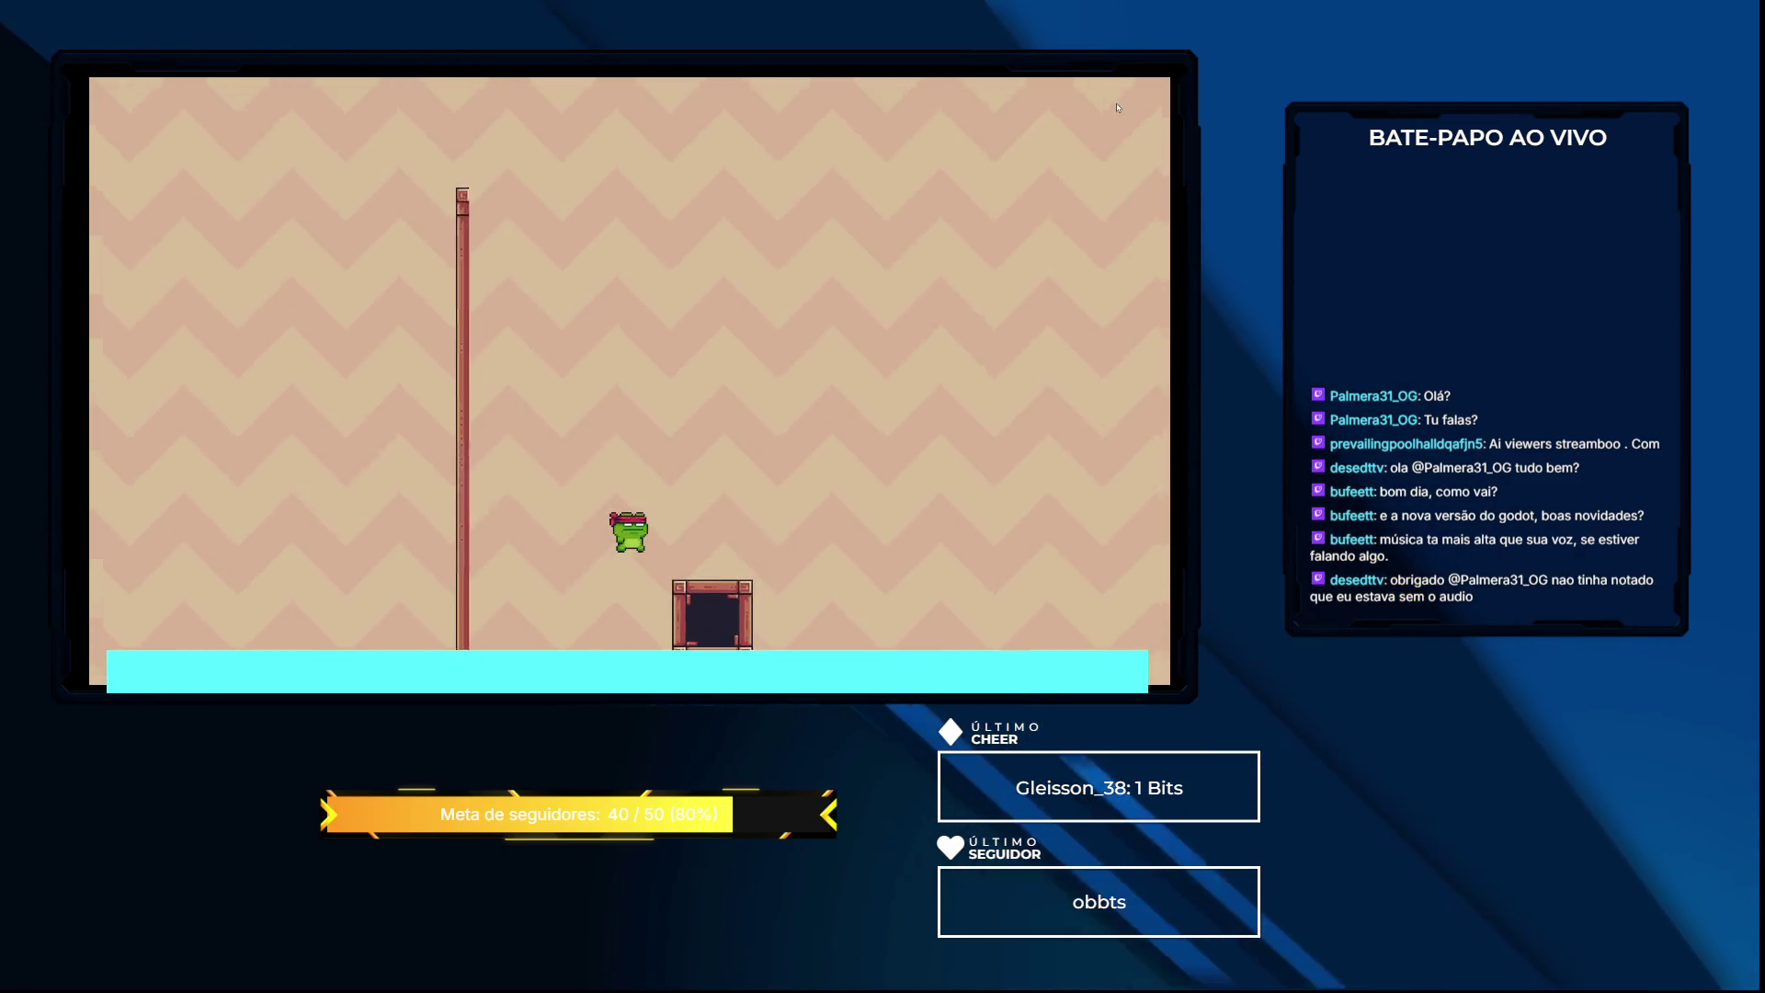
{"action": "key", "text": "Right"}
{"action": "key", "text": "Right"}
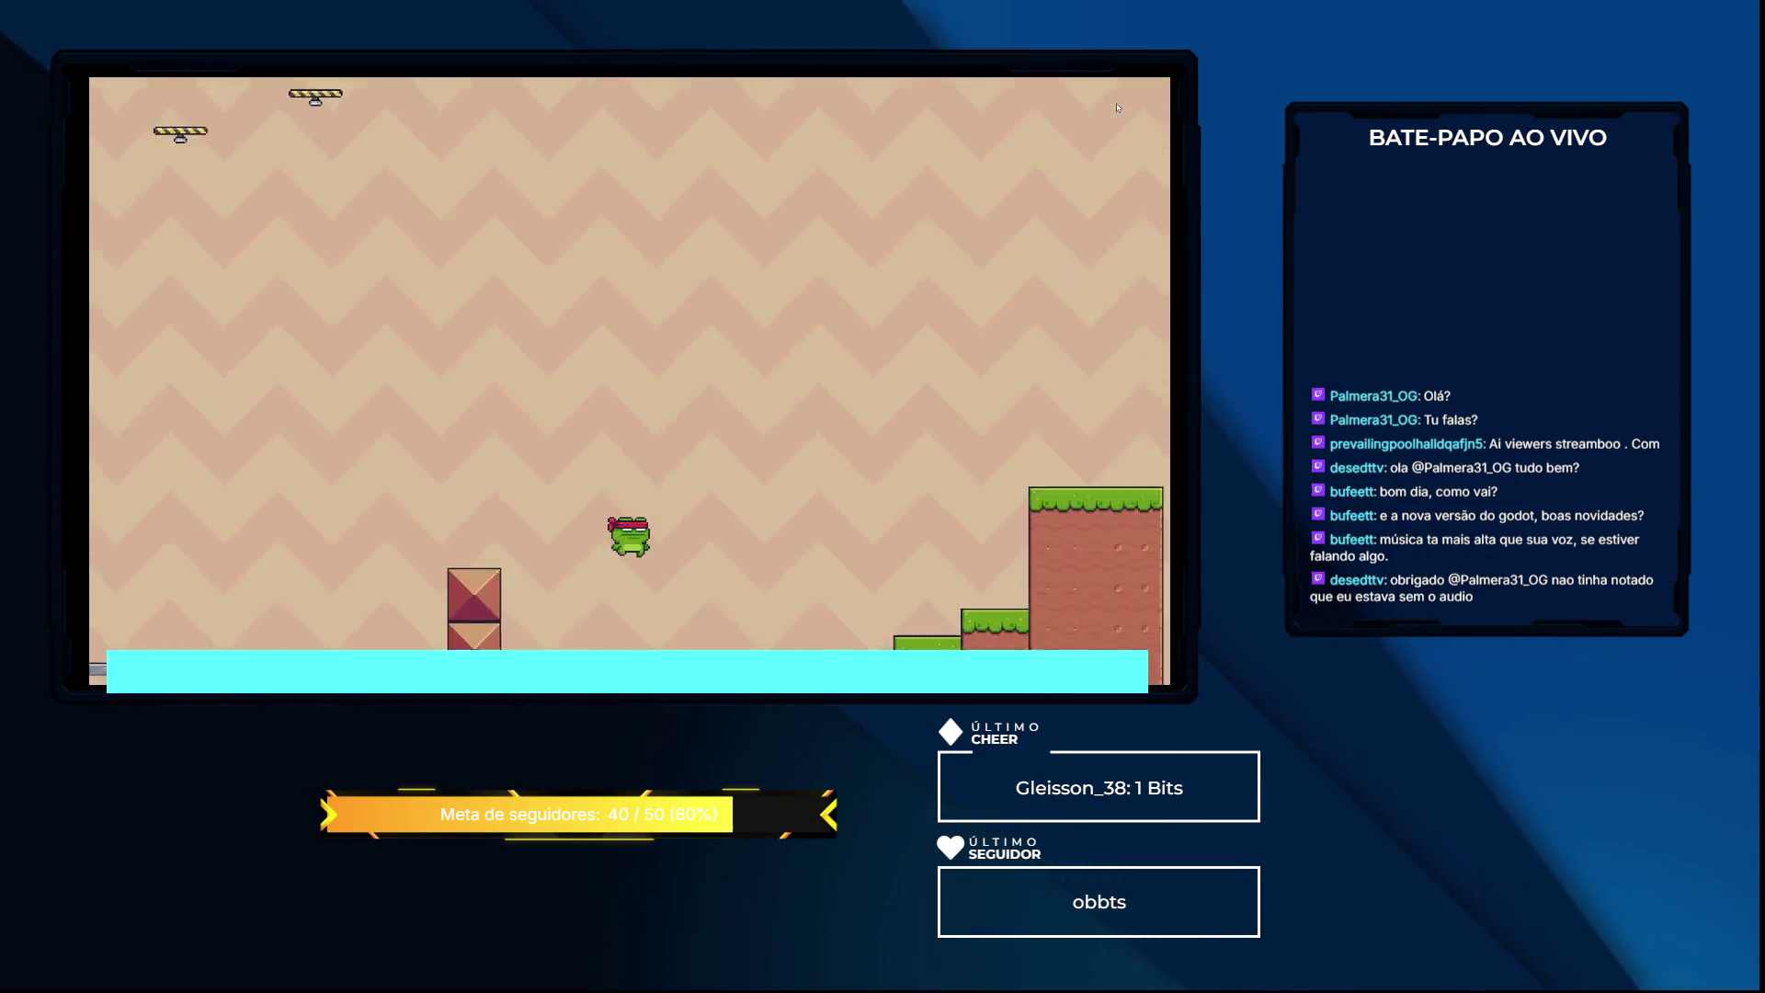
{"action": "key", "text": "Right"}
{"action": "key", "text": "space"}
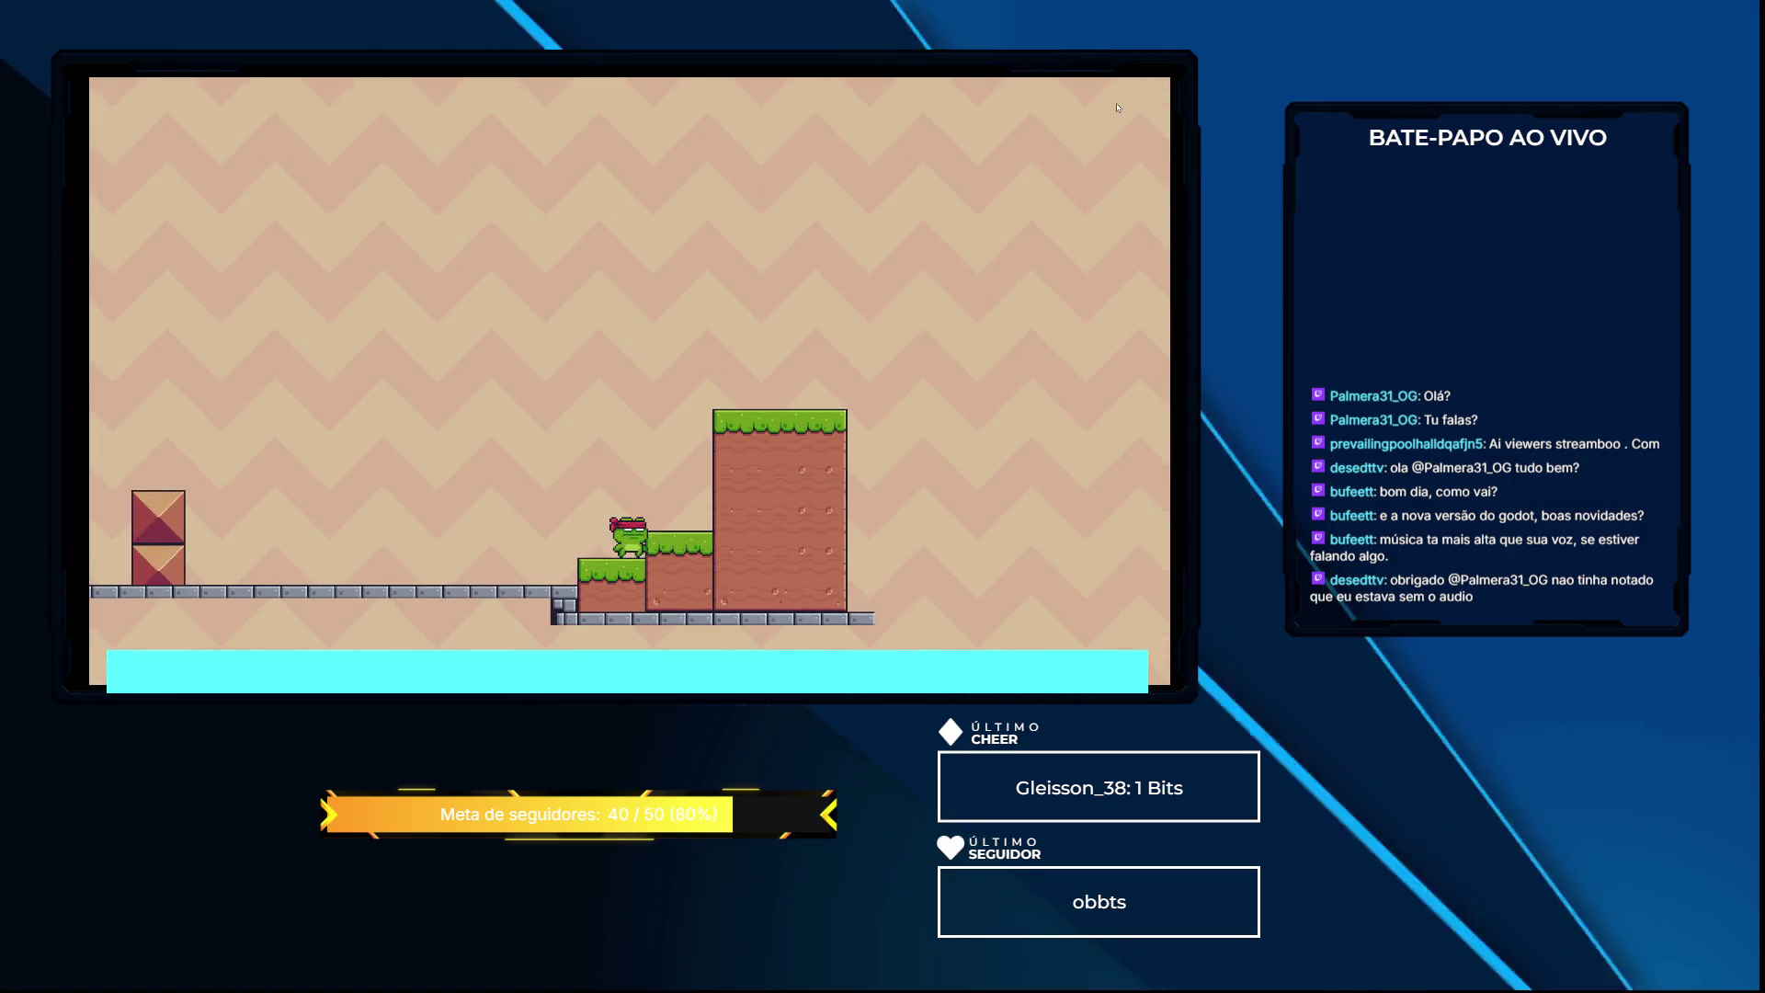
{"action": "key", "text": "space"}
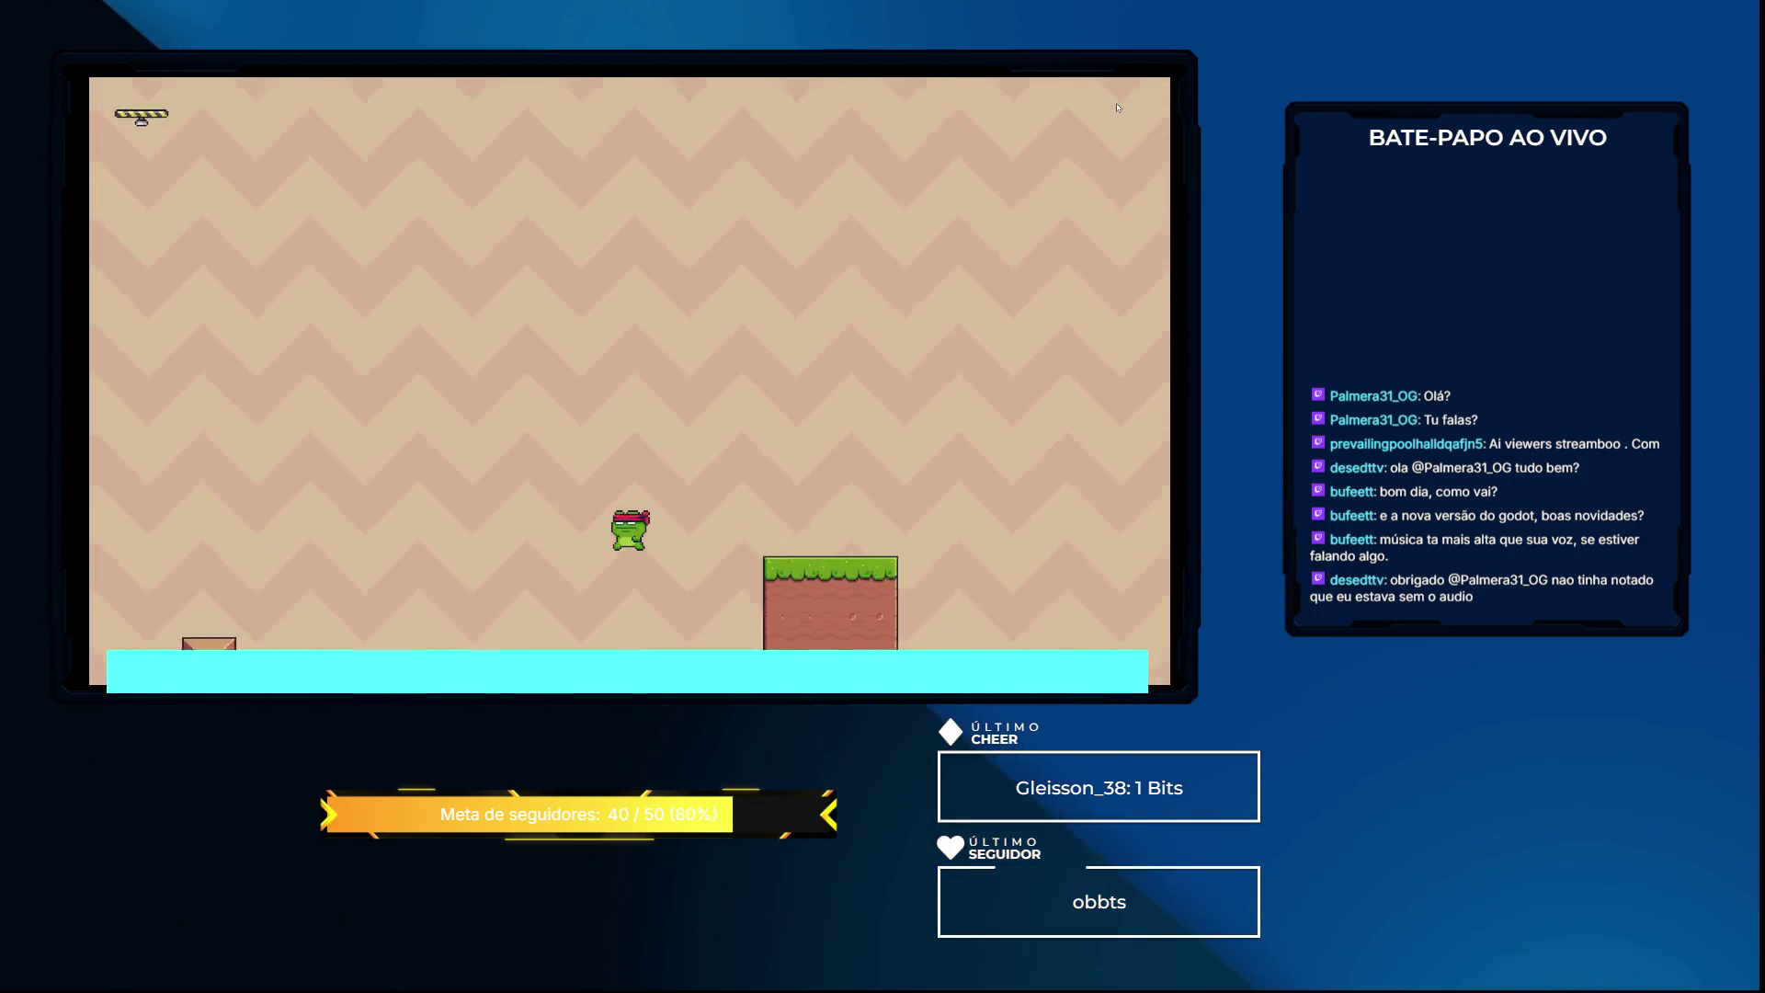
{"action": "key", "text": "Left"}
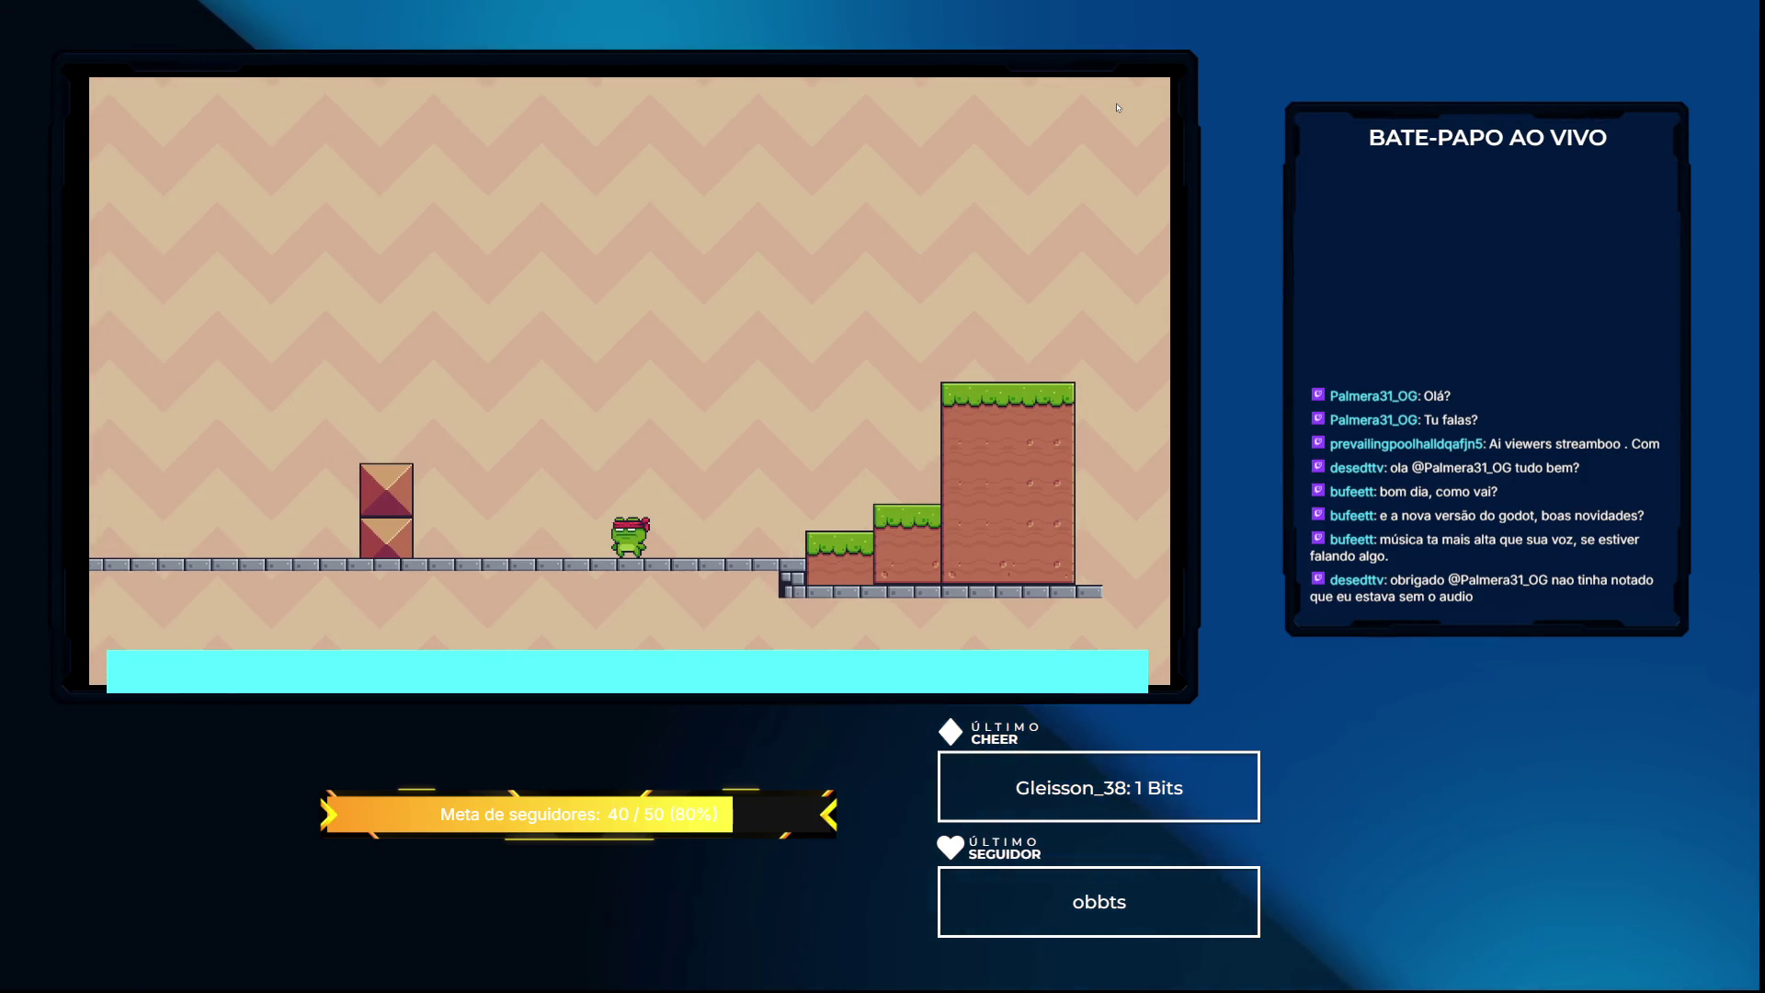
{"action": "key", "text": "F8"}
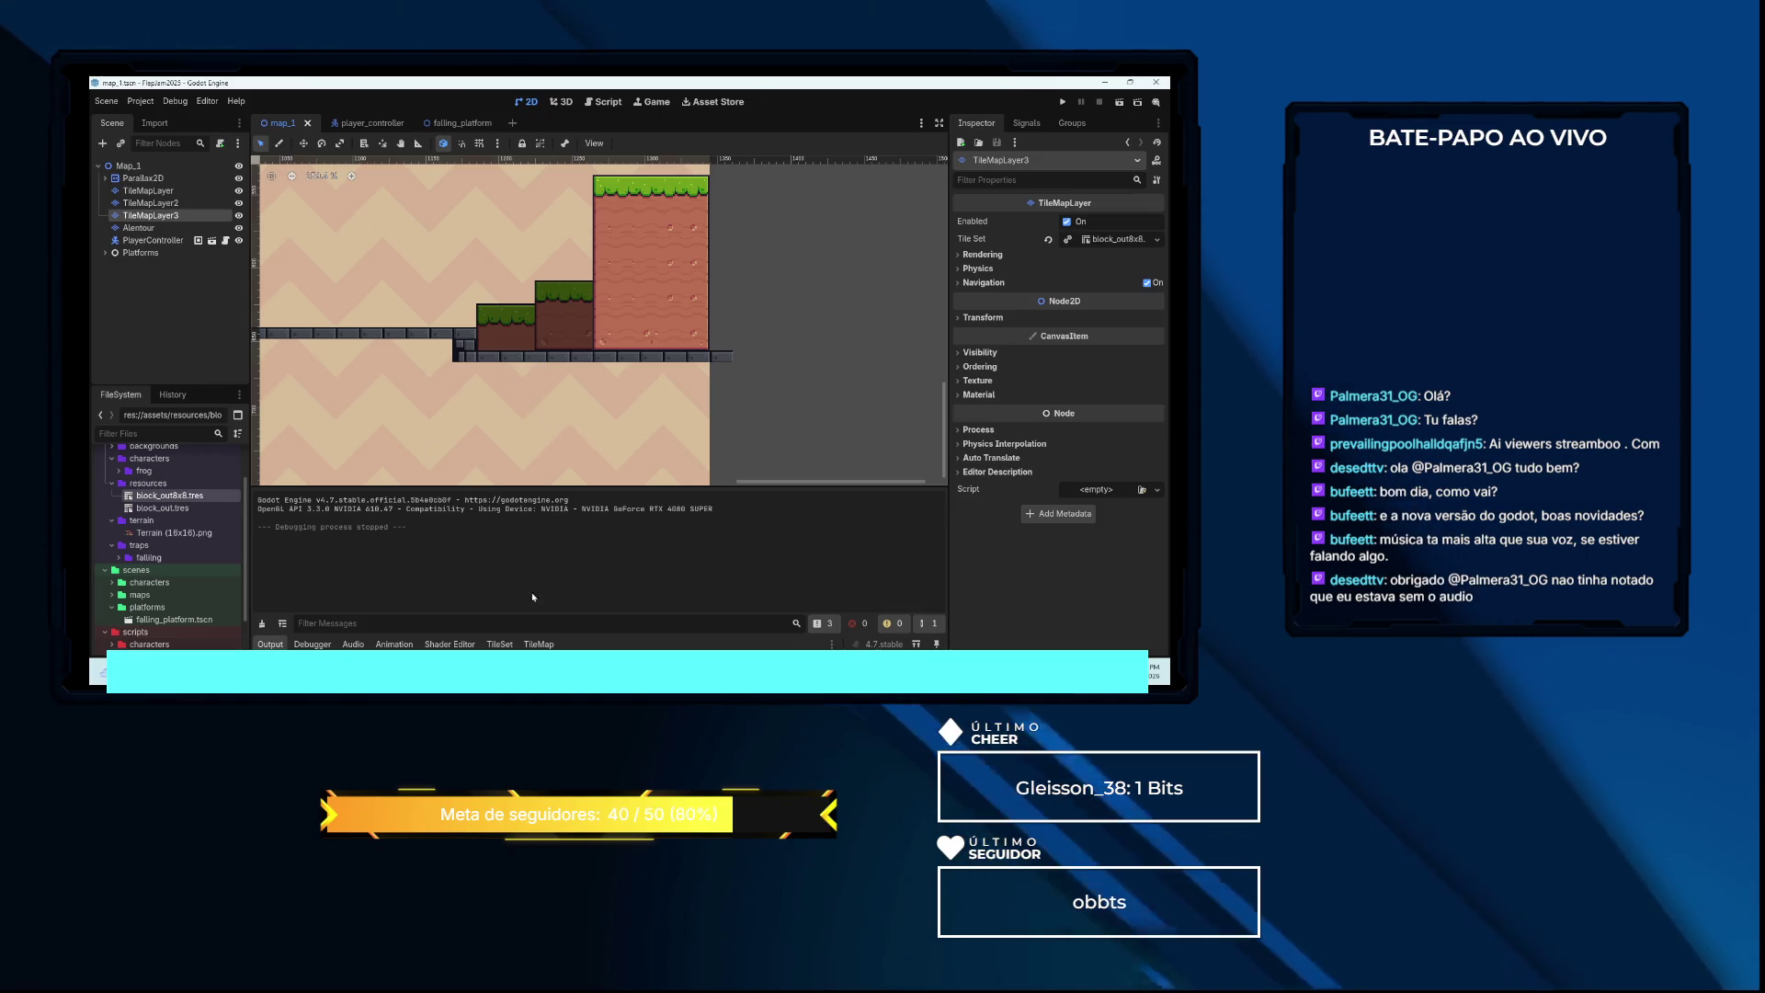
Place dark grass-topped tiles along the middle step of the ledge on TileMapLayer3
{"action": "left_click", "coordinate": [539, 643]}
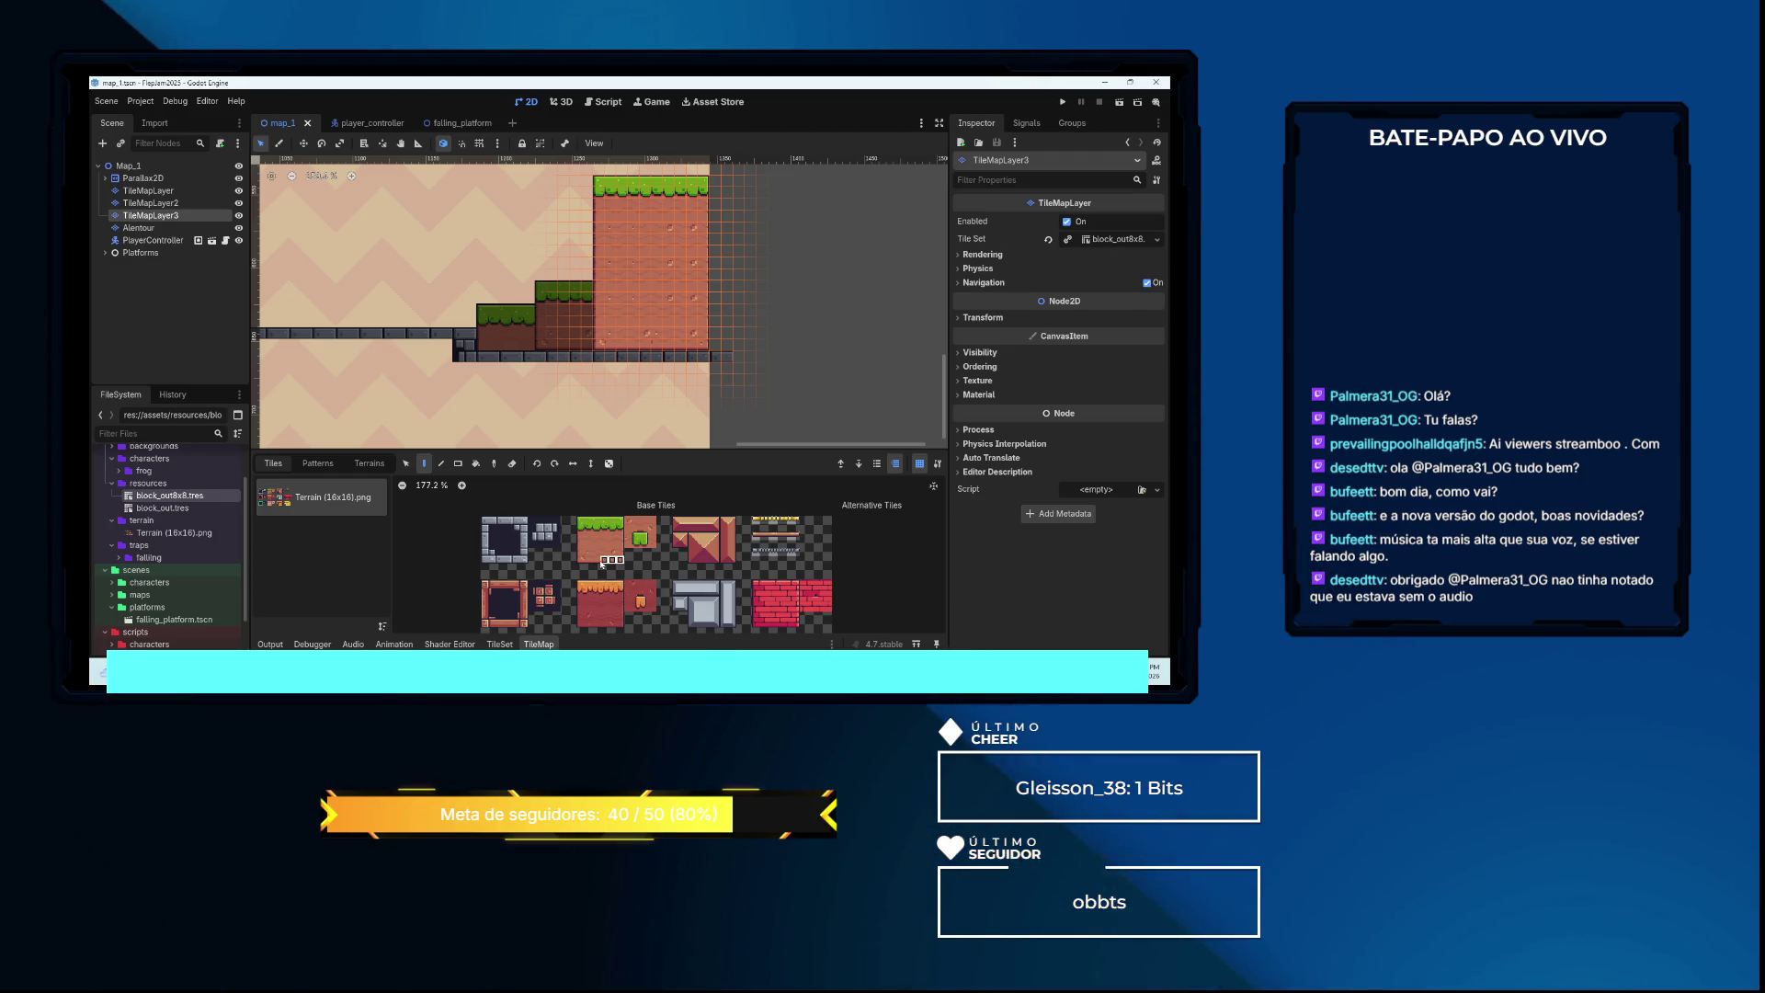
{"action": "left_click", "coordinate": [581, 531]}
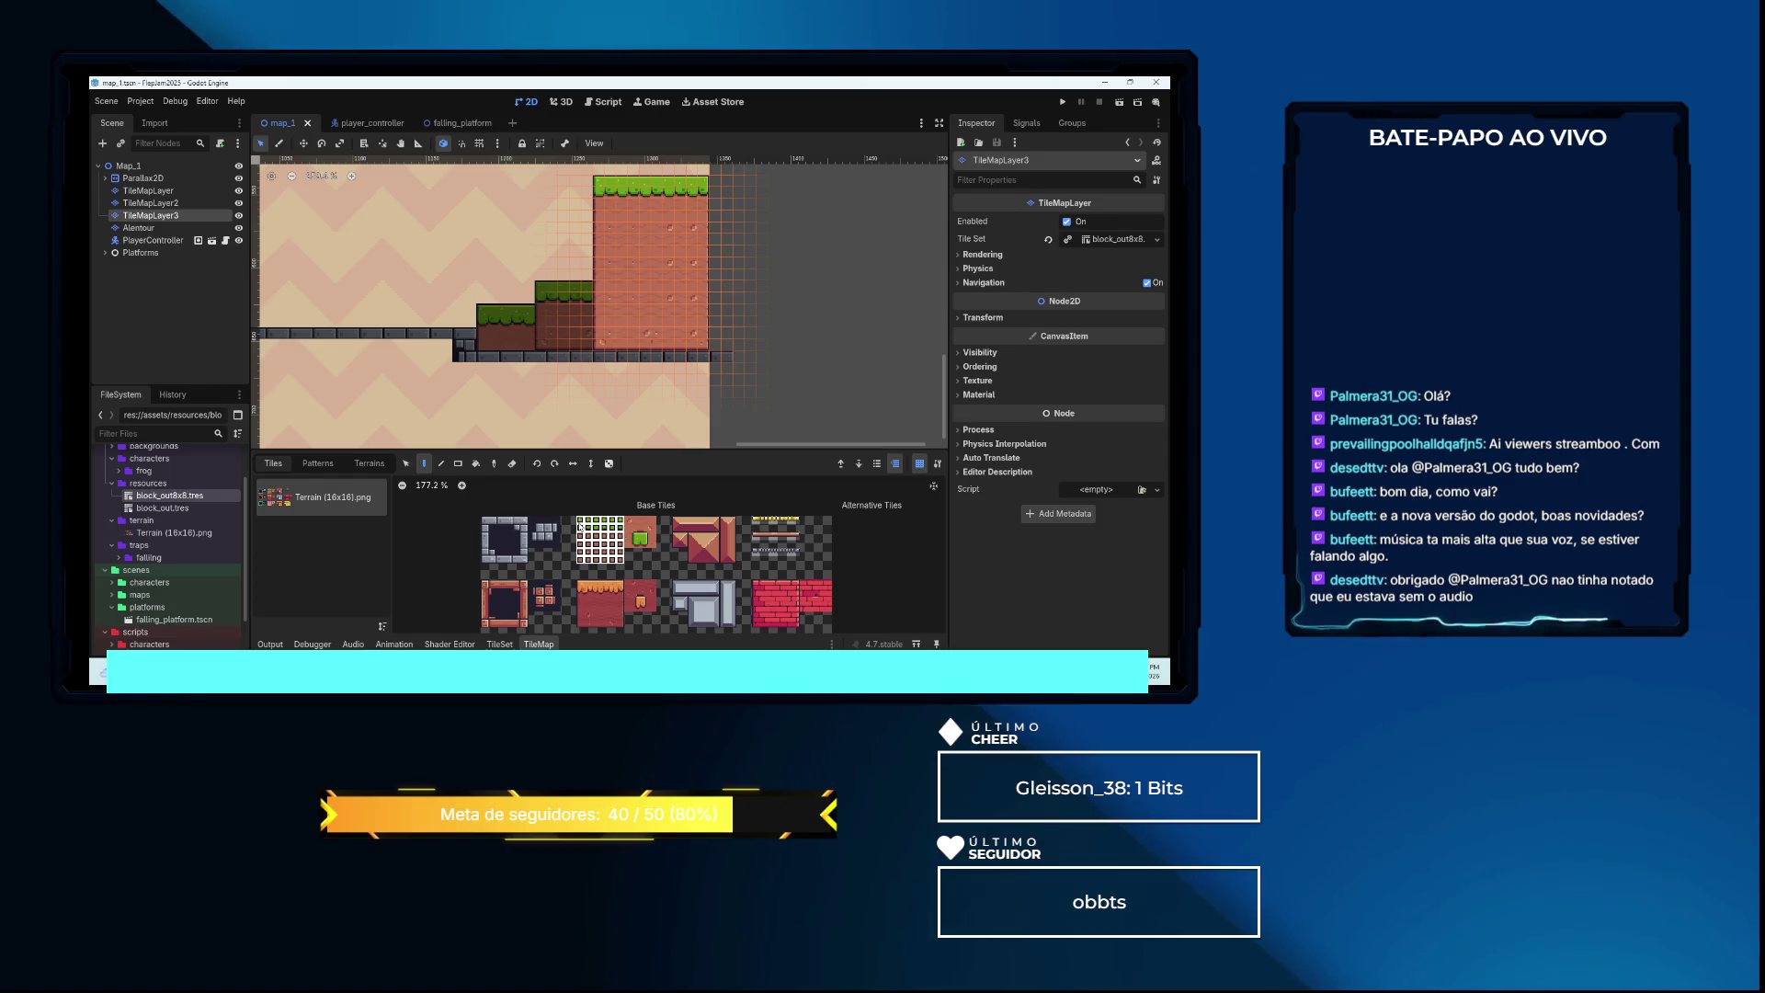
{"action": "left_click", "coordinate": [507, 333]}
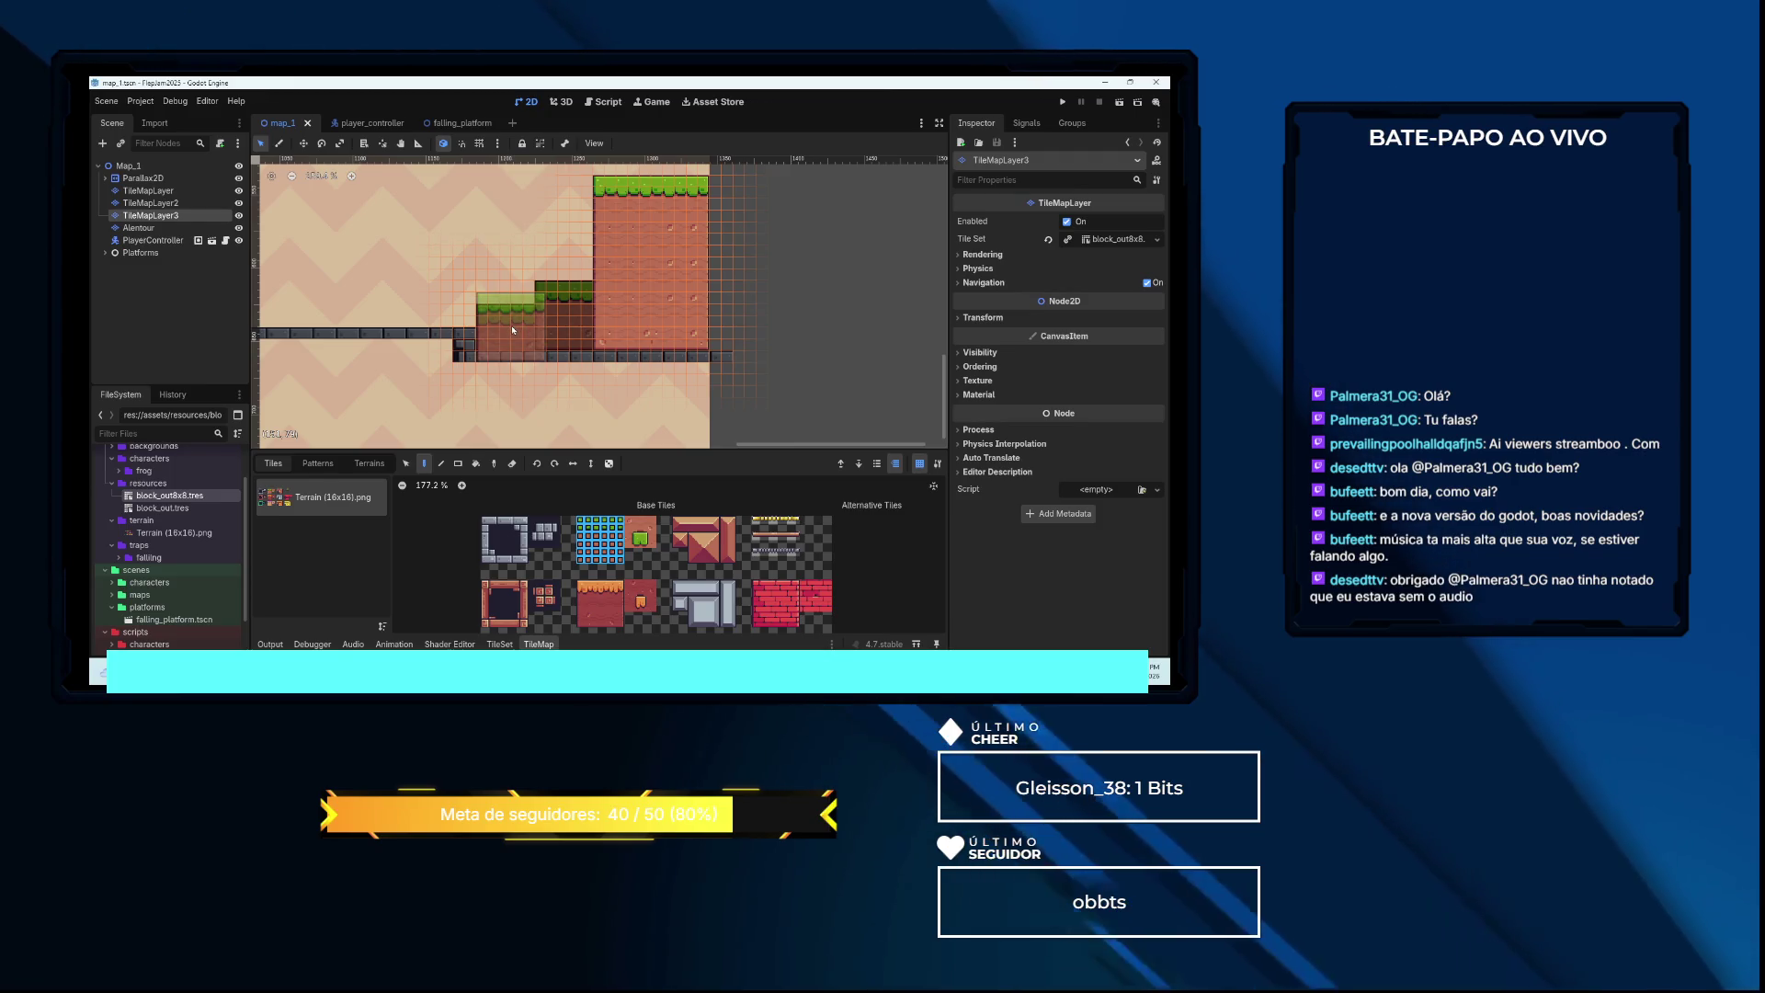
{"action": "left_click", "coordinate": [513, 331]}
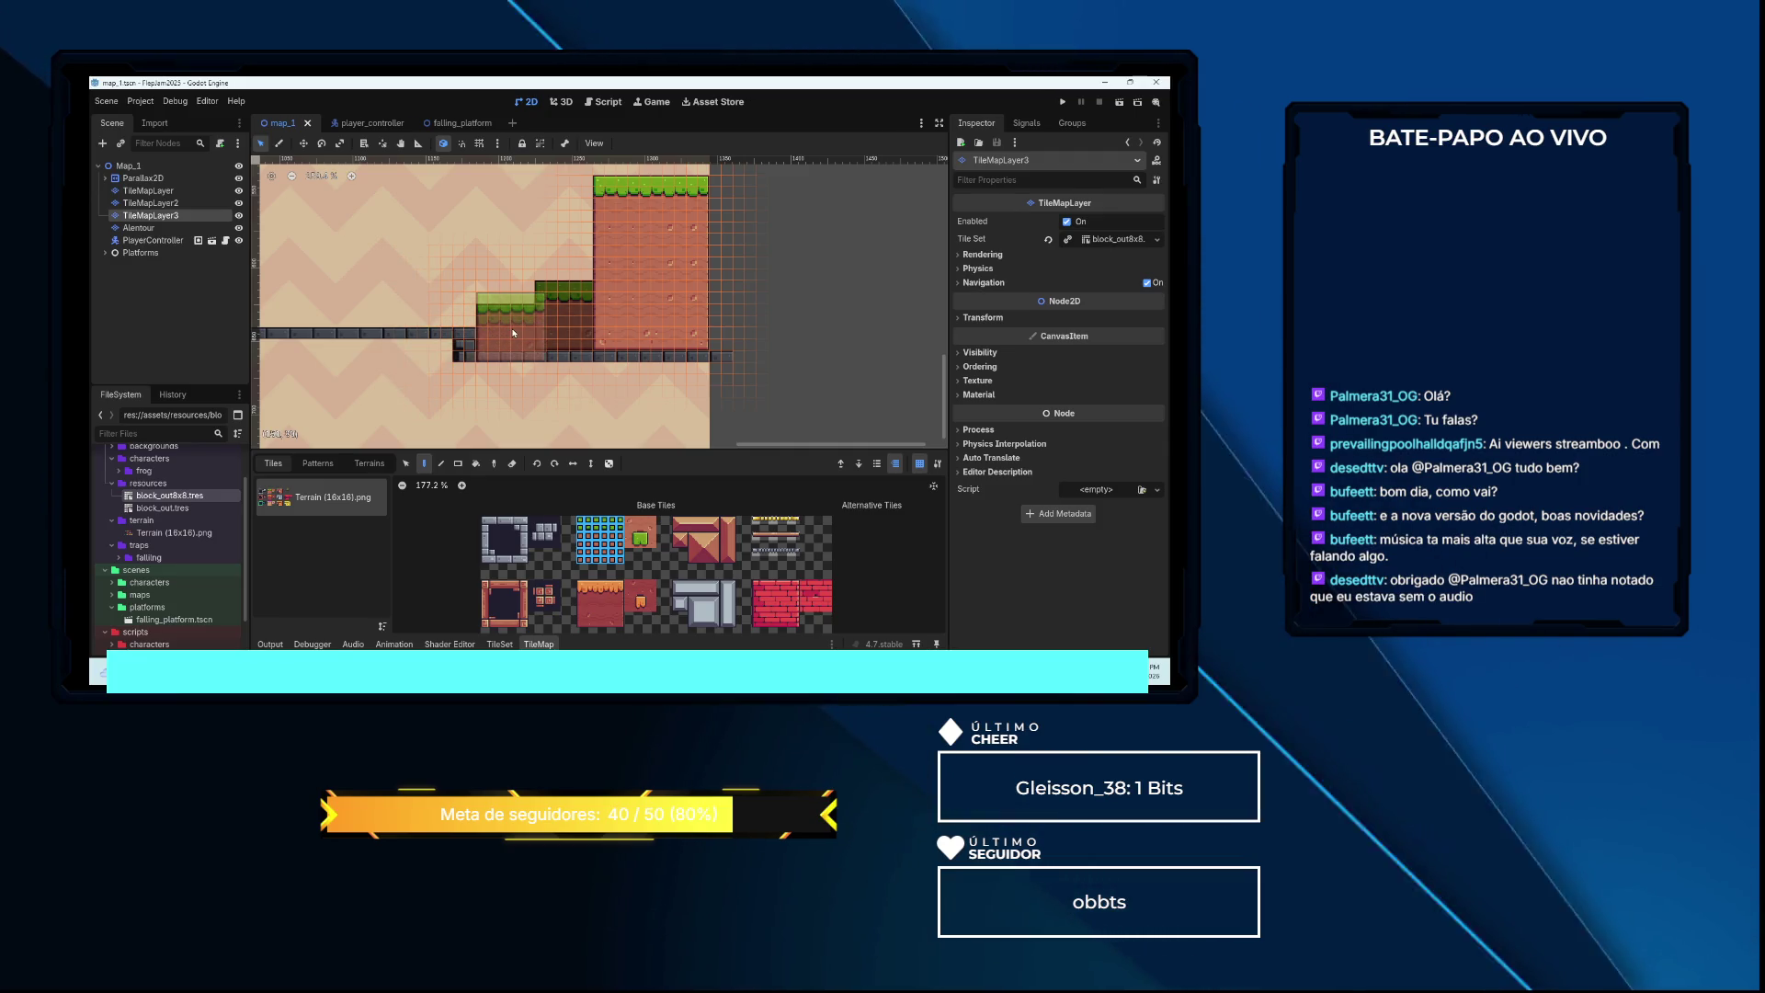
{"action": "left_click", "coordinate": [514, 333]}
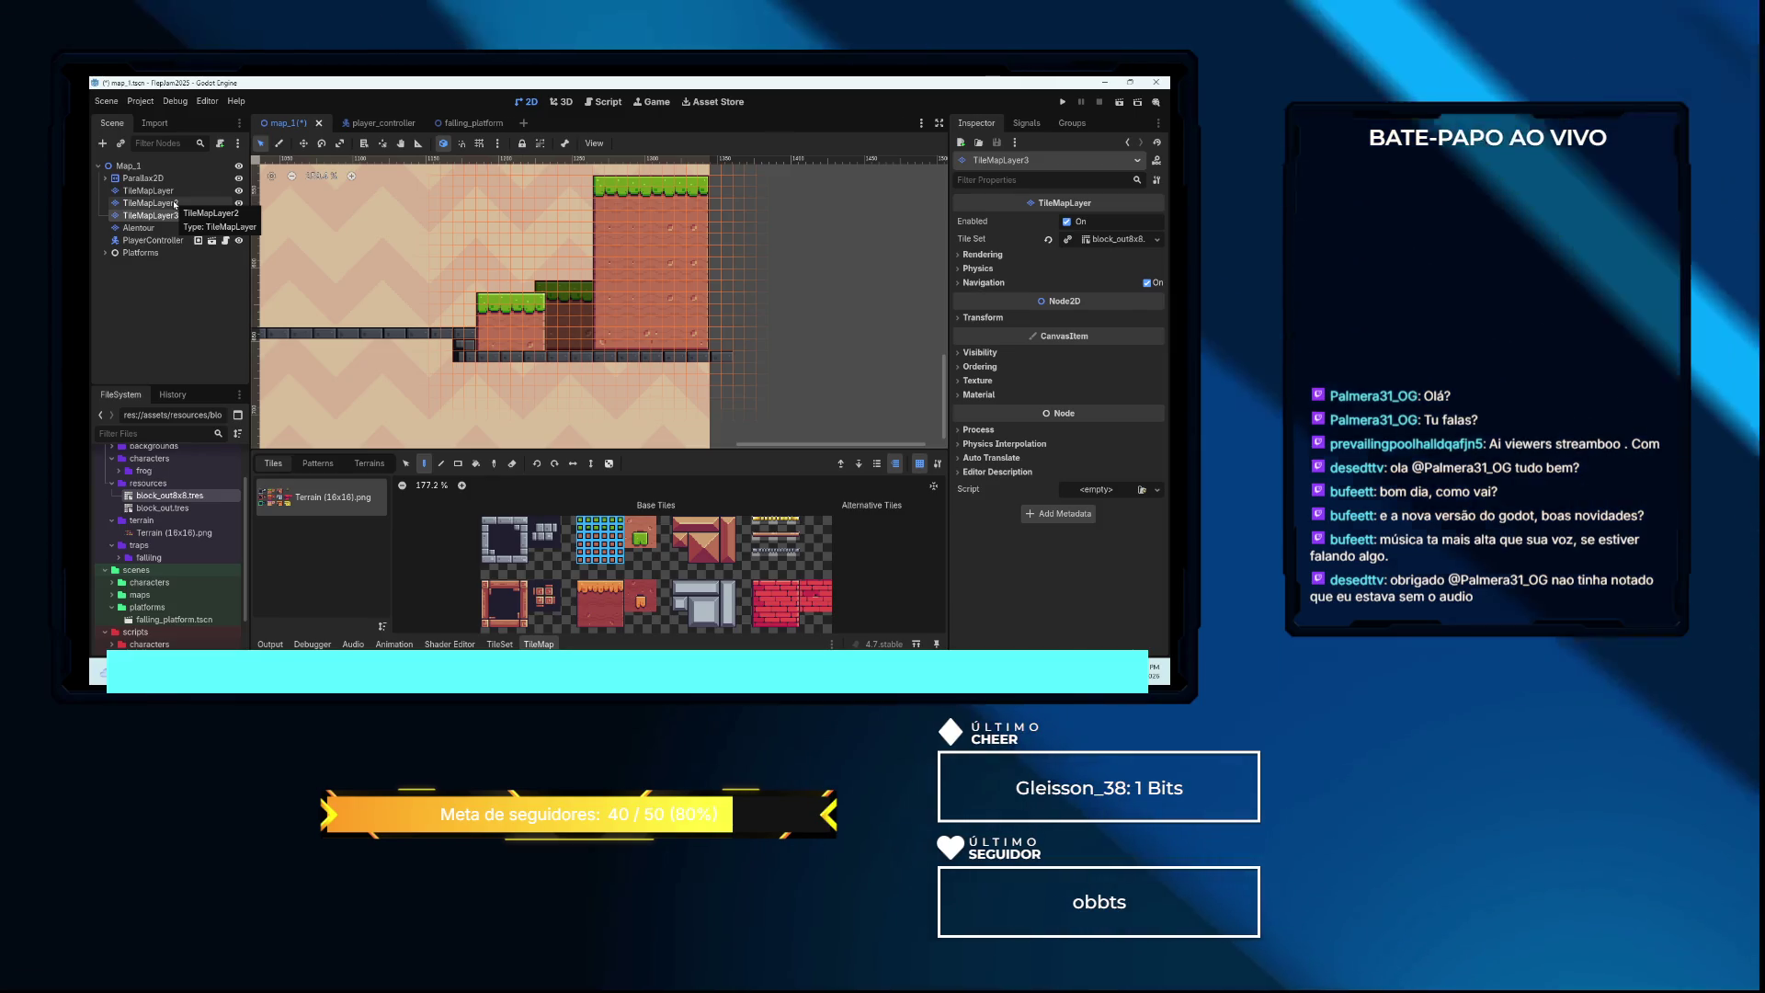
Select the base TileMapLayer and pick a narrow column of wall tiles from the Base Tiles atlas
{"action": "left_click", "coordinate": [175, 204]}
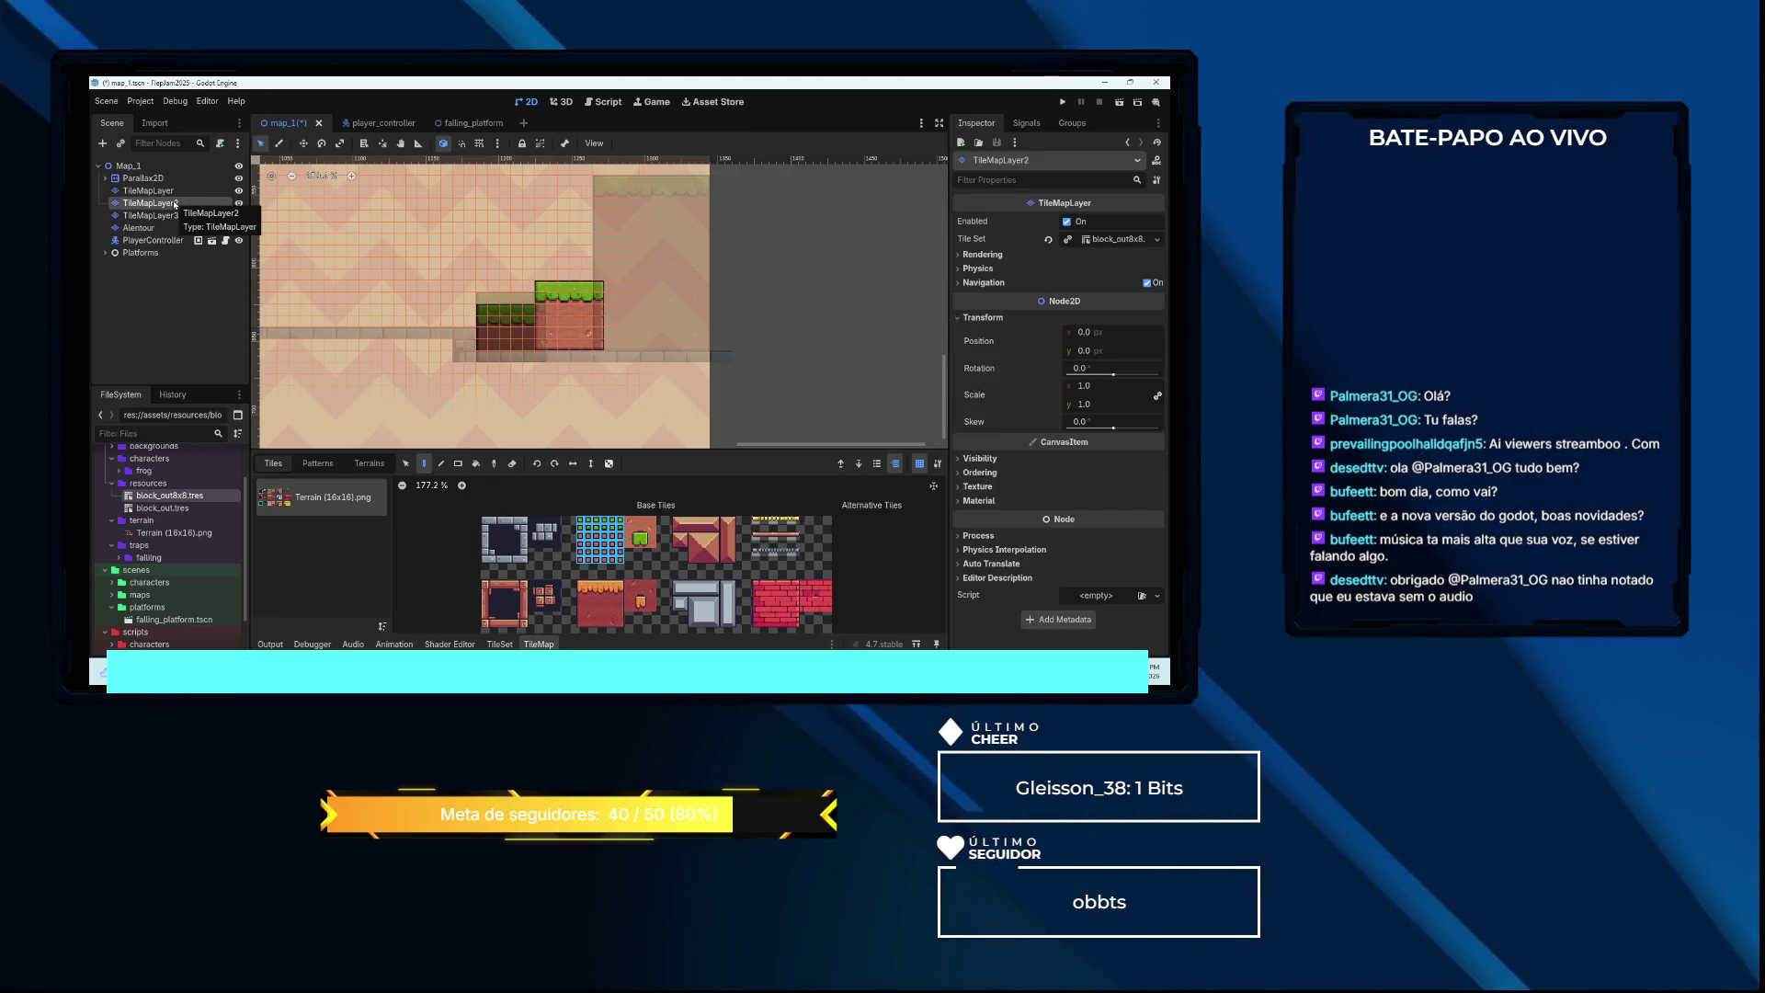
{"action": "left_click", "coordinate": [170, 192]}
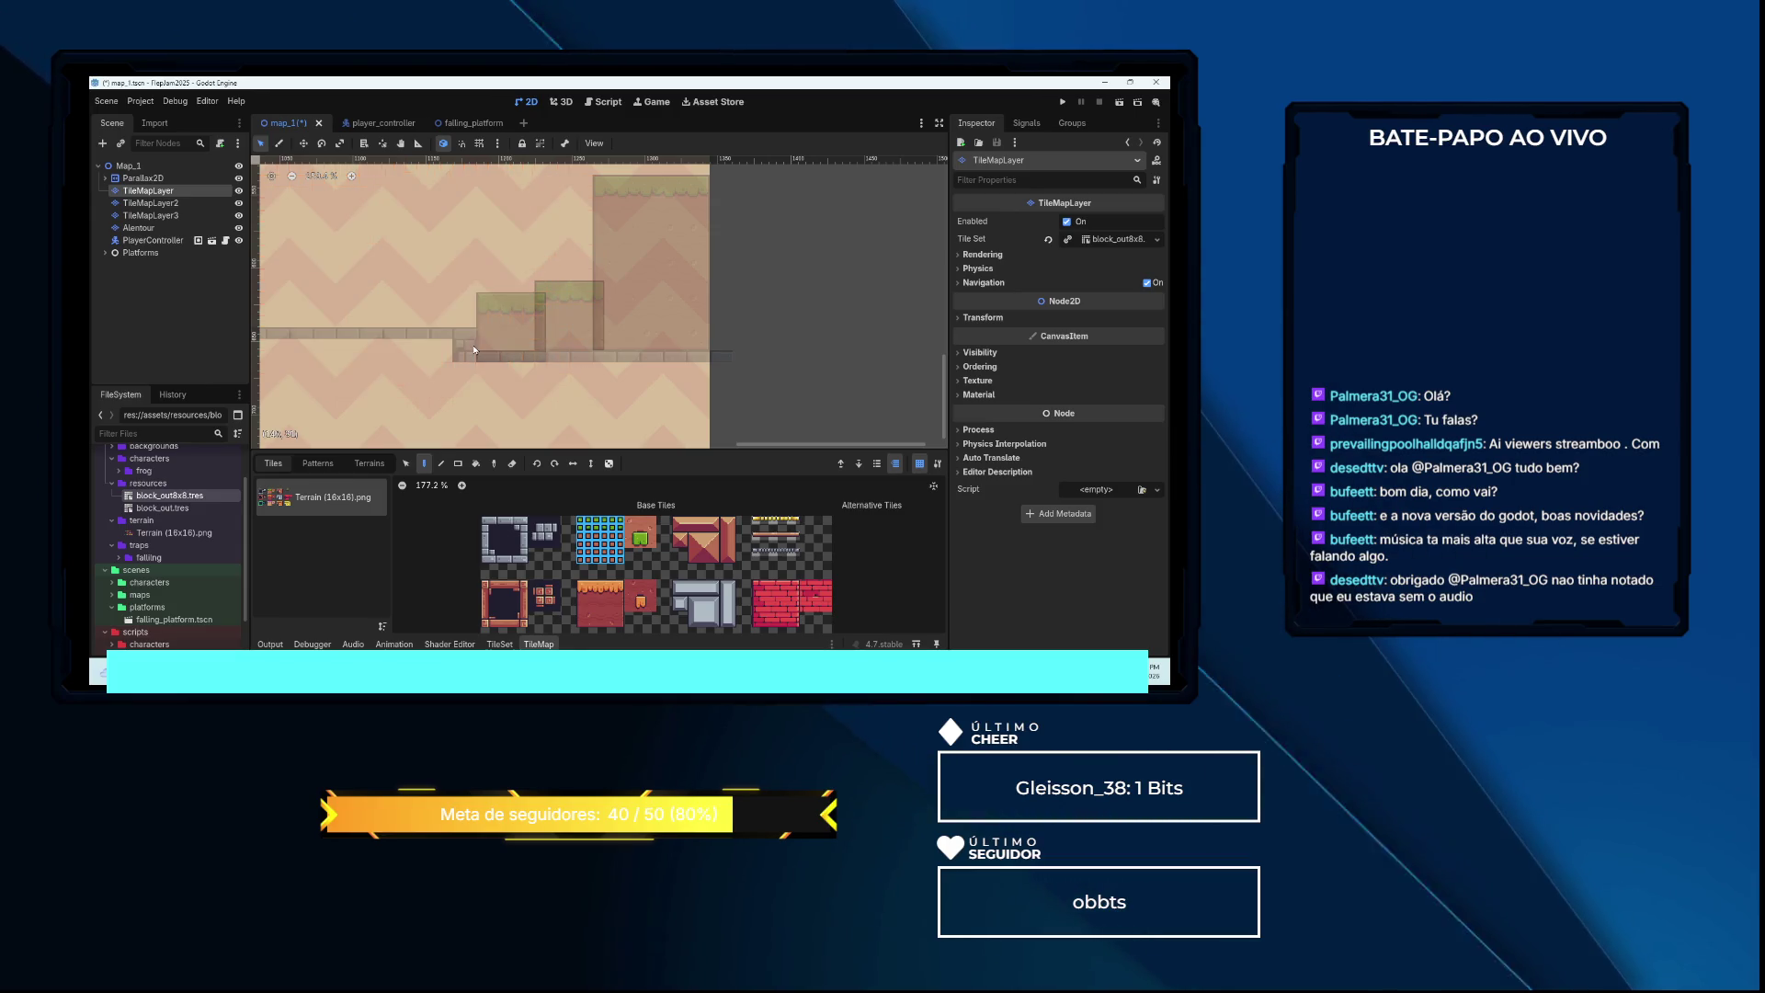
{"action": "scroll", "coordinate": [561, 395], "scroll_direction": "right", "scroll_amount": 3}
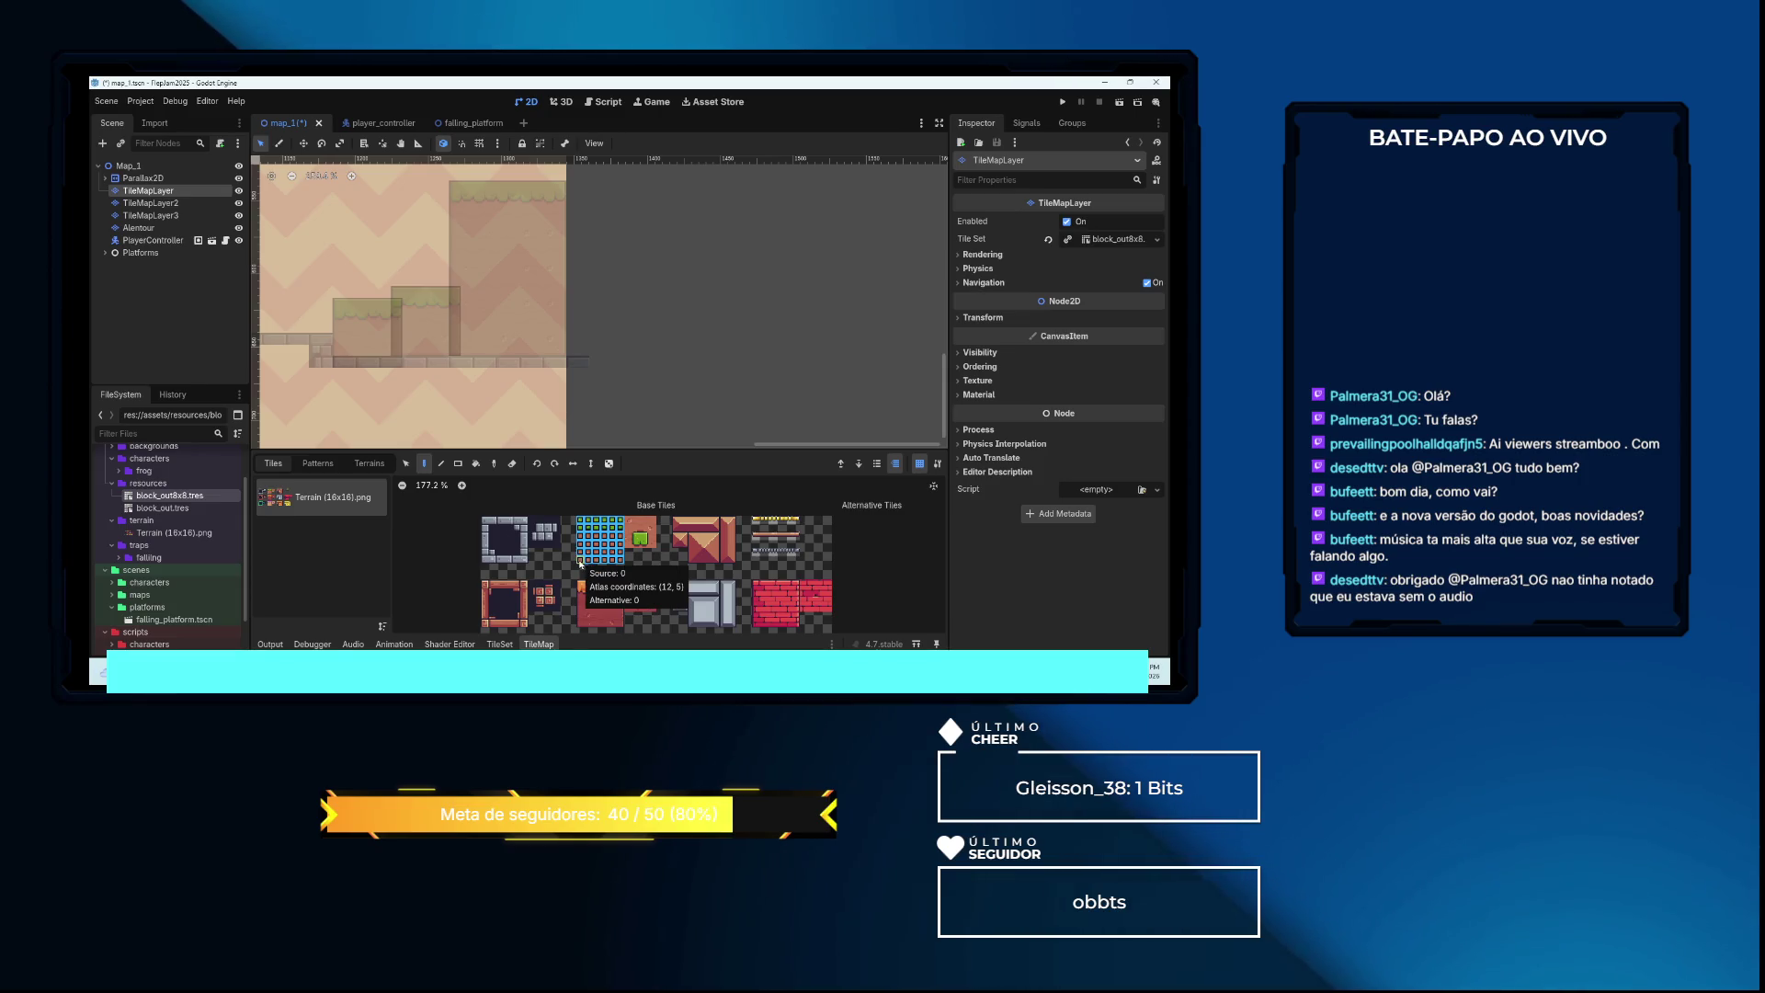
{"action": "left_click_drag", "start_coordinate": [580, 562], "coordinate": [580, 526]}
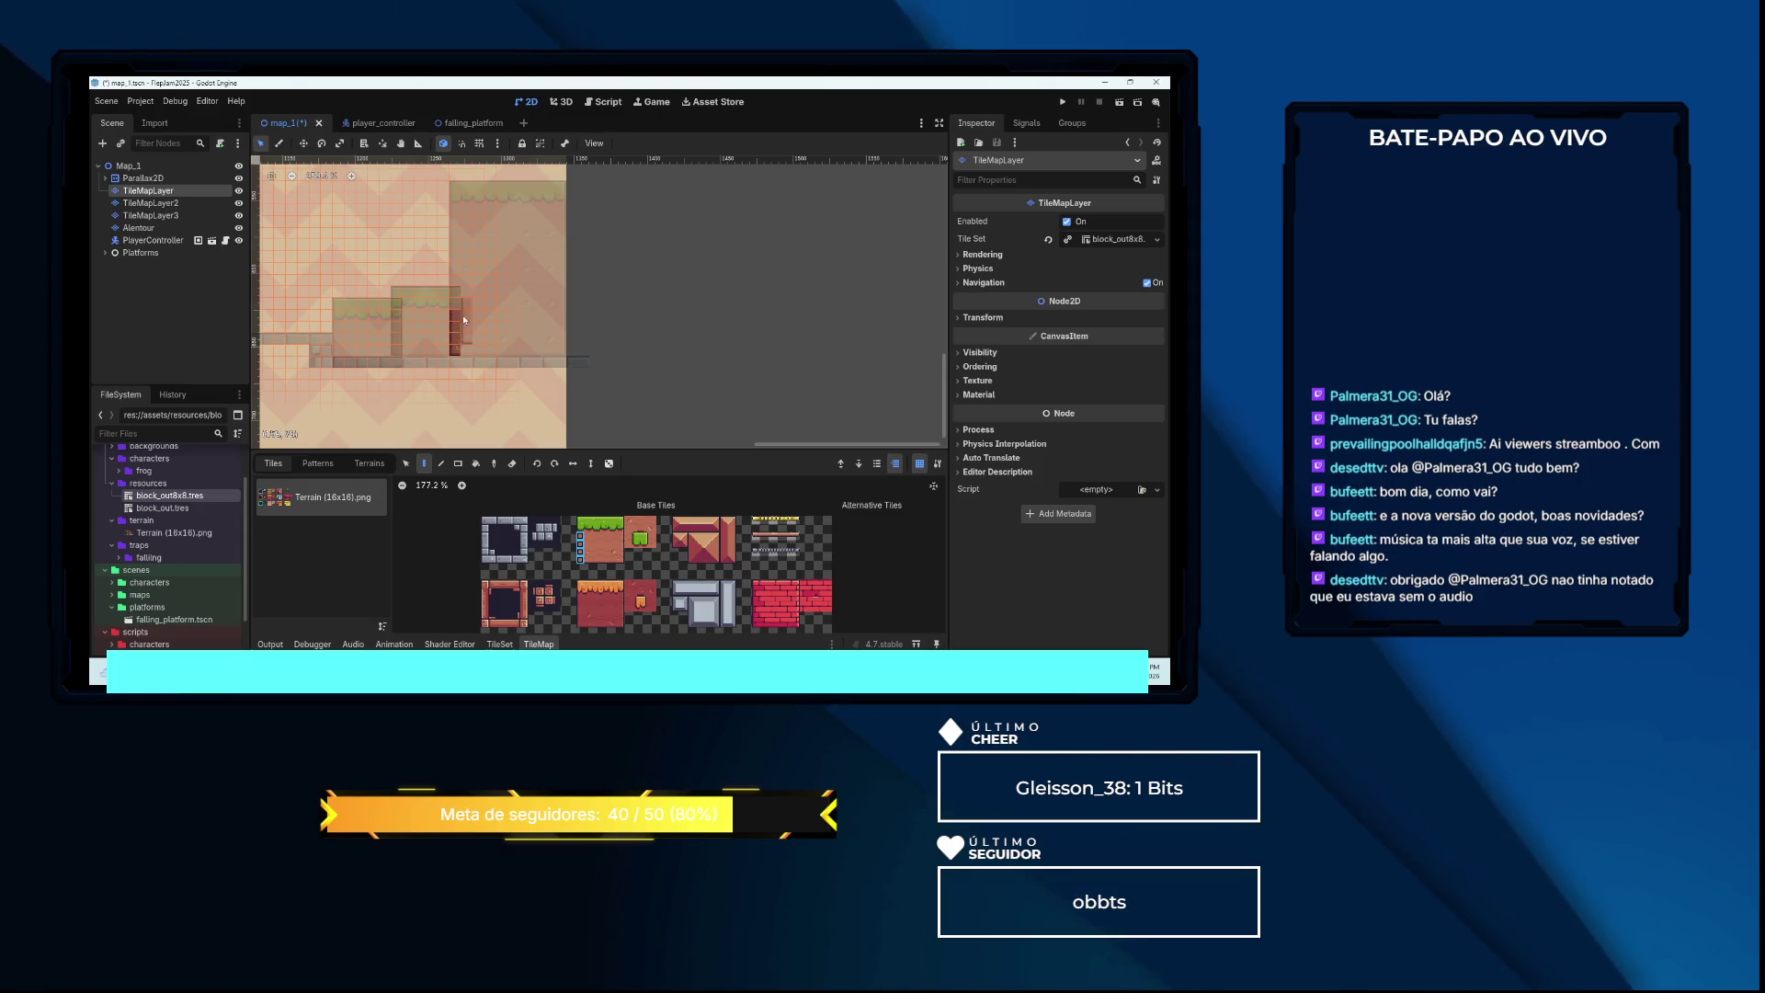
Pick single wall tiles and extend the wall's right brick column upward
{"action": "left_click", "coordinate": [579, 549]}
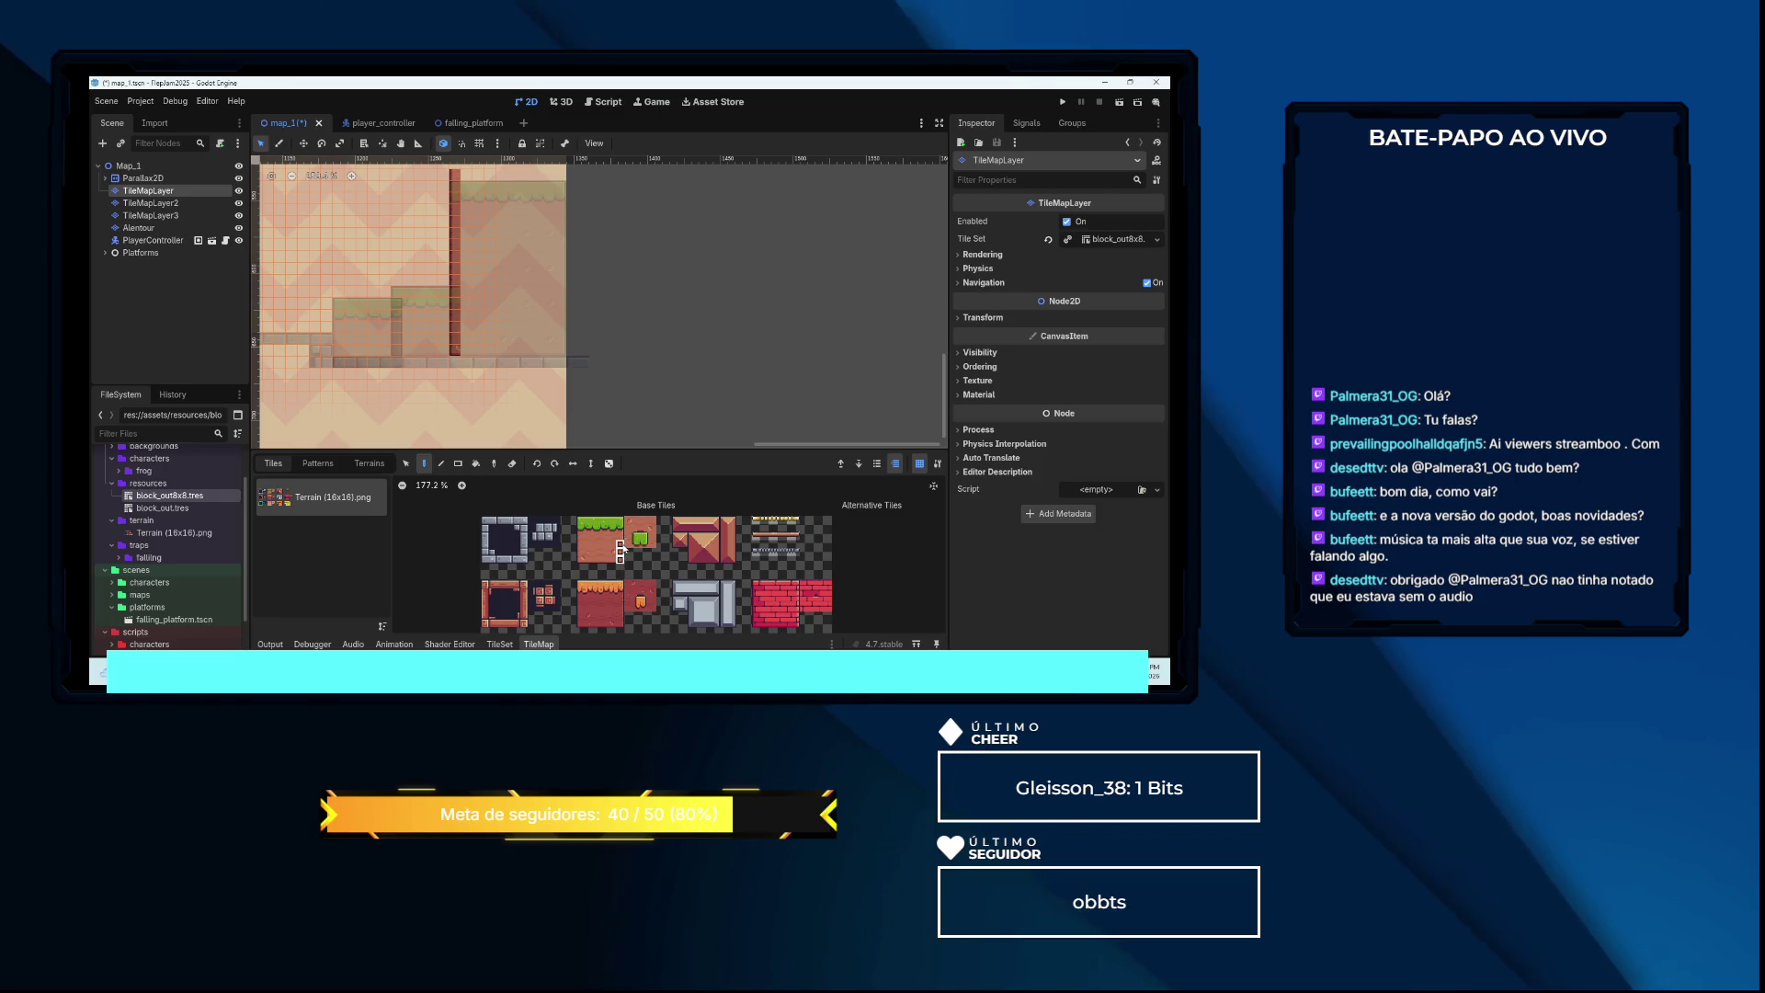
{"action": "left_click", "coordinate": [621, 549]}
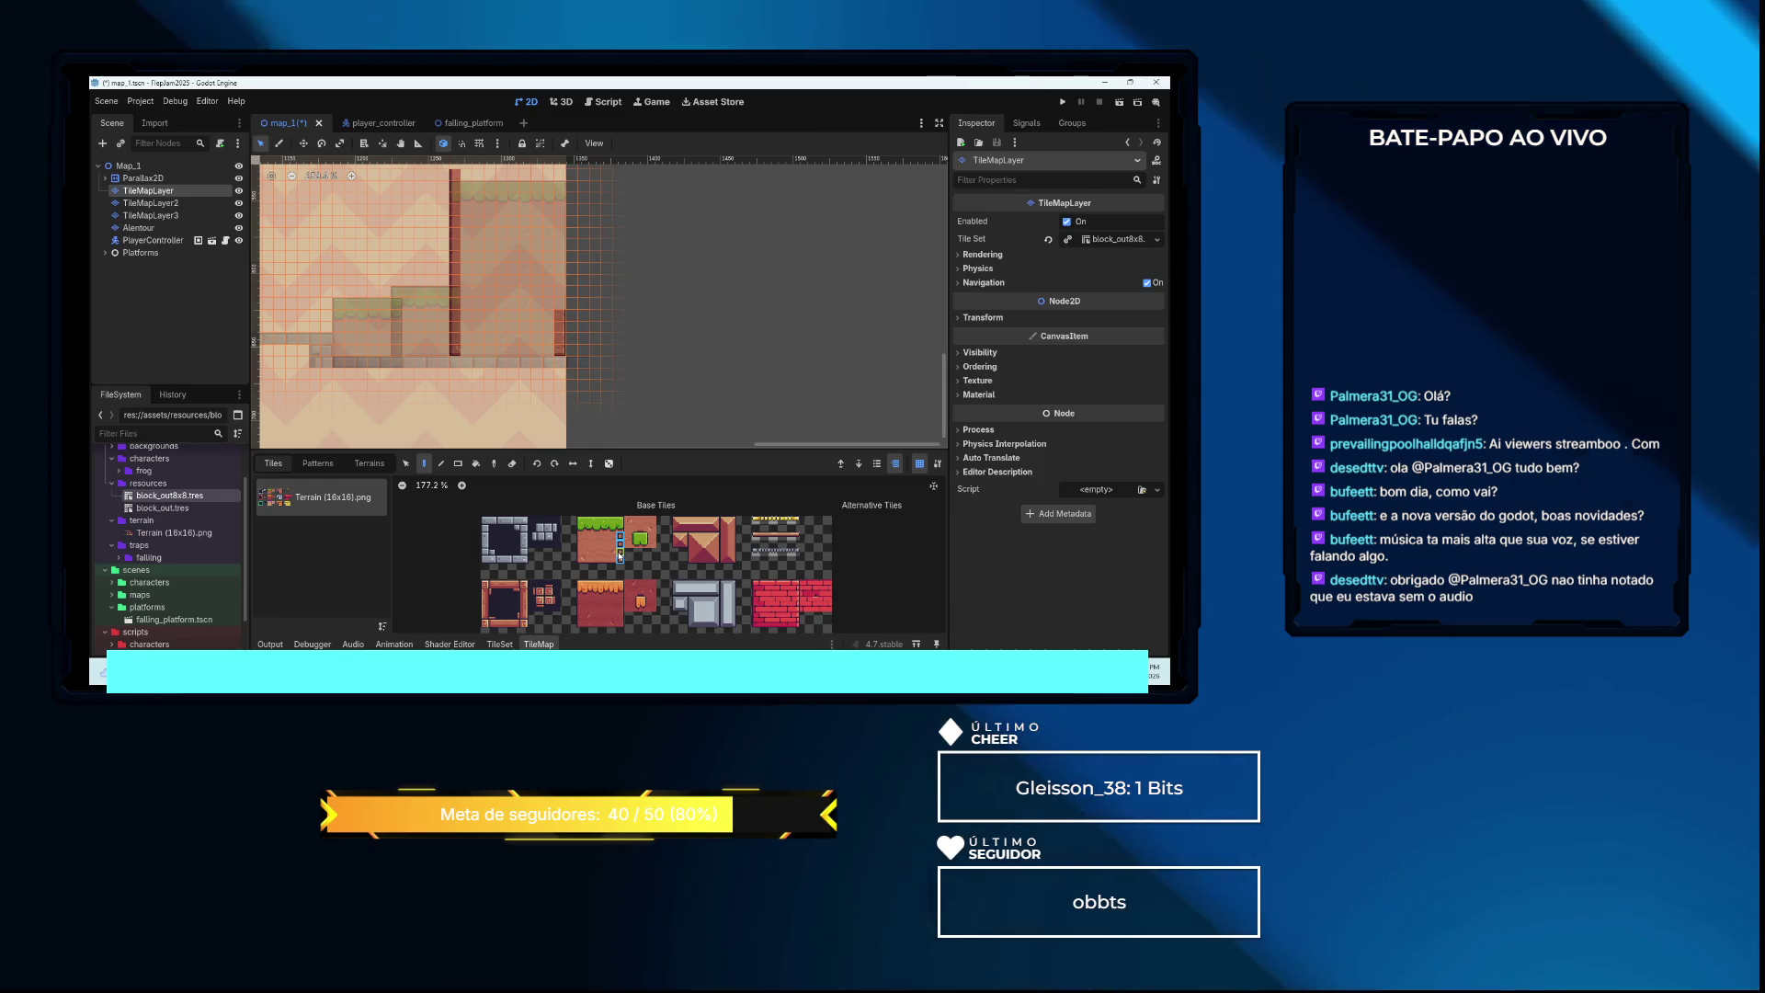
{"action": "left_click", "coordinate": [621, 553]}
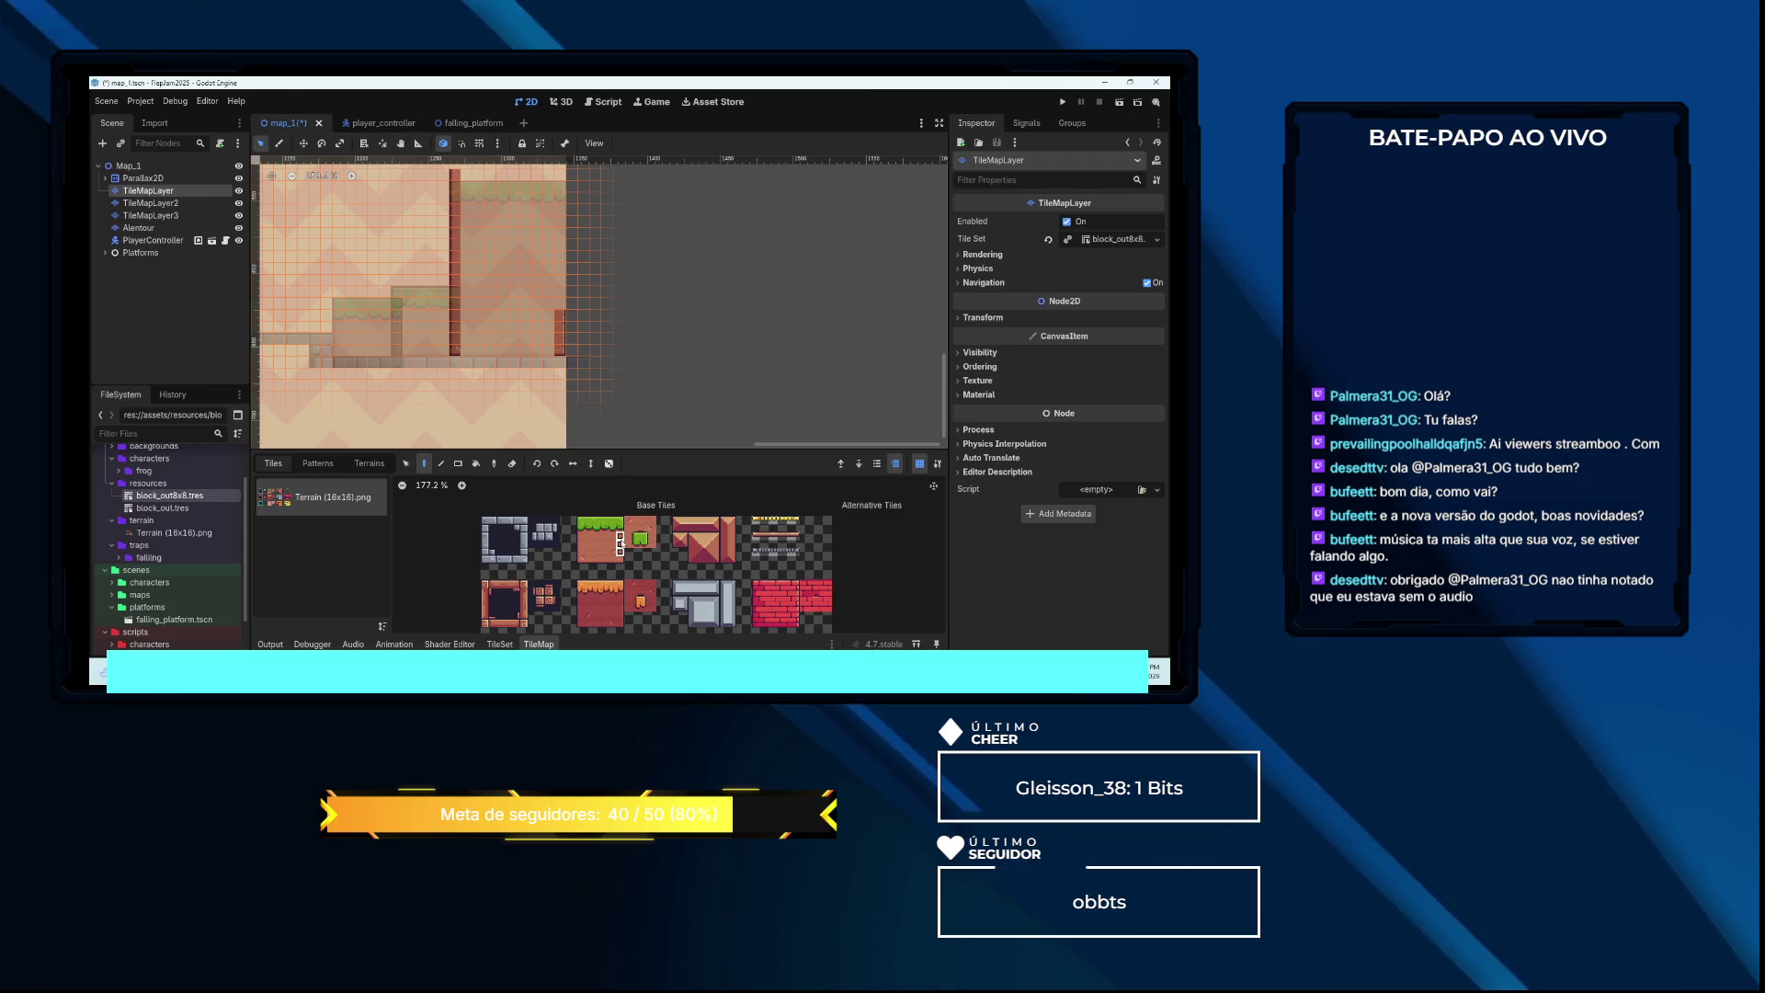
{"action": "left_click_drag", "start_coordinate": [560, 307], "coordinate": [563, 190]}
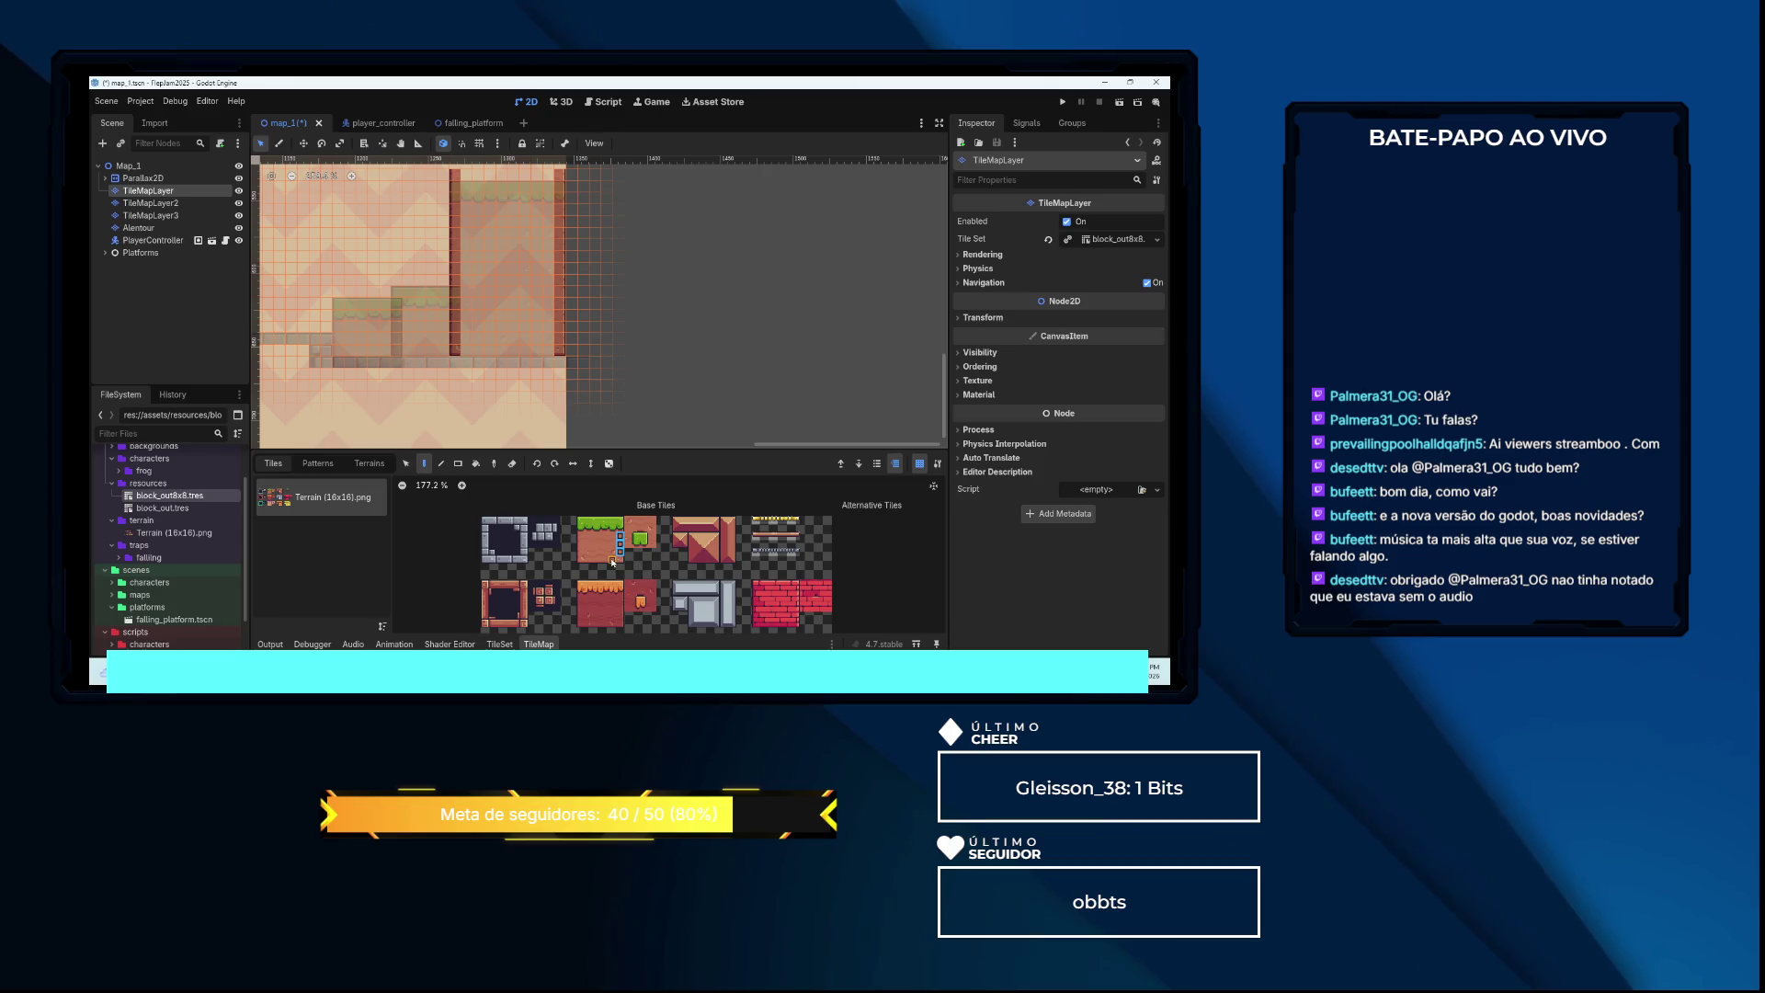
Fill the wall face row by row, up to the top, with a three-tile strip of wall tiles
{"action": "left_click_drag", "start_coordinate": [612, 560], "coordinate": [595, 560]}
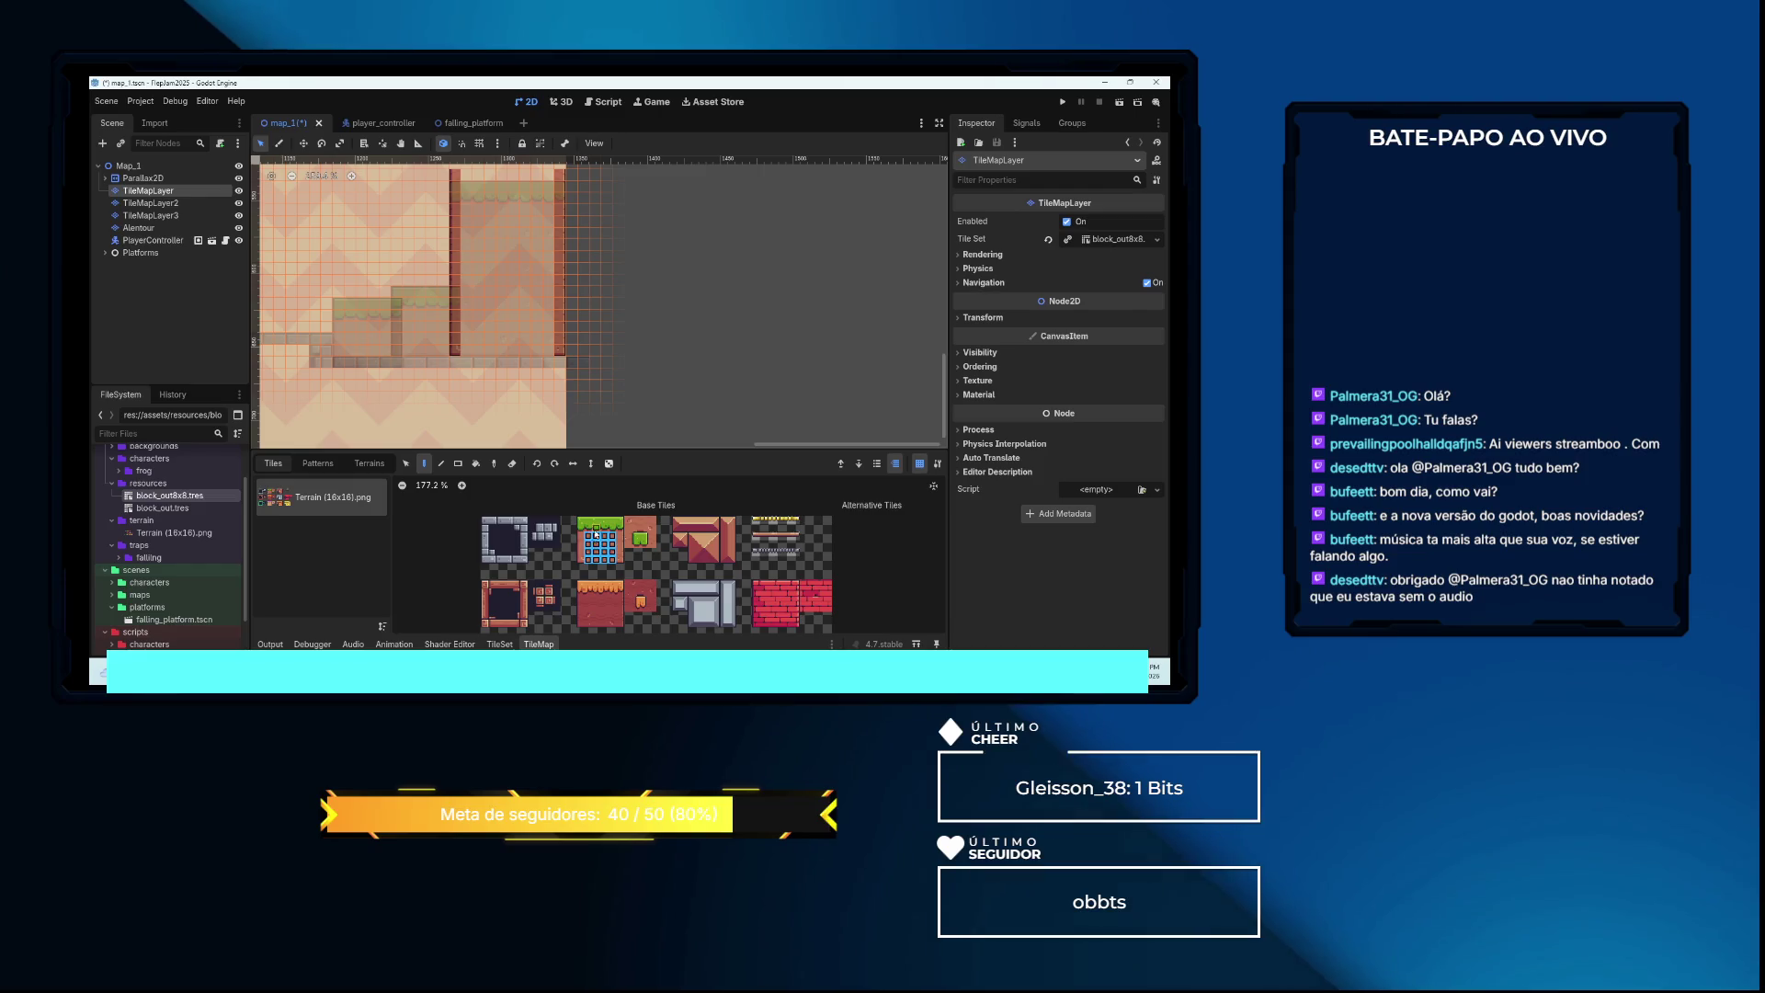
{"action": "left_click", "coordinate": [531, 331]}
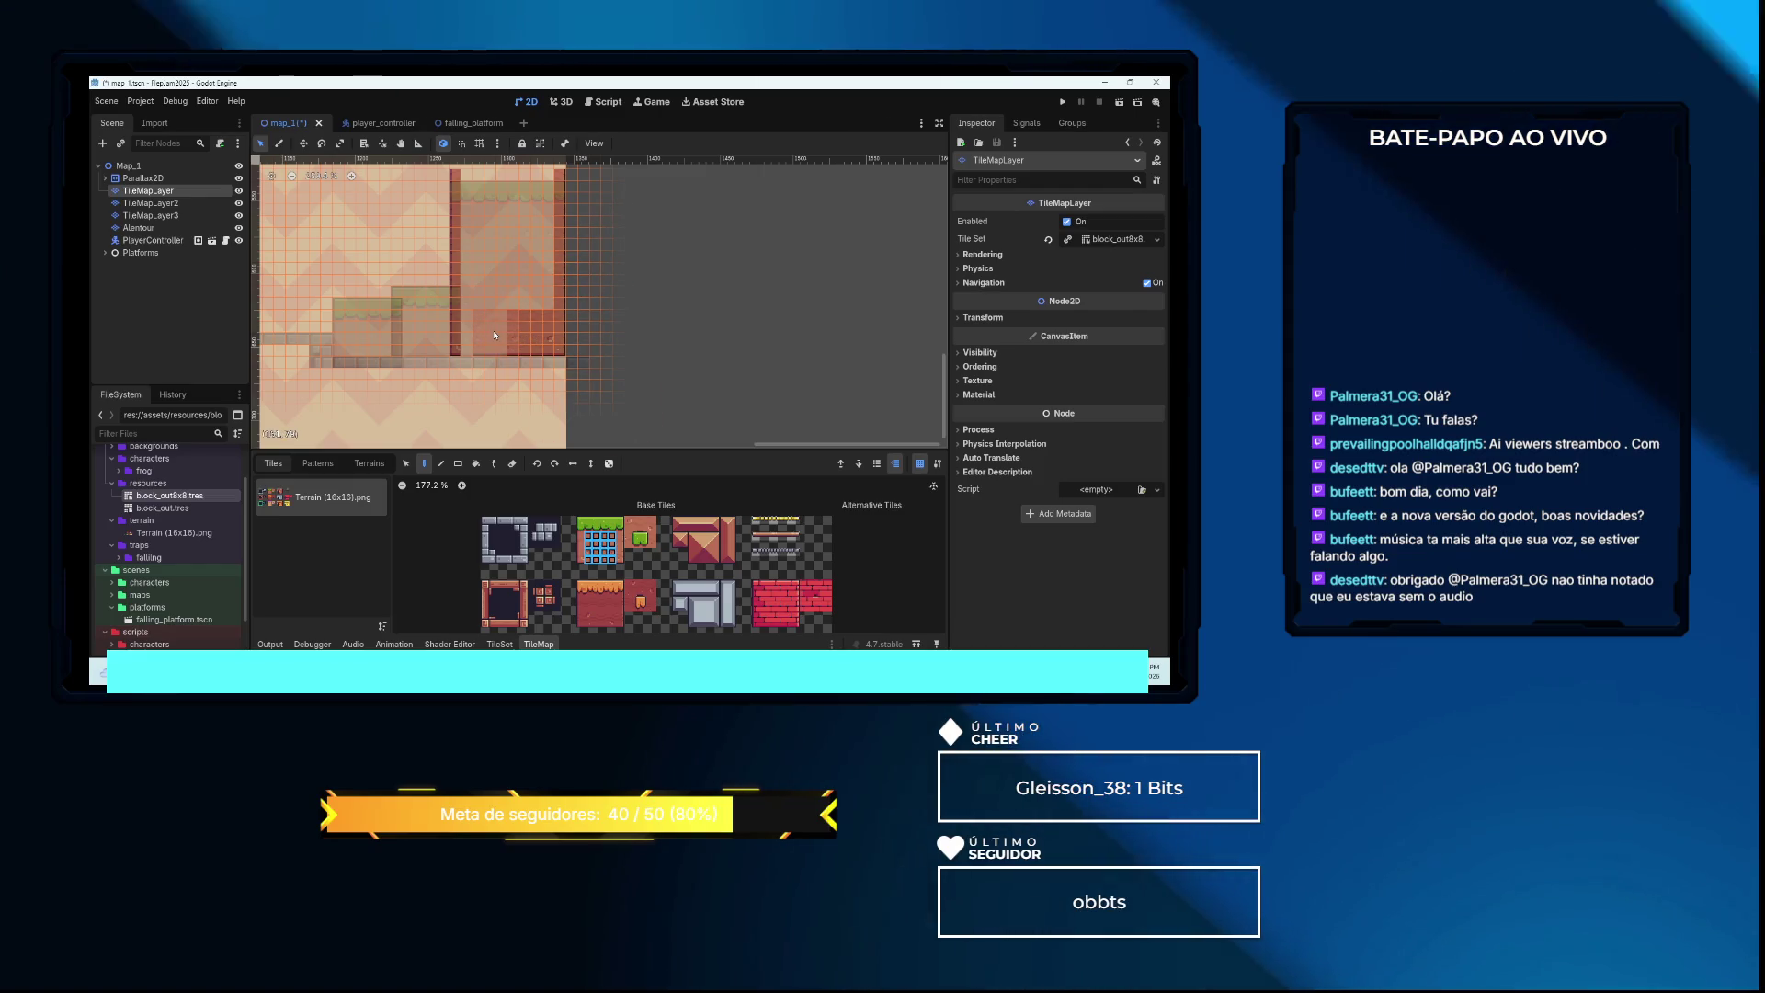
{"action": "left_click", "coordinate": [487, 335]}
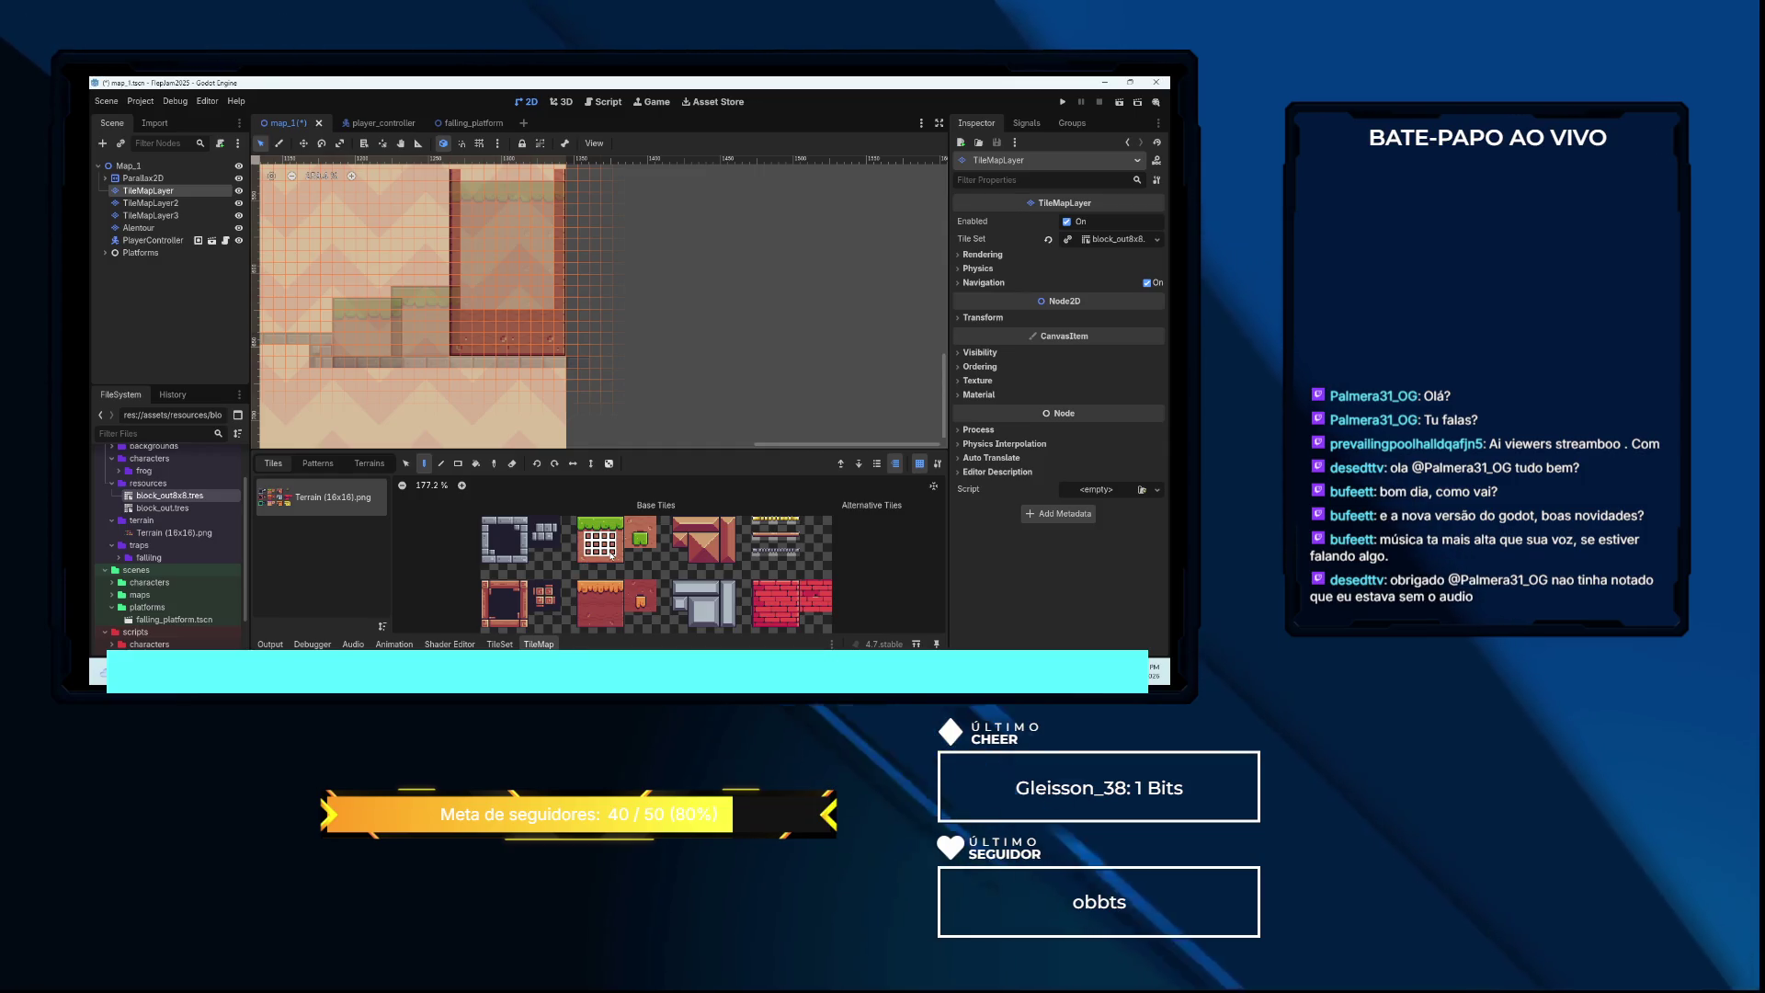
{"action": "mouse_move", "coordinate": [478, 292]}
{"action": "left_mouse_down"}
{"action": "mouse_move", "coordinate": [535, 290]}
{"action": "mouse_move", "coordinate": [488, 258]}
{"action": "left_mouse_up"}
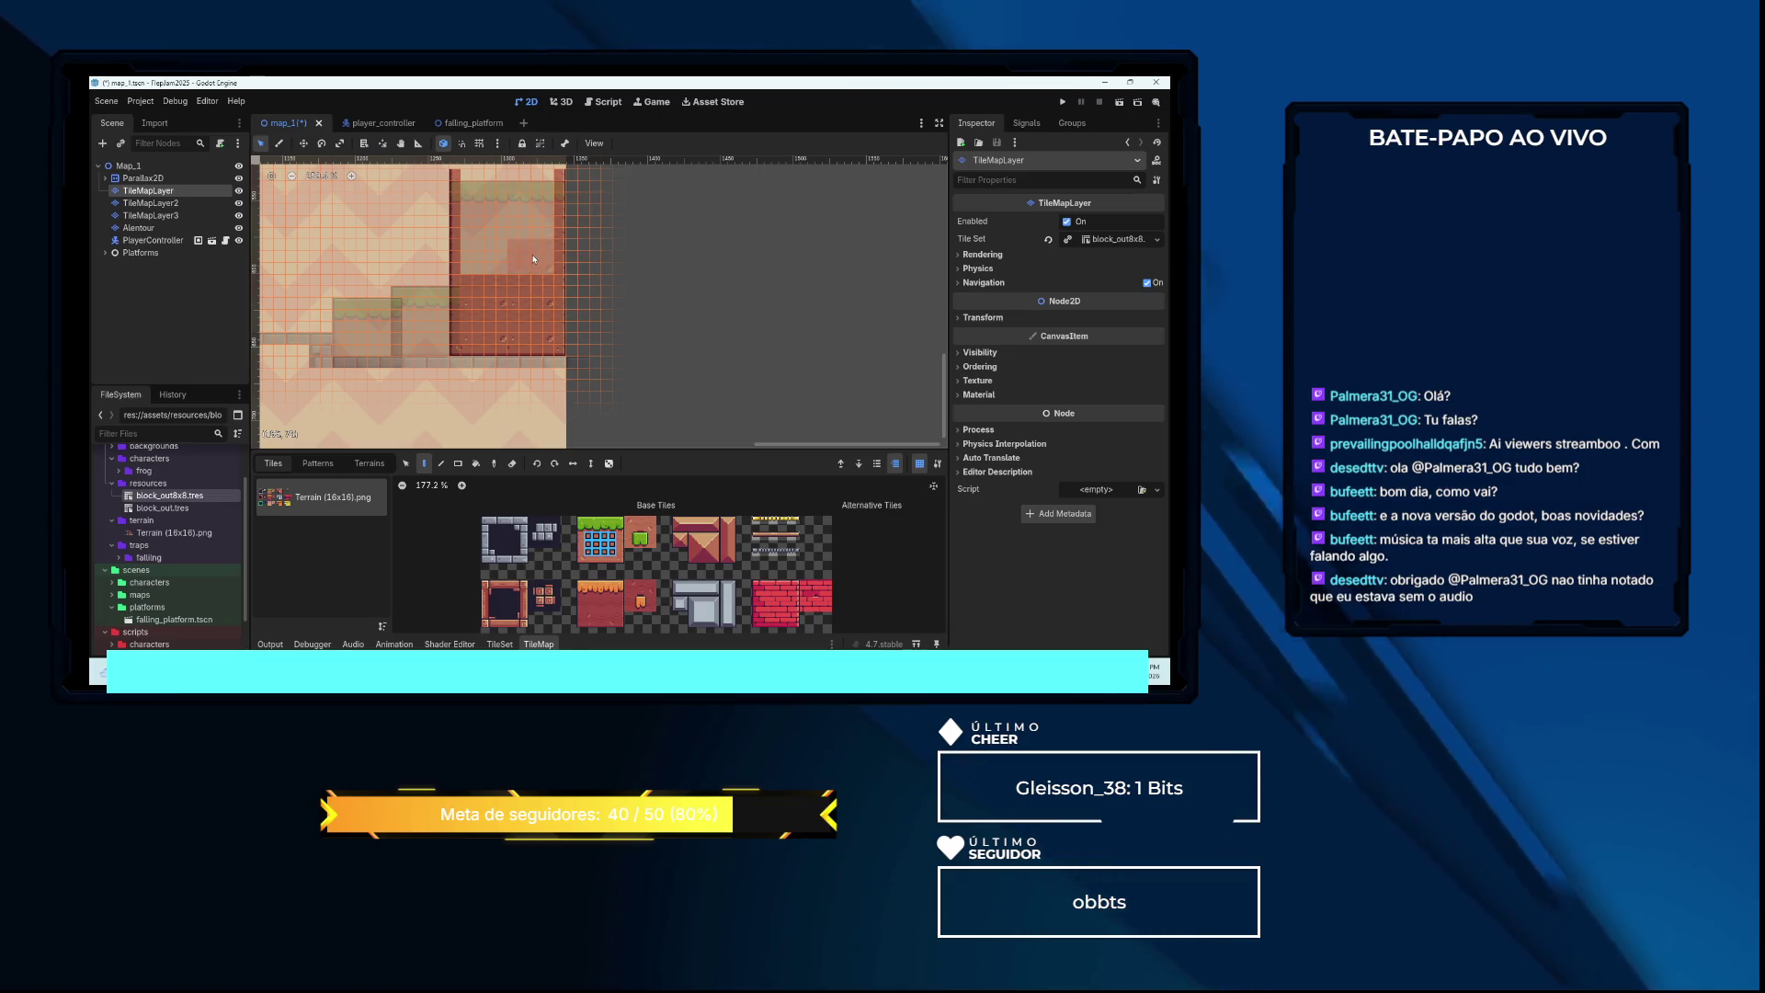
{"action": "left_click", "coordinate": [488, 230]}
{"action": "left_click", "coordinate": [485, 186]}
{"action": "scroll", "coordinate": [541, 266], "scroll_direction": "down", "scroll_amount": 1}
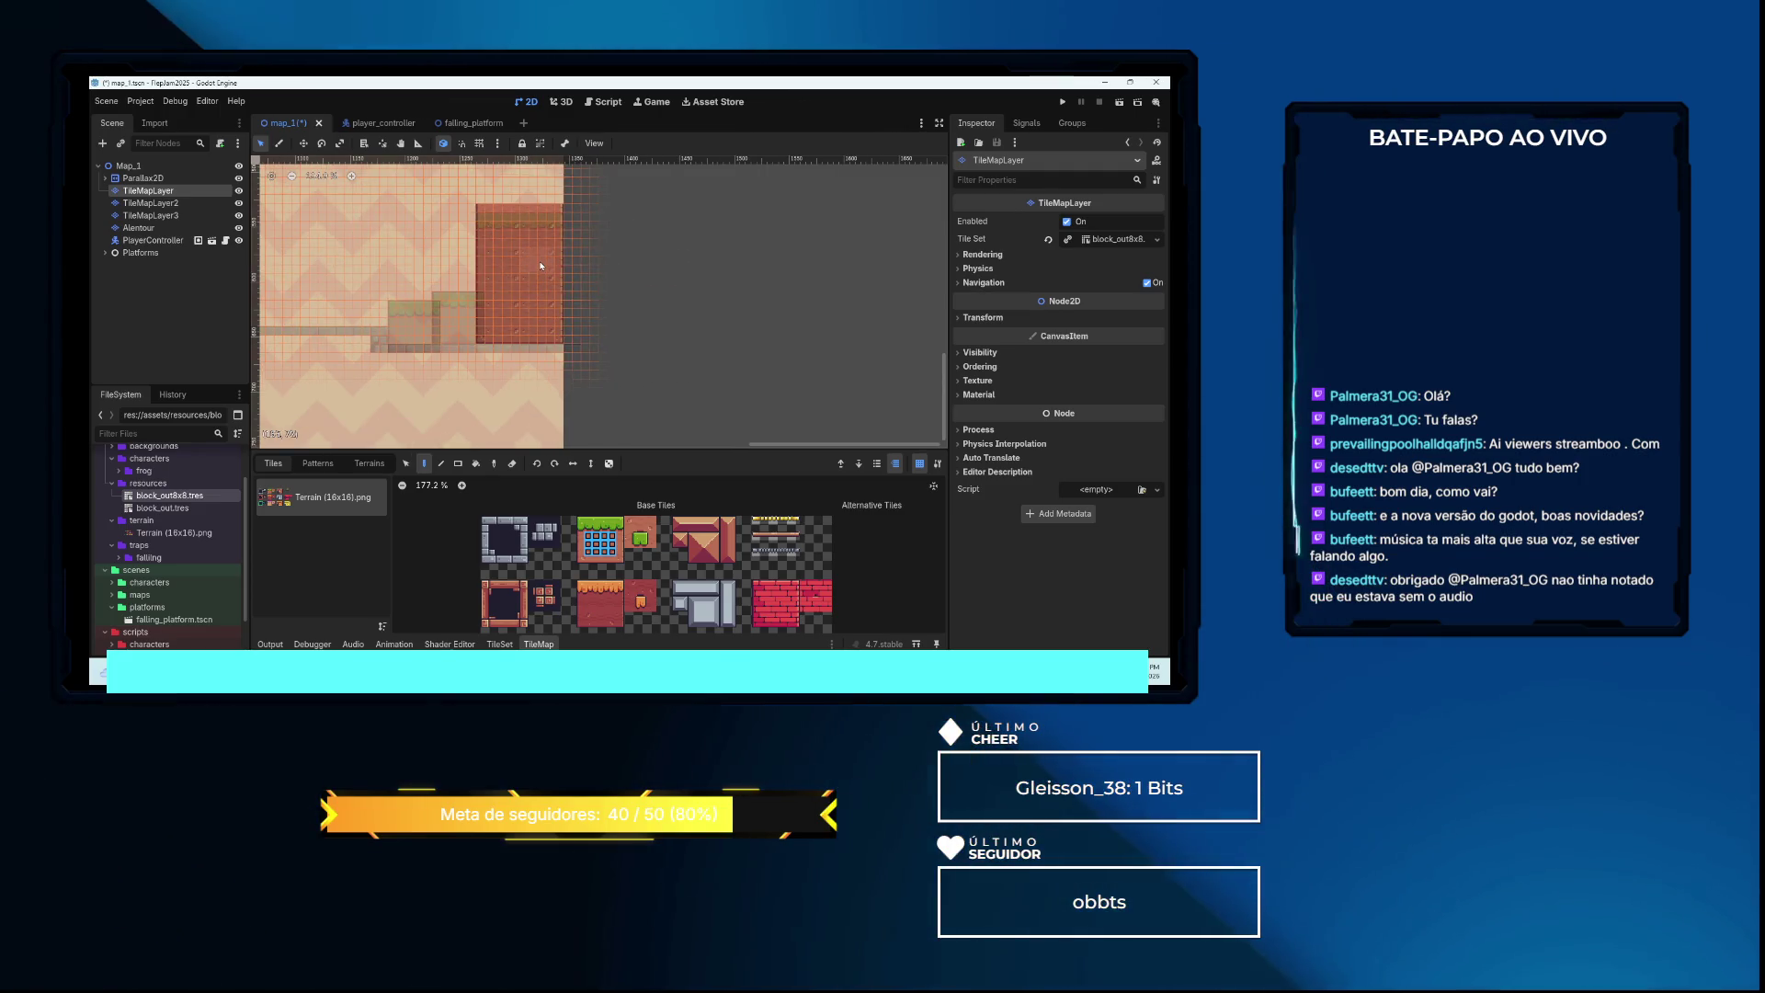
Lay a row of grass tiles across the top of the tall dirt wall
{"action": "scroll", "coordinate": [541, 266], "scroll_direction": "up", "scroll_amount": 3}
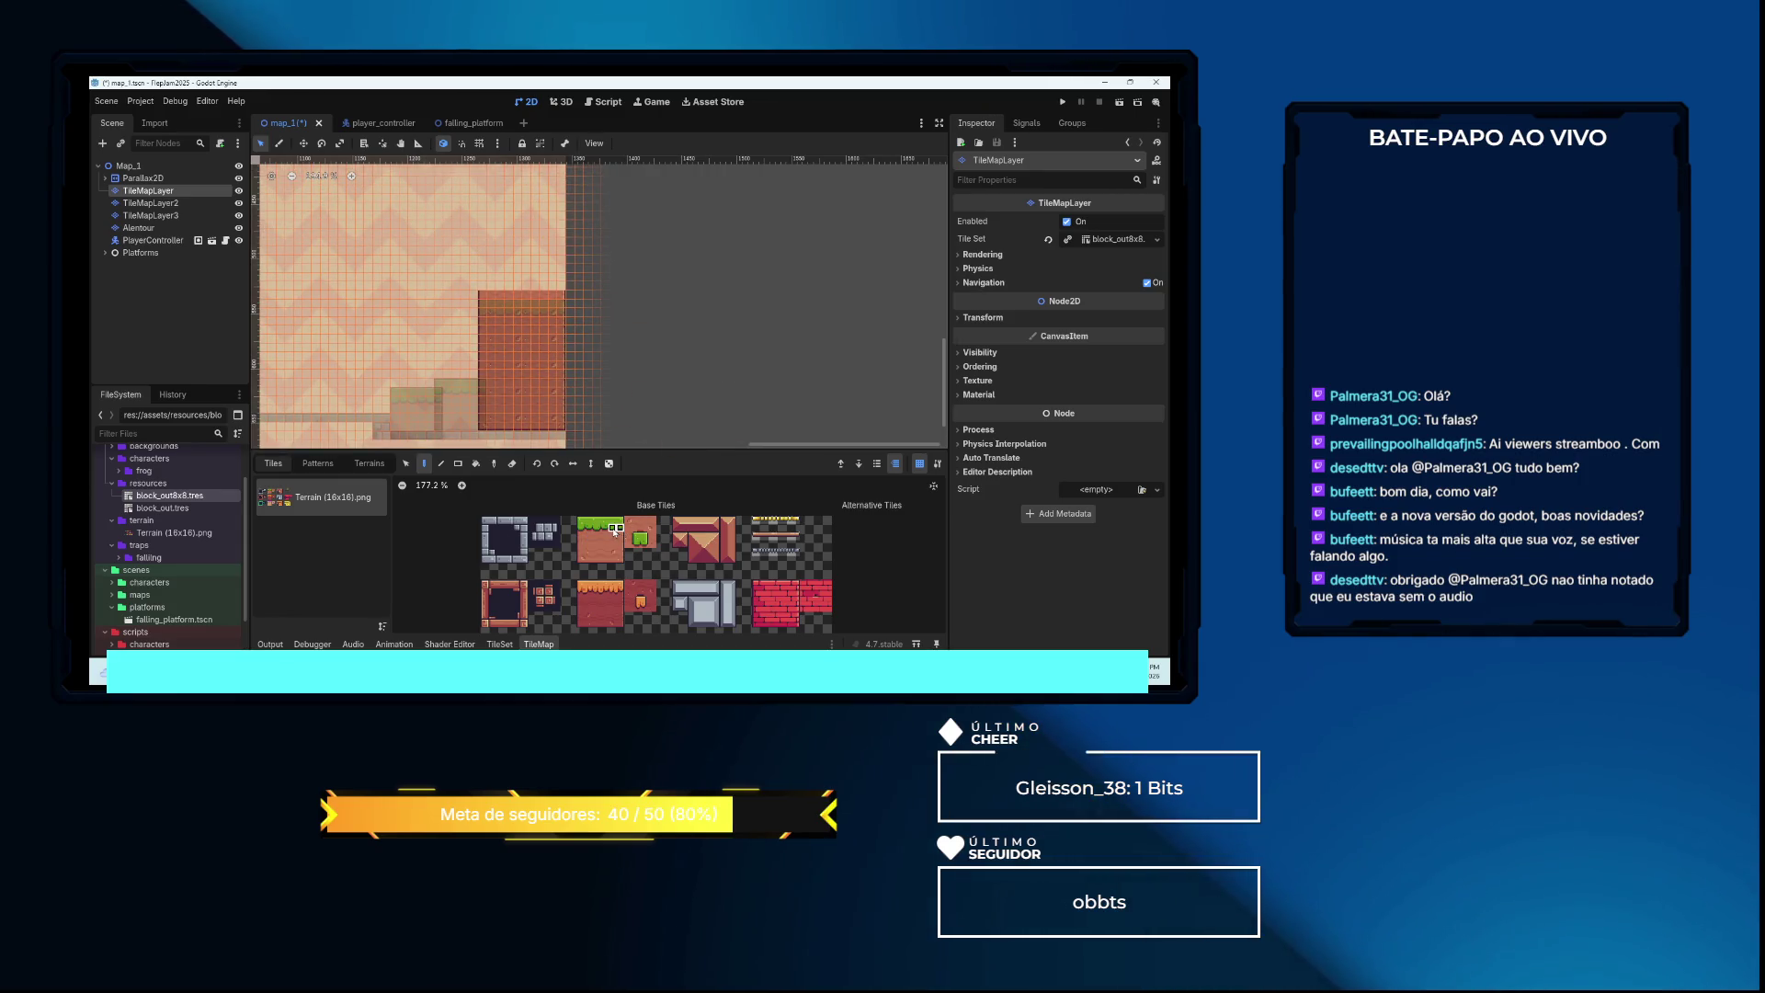
{"action": "left_click", "coordinate": [615, 527]}
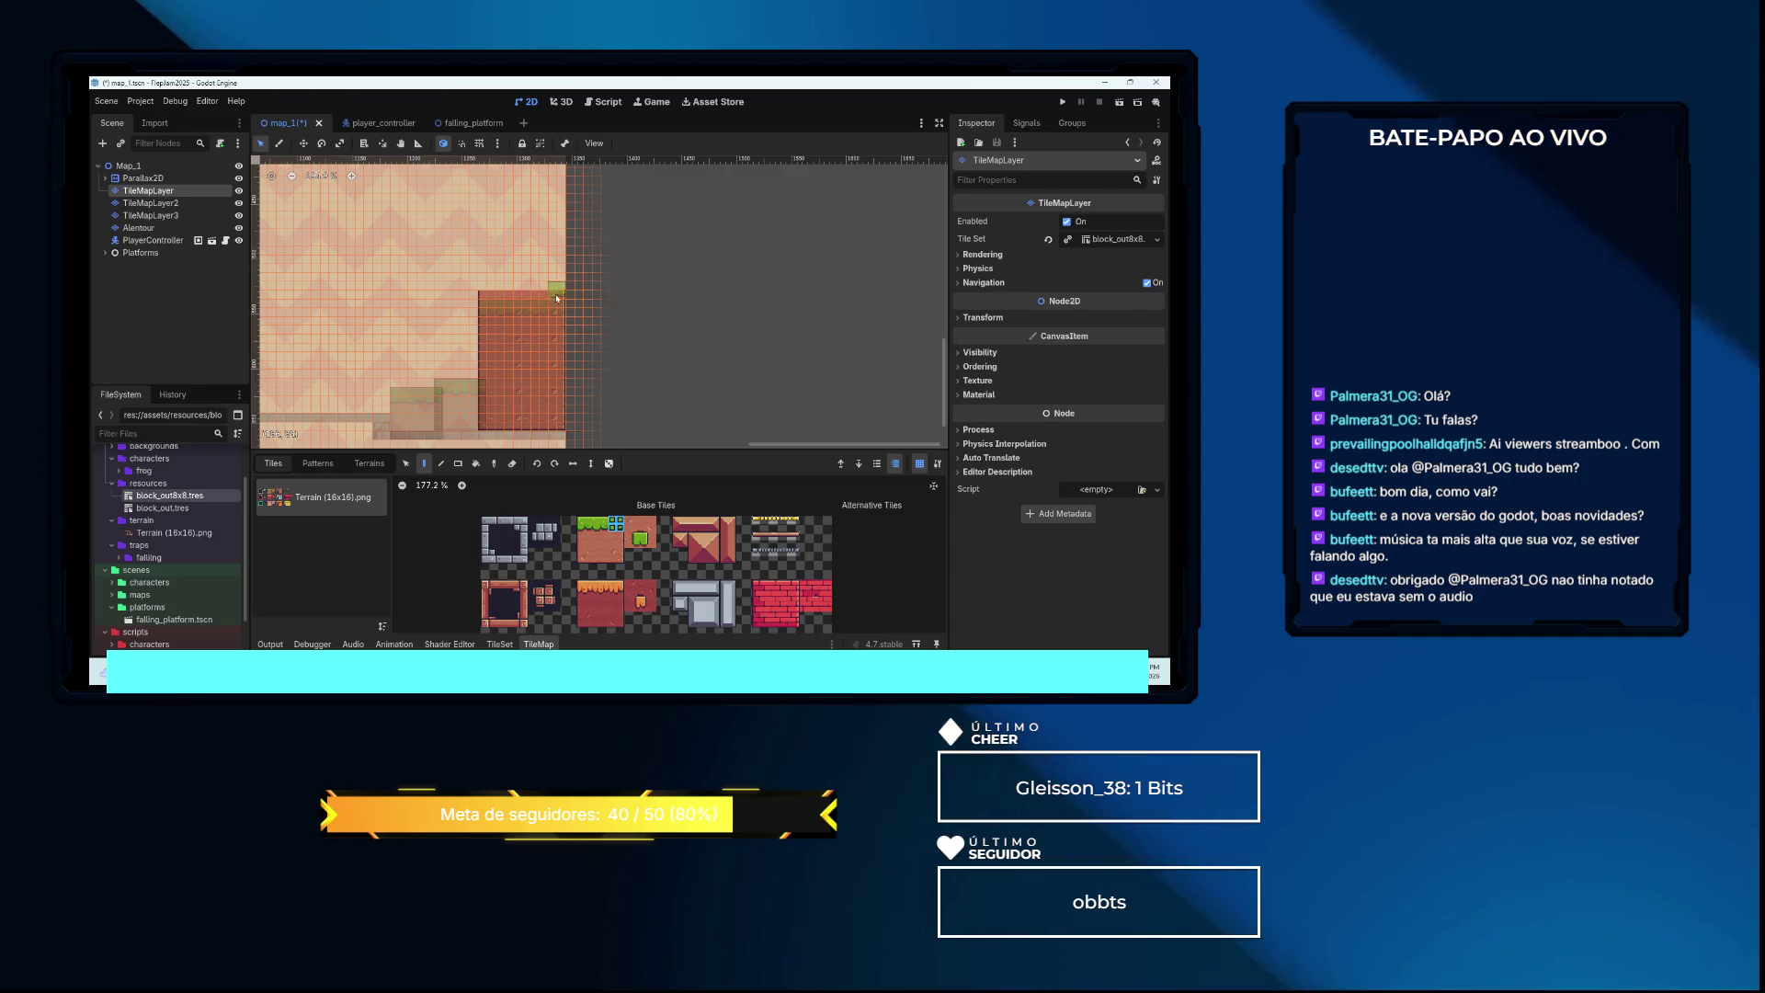
{"action": "left_click", "coordinate": [557, 281]}
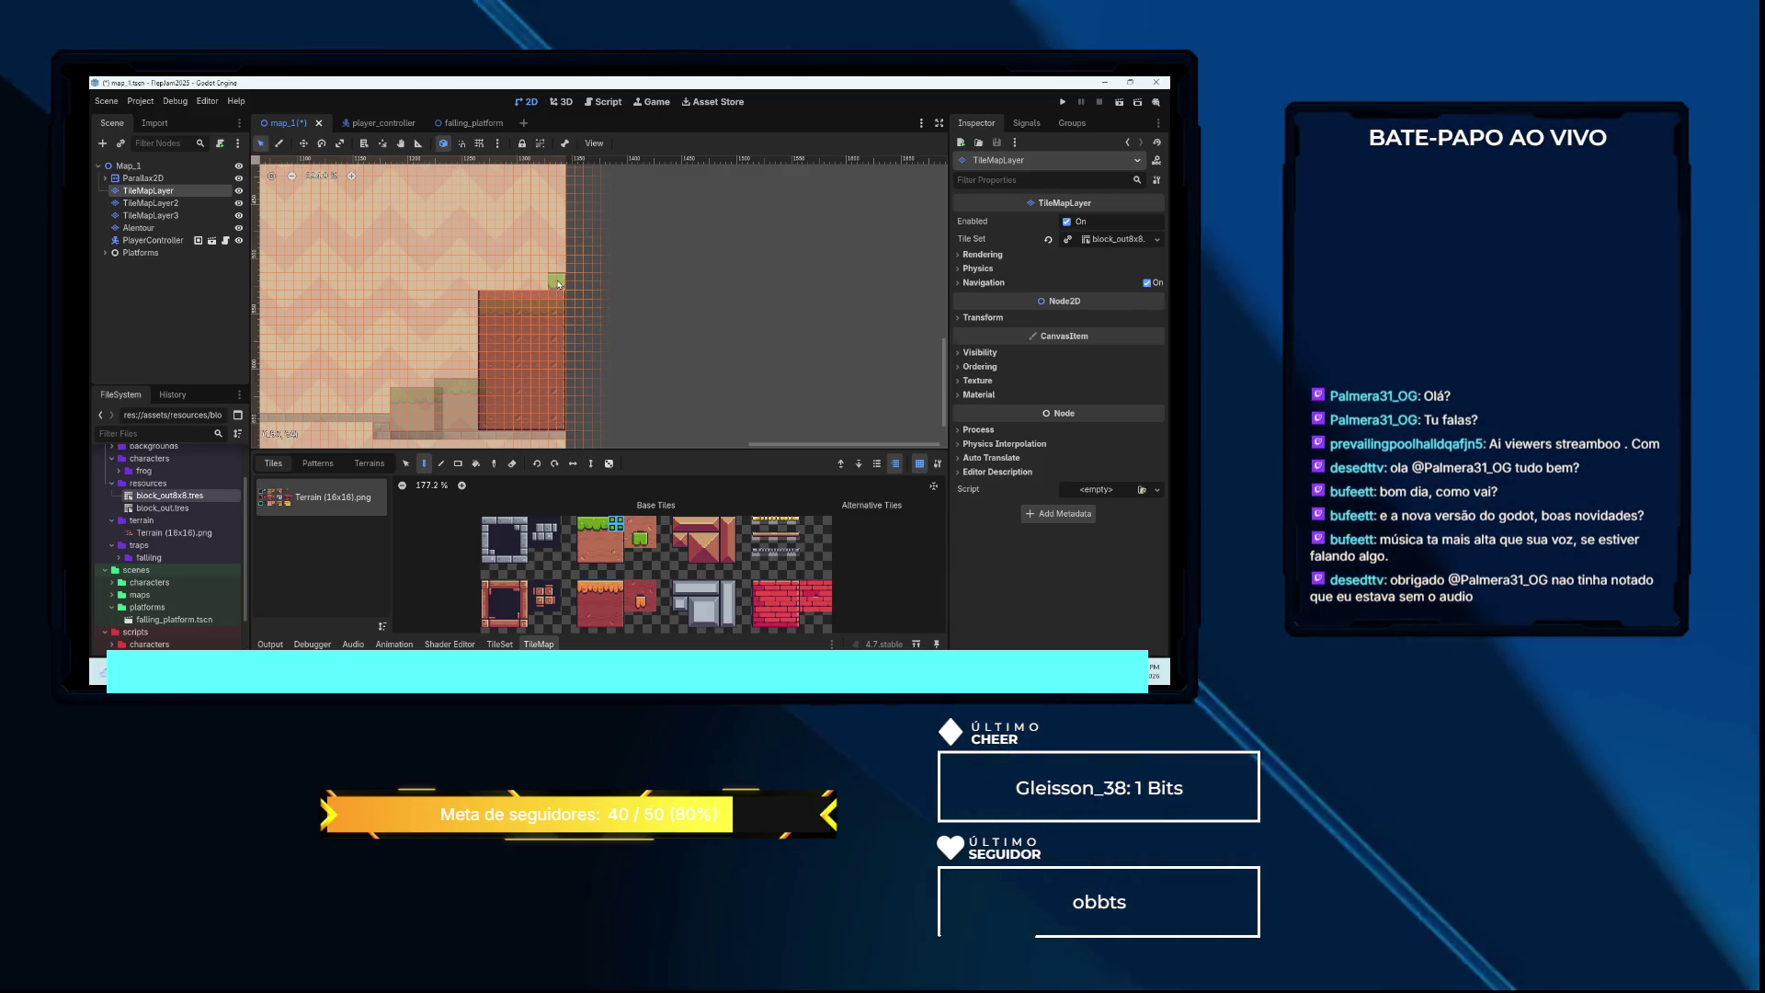
{"action": "left_click", "coordinate": [587, 530]}
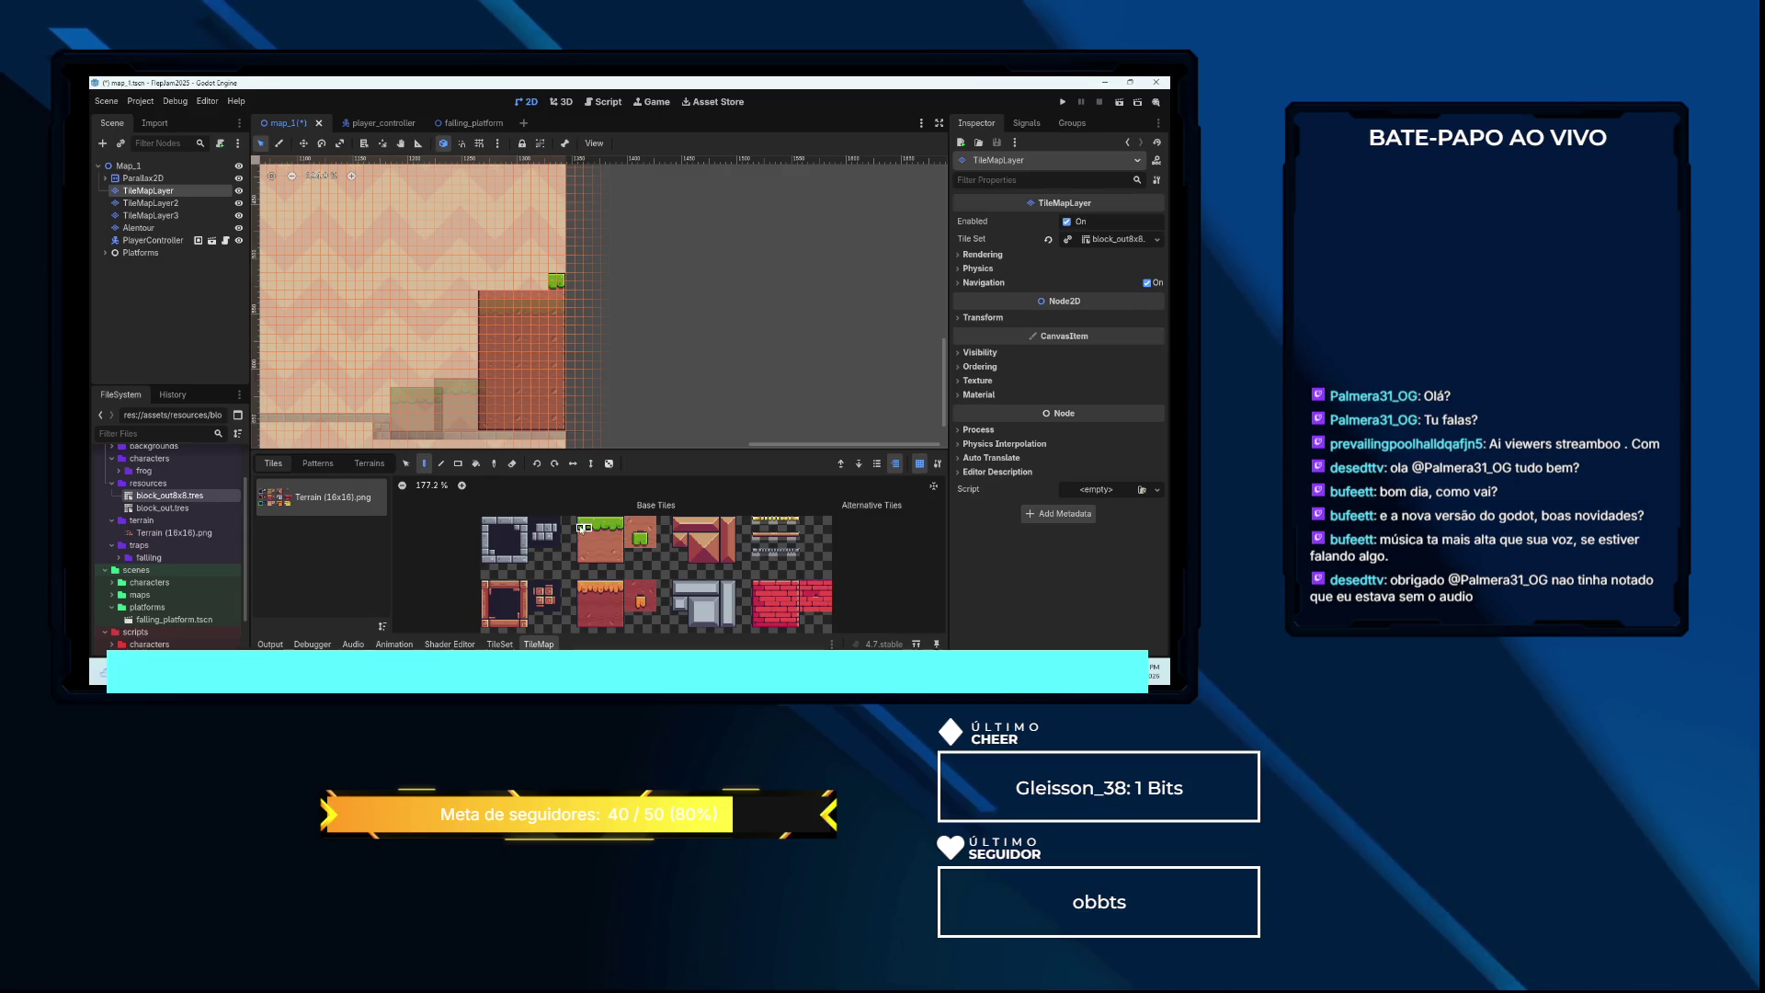
{"action": "left_click", "coordinate": [488, 281]}
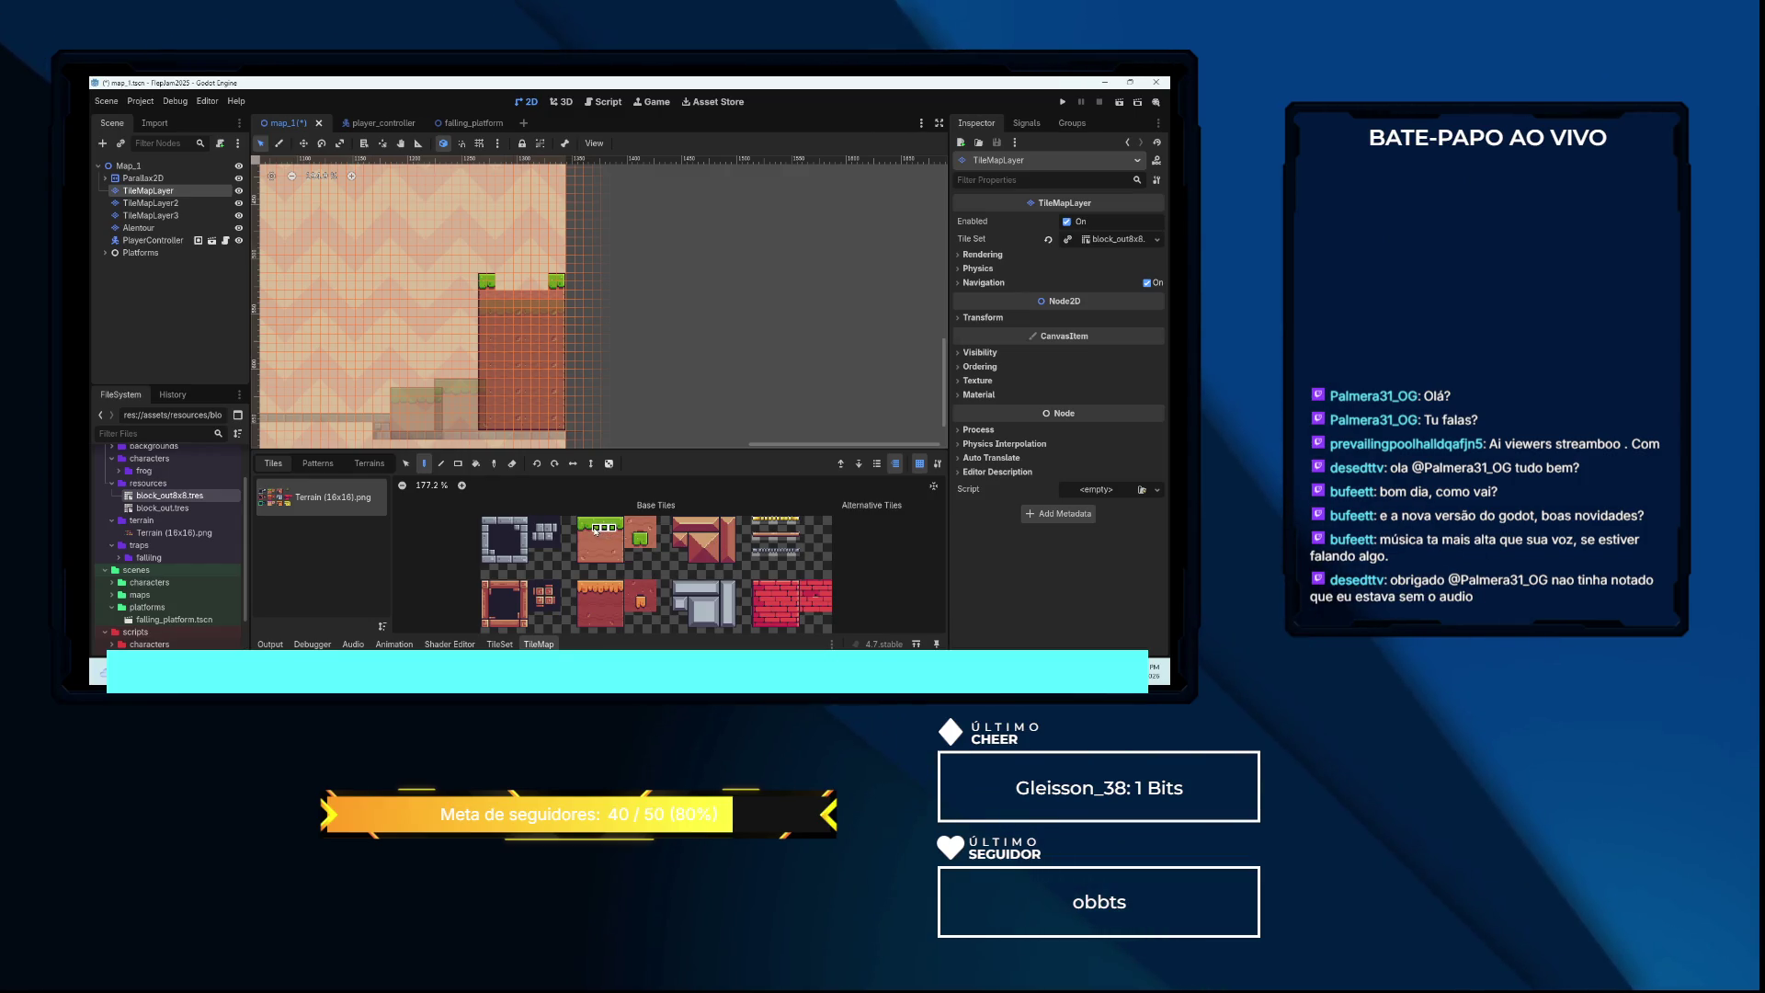
{"action": "left_click_drag", "start_coordinate": [583, 522], "coordinate": [619, 529]}
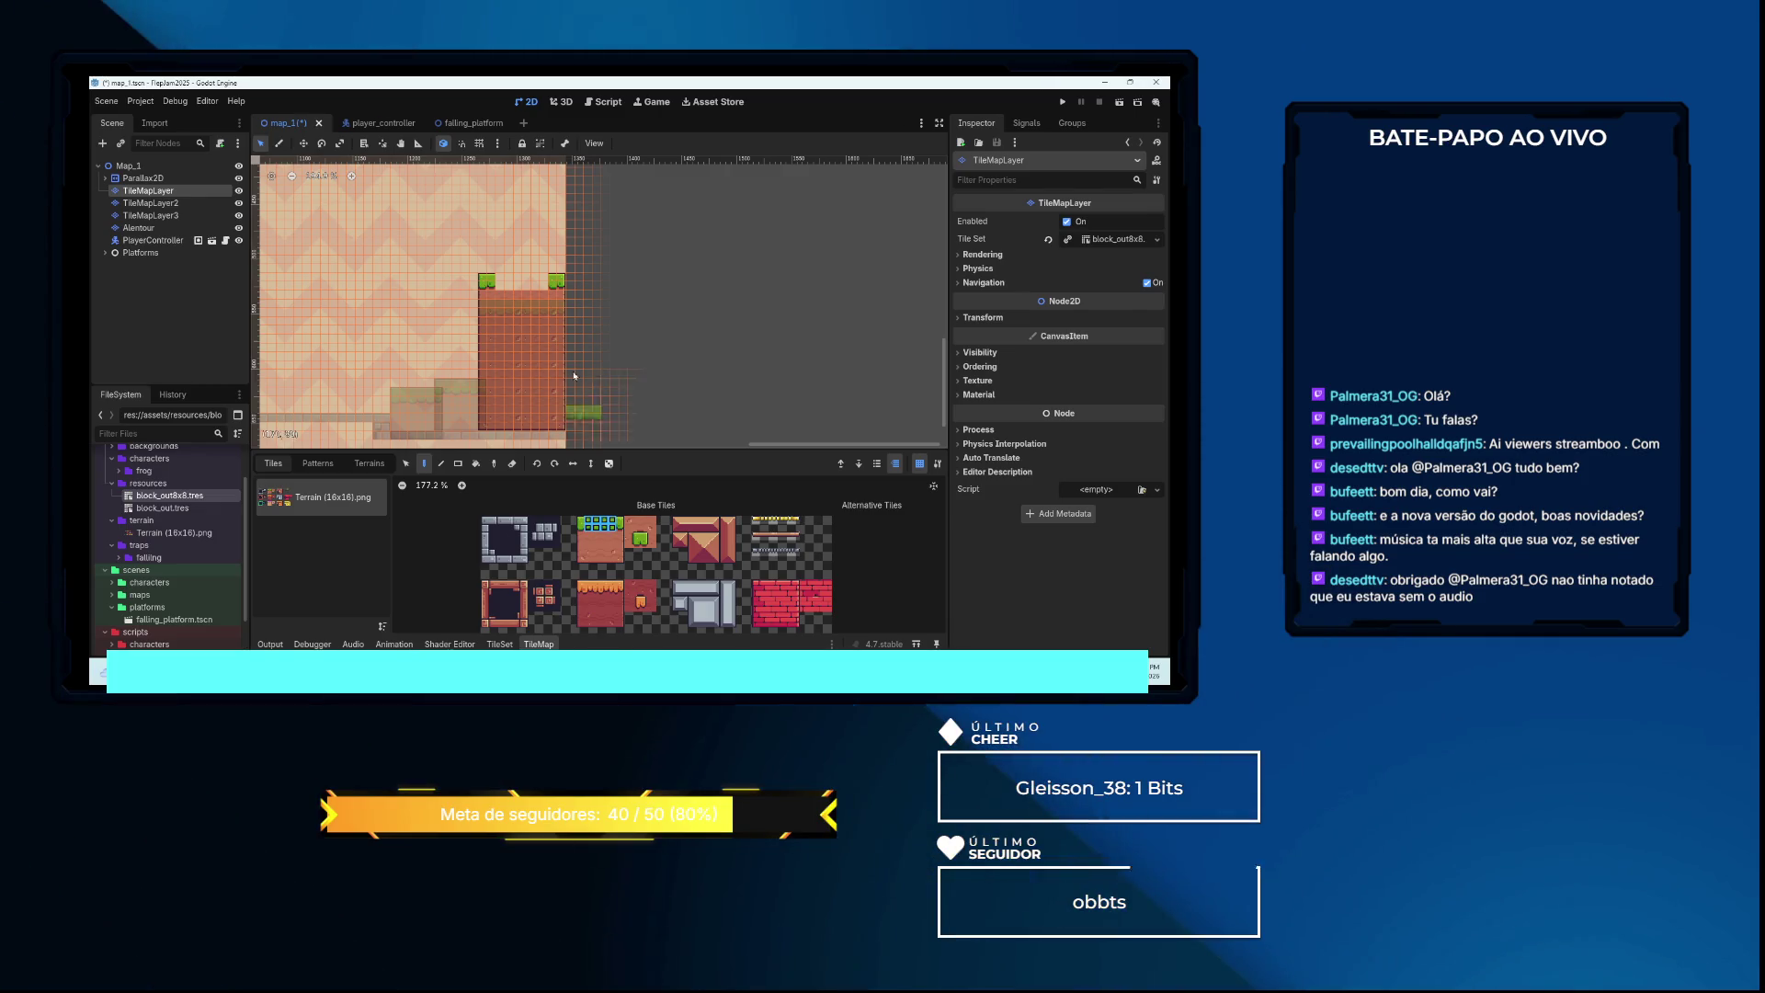
{"action": "left_click", "coordinate": [514, 286]}
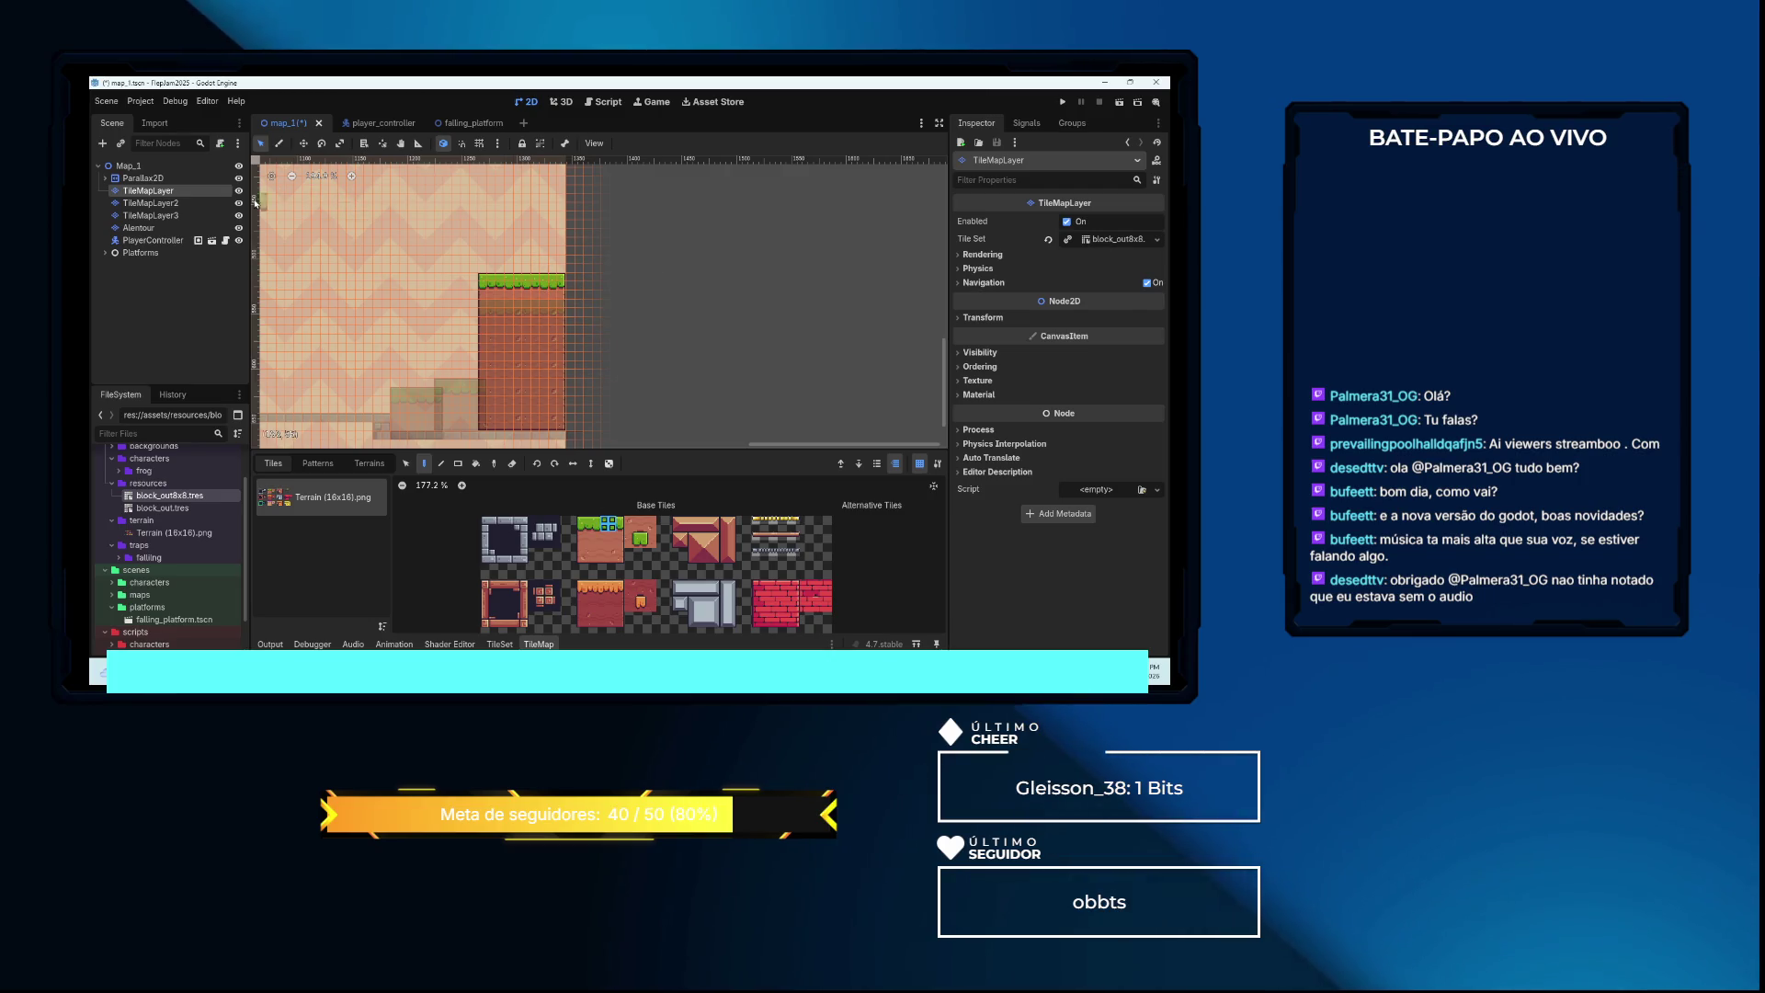
On TileMapLayer3, repaint the pillar's base row, grass top and face with dark dirt tiles
{"action": "left_click", "coordinate": [150, 215]}
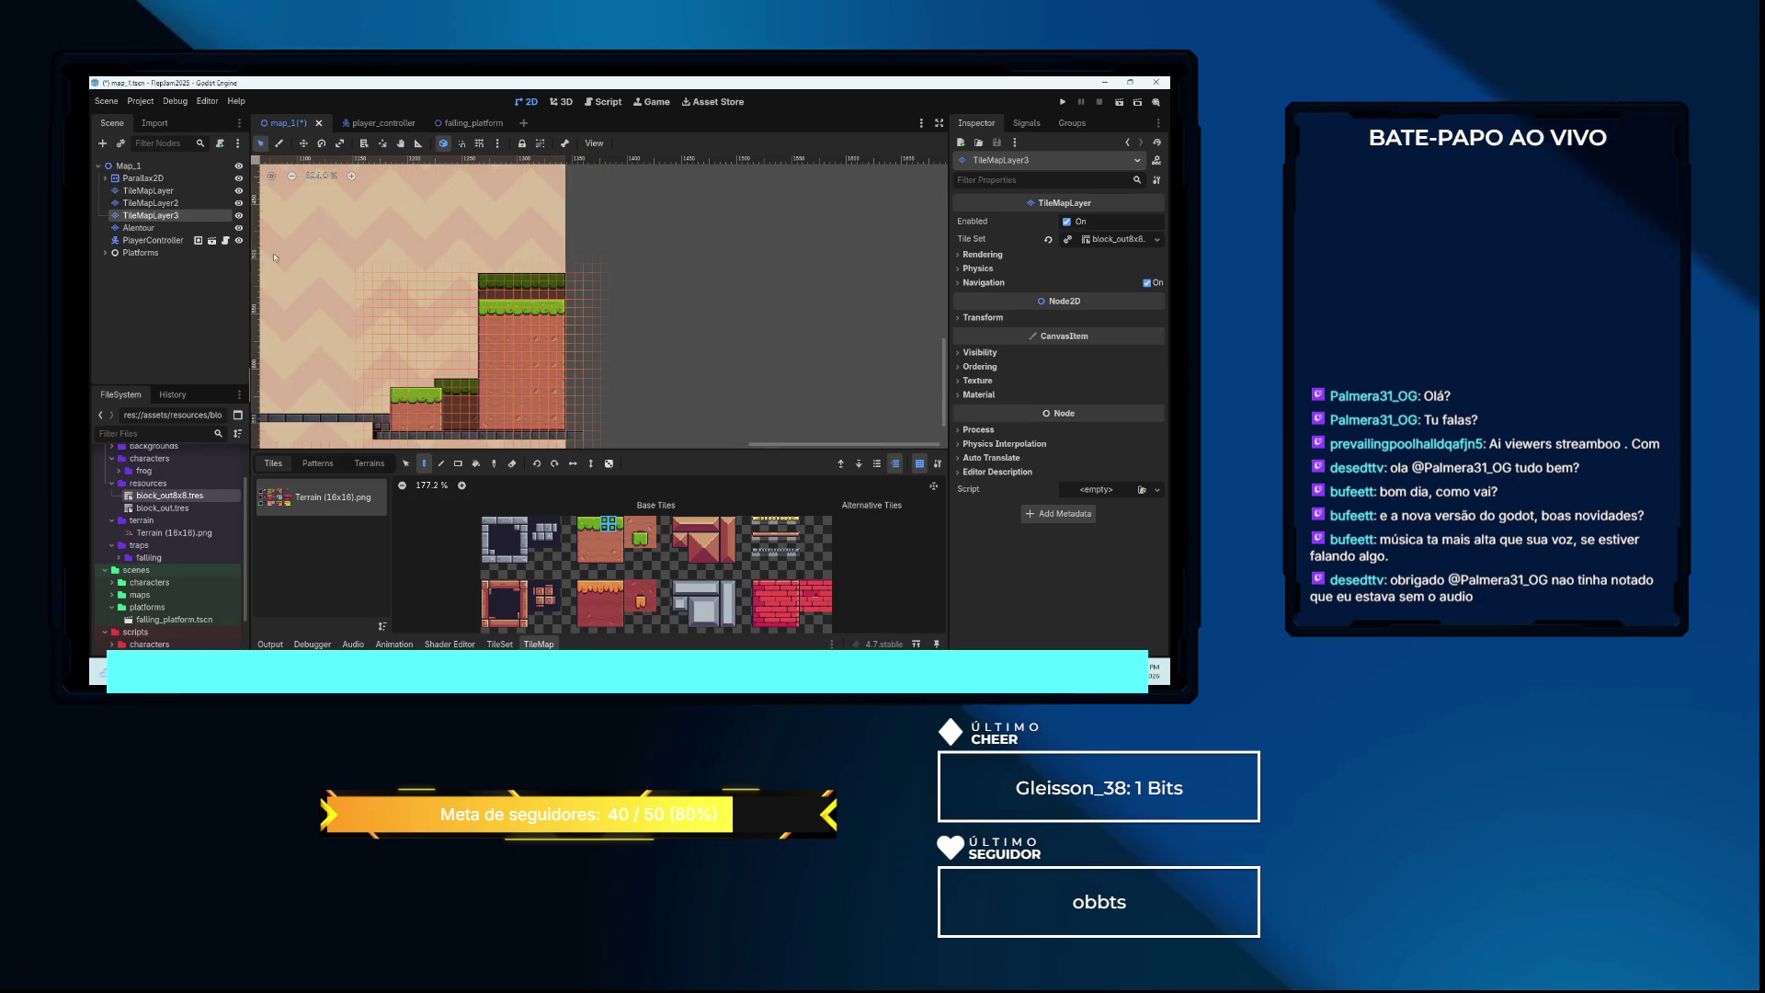
{"action": "mouse_move", "coordinate": [561, 420]}
{"action": "left_mouse_down"}
{"action": "mouse_move", "coordinate": [505, 425]}
{"action": "mouse_move", "coordinate": [489, 342]}
{"action": "mouse_move", "coordinate": [508, 377]}
{"action": "mouse_move", "coordinate": [484, 396]}
{"action": "mouse_move", "coordinate": [497, 405]}
{"action": "mouse_move", "coordinate": [561, 390]}
{"action": "left_mouse_up"}
{"action": "left_click_drag", "start_coordinate": [482, 307], "coordinate": [554, 319]}
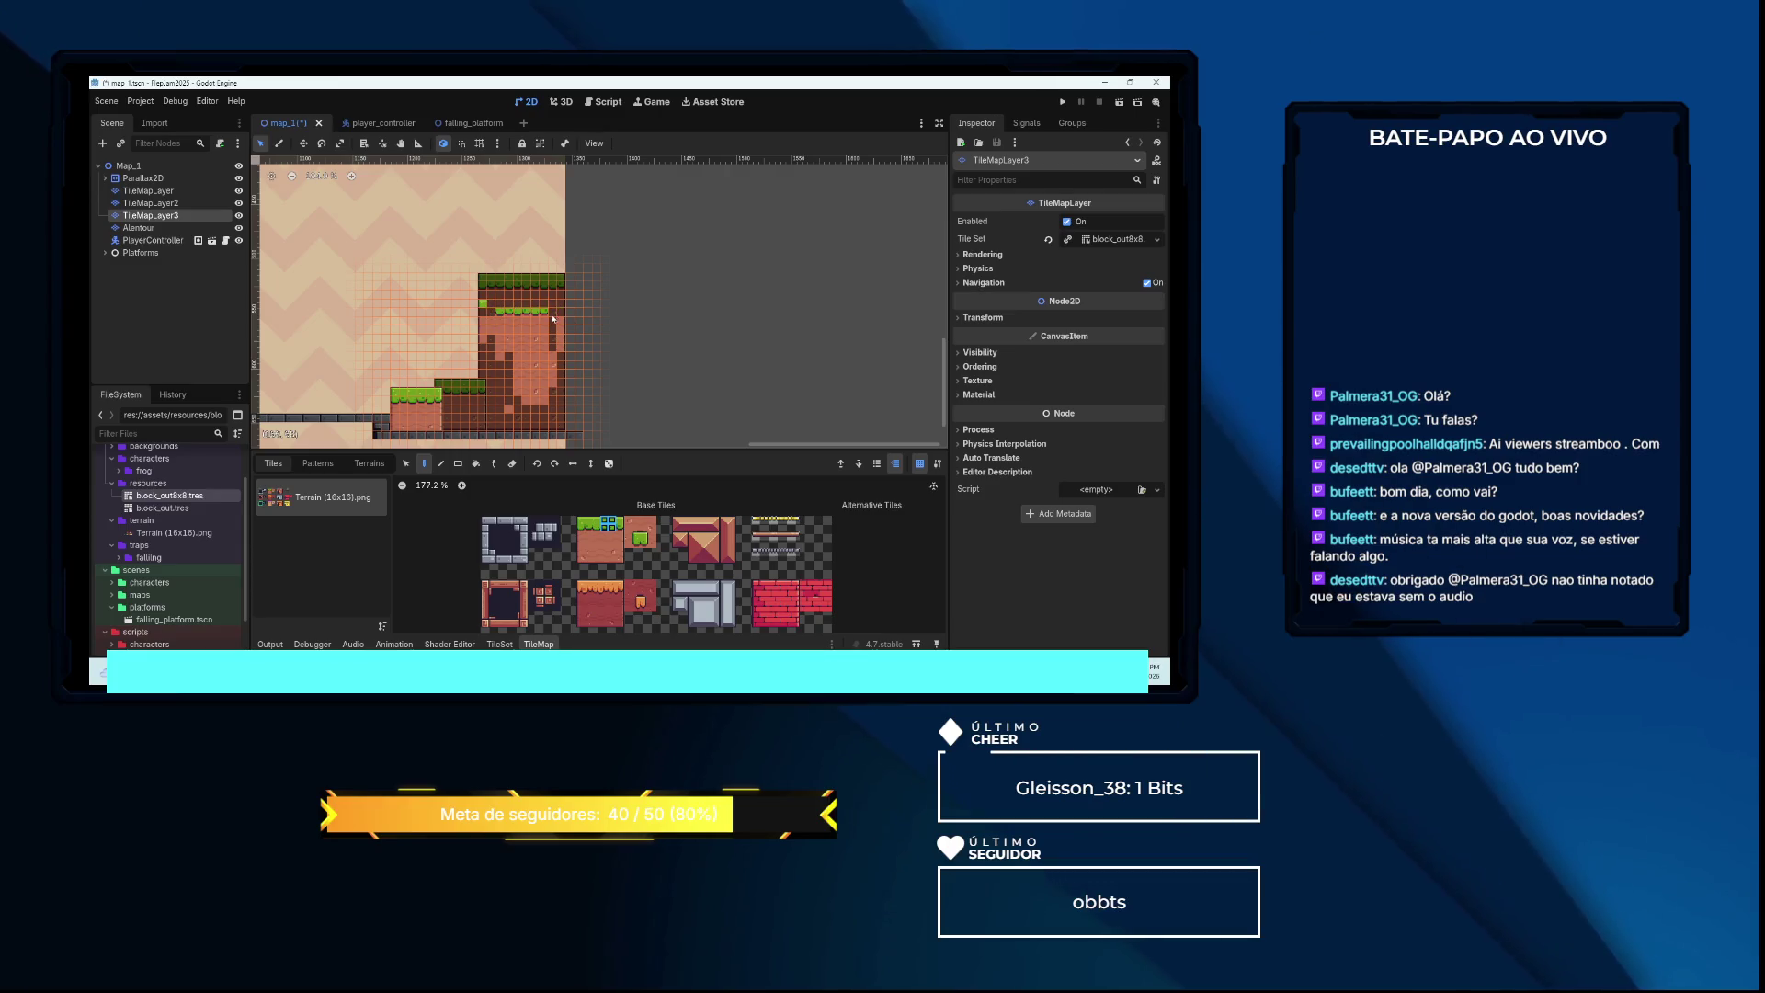
{"action": "left_click", "coordinate": [478, 328]}
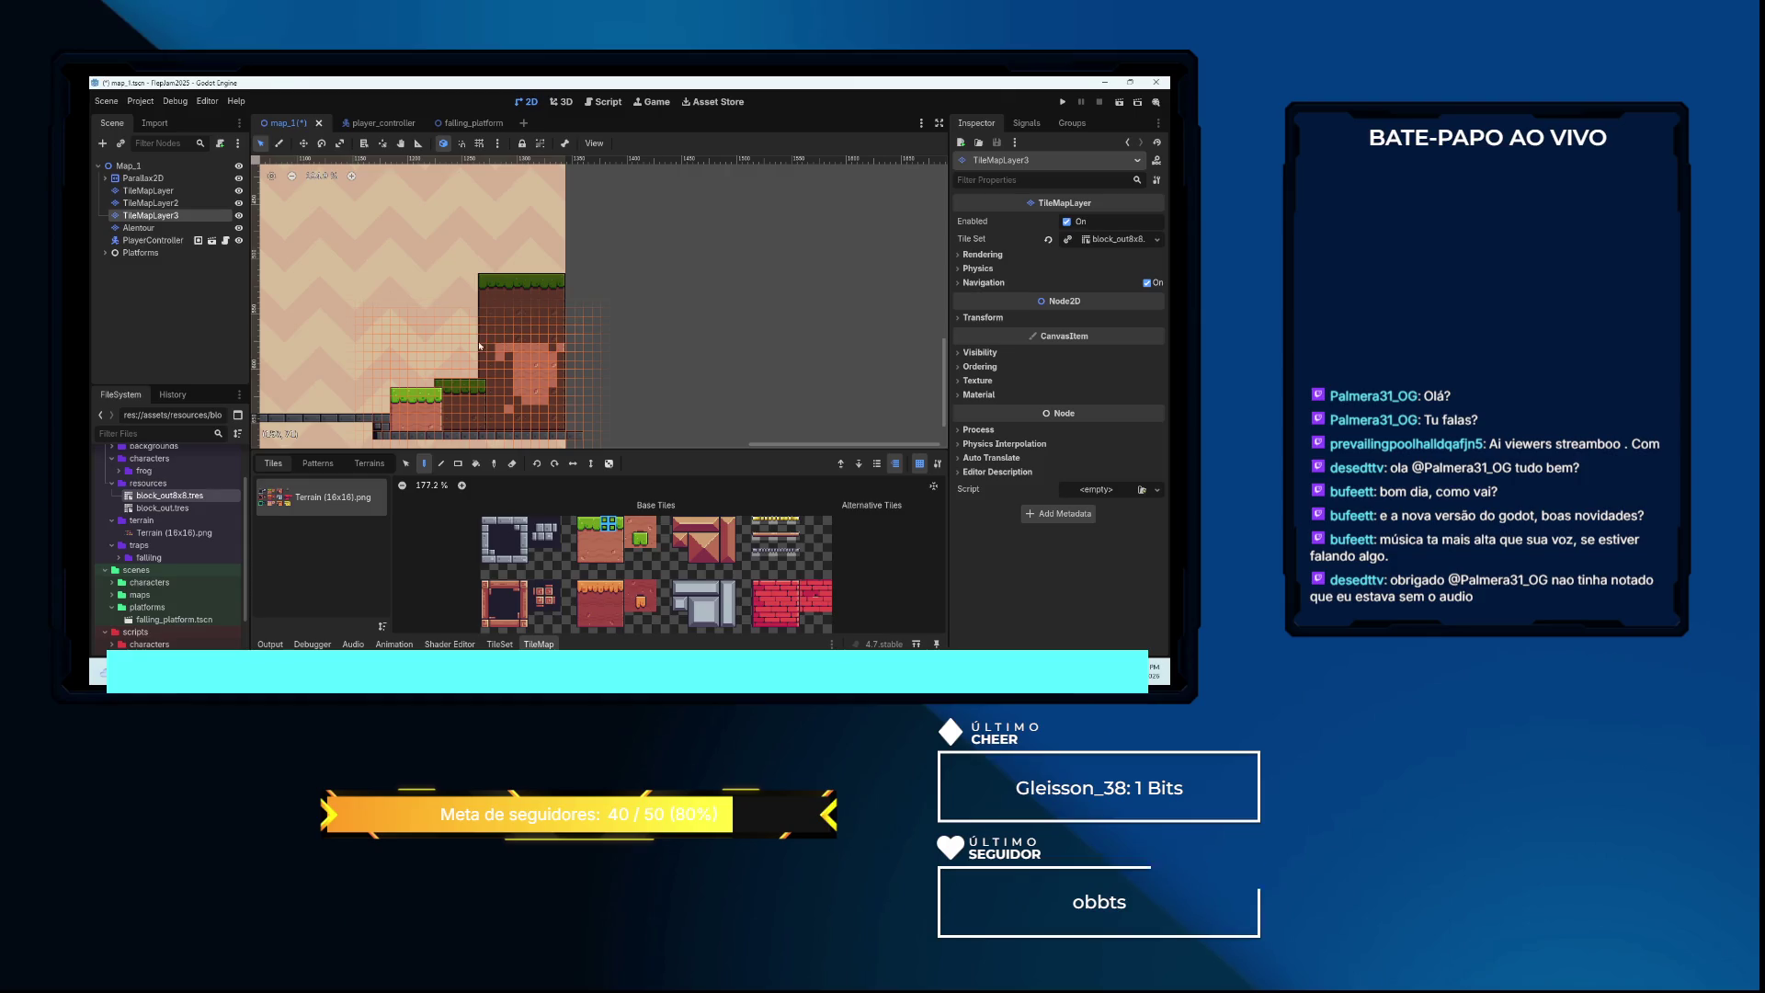
{"action": "left_click_drag", "start_coordinate": [521, 376], "coordinate": [553, 343]}
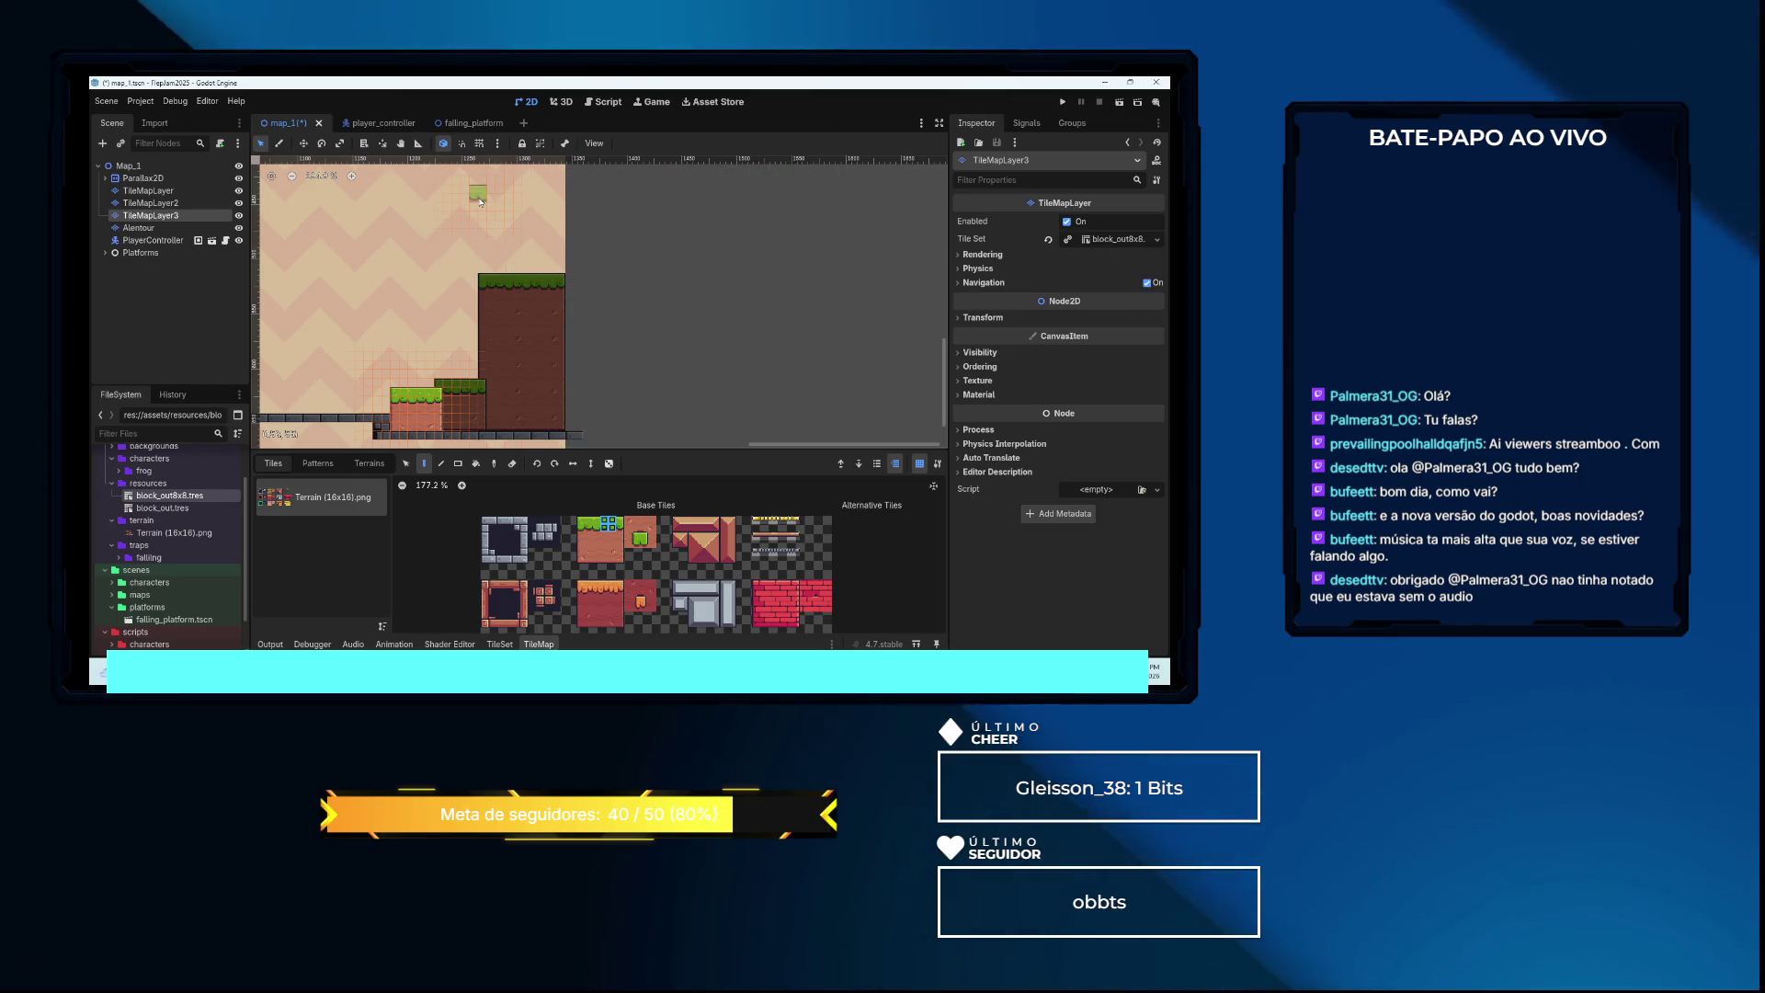
Run the game with F5 and hop the frog right across the hovering platforms
{"action": "key", "text": "F5"}
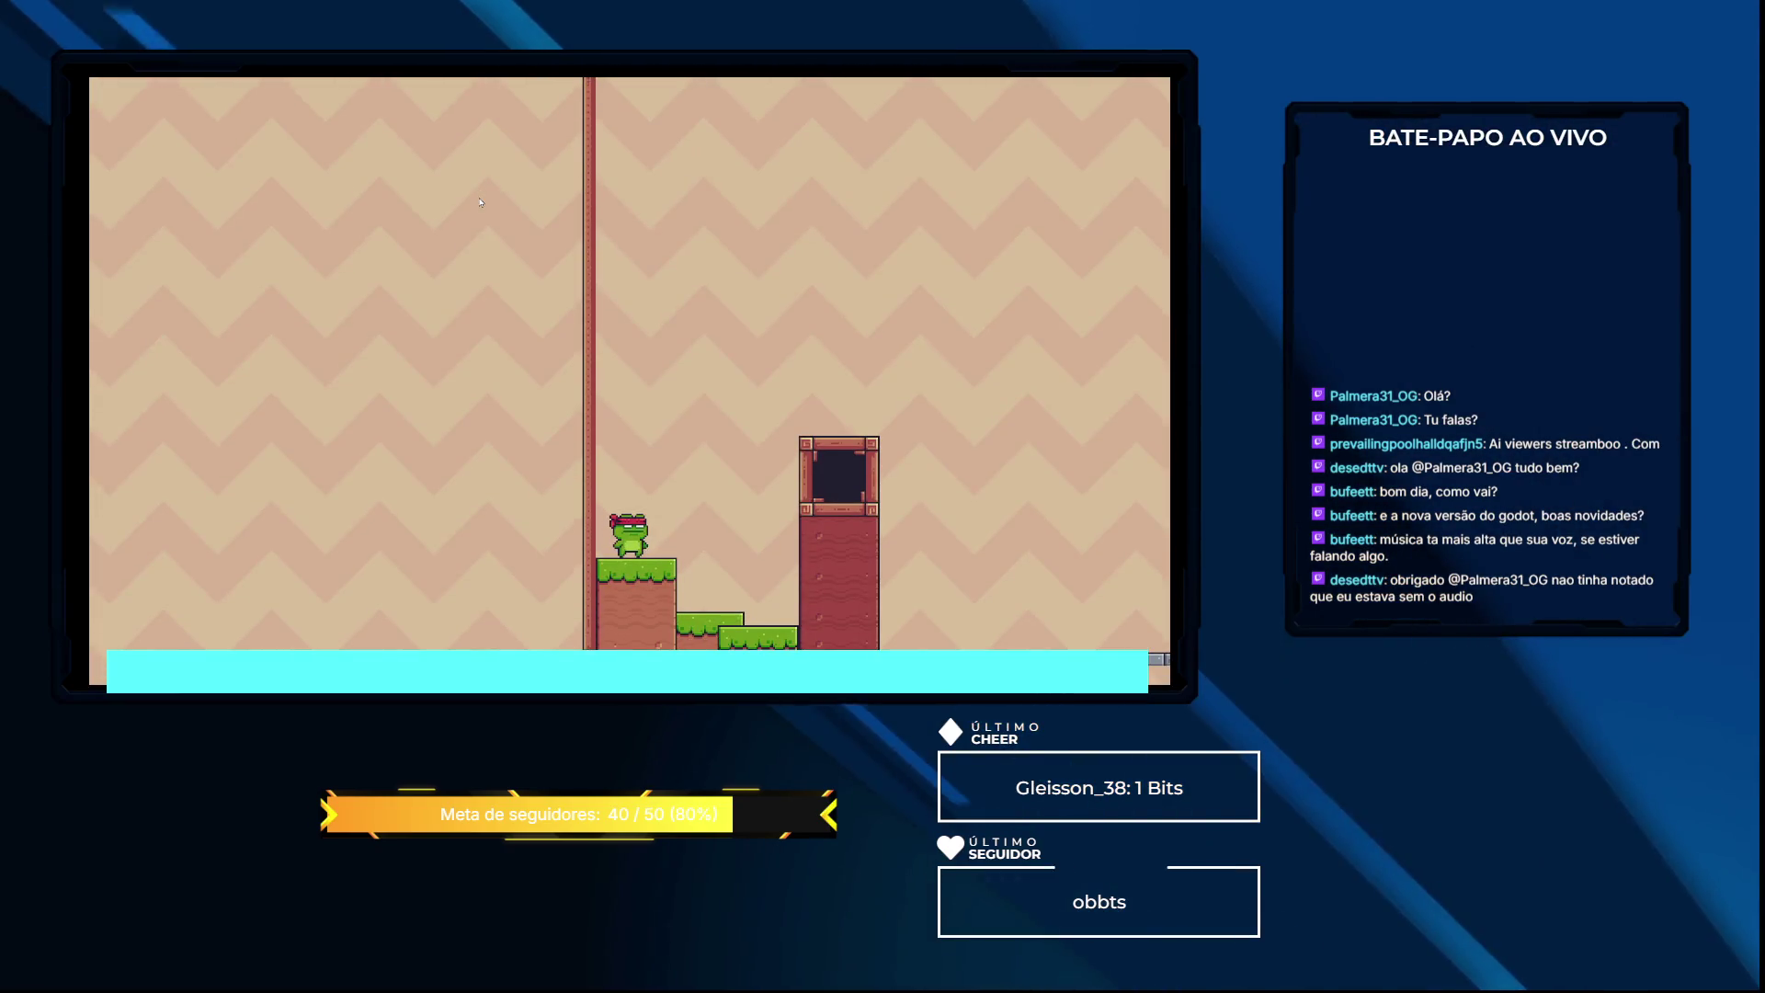
{"action": "key", "text": "Right"}
{"action": "key", "text": "space"}
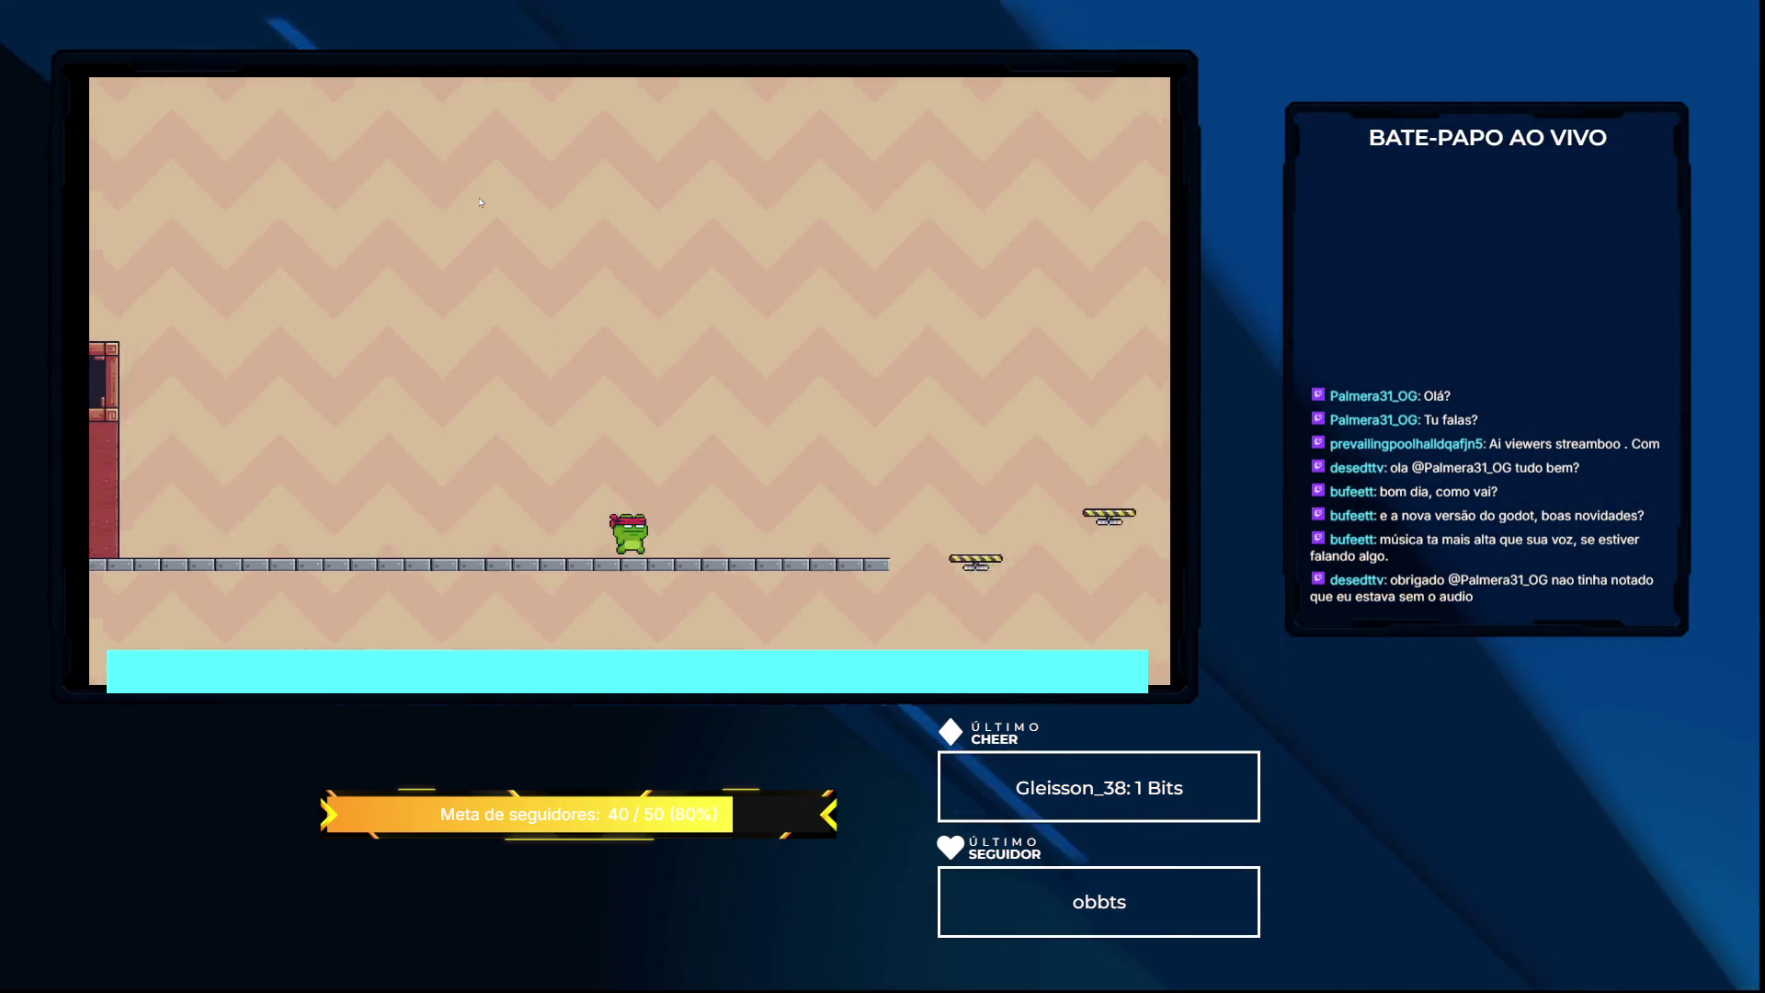
{"action": "key", "text": "Right"}
{"action": "key", "text": "space"}
{"action": "key", "text": "Right"}
{"action": "key", "text": "space"}
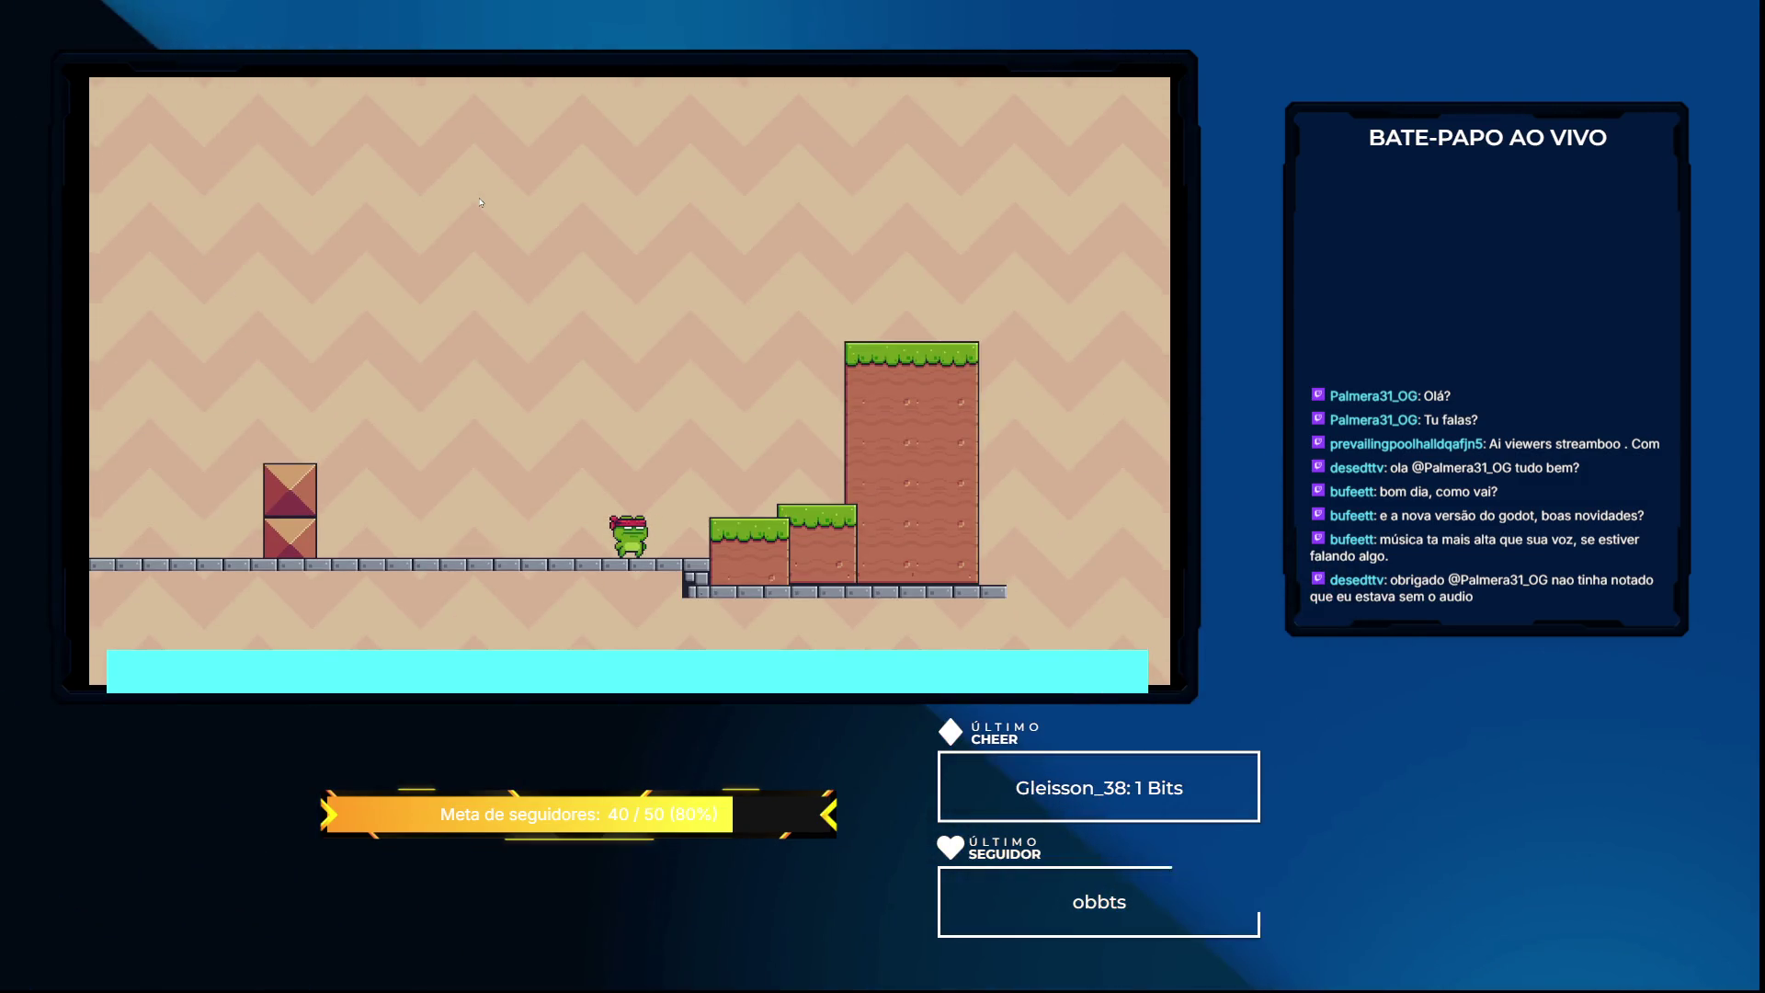
Climb the frog up the grass steps to the tall wall, walk back down, then stop with F8
{"action": "key", "text": "Right"}
{"action": "key", "text": "space"}
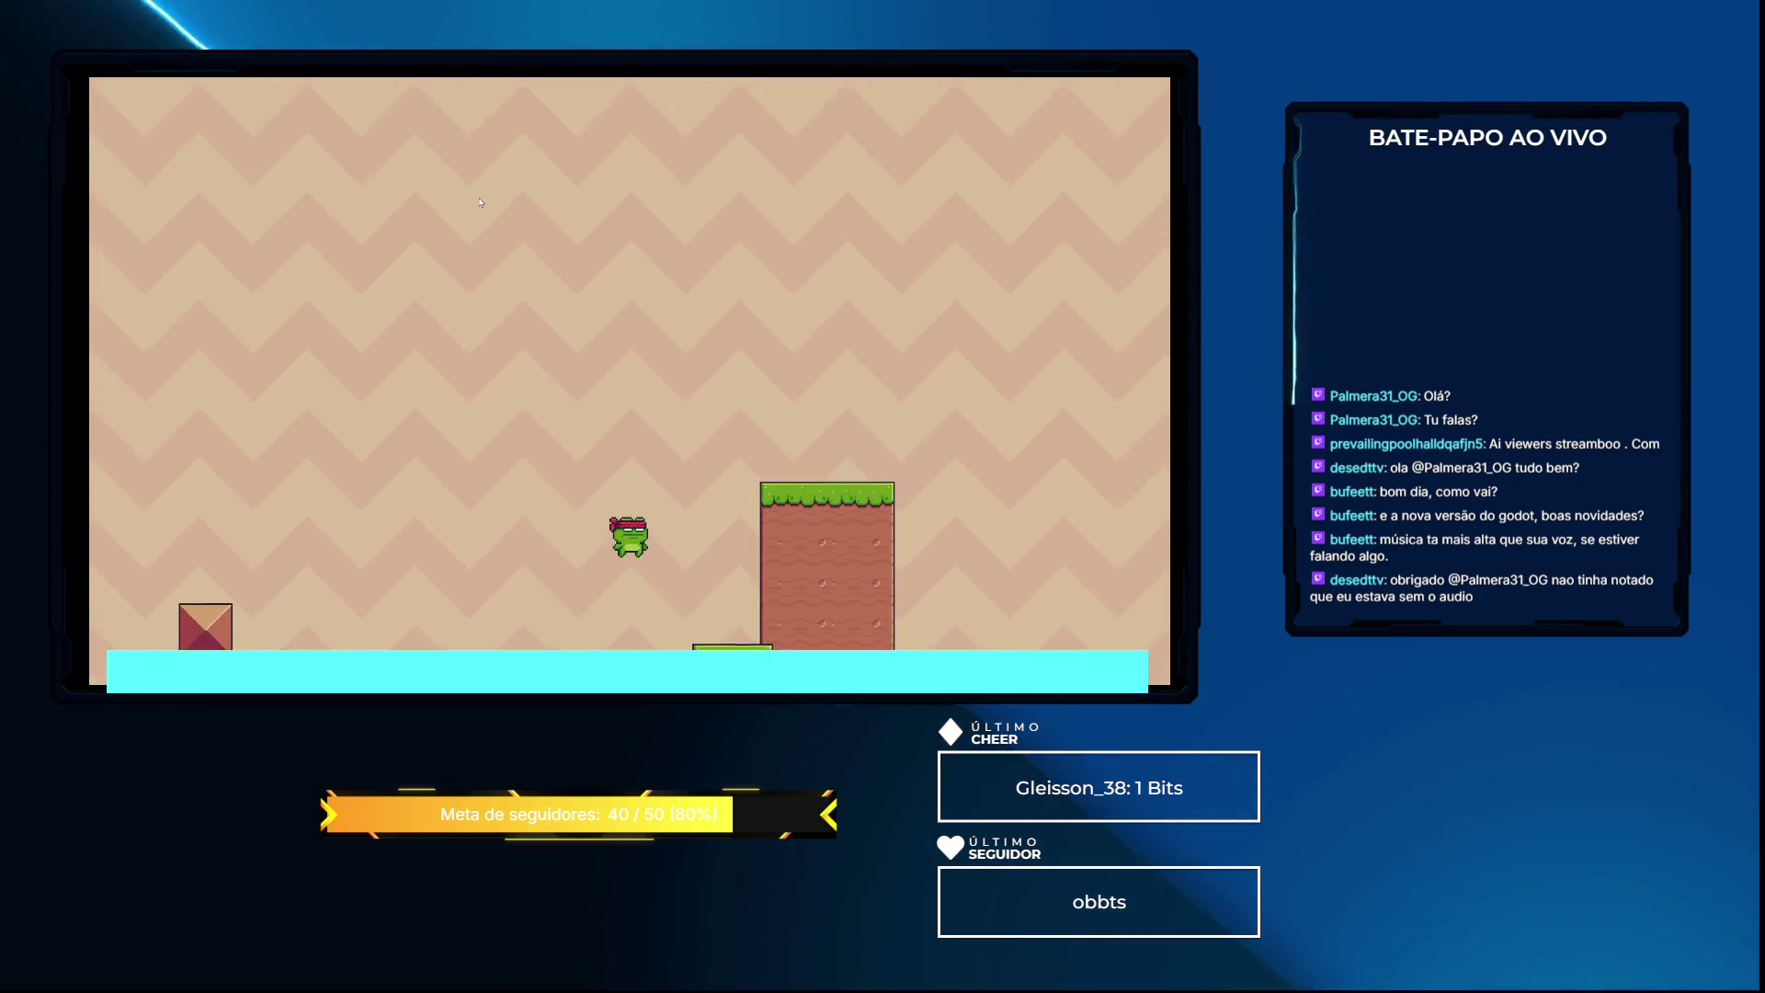
{"action": "key", "text": "space"}
{"action": "key", "text": "space"}
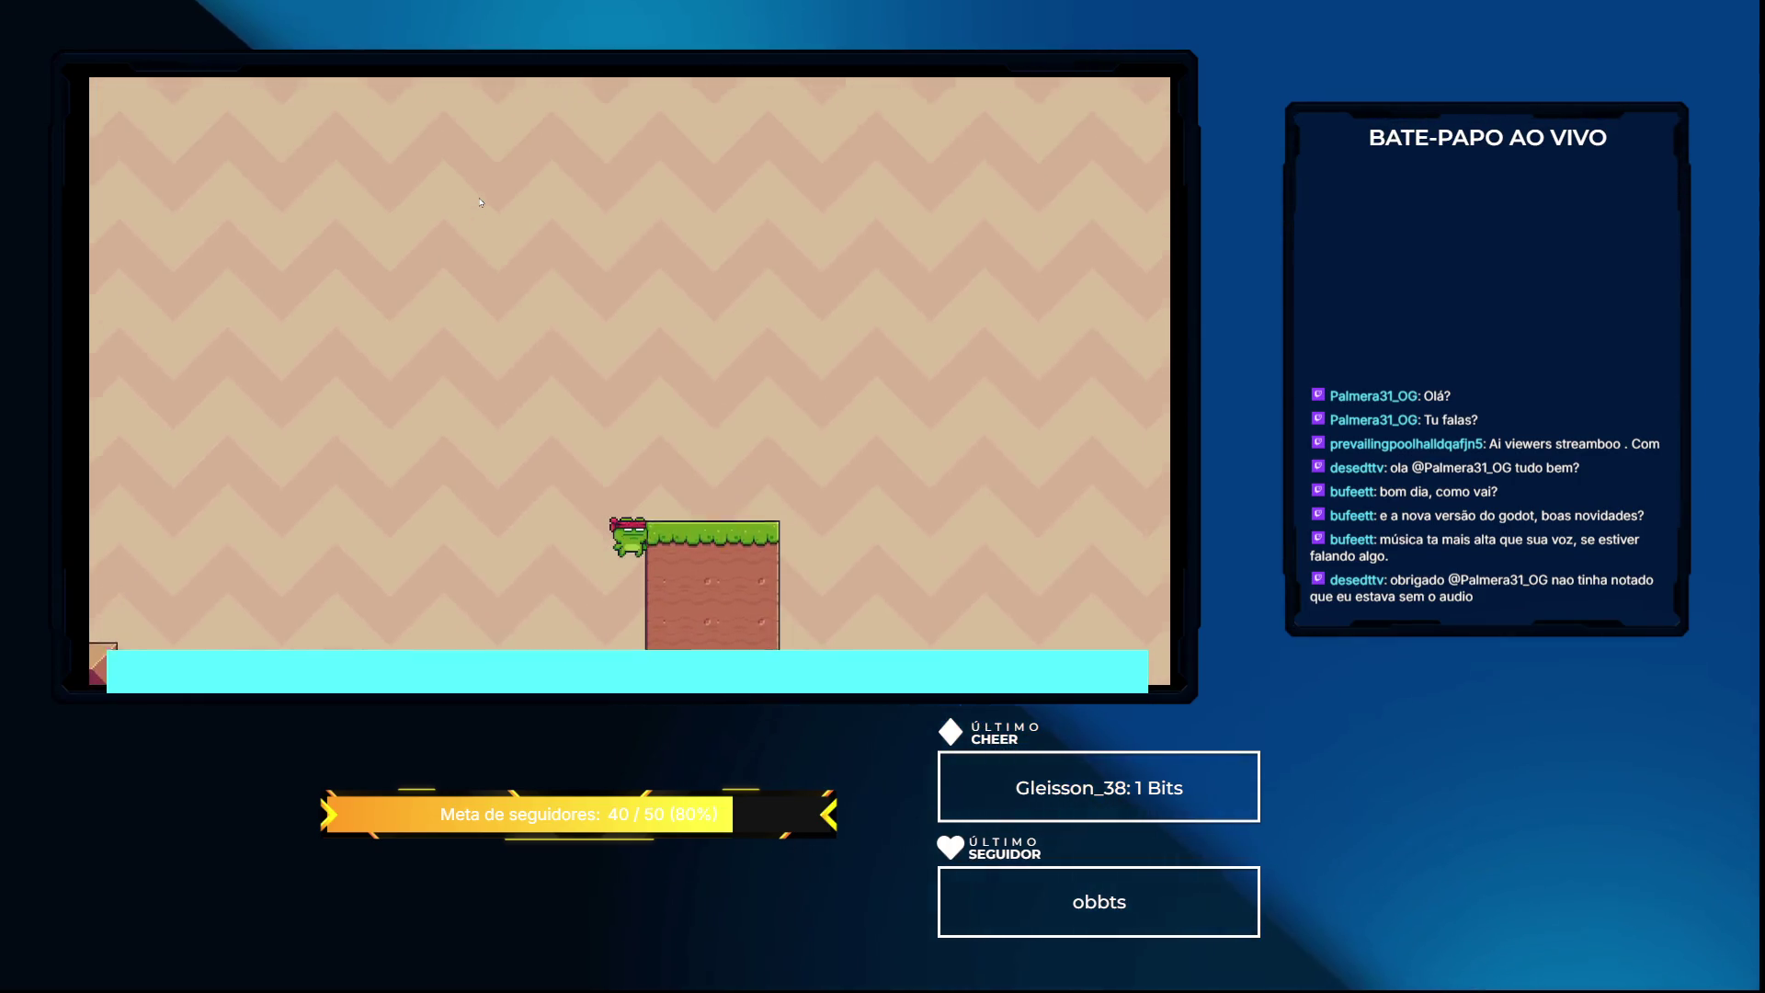
{"action": "key", "text": "space"}
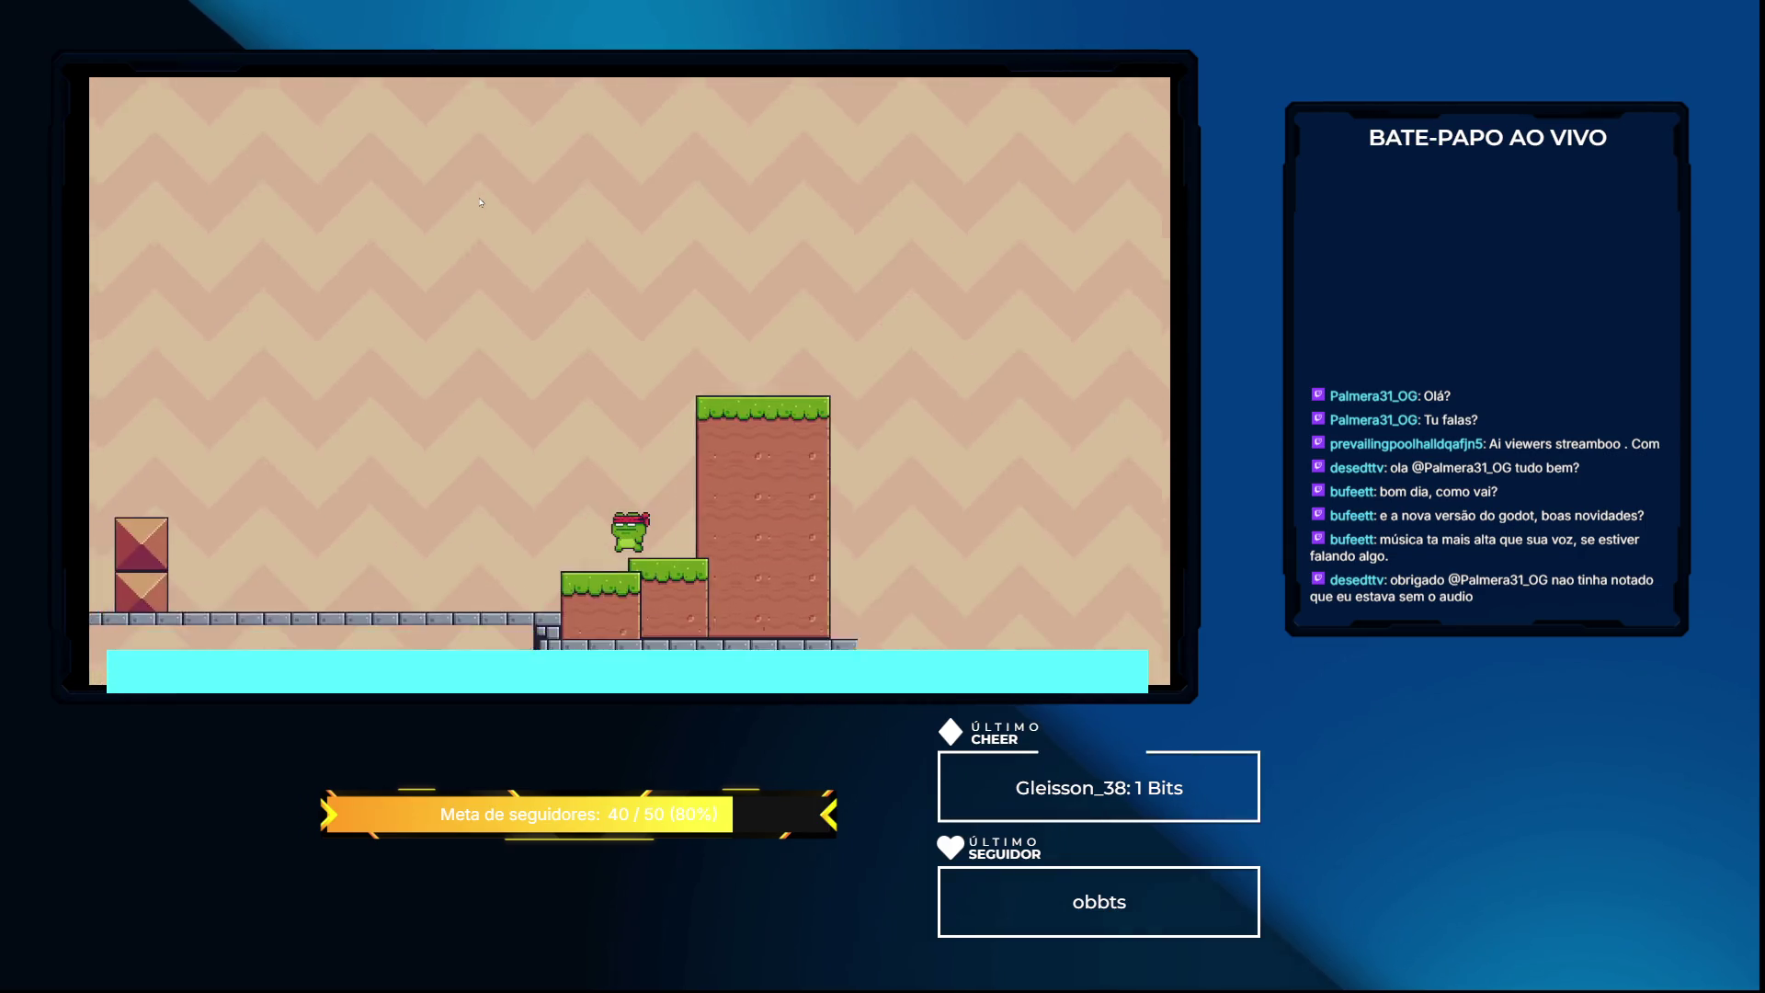
{"action": "key", "text": "space"}
{"action": "key", "text": "Left"}
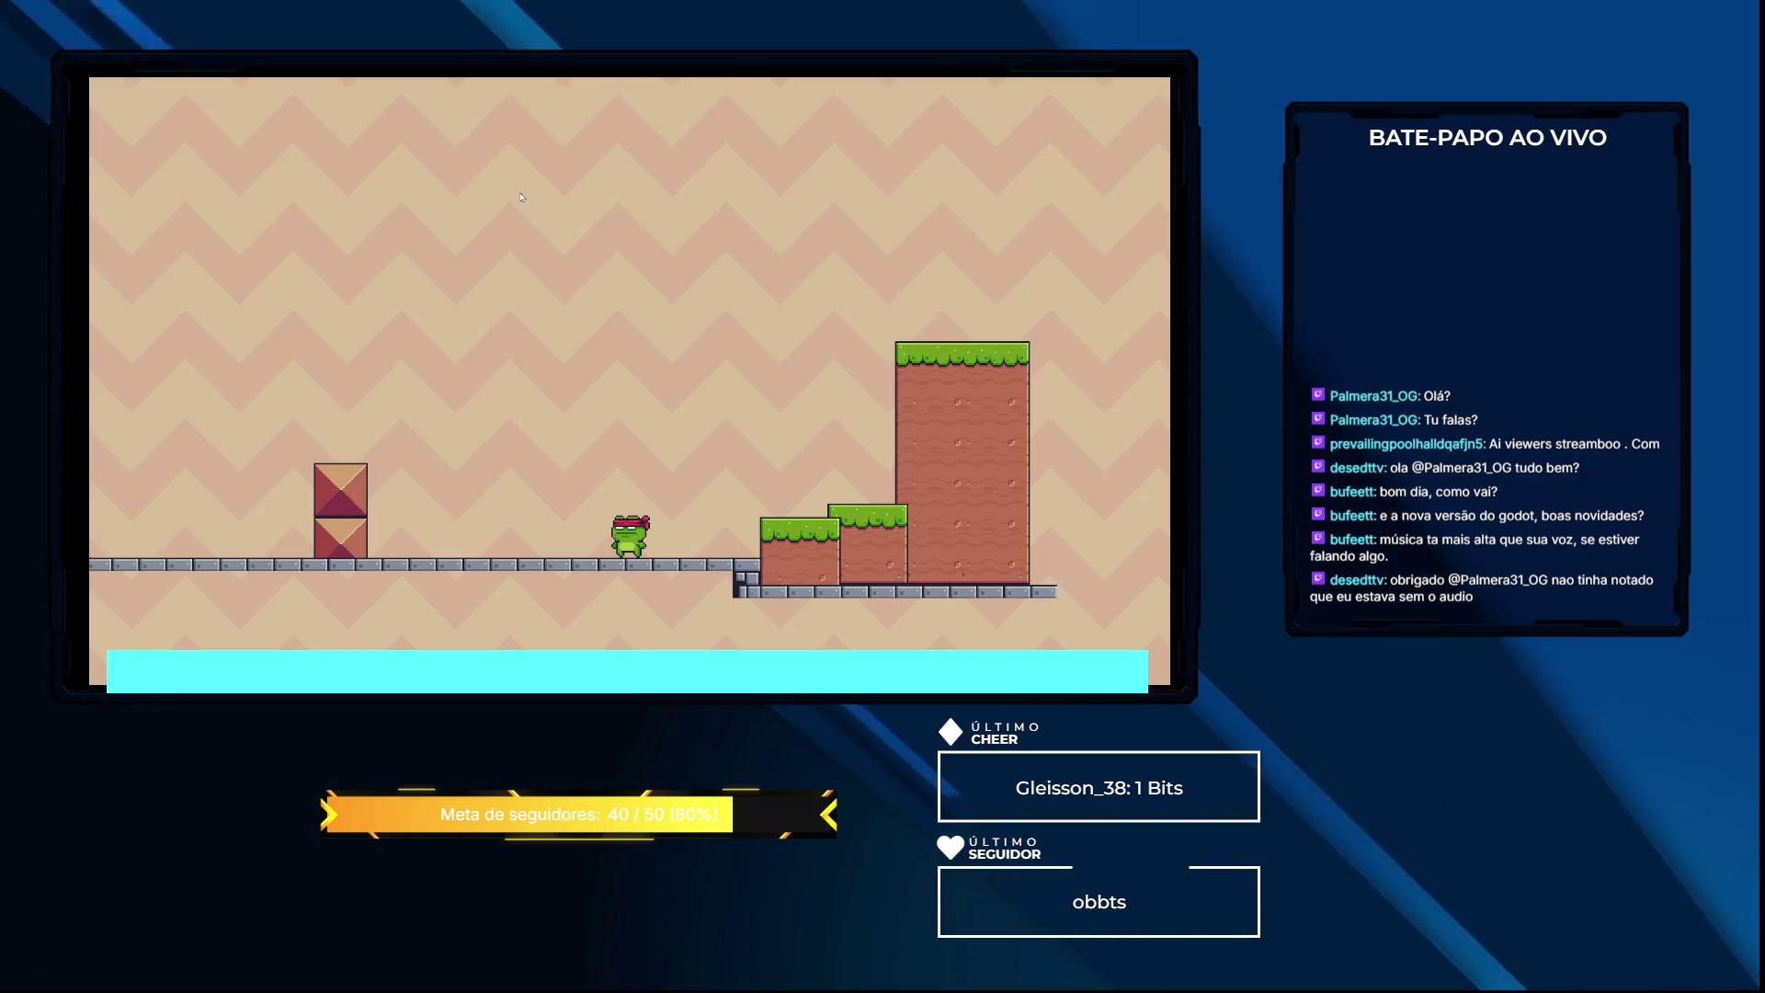
{"action": "key", "text": "F8"}
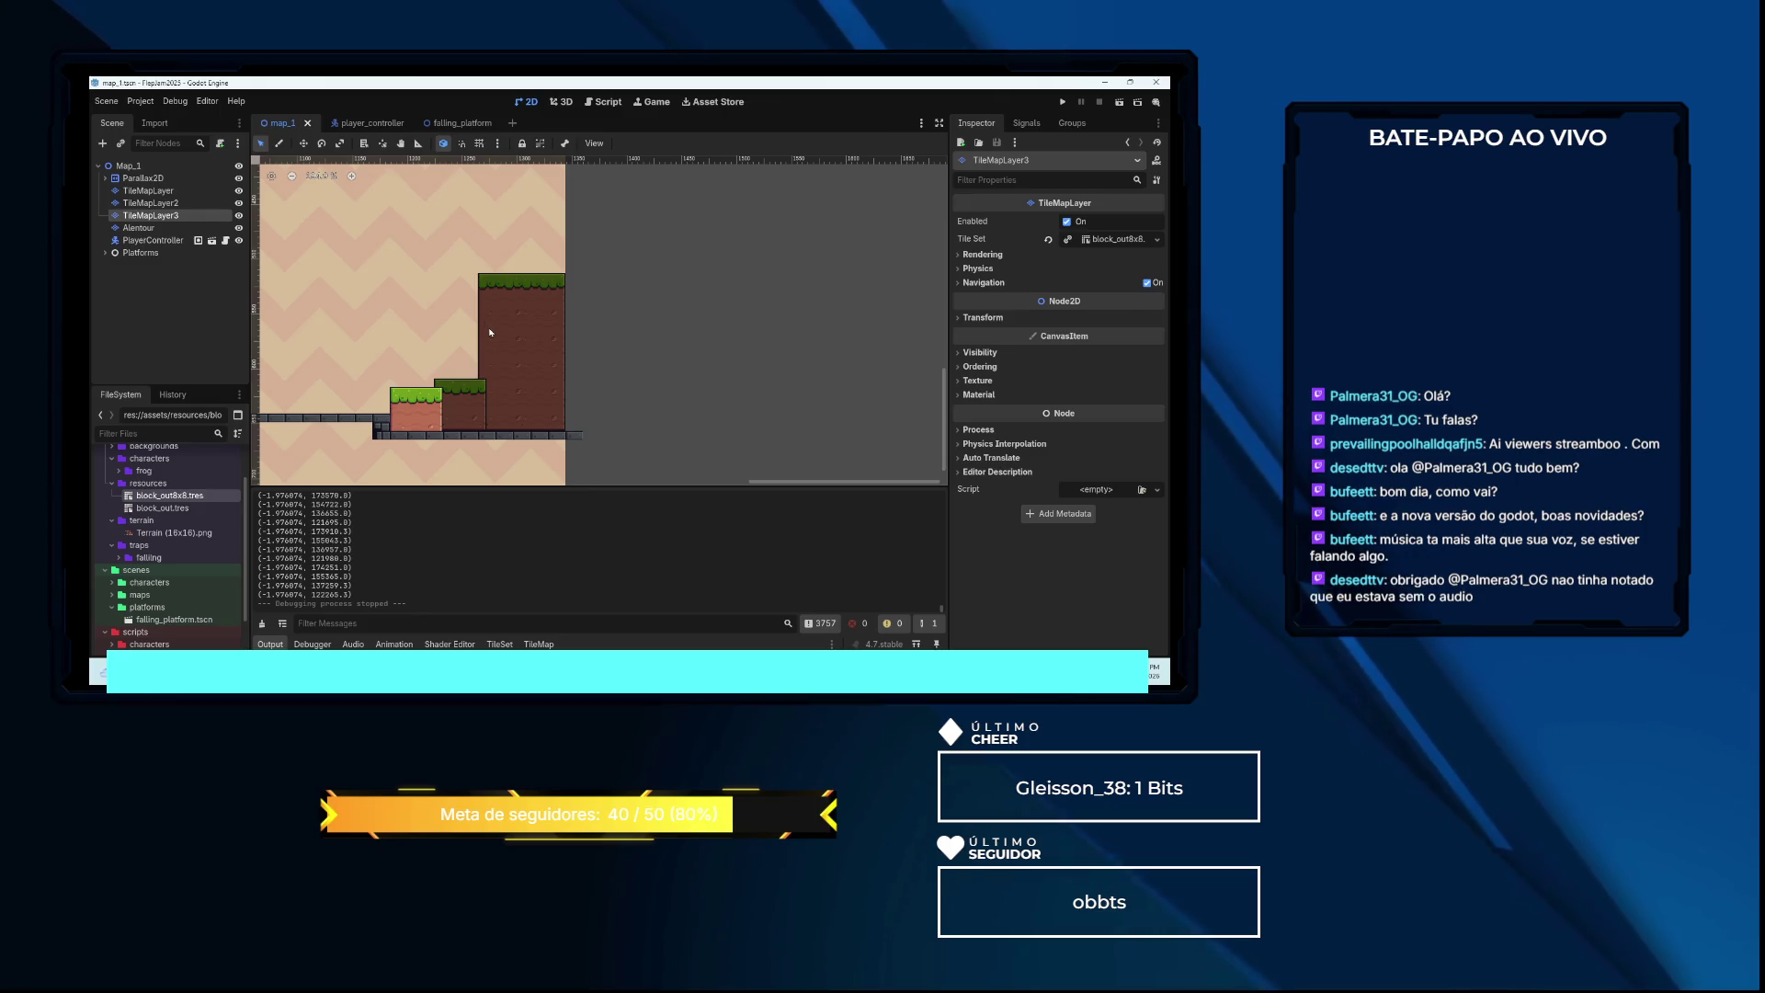
On TileMapLayer2, paint a decorative block onto the tall dirt wall
{"action": "left_click", "coordinate": [151, 204]}
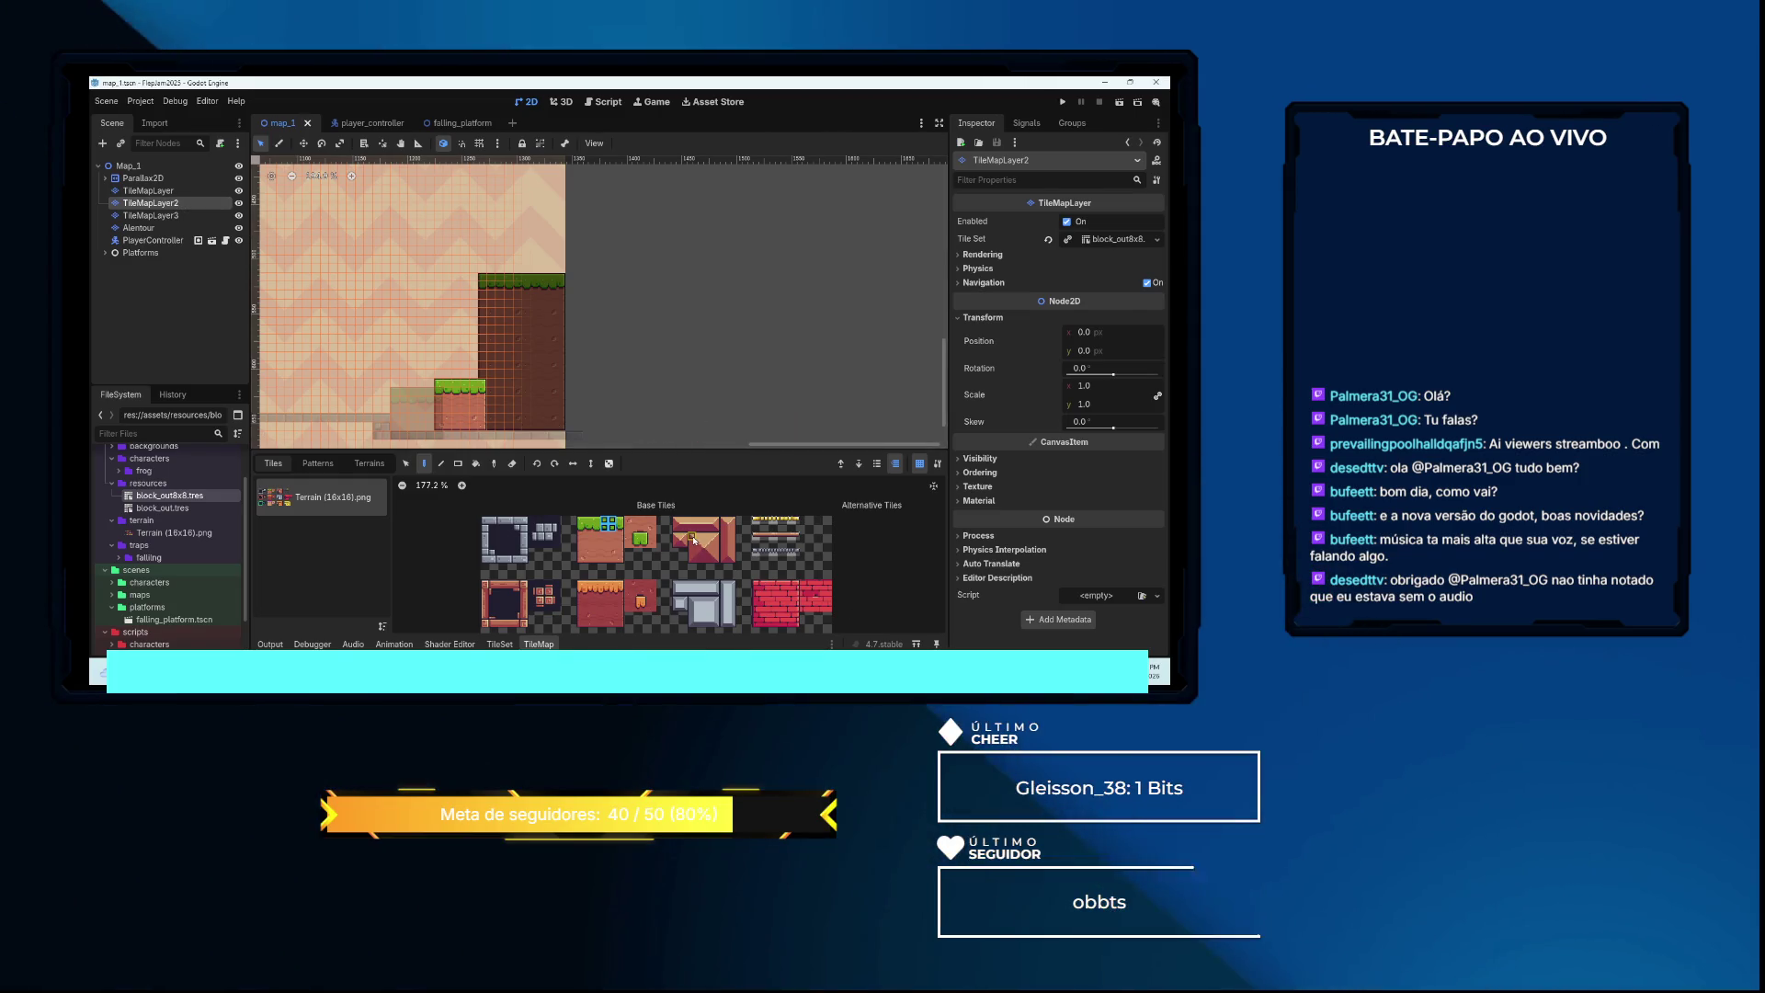
{"action": "left_click", "coordinate": [713, 559]}
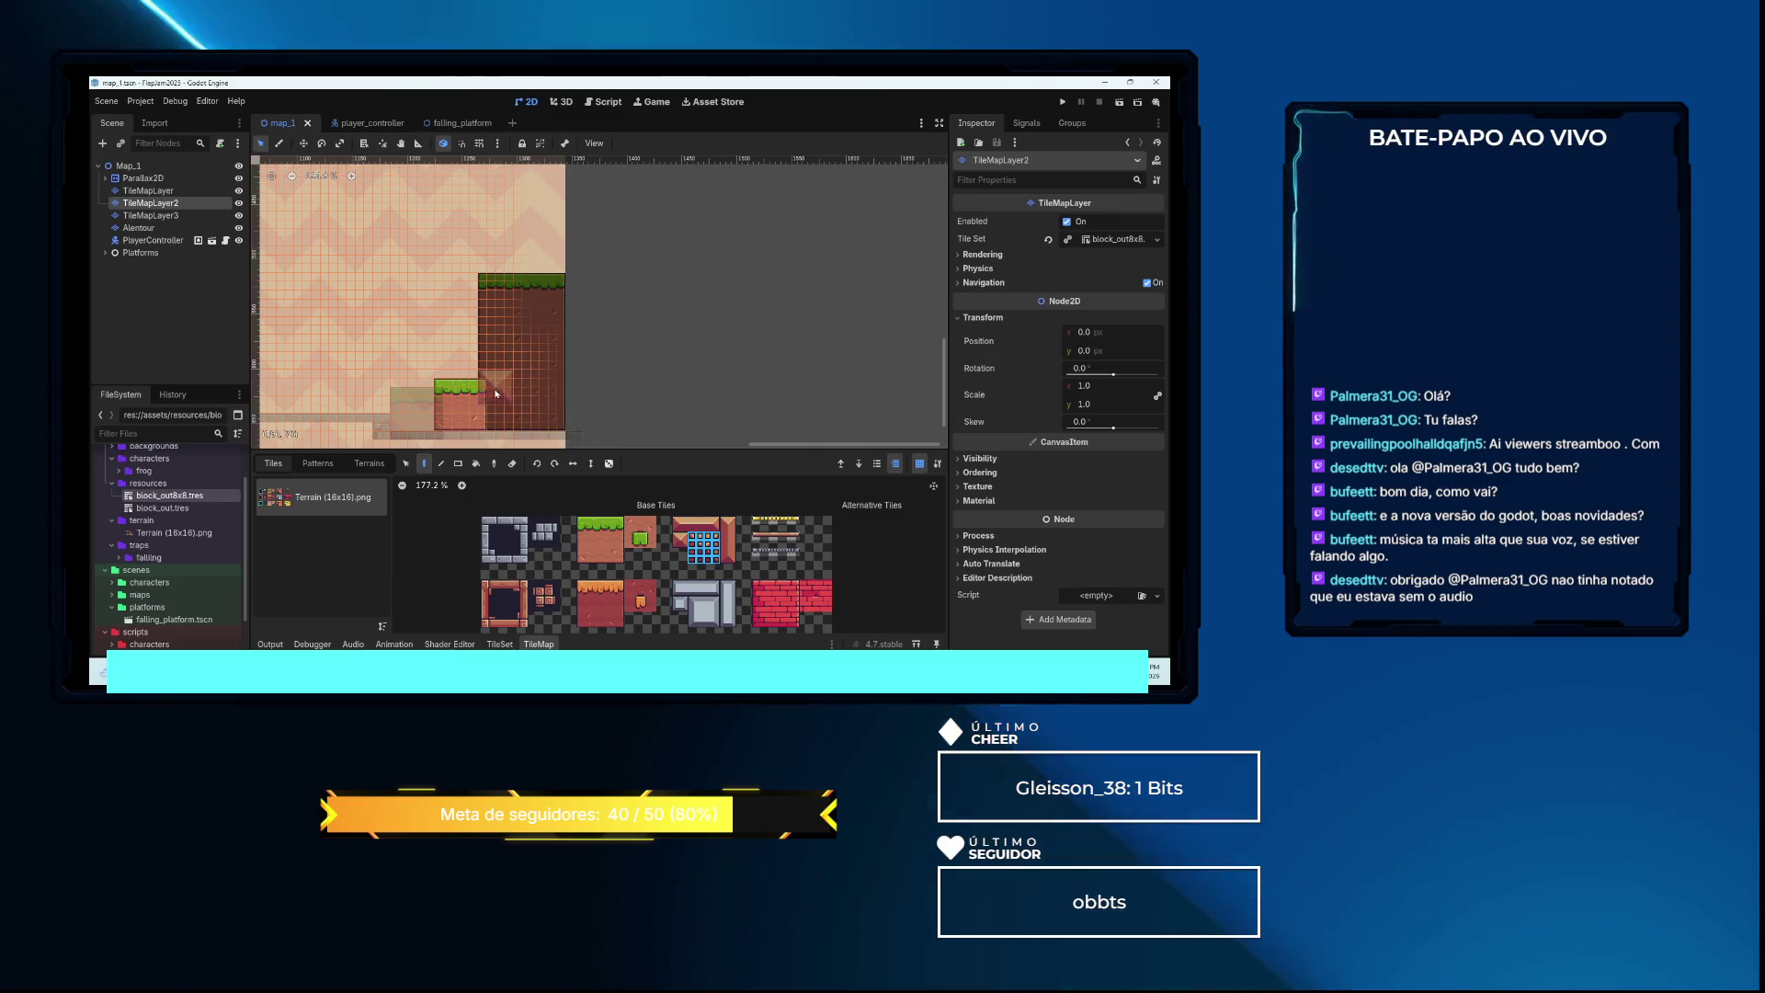
{"action": "scroll", "coordinate": [450, 338], "scroll_direction": "up", "scroll_amount": 3}
{"action": "scroll", "coordinate": [733, 554], "scroll_direction": "down", "scroll_amount": 3}
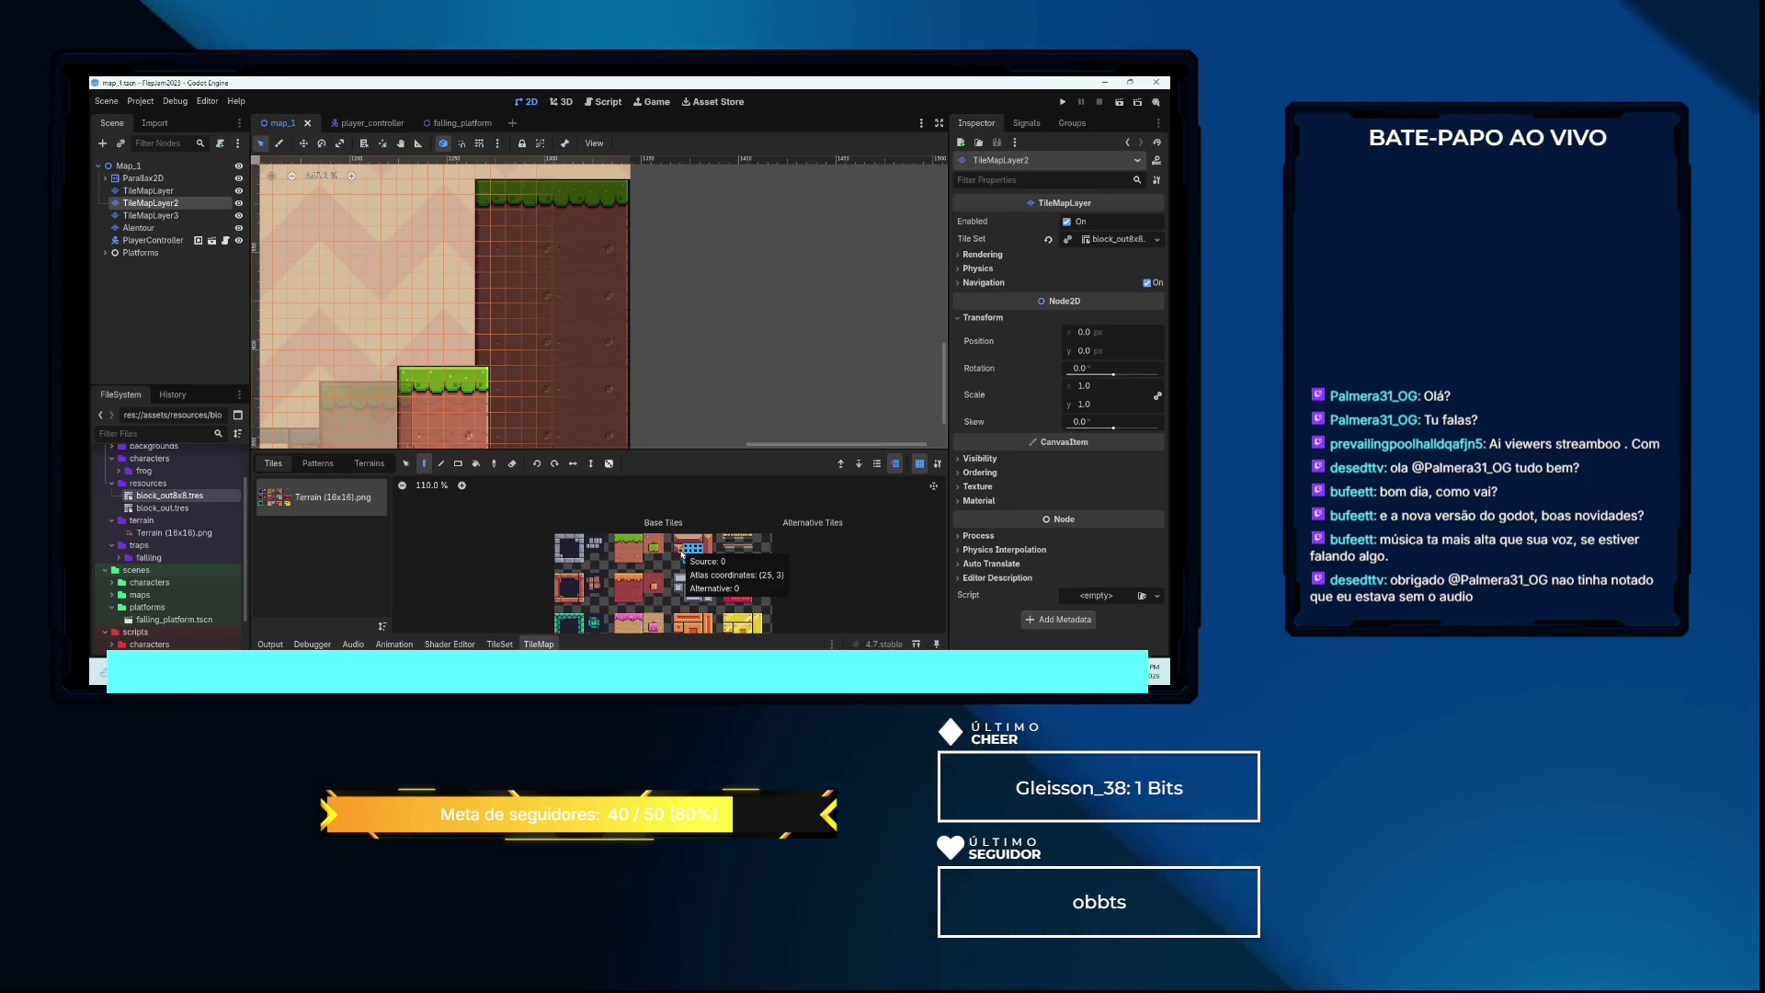
{"action": "scroll", "coordinate": [685, 554], "scroll_direction": "up", "scroll_amount": 2}
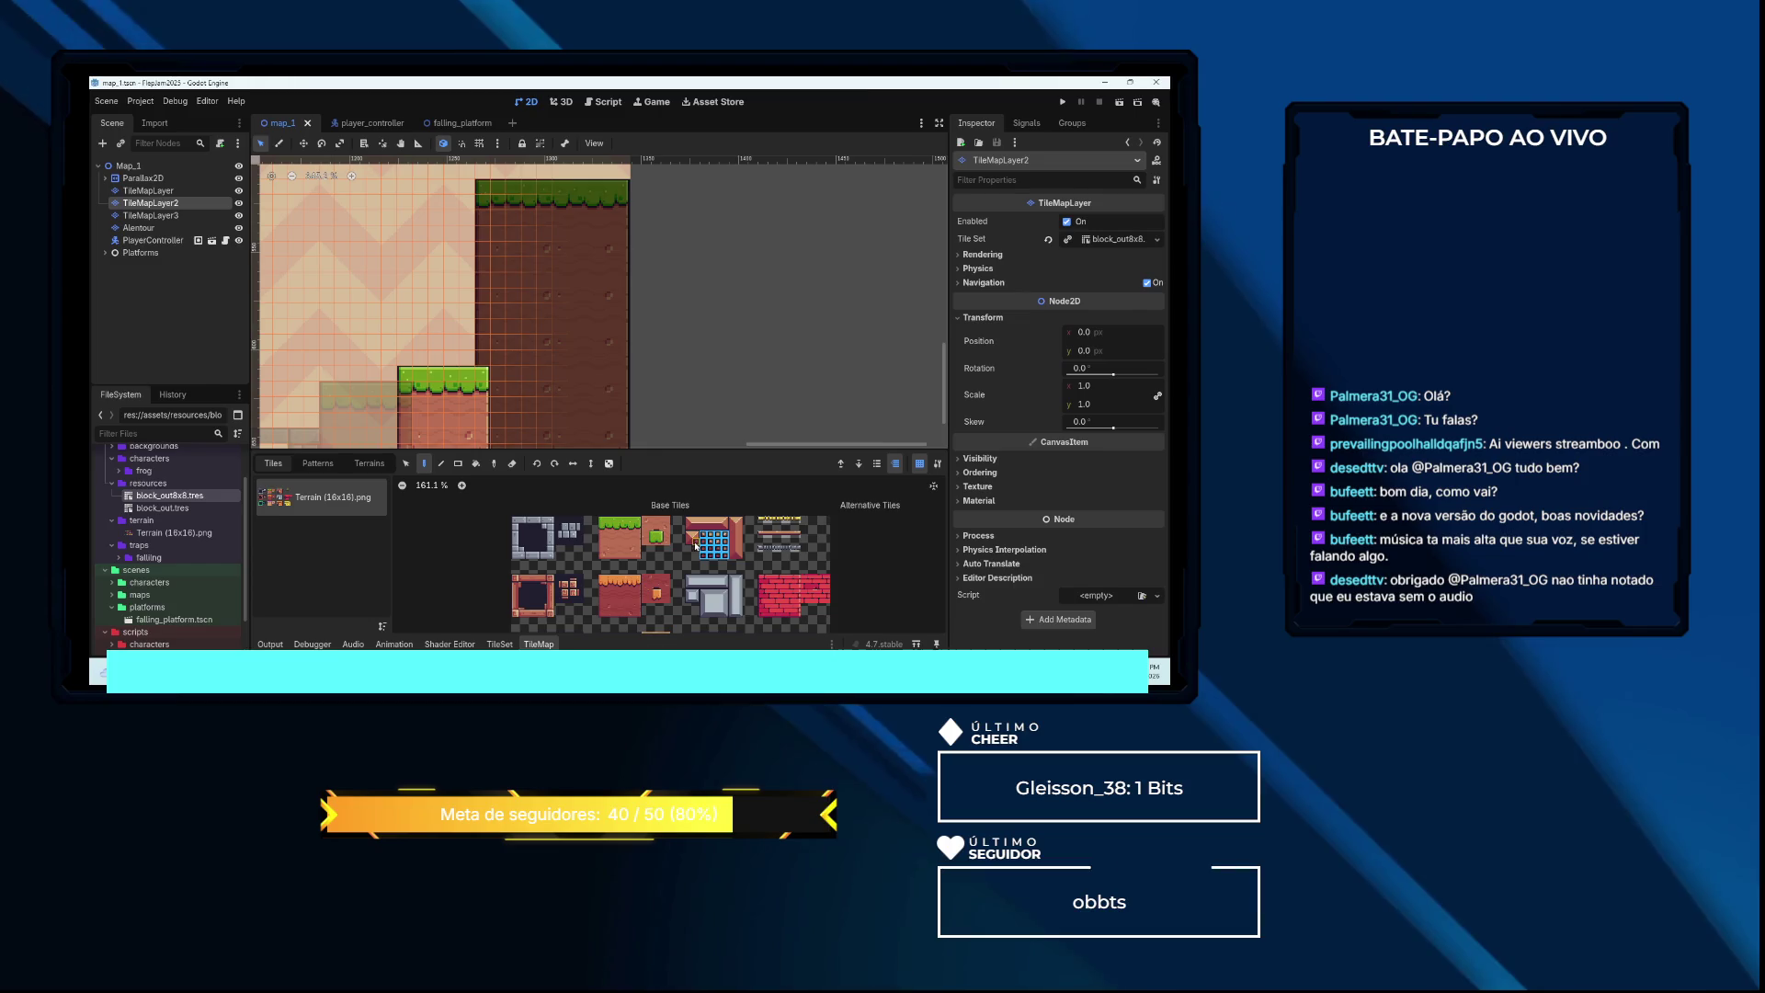
{"action": "left_click", "coordinate": [458, 351]}
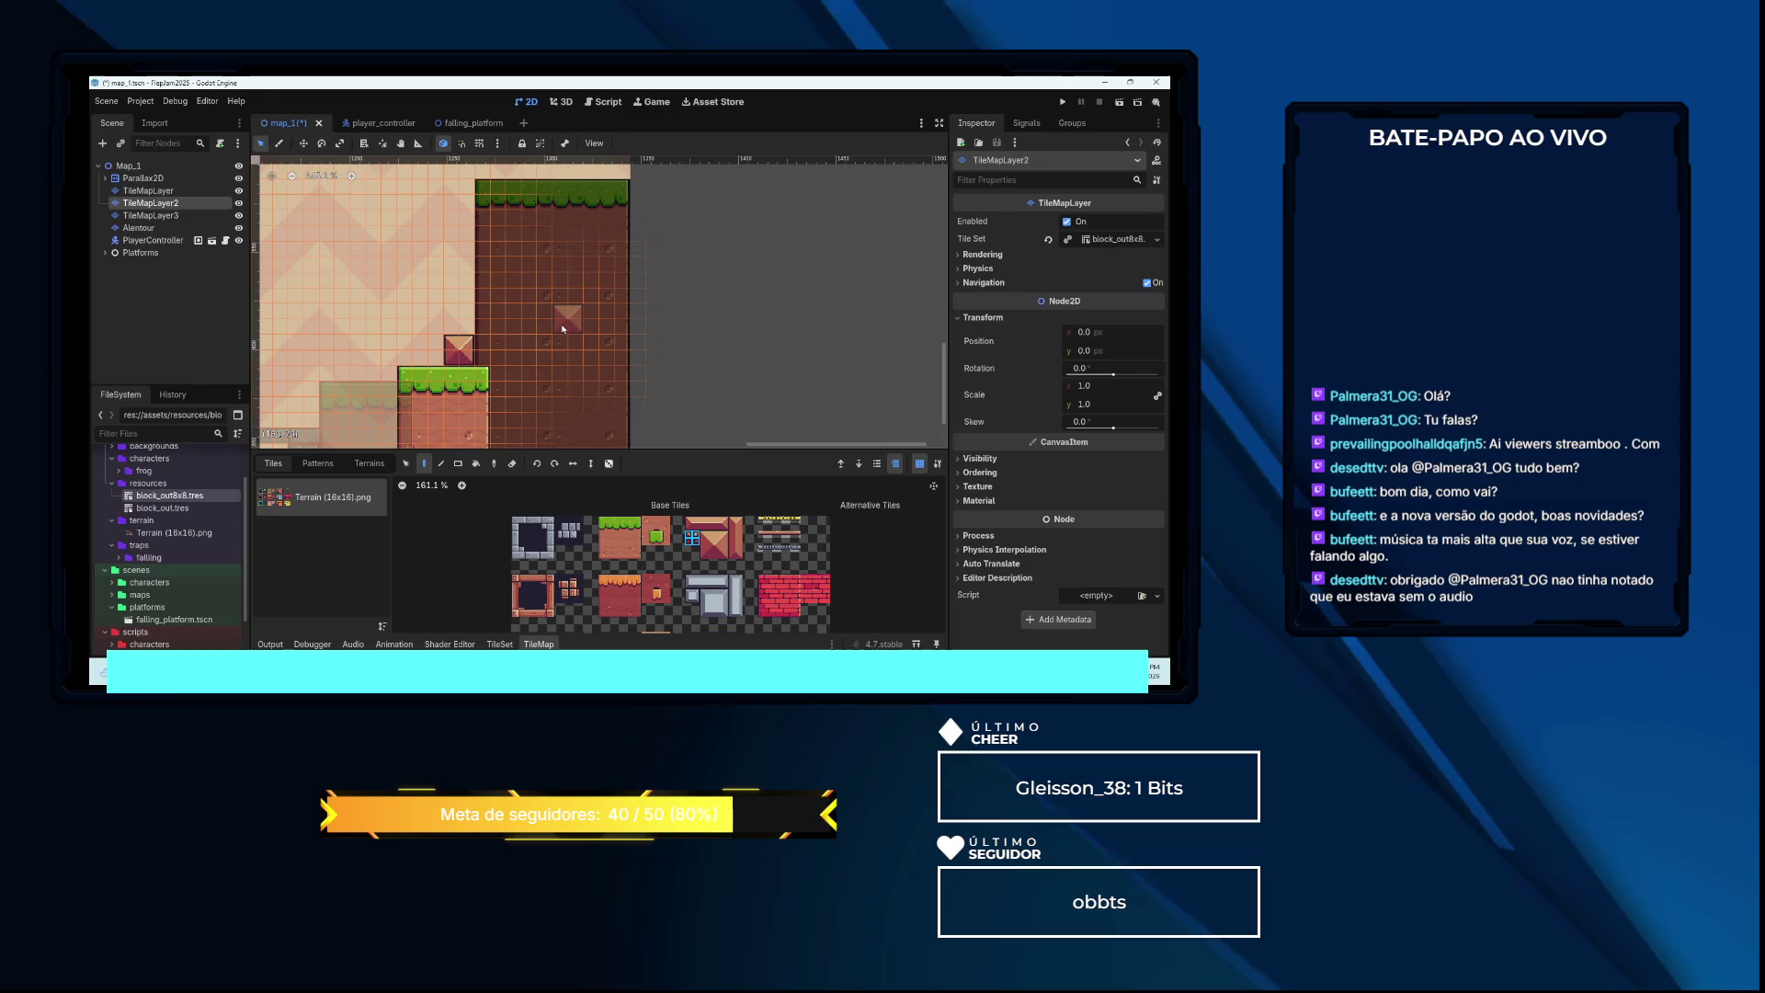
{"action": "scroll", "coordinate": [658, 382], "scroll_direction": "down", "scroll_amount": 2}
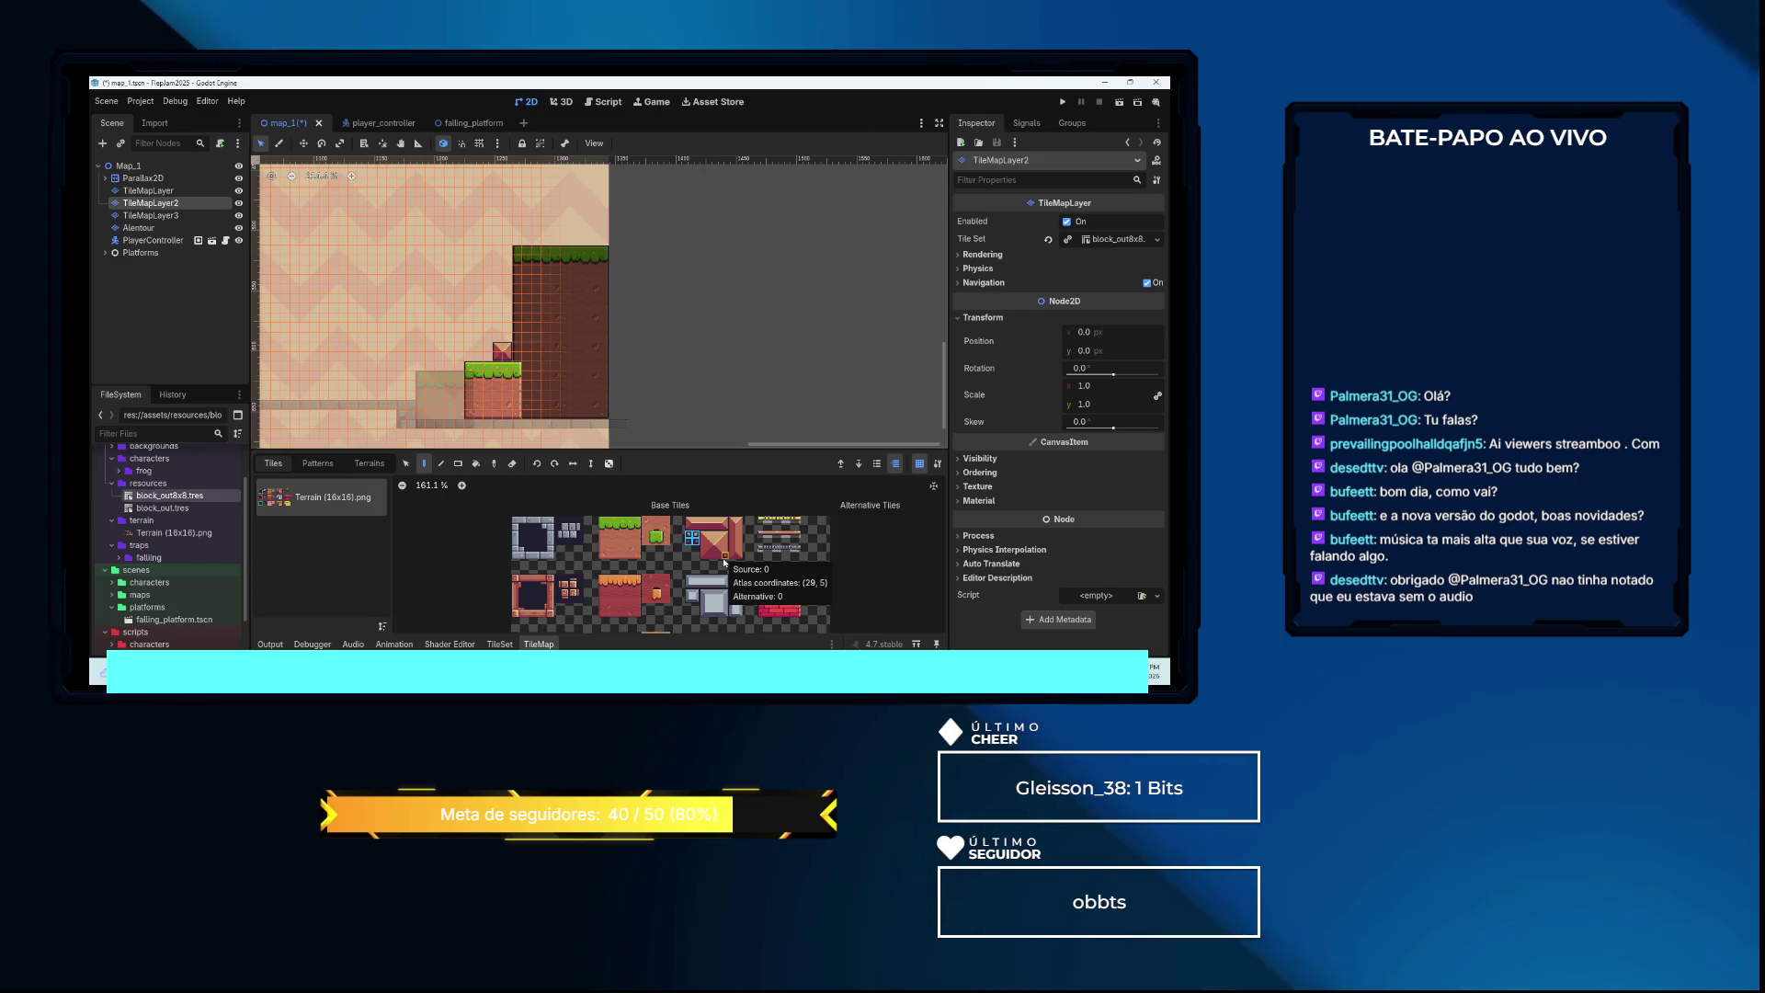
Add two small pyramid blocks near the wall's base beside the steps
{"action": "left_click", "coordinate": [726, 558]}
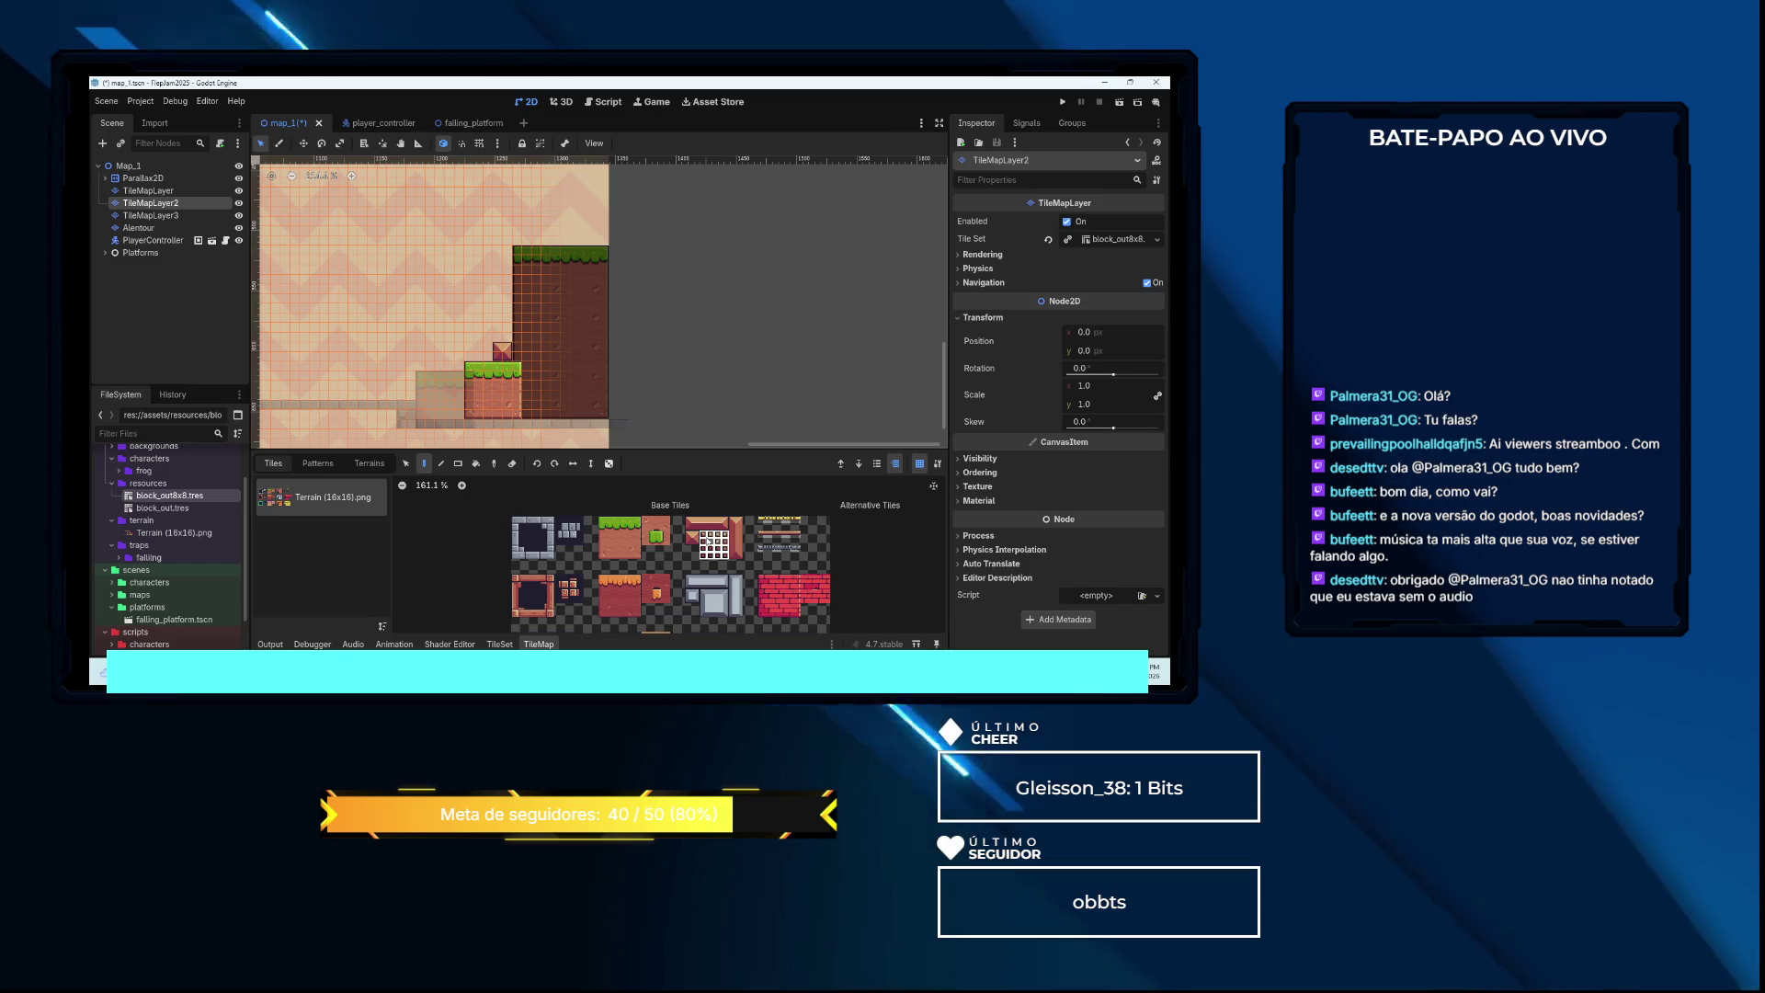
{"action": "left_click", "coordinate": [594, 400]}
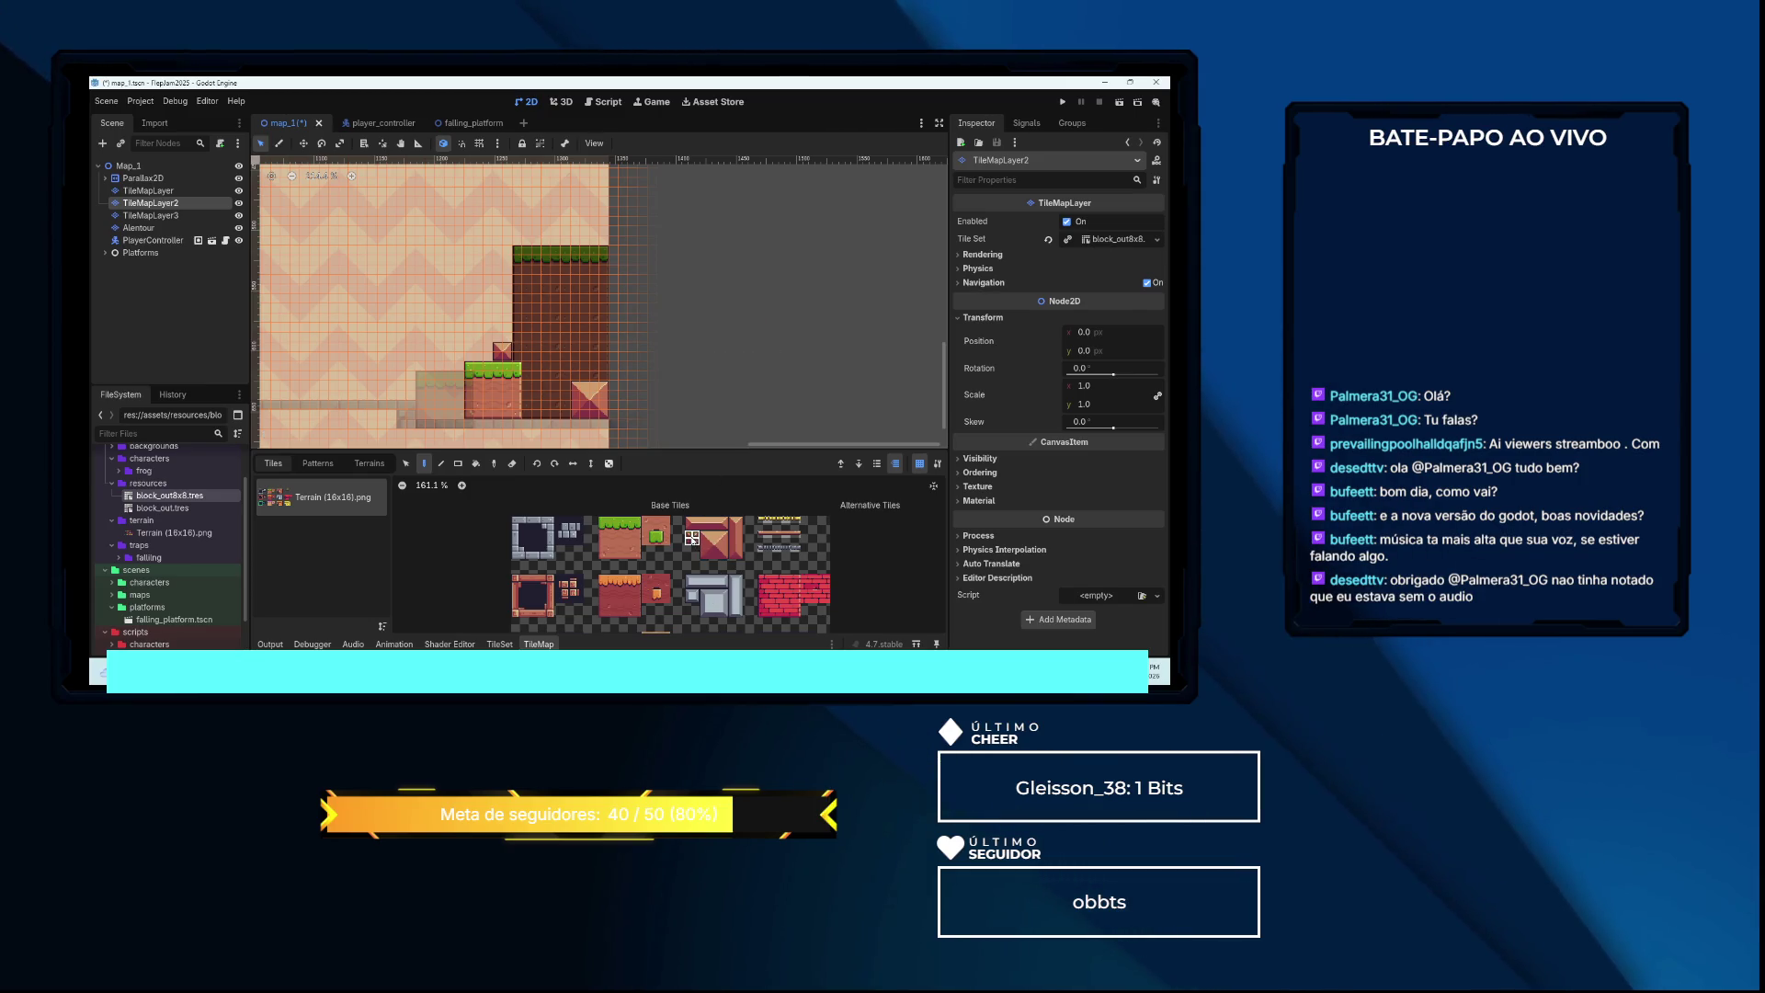
{"action": "left_click", "coordinate": [600, 370]}
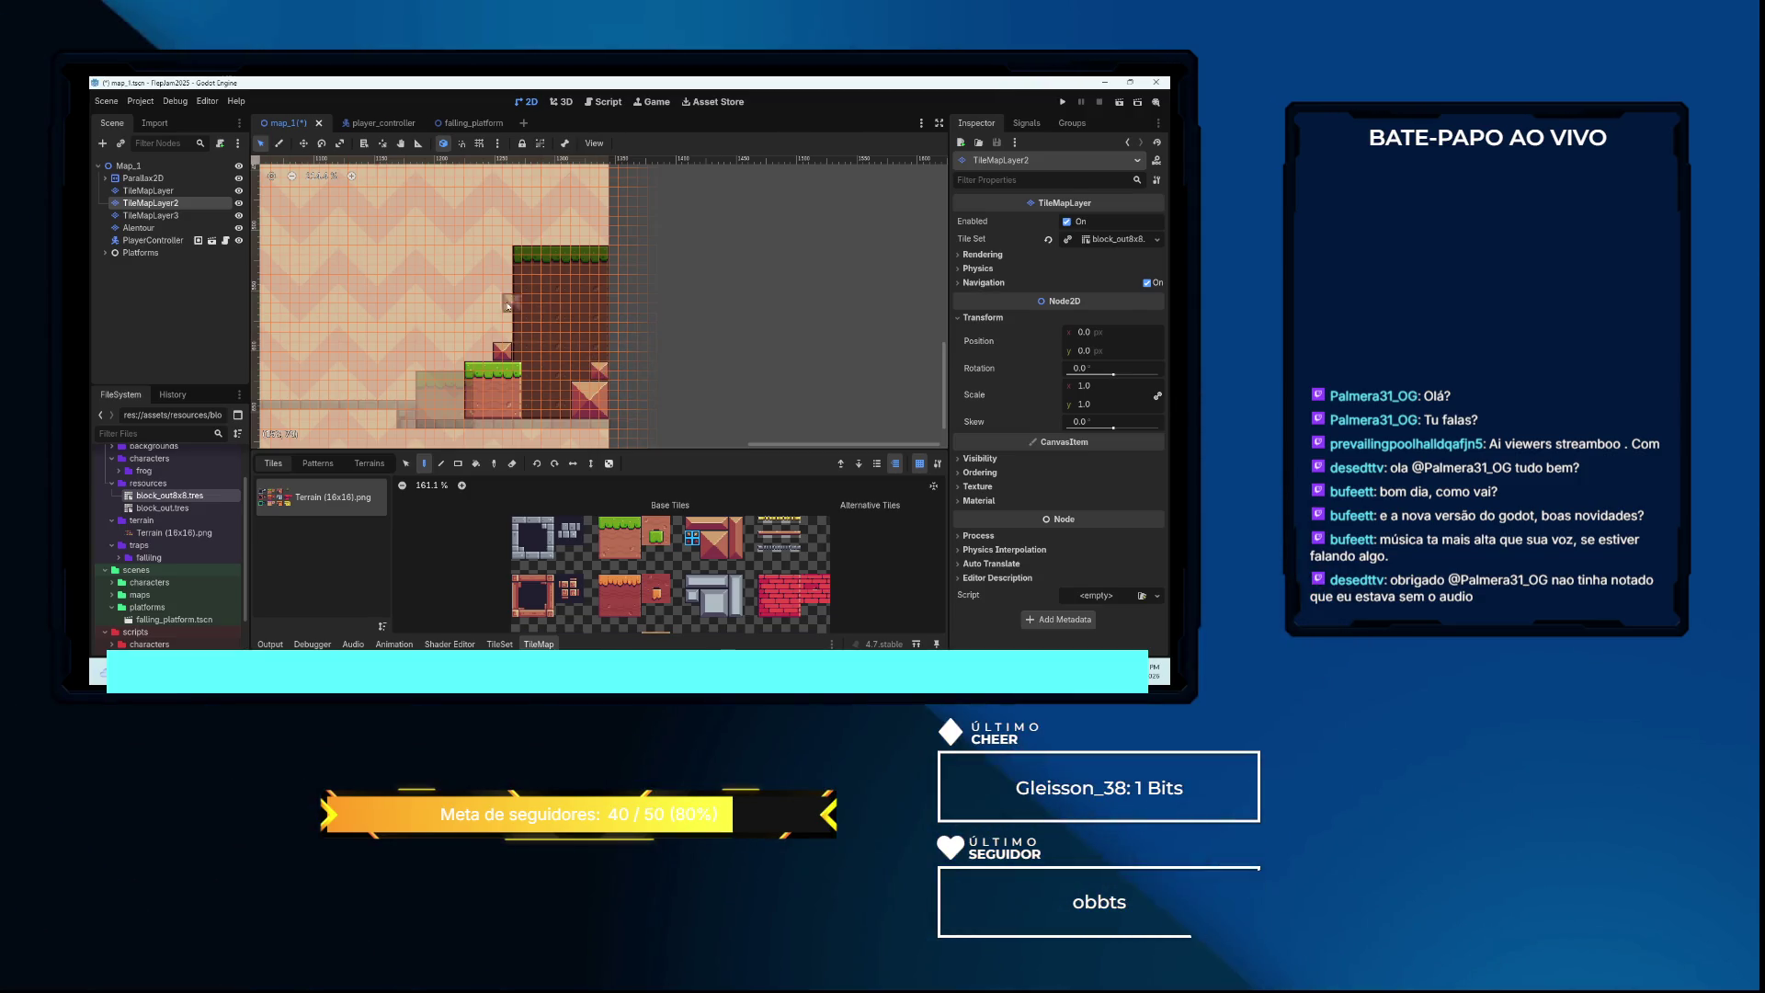
{"action": "scroll", "coordinate": [497, 255], "scroll_direction": "down", "scroll_amount": 2}
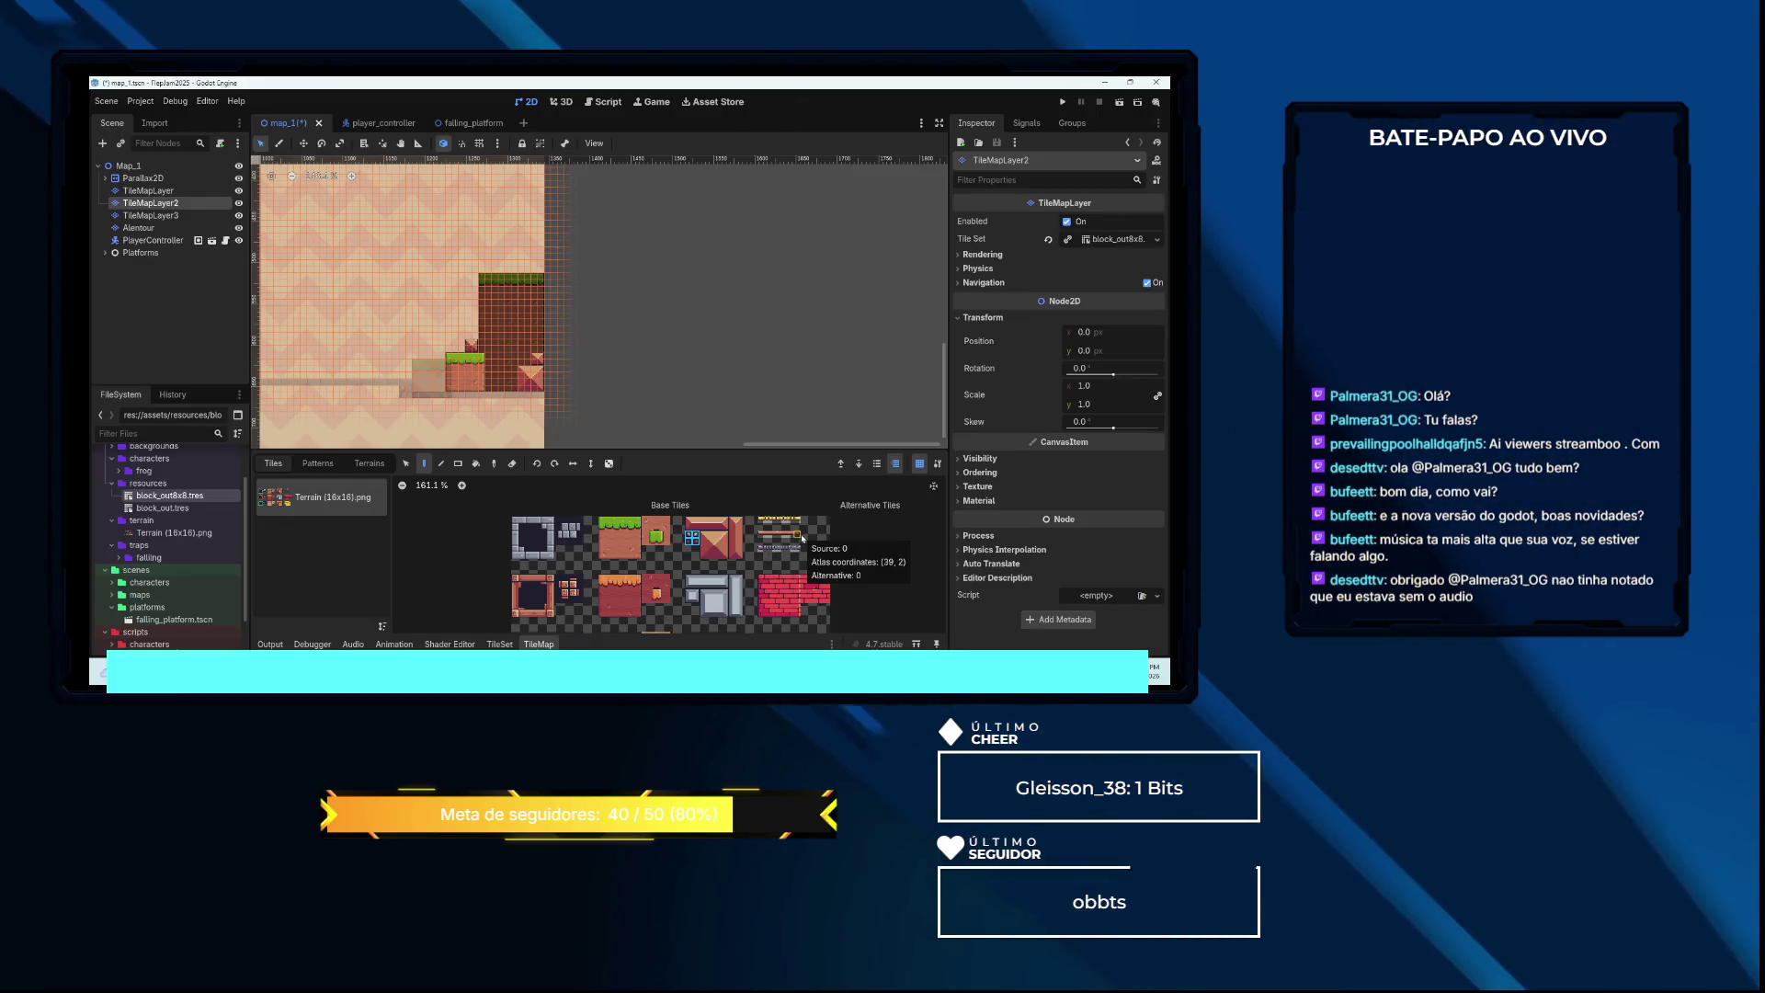
{"action": "left_click_drag", "start_coordinate": [800, 536], "coordinate": [759, 533]}
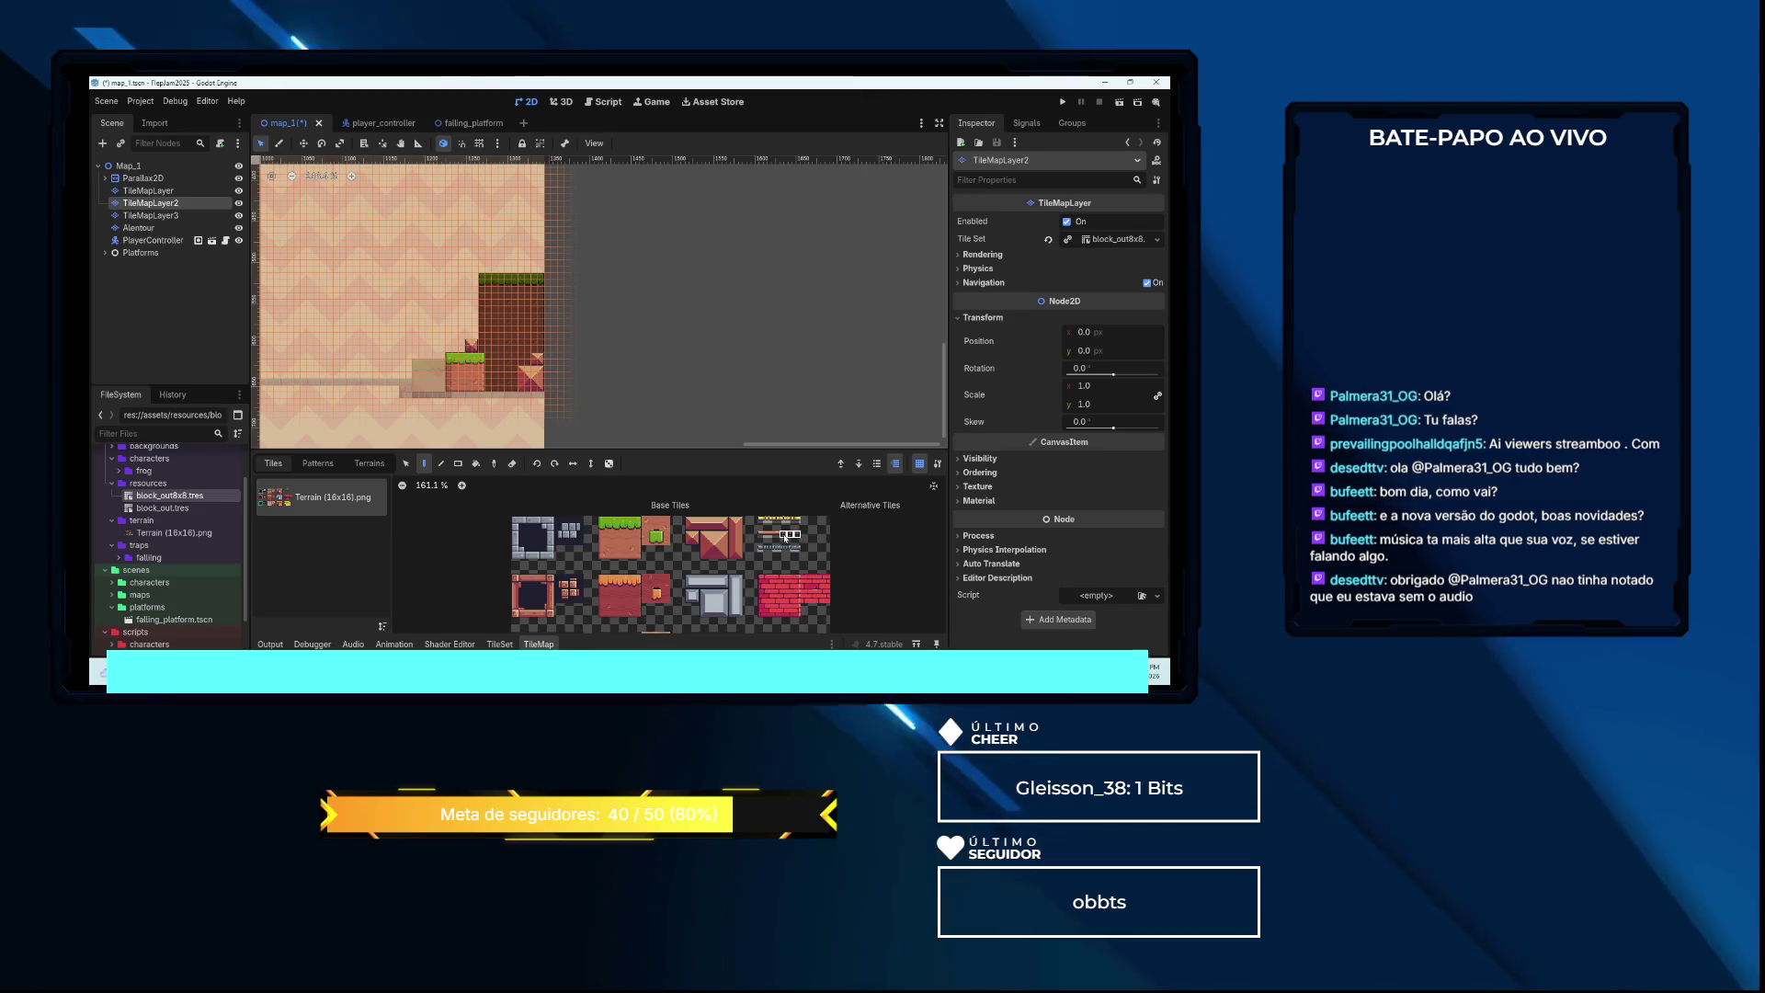
{"action": "scroll", "coordinate": [460, 331], "scroll_direction": "up", "scroll_amount": 4}
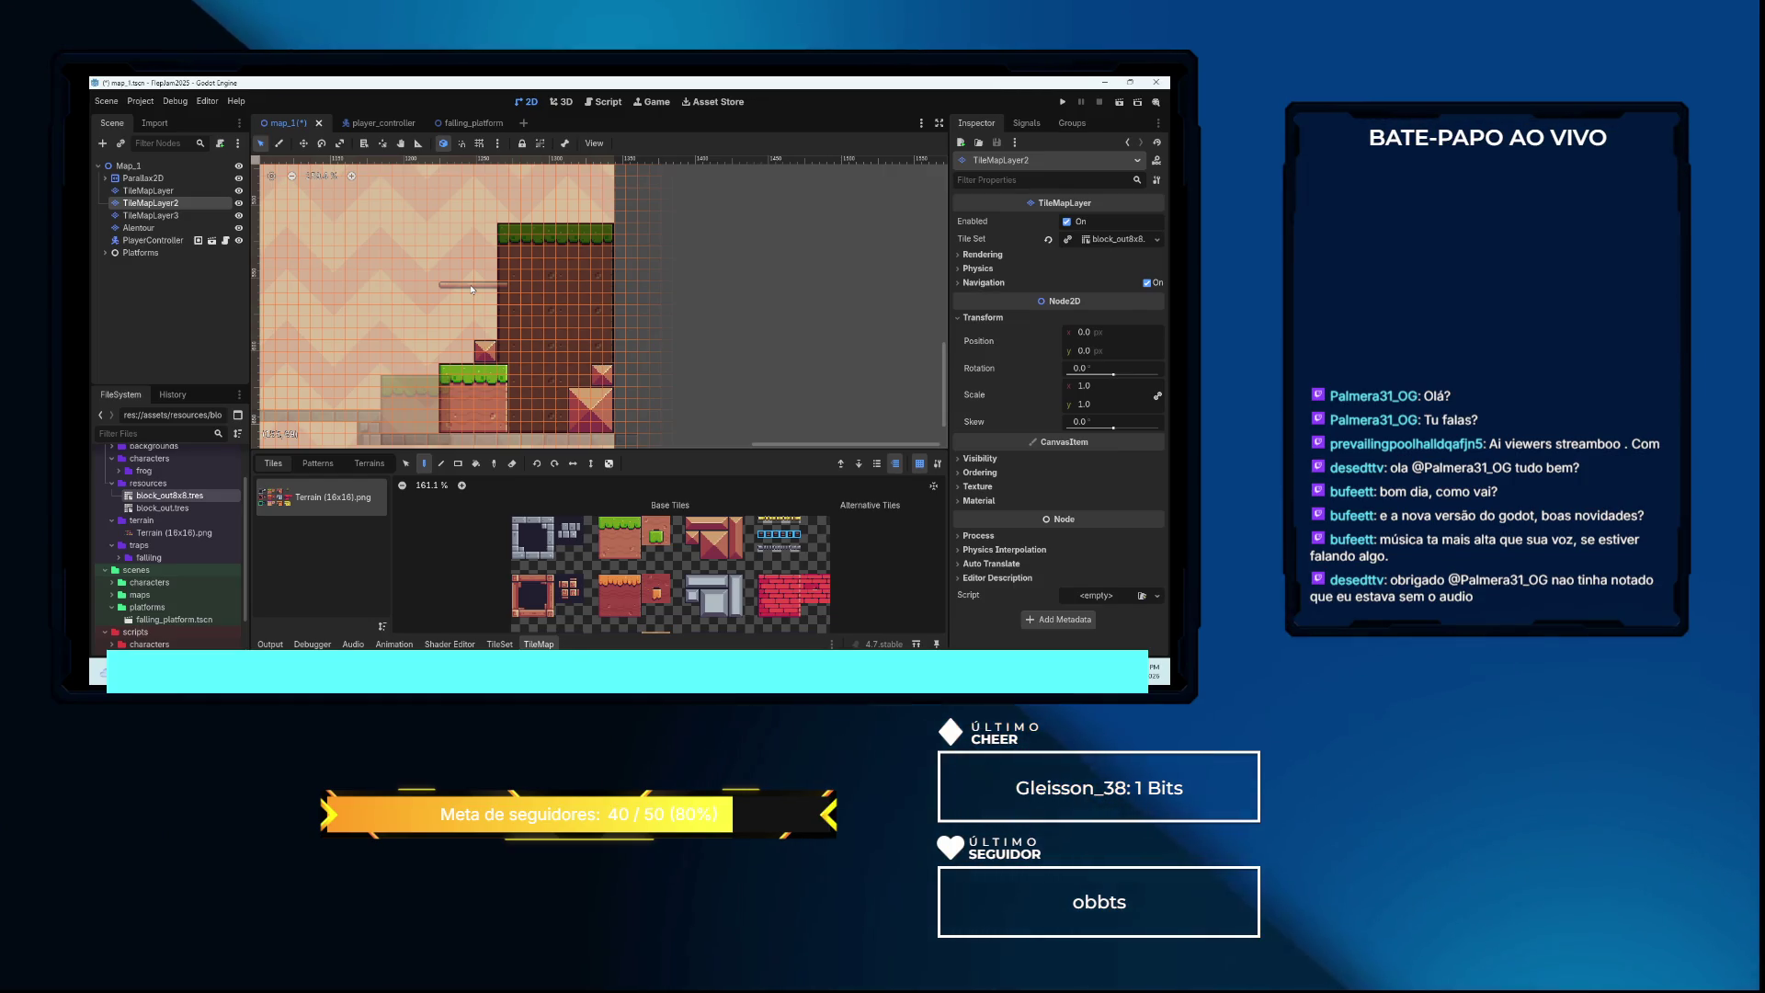
On TileMapLayer, place a two-tile platform ledge left of the grass-topped wall
{"action": "left_click", "coordinate": [186, 193]}
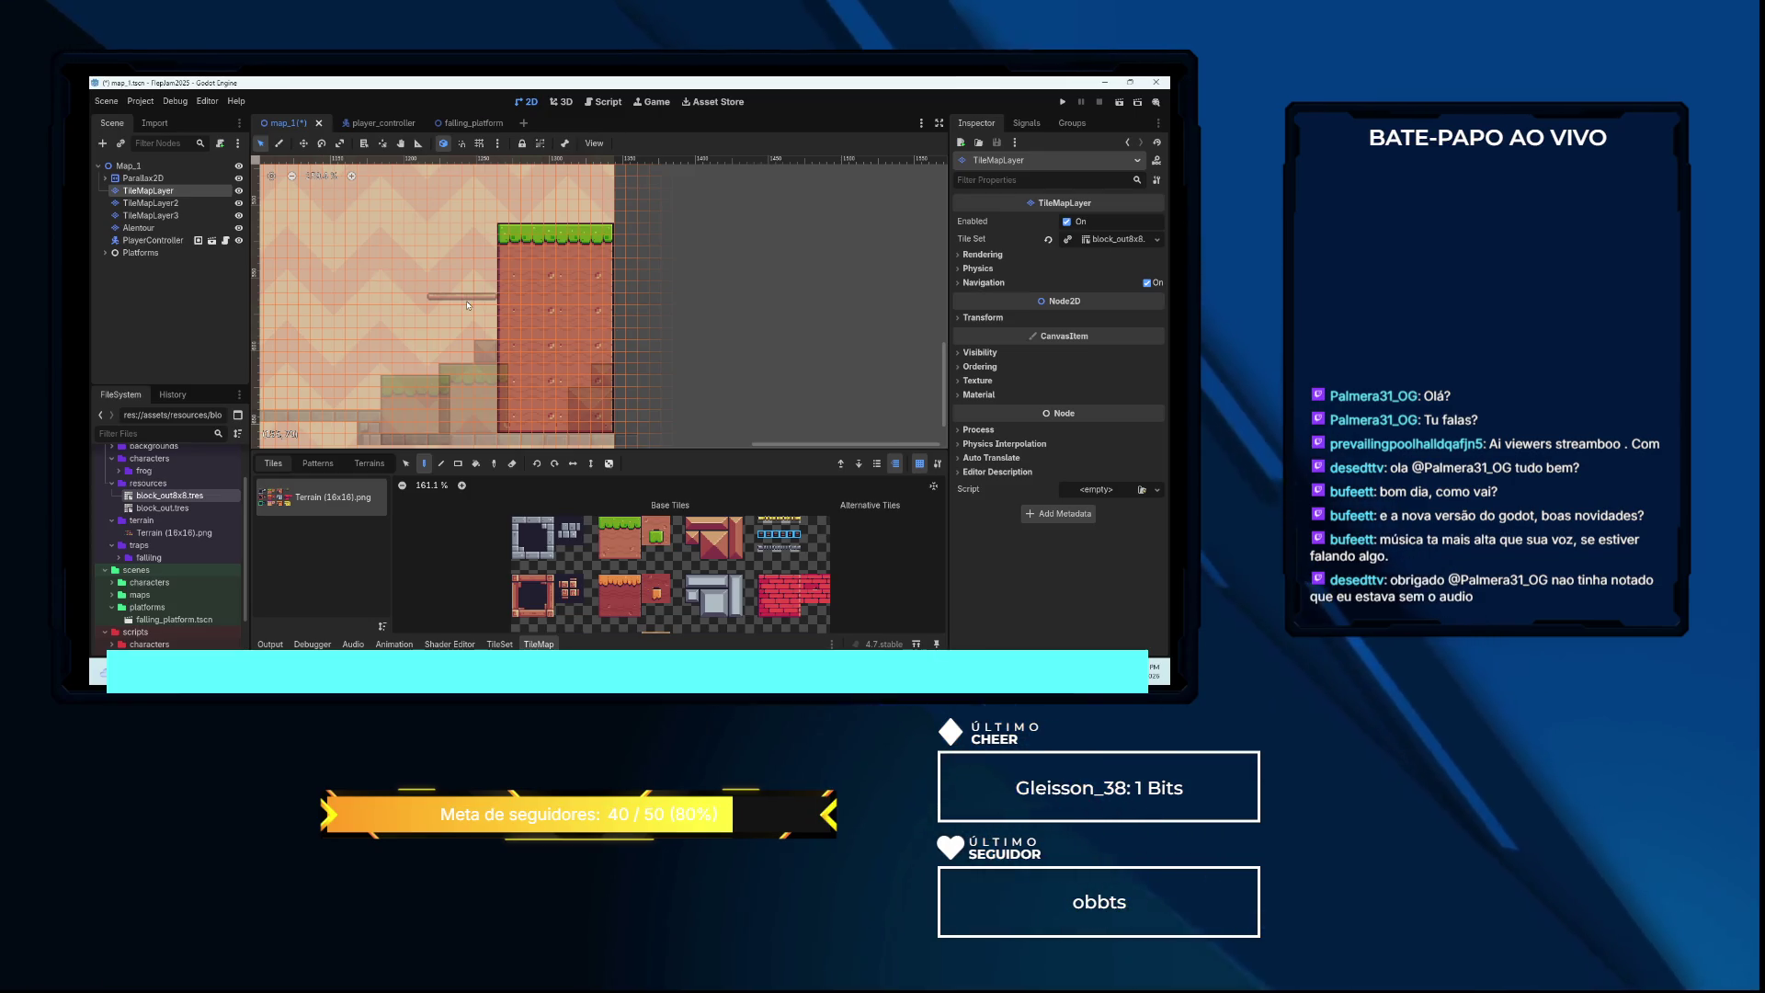
{"action": "left_click", "coordinate": [471, 295]}
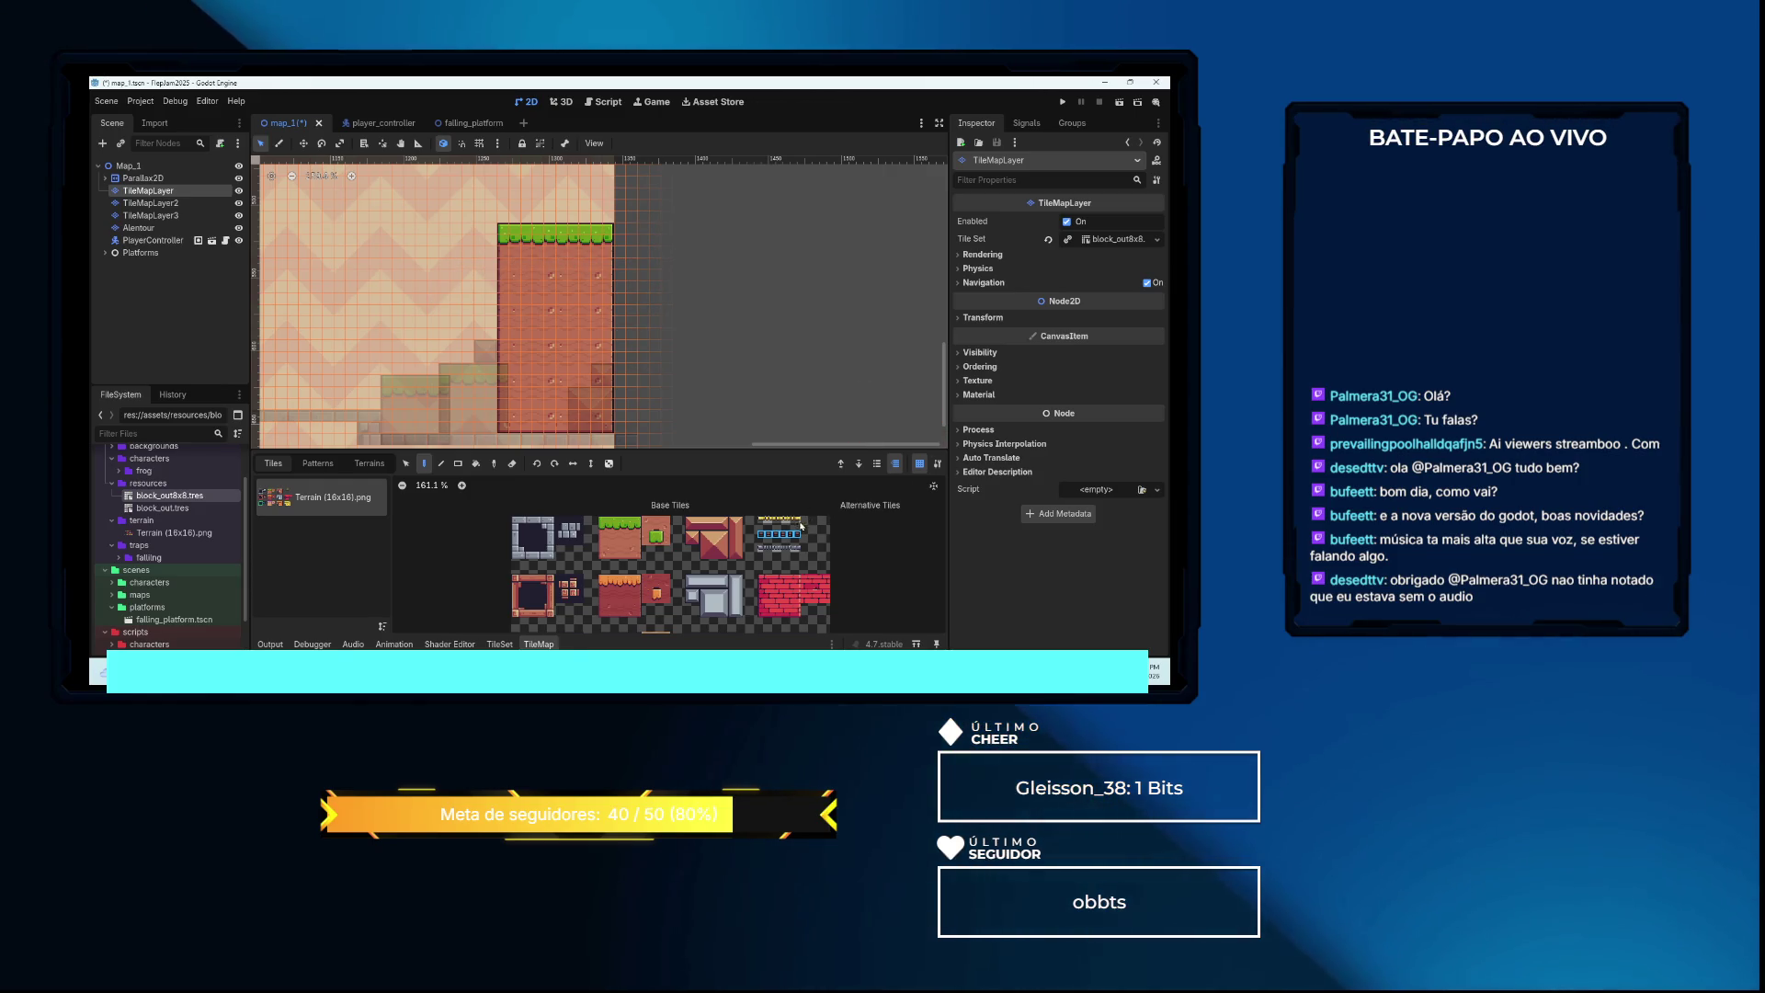
{"action": "scroll", "coordinate": [790, 533], "scroll_direction": "up", "scroll_amount": 3}
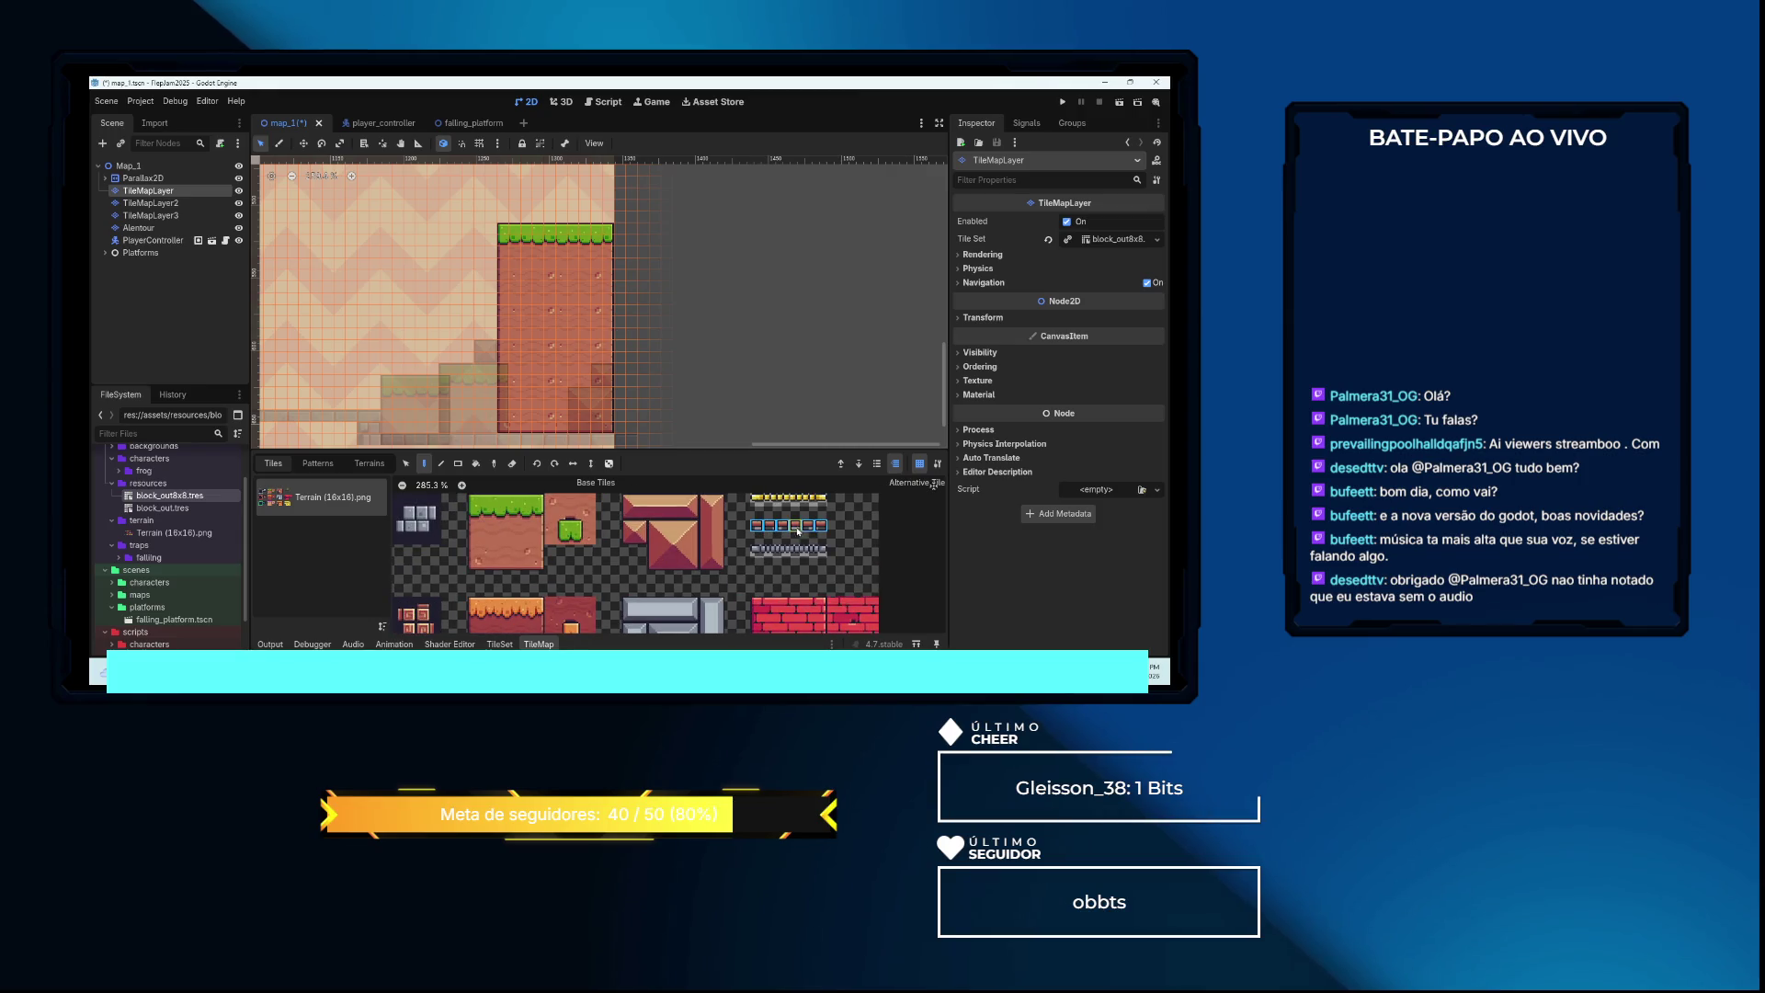
{"action": "left_click", "coordinate": [768, 533]}
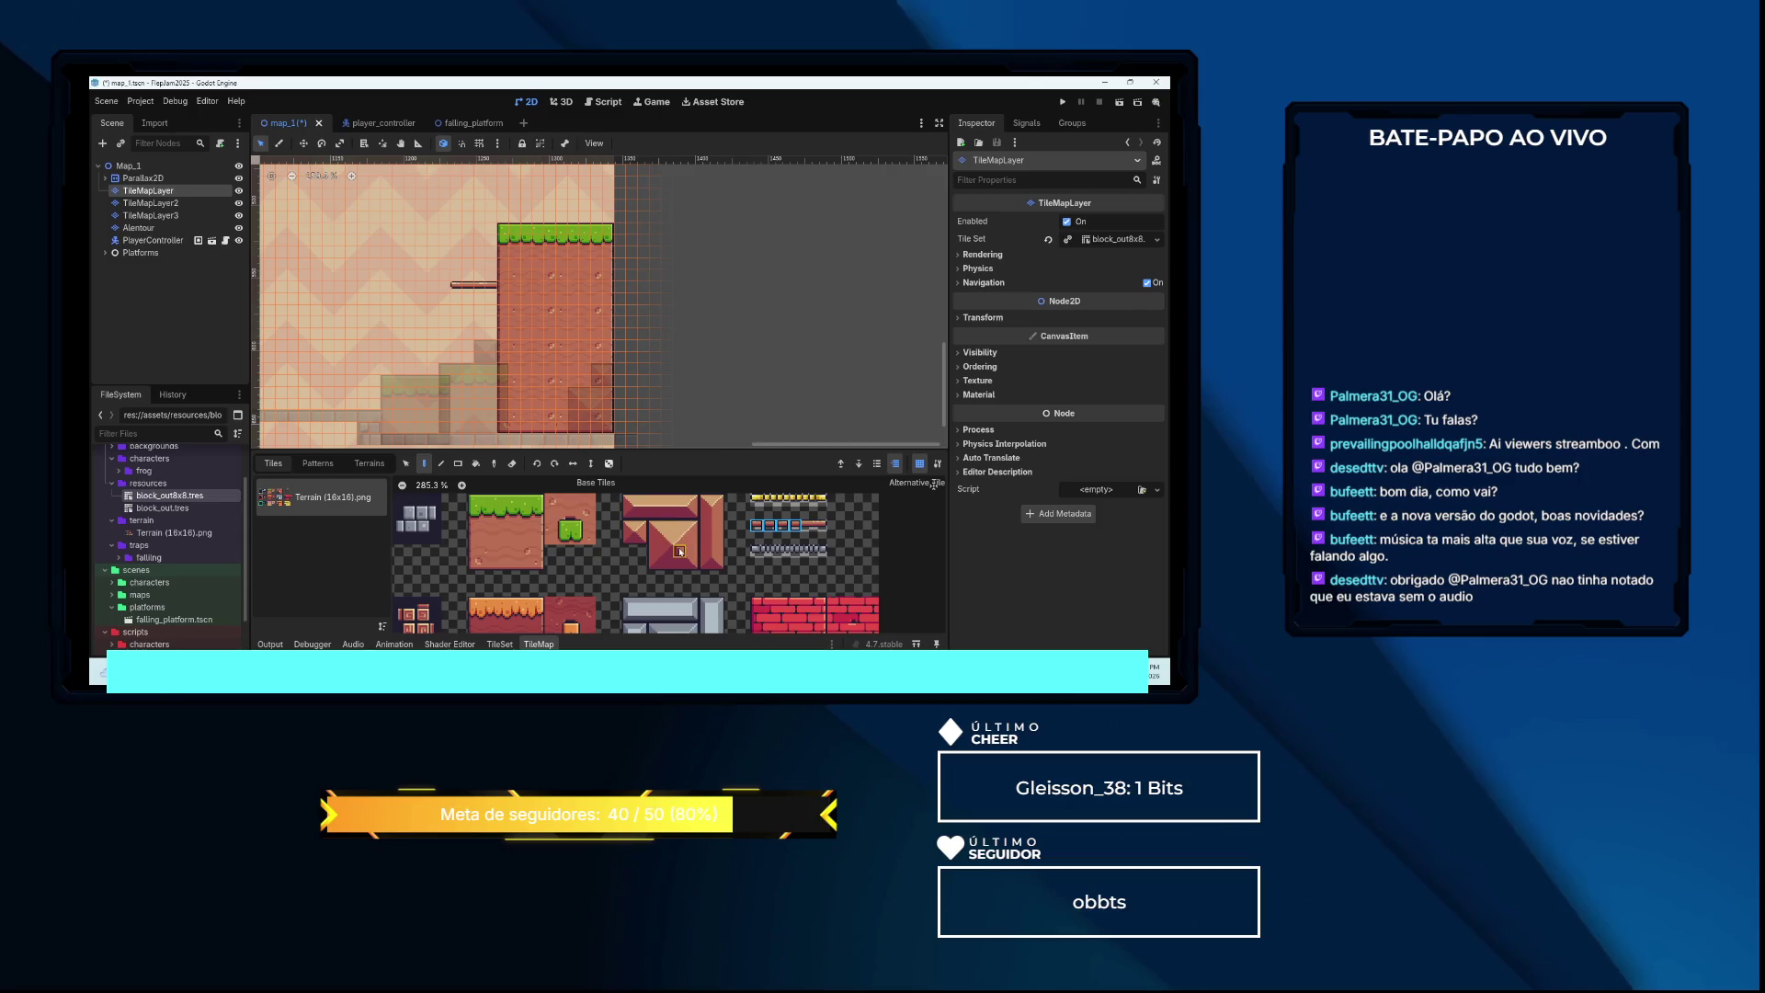
{"action": "left_click_drag", "start_coordinate": [641, 538], "coordinate": [626, 540]}
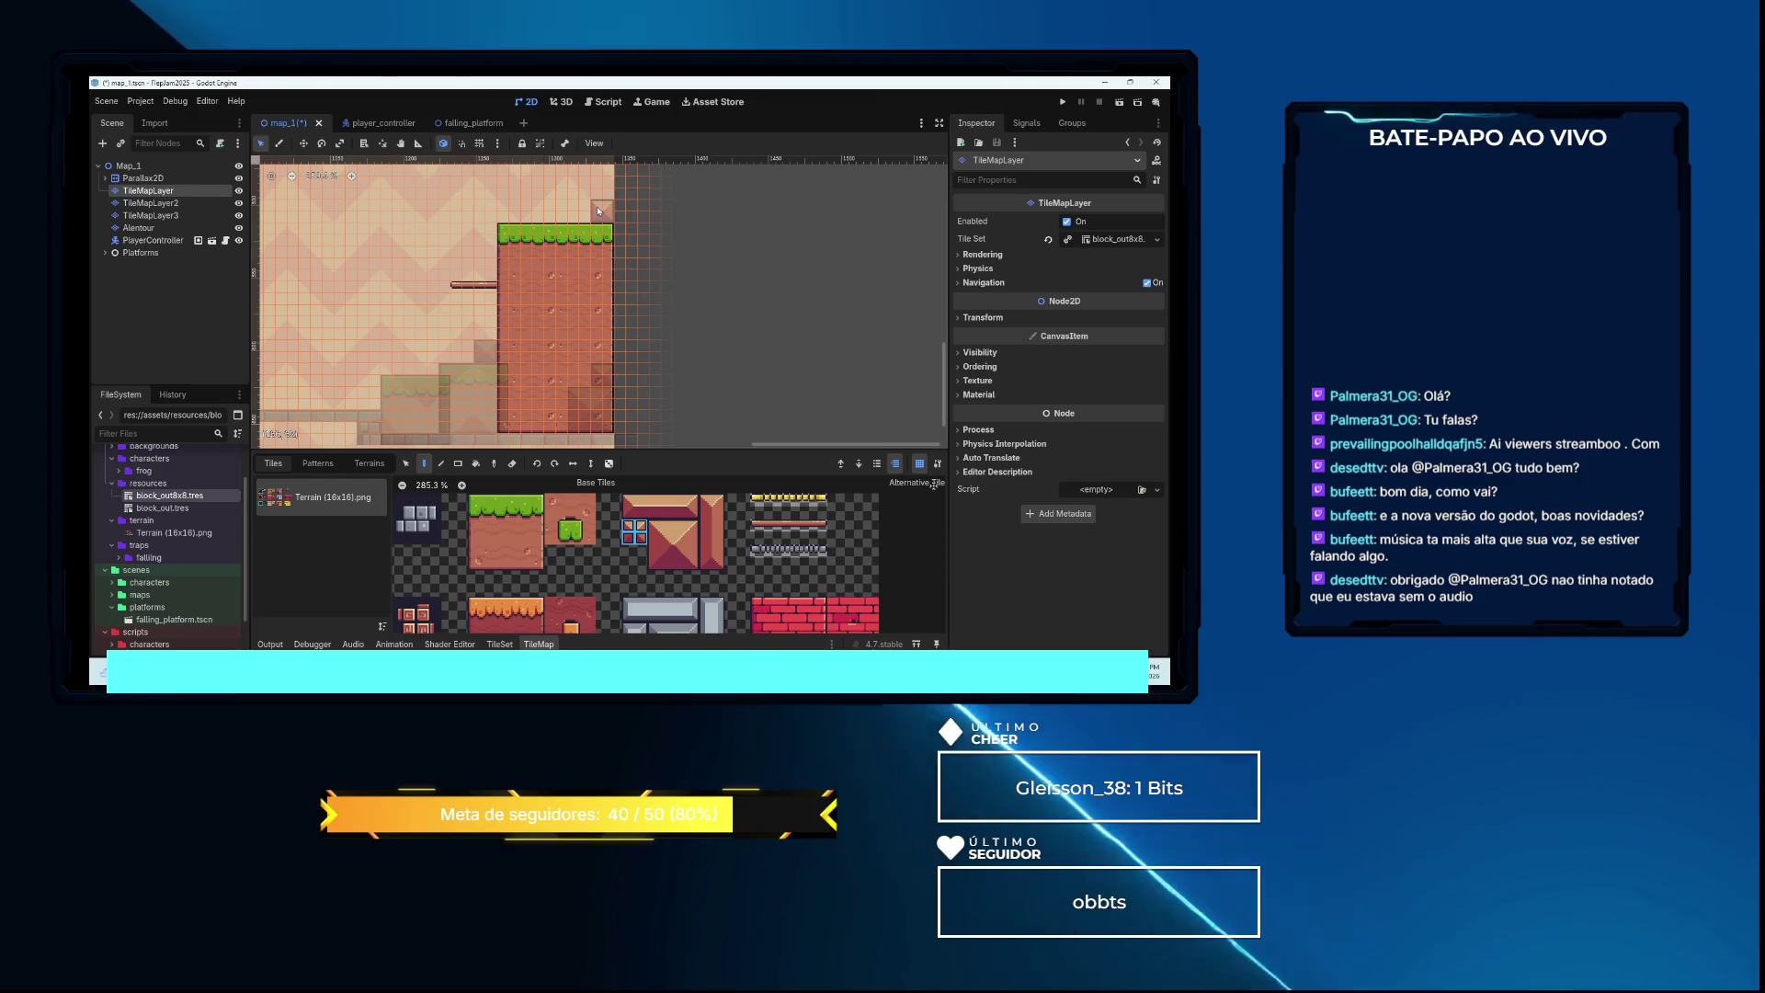
{"action": "scroll", "coordinate": [593, 328], "scroll_direction": "down", "scroll_amount": 5}
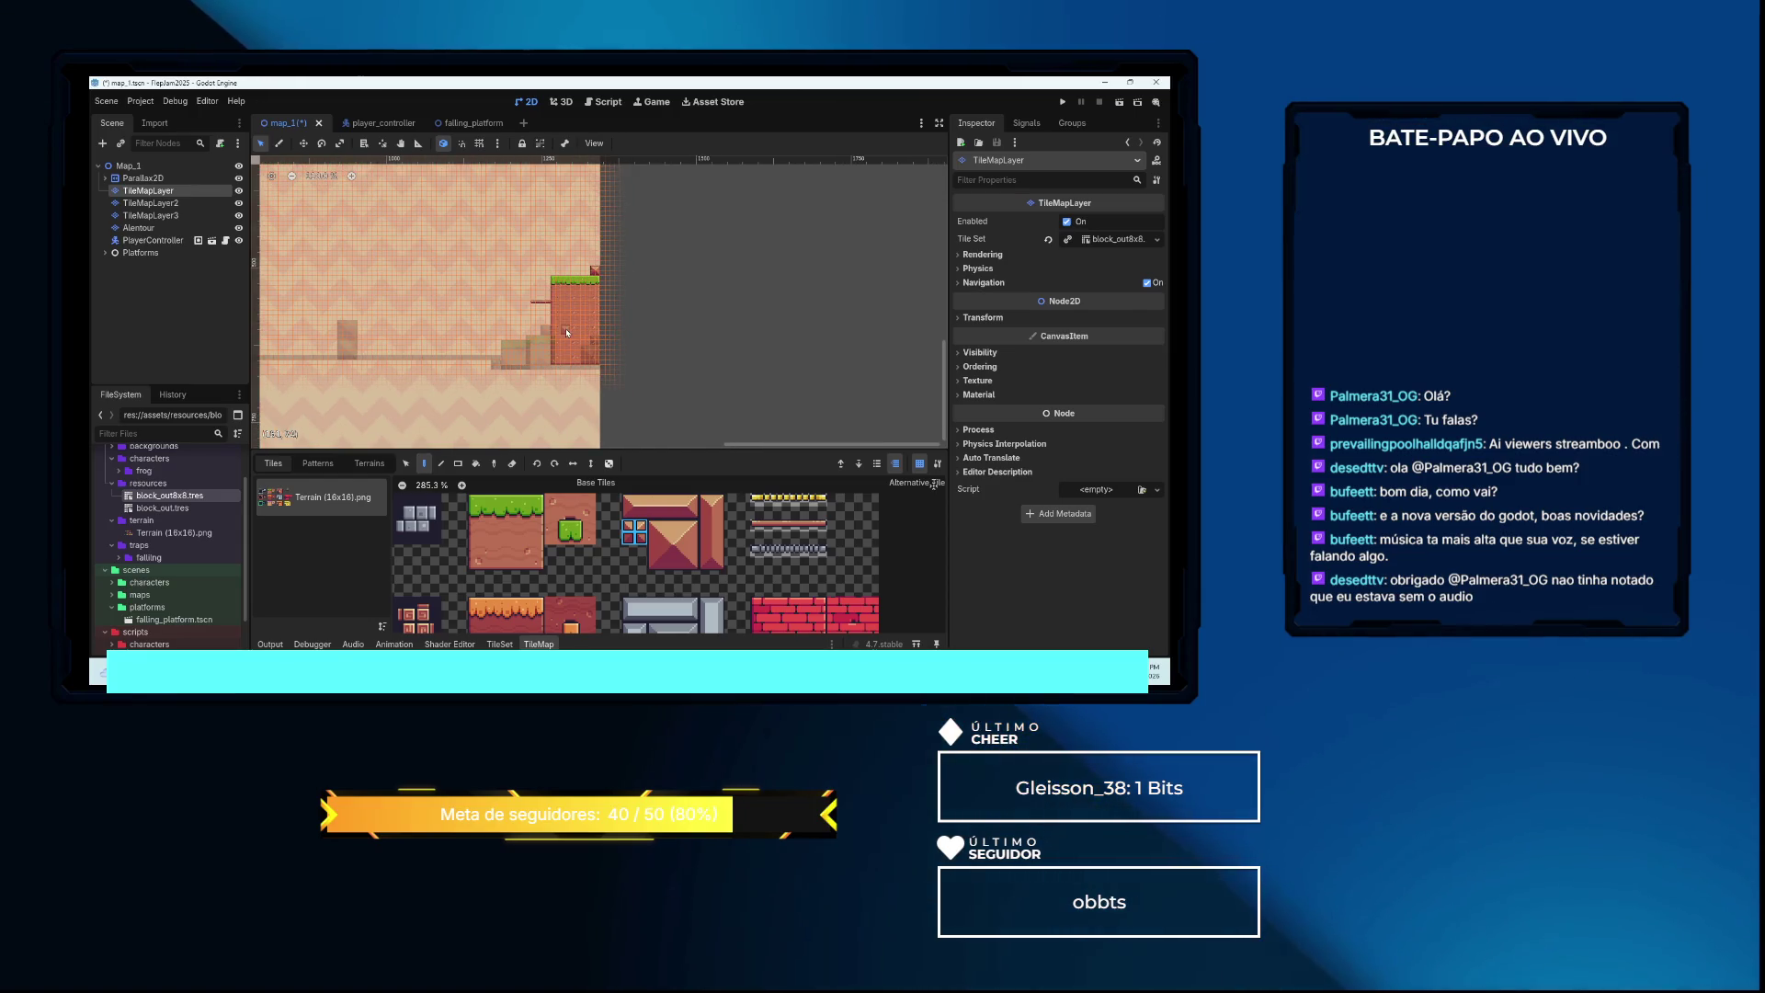
Zoom out to review the whole level and save the map_1 scene with Ctrl+S
{"action": "scroll", "coordinate": [489, 271], "scroll_direction": "down", "scroll_amount": 5}
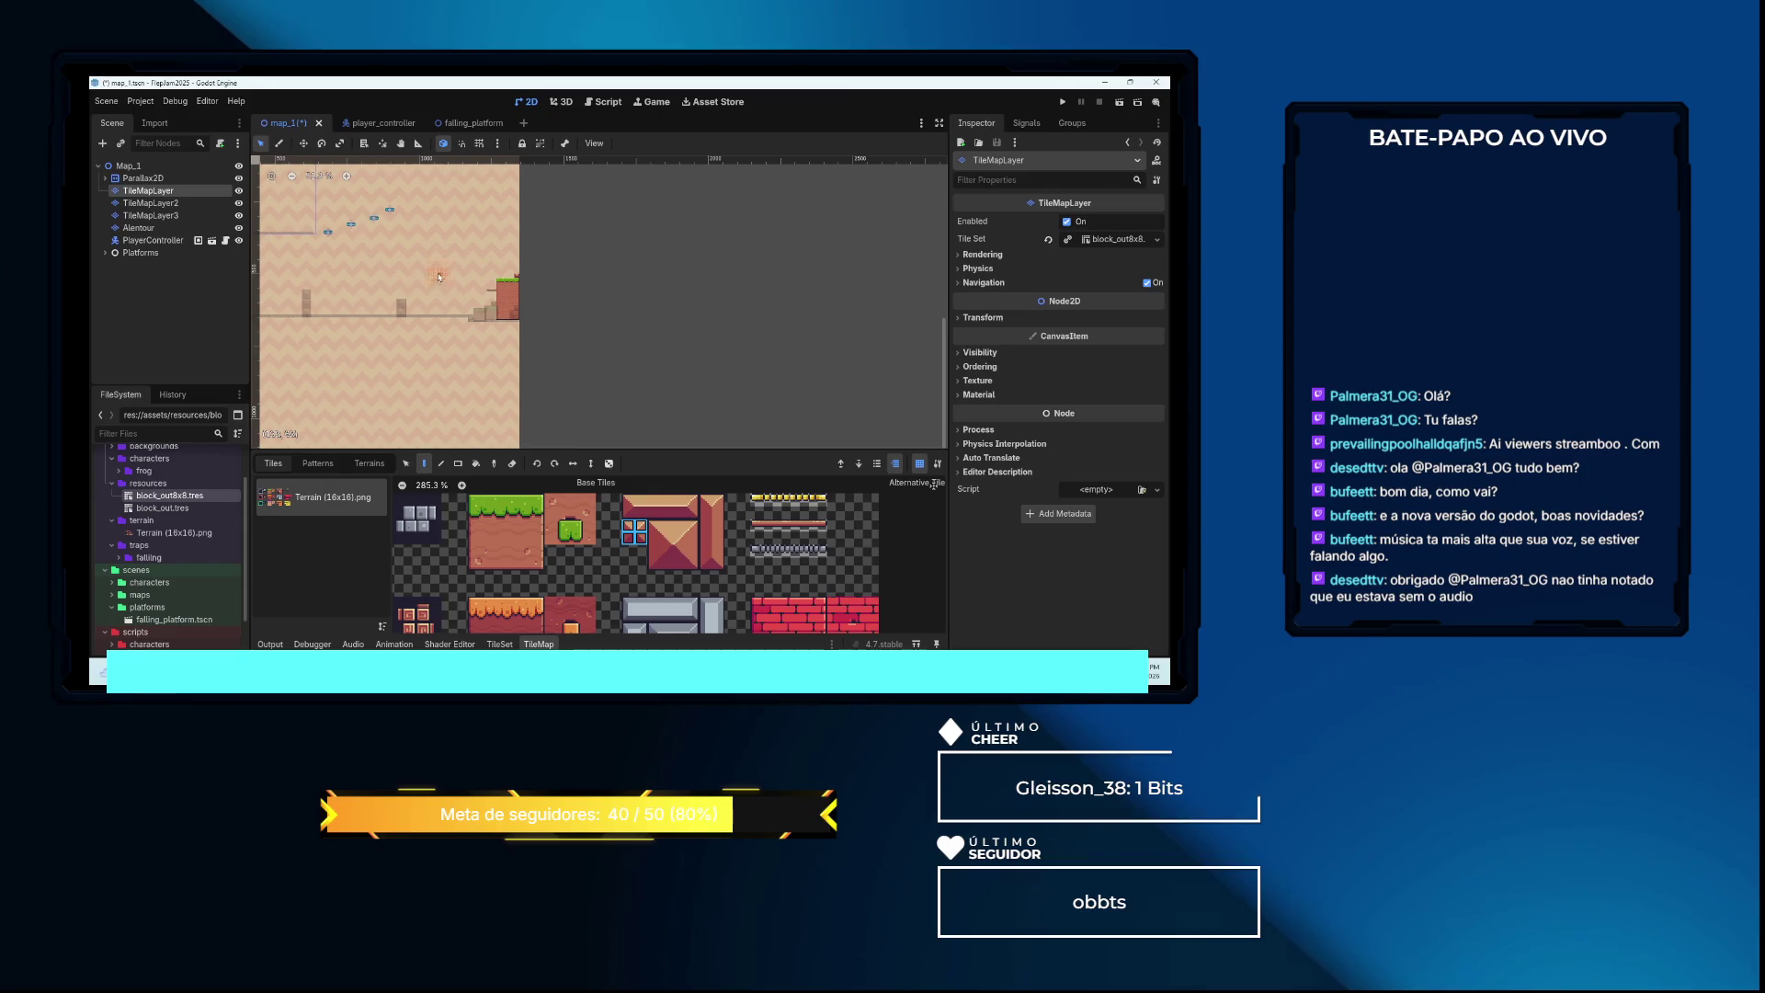
{"action": "scroll", "coordinate": [391, 271], "scroll_direction": "down", "scroll_amount": 3}
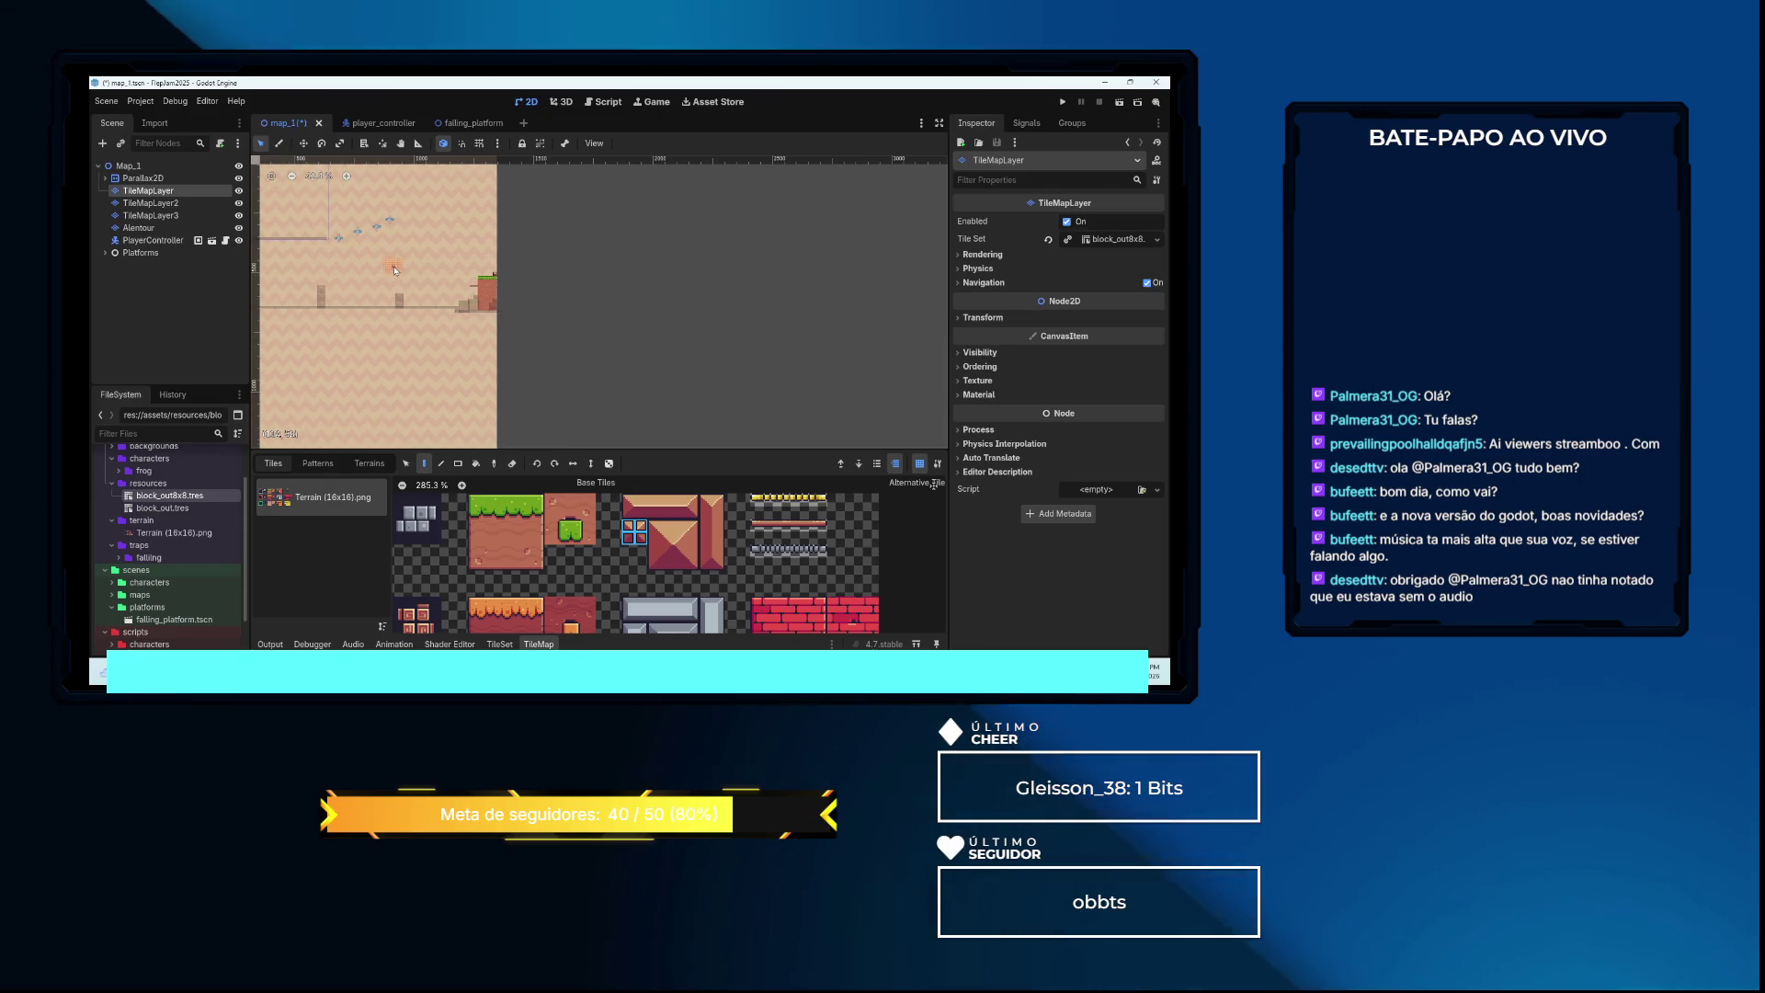
{"action": "scroll", "coordinate": [388, 278], "scroll_direction": "up", "scroll_amount": 3}
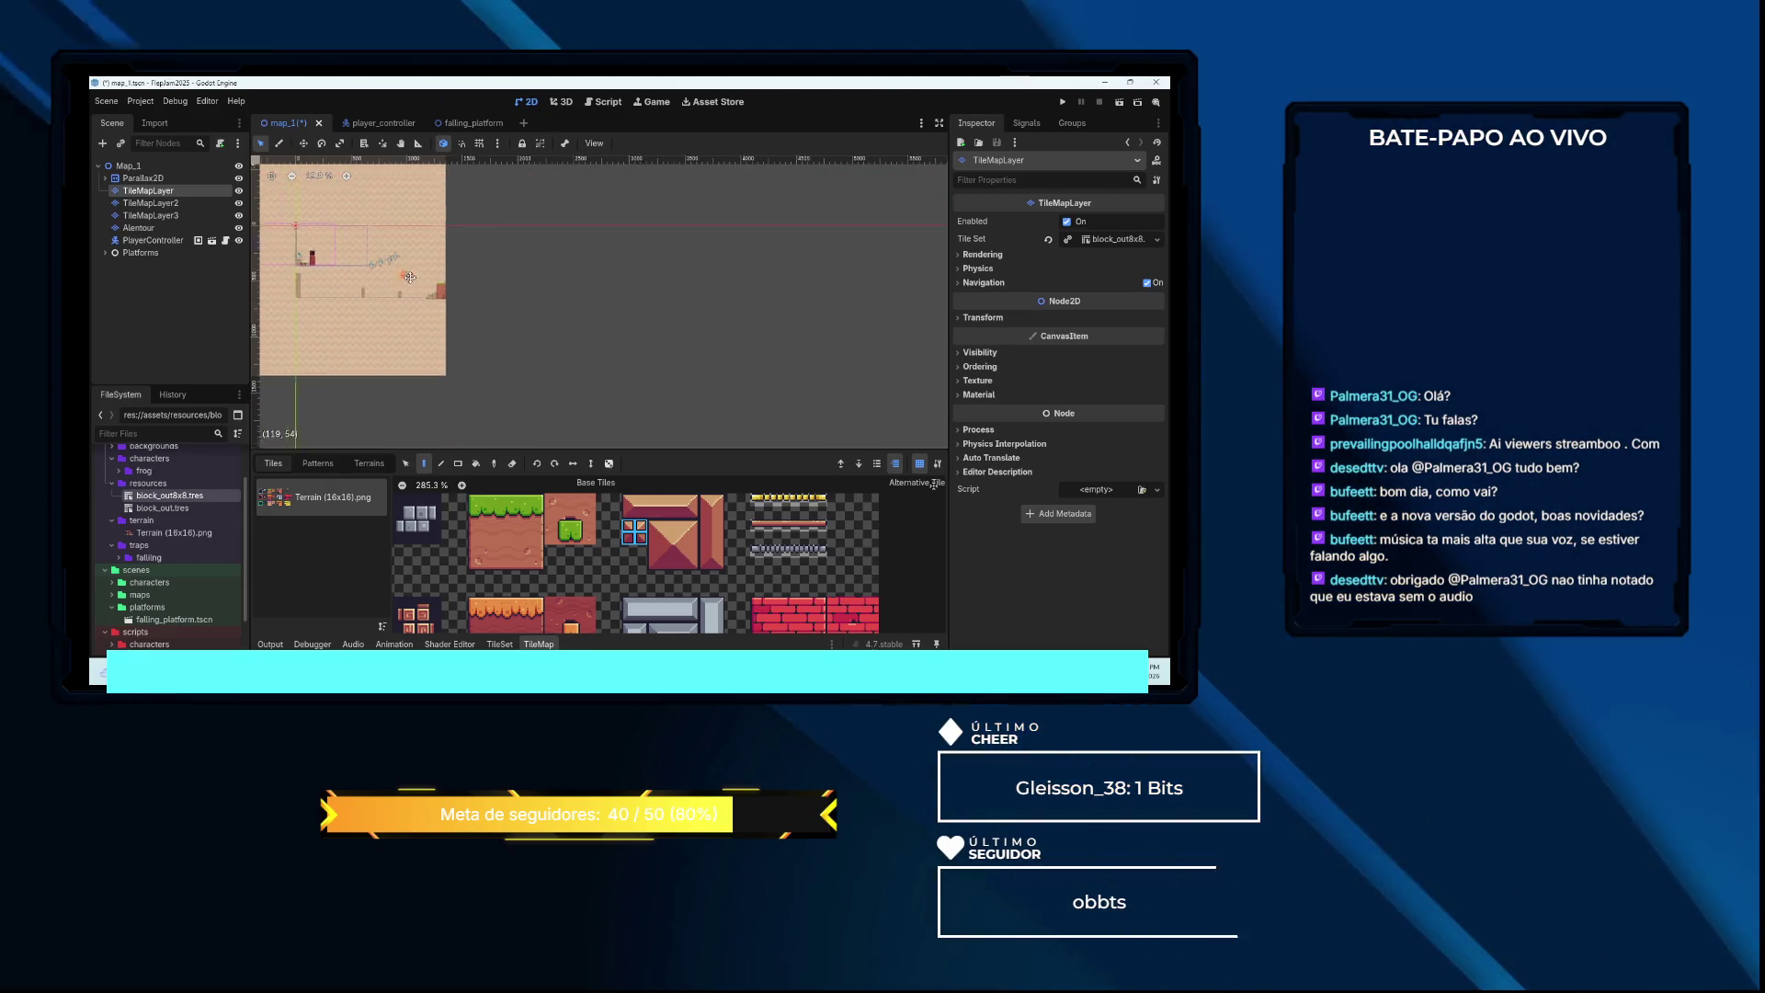
{"action": "scroll", "coordinate": [577, 288], "scroll_direction": "down", "scroll_amount": 3}
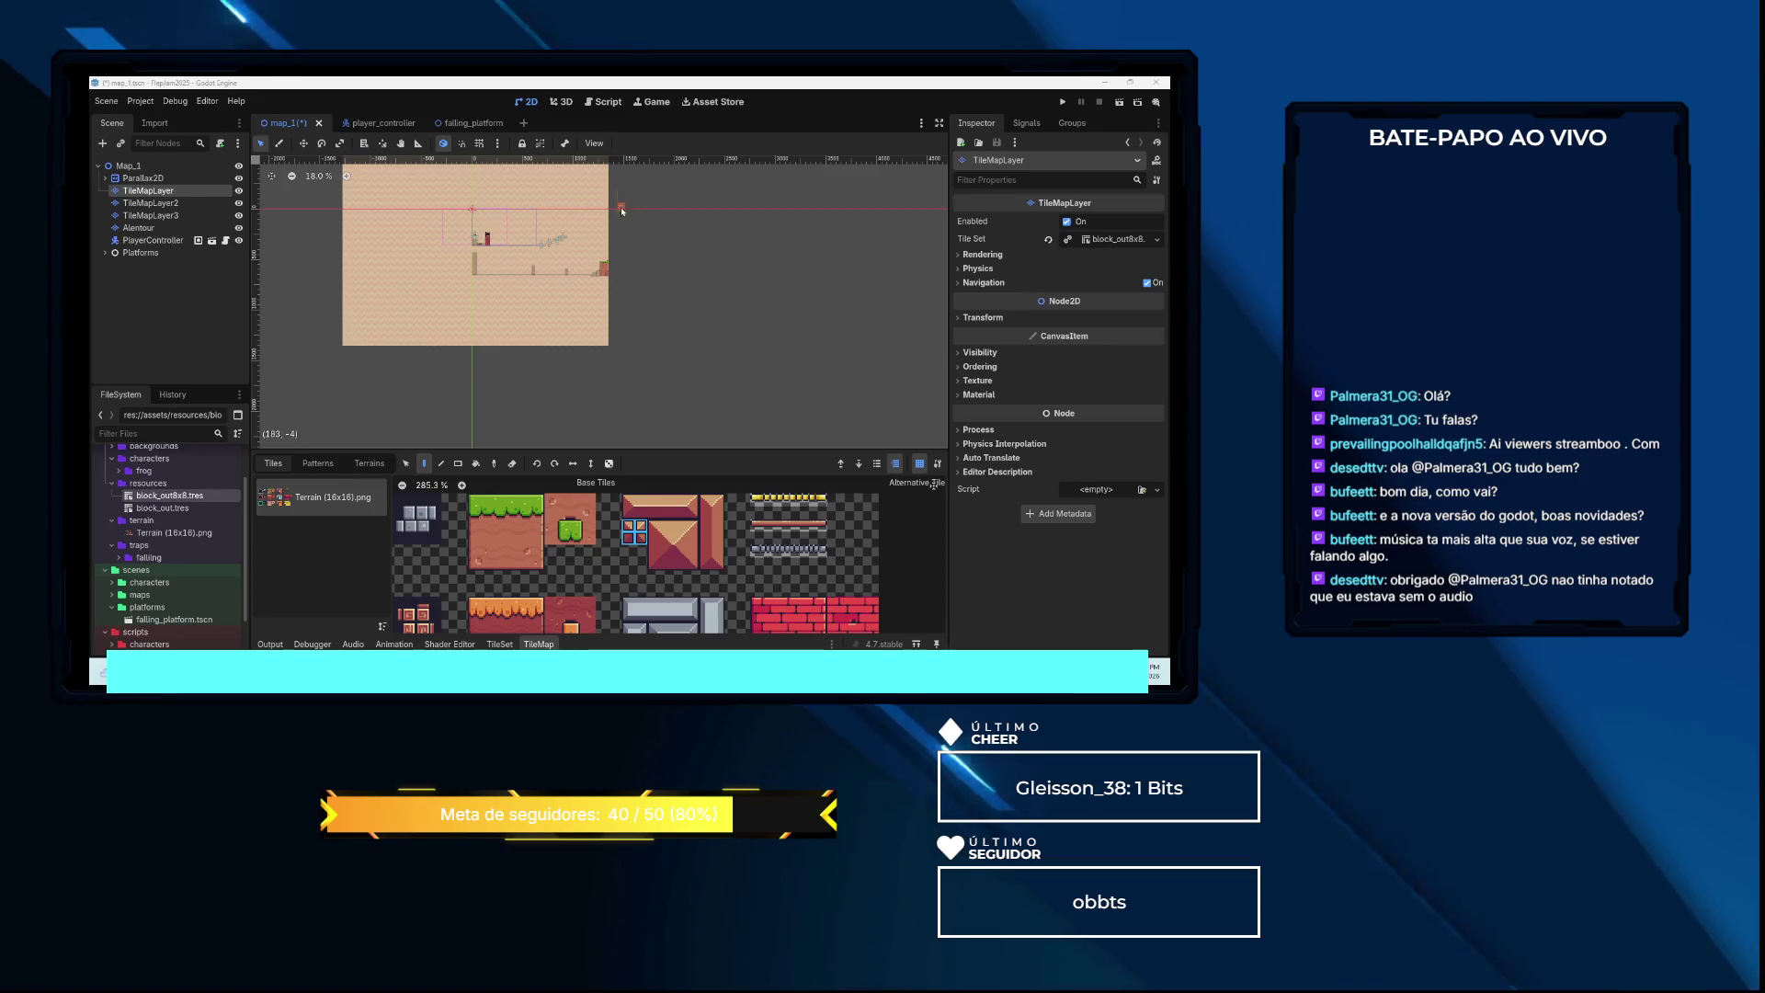
{"action": "scroll", "coordinate": [640, 321], "scroll_direction": "up", "scroll_amount": 3}
{"action": "scroll", "coordinate": [634, 241], "scroll_direction": "up", "scroll_amount": 2}
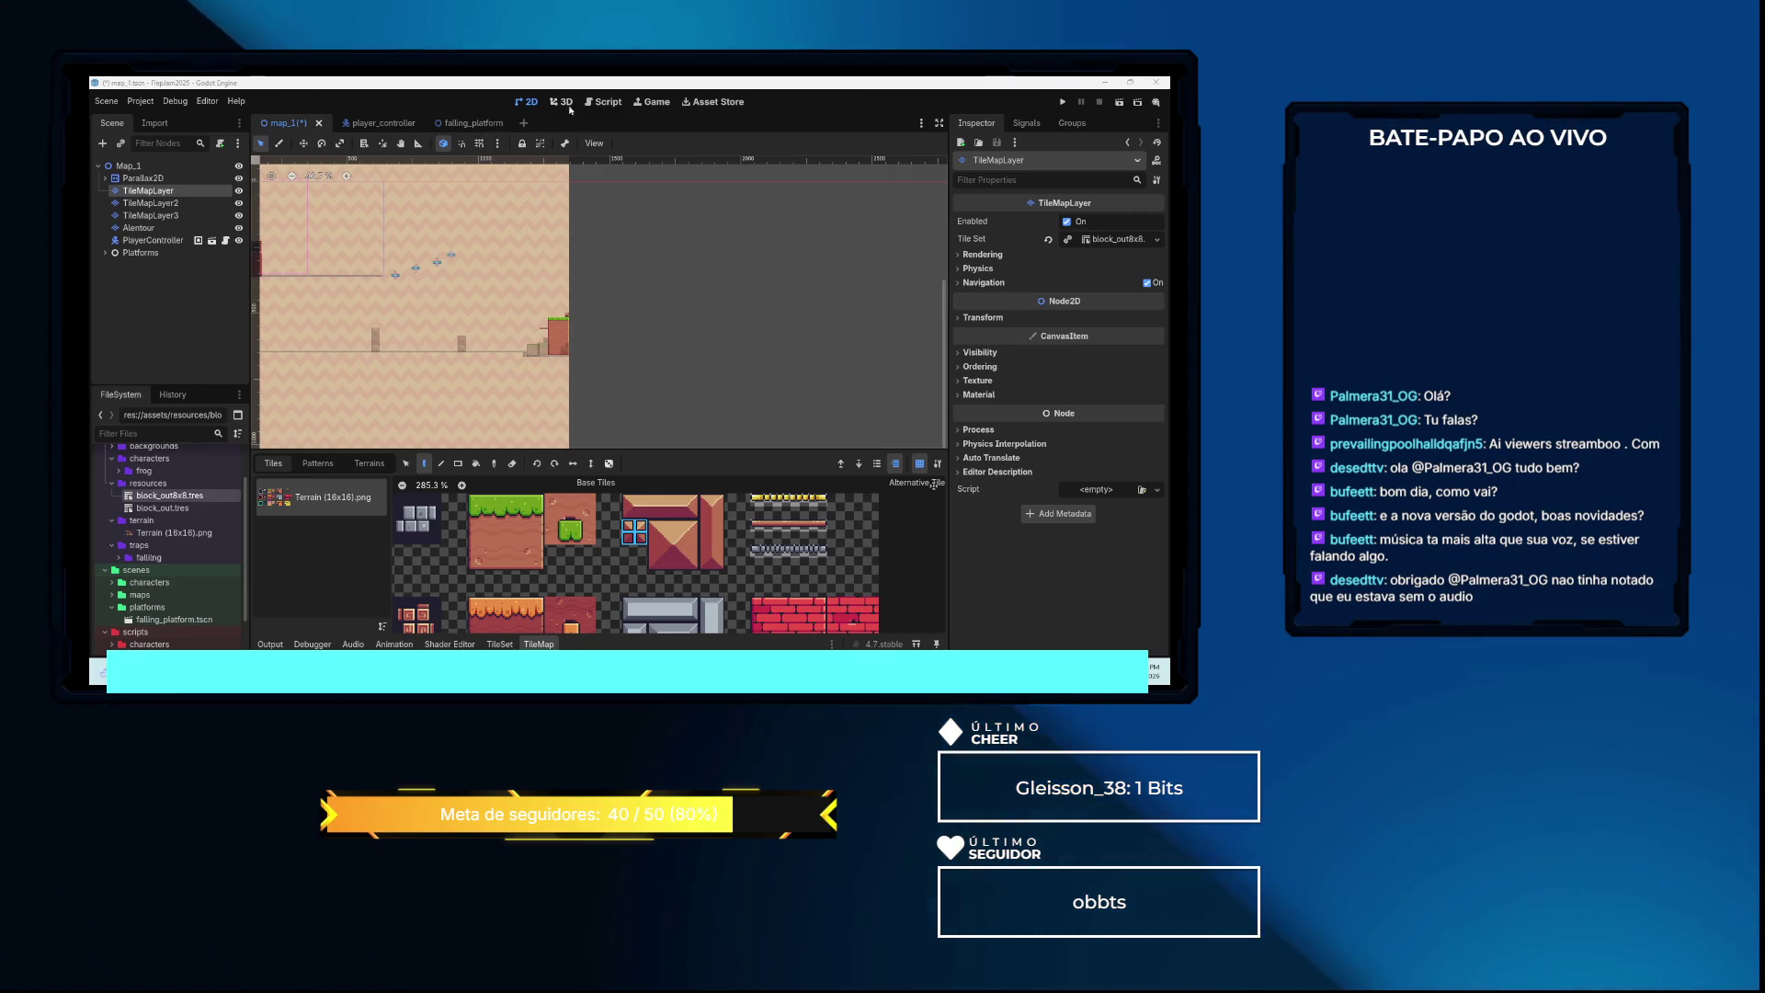
{"action": "key", "text": "ctrl+s"}
{"action": "scroll", "coordinate": [547, 202], "scroll_direction": "down", "scroll_amount": 2}
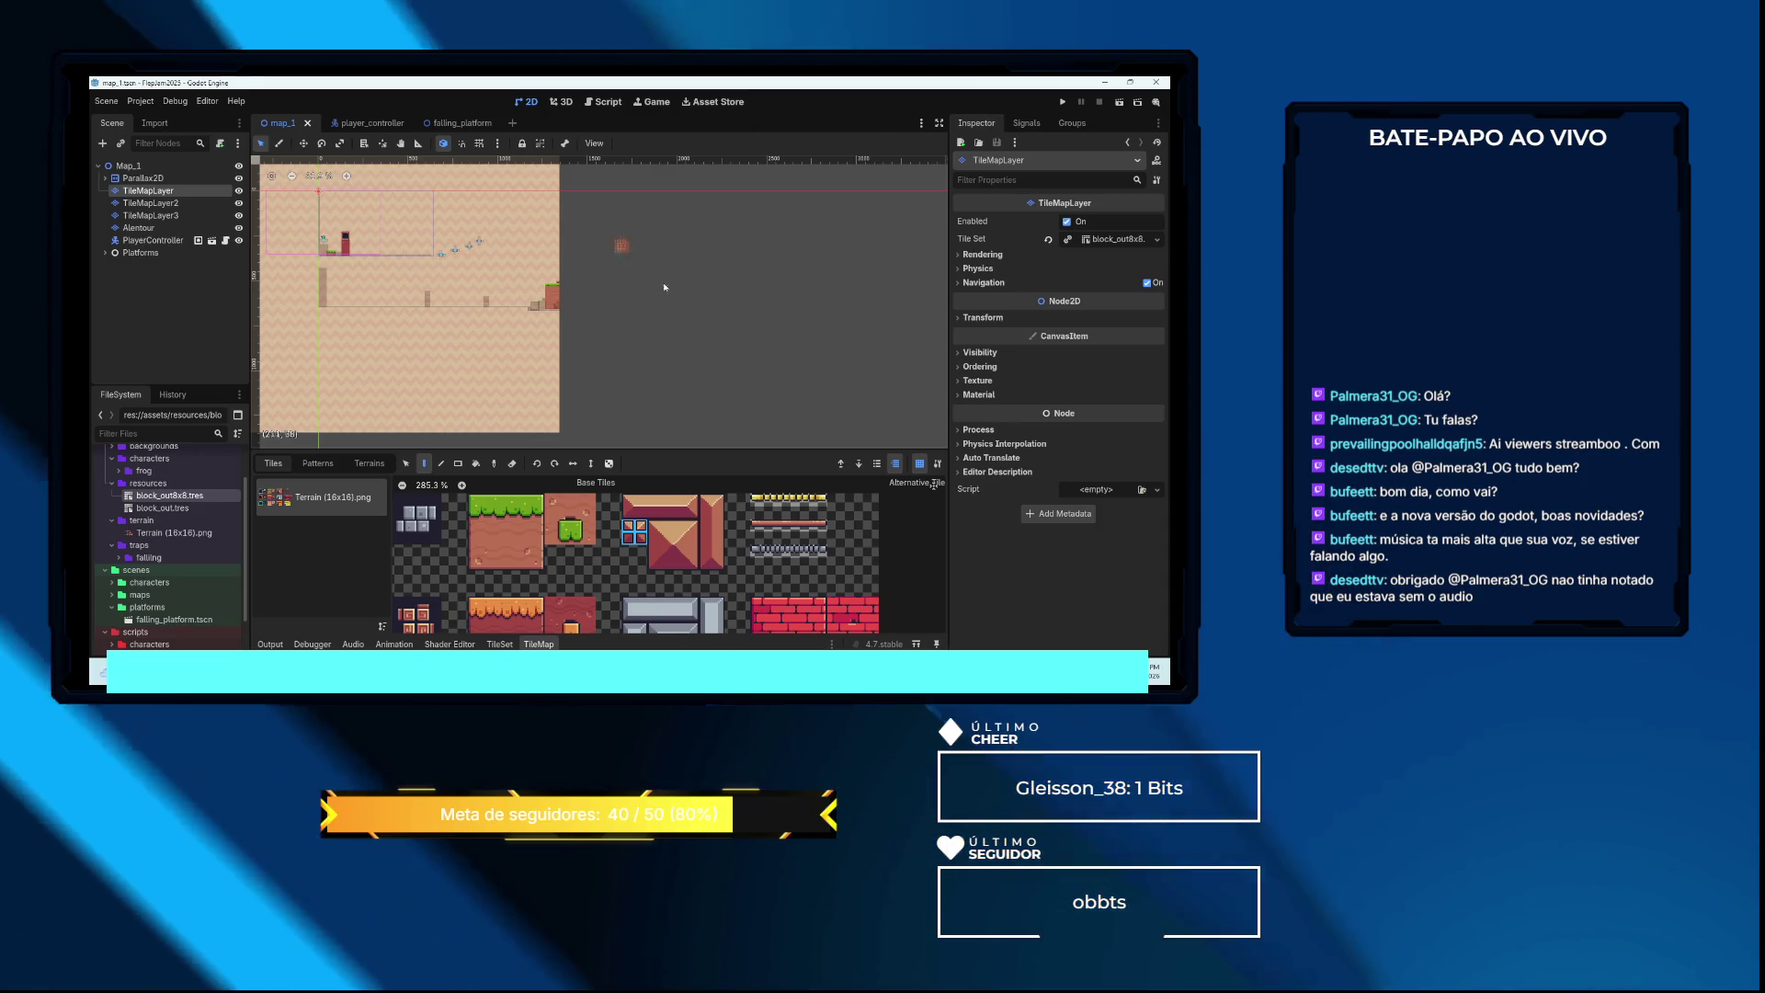
{"action": "scroll", "coordinate": [747, 522], "scroll_direction": "down", "scroll_amount": 2}
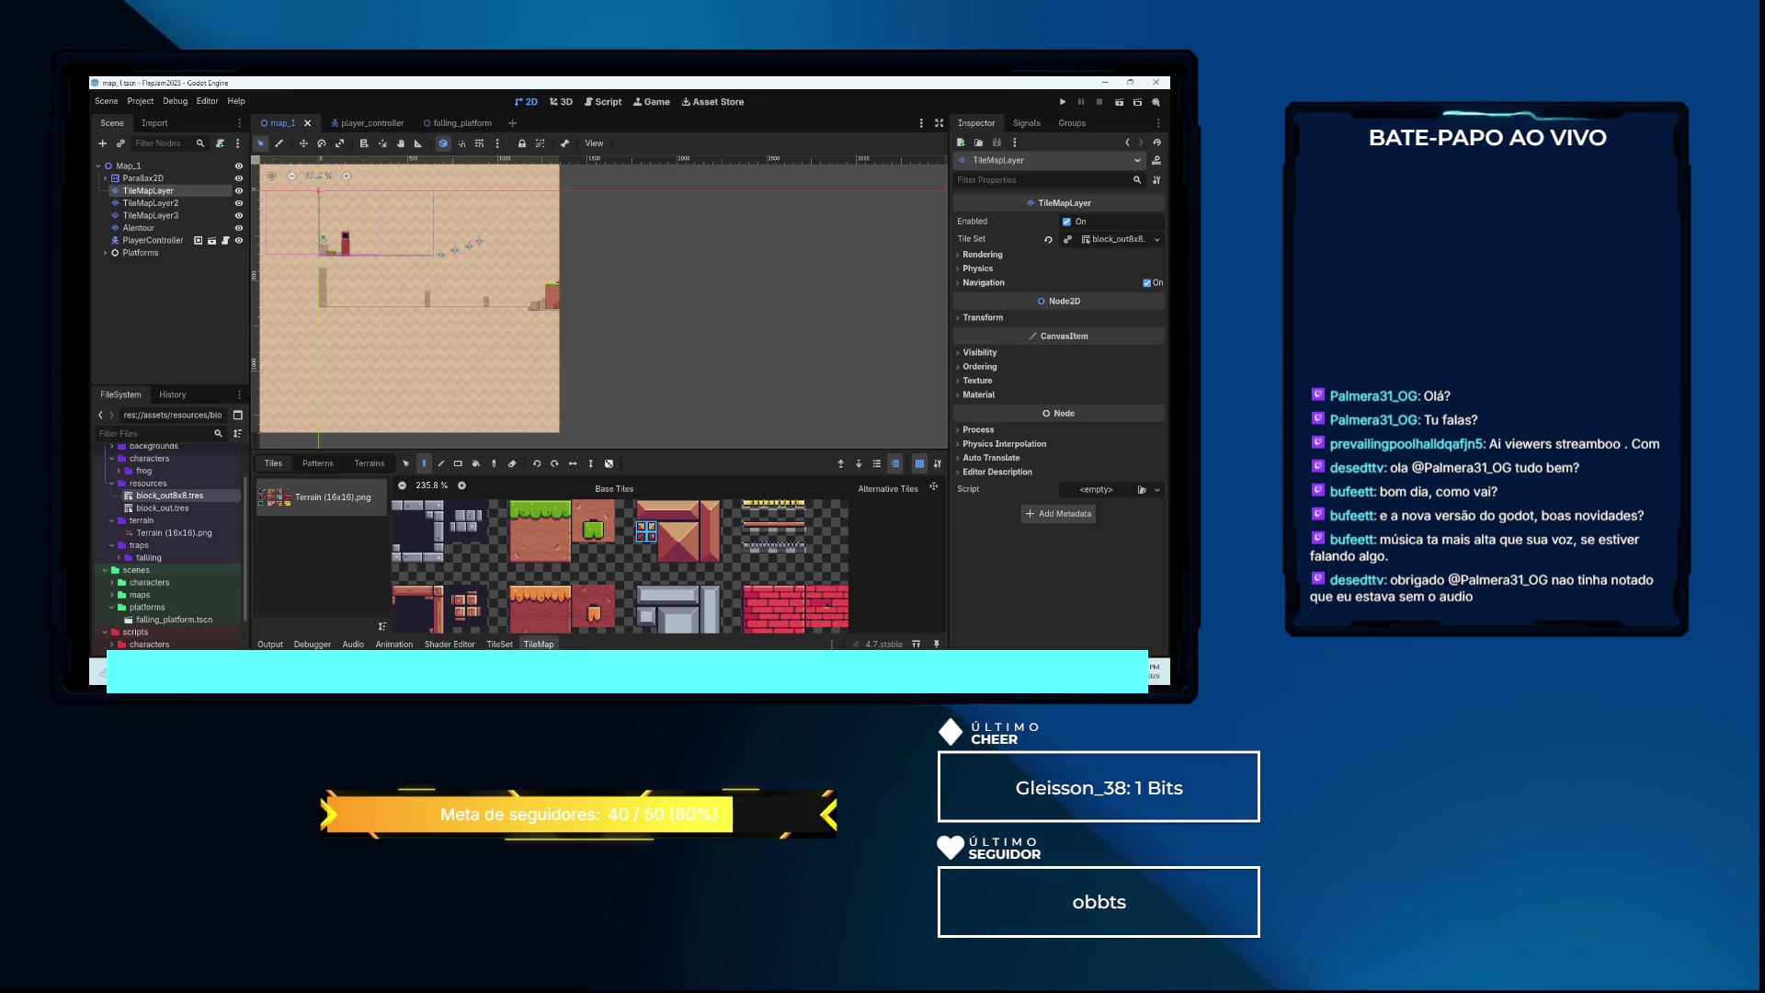
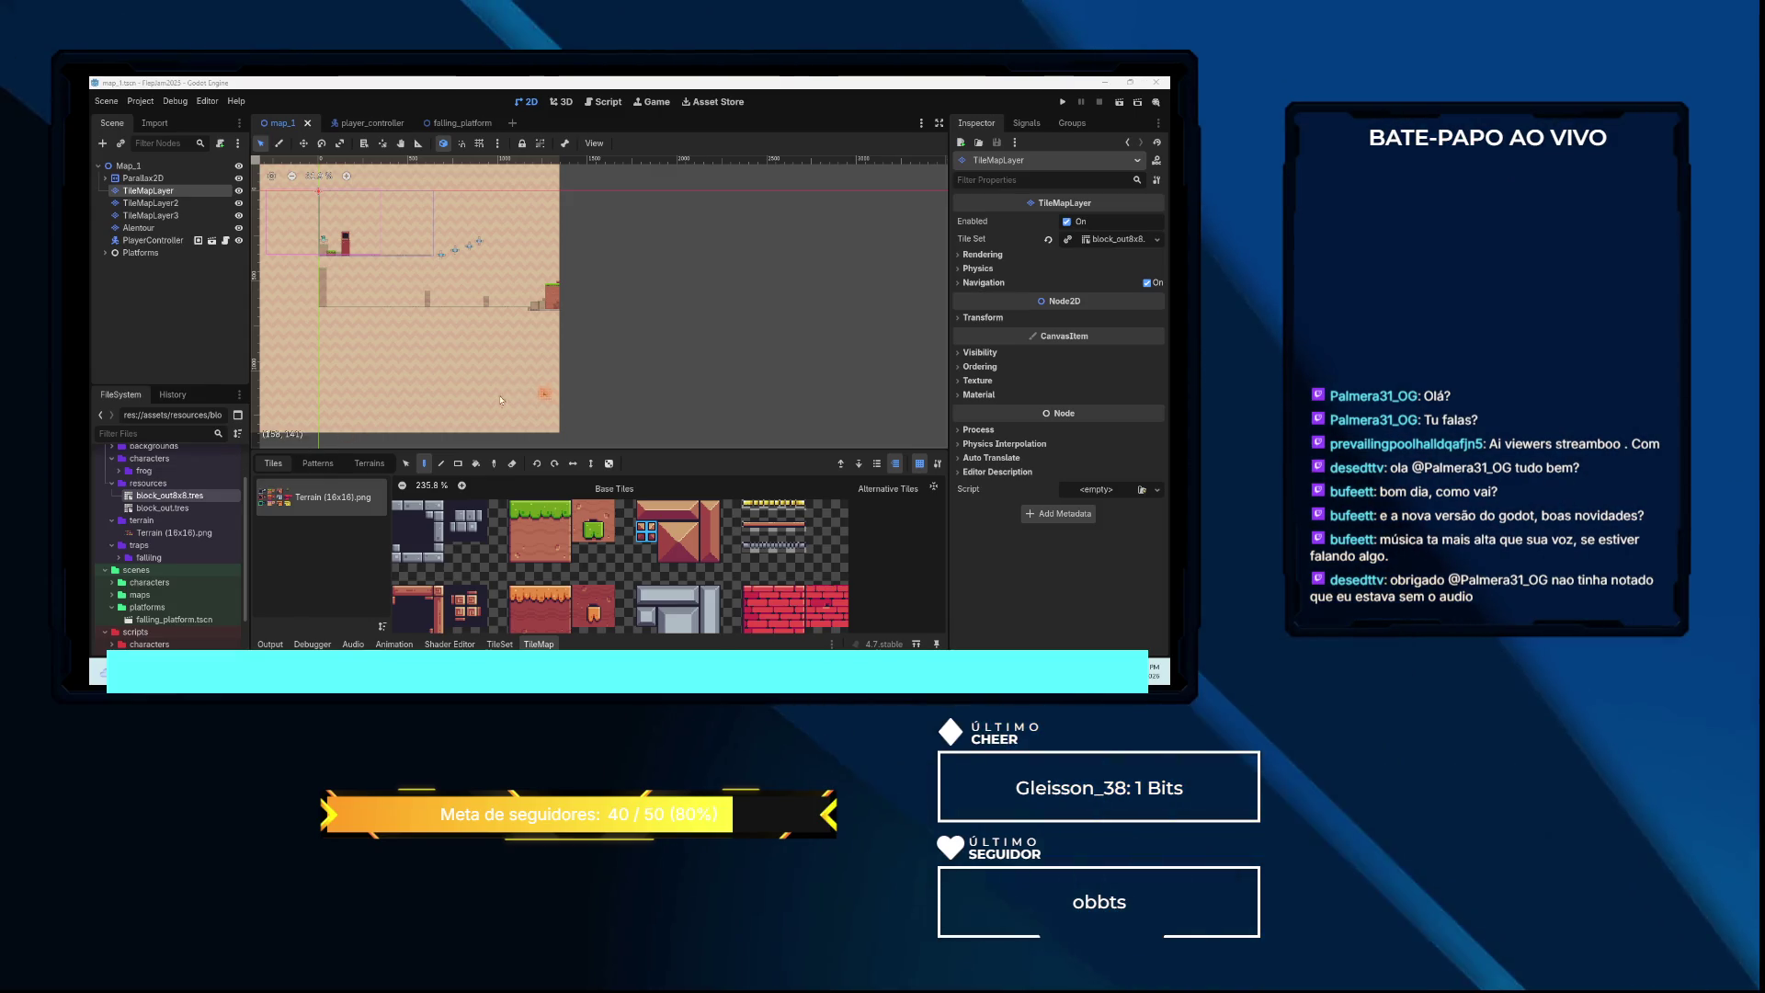
Add a new folder named spike_head under the characters folder in the FileSystem dock
{"action": "scroll", "coordinate": [147, 533], "scroll_direction": "up", "scroll_amount": 3}
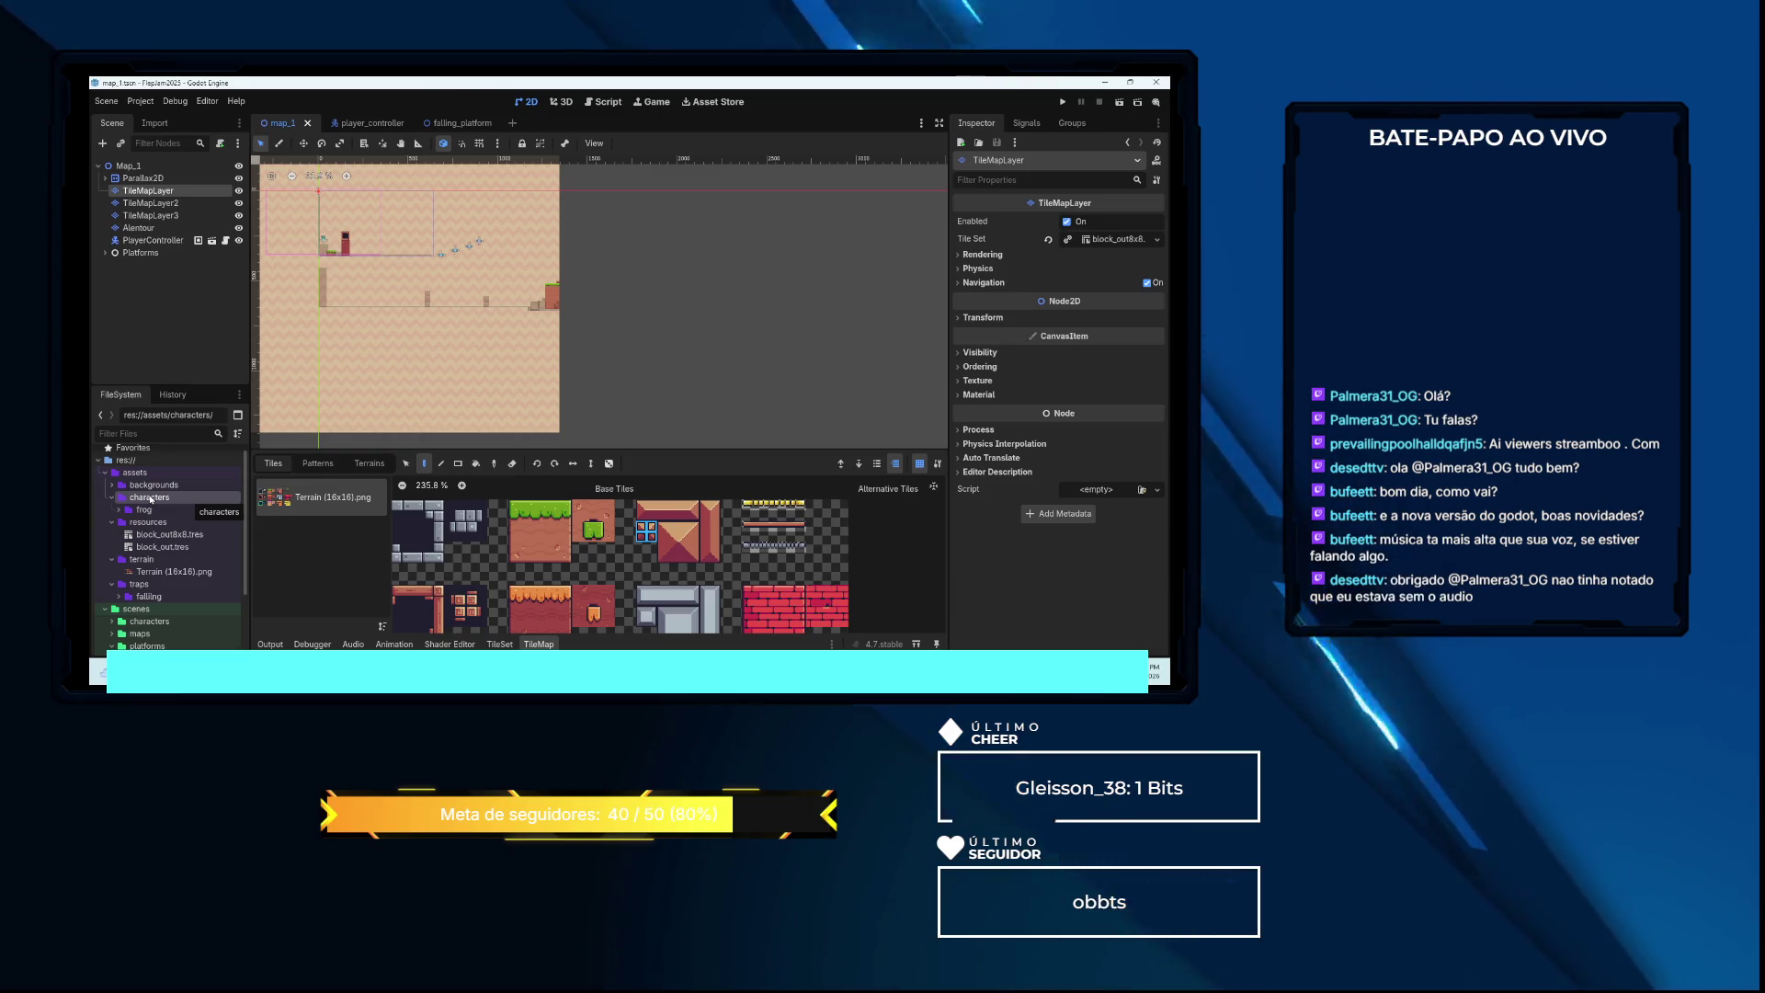
{"action": "right_click", "coordinate": [151, 499]}
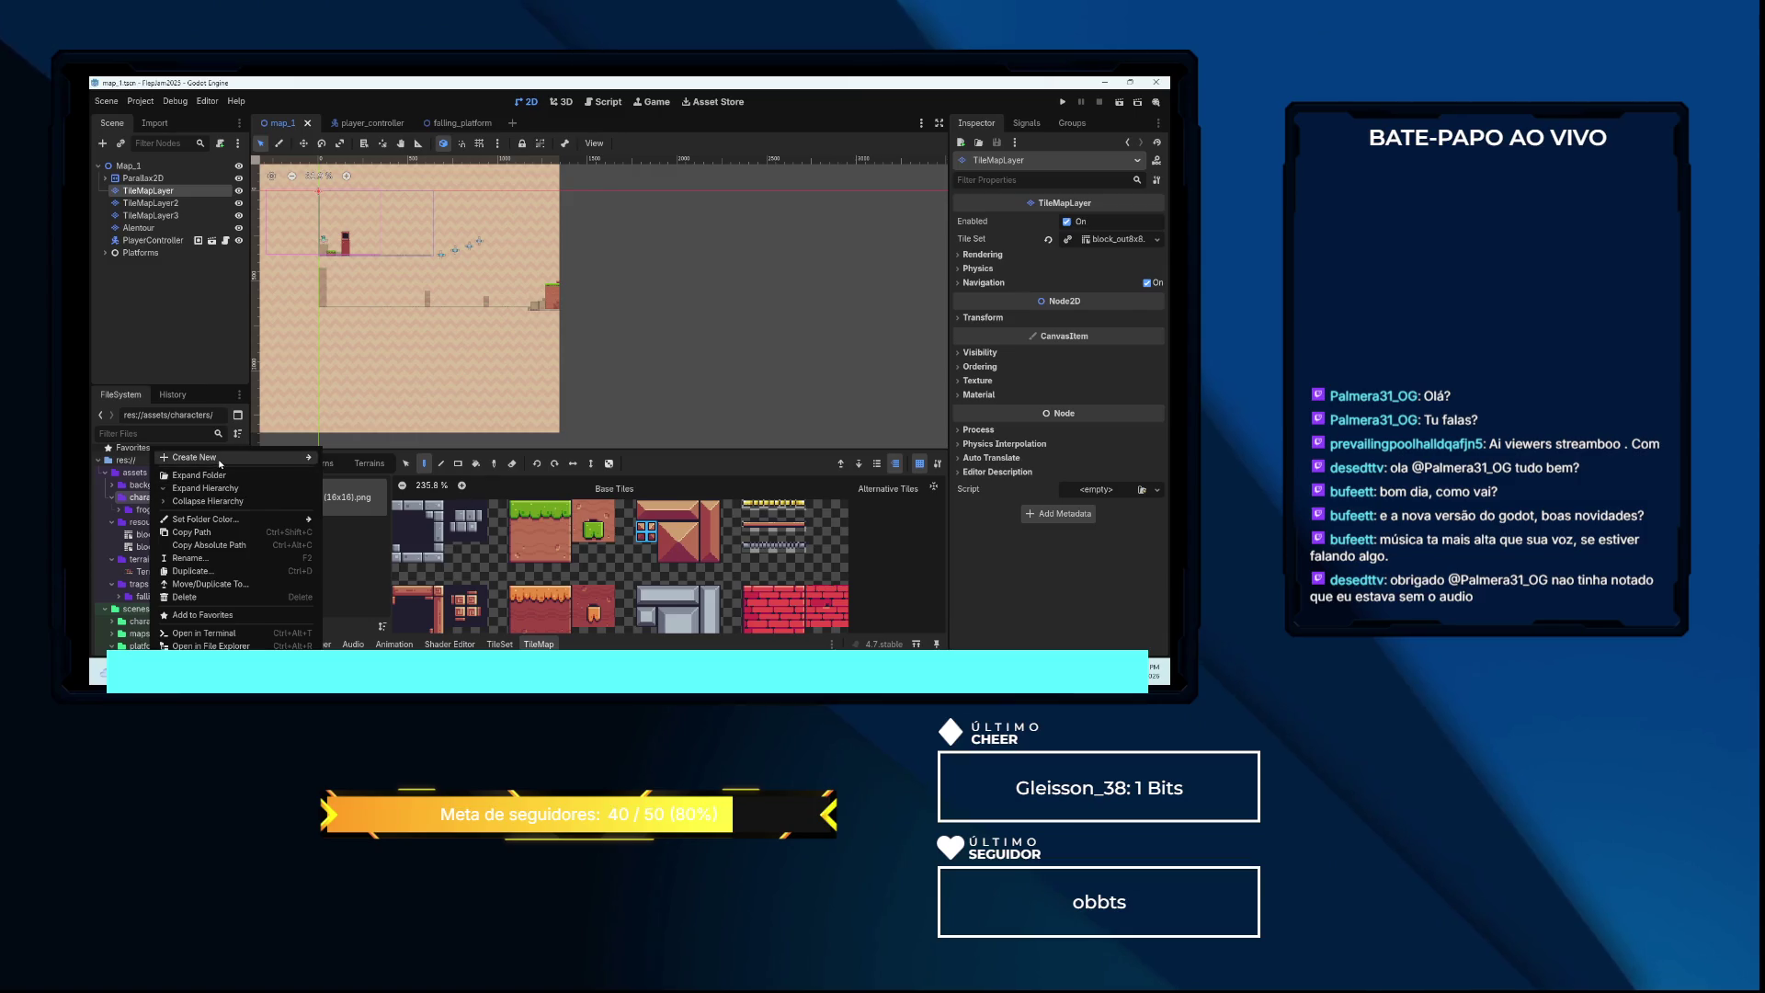
{"action": "left_click", "coordinate": [349, 459]}
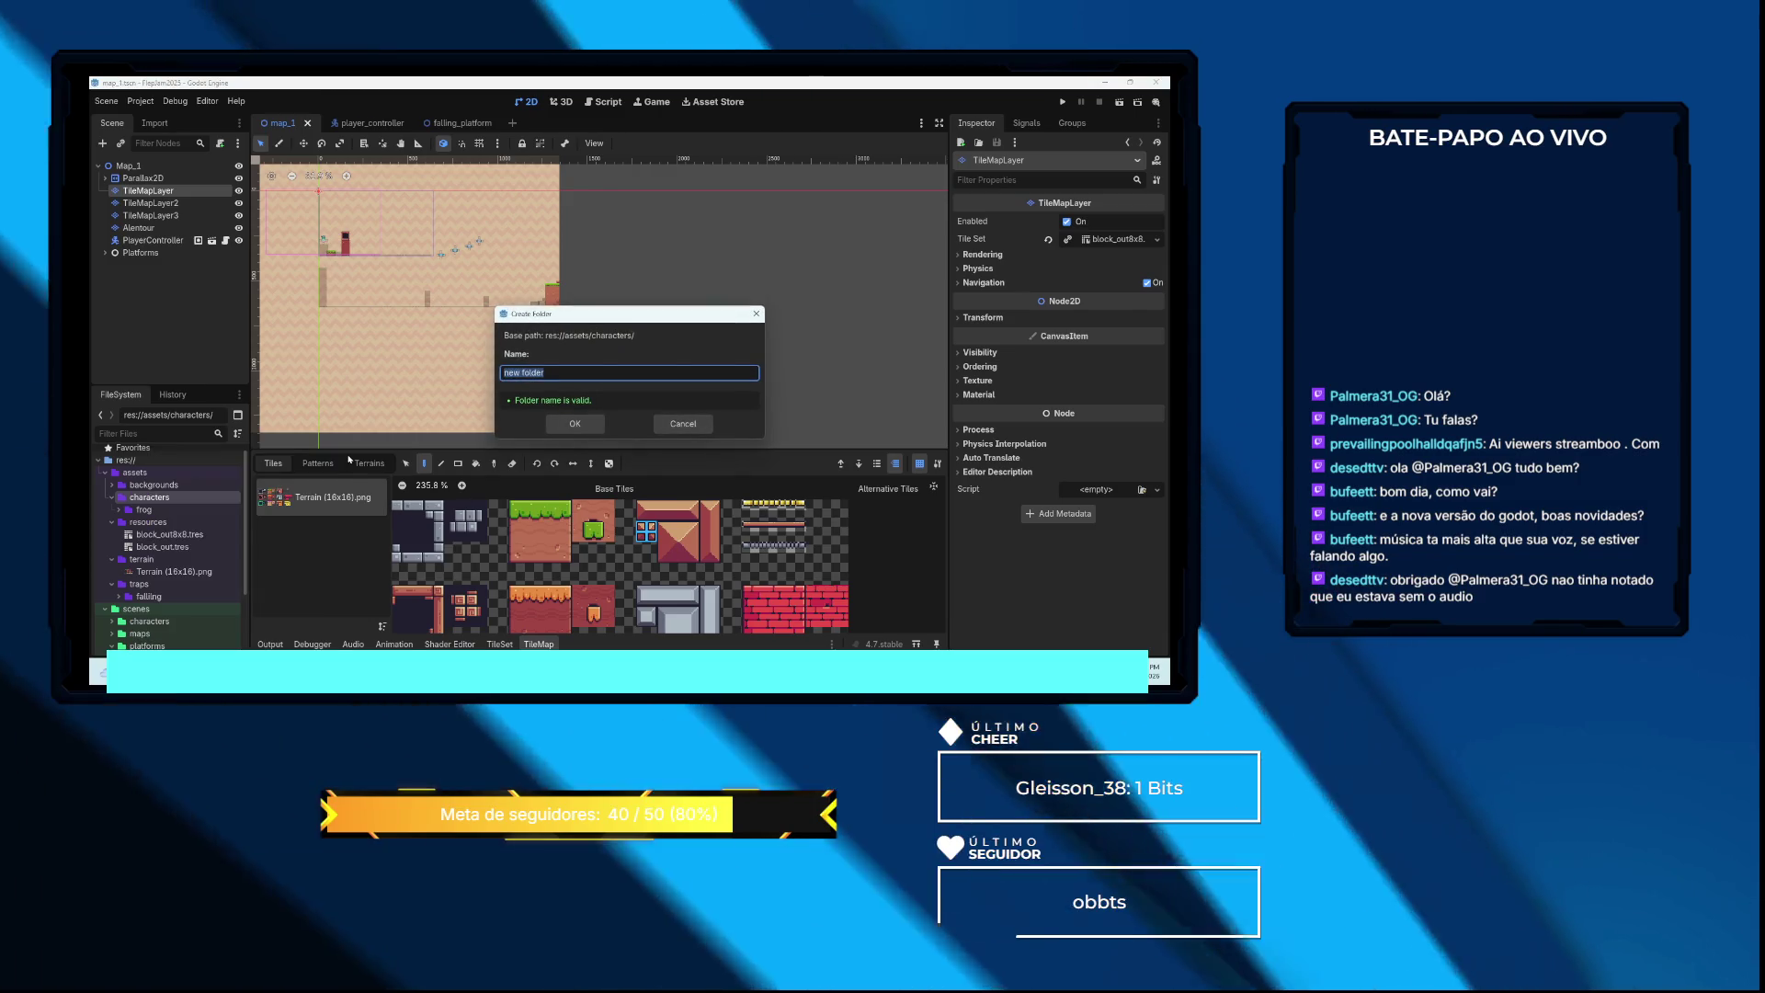
{"action": "type", "text": "SPIKE"}
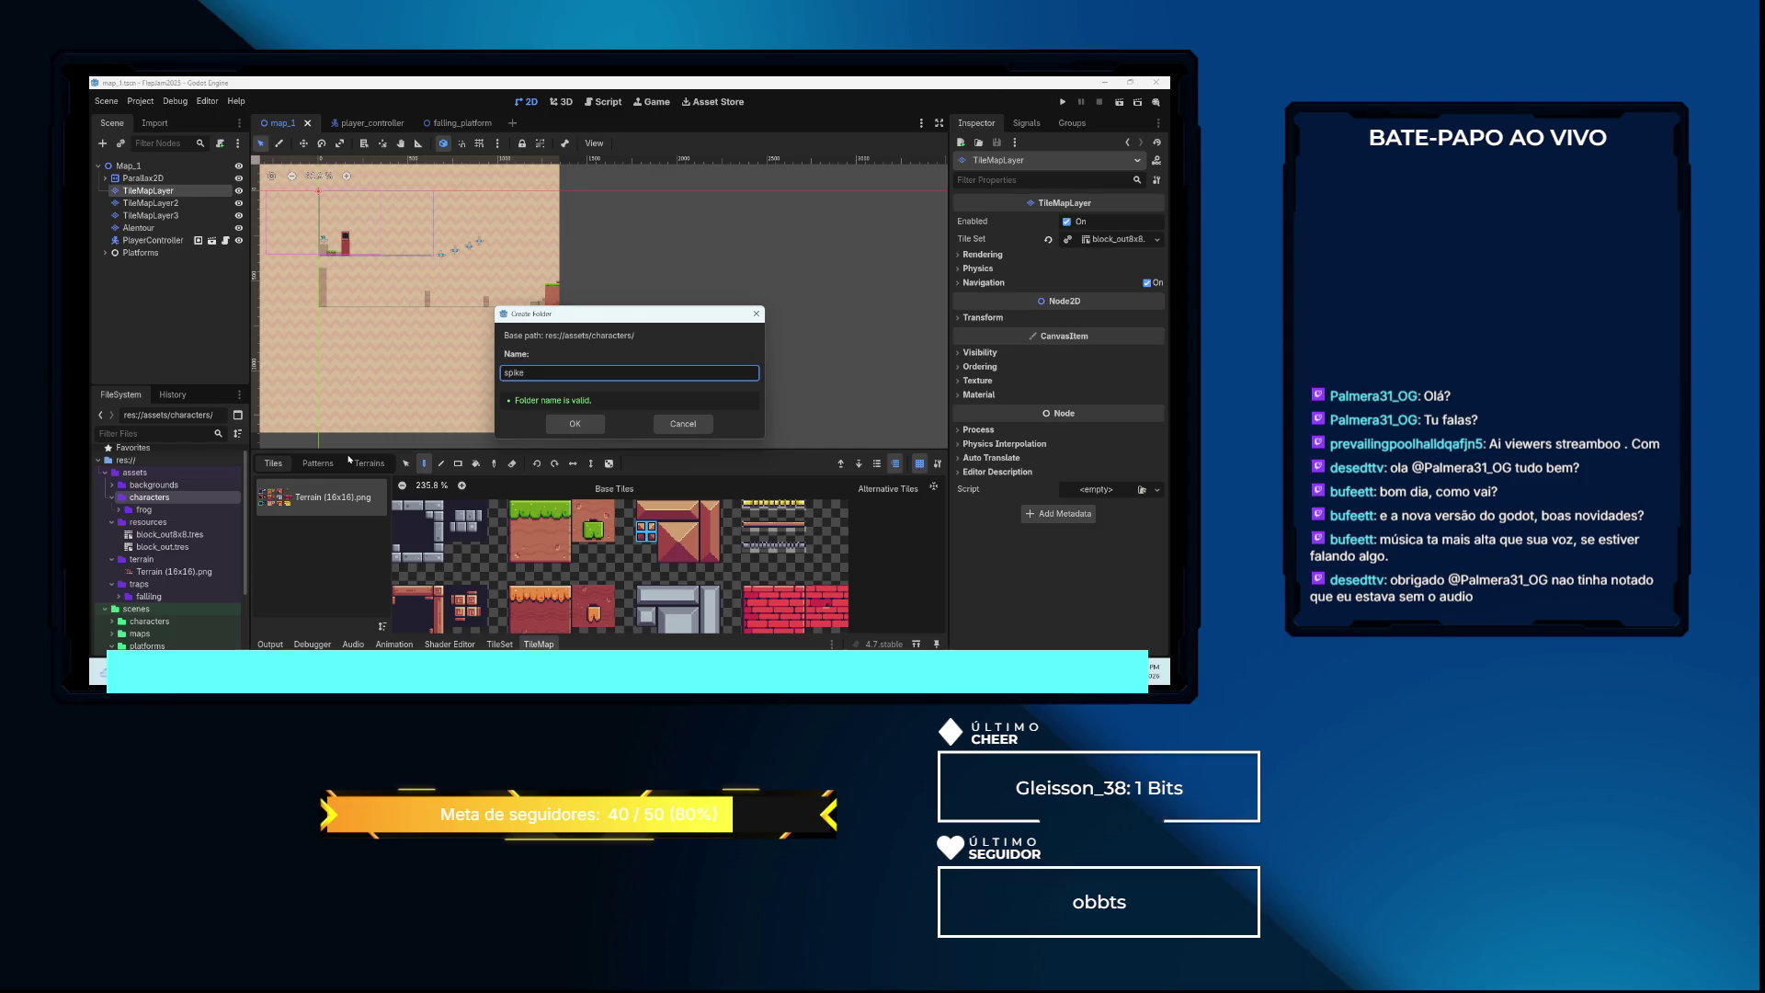
{"action": "type", "text": "_he"}
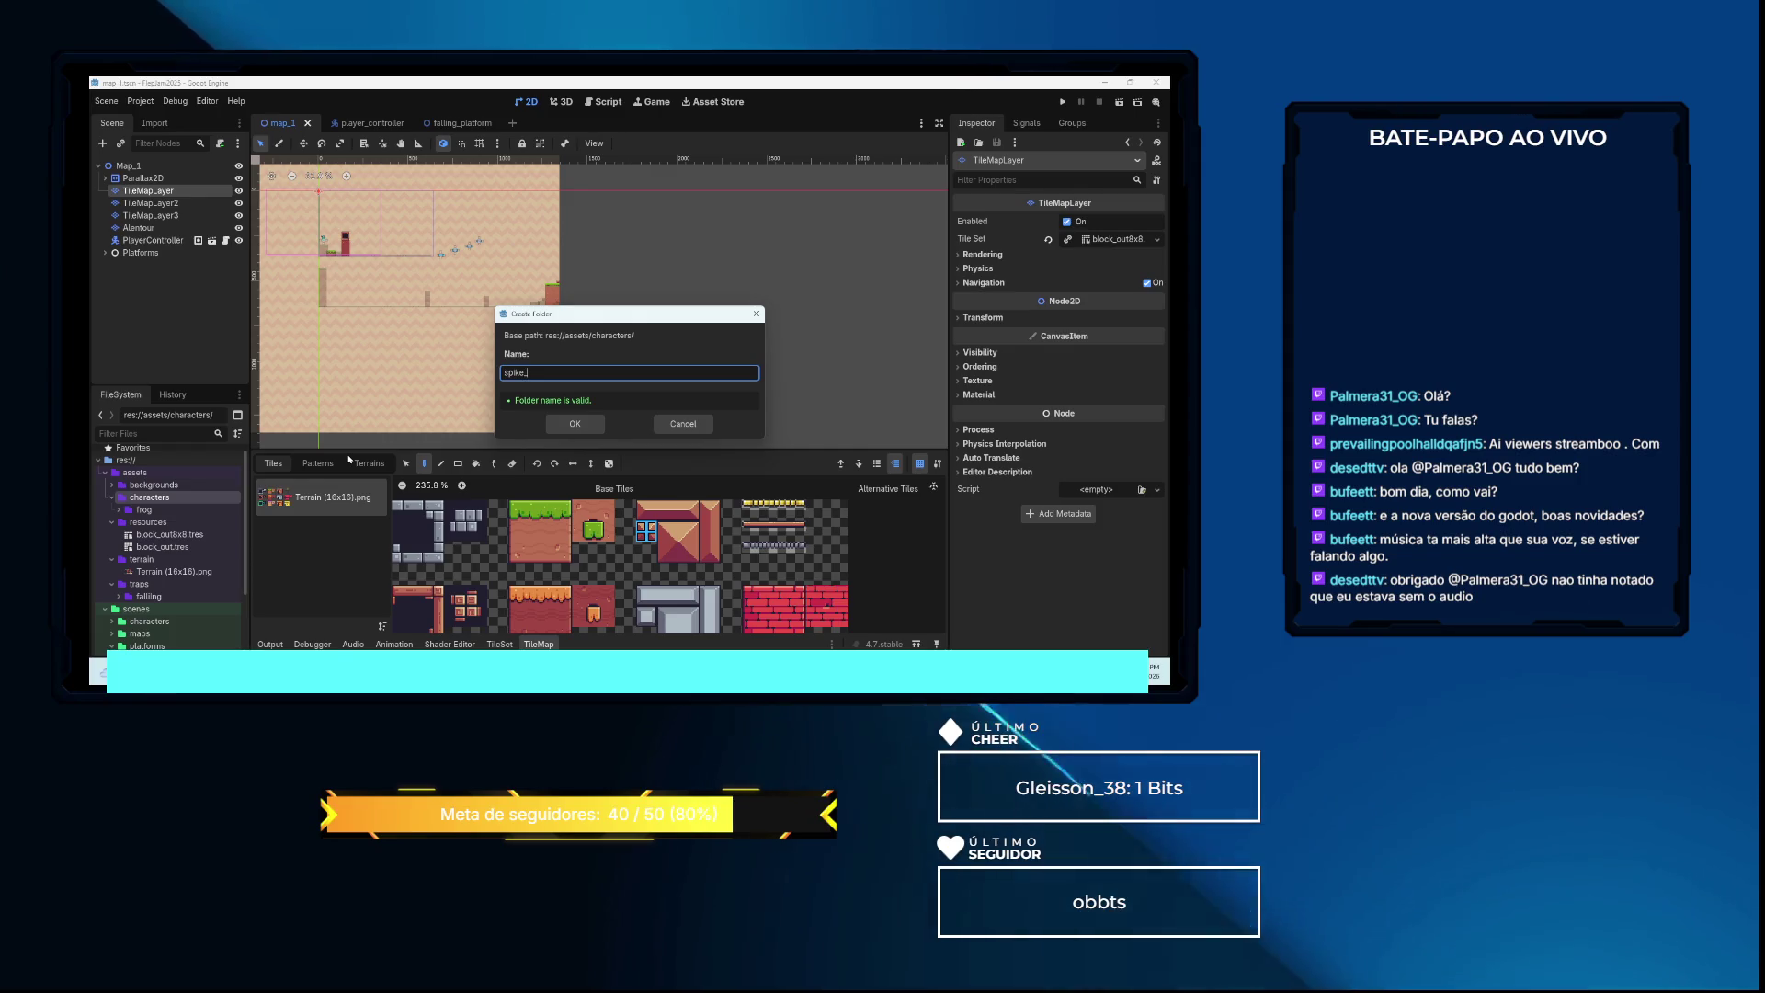
{"action": "type", "text": "ad"}
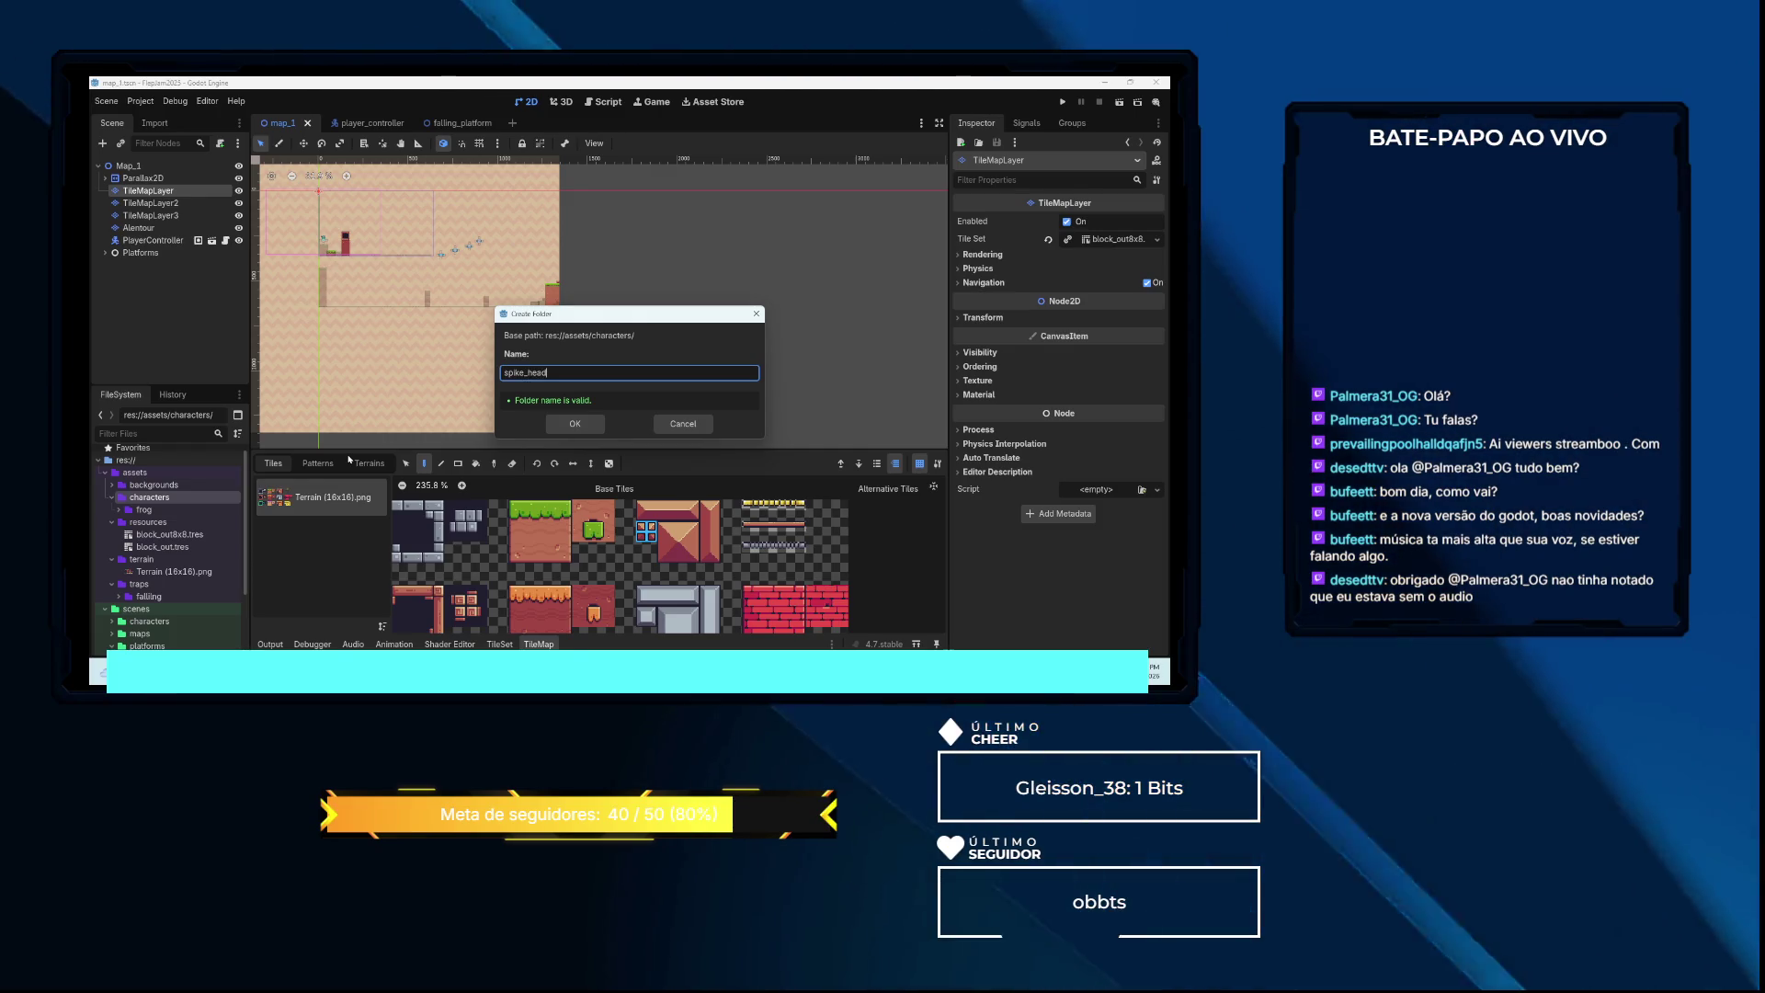
{"action": "key", "text": "Return"}
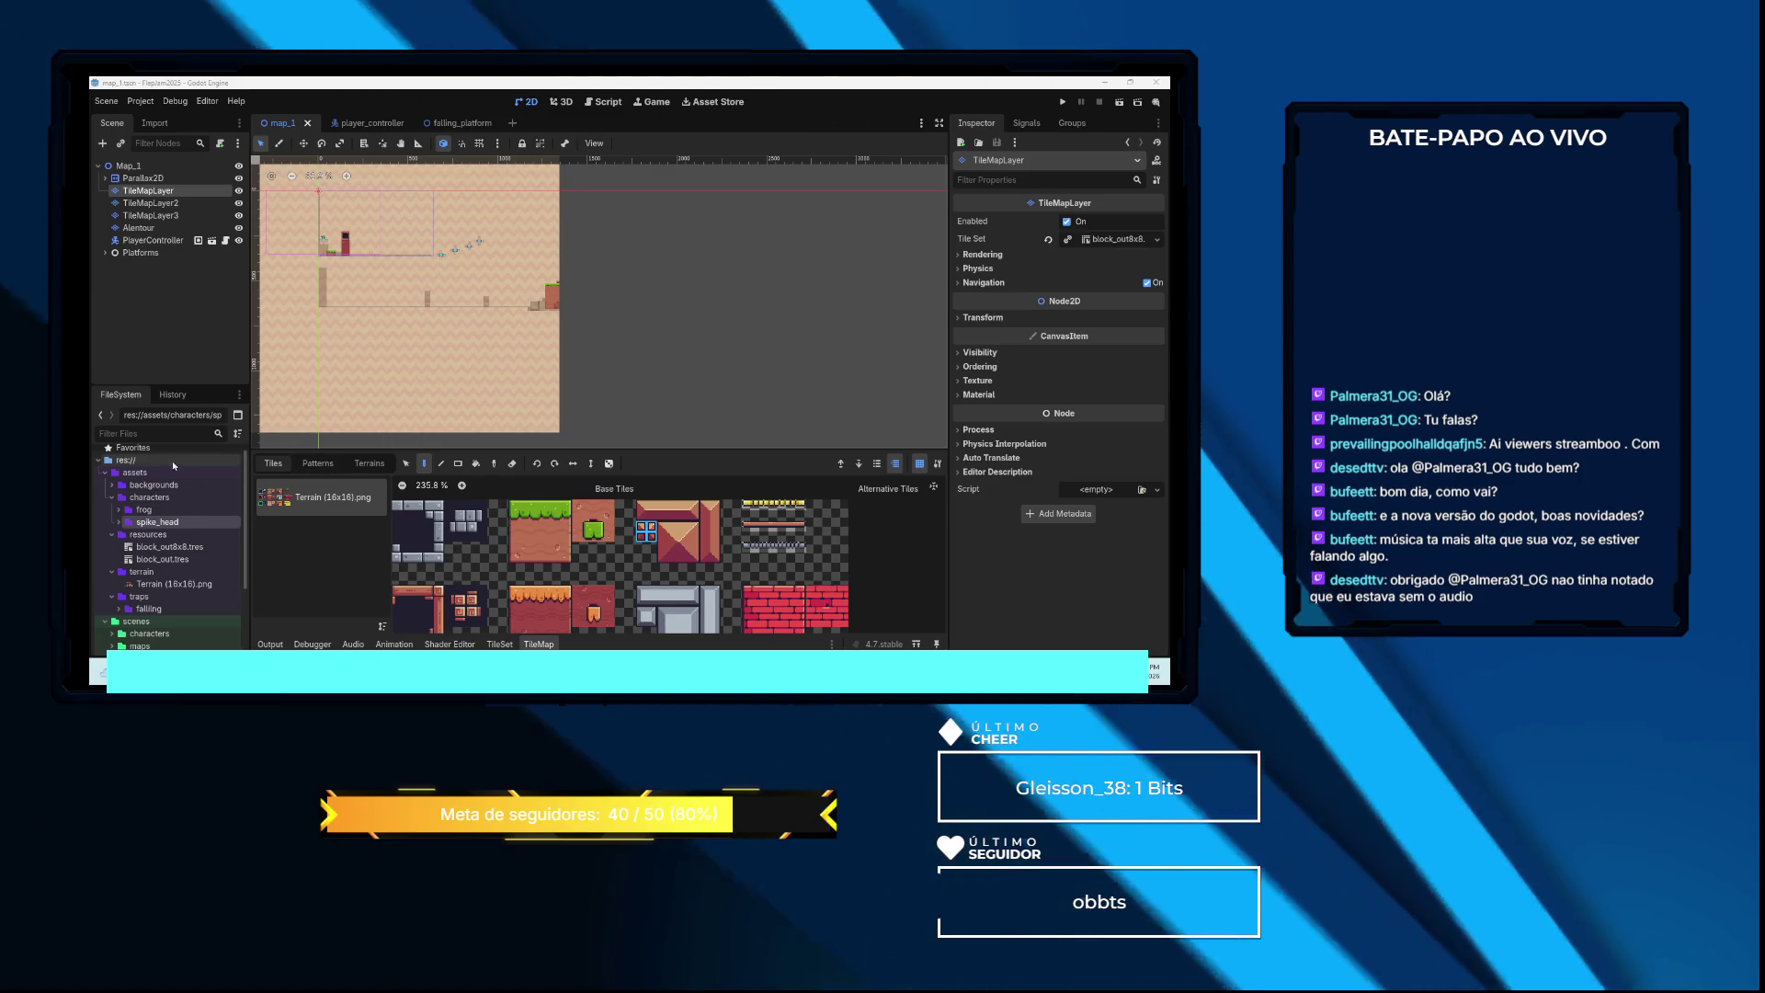
{"action": "scroll", "coordinate": [473, 301], "scroll_direction": "up", "scroll_amount": 3}
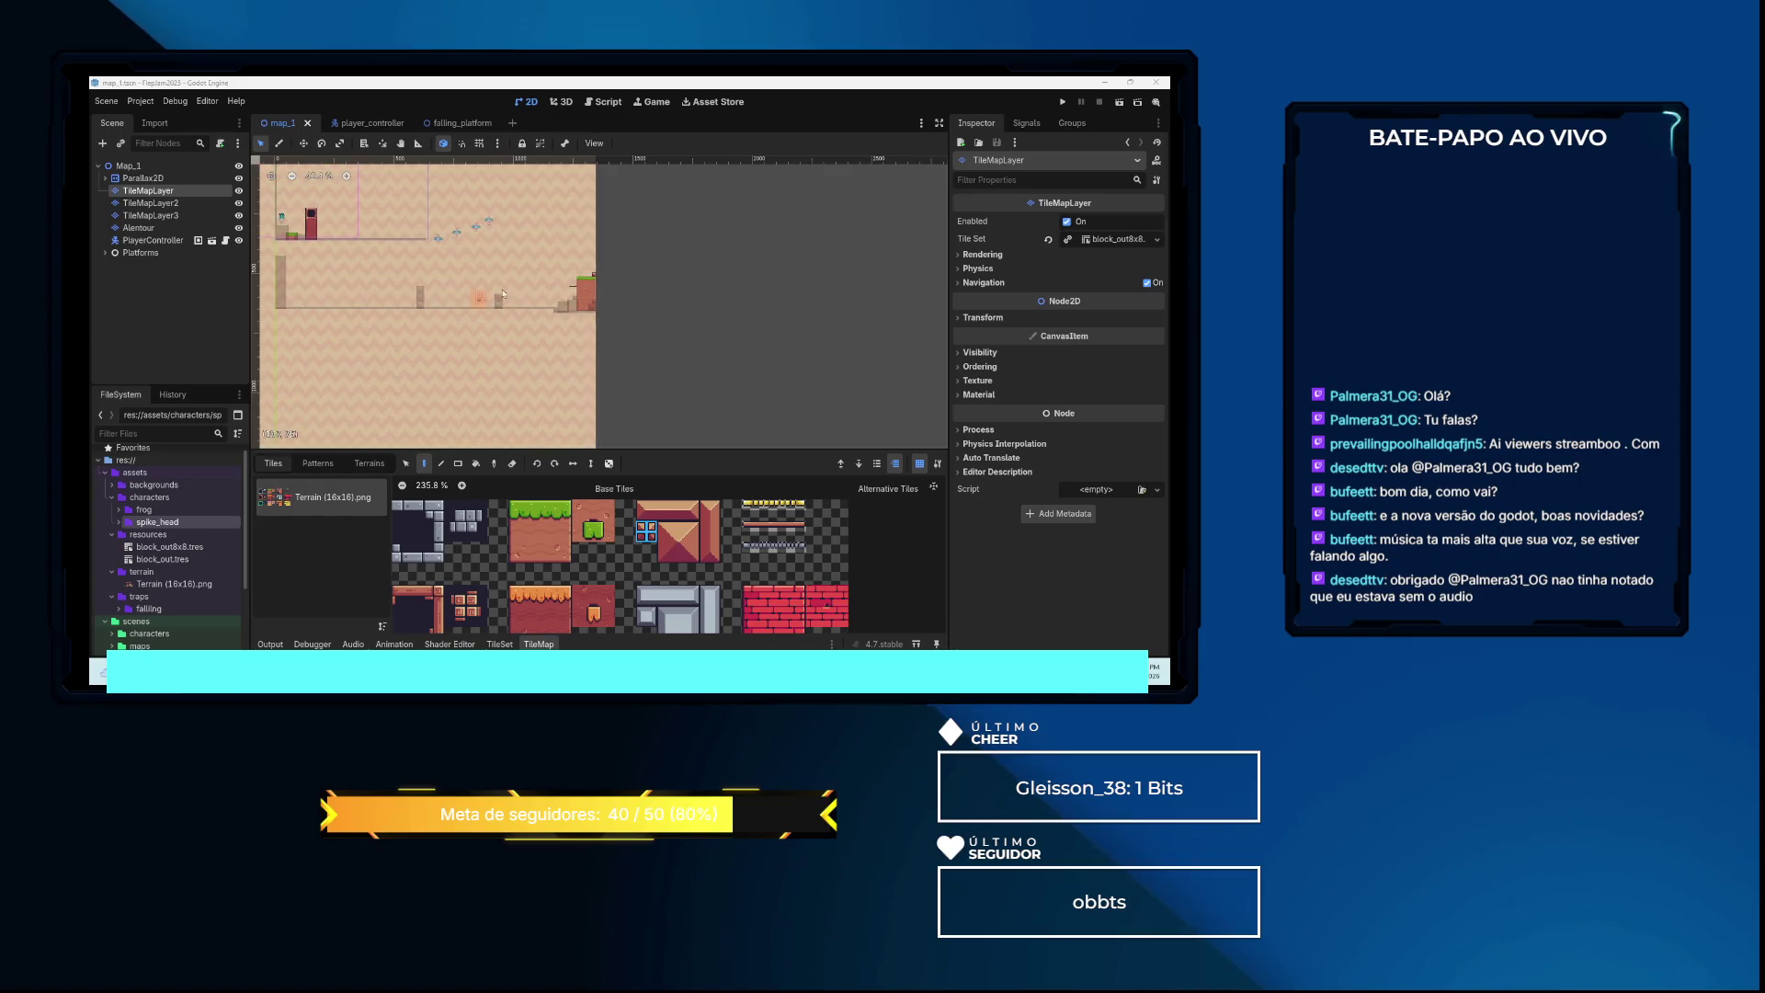
Start a new scene with a CharacterBody2D root and a RectangleShape2D CollisionShape2D child
{"action": "left_click", "coordinate": [512, 124]}
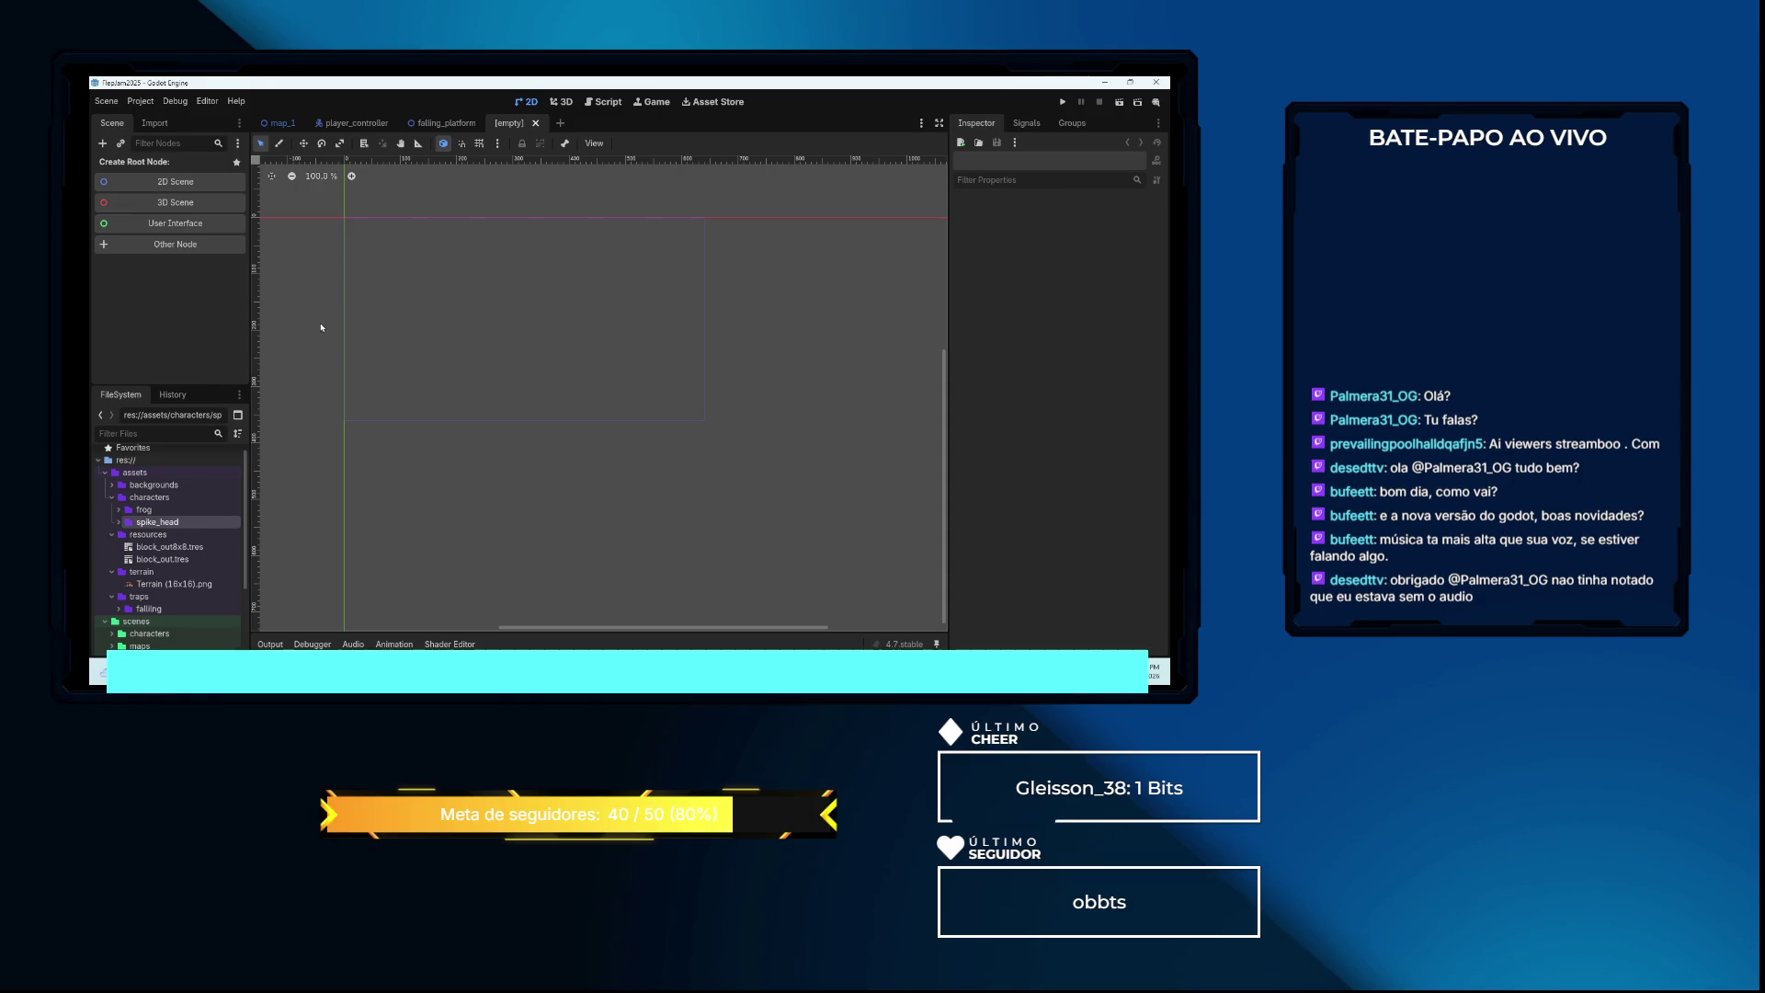
{"action": "left_click", "coordinate": [184, 250]}
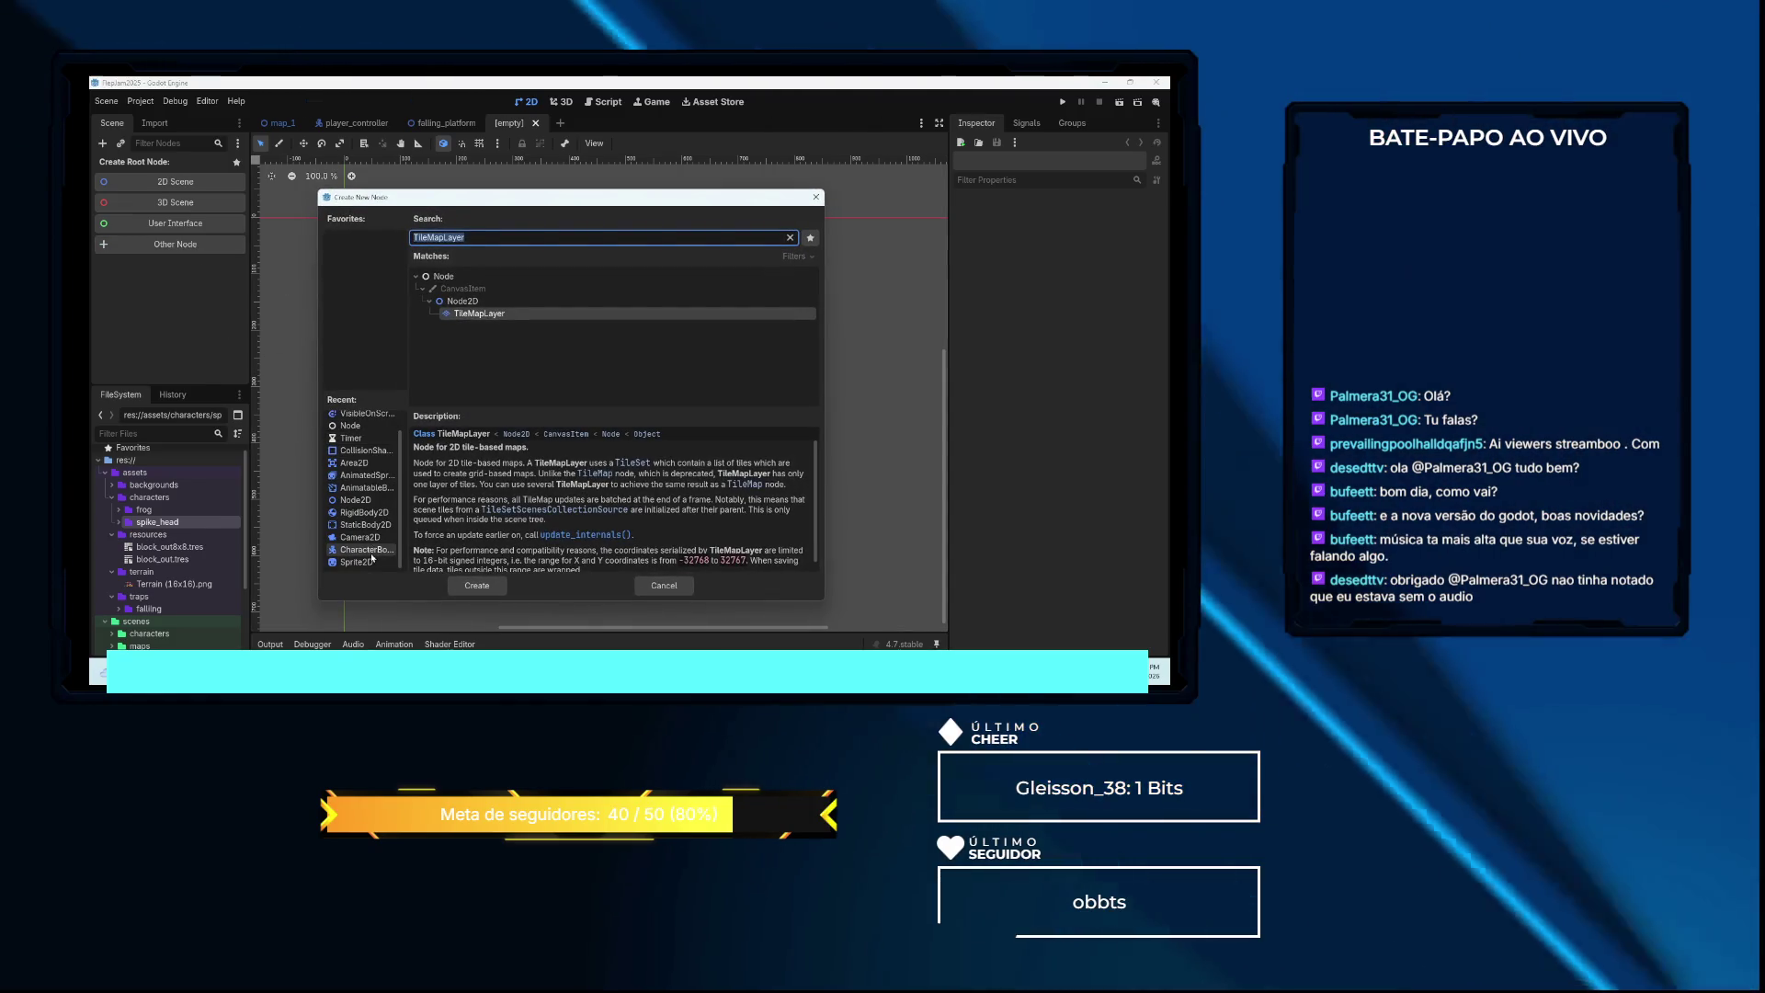
{"action": "double_click", "coordinate": [368, 549]}
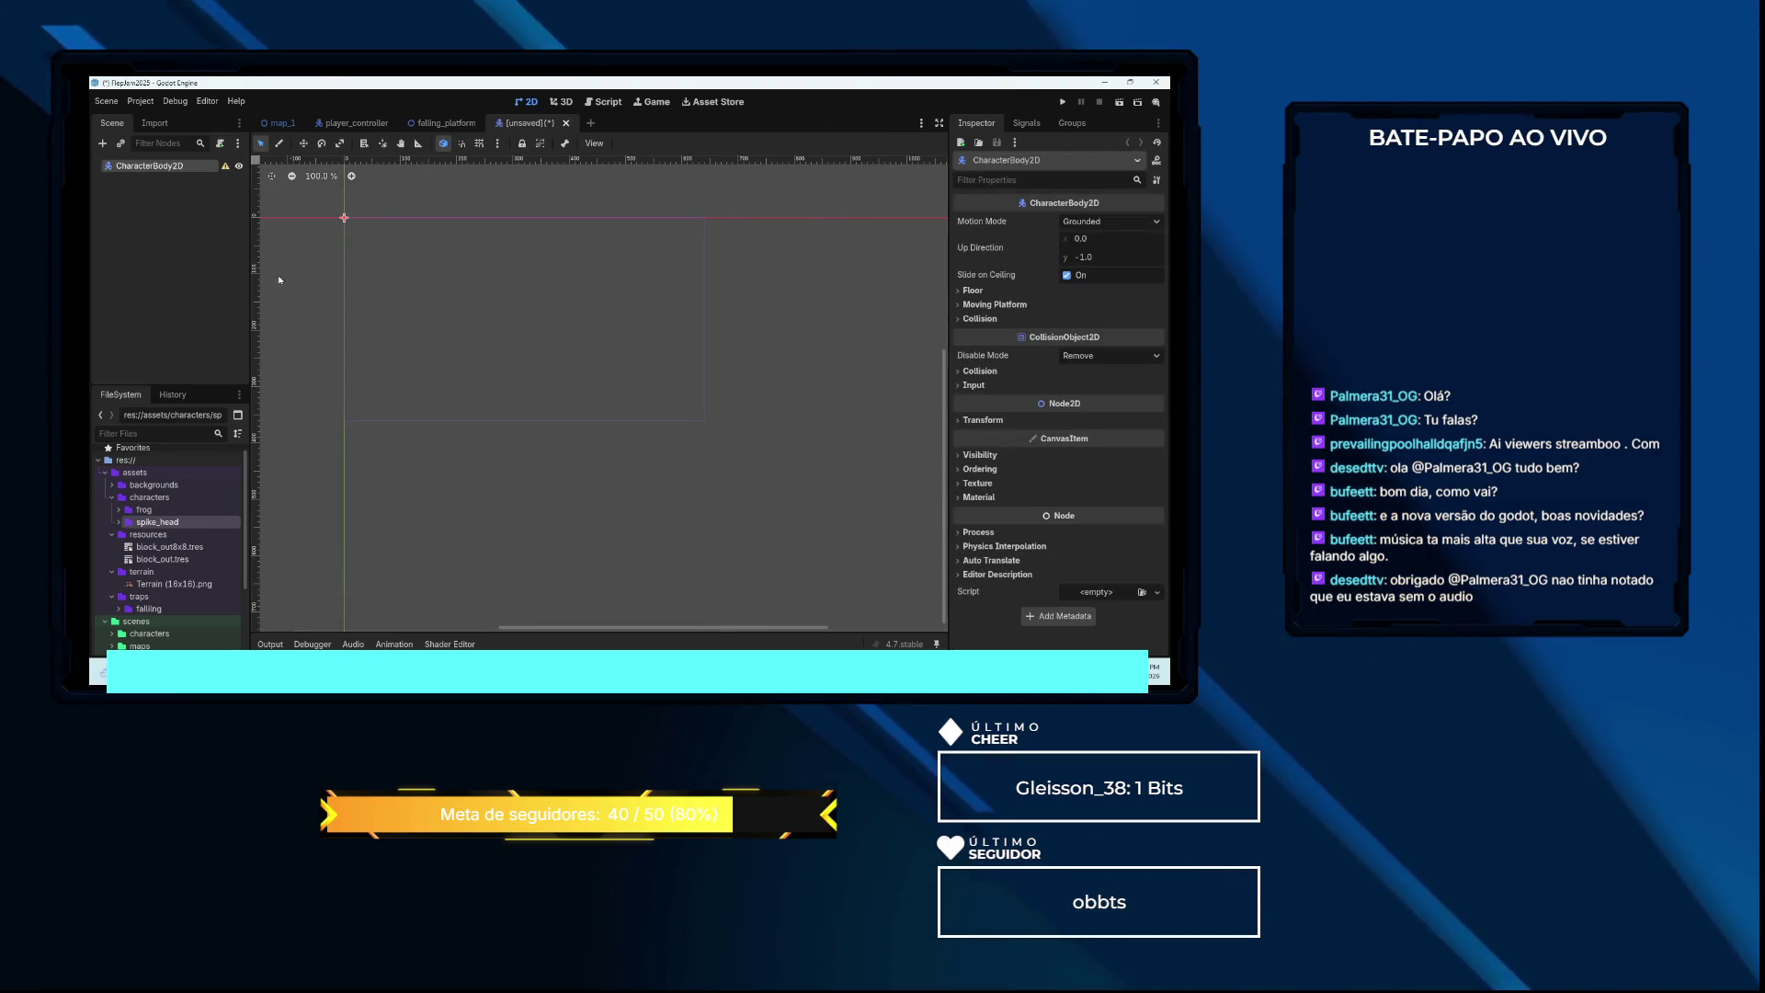
{"action": "right_click", "coordinate": [187, 166]}
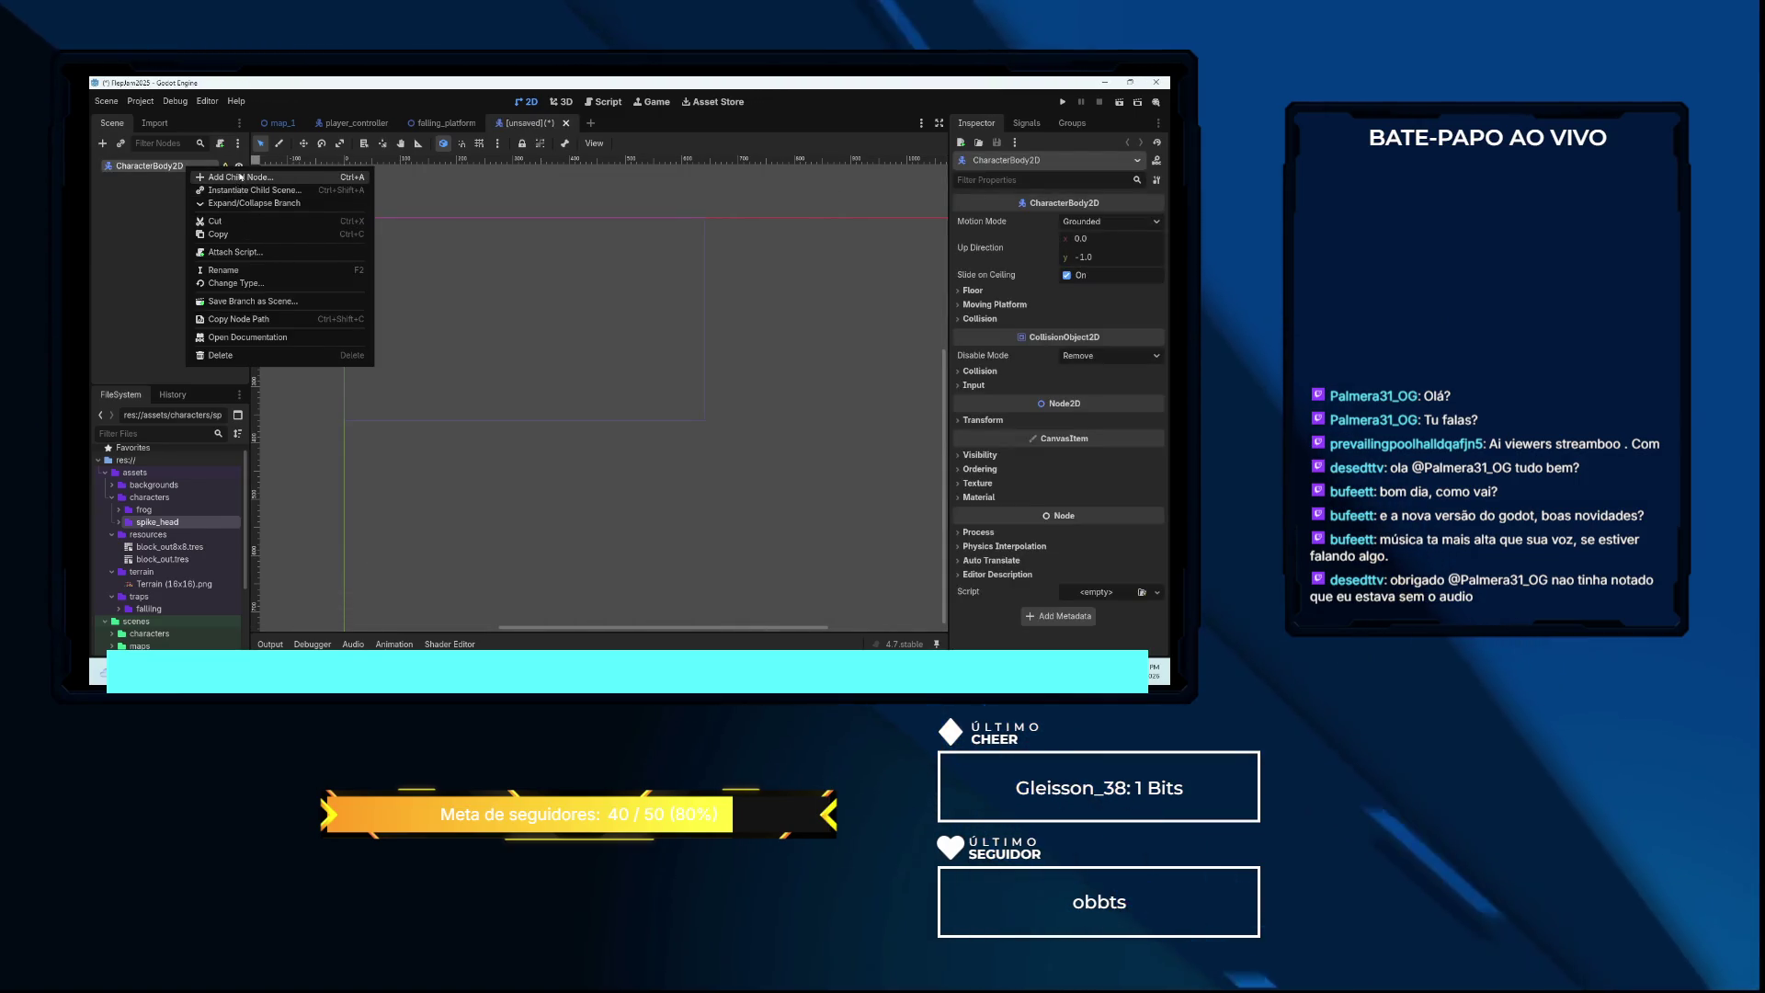
{"action": "left_click", "coordinate": [240, 177]}
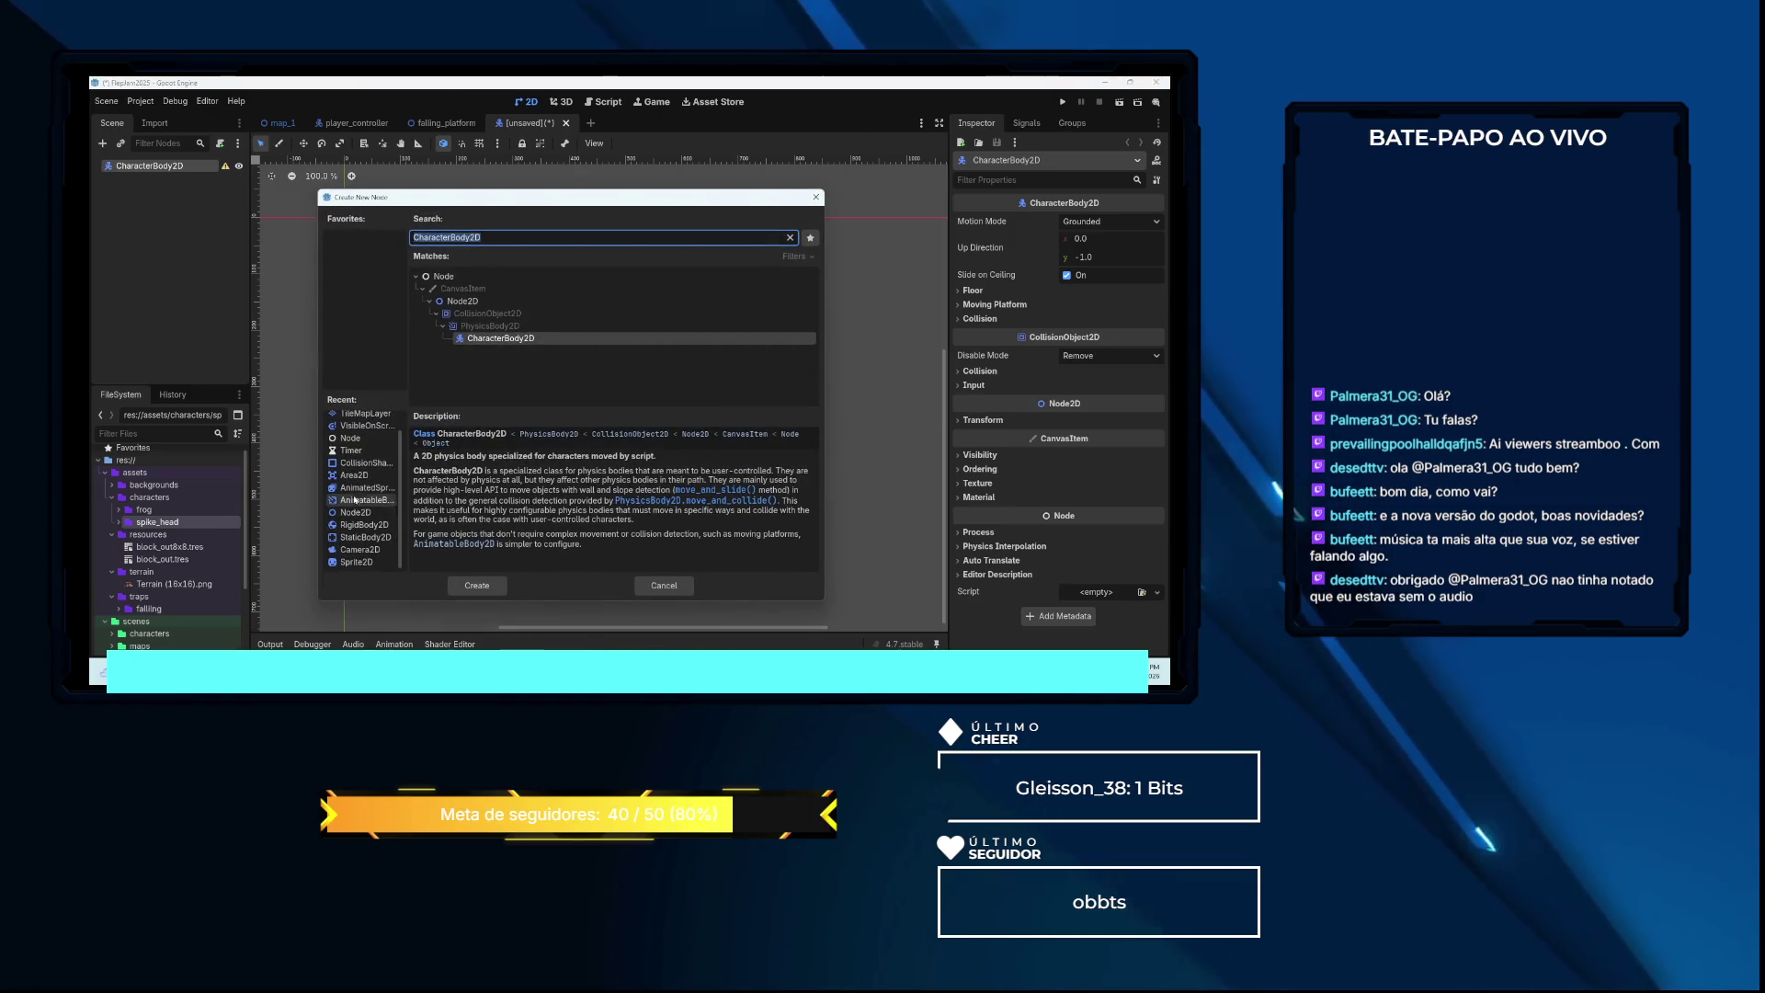
{"action": "double_click", "coordinate": [365, 463]}
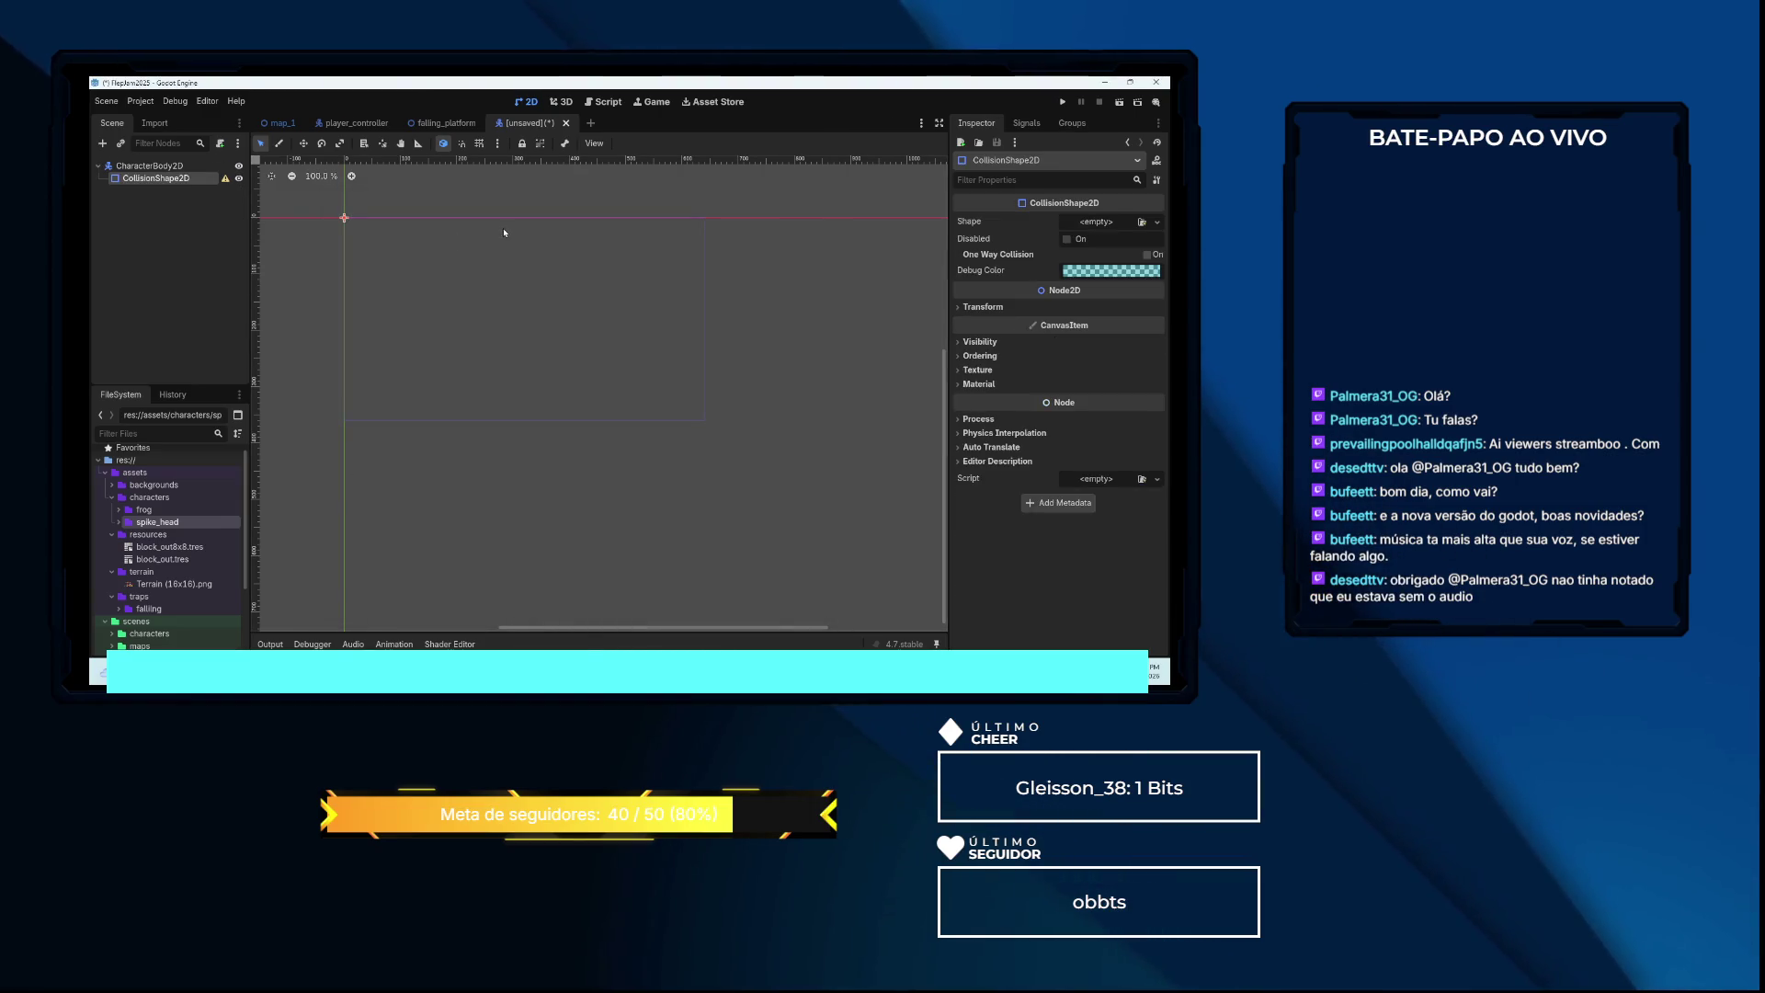
{"action": "left_click", "coordinate": [1097, 222]}
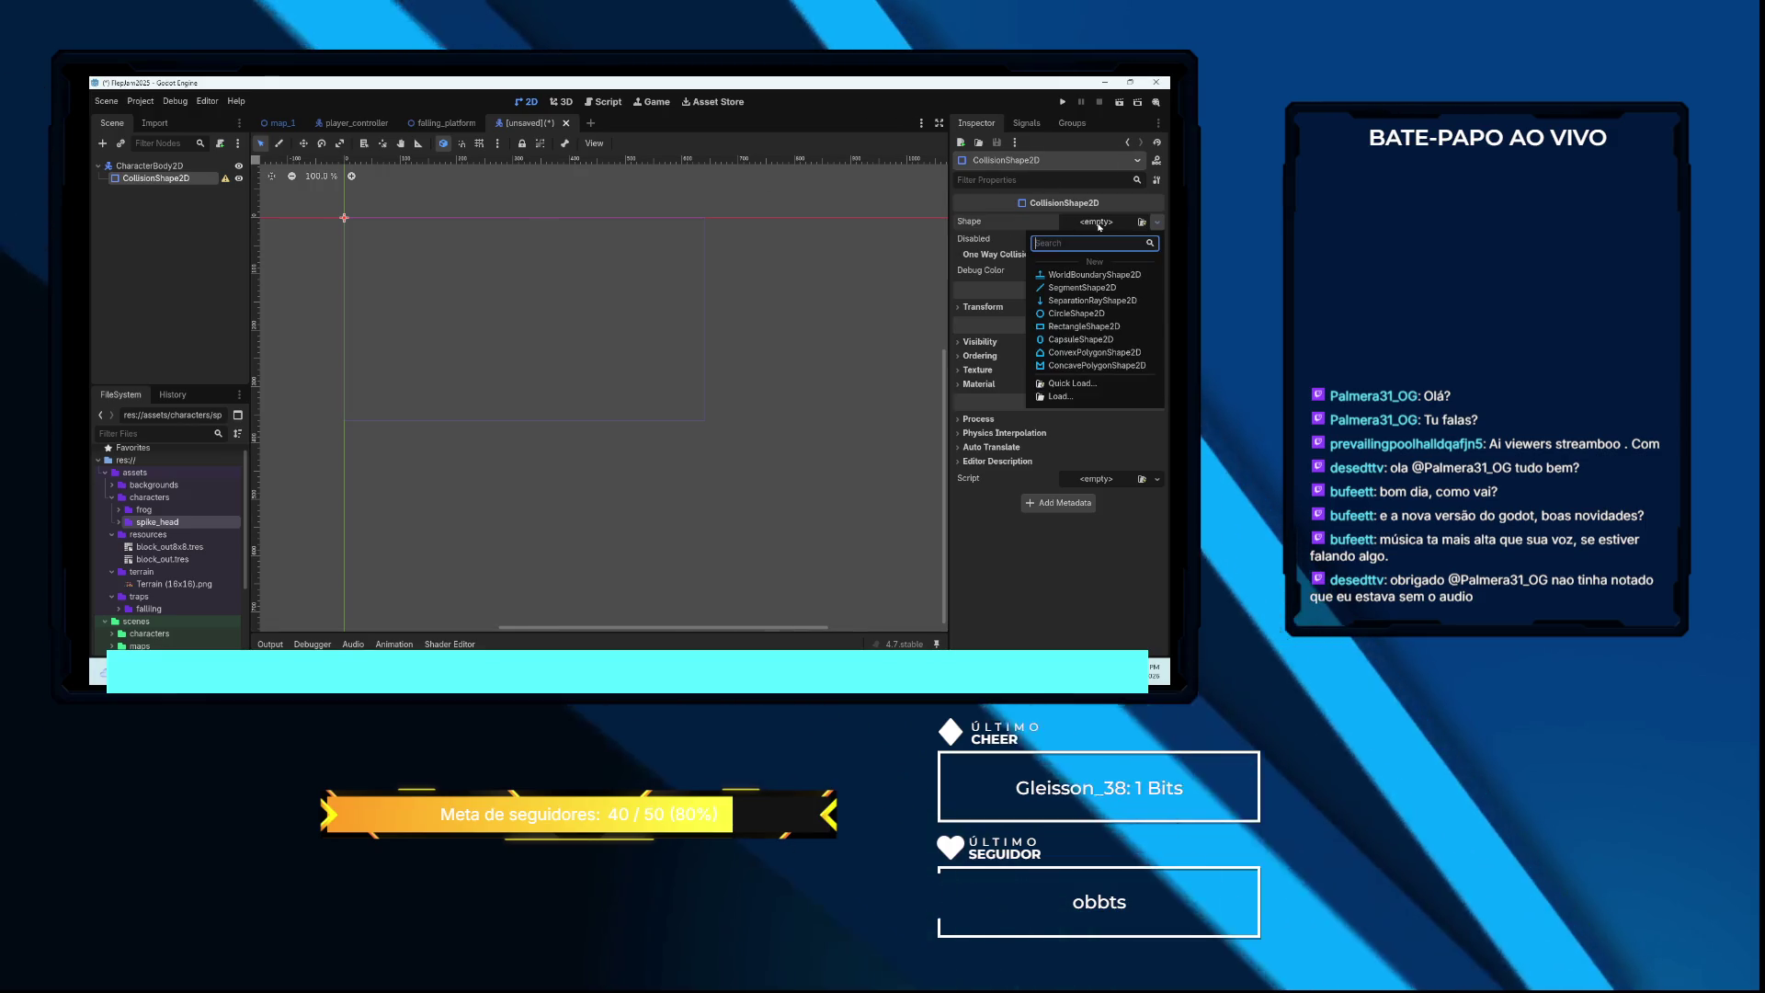
{"action": "left_click", "coordinate": [1067, 327]}
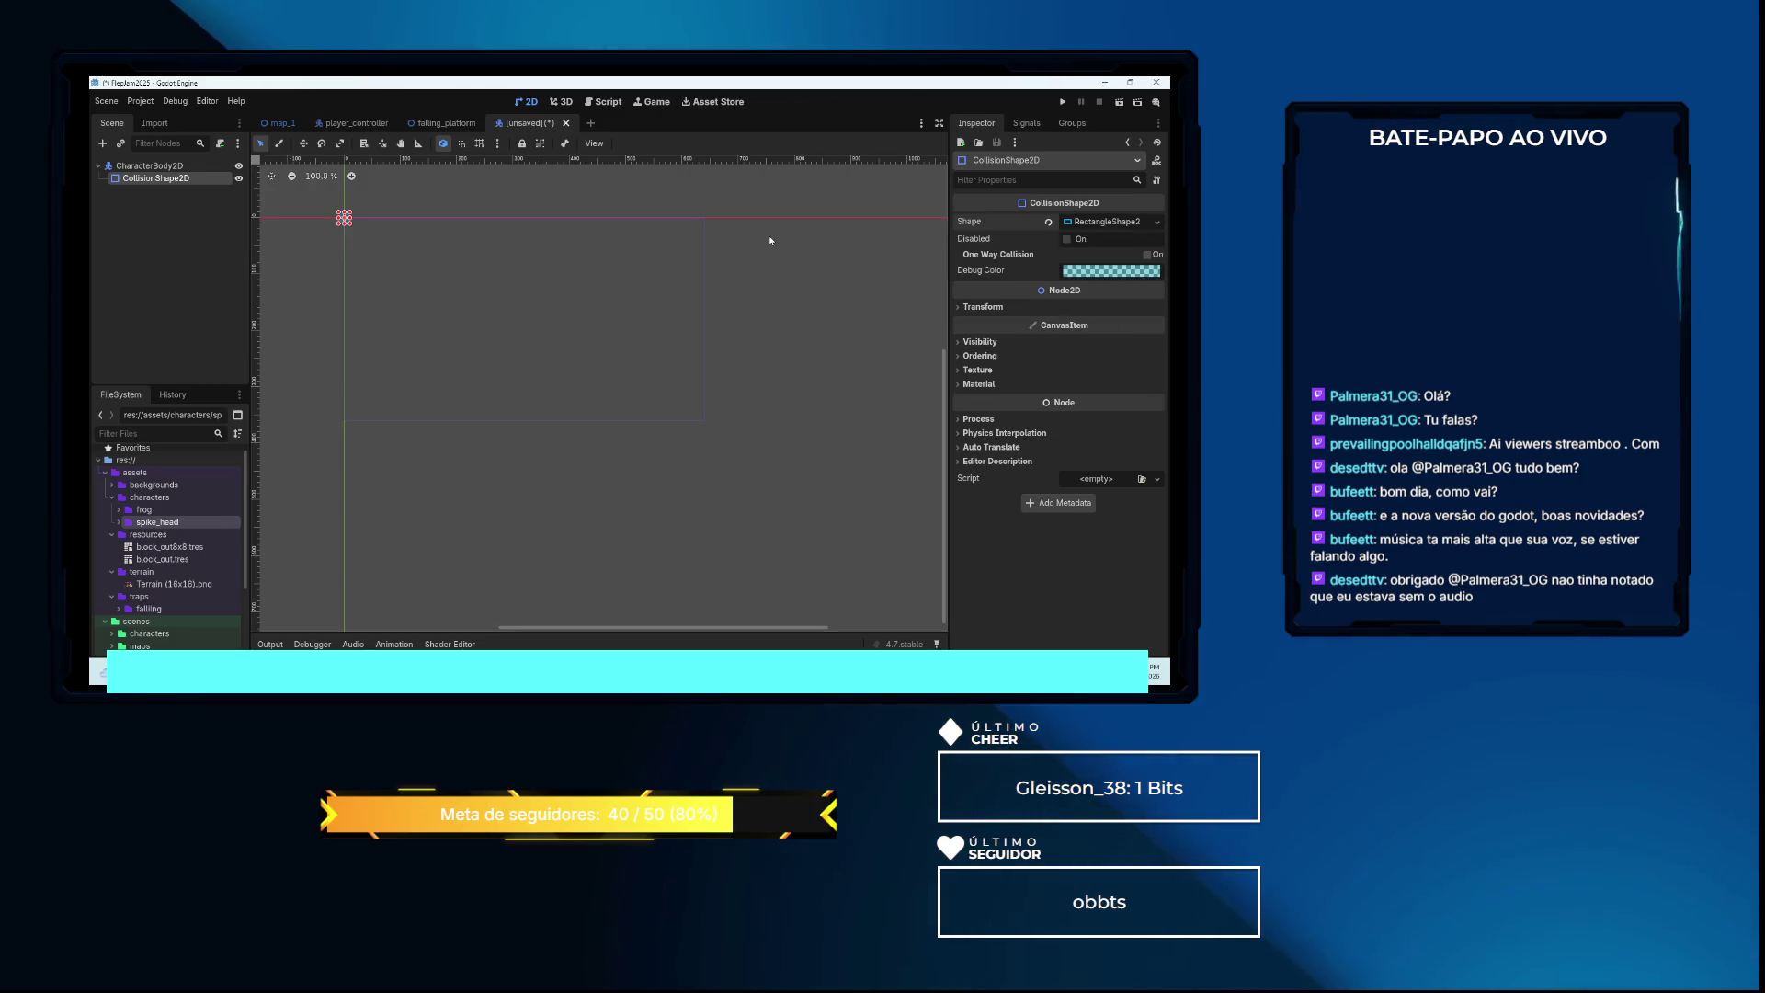
Rename the root to SpikeHead and add an AnimatedSprite2D child under it
{"action": "left_click", "coordinate": [172, 167]}
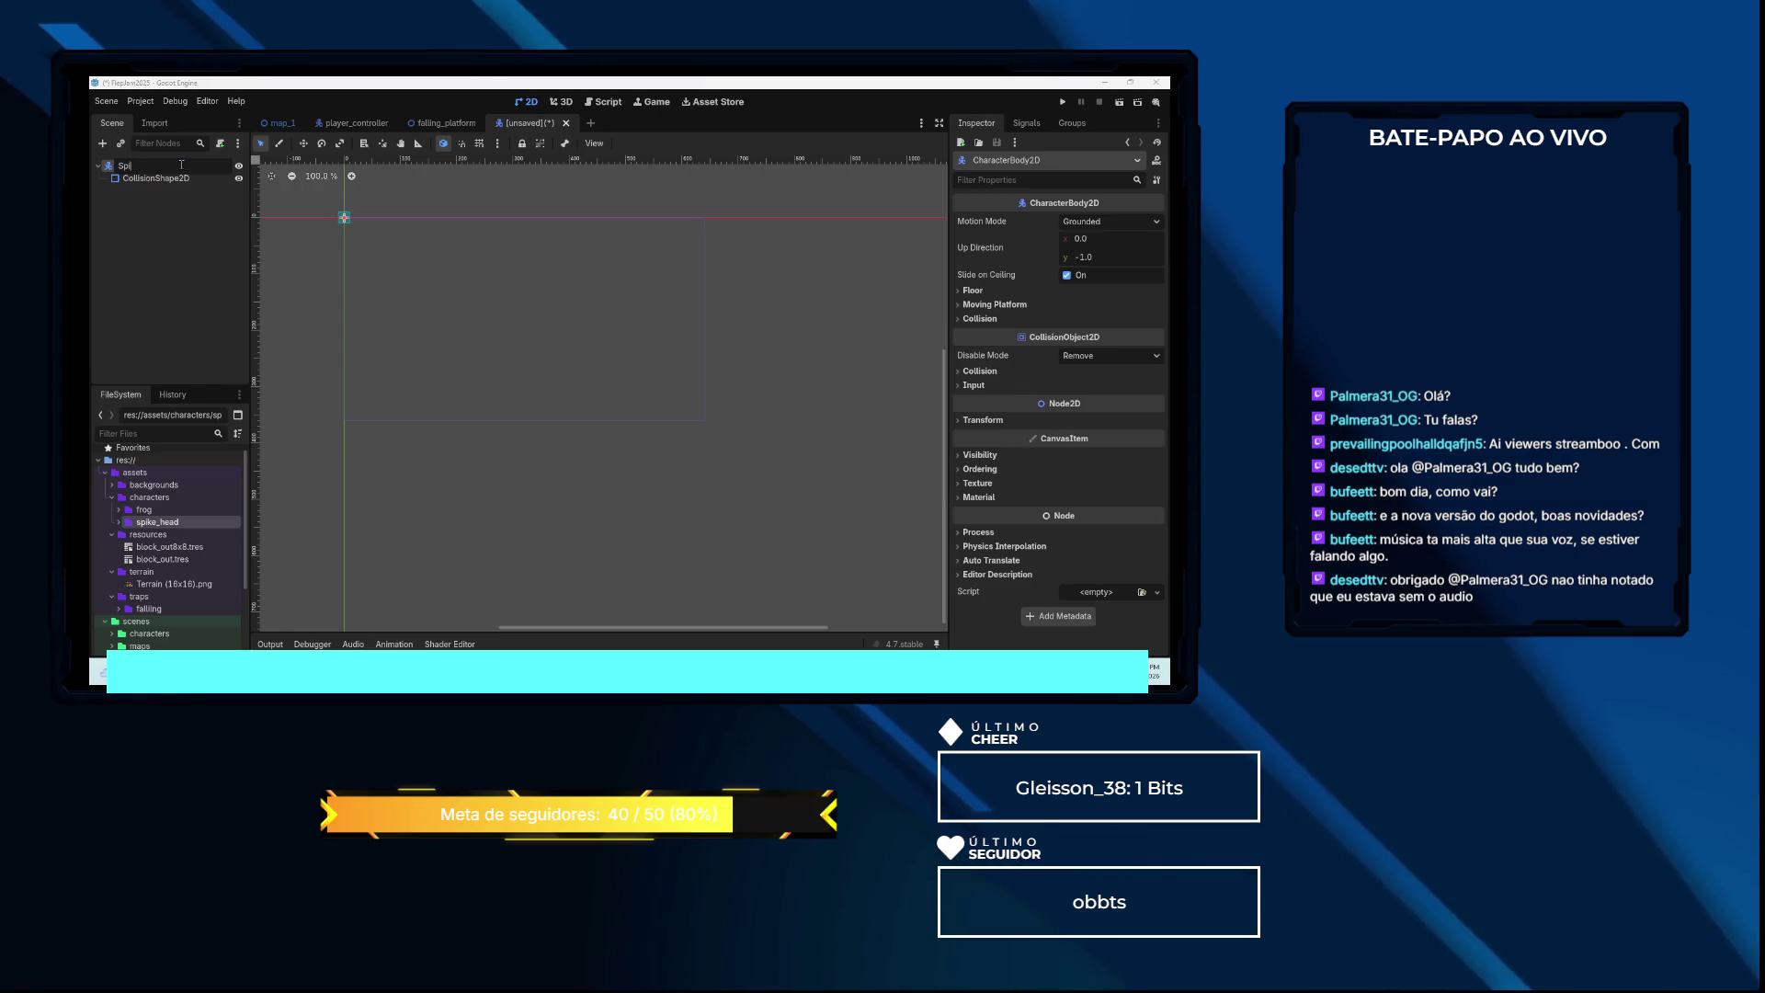
{"action": "type", "text": "ikeHea"}
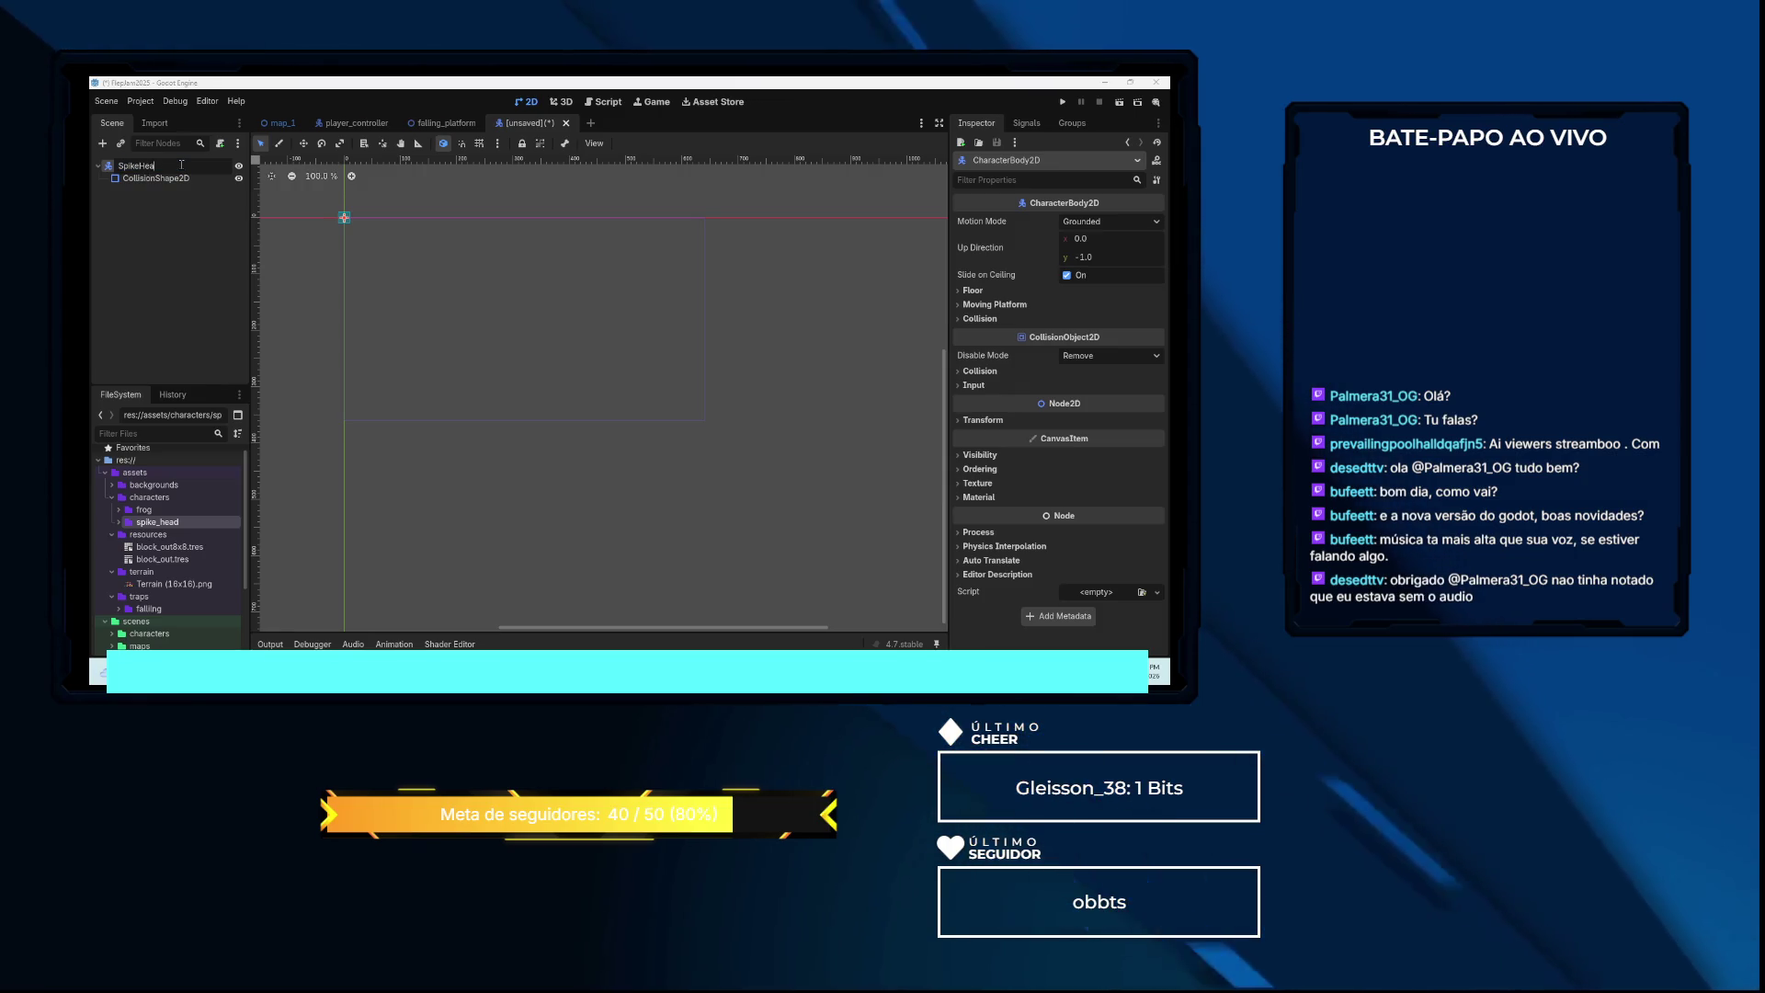
{"action": "type", "text": "d"}
{"action": "key", "text": "Return"}
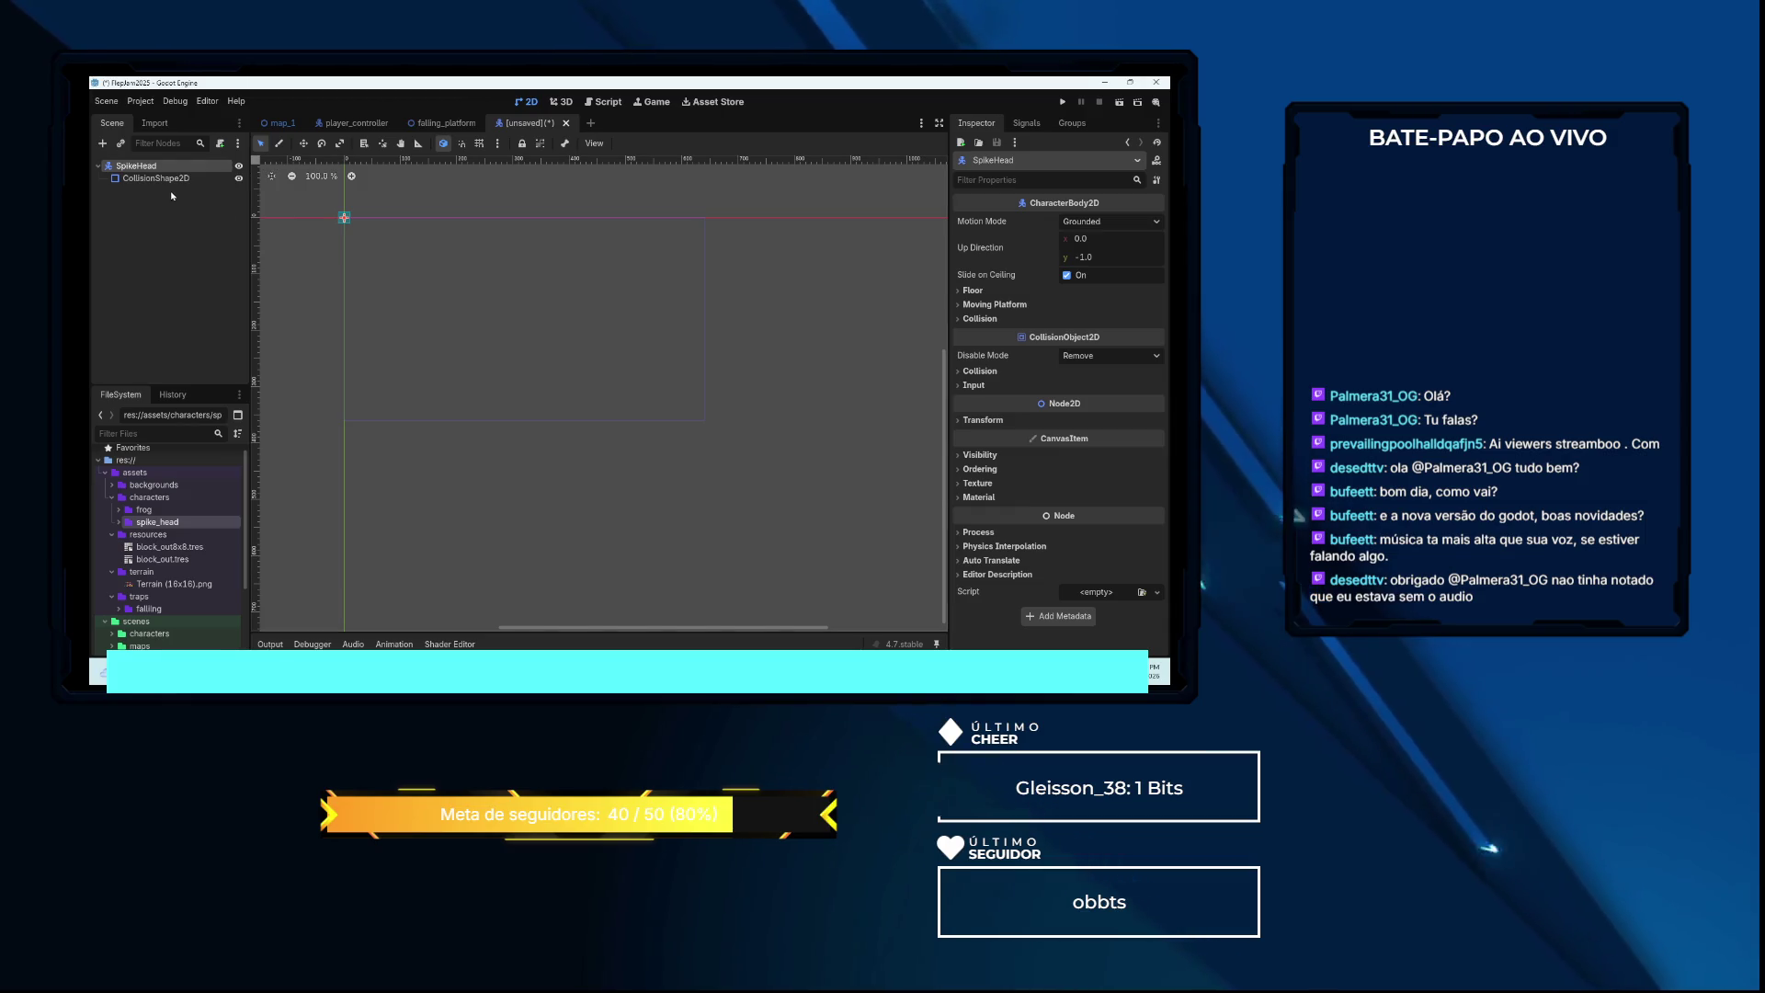
{"action": "right_click", "coordinate": [162, 167]}
{"action": "left_click", "coordinate": [198, 177]}
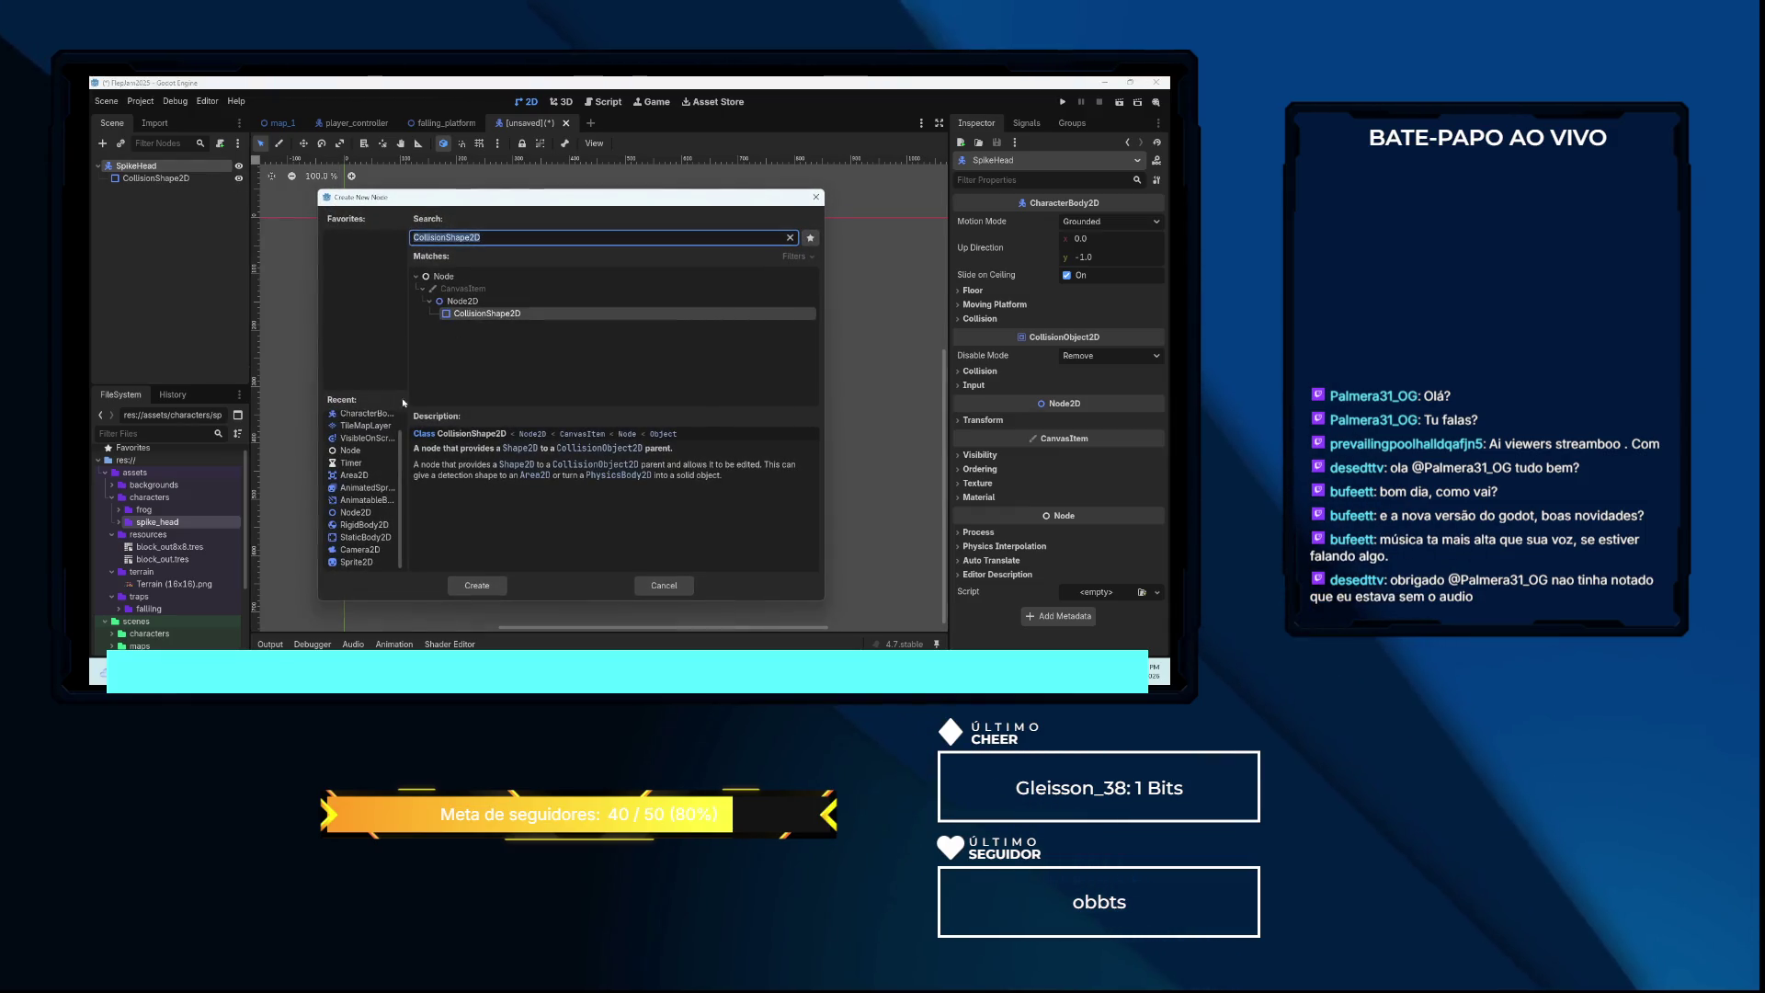
{"action": "double_click", "coordinate": [367, 488]}
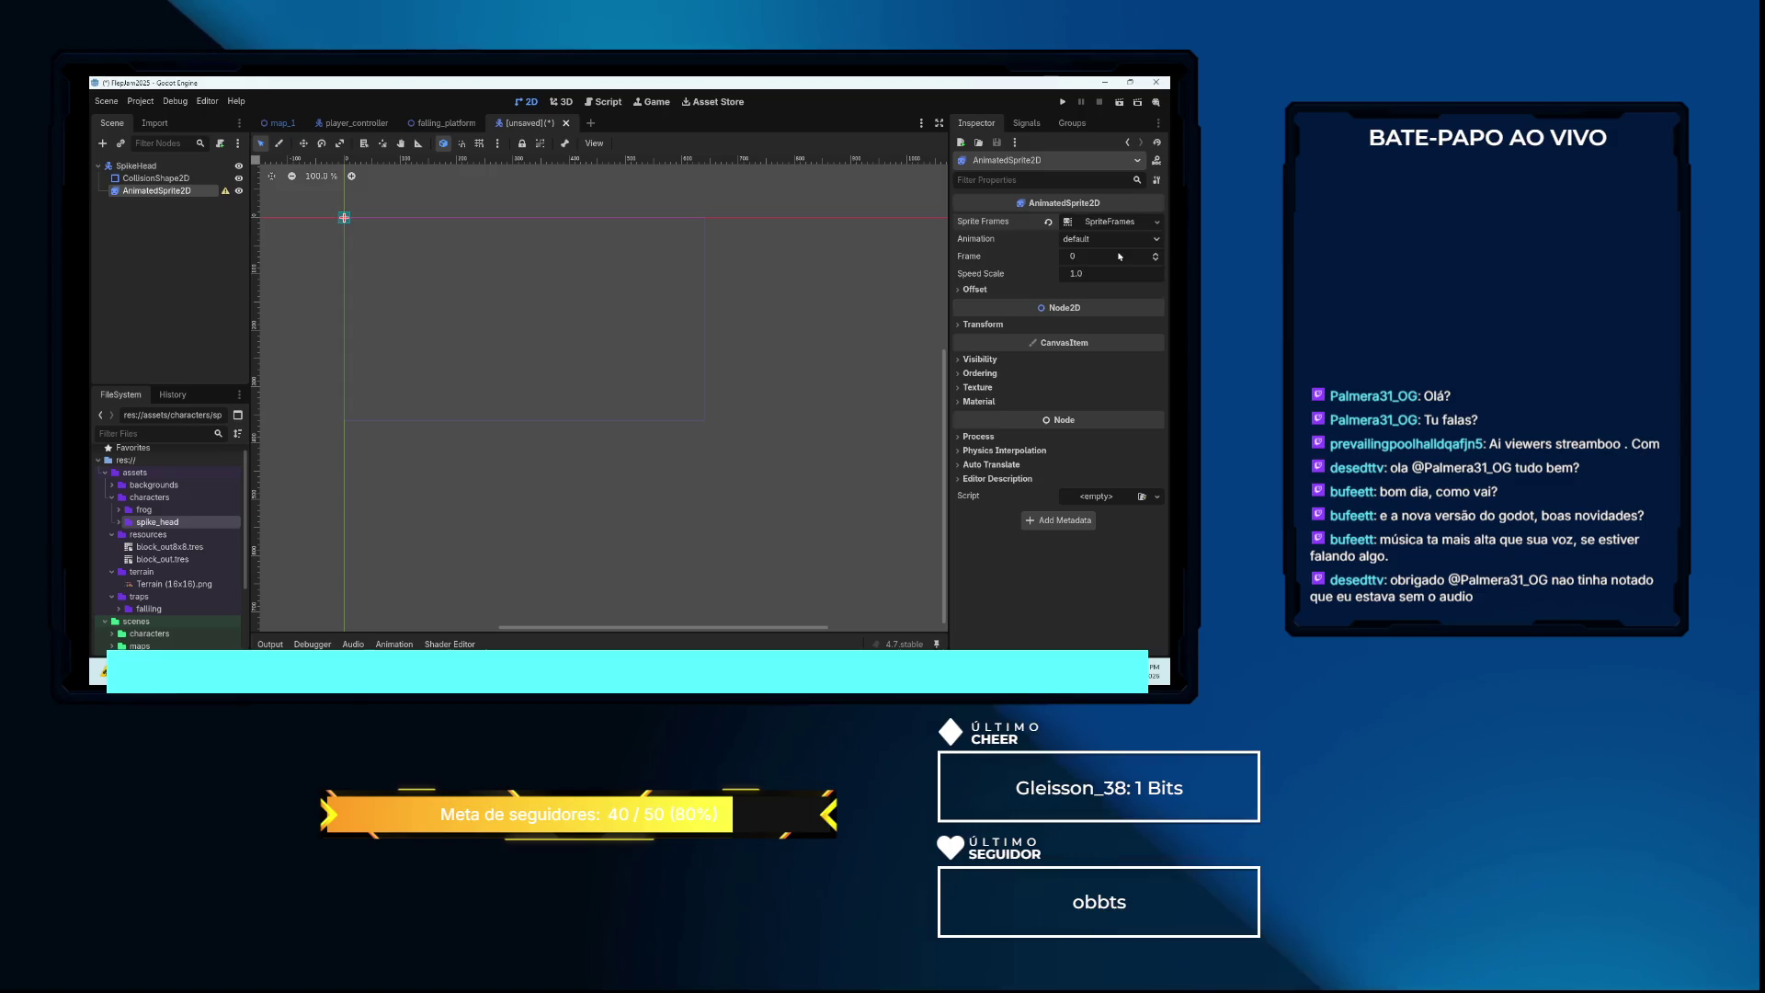
Rename the default animation to idle and open characters/spike_head/Idle.png as a sprite sheet
{"action": "left_click", "coordinate": [1071, 221]}
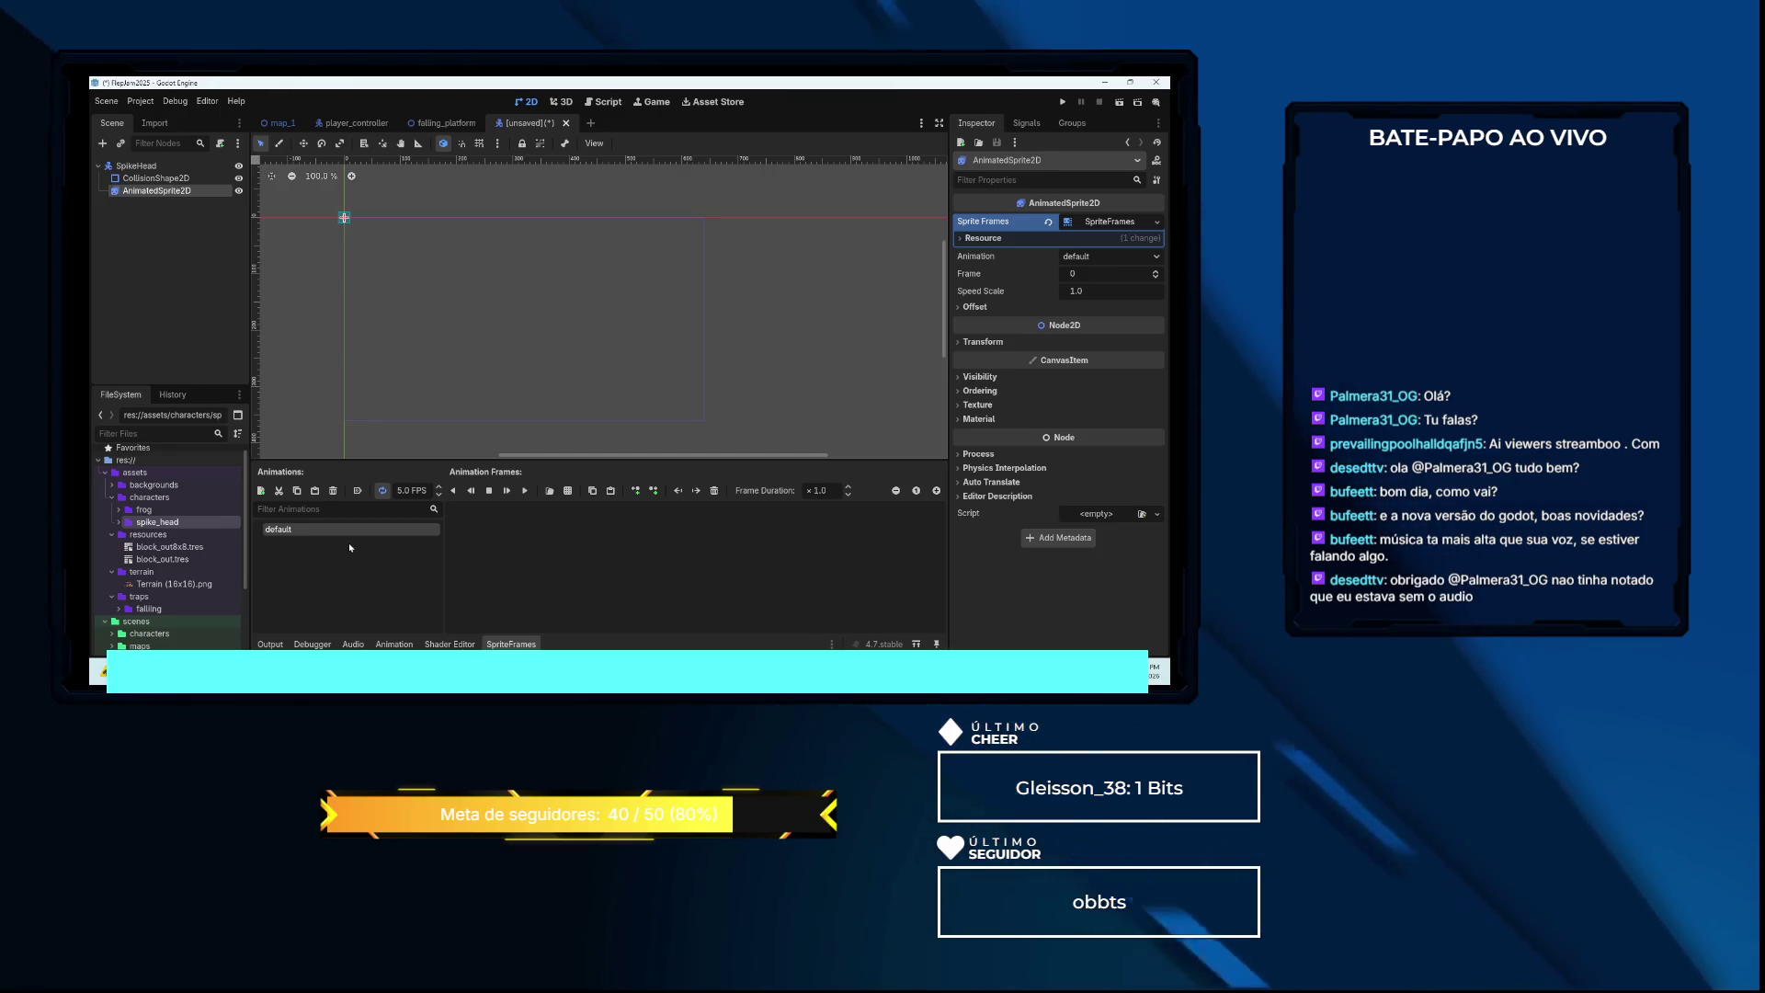
{"action": "double_click", "coordinate": [324, 529]}
{"action": "key", "text": "BackSpace"}
{"action": "type", "text": "idle"}
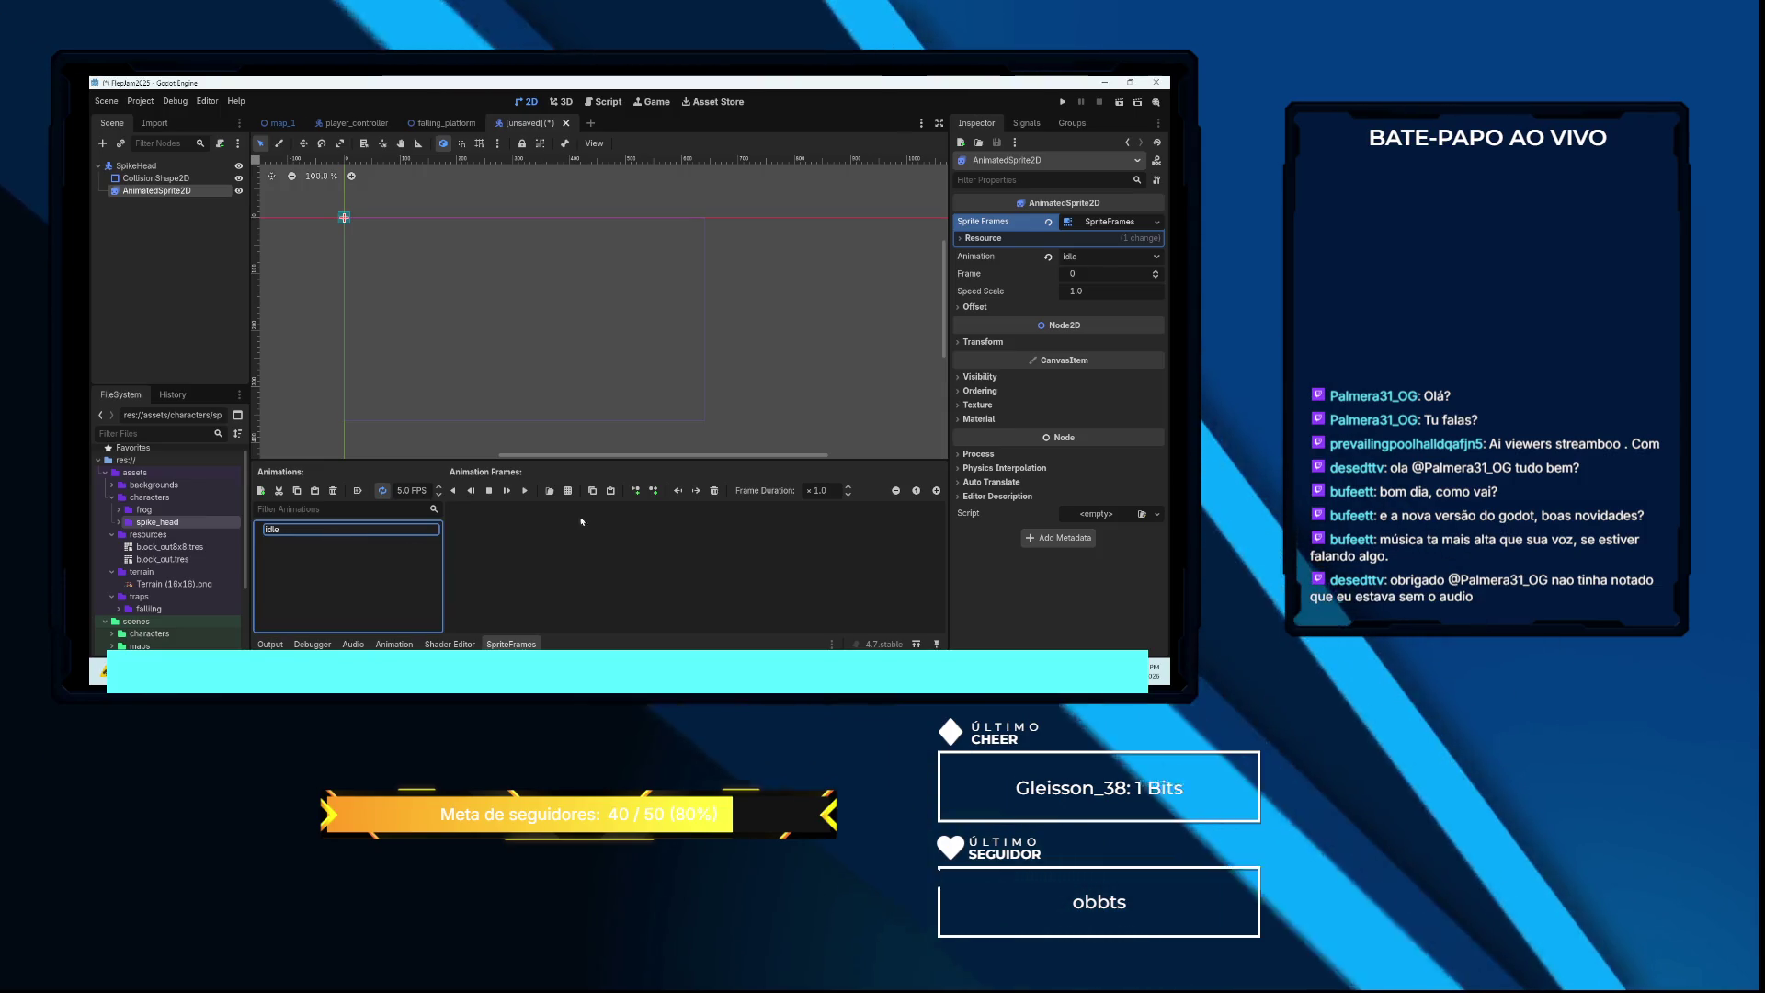
{"action": "left_click", "coordinate": [549, 490]}
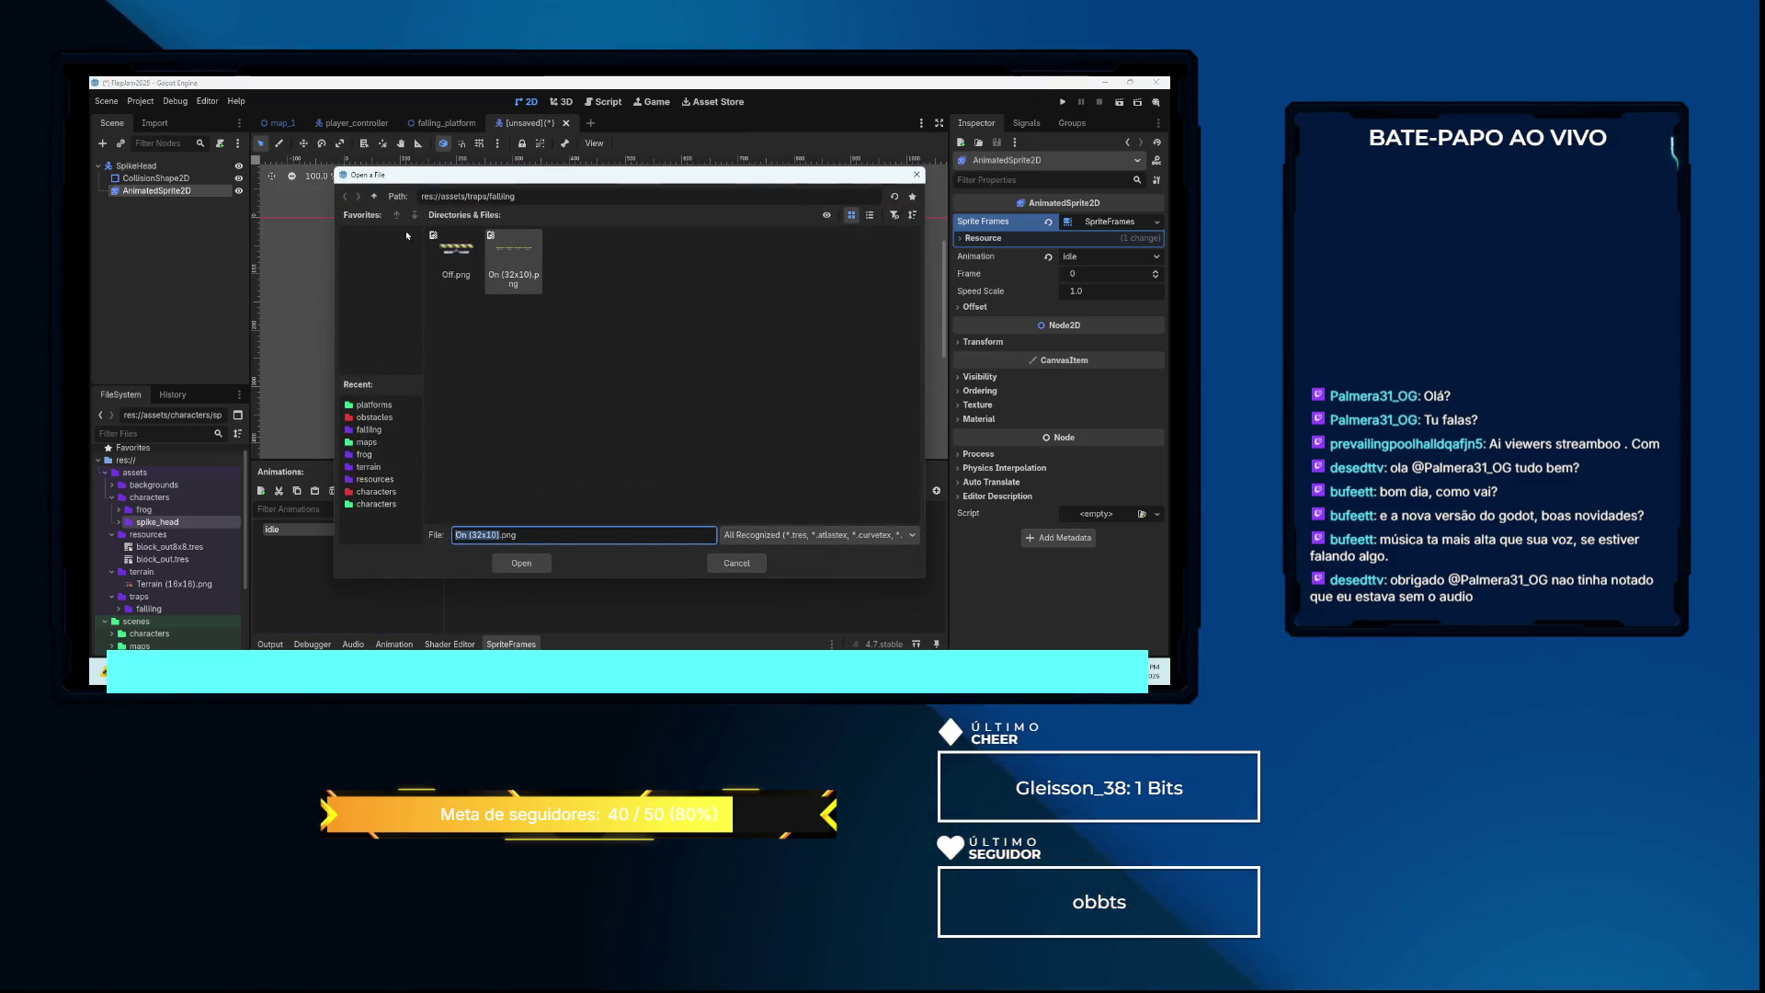
{"action": "left_click", "coordinate": [375, 197]}
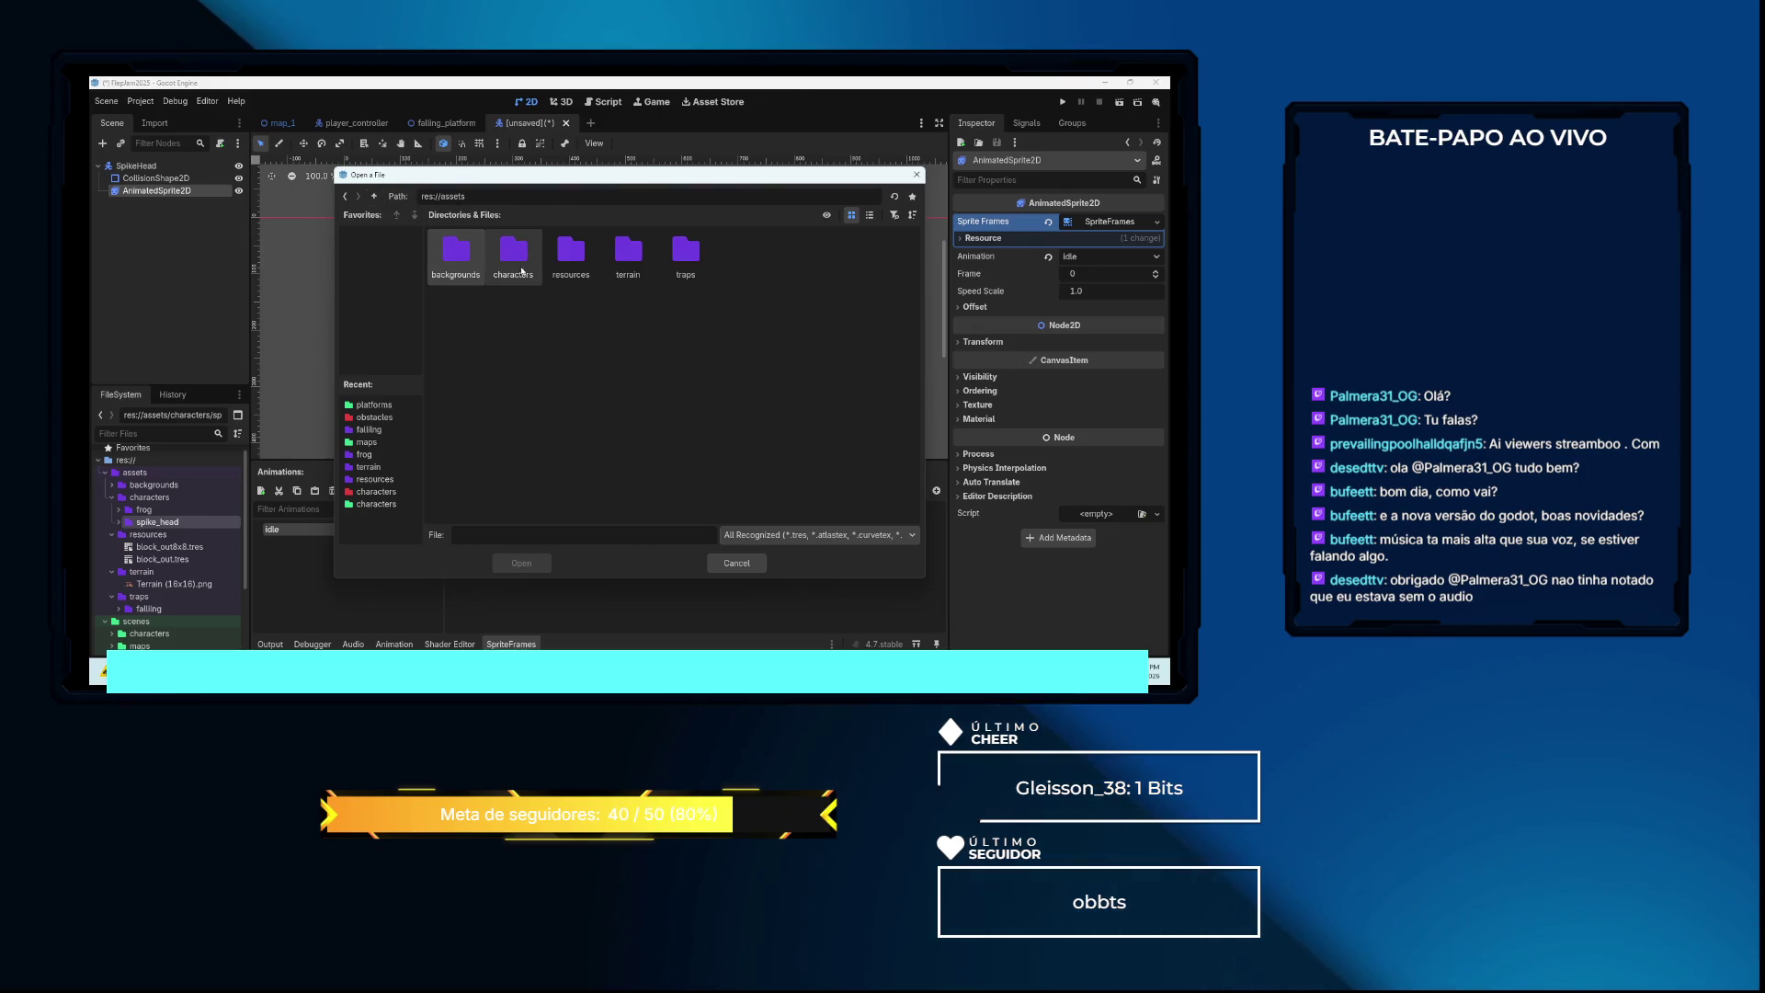
{"action": "double_click", "coordinate": [513, 258]}
{"action": "double_click", "coordinate": [522, 258]}
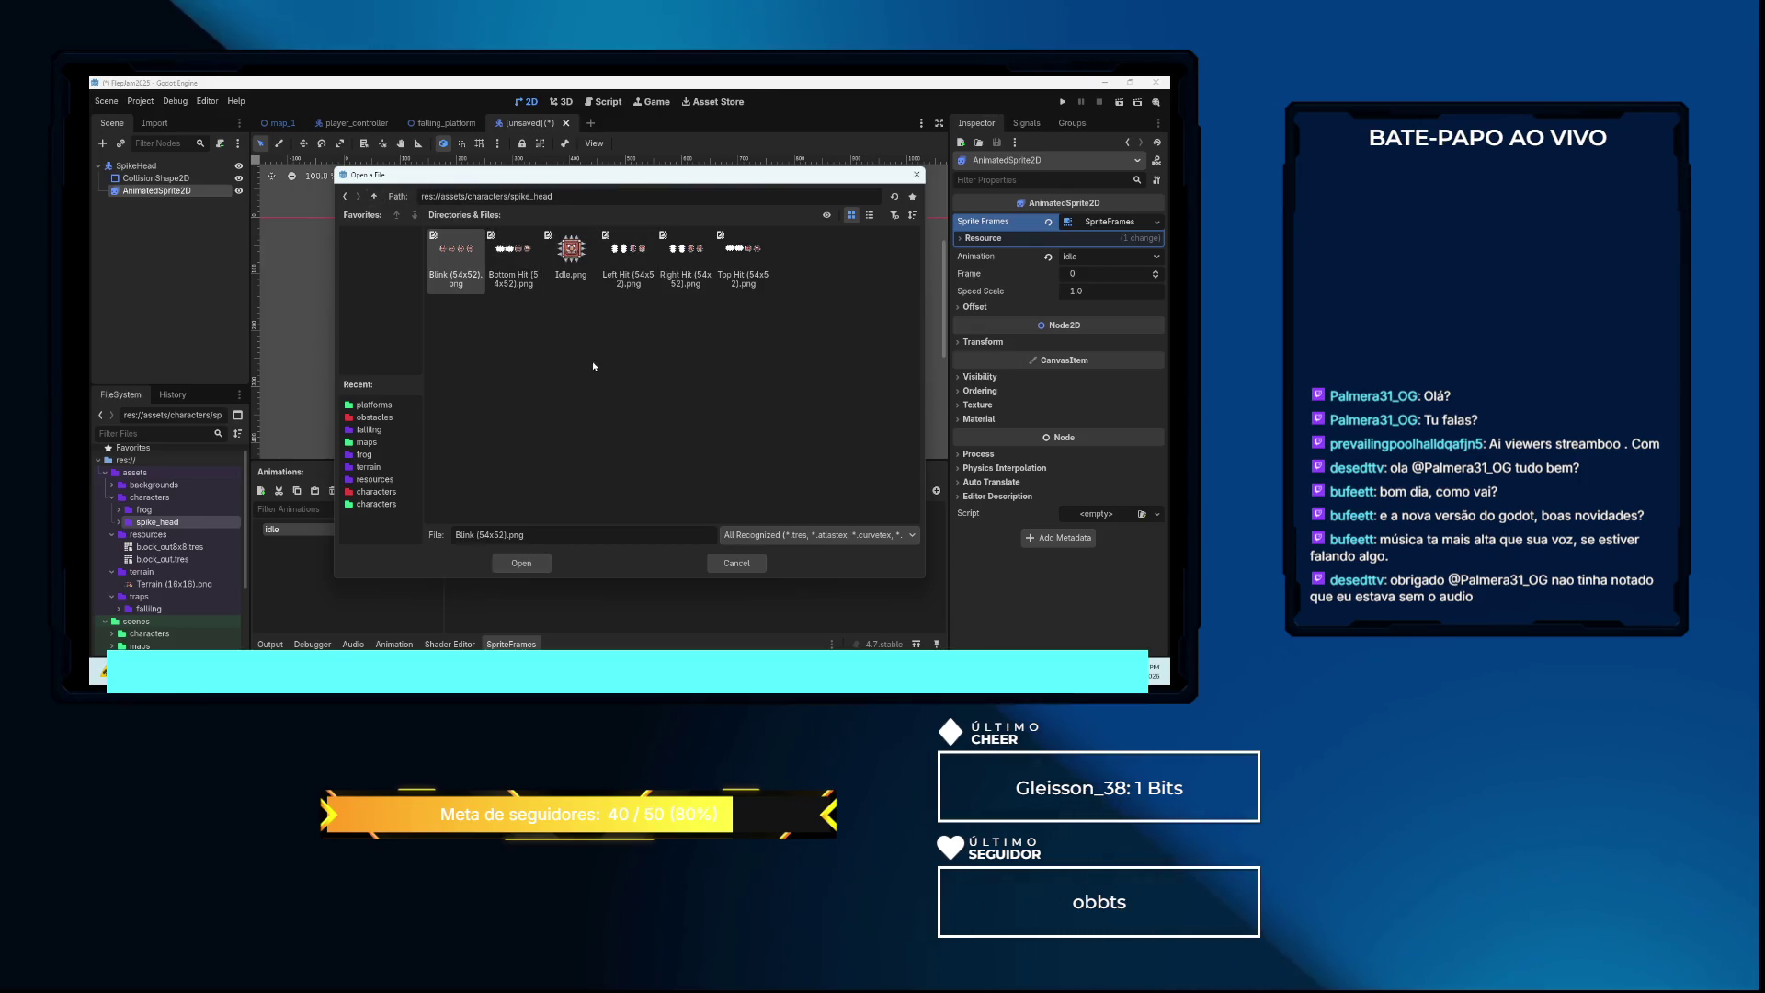
{"action": "left_click", "coordinate": [571, 256]}
{"action": "left_click", "coordinate": [522, 563]}
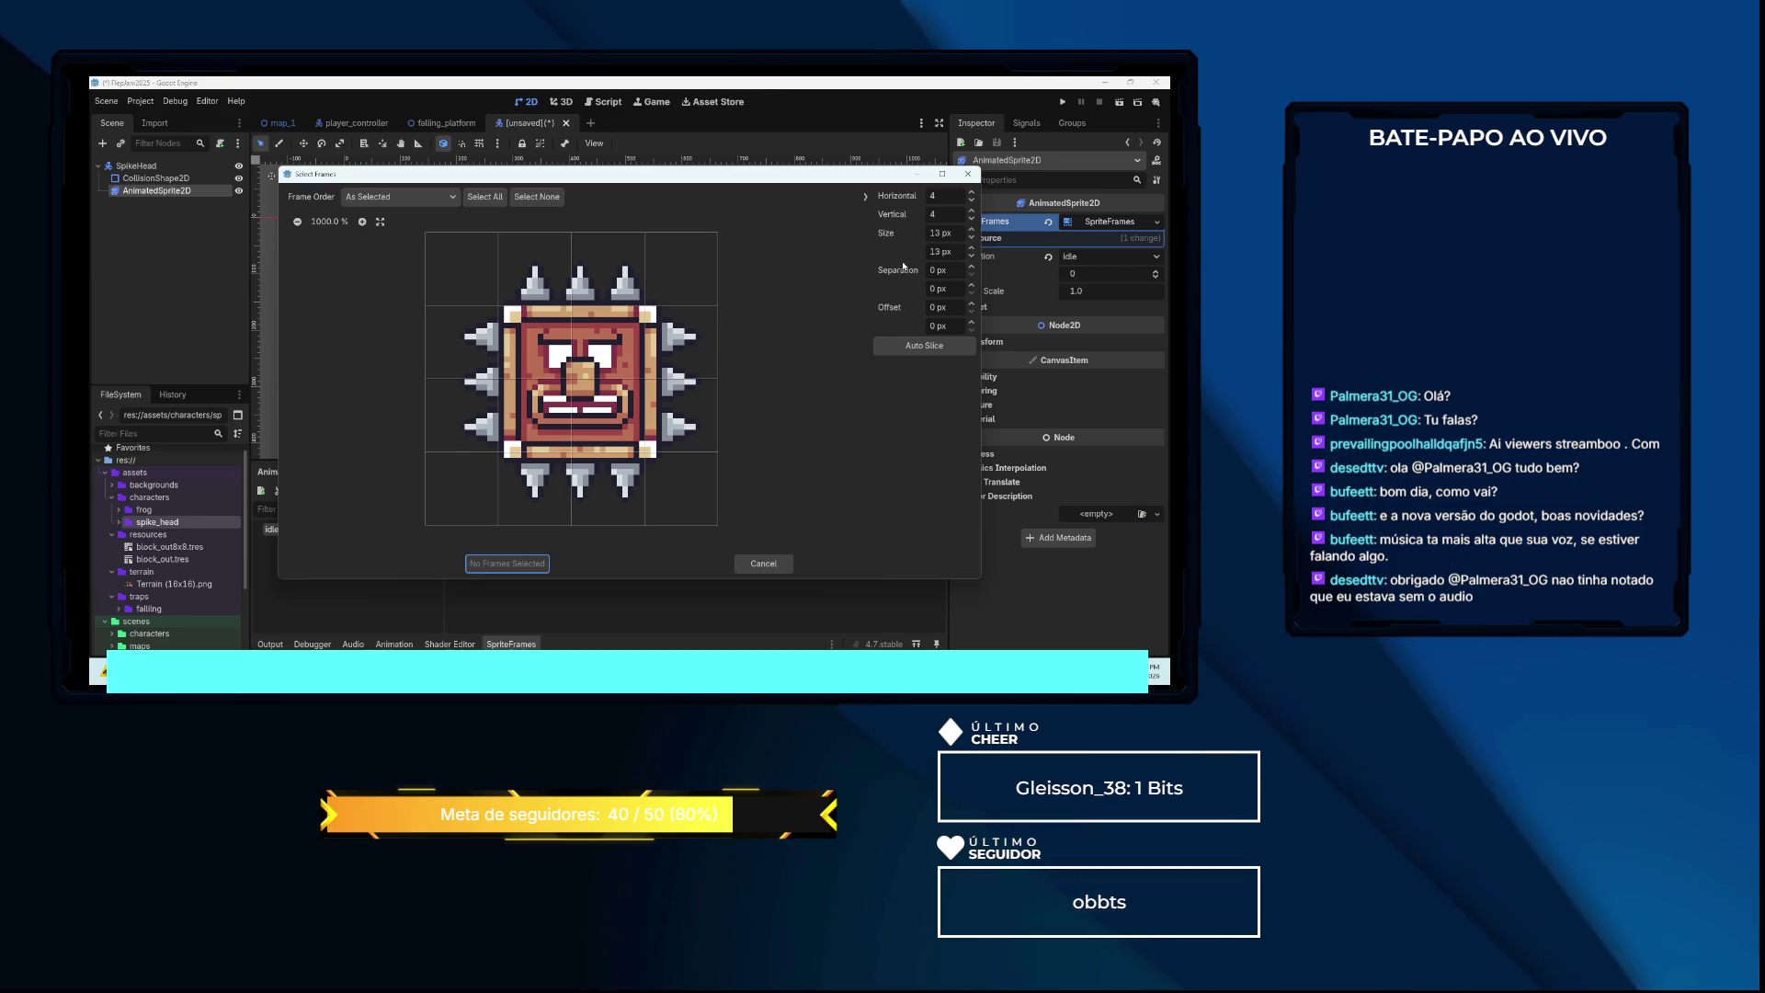
Slice Idle.png into a 1×1 grid and add its single frame to idle
{"action": "left_click", "coordinate": [972, 219]}
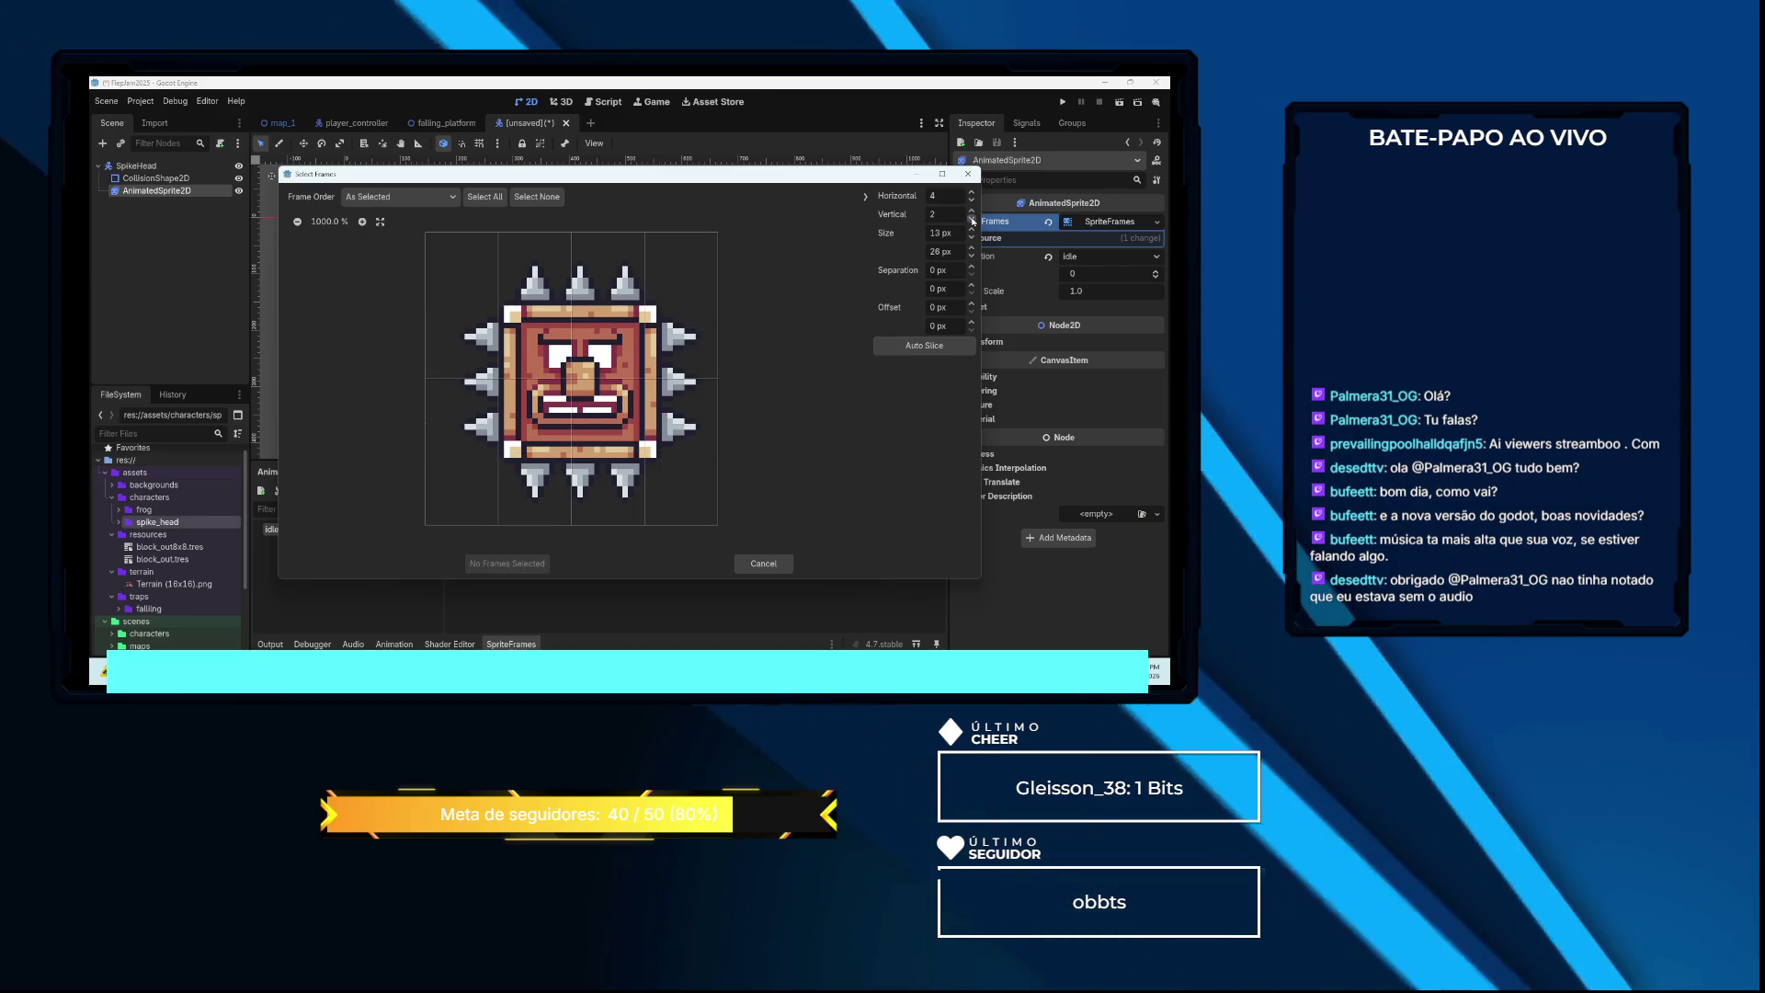
{"action": "left_click", "coordinate": [972, 219]}
{"action": "left_click", "coordinate": [972, 200]}
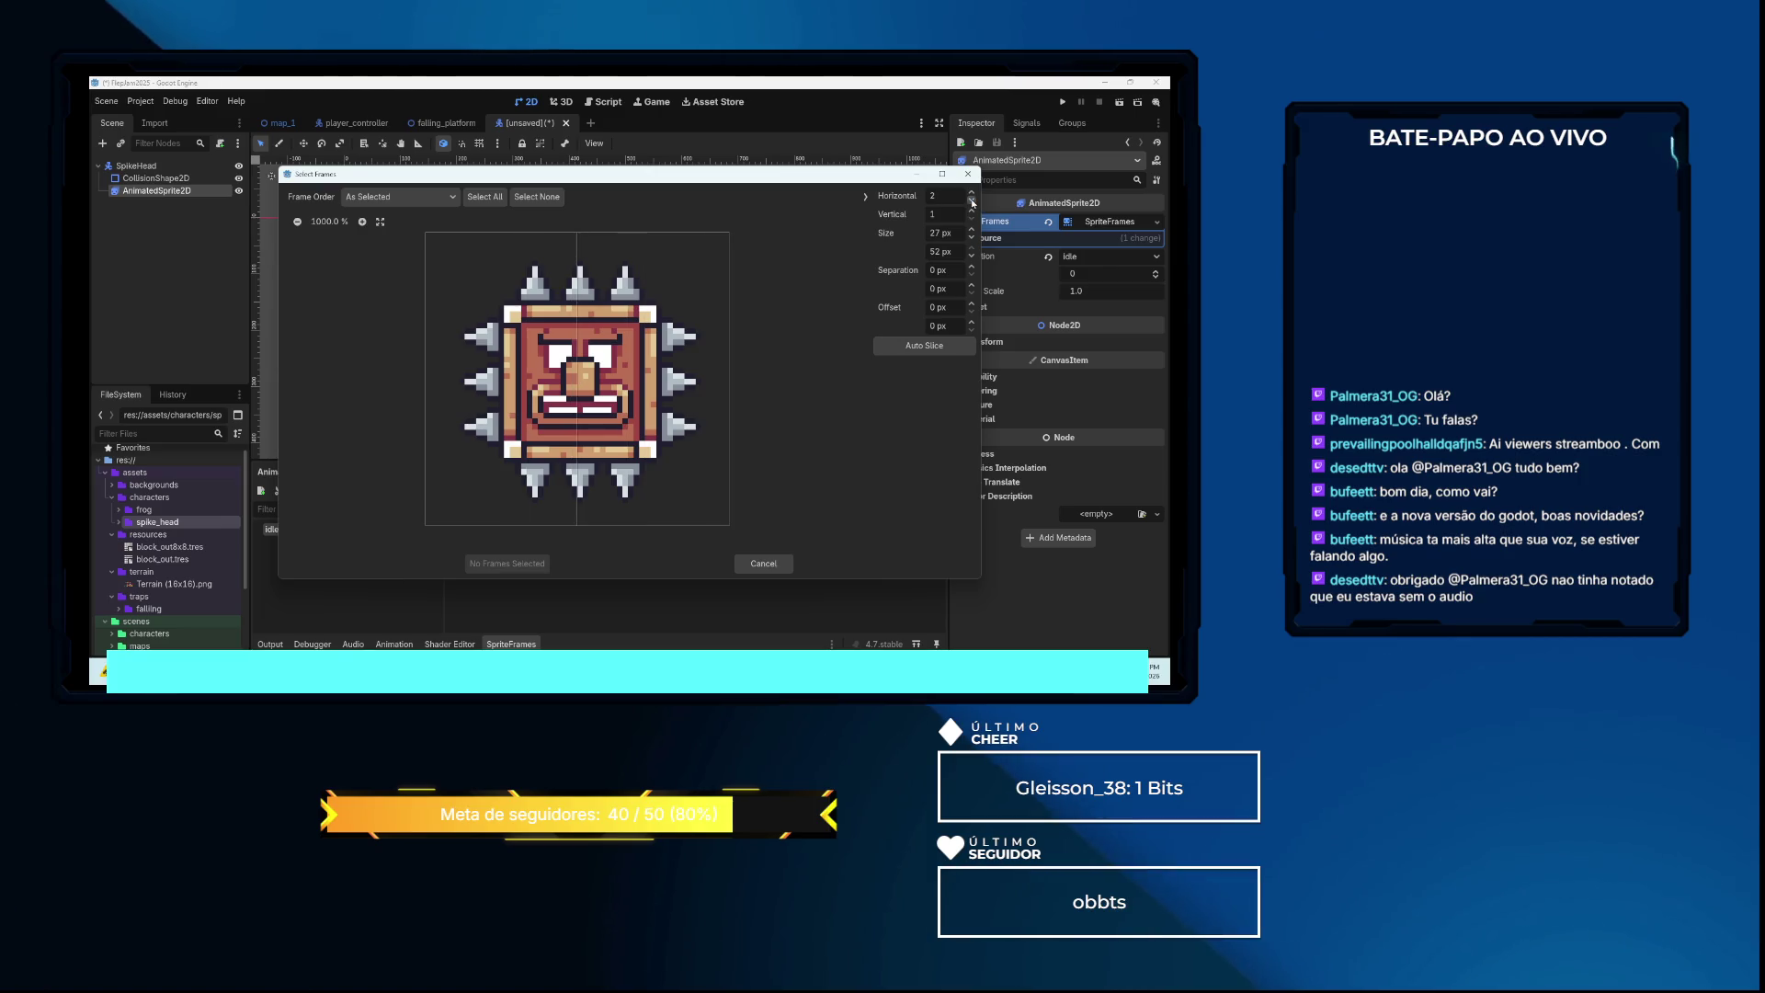
{"action": "left_click", "coordinate": [612, 364]}
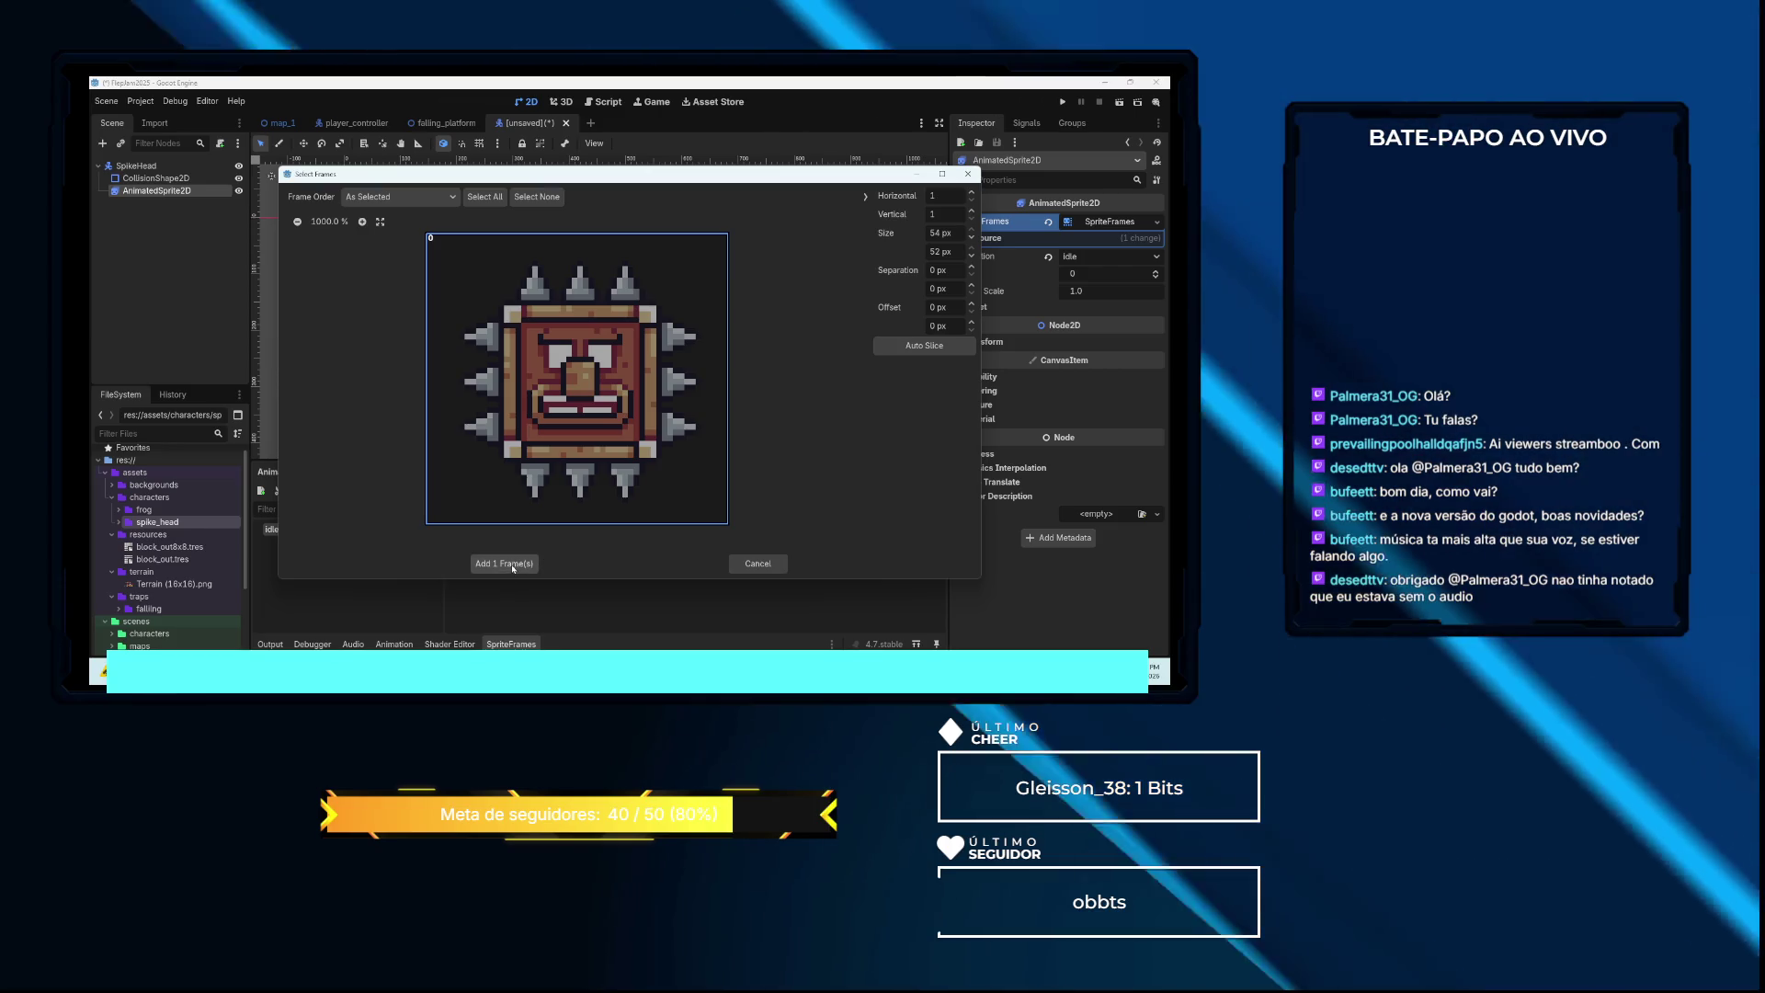
{"action": "left_click", "coordinate": [513, 564]}
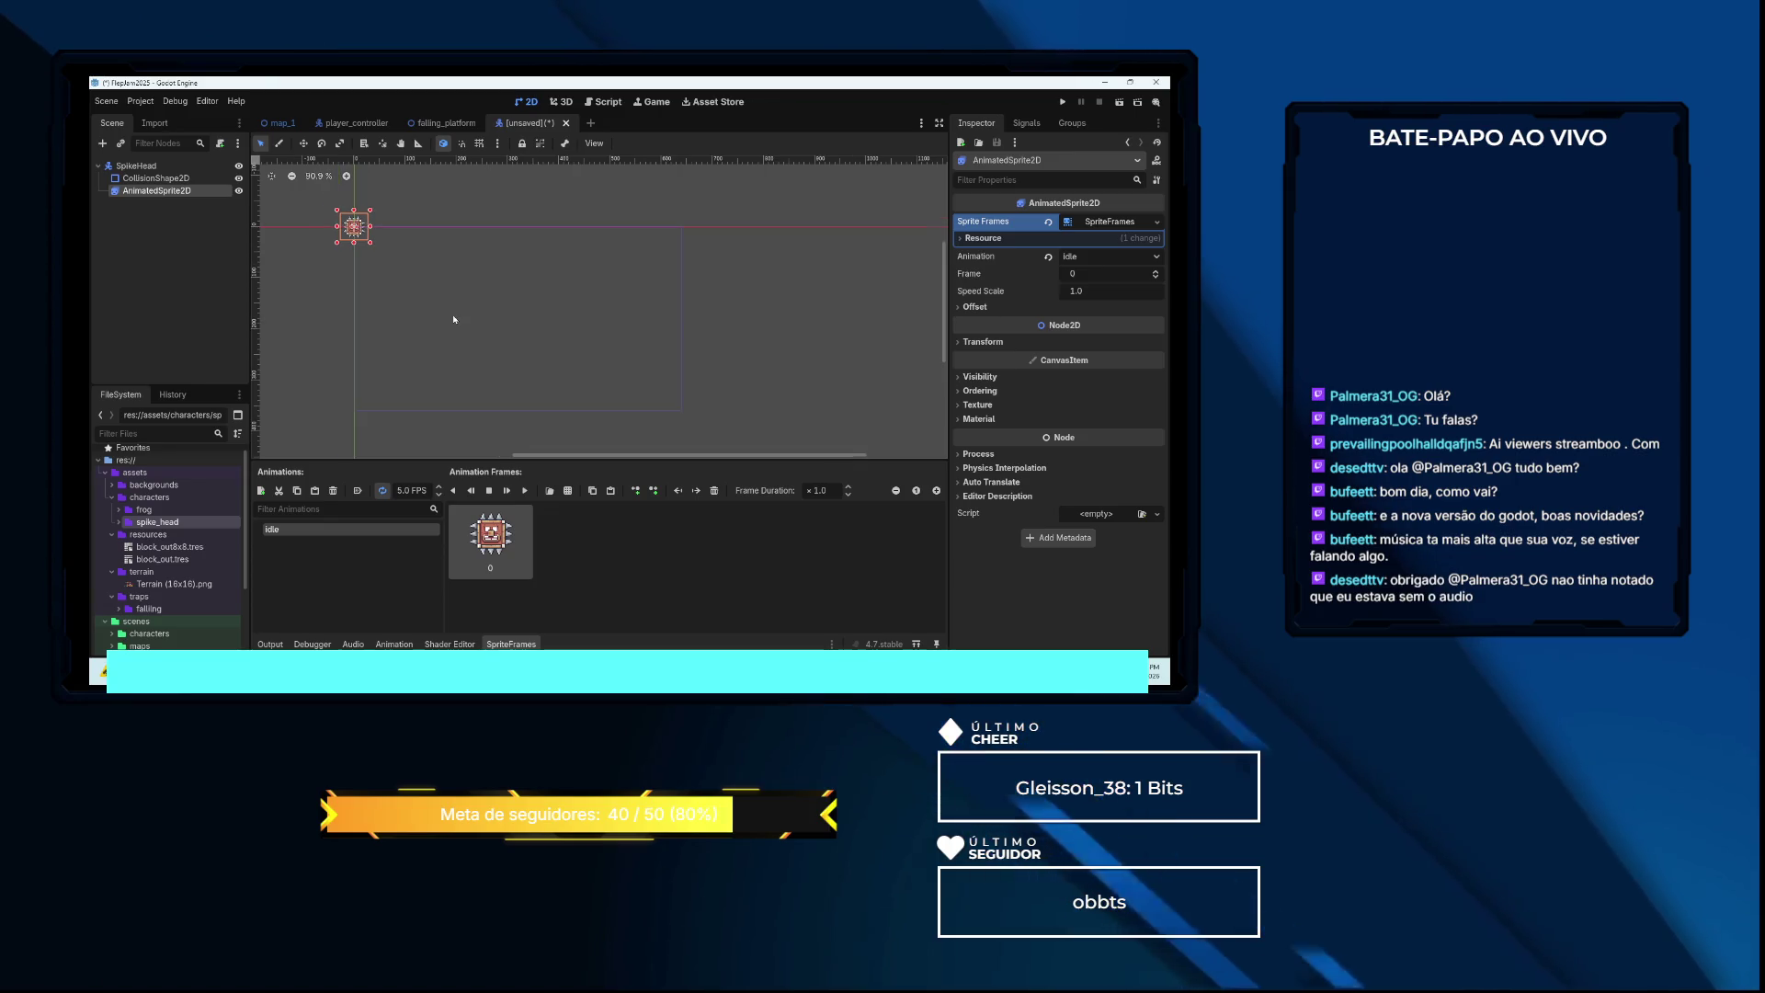
Centre the spike head sprite on the canvas and expand its Transform and Offset inspector sections
{"action": "scroll", "coordinate": [452, 319], "scroll_direction": "down", "scroll_amount": 1}
{"action": "left_click_drag", "start_coordinate": [413, 261], "coordinate": [642, 303]}
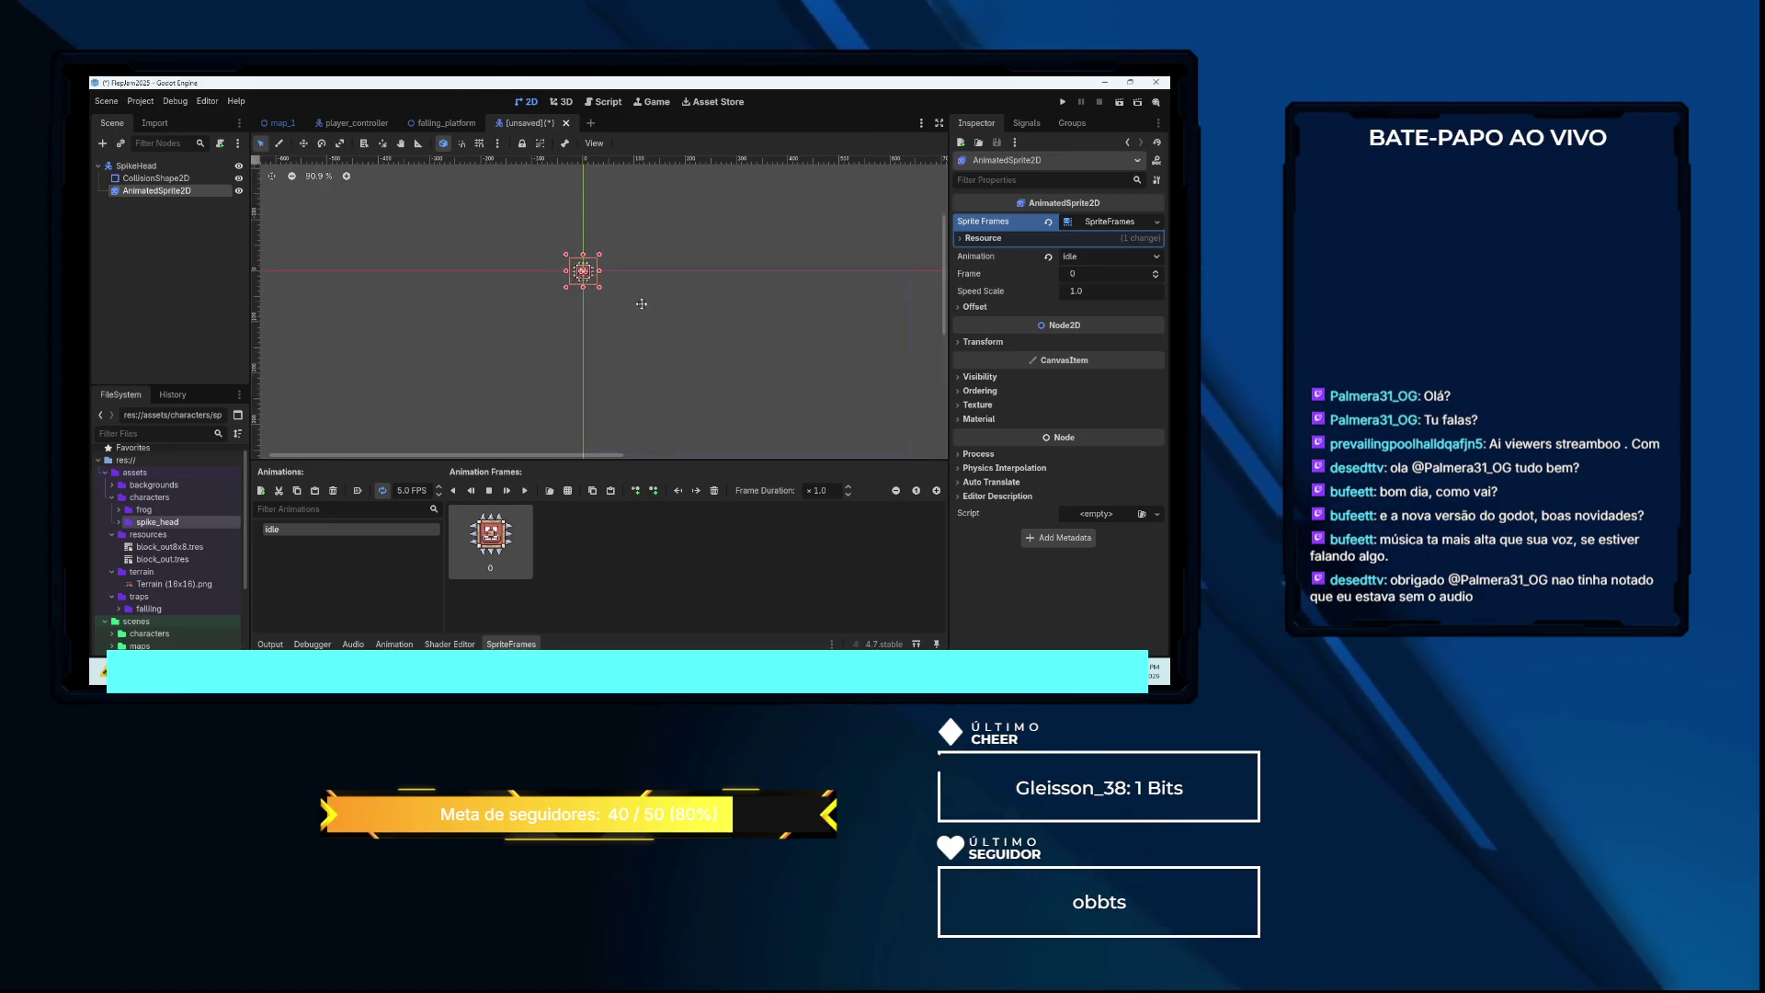
{"action": "scroll", "coordinate": [642, 303], "scroll_direction": "up", "scroll_amount": 9}
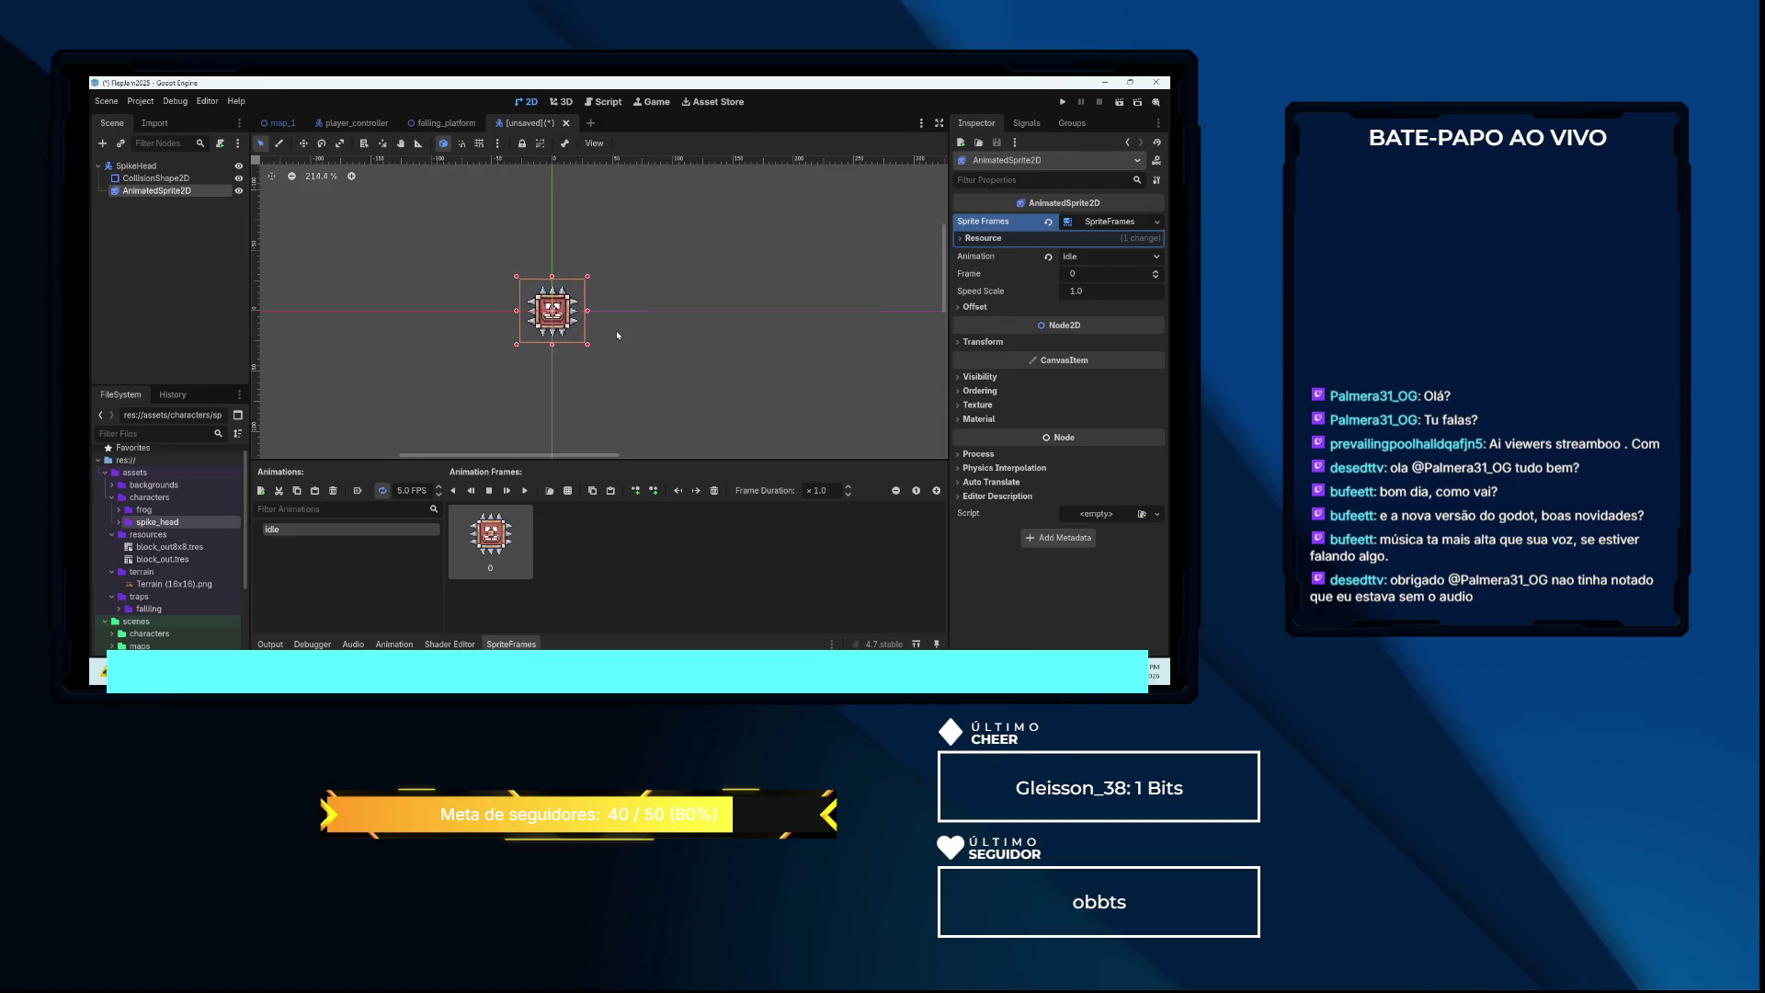
{"action": "scroll", "coordinate": [618, 335], "scroll_direction": "up", "scroll_amount": 6}
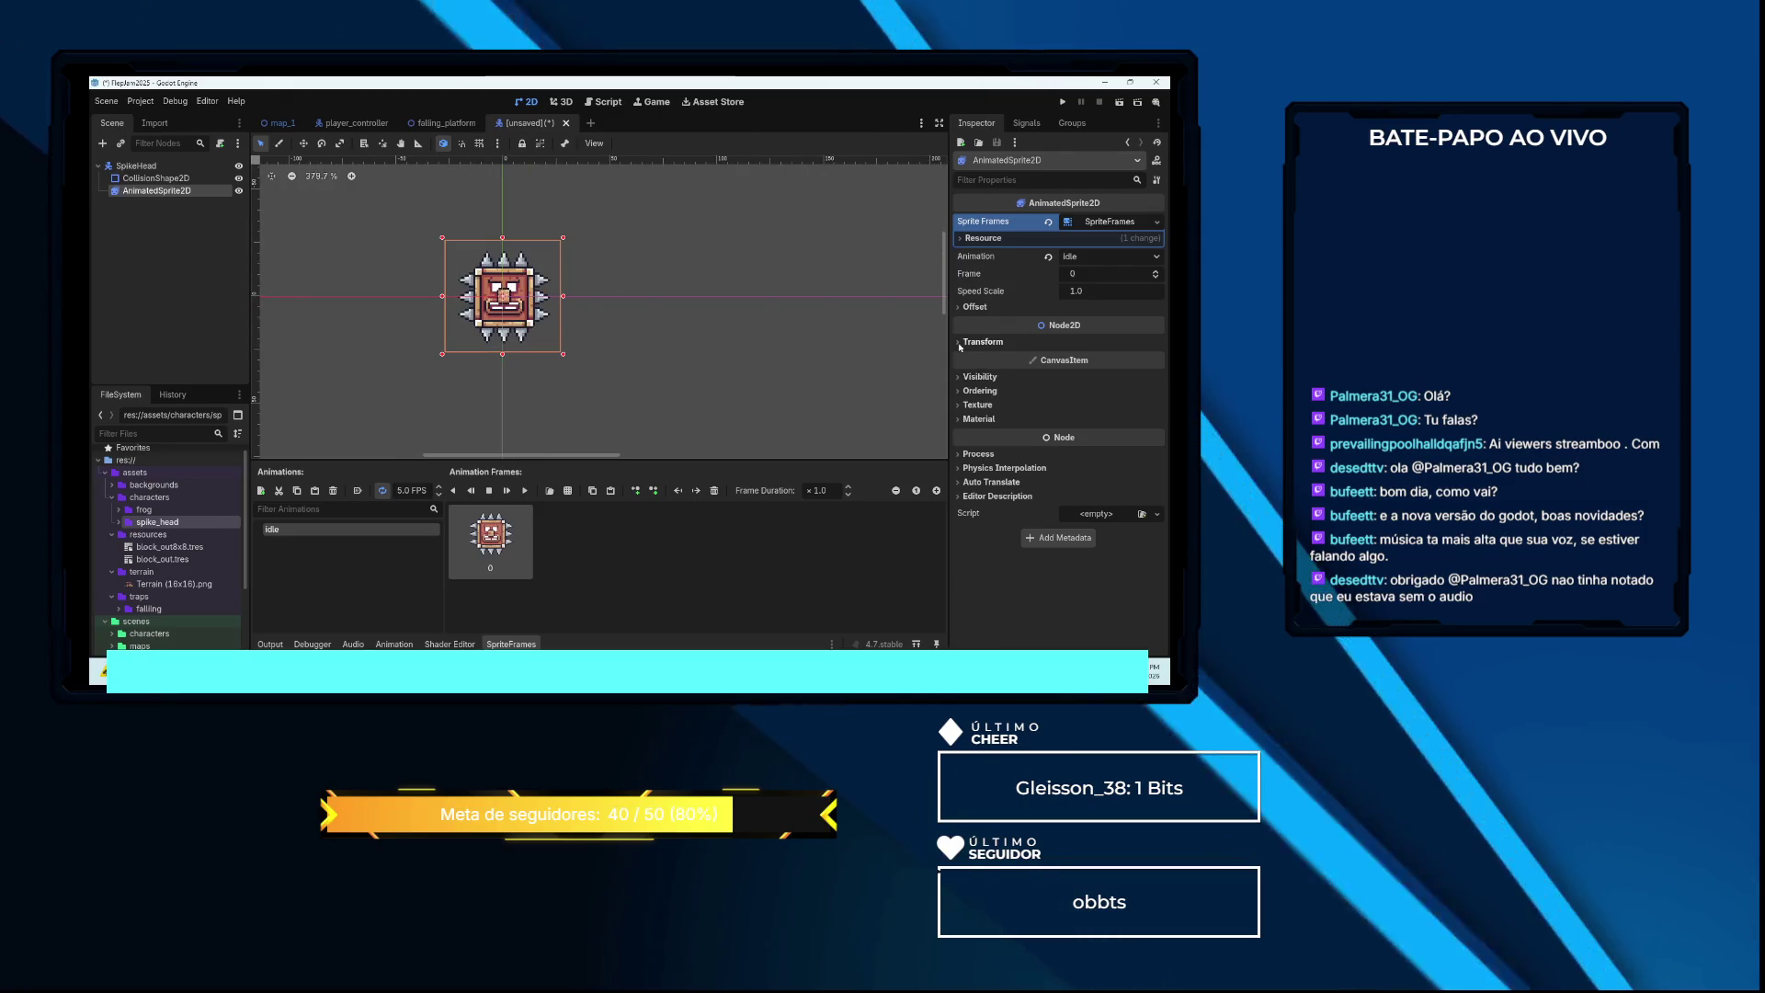
{"action": "left_click", "coordinate": [982, 341]}
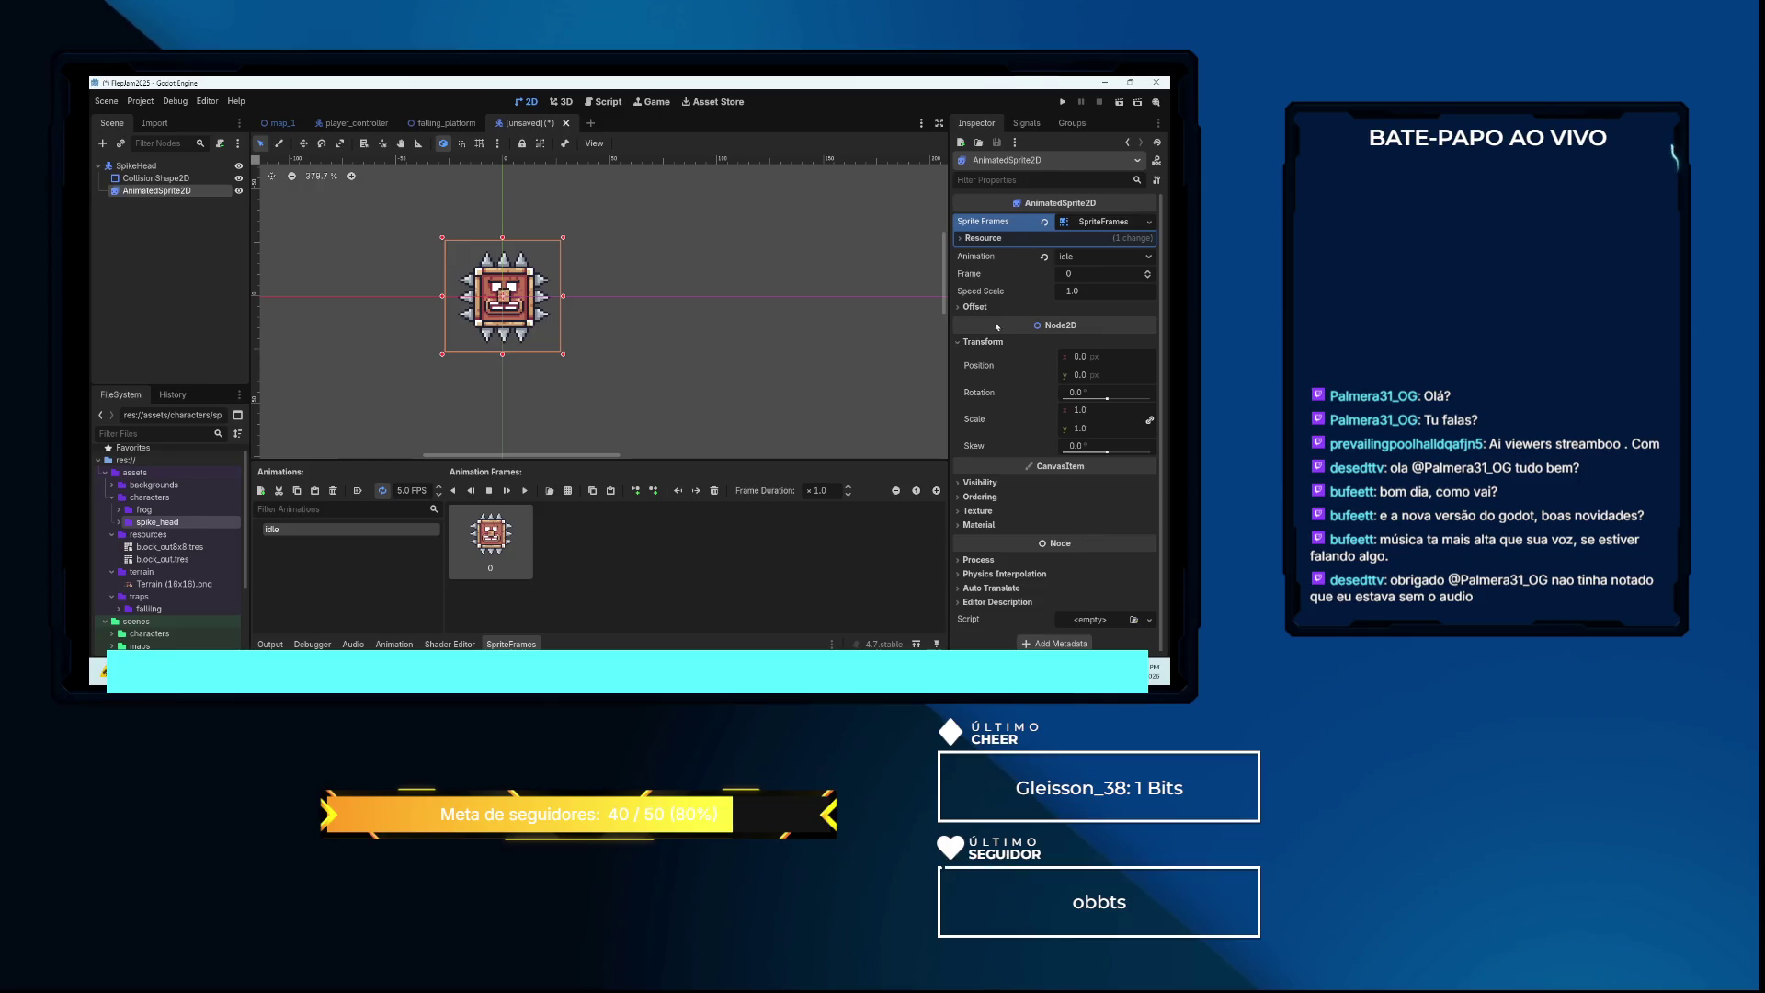
{"action": "left_click", "coordinate": [958, 310]}
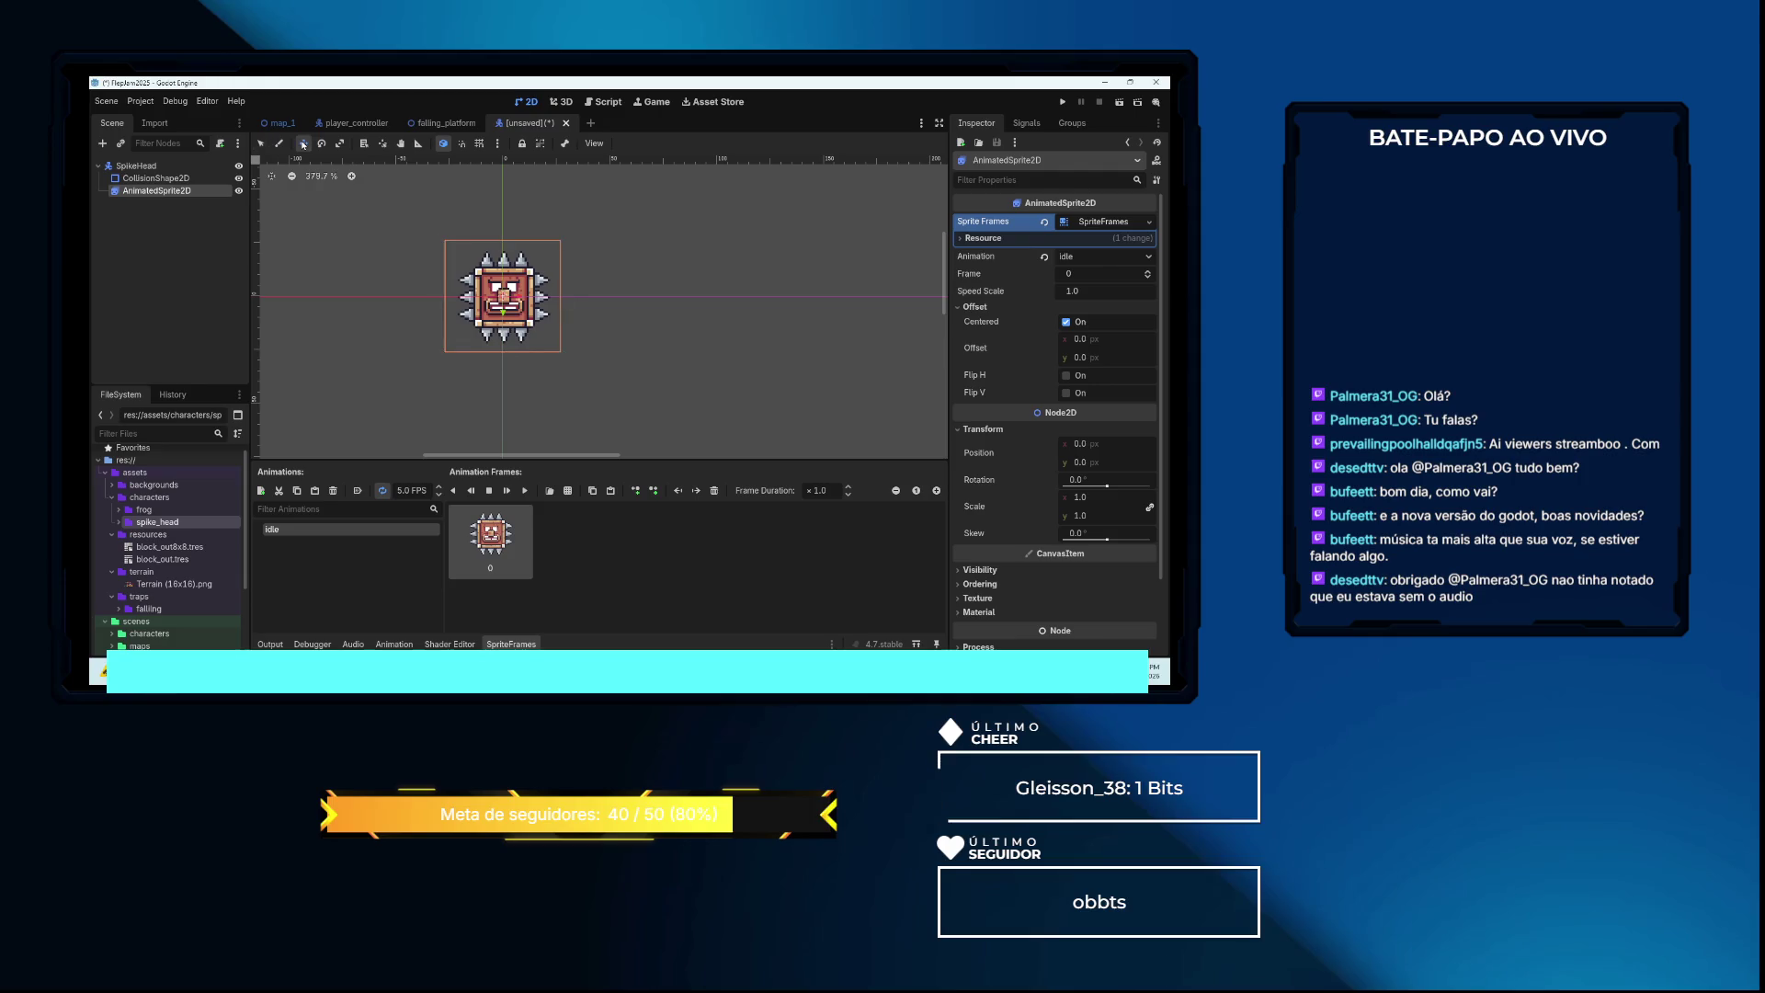
Move the sprite up and set its position x to 0, placing it at (0, -22)
{"action": "mouse_move", "coordinate": [508, 267]}
{"action": "left_mouse_down"}
{"action": "mouse_move", "coordinate": [505, 223]}
{"action": "mouse_move", "coordinate": [506, 251]}
{"action": "left_mouse_up"}
{"action": "scroll", "coordinate": [507, 237], "scroll_direction": "up", "scroll_amount": 5}
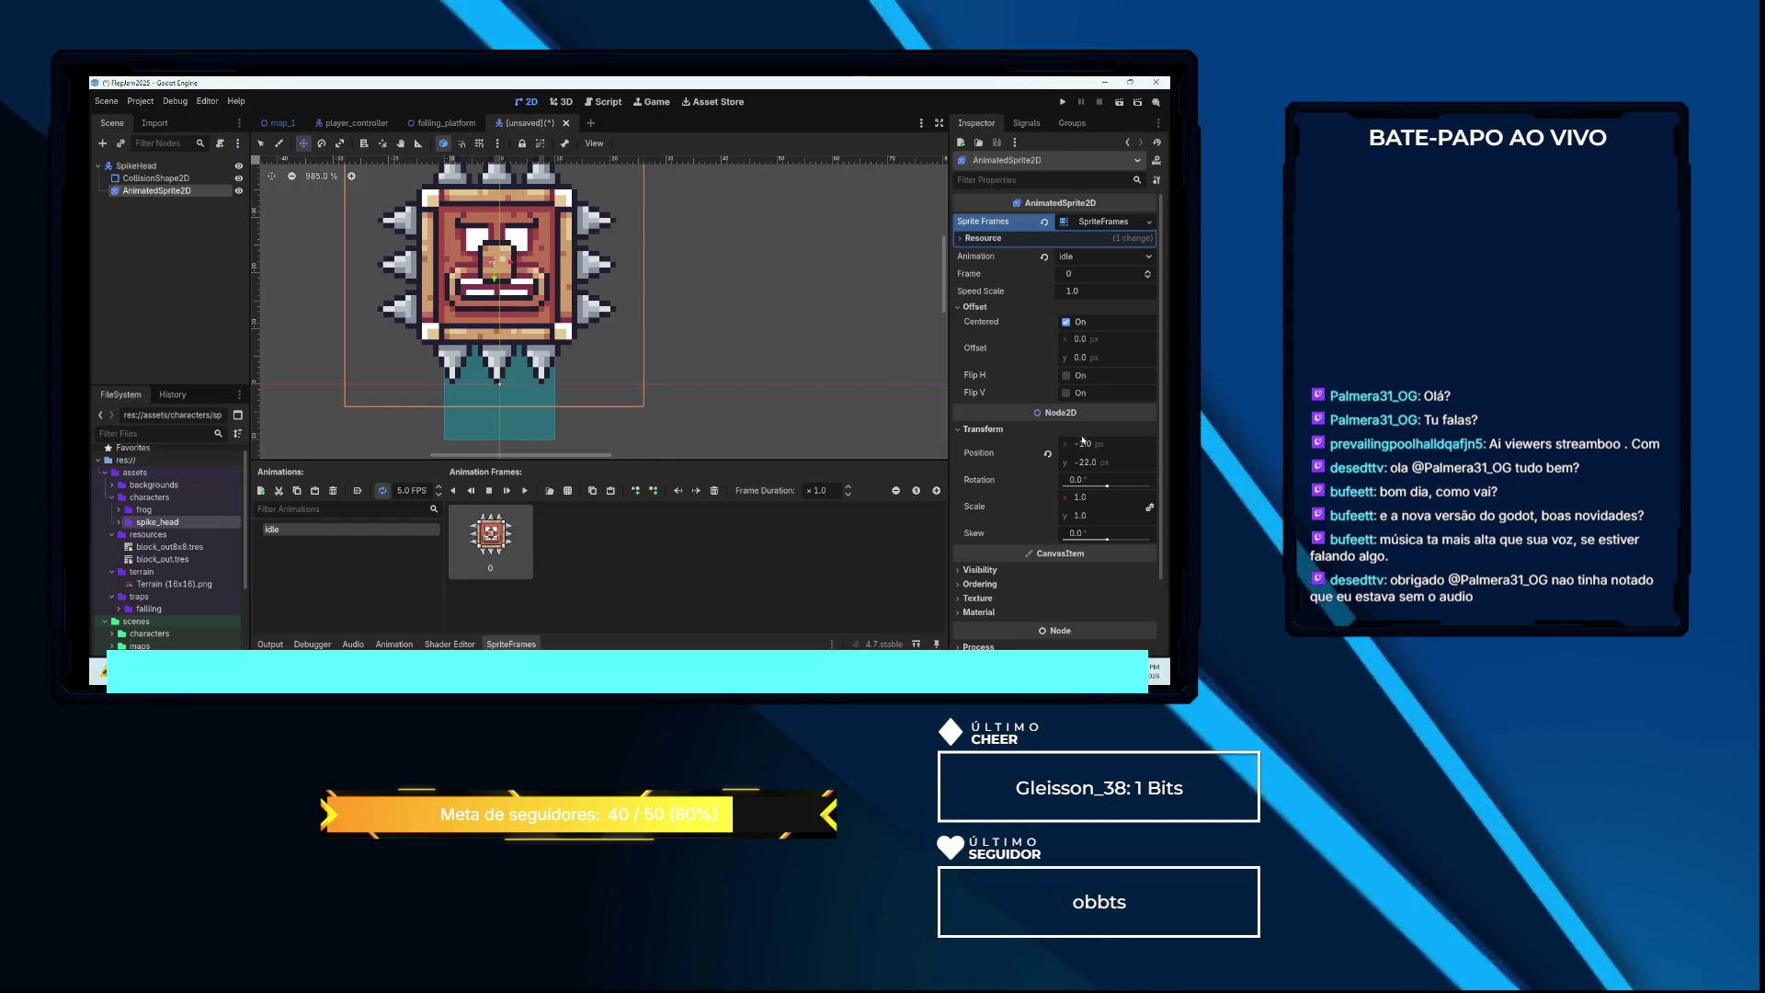
{"action": "left_click", "coordinate": [1088, 443]}
{"action": "type", "text": "0"}
{"action": "key", "text": "Return"}
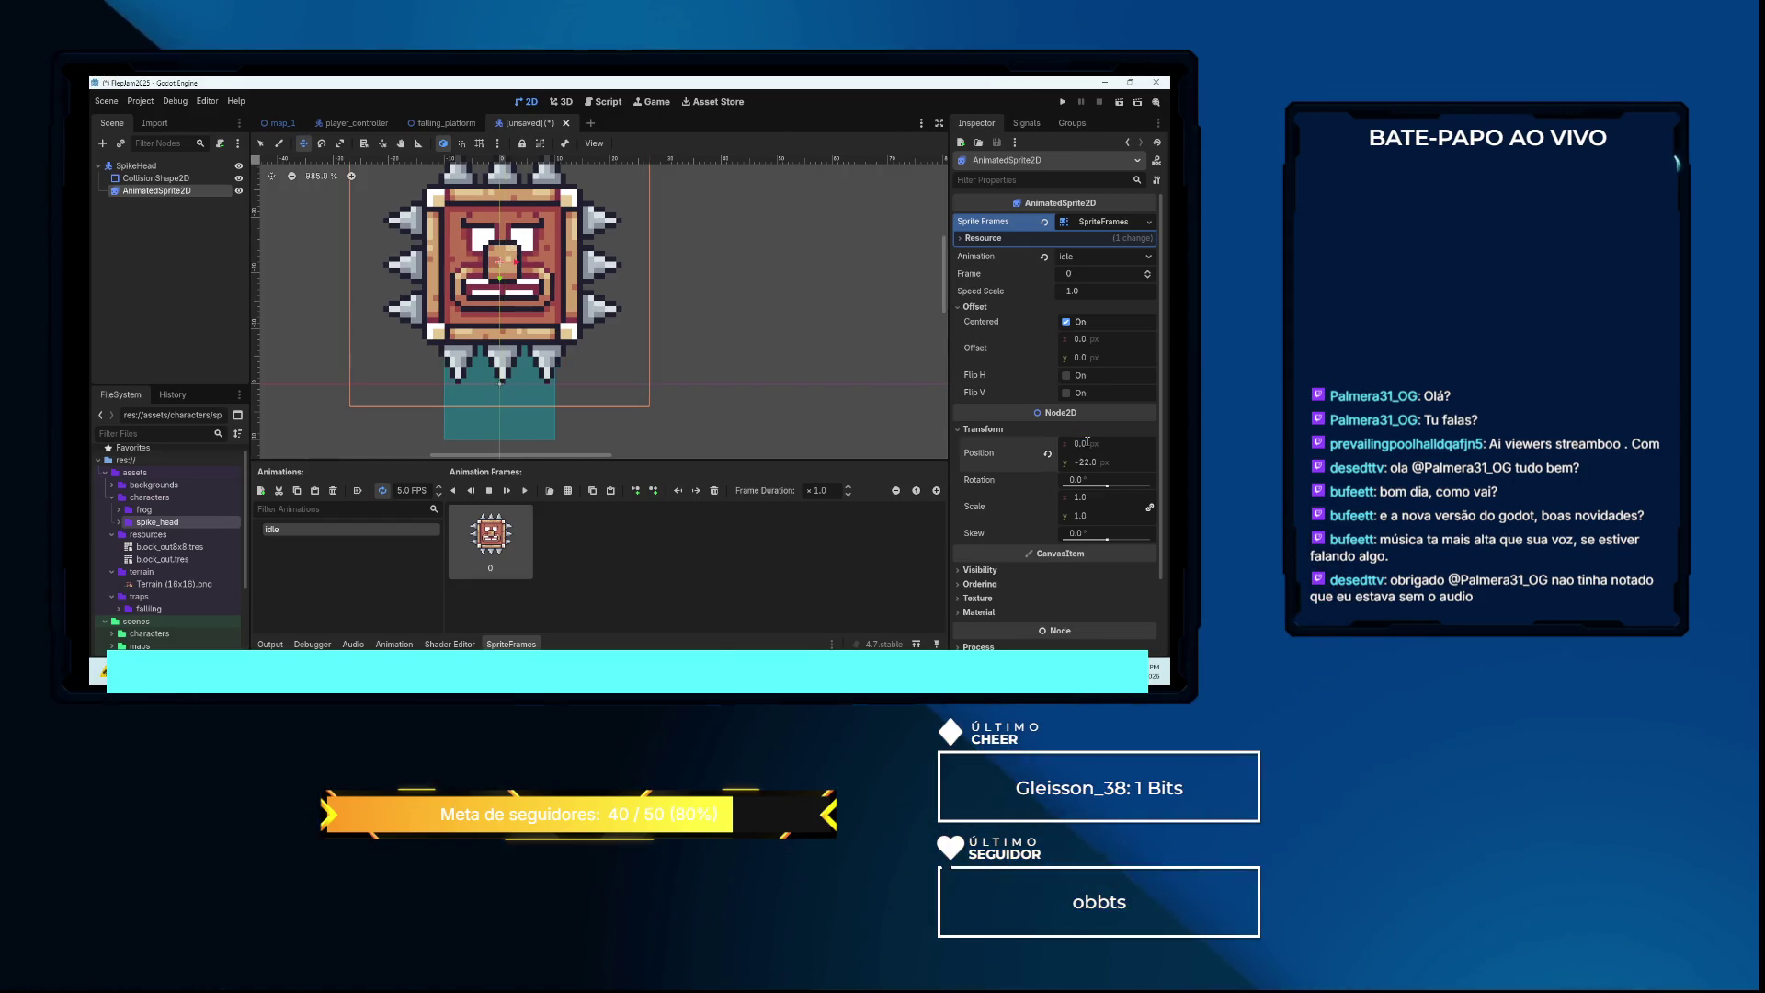
{"action": "left_click", "coordinate": [167, 179]}
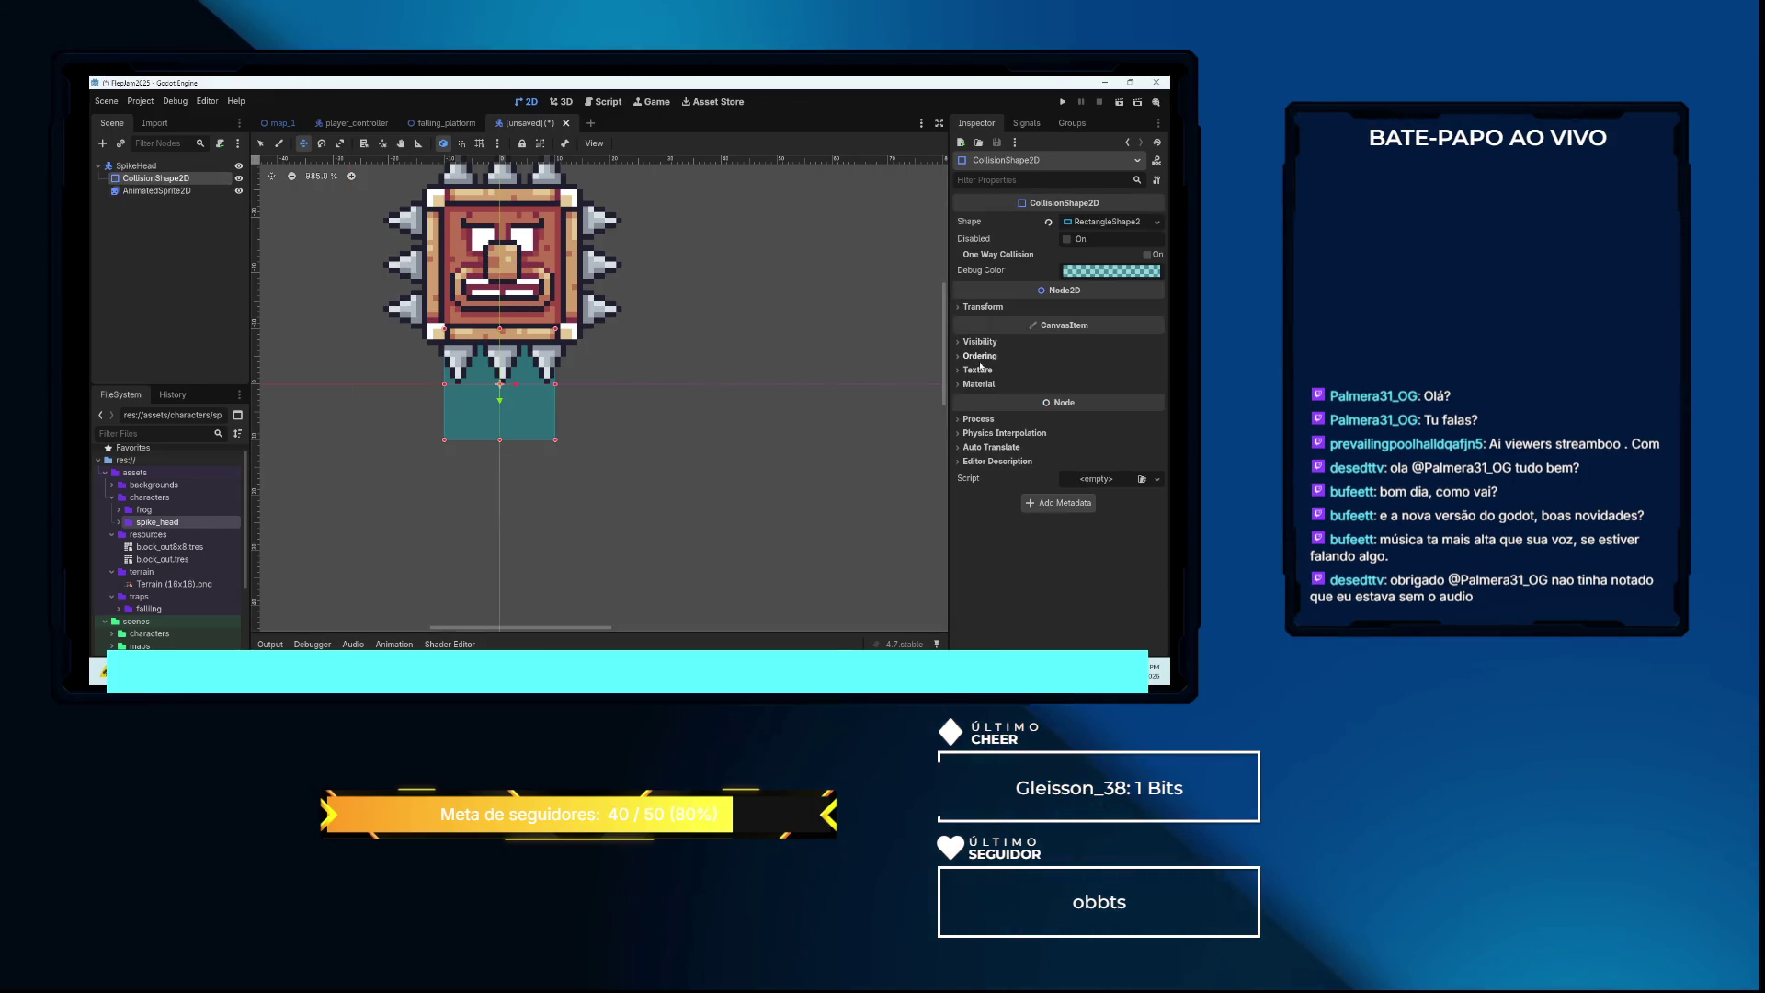
Move the collision box up onto the sprite and stretch it vertically over the spikes
{"action": "left_click", "coordinate": [962, 308]}
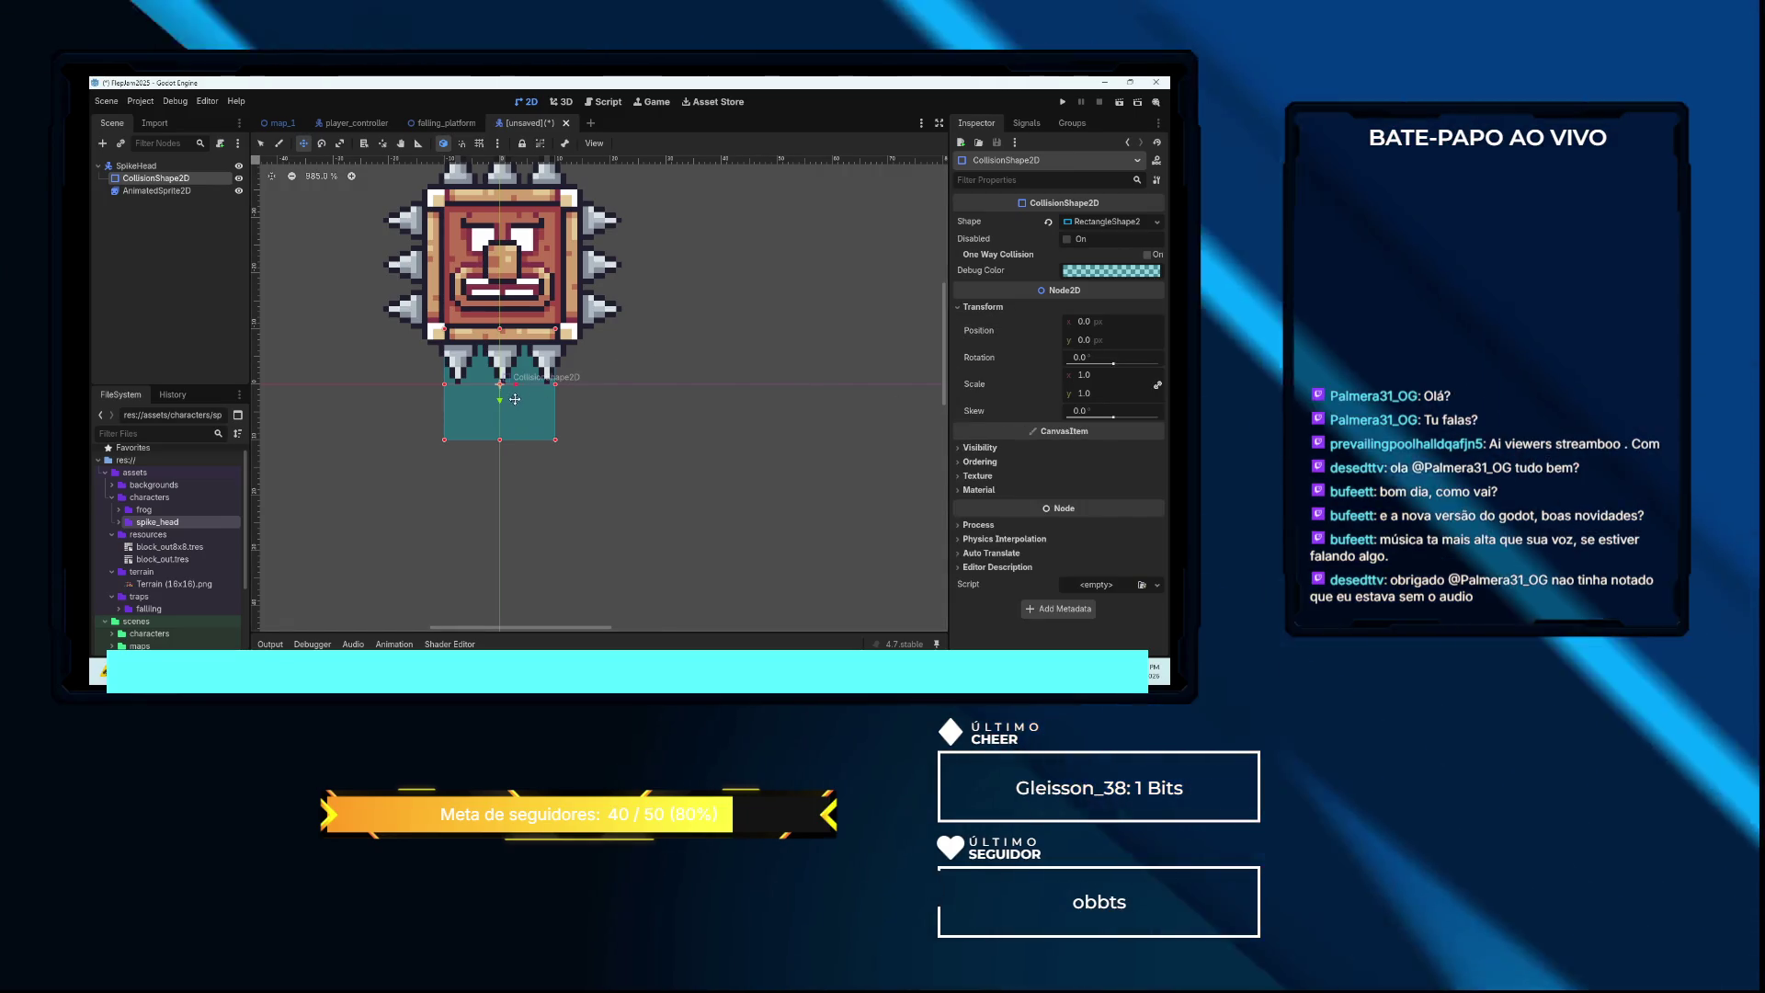
{"action": "left_click_drag", "start_coordinate": [518, 438], "coordinate": [508, 356]}
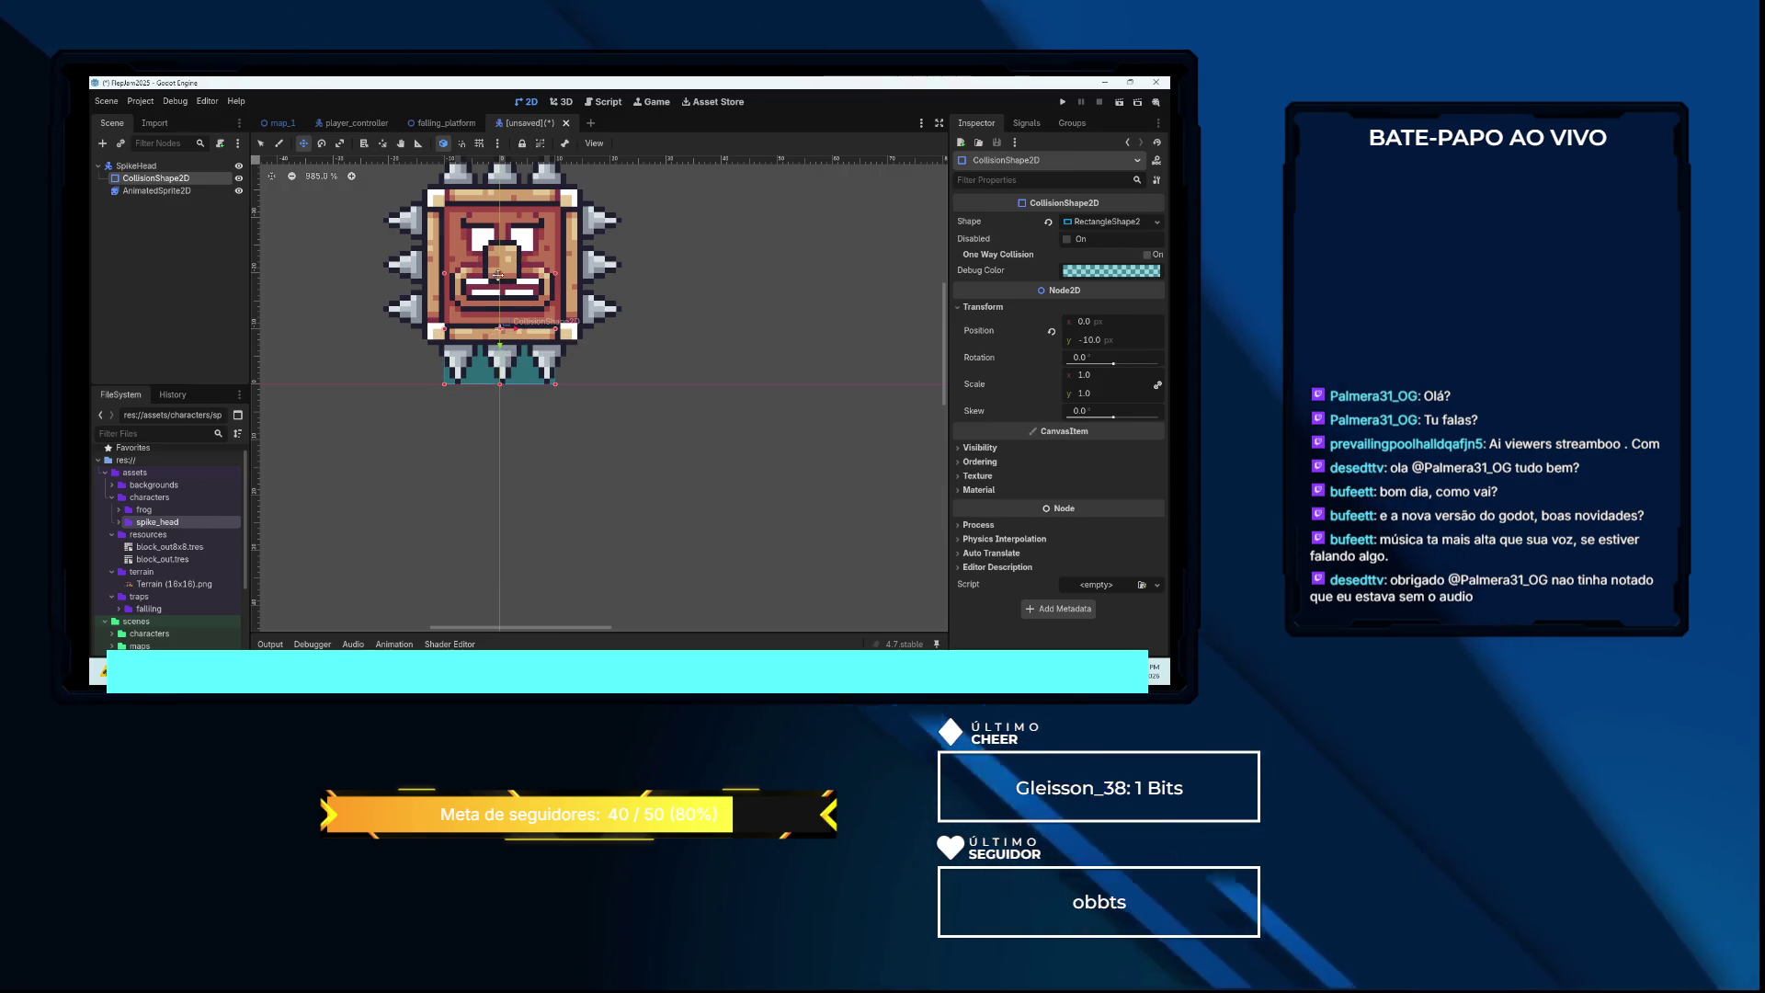
{"action": "left_click", "coordinate": [338, 143]}
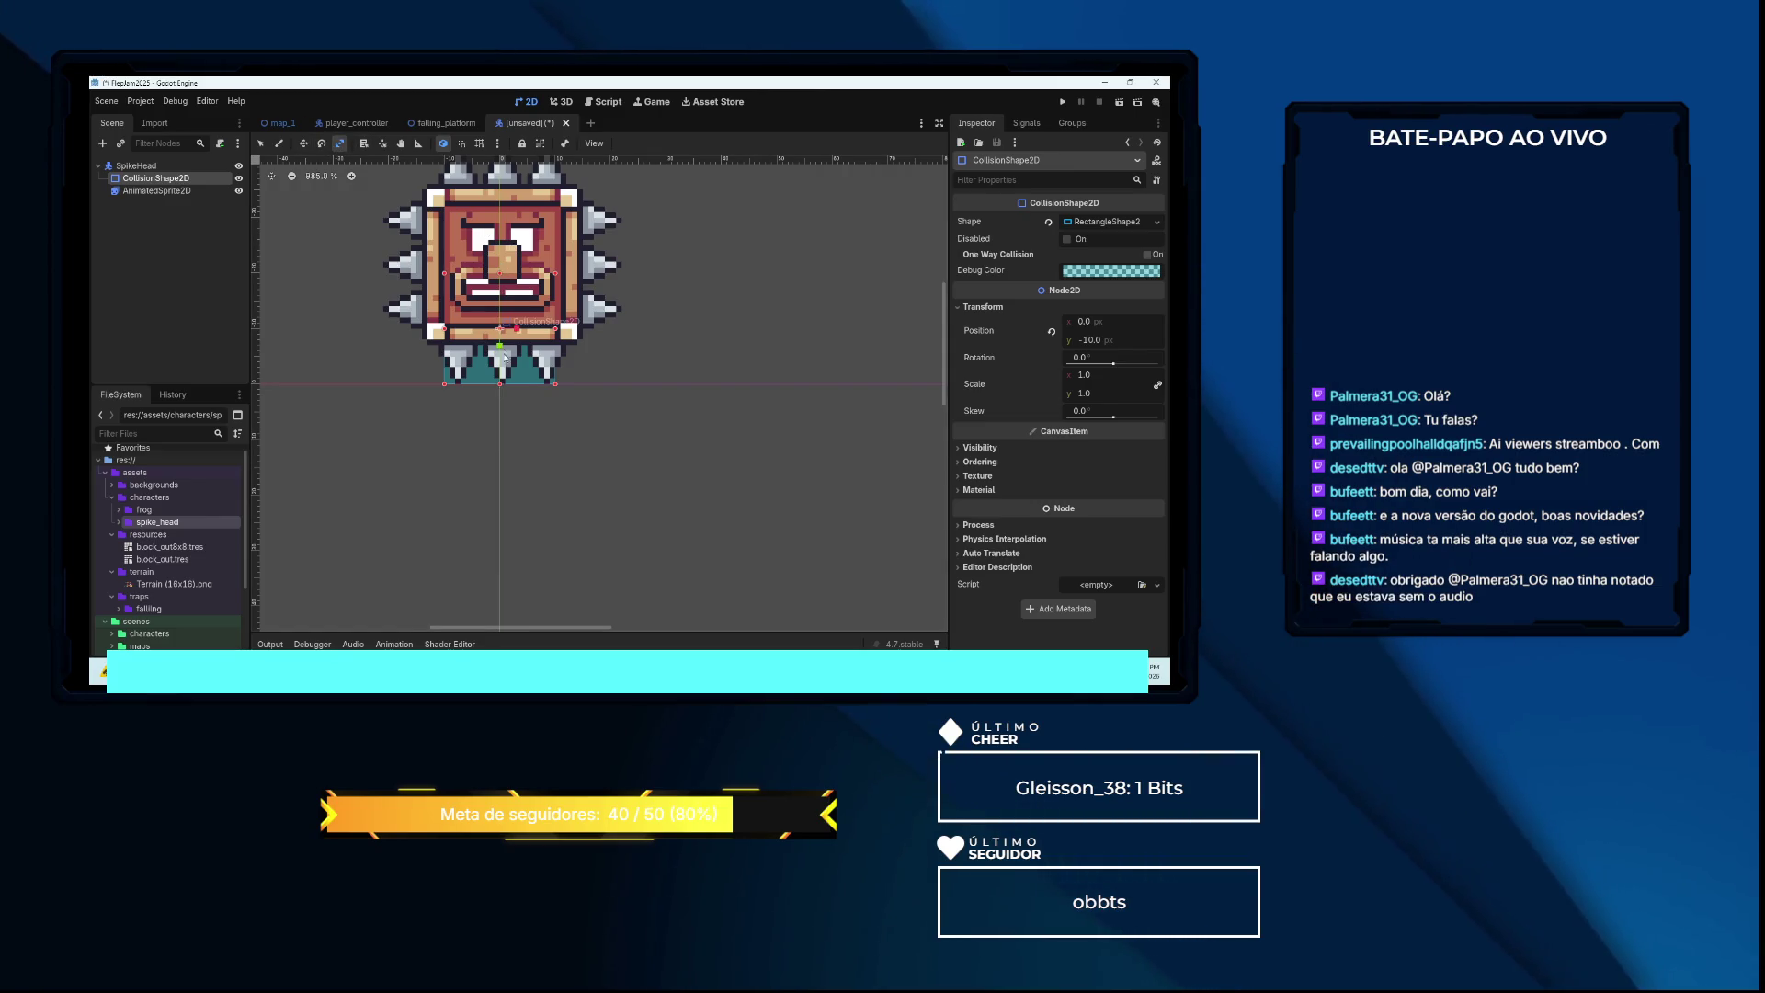
{"action": "mouse_move", "coordinate": [502, 341]}
{"action": "left_mouse_down"}
{"action": "mouse_move", "coordinate": [504, 325]}
{"action": "mouse_move", "coordinate": [502, 428]}
{"action": "mouse_move", "coordinate": [503, 319]}
{"action": "left_mouse_up"}
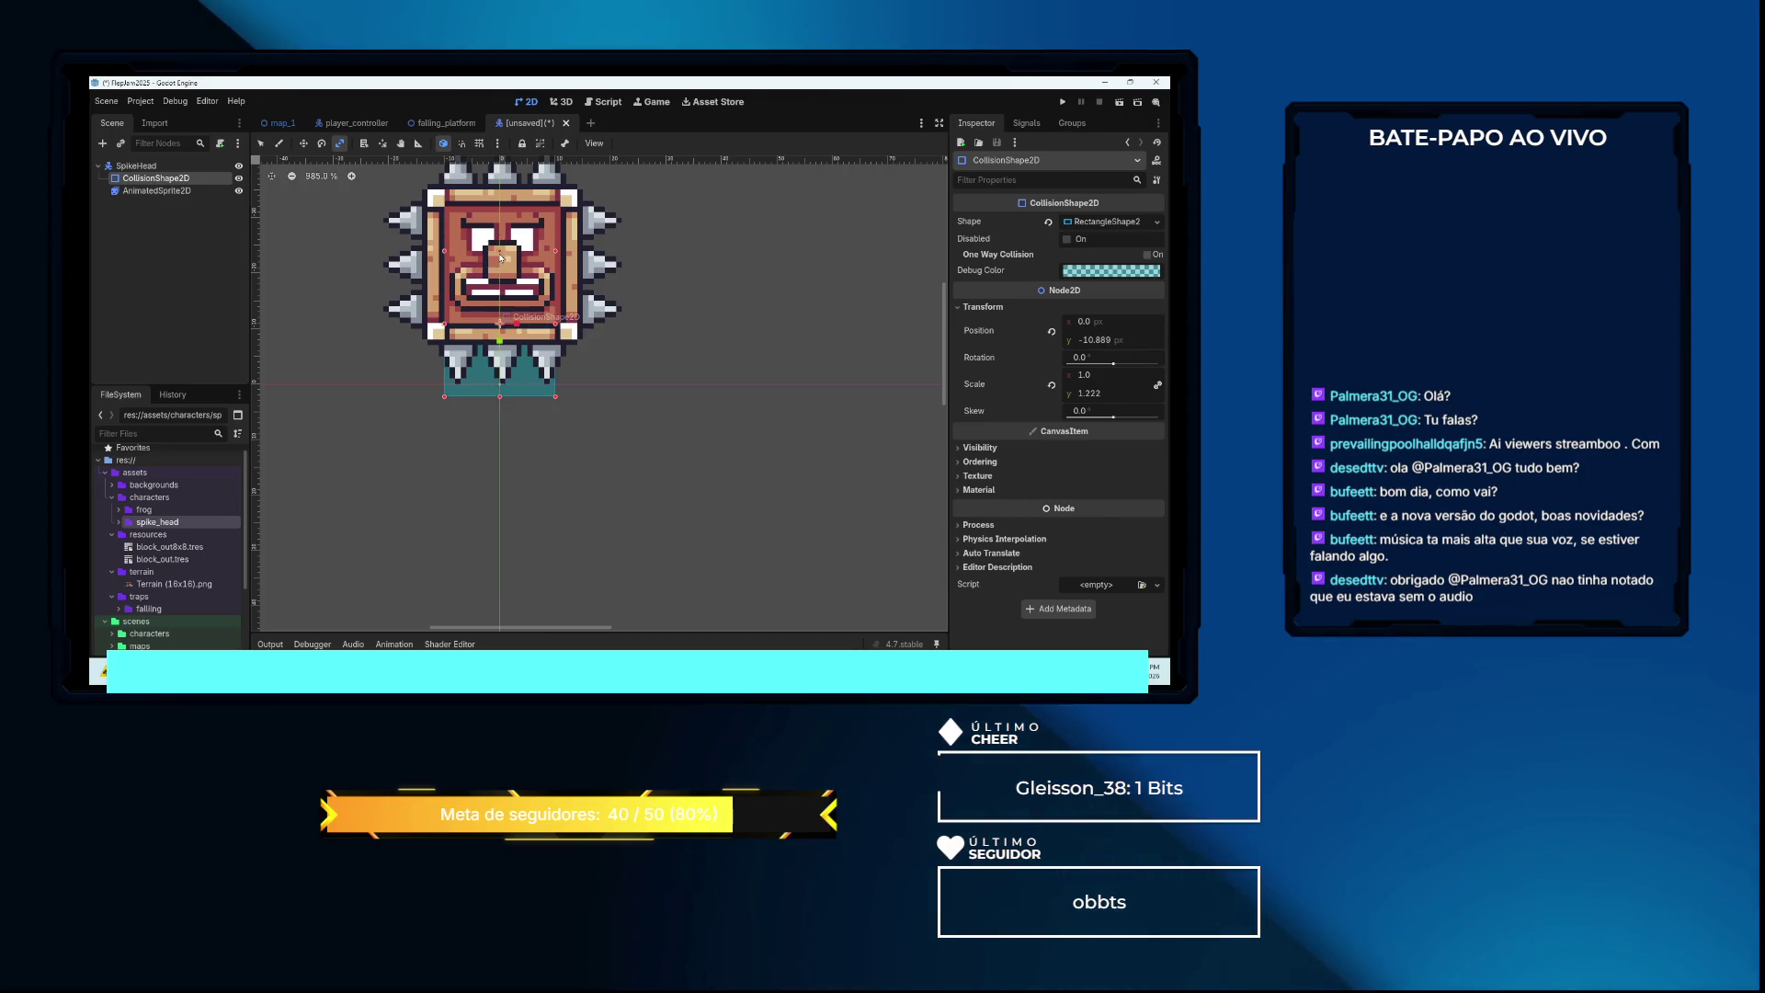
{"action": "mouse_move", "coordinate": [501, 213]}
{"action": "left_mouse_down"}
{"action": "mouse_move", "coordinate": [502, 175]}
{"action": "mouse_move", "coordinate": [521, 305]}
{"action": "left_mouse_up"}
{"action": "scroll", "coordinate": [533, 268], "scroll_direction": "down", "scroll_amount": 2}
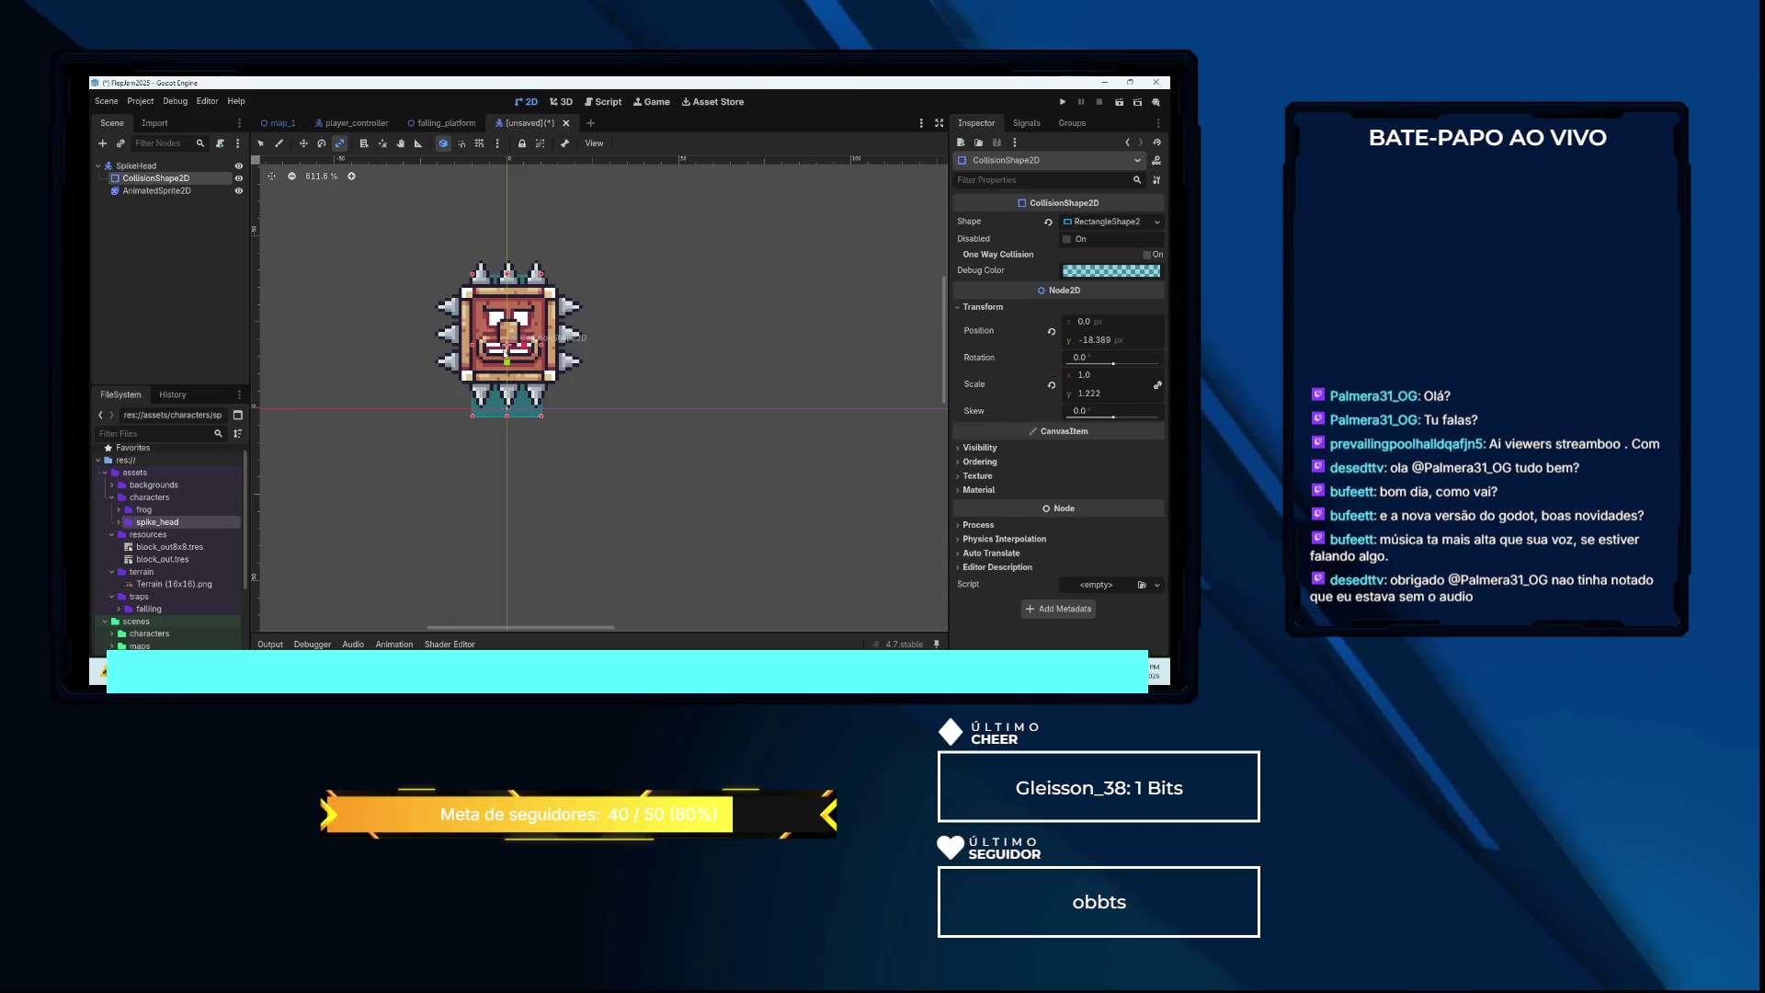
Resize the collision rectangle's width to match the spike head sprite
{"action": "left_click", "coordinate": [304, 143]}
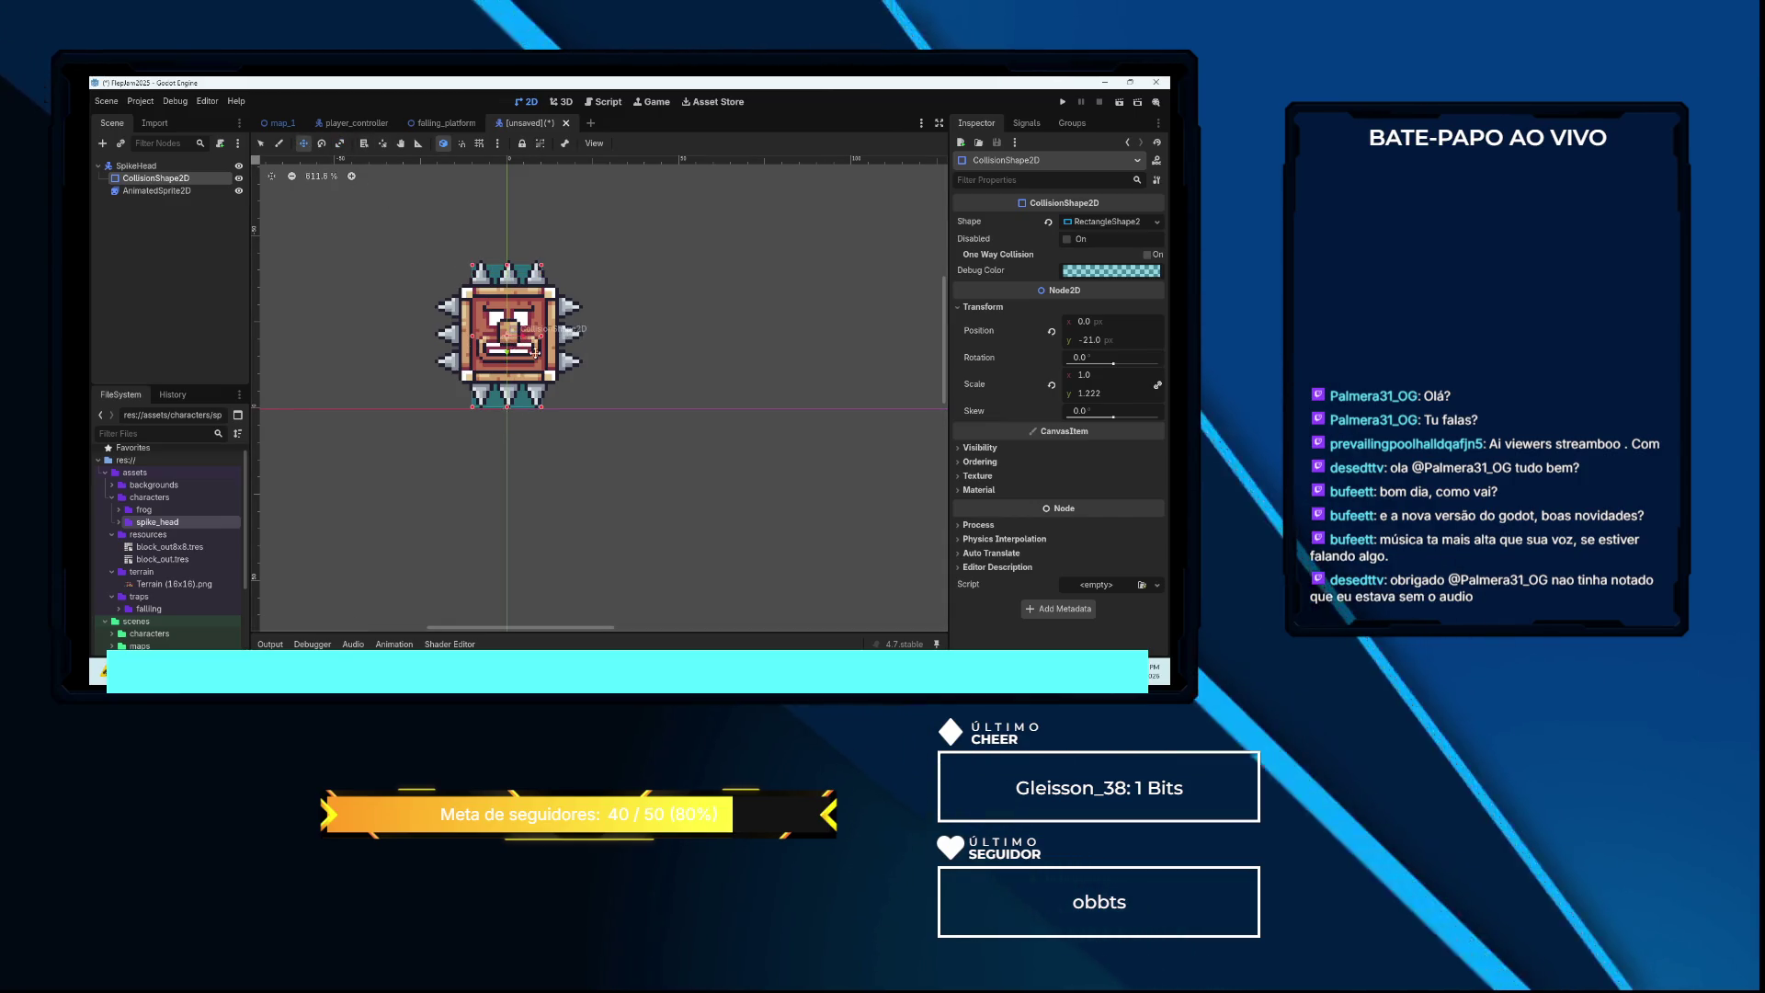
{"action": "key", "text": "s"}
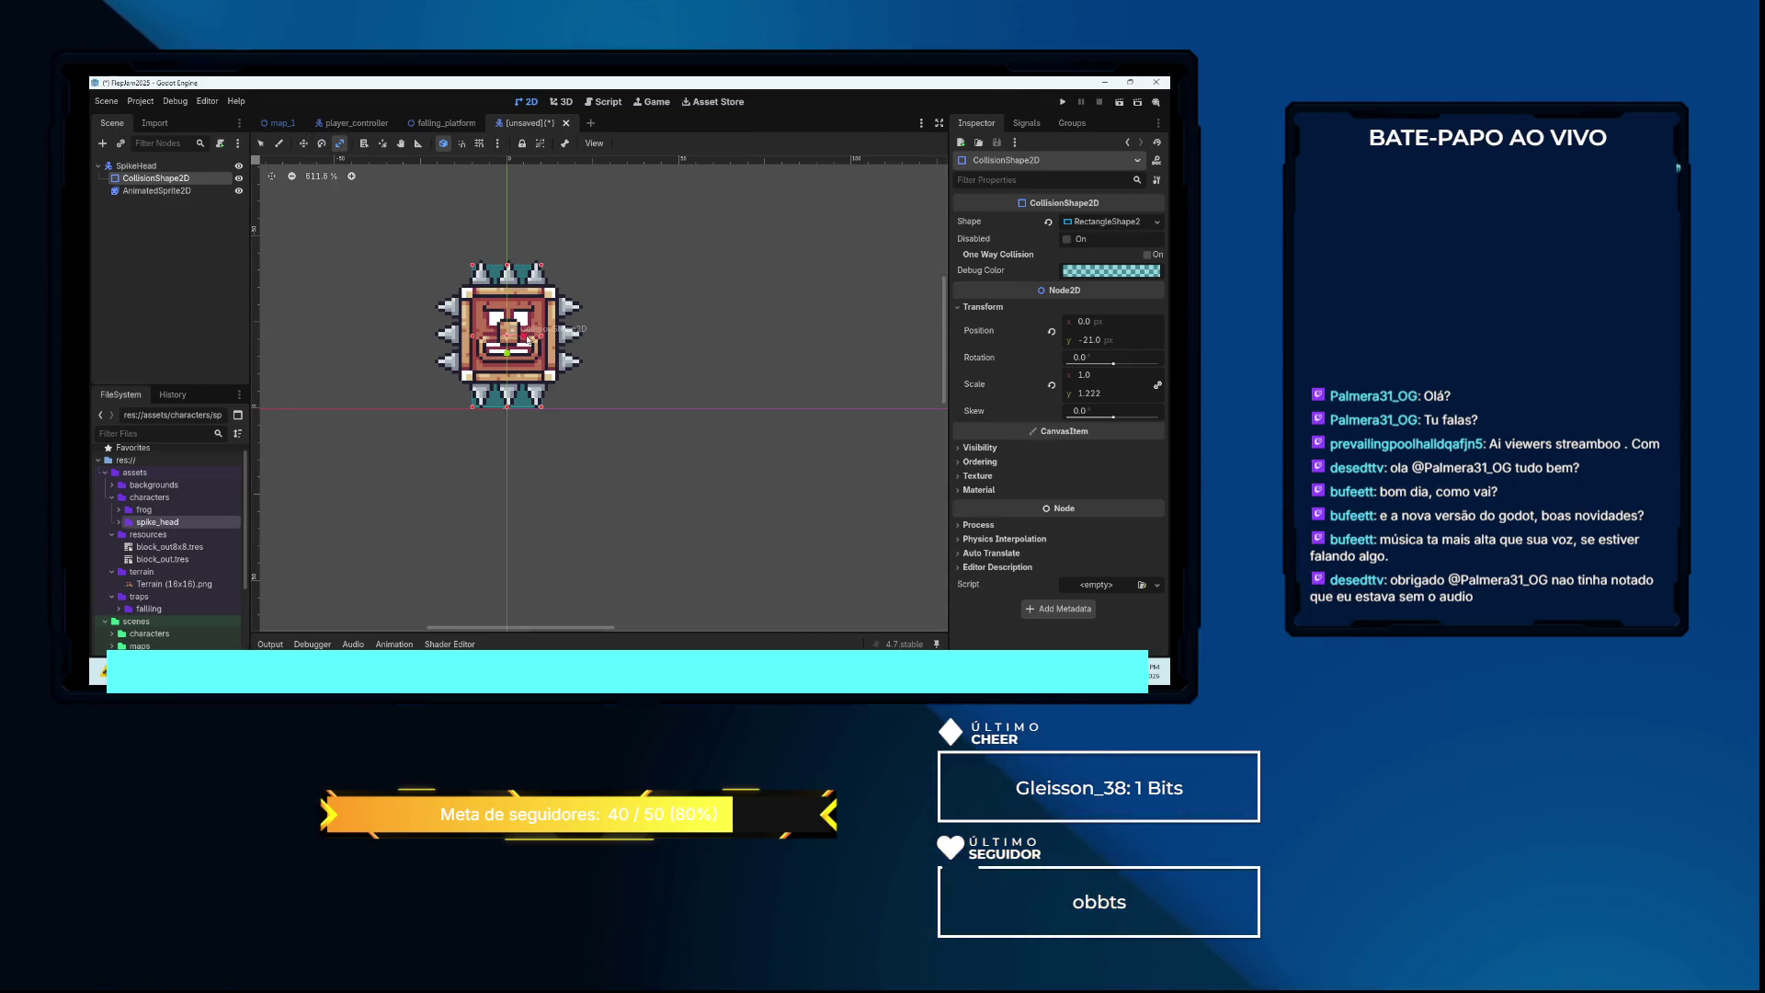
{"action": "left_click_drag", "start_coordinate": [527, 342], "coordinate": [532, 341]}
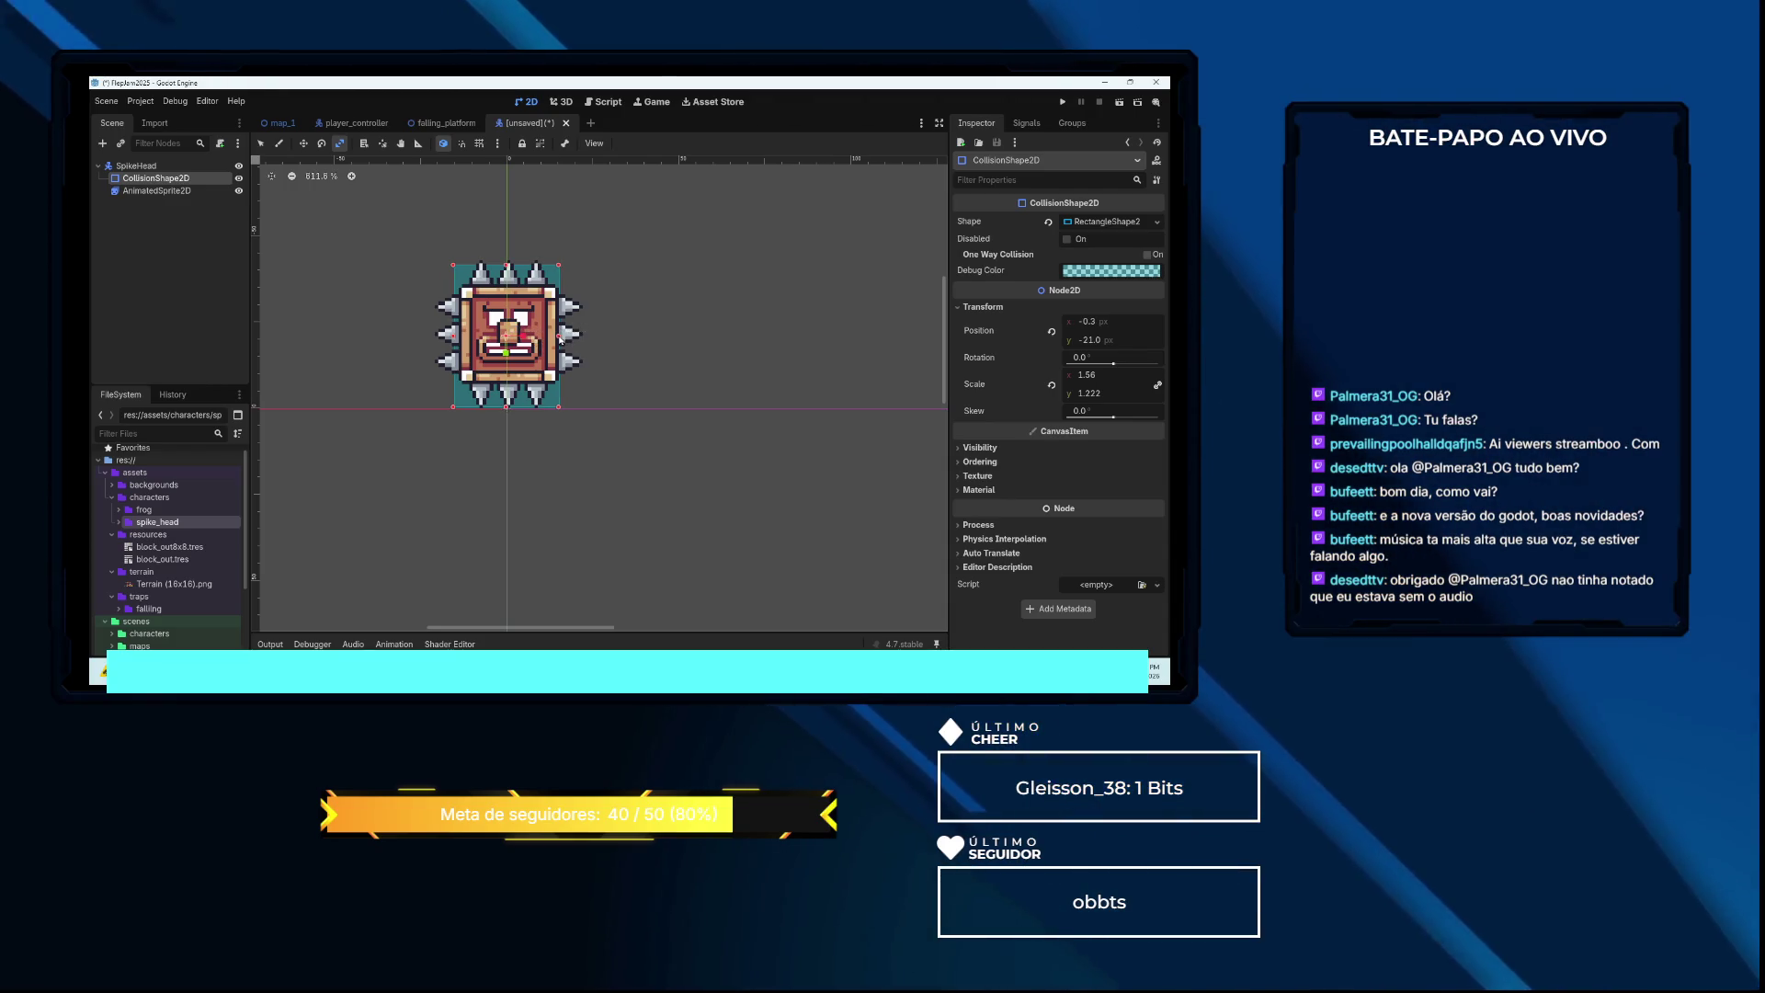
{"action": "left_click_drag", "start_coordinate": [560, 339], "coordinate": [523, 342]}
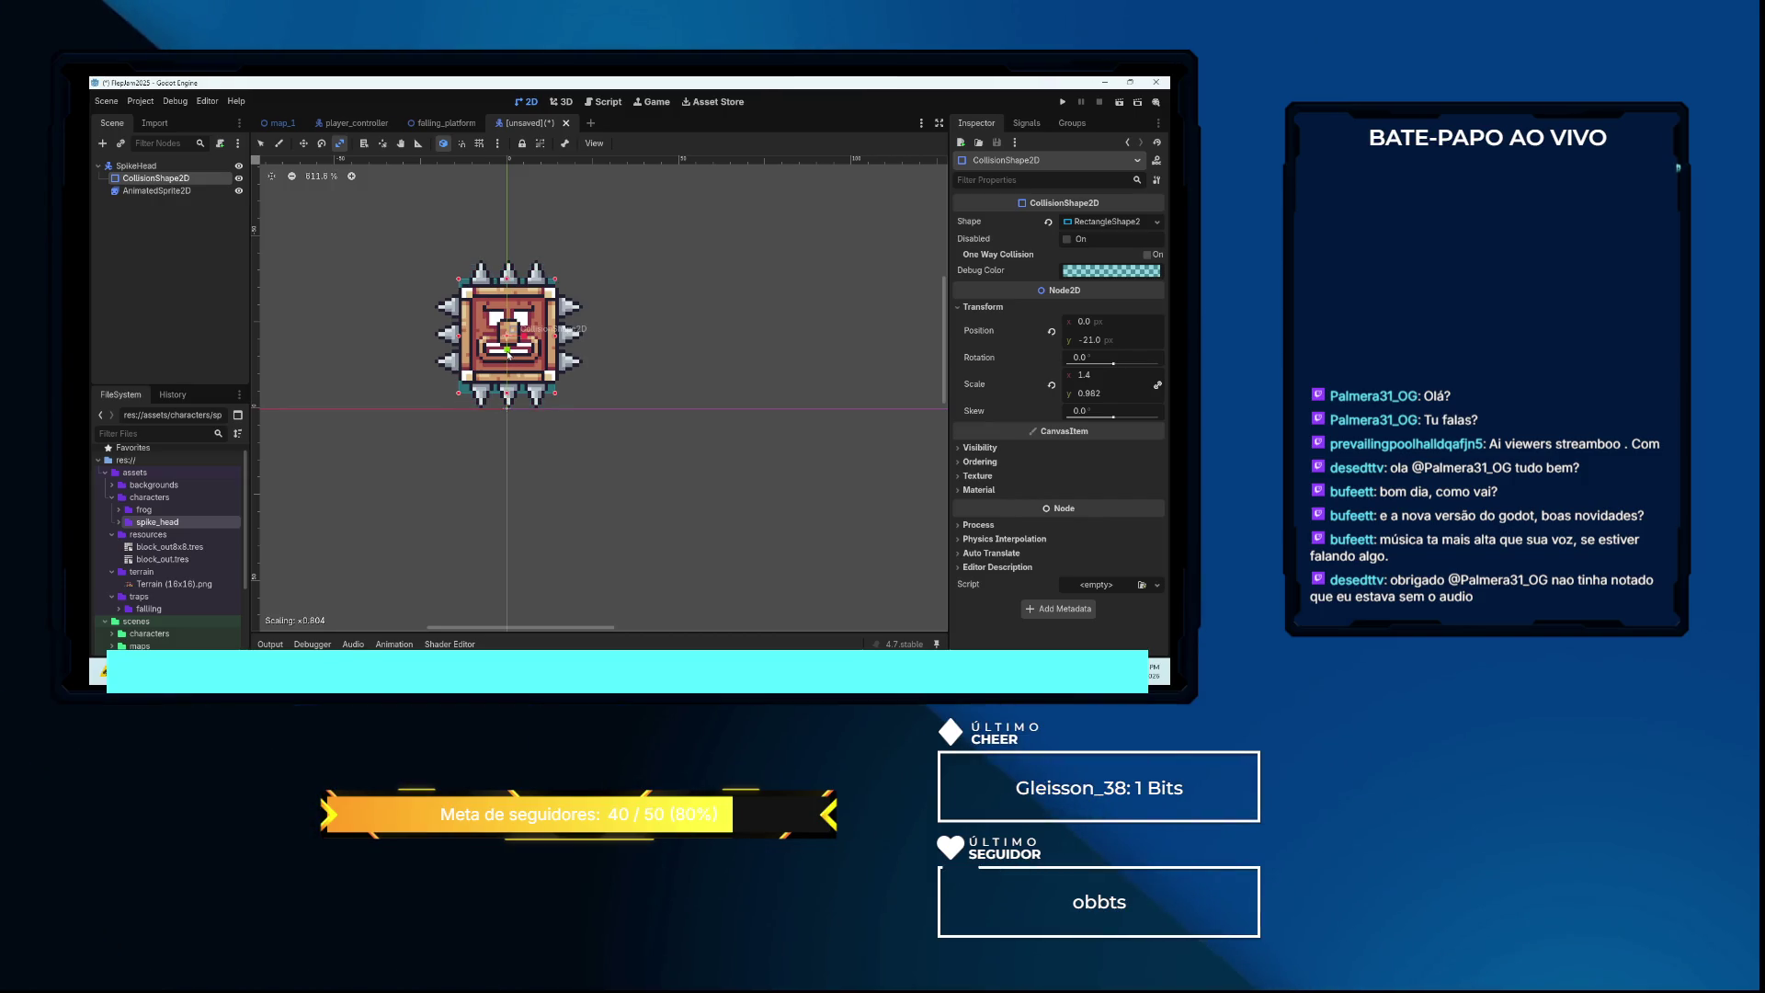
{"action": "left_click_drag", "start_coordinate": [508, 354], "coordinate": [508, 340]}
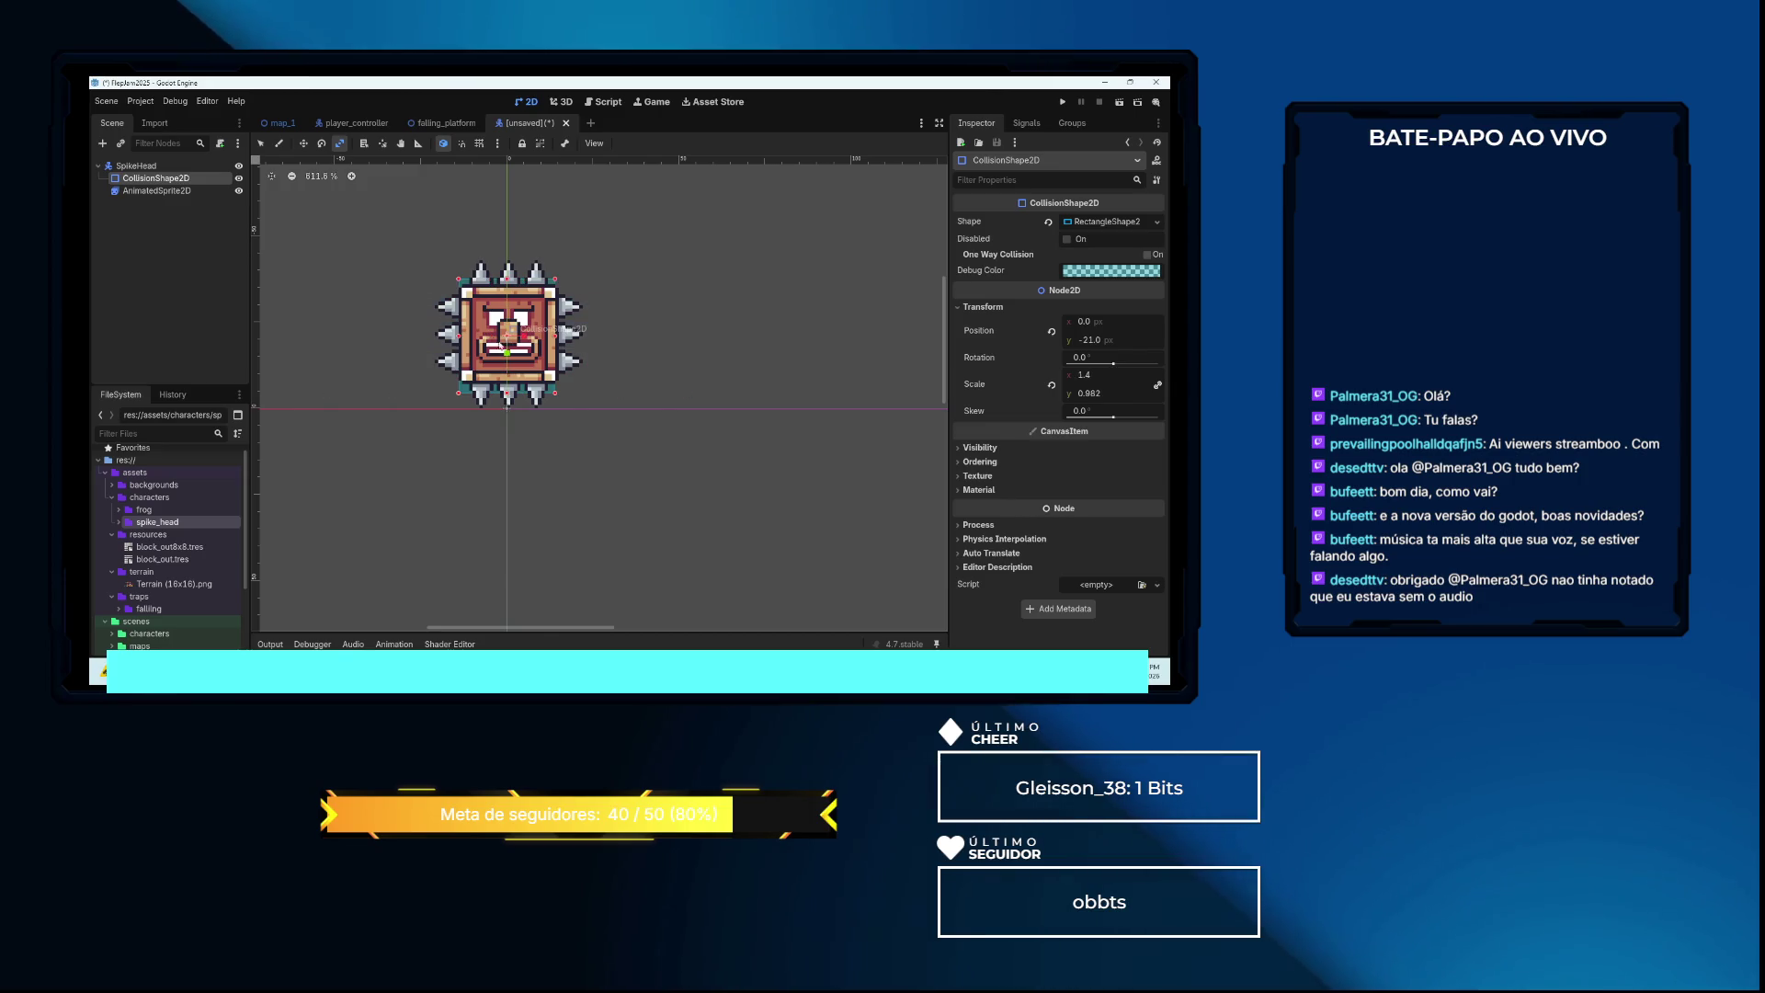
{"action": "scroll", "coordinate": [497, 345], "scroll_direction": "up", "scroll_amount": 4}
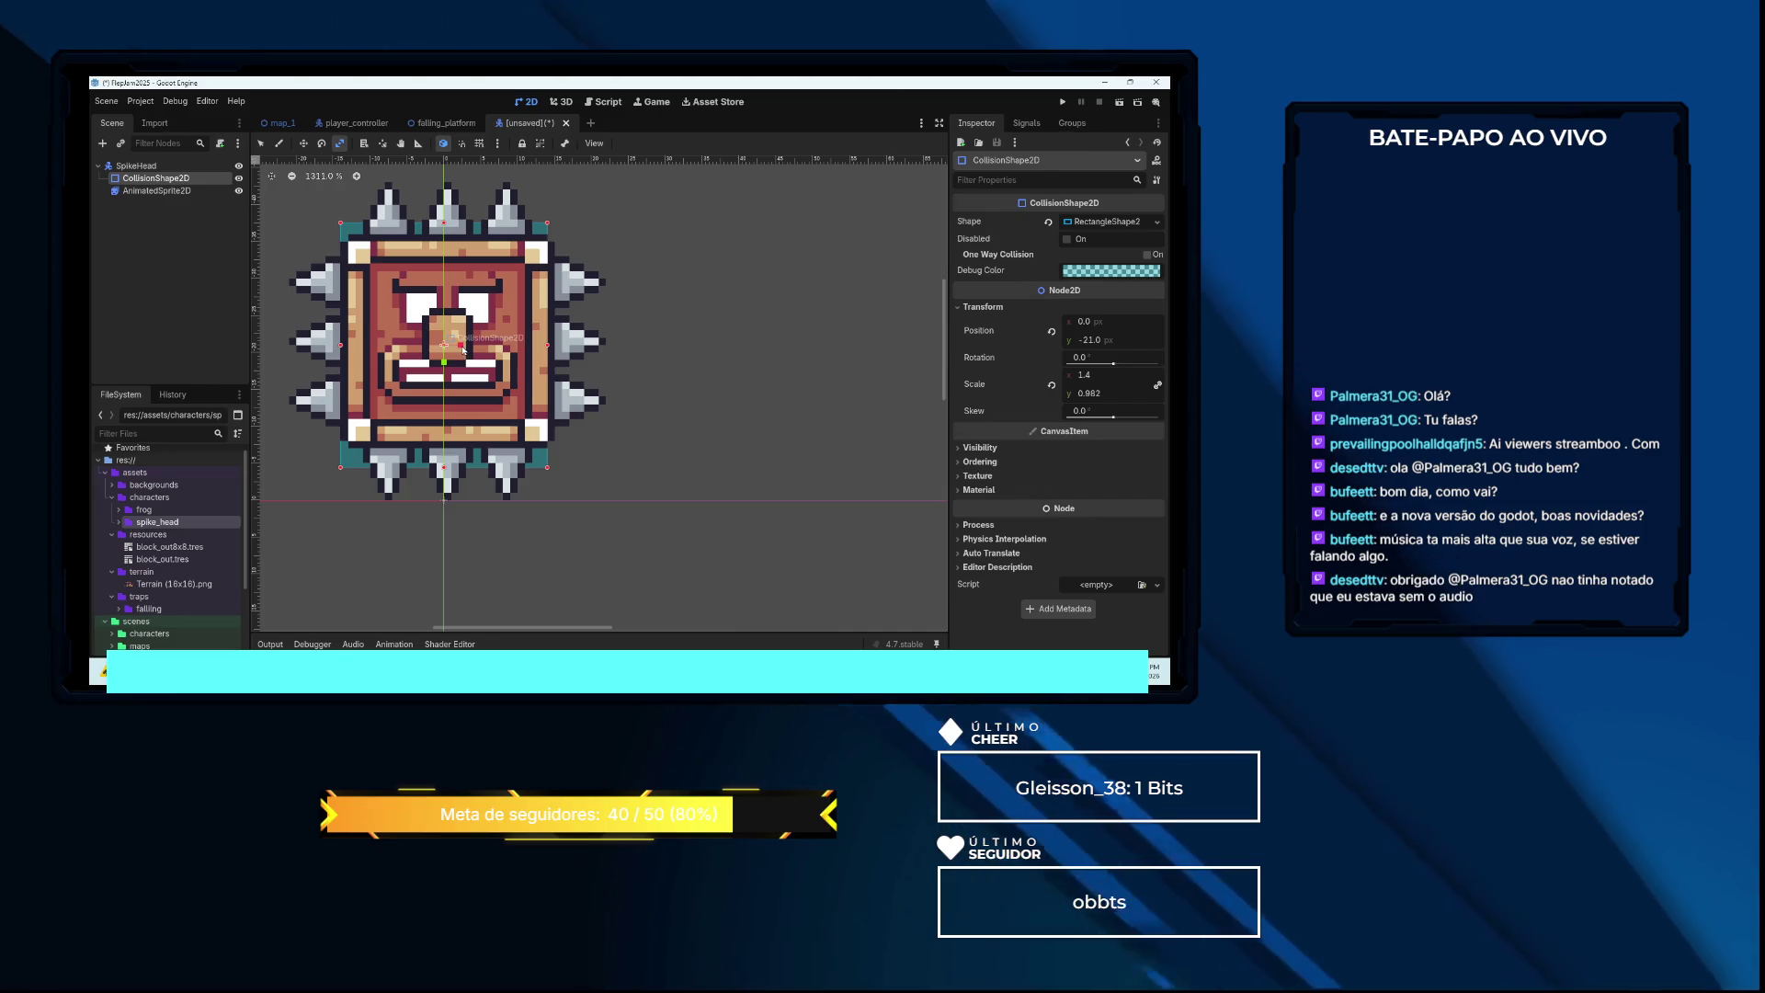
{"action": "left_click_drag", "start_coordinate": [463, 350], "coordinate": [469, 350]}
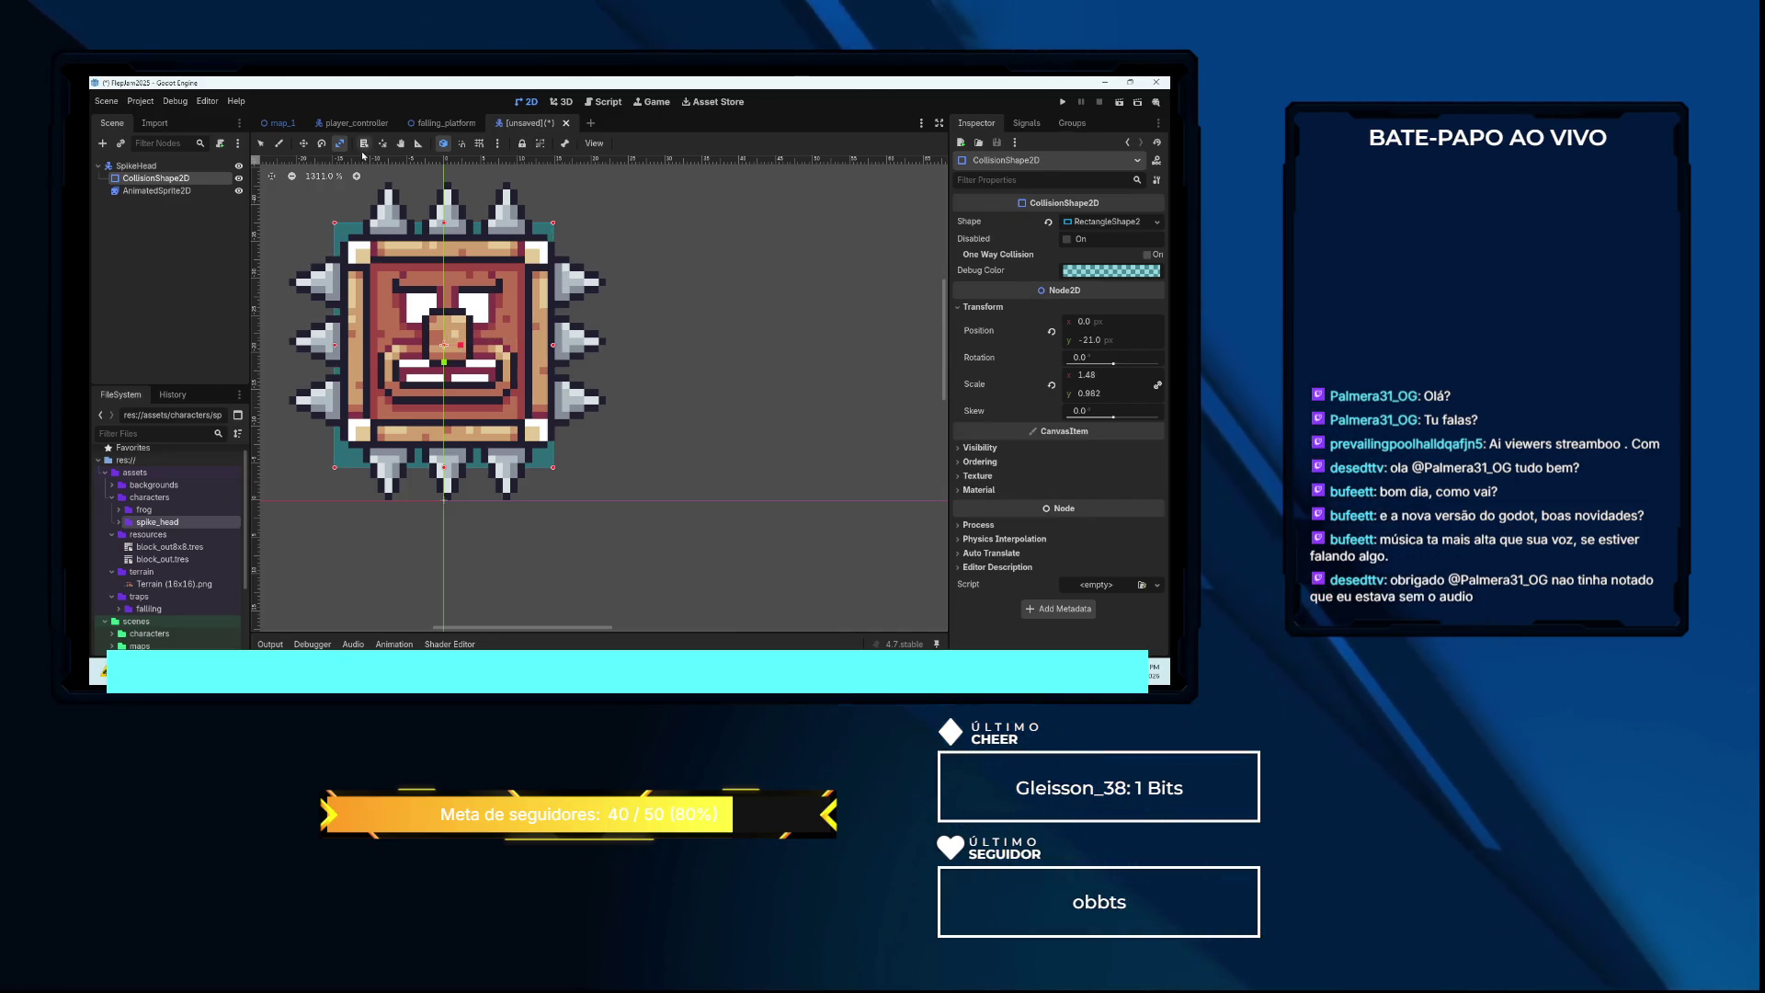
Shift the collision shape 1 px right to (1, -21) and restore scale 1.4 × 0.982
{"action": "left_click", "coordinate": [303, 143]}
{"action": "left_click_drag", "start_coordinate": [464, 324], "coordinate": [469, 323]}
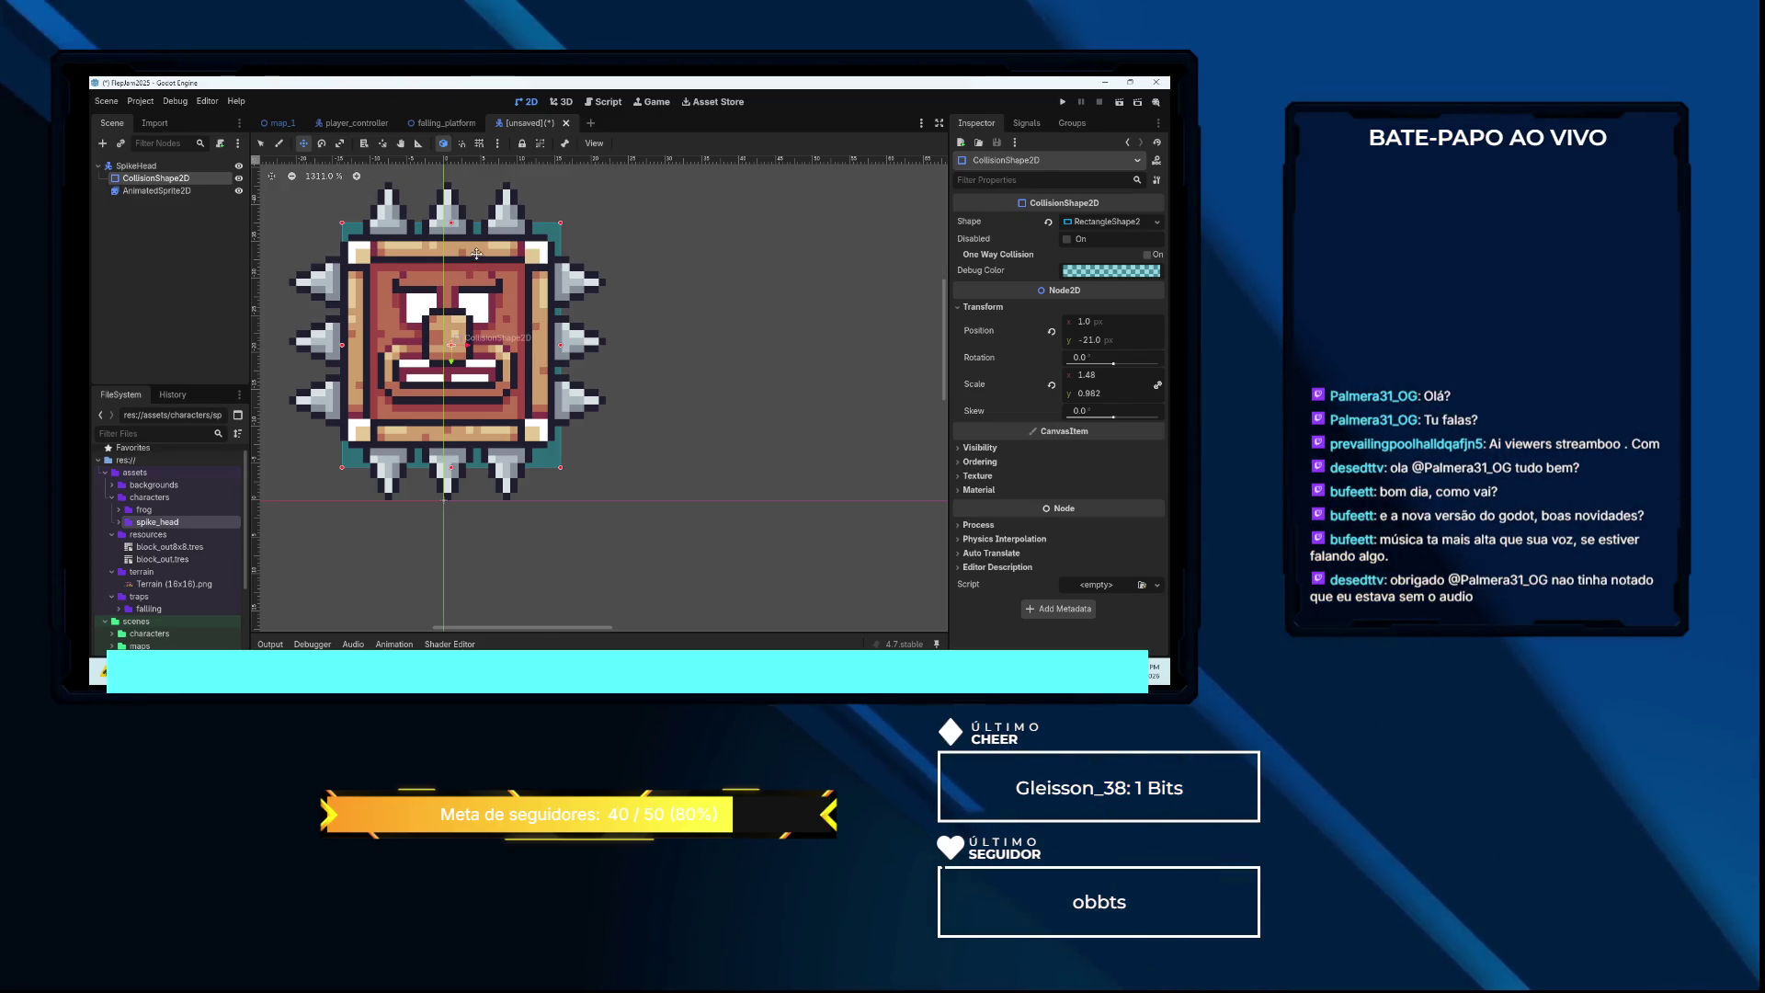
{"action": "key", "text": "s"}
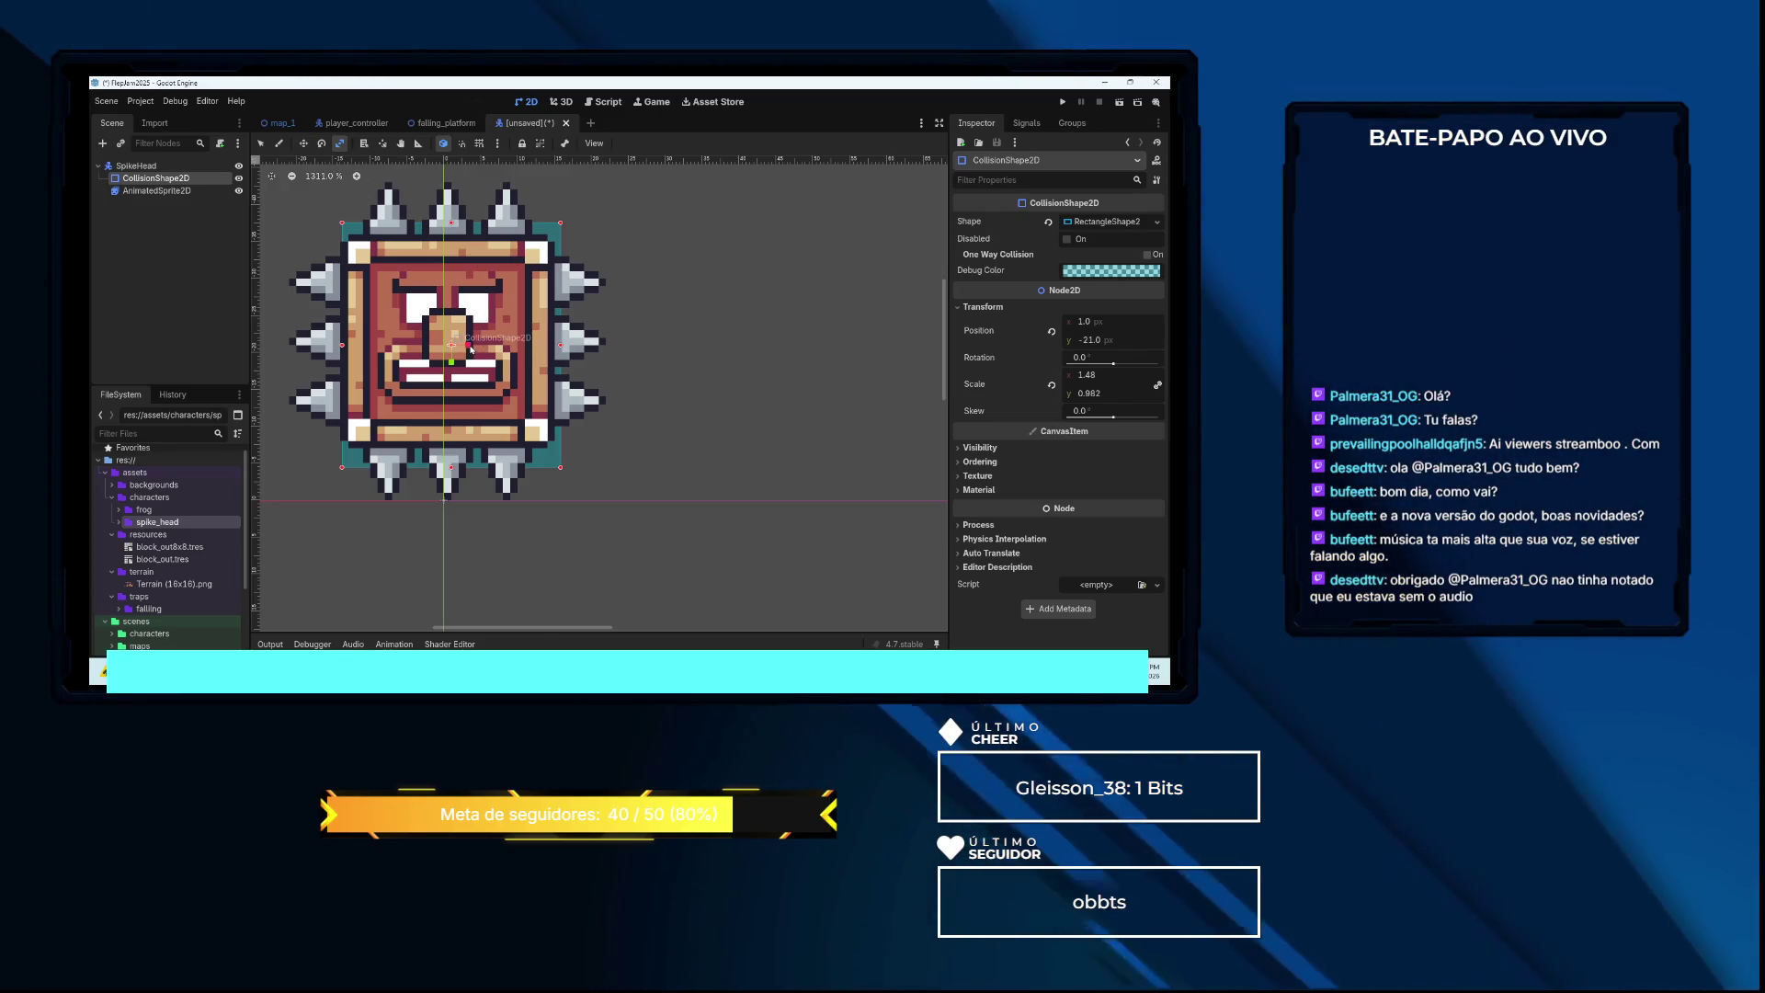
{"action": "left_click_drag", "start_coordinate": [471, 350], "coordinate": [470, 350]}
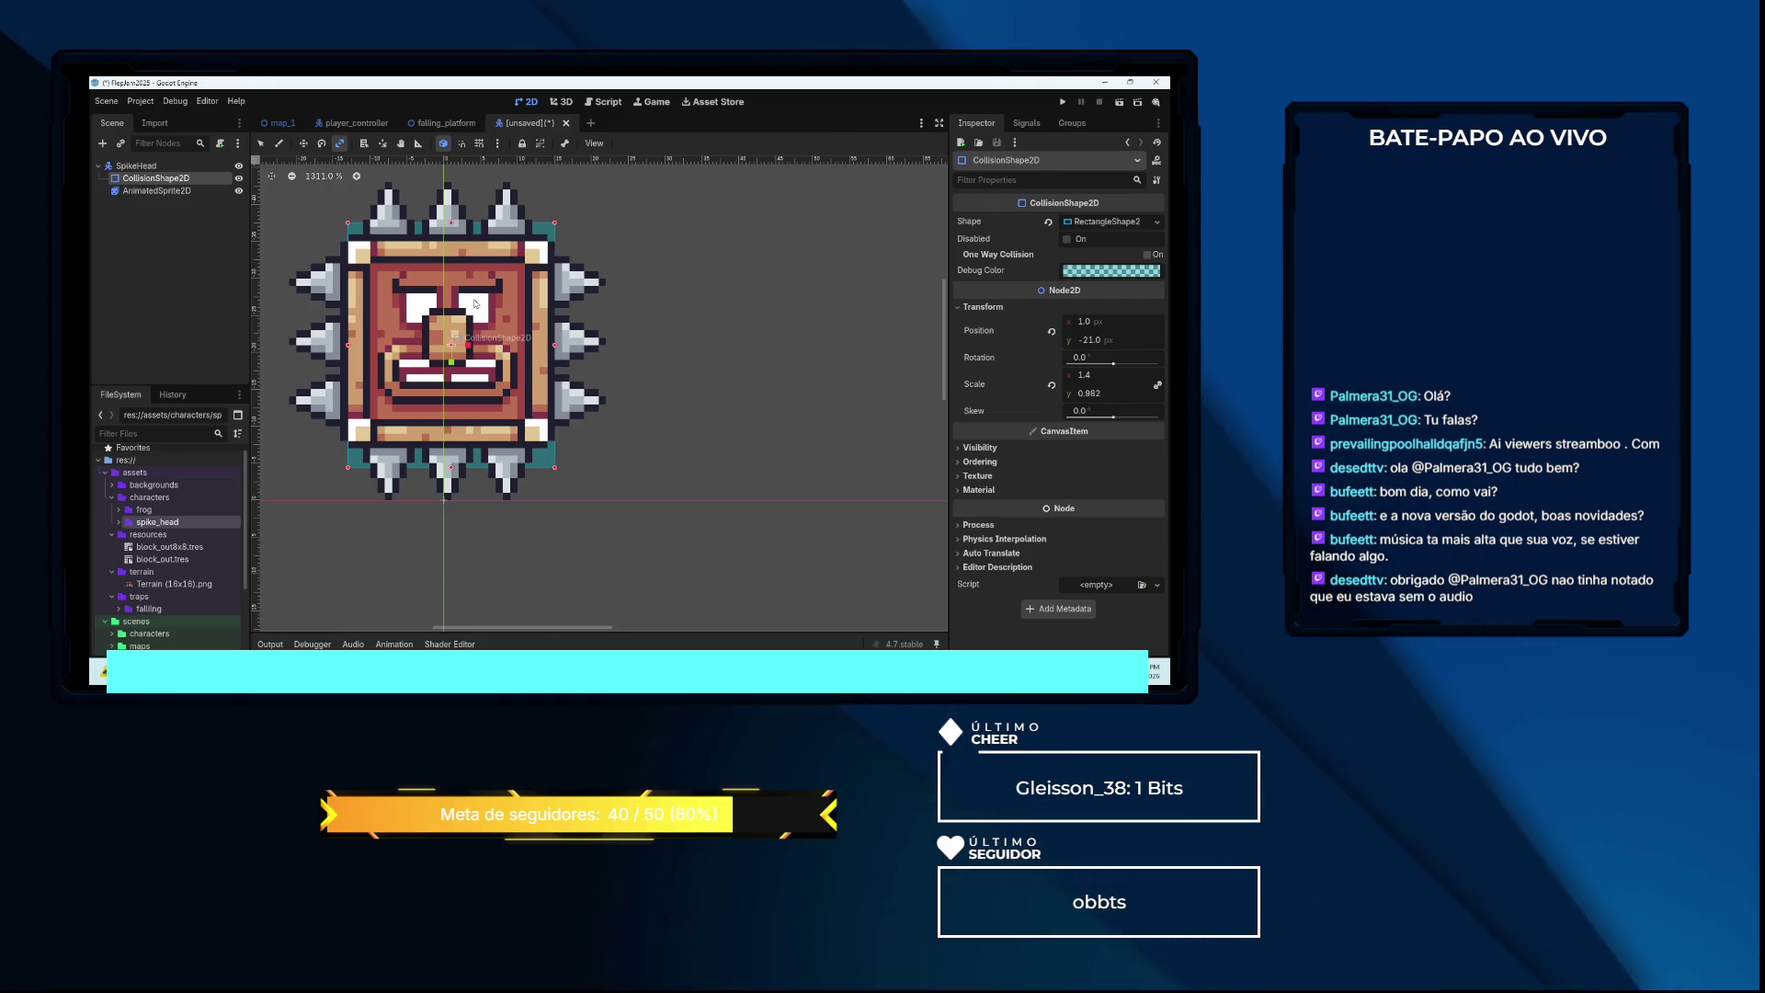
{"action": "scroll", "coordinate": [488, 311], "scroll_direction": "down", "scroll_amount": 4}
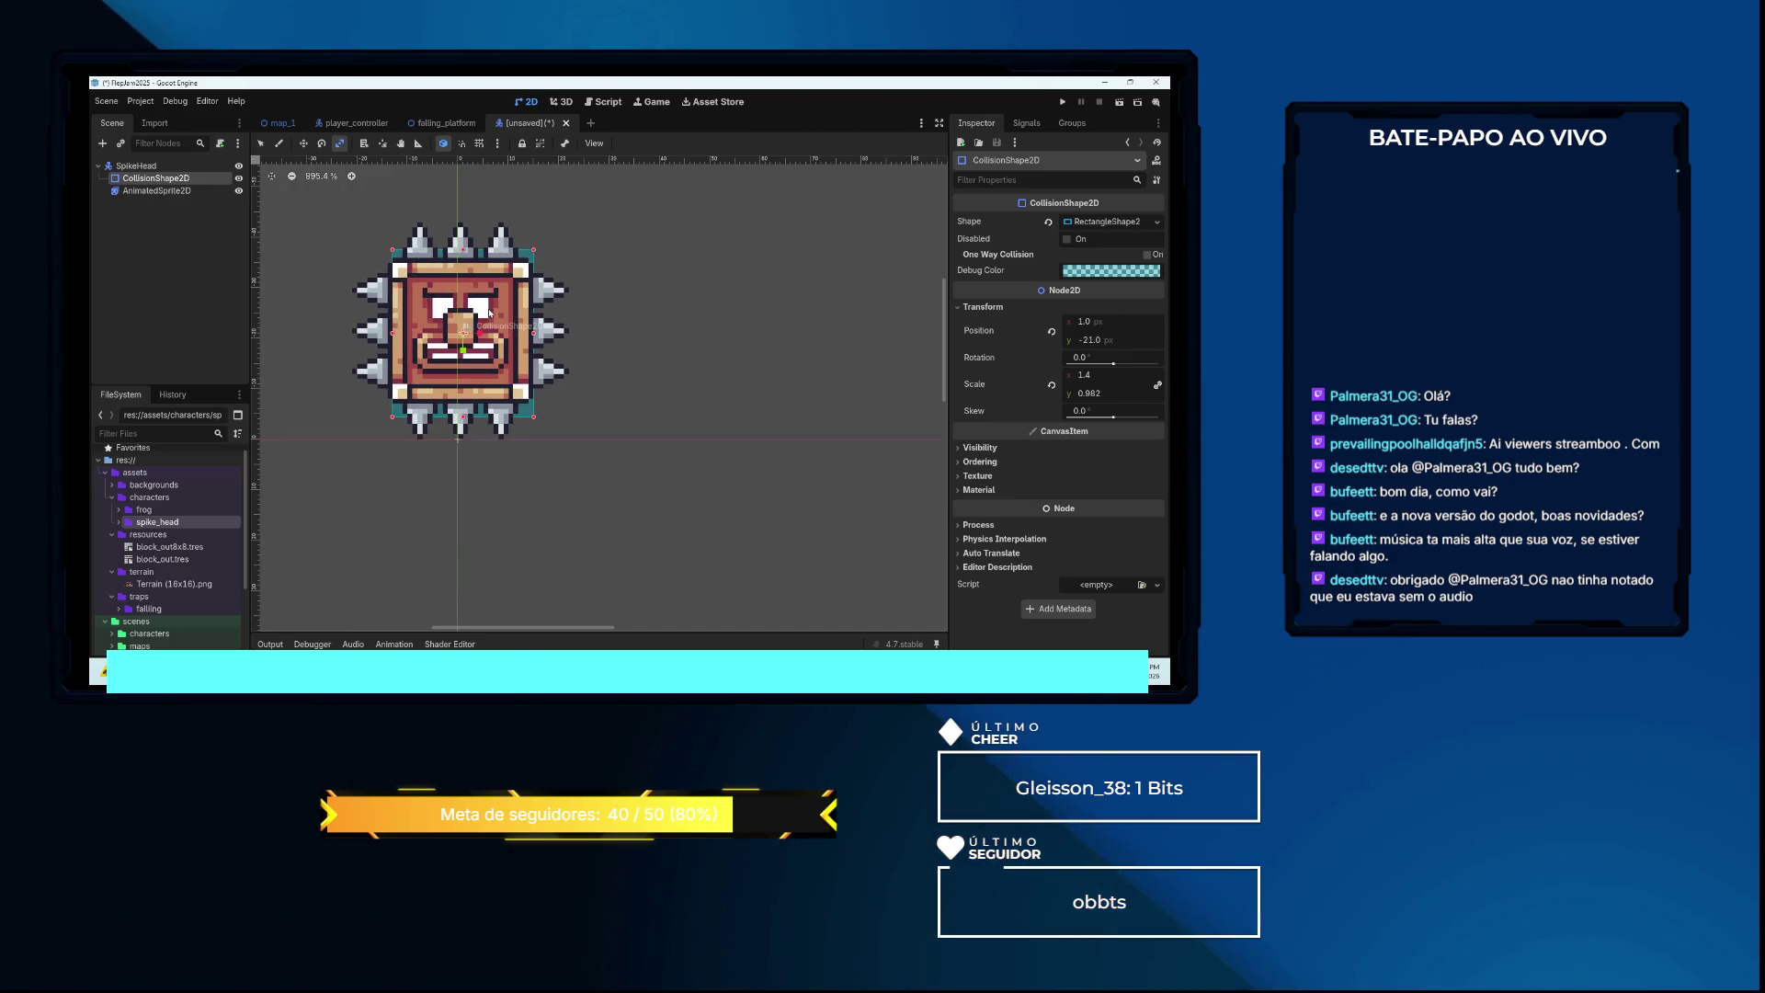
{"action": "scroll", "coordinate": [488, 312], "scroll_direction": "down", "scroll_amount": 6}
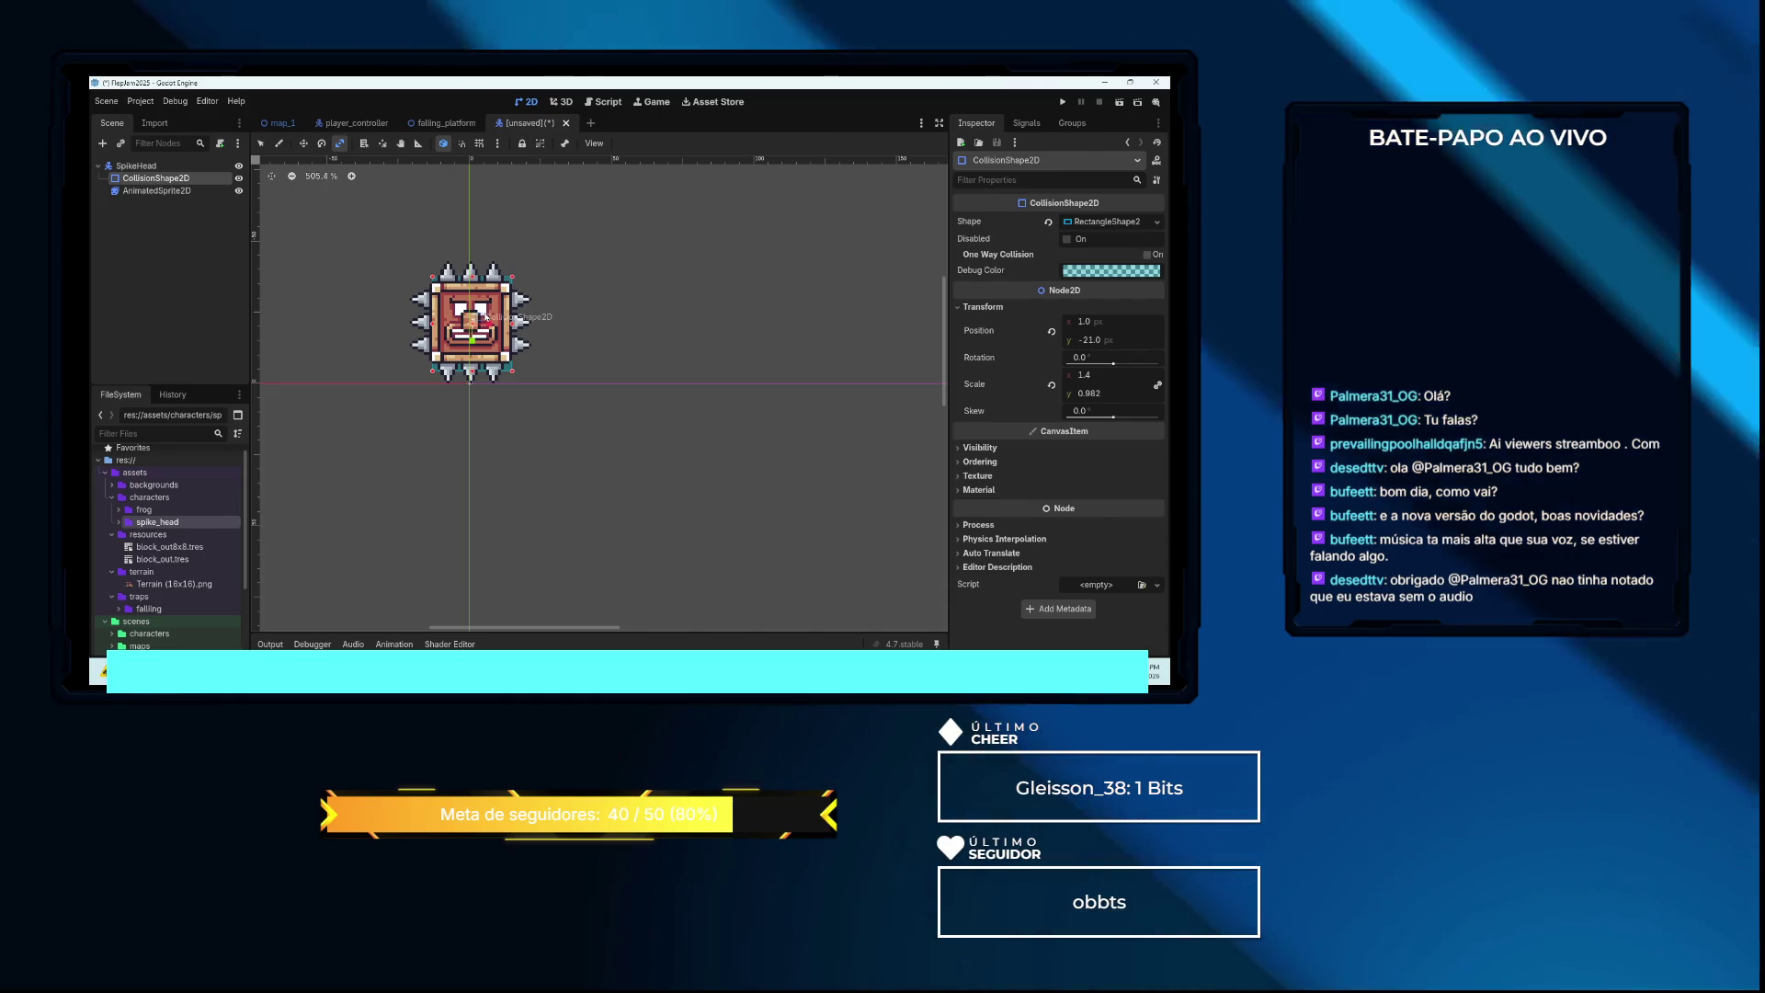
Save the SpikeHead scene to scenes/characters/spike_head.tscn
{"action": "left_click", "coordinate": [161, 166]}
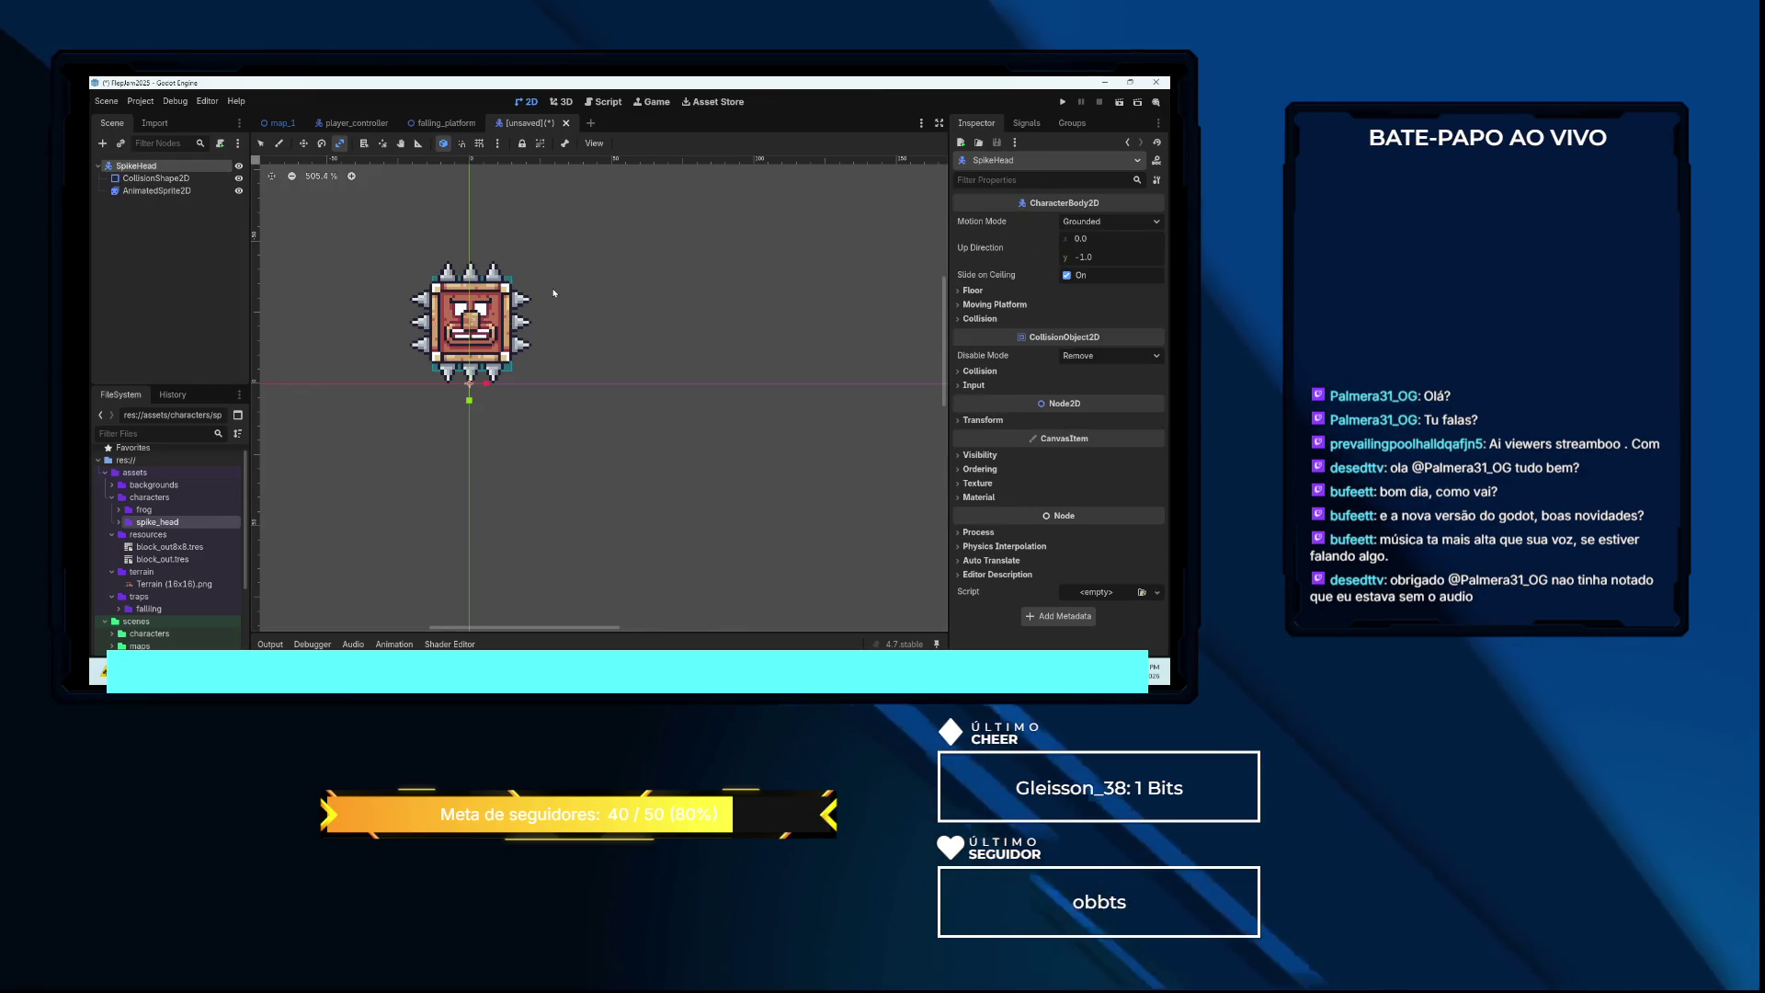
{"action": "key", "text": "ctrl+s"}
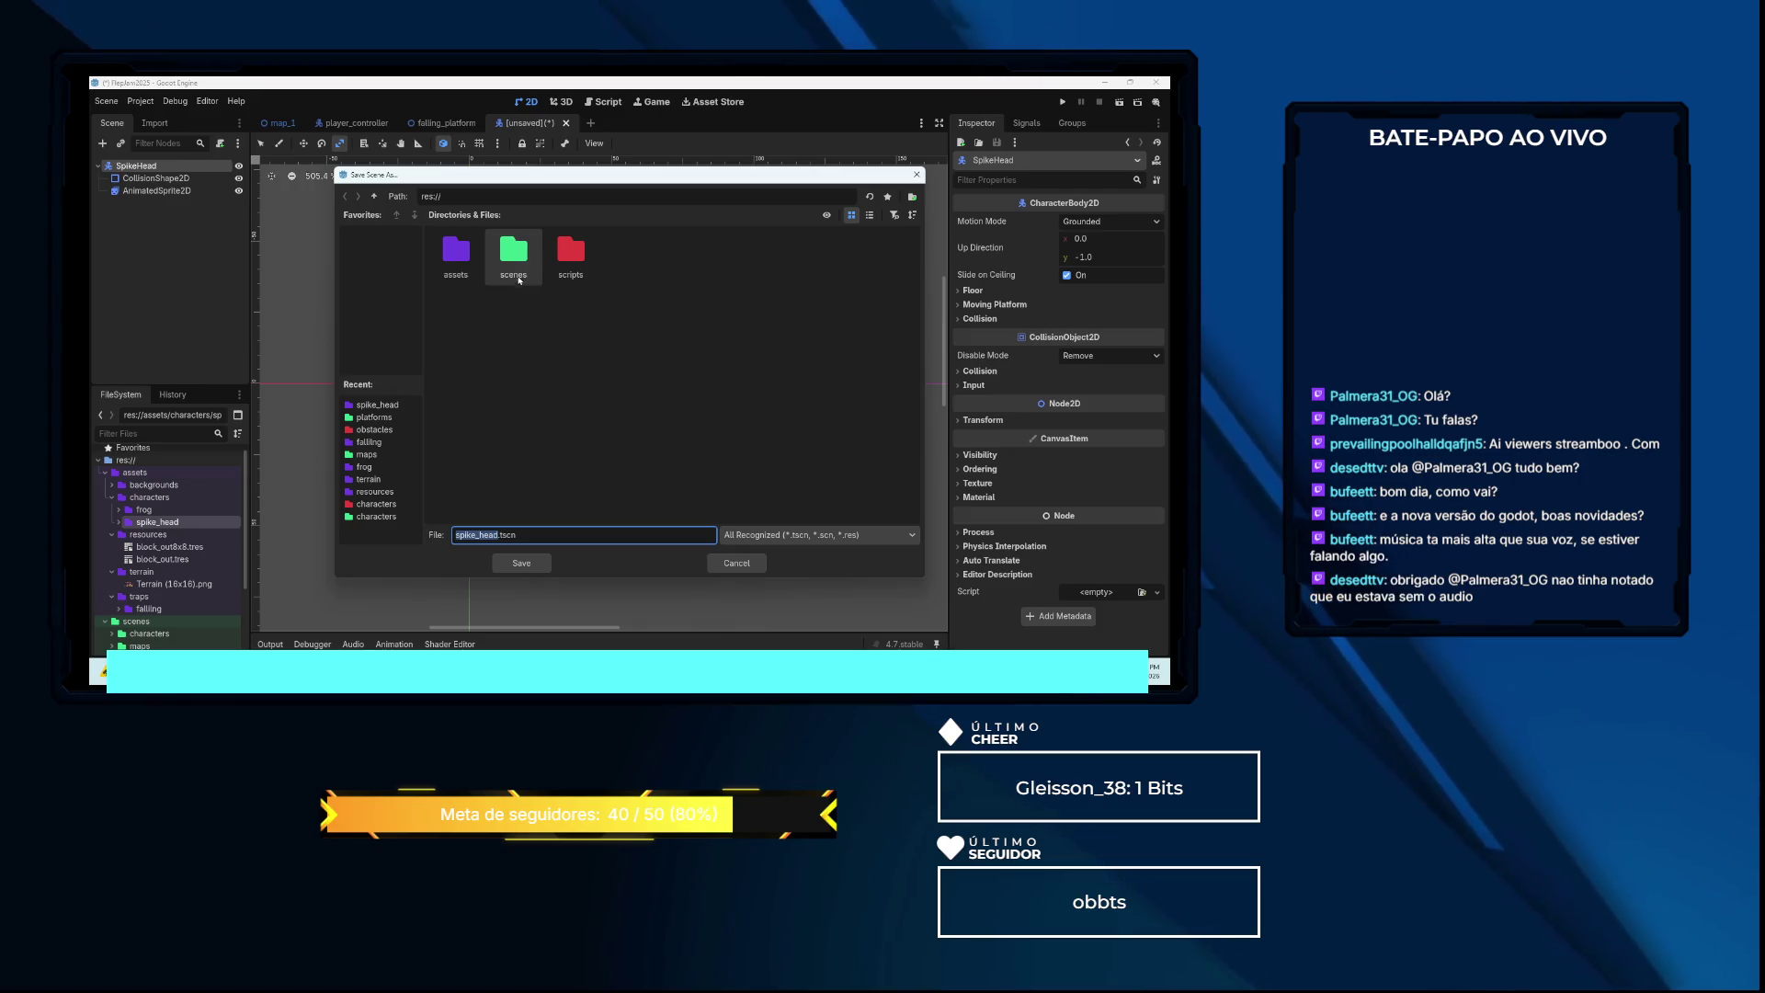
{"action": "double_click", "coordinate": [520, 284]}
{"action": "double_click", "coordinate": [456, 253]}
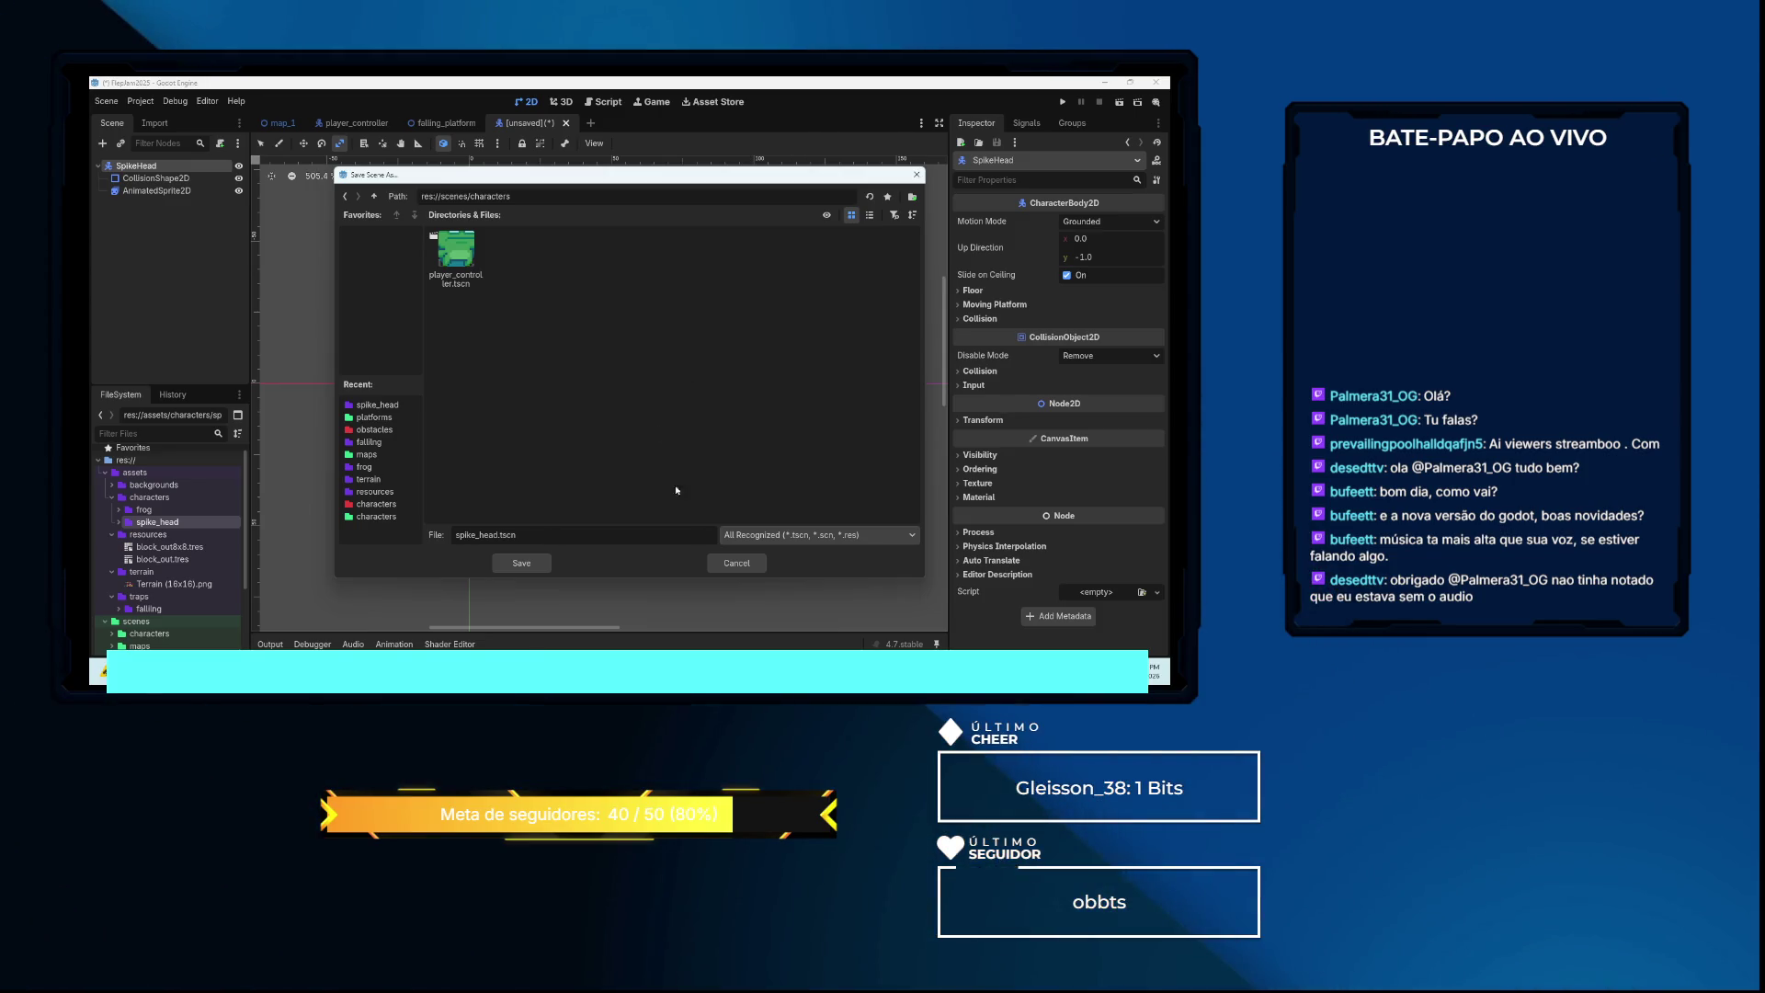
{"action": "left_click", "coordinate": [523, 566]}
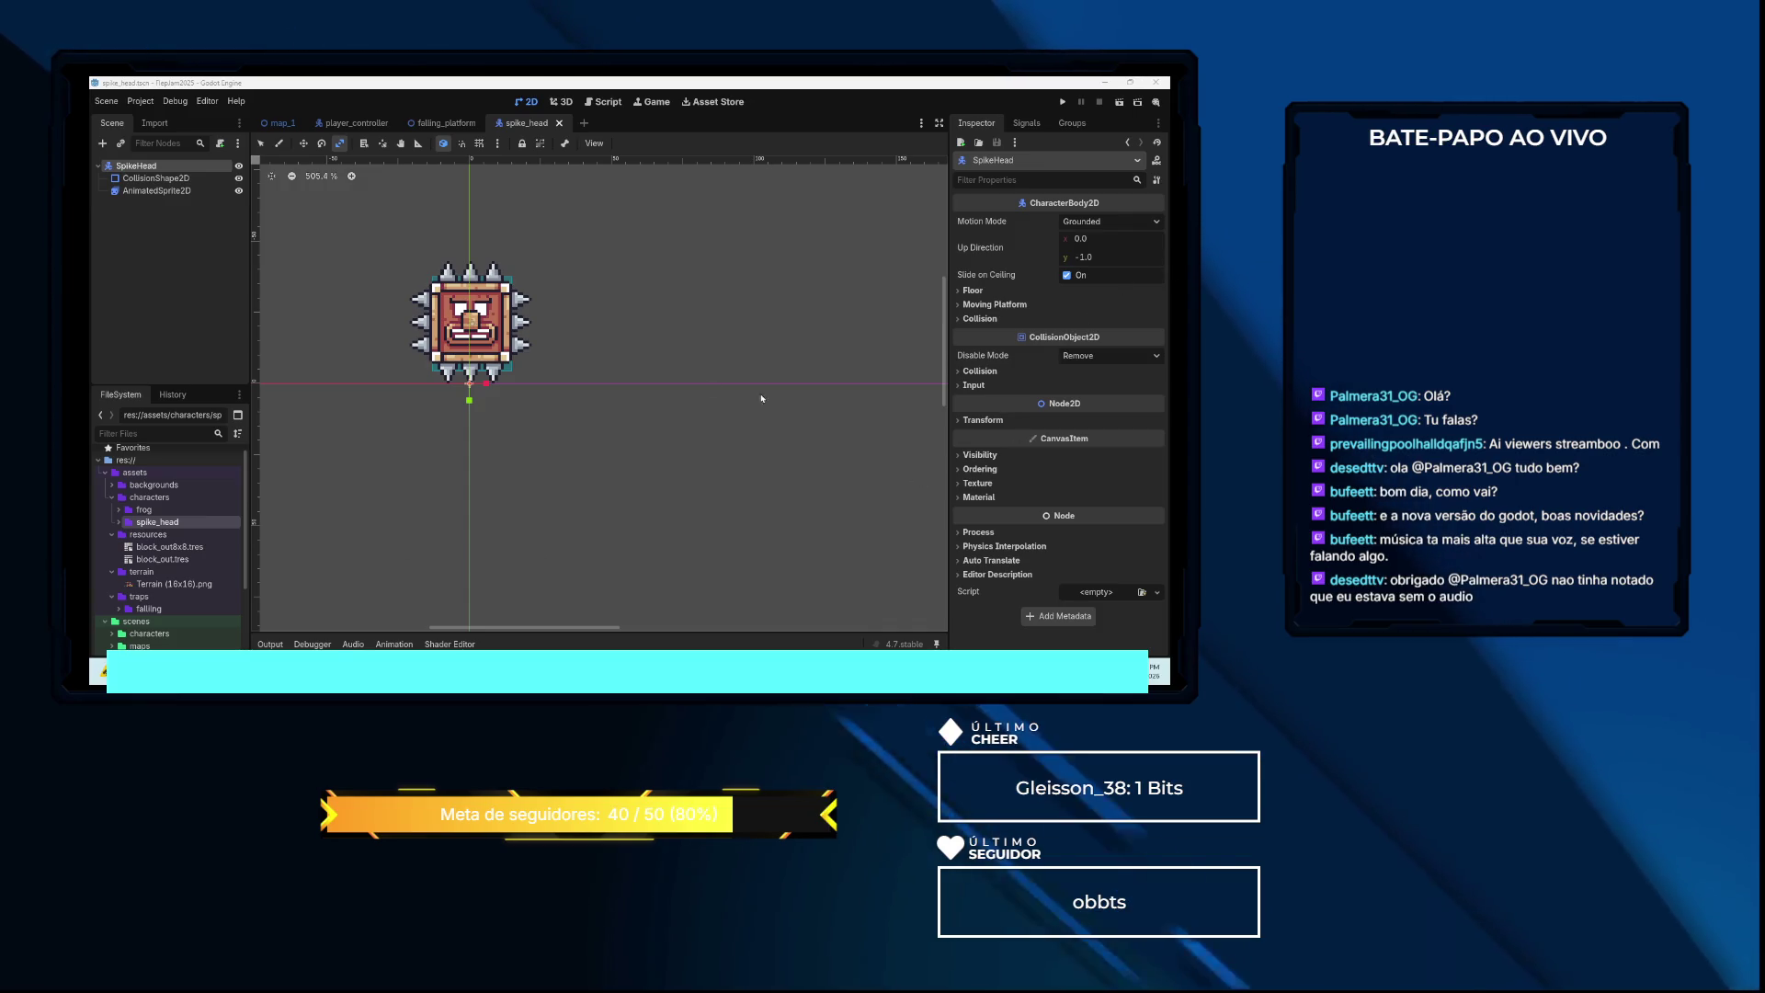
{"action": "left_click", "coordinate": [164, 191]}
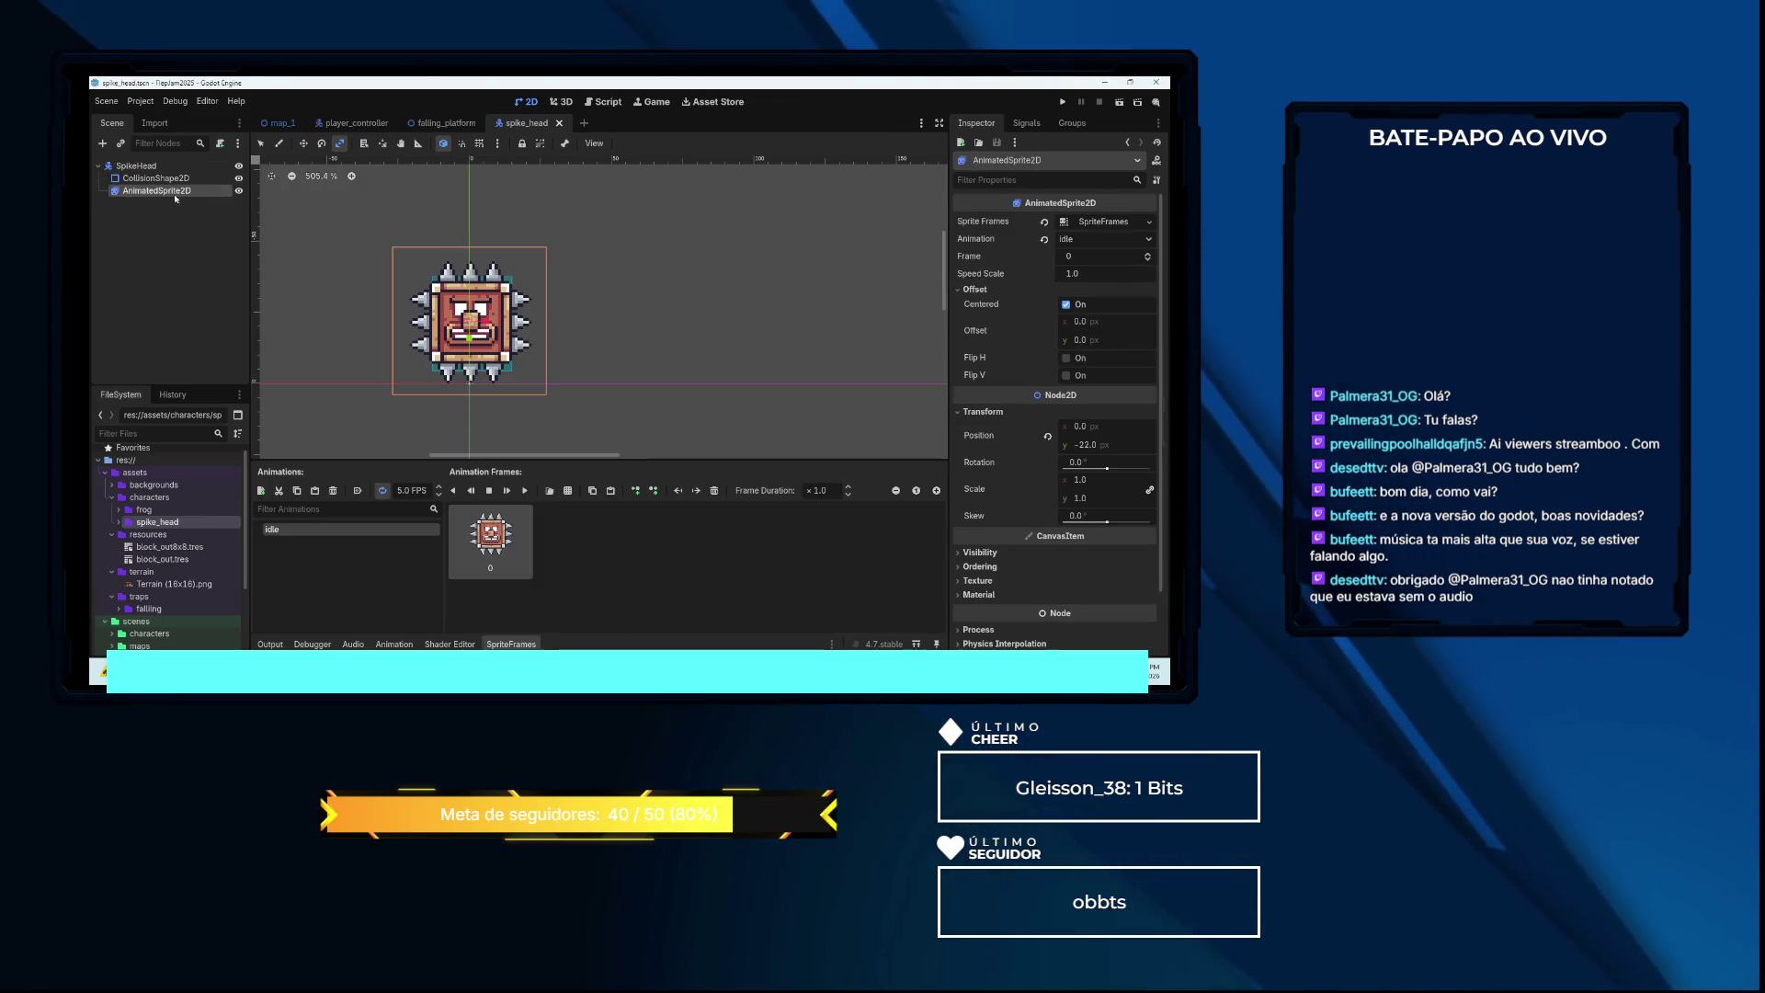
Add a blink animation holding all four frames of the one-row Blink (54x52).png sheet
{"action": "left_click", "coordinate": [261, 491]}
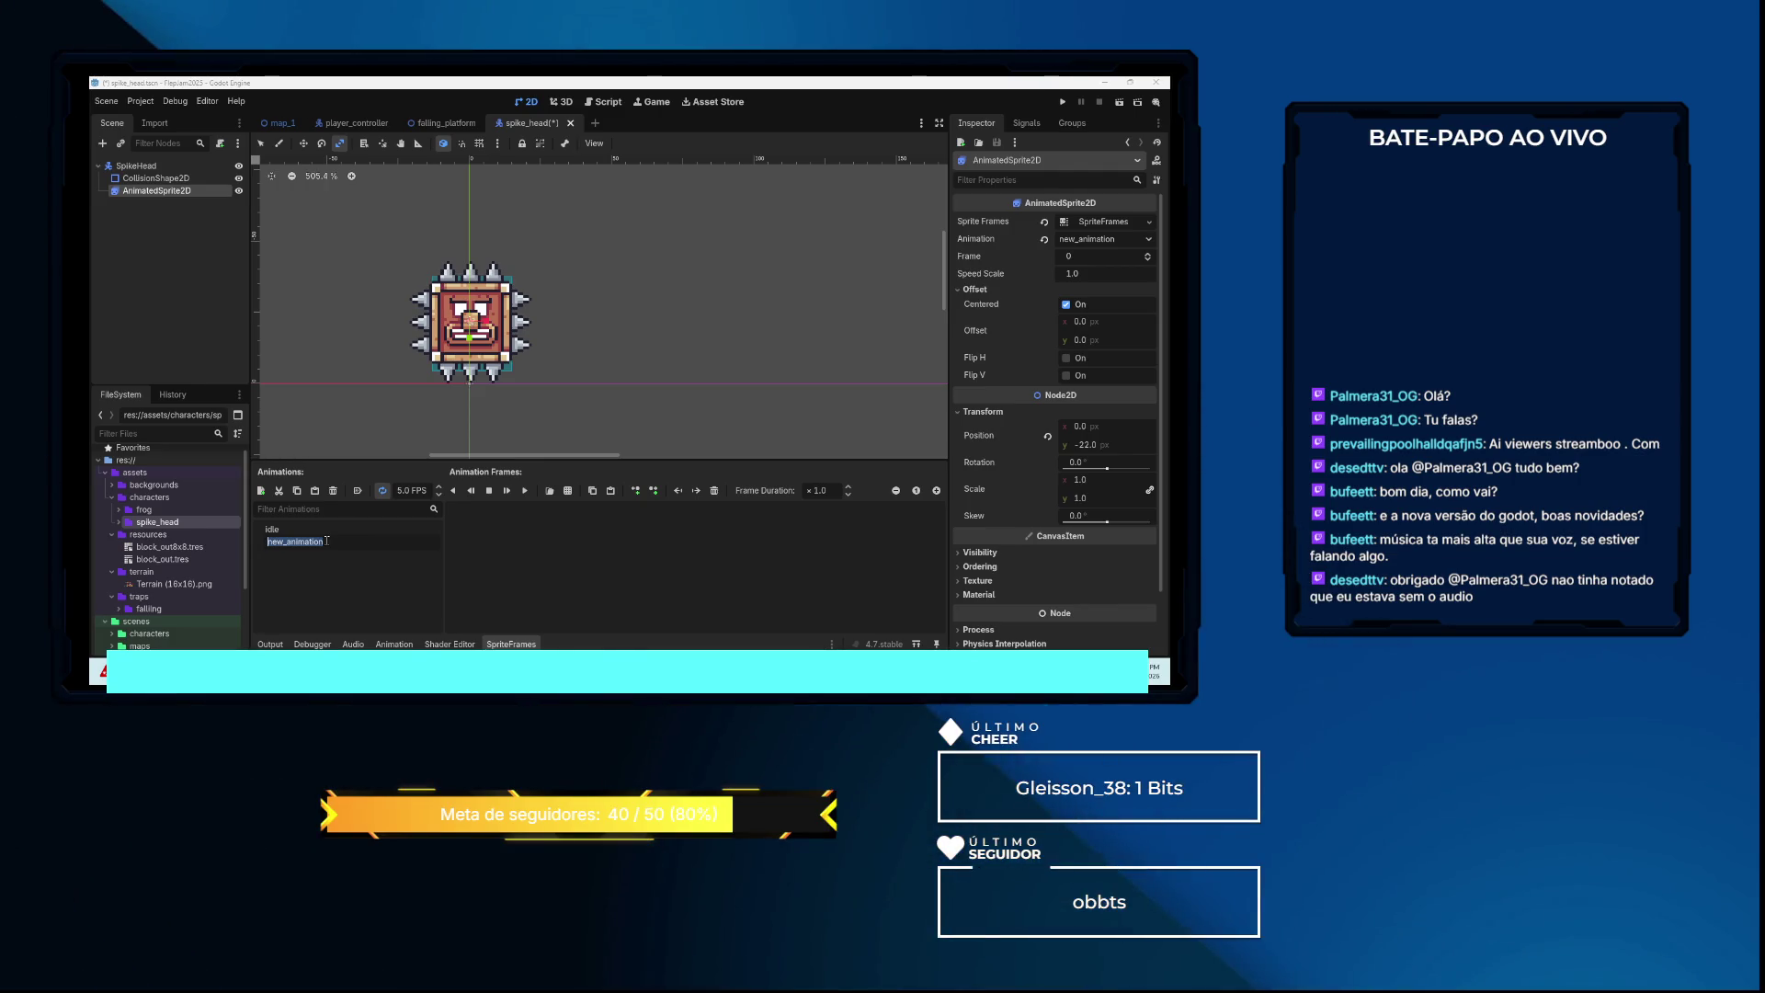
{"action": "type", "text": "link"}
{"action": "key", "text": "Return"}
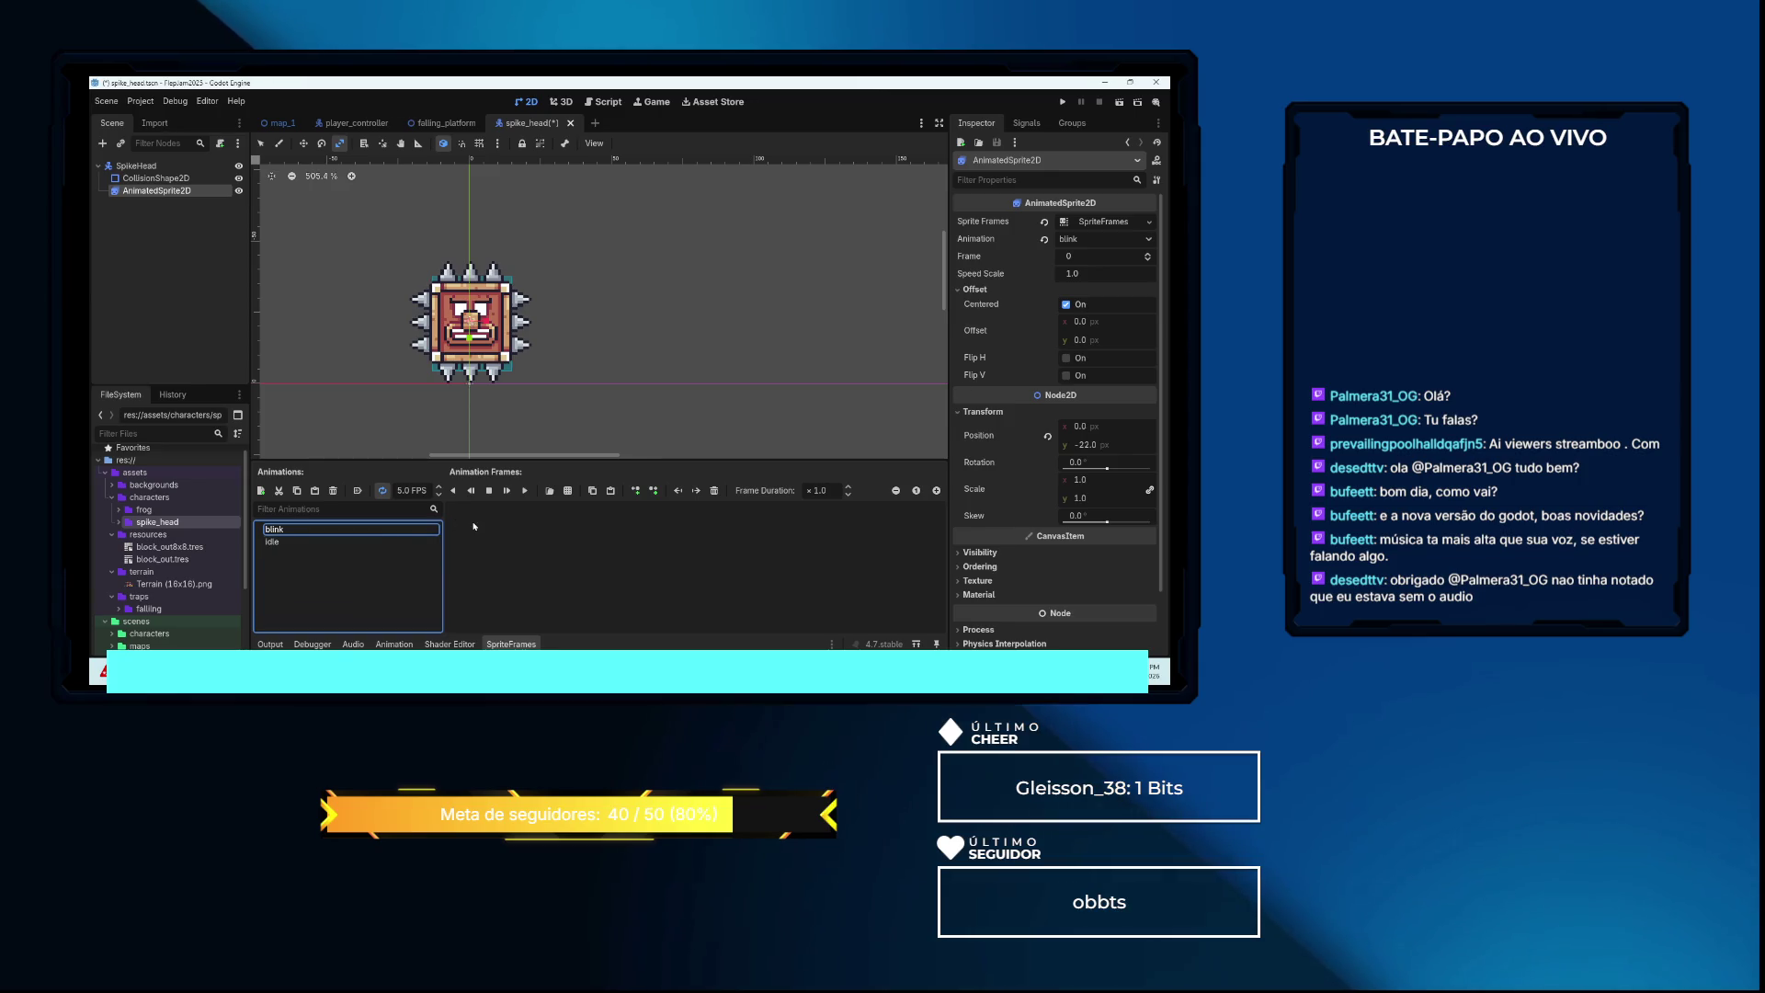
{"action": "left_click", "coordinate": [549, 490]}
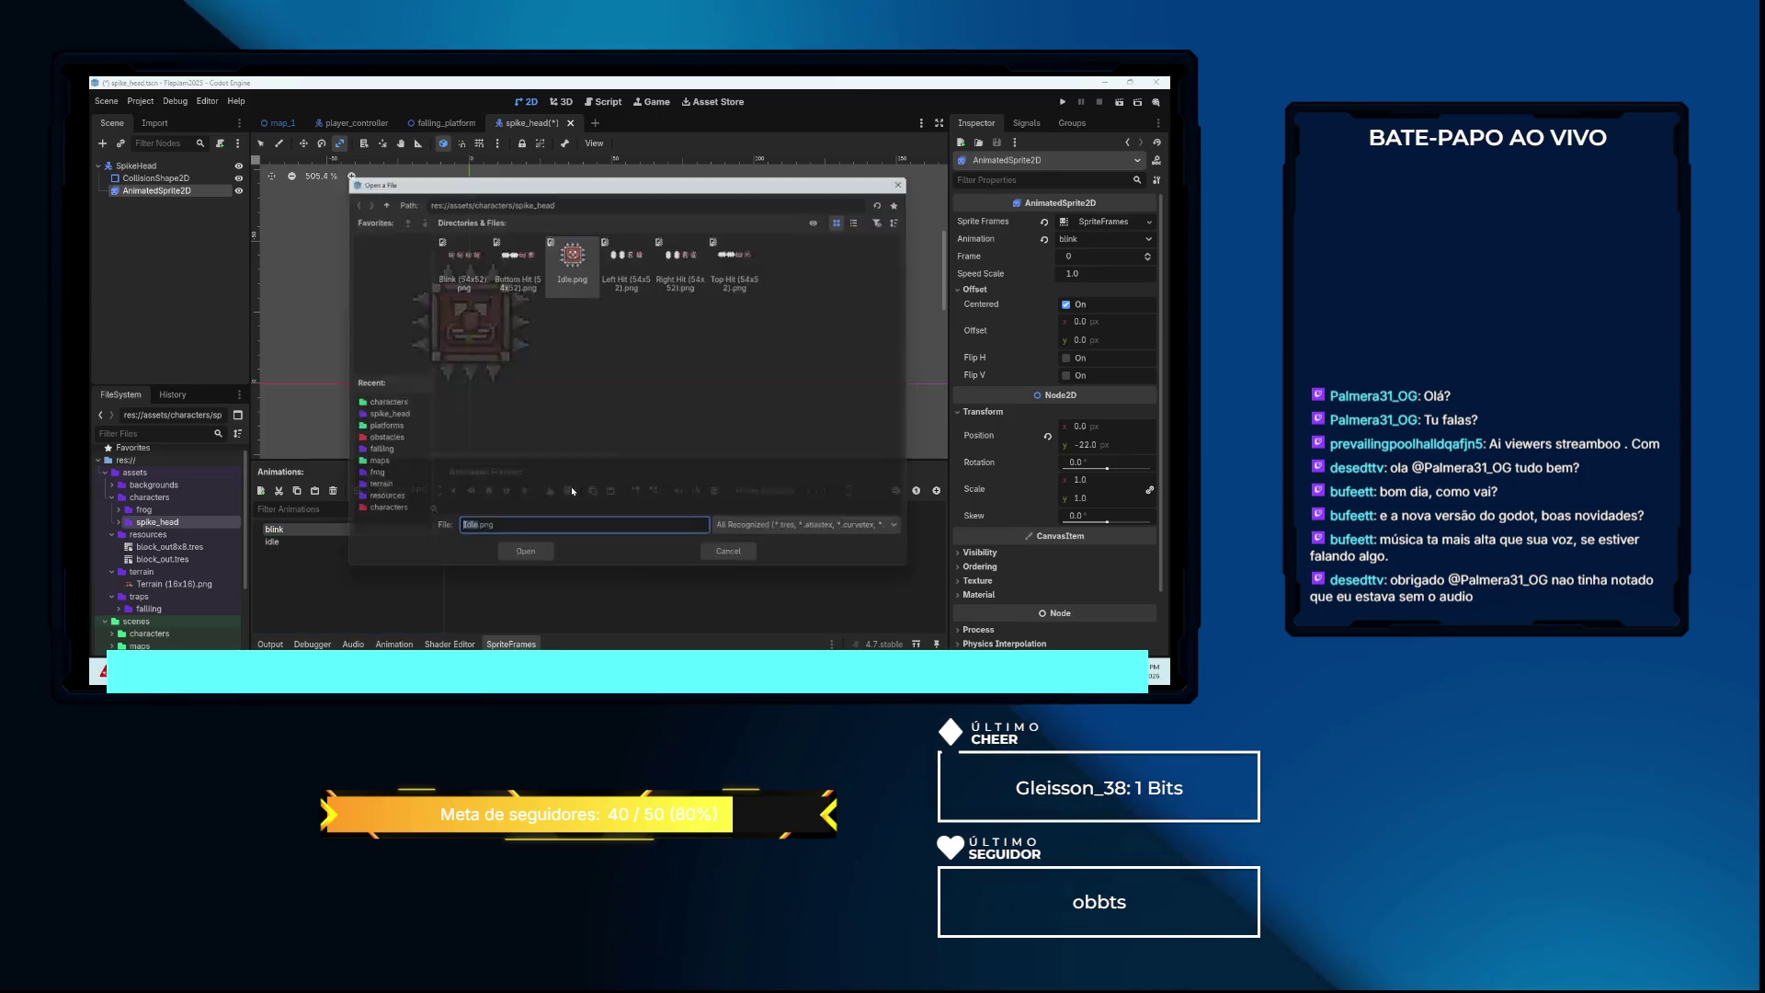
{"action": "double_click", "coordinate": [456, 253]}
{"action": "left_click", "coordinate": [970, 220]}
{"action": "left_click", "coordinate": [970, 220]}
{"action": "left_click", "coordinate": [970, 219]}
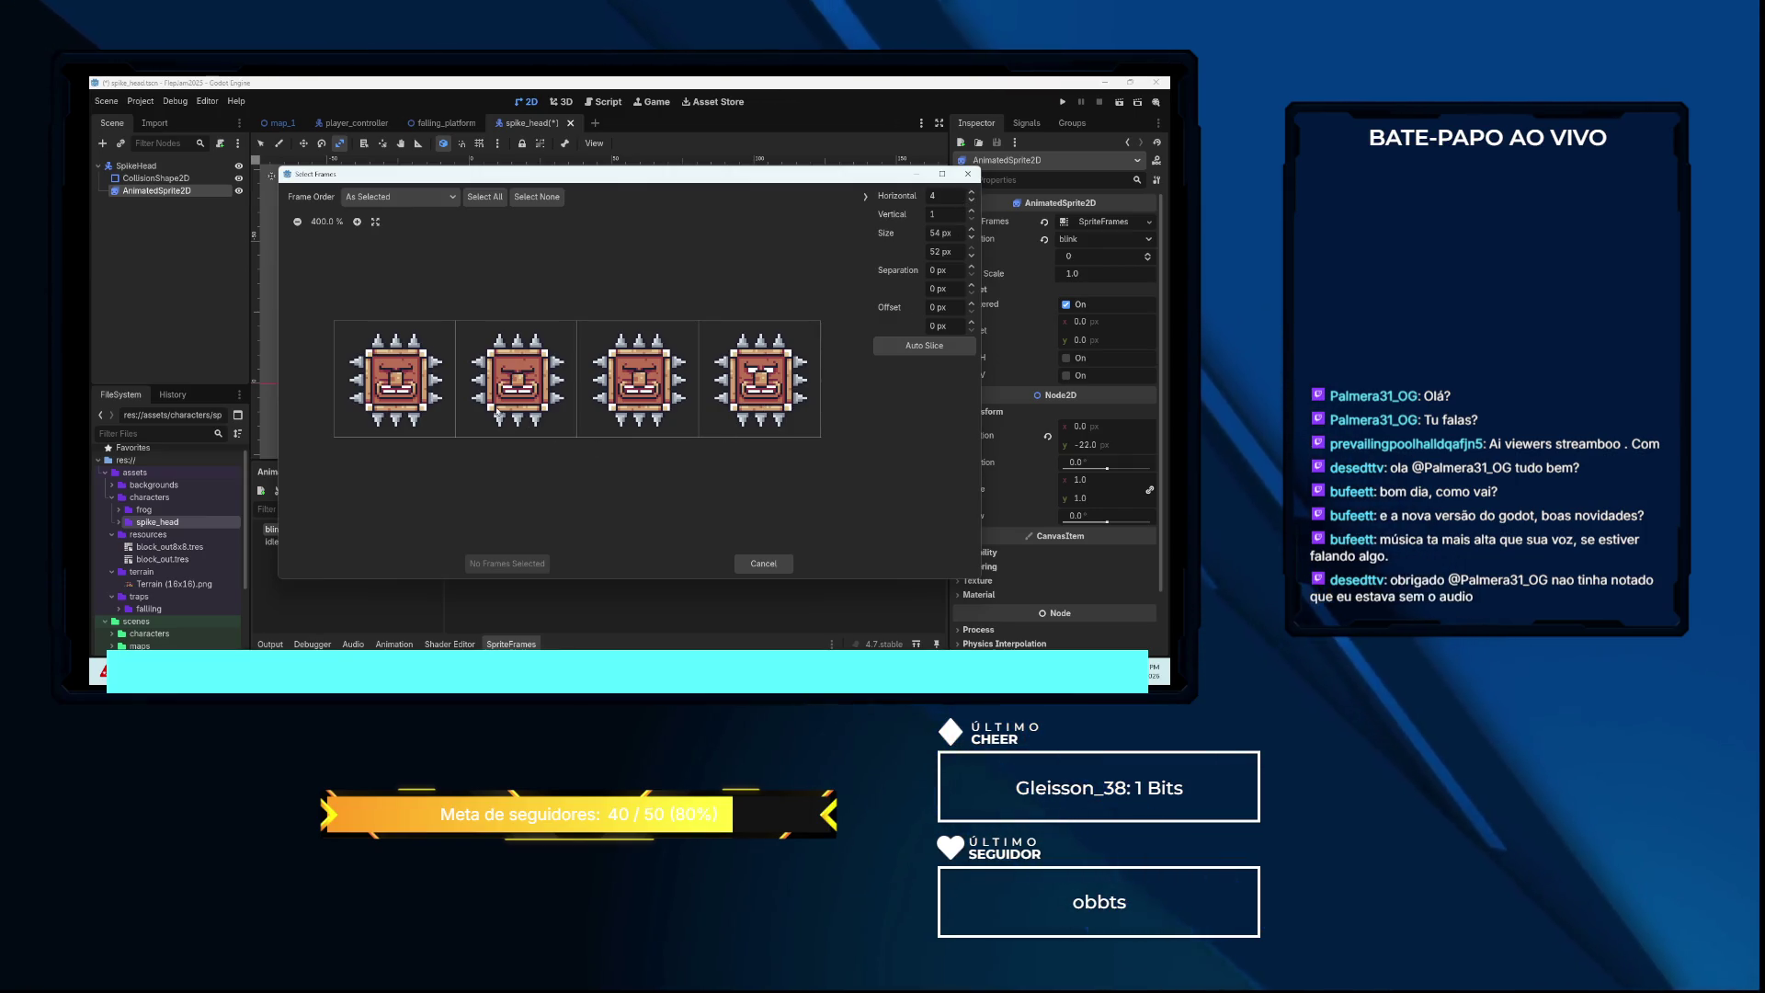
{"action": "left_click_drag", "start_coordinate": [407, 393], "coordinate": [741, 406]}
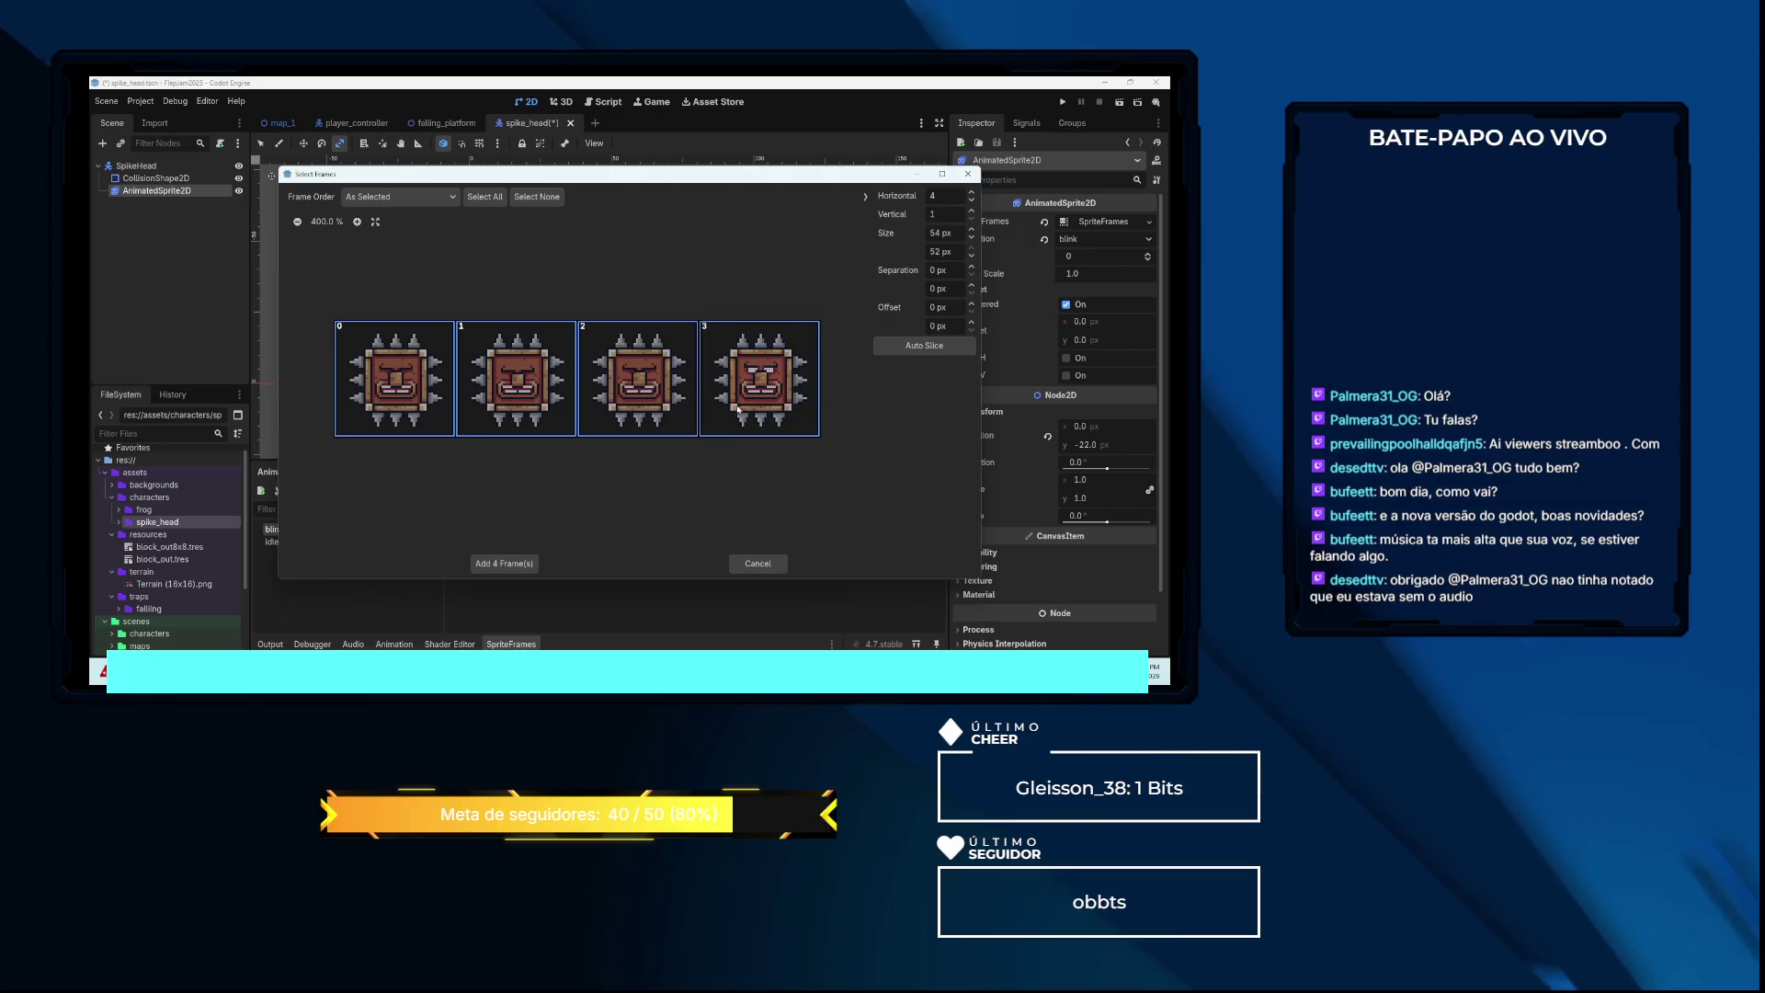
{"action": "left_click", "coordinate": [513, 563]}
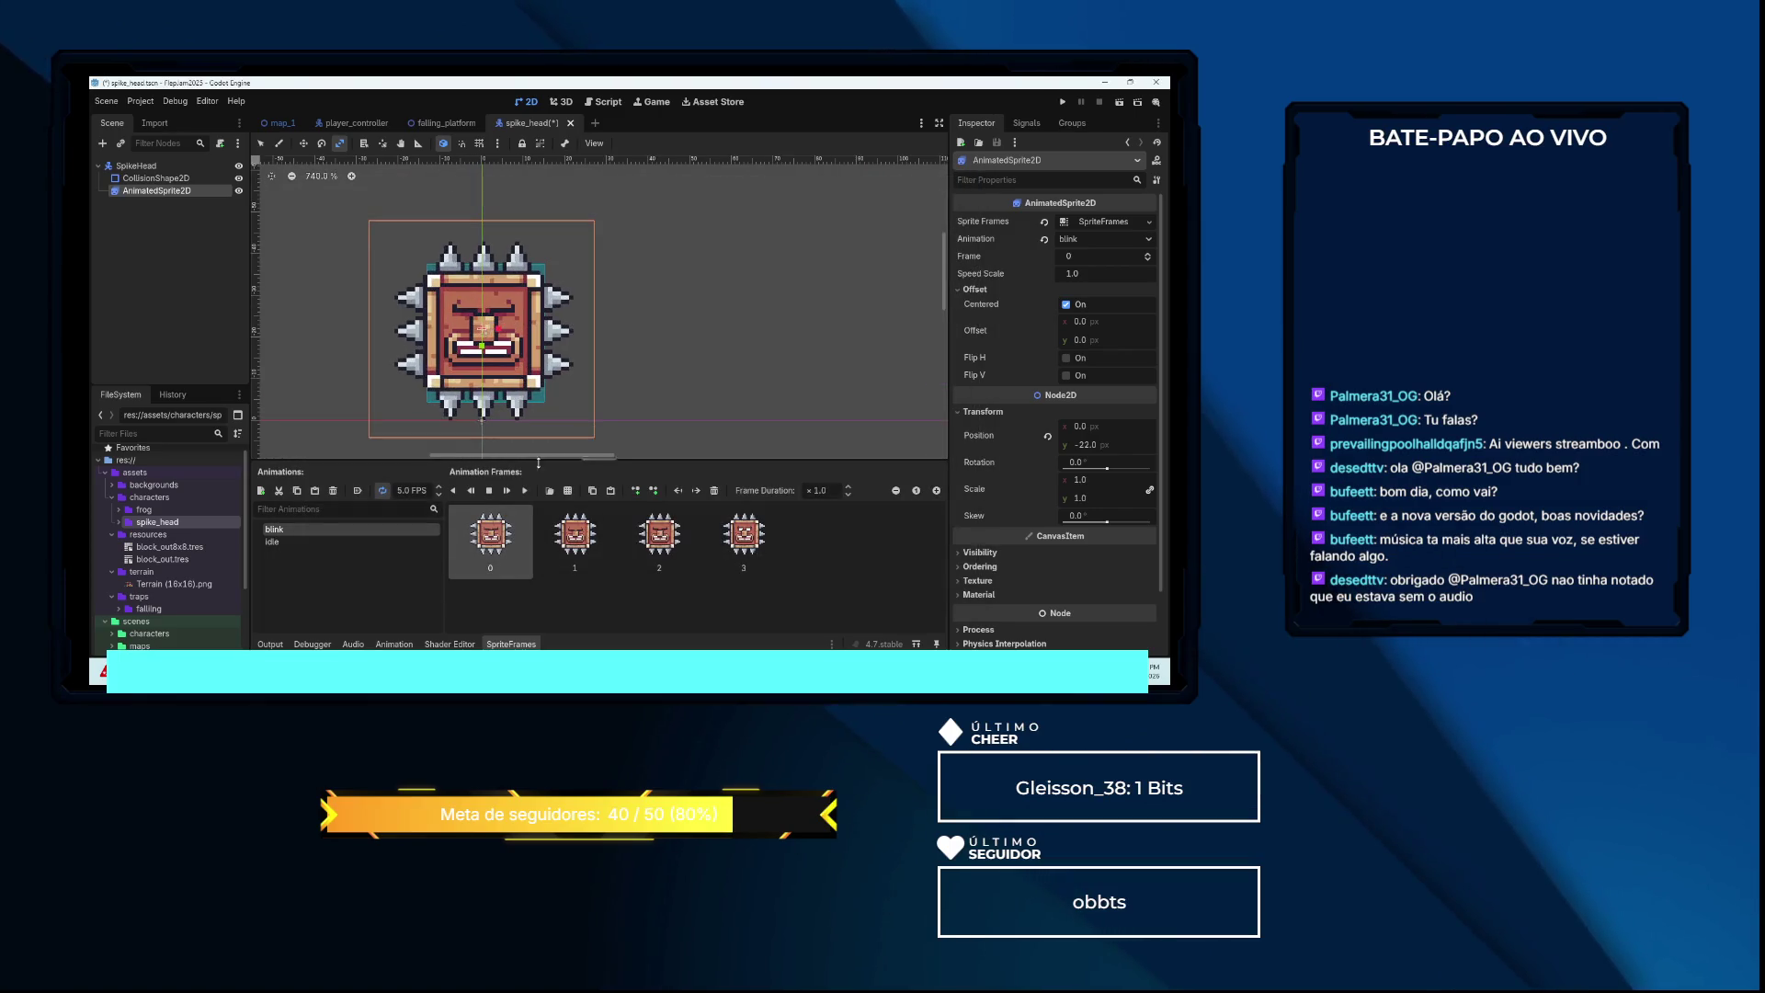
Preview the blink animation and set its speed to 4 FPS
{"action": "left_click", "coordinate": [507, 490]}
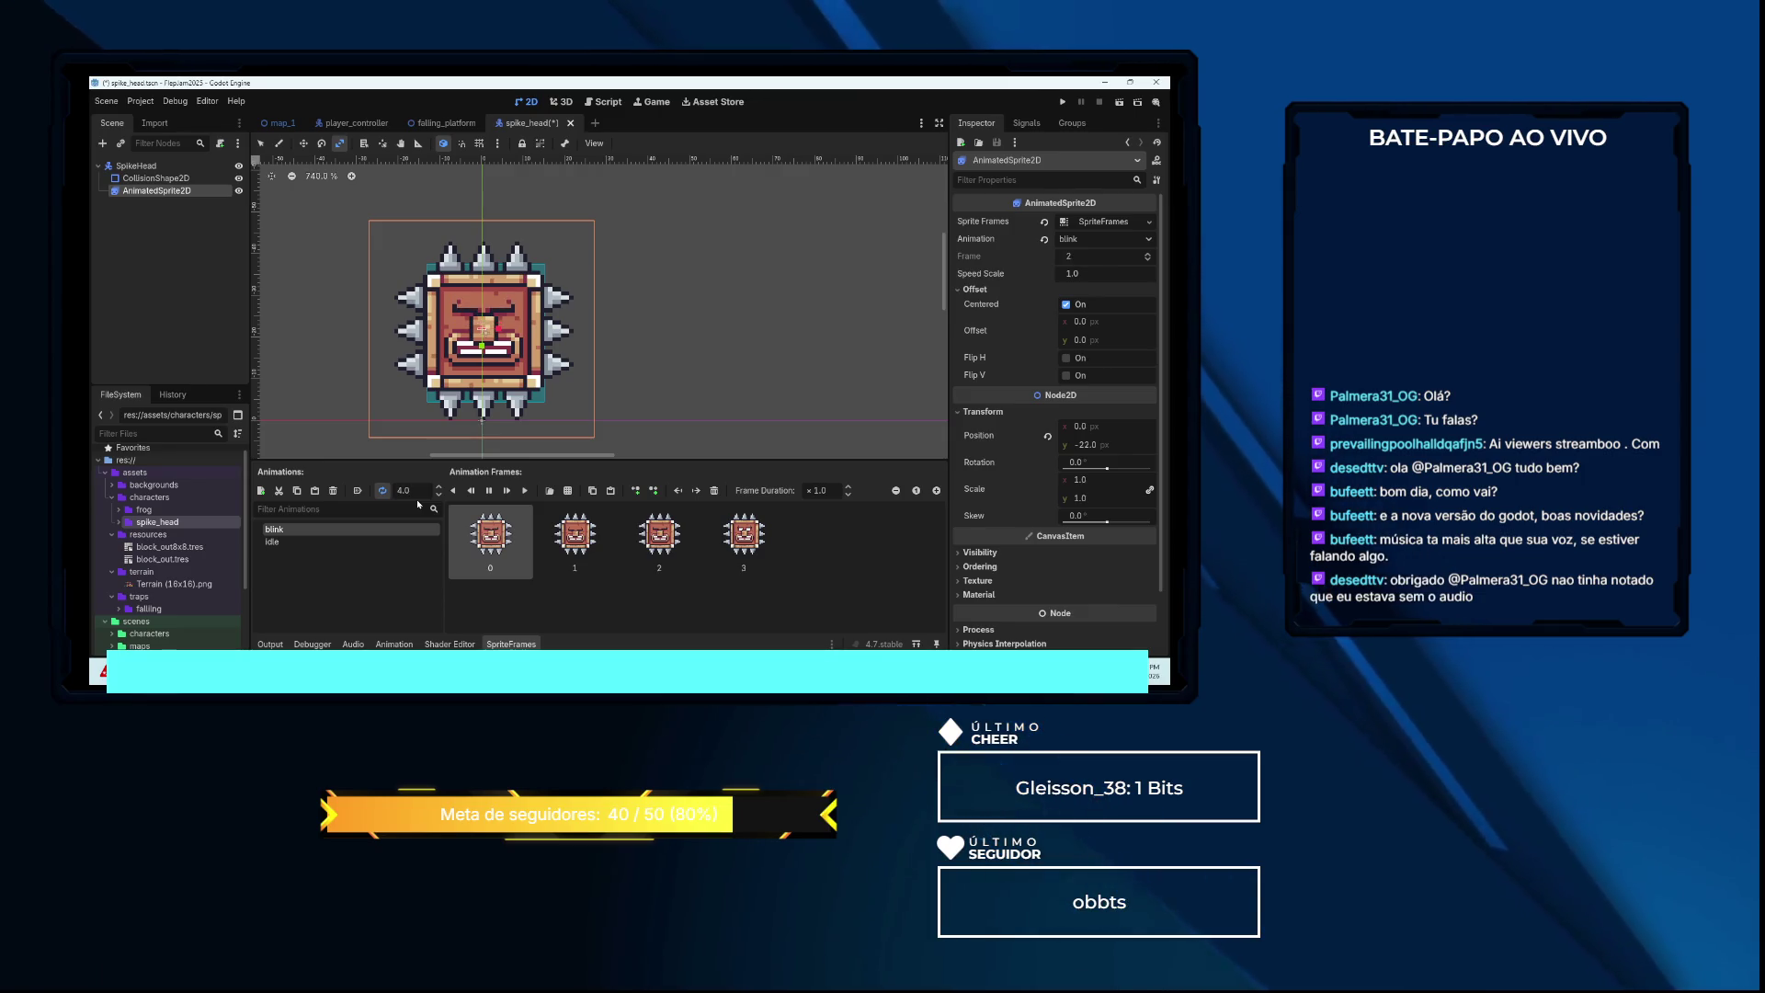
{"action": "key", "text": "BackSpace"}
{"action": "key", "text": "BackSpace"}
{"action": "key", "text": "BackSpace"}
{"action": "type", "text": "3.0"}
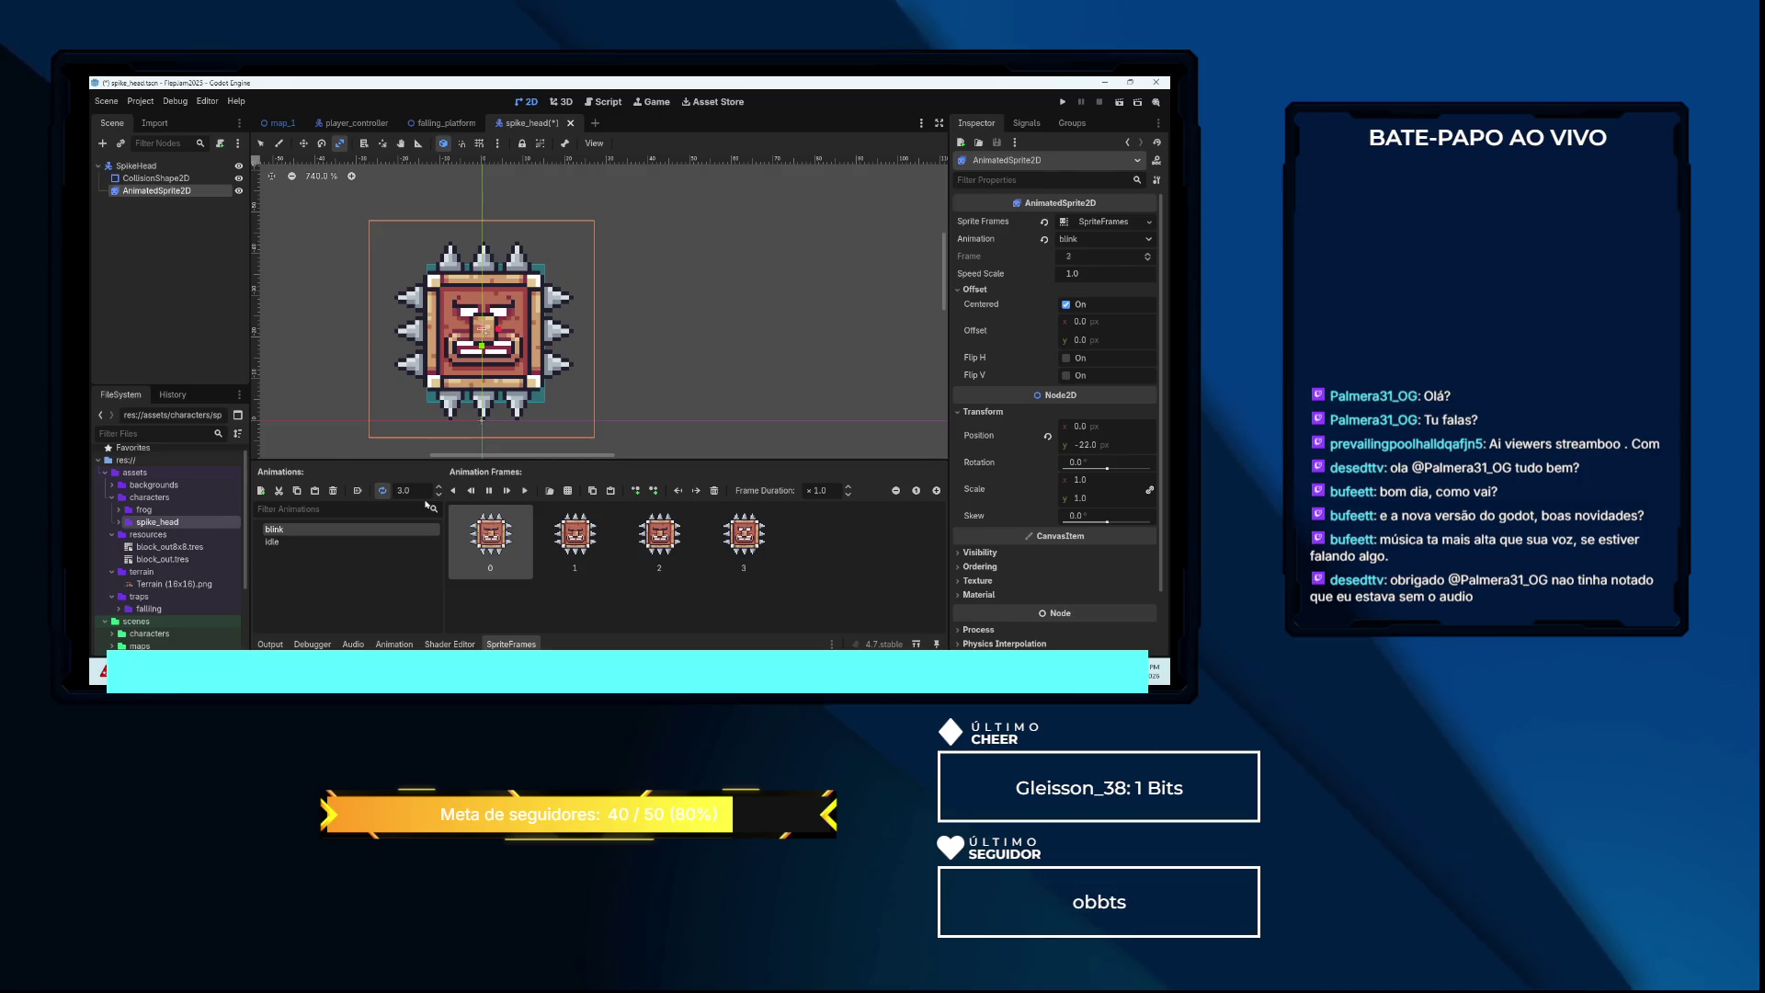
{"action": "left_click", "coordinate": [440, 487]}
{"action": "key", "text": "Return"}
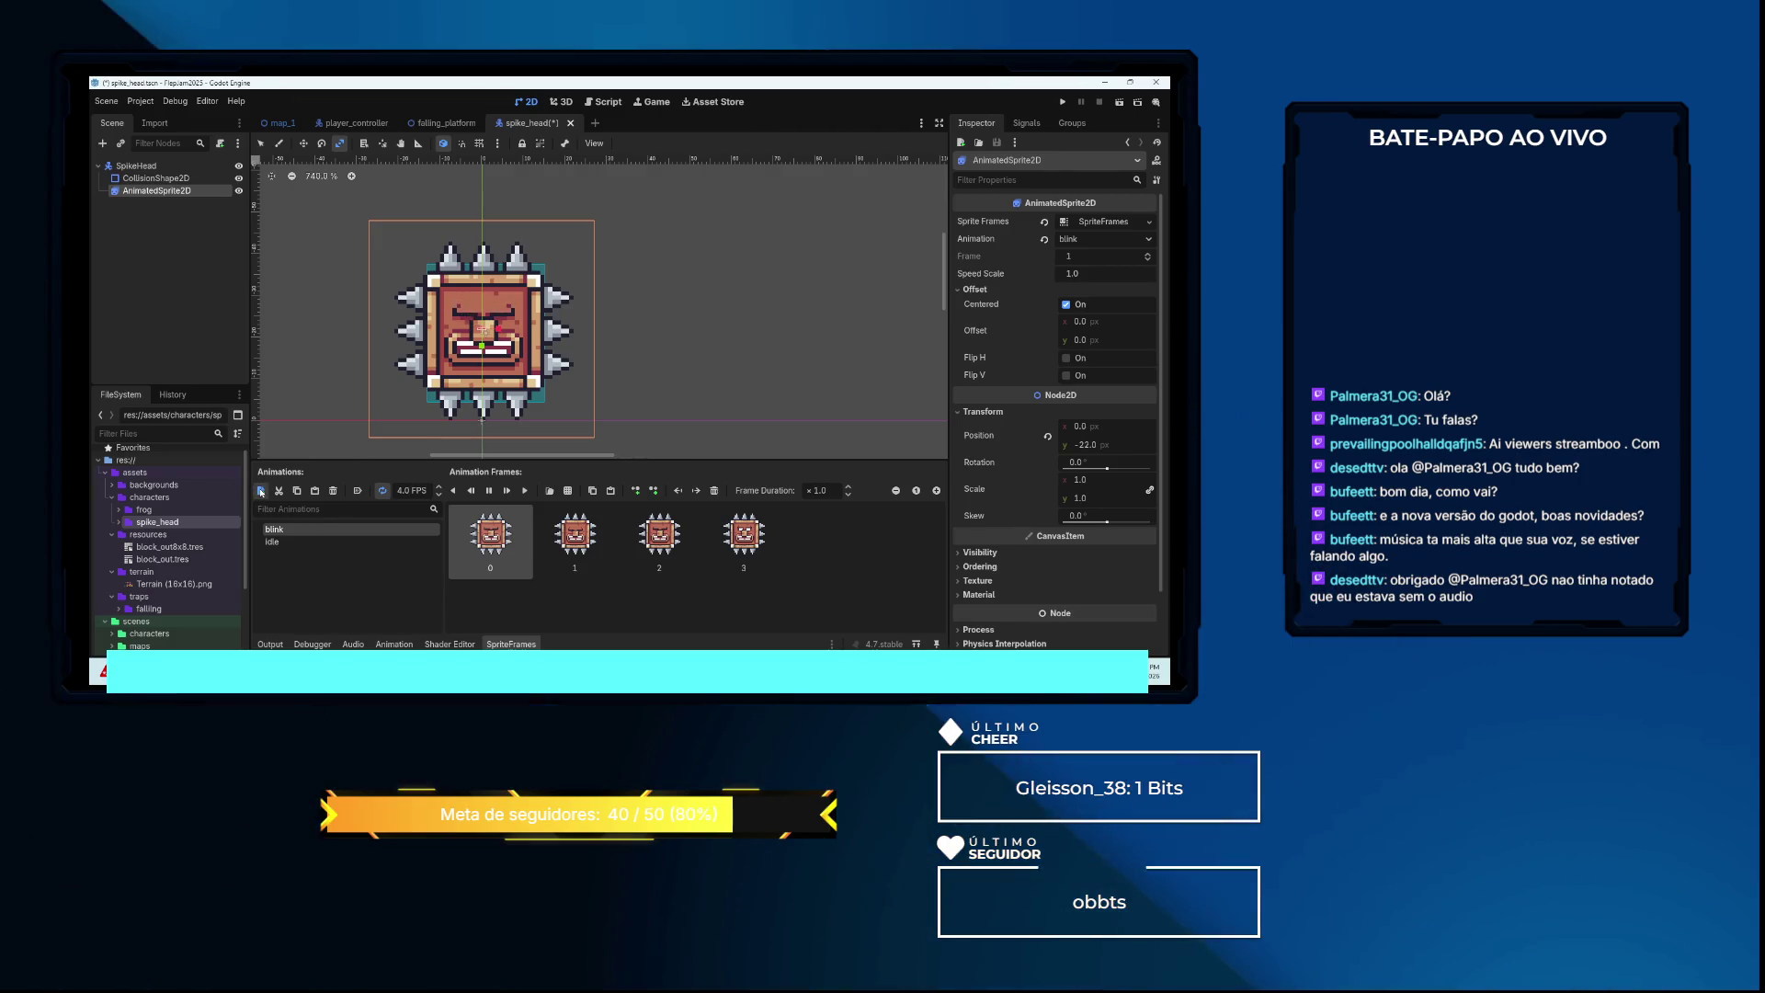
Add a third animation, keeping its default name new_animation
{"action": "left_click", "coordinate": [261, 492]}
{"action": "left_click", "coordinate": [331, 543]}
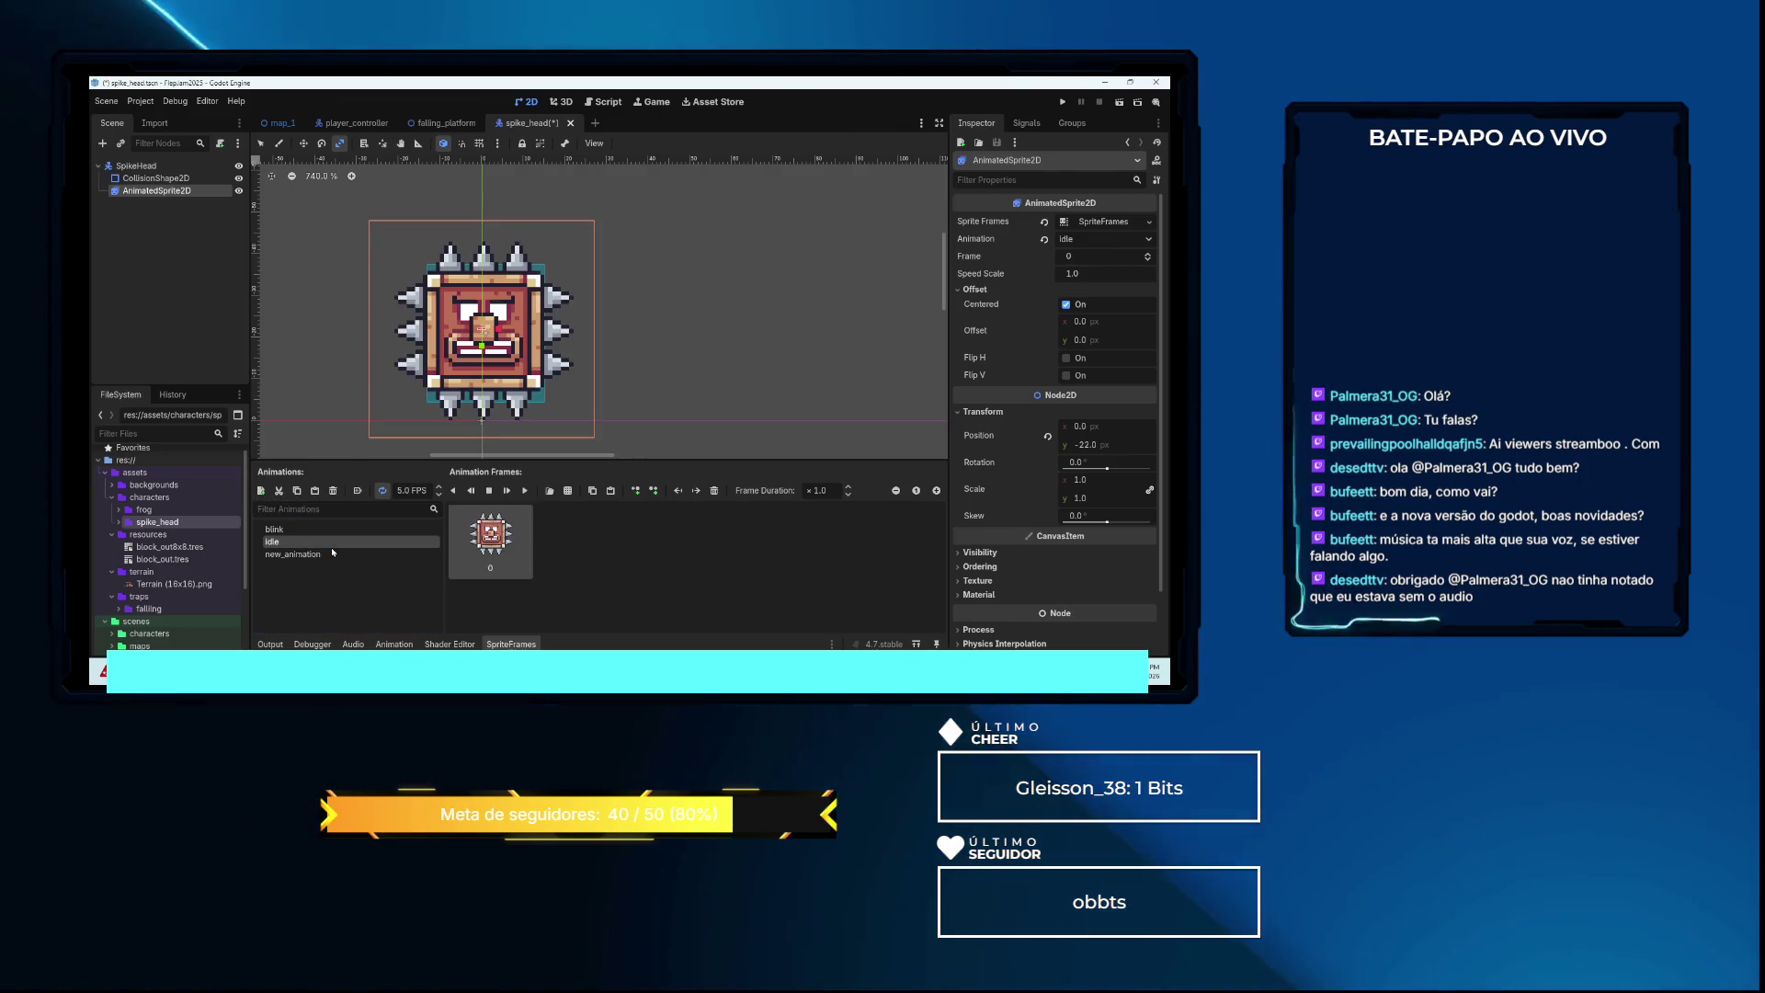
{"action": "left_click", "coordinate": [317, 555]}
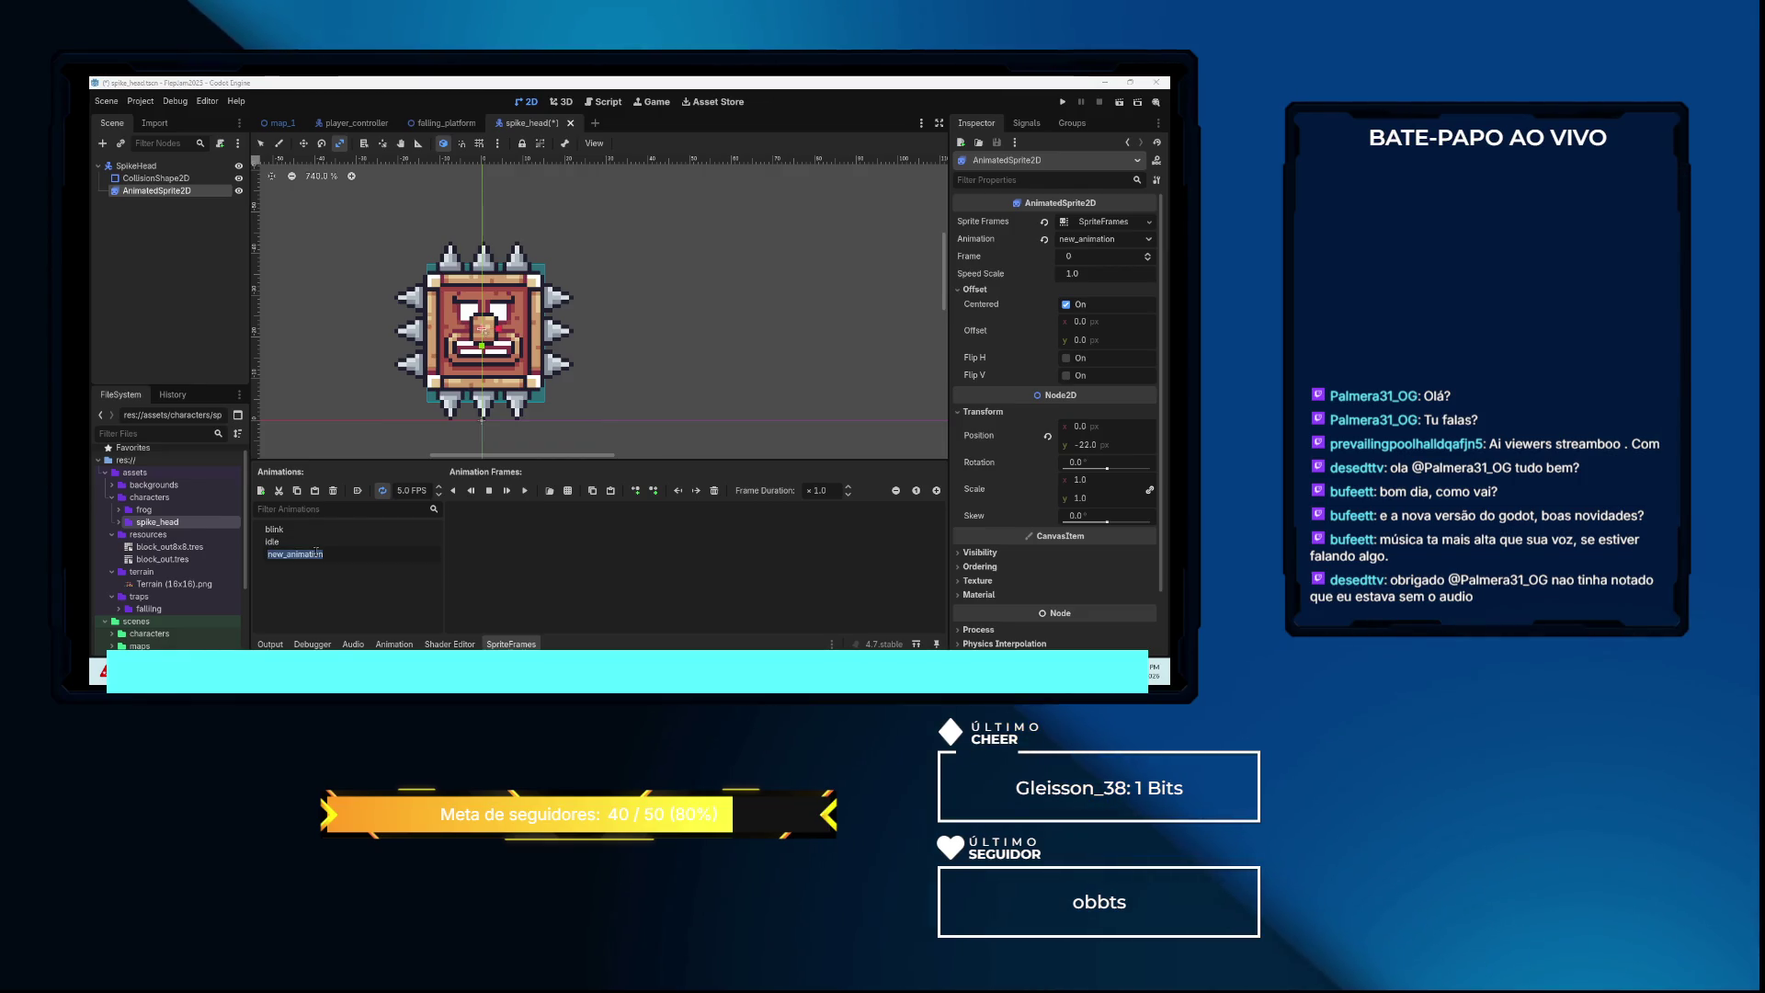
Rename new_animation to left_hit and add the four Left Hit (54x52).png frames
{"action": "type", "text": "left"}
{"action": "key", "text": "Return"}
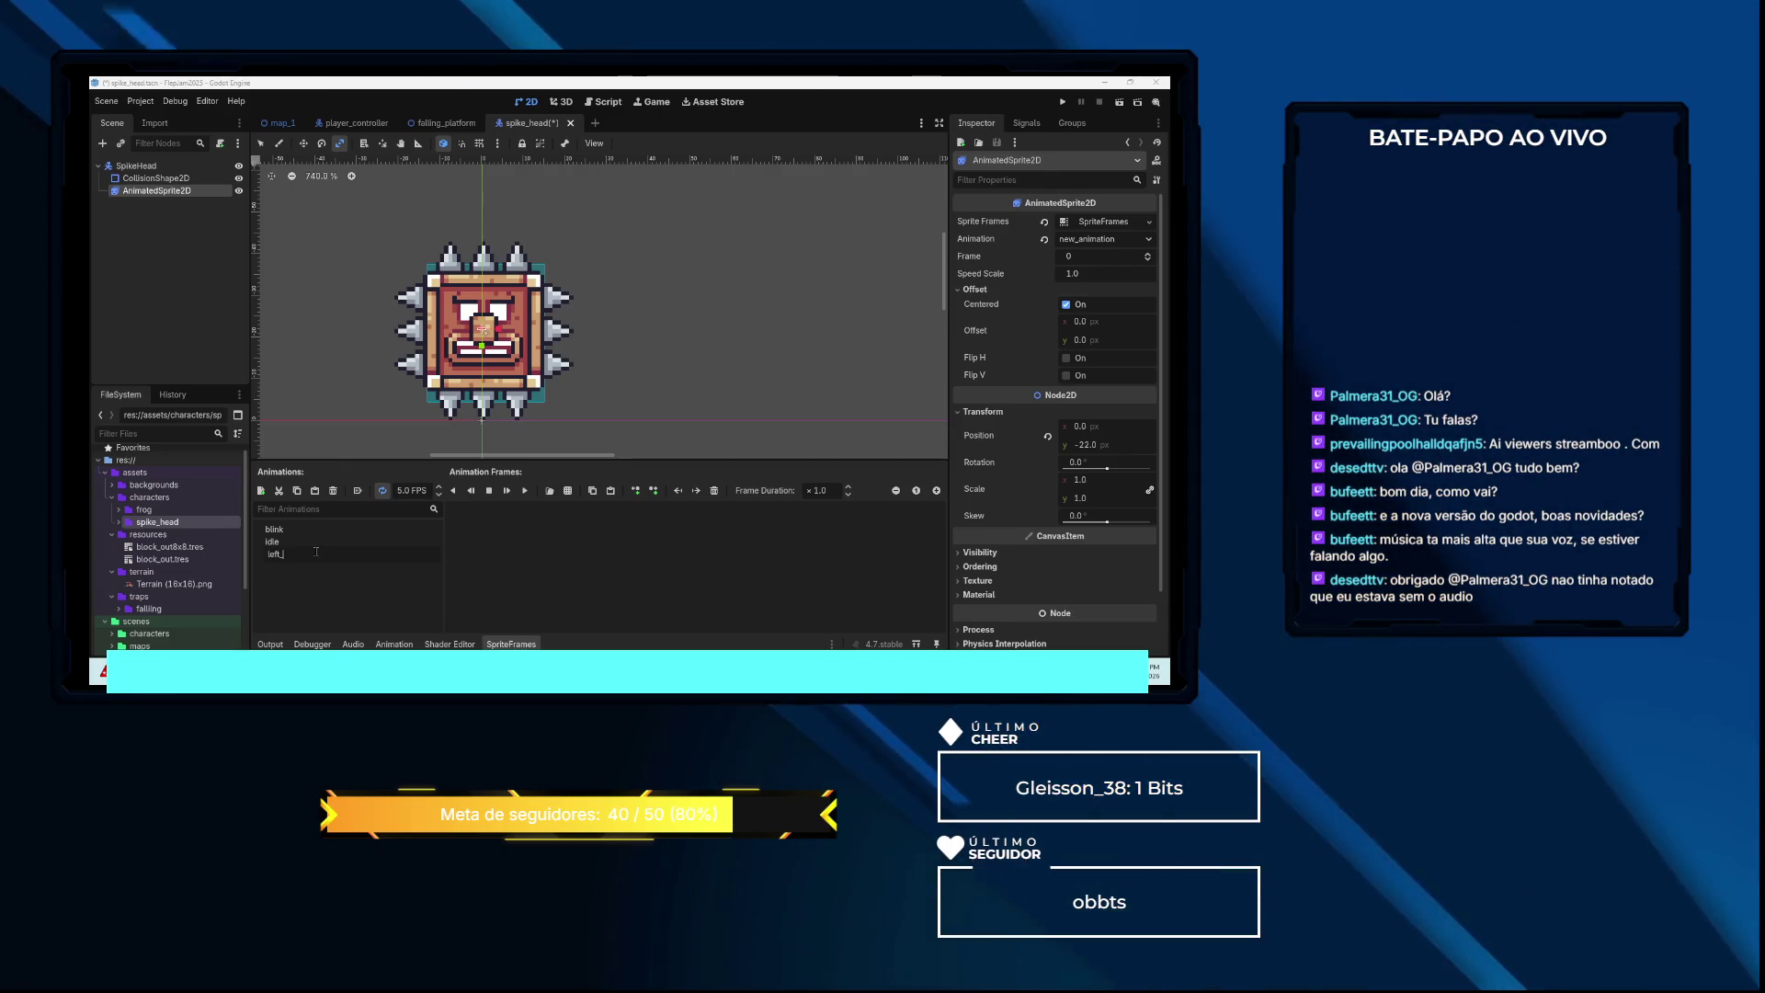
{"action": "type", "text": "hit"}
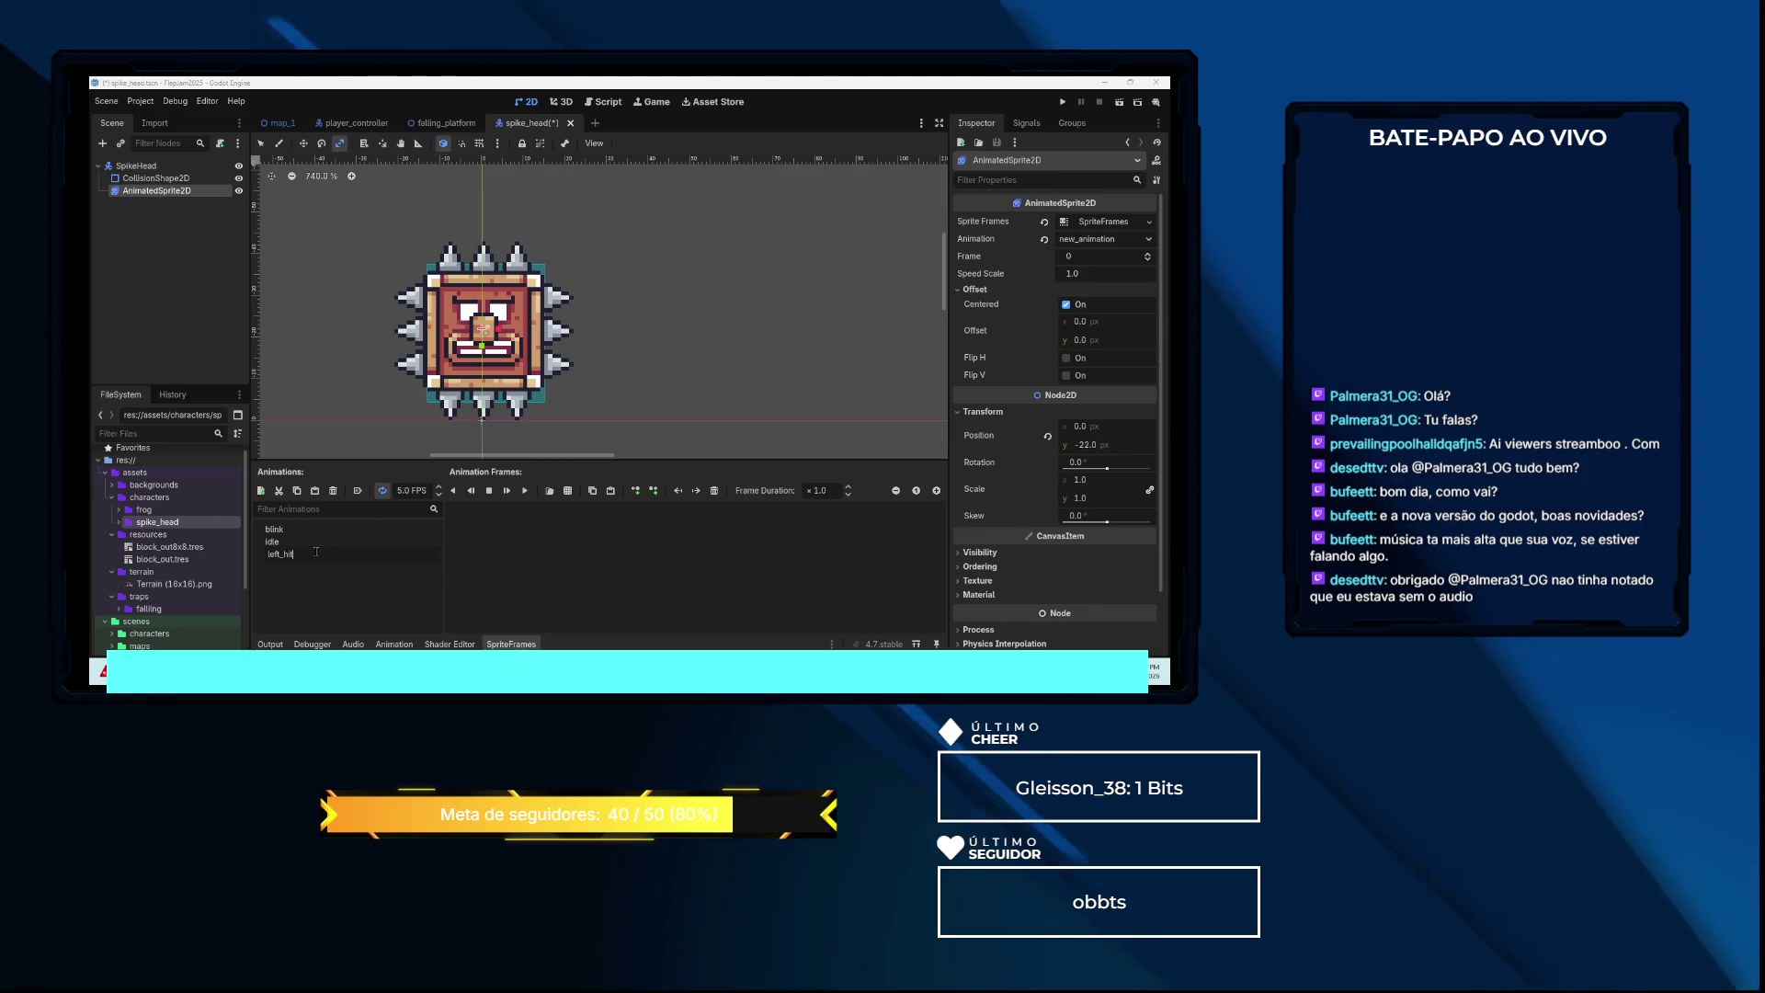
{"action": "key", "text": "Return"}
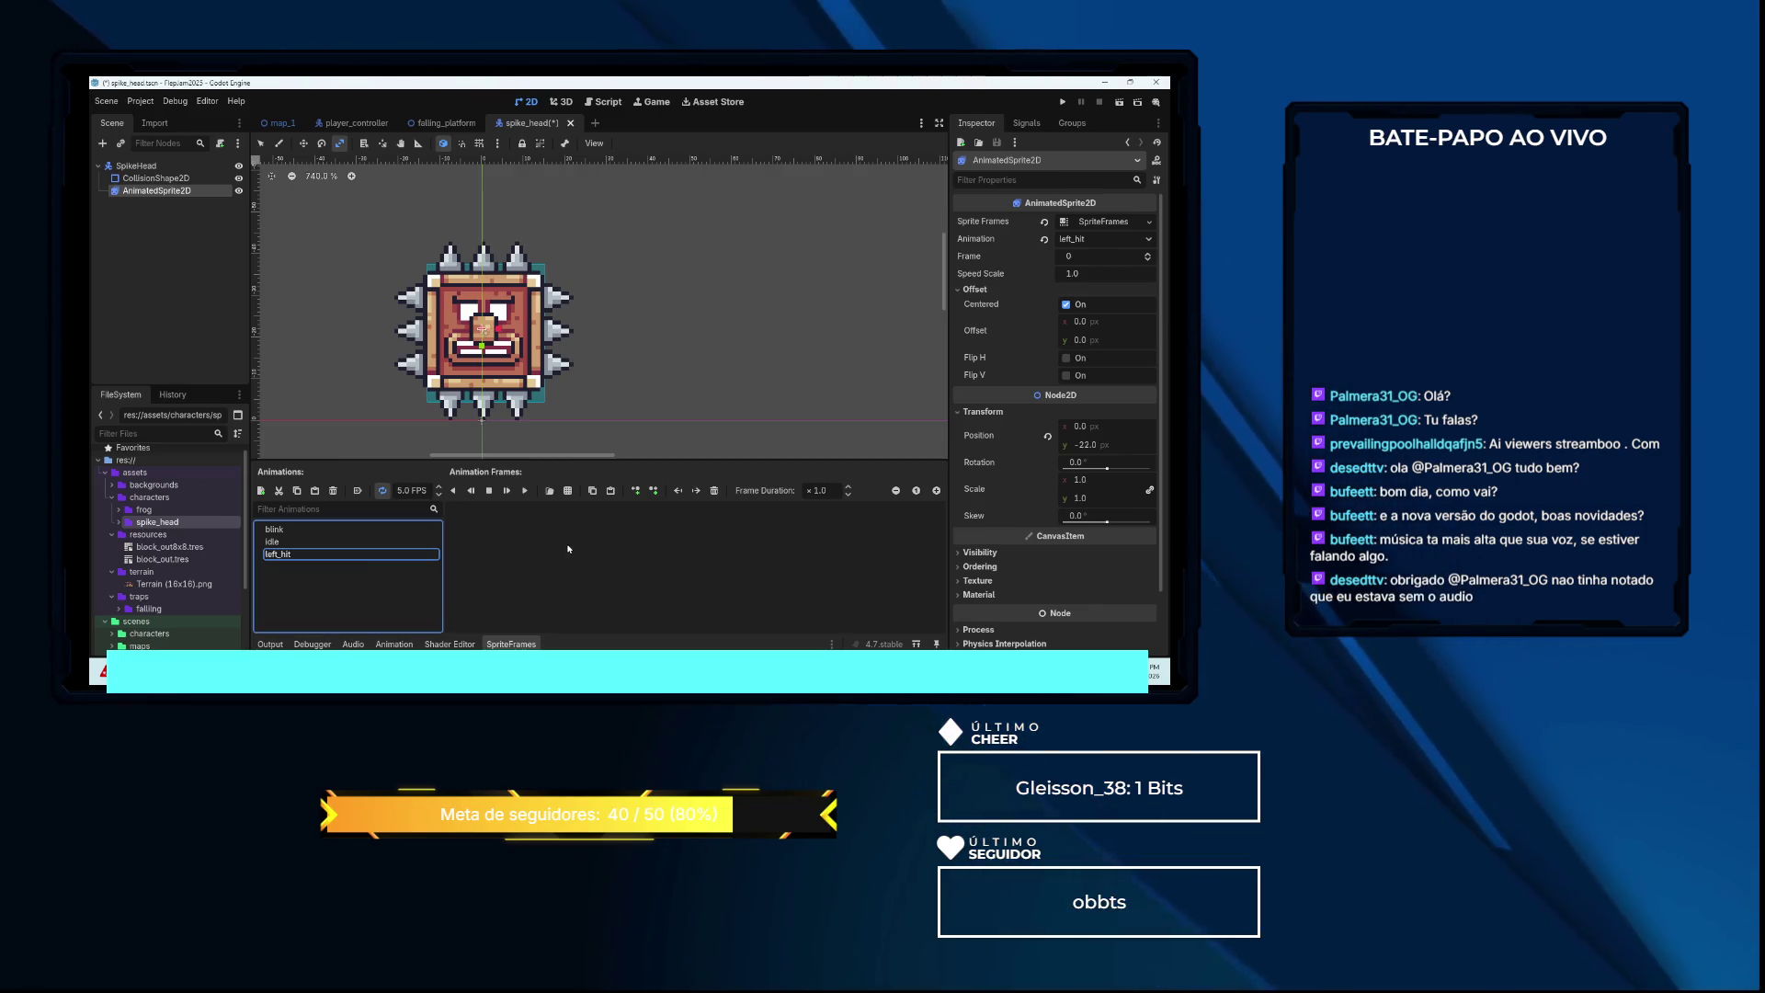
{"action": "left_click", "coordinate": [569, 494]}
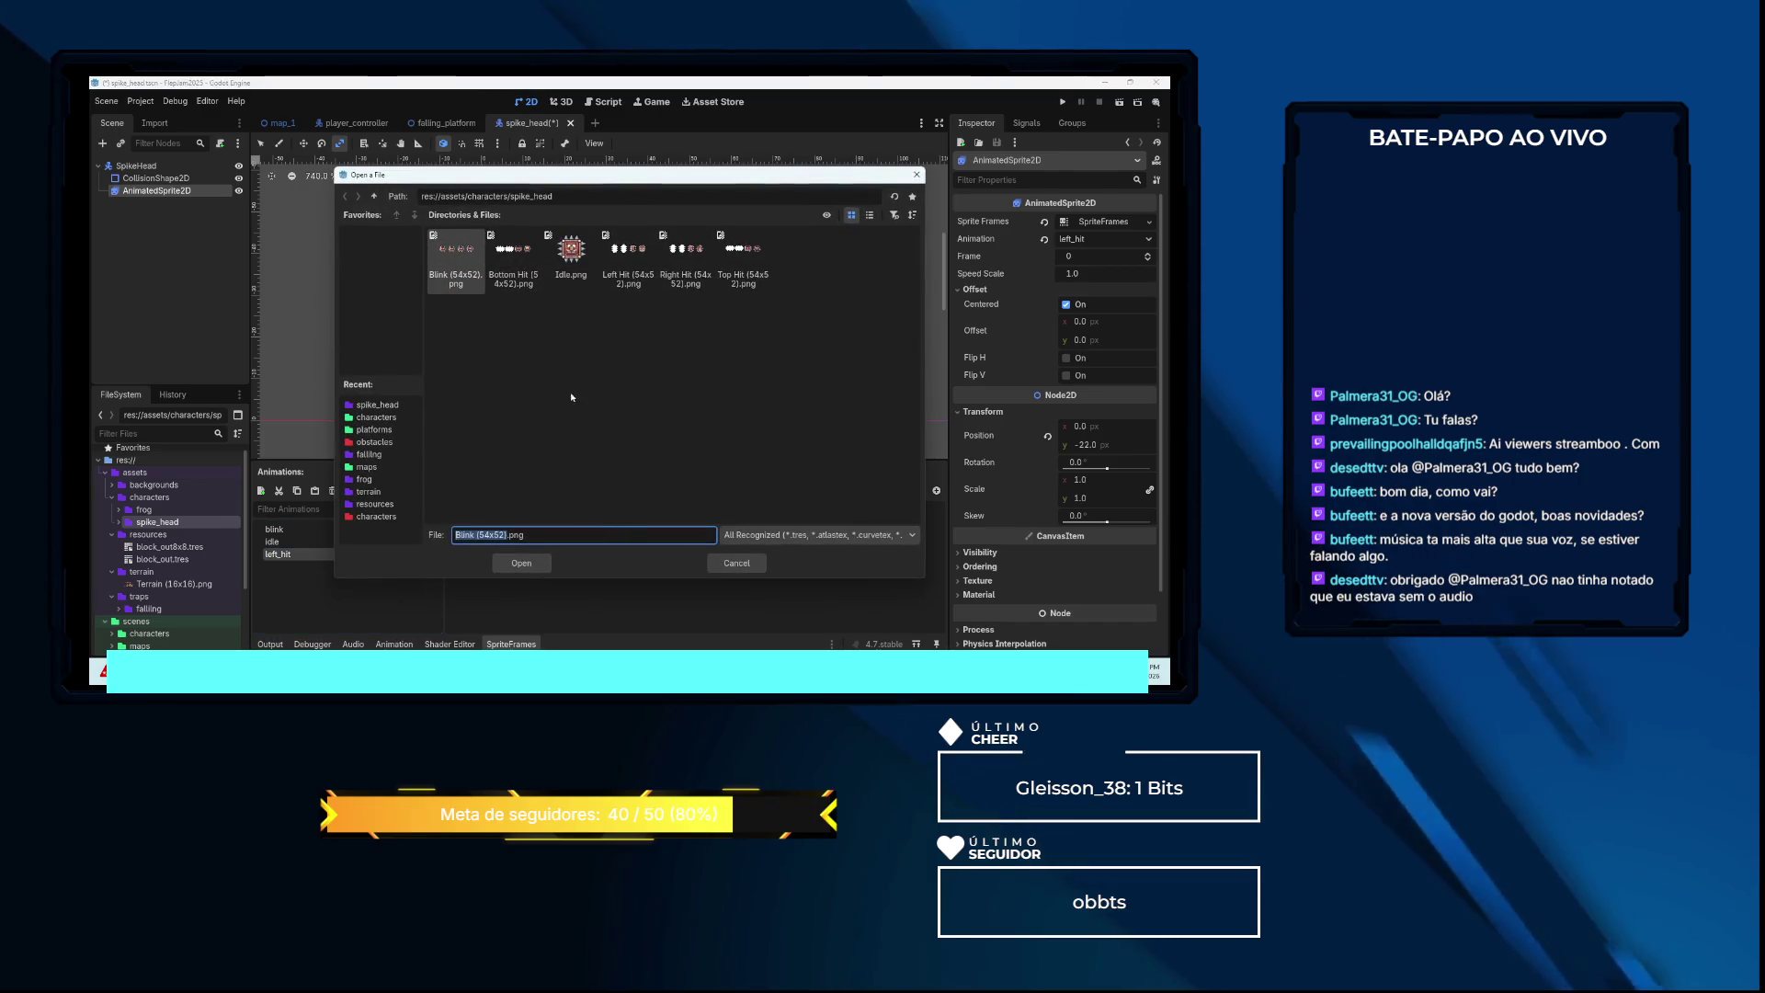
{"action": "double_click", "coordinate": [624, 291]}
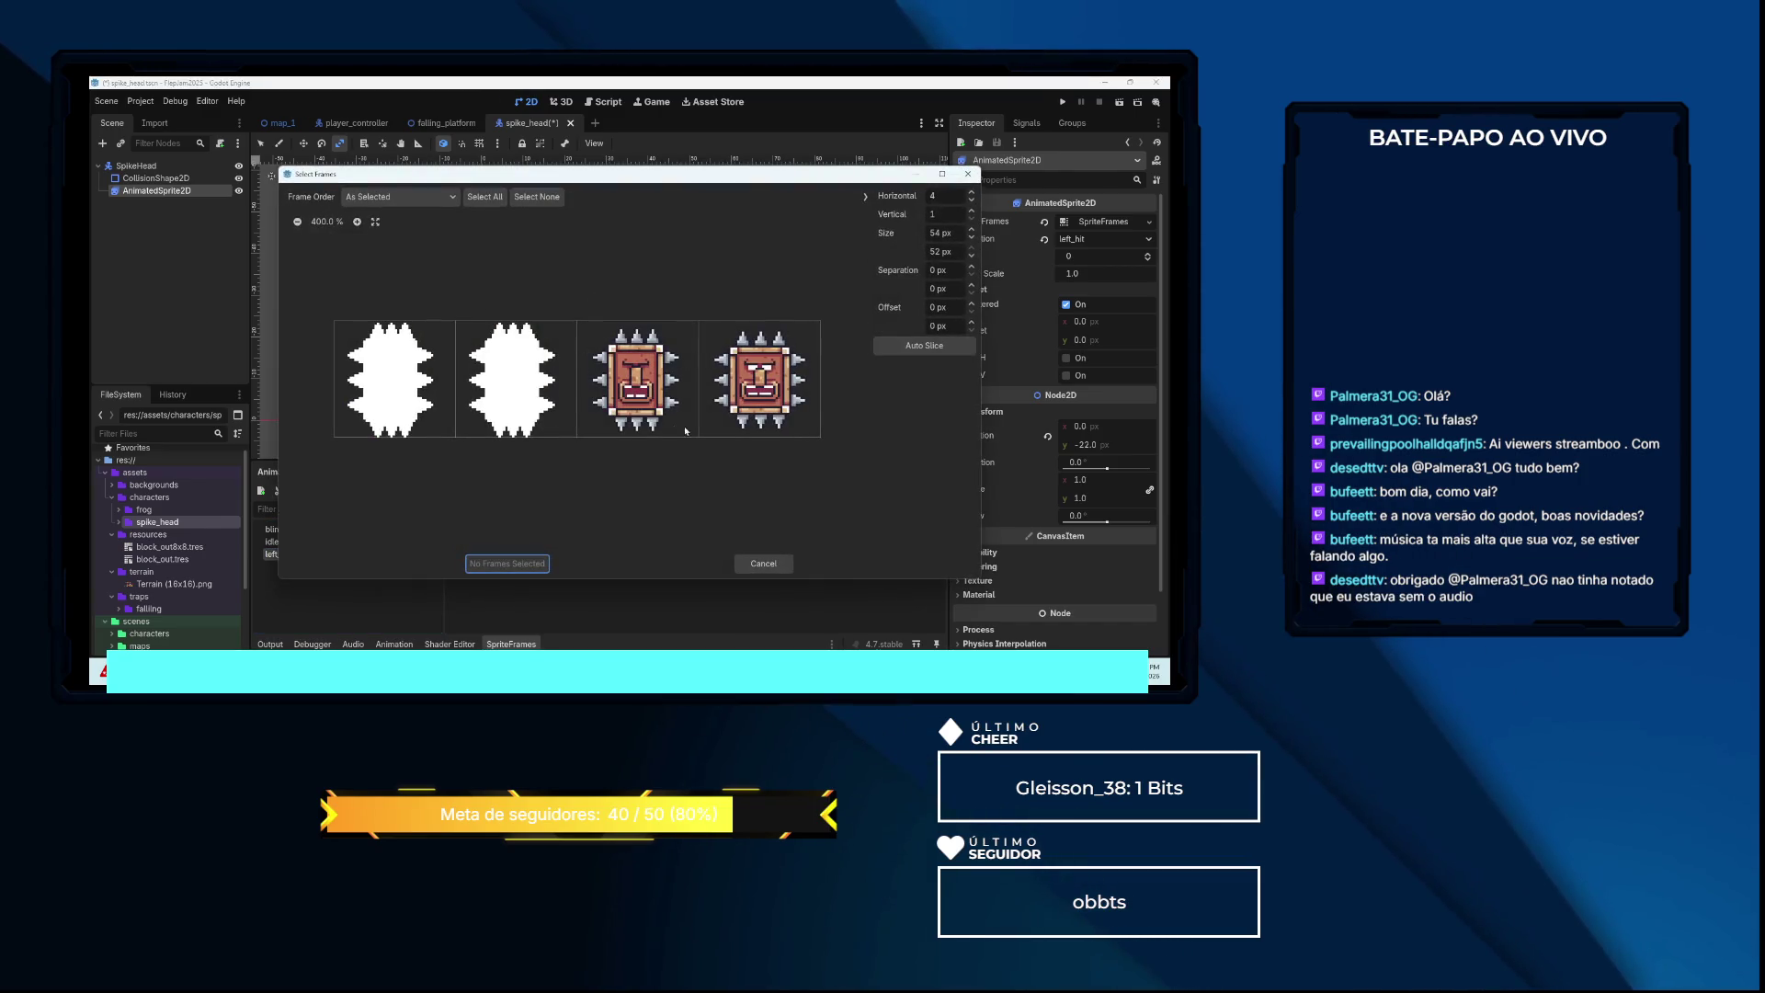
{"action": "left_click_drag", "start_coordinate": [396, 377], "coordinate": [769, 398]}
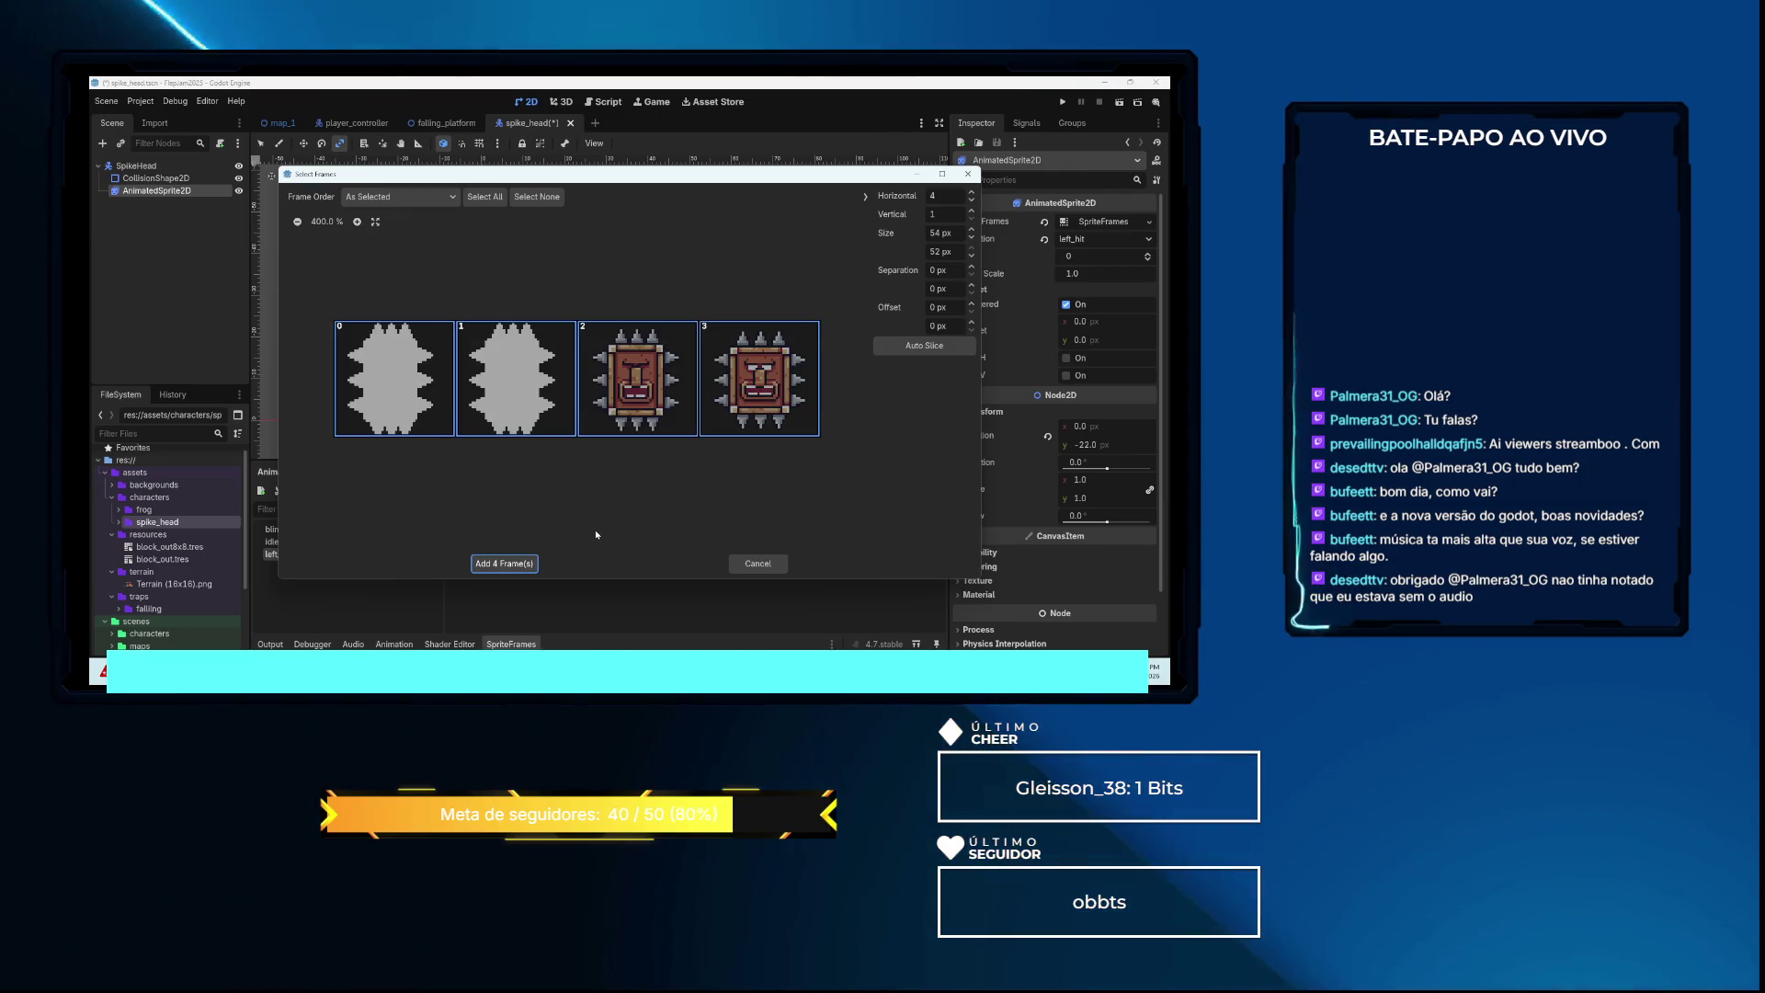
{"action": "left_click", "coordinate": [510, 562]}
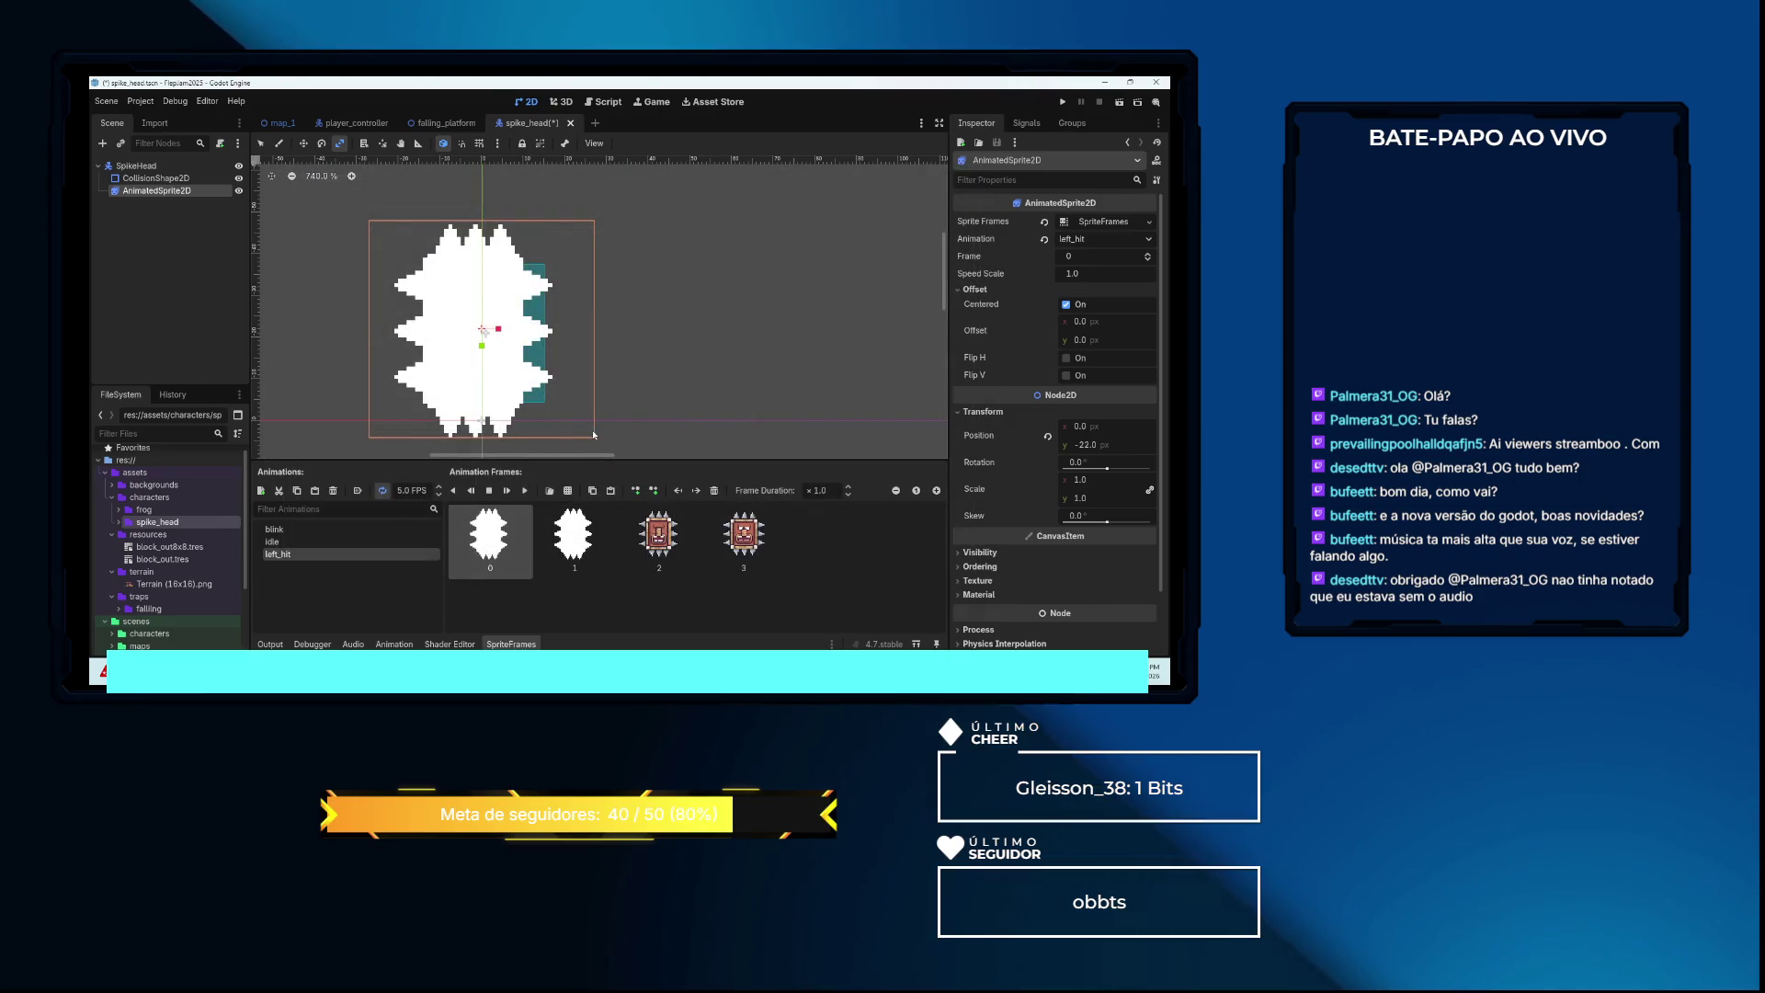
Set left_hit to 4 FPS and preview it from its first frame
{"action": "double_click", "coordinate": [404, 490]}
{"action": "type", "text": "4"}
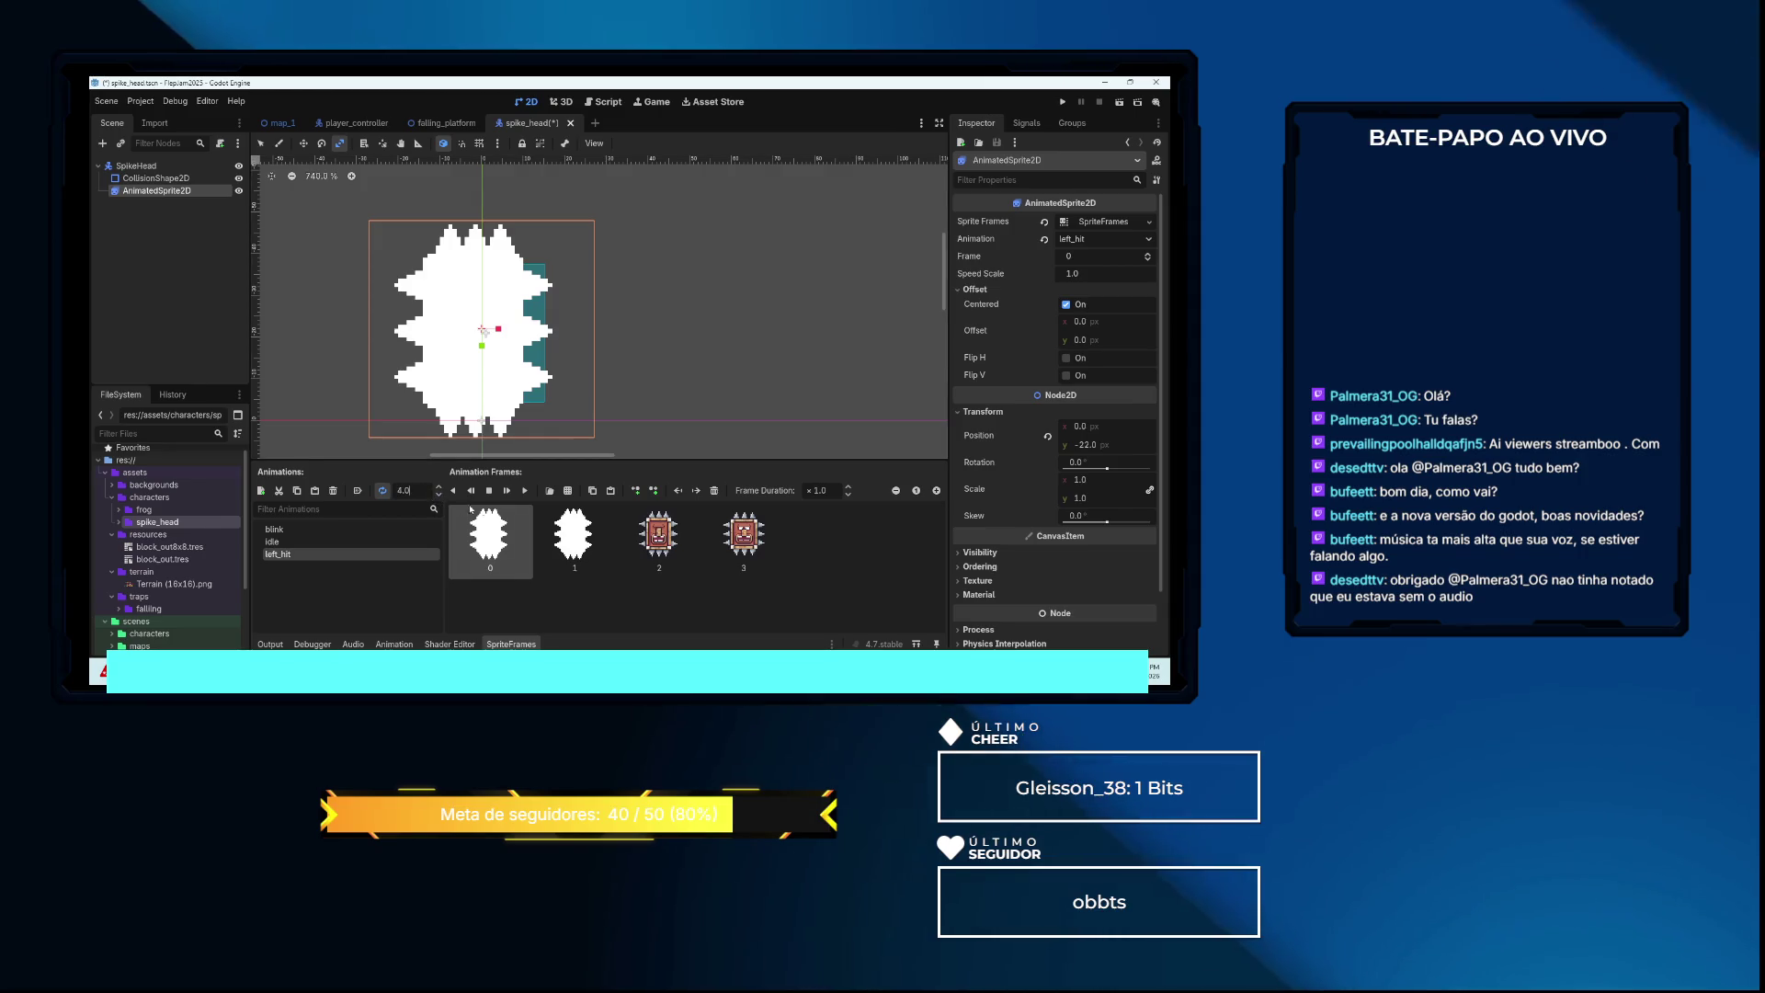
{"action": "left_click", "coordinate": [524, 491]}
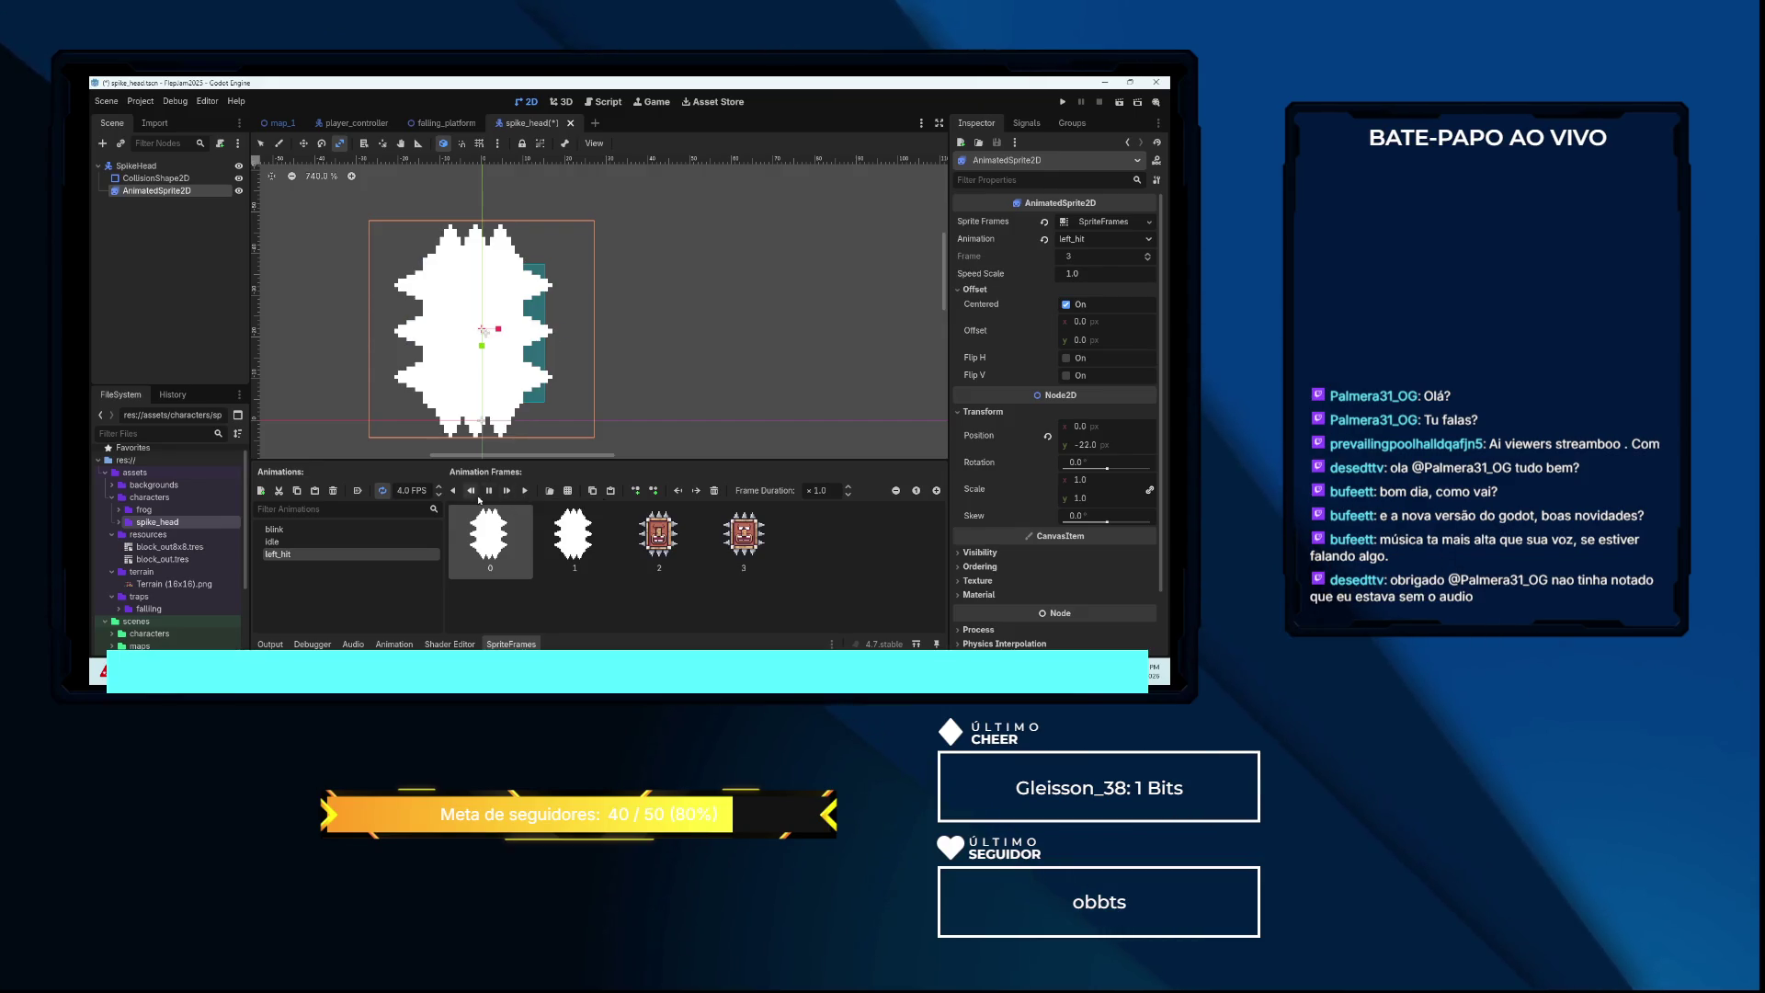
{"action": "left_click", "coordinate": [490, 491]}
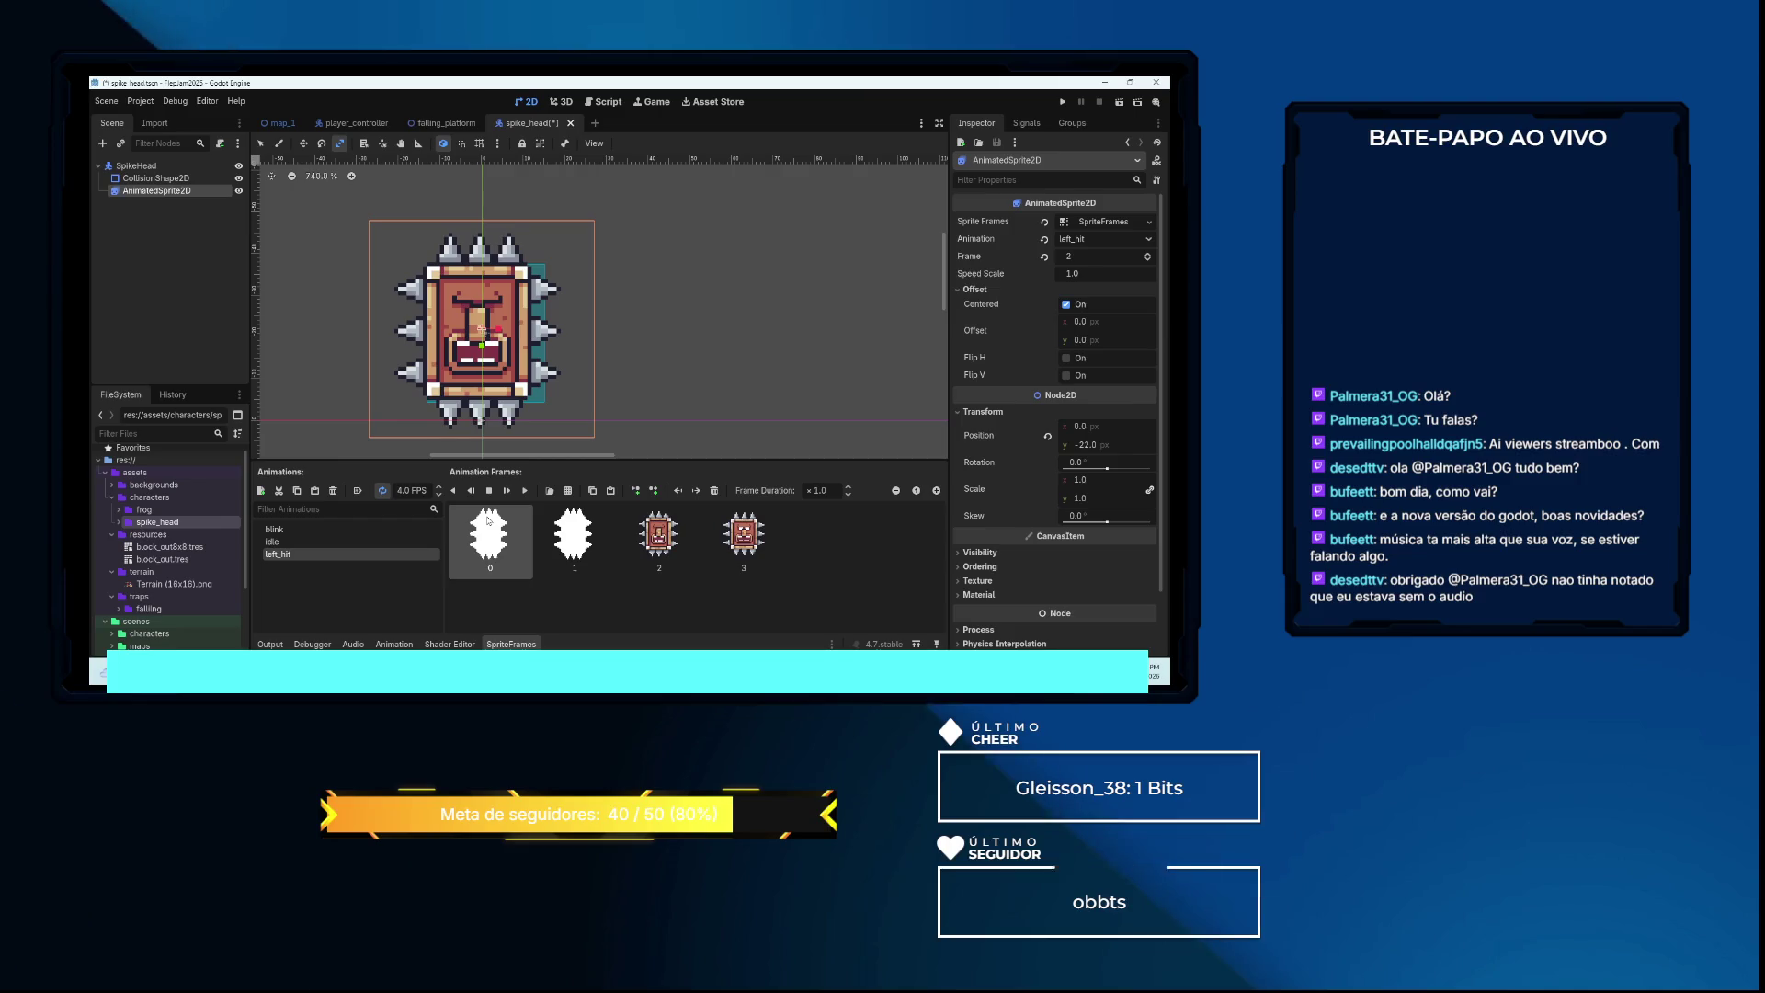
{"action": "left_click", "coordinate": [525, 492]}
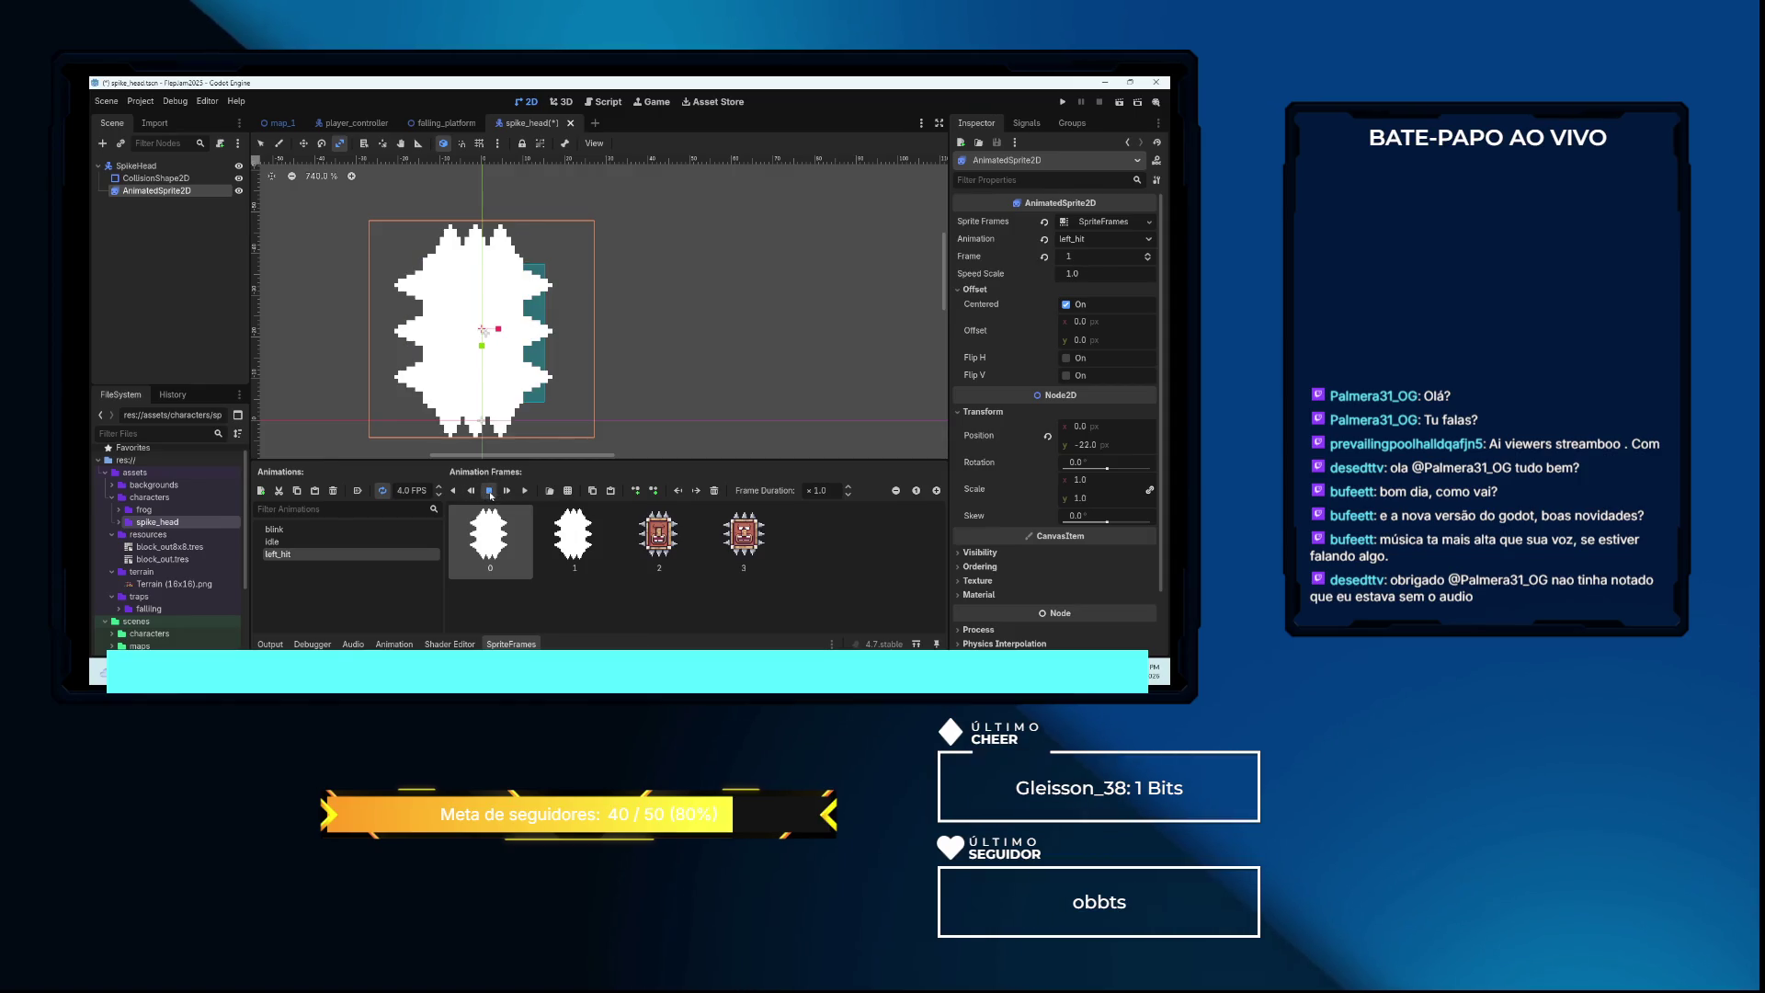
{"action": "left_click", "coordinate": [507, 491]}
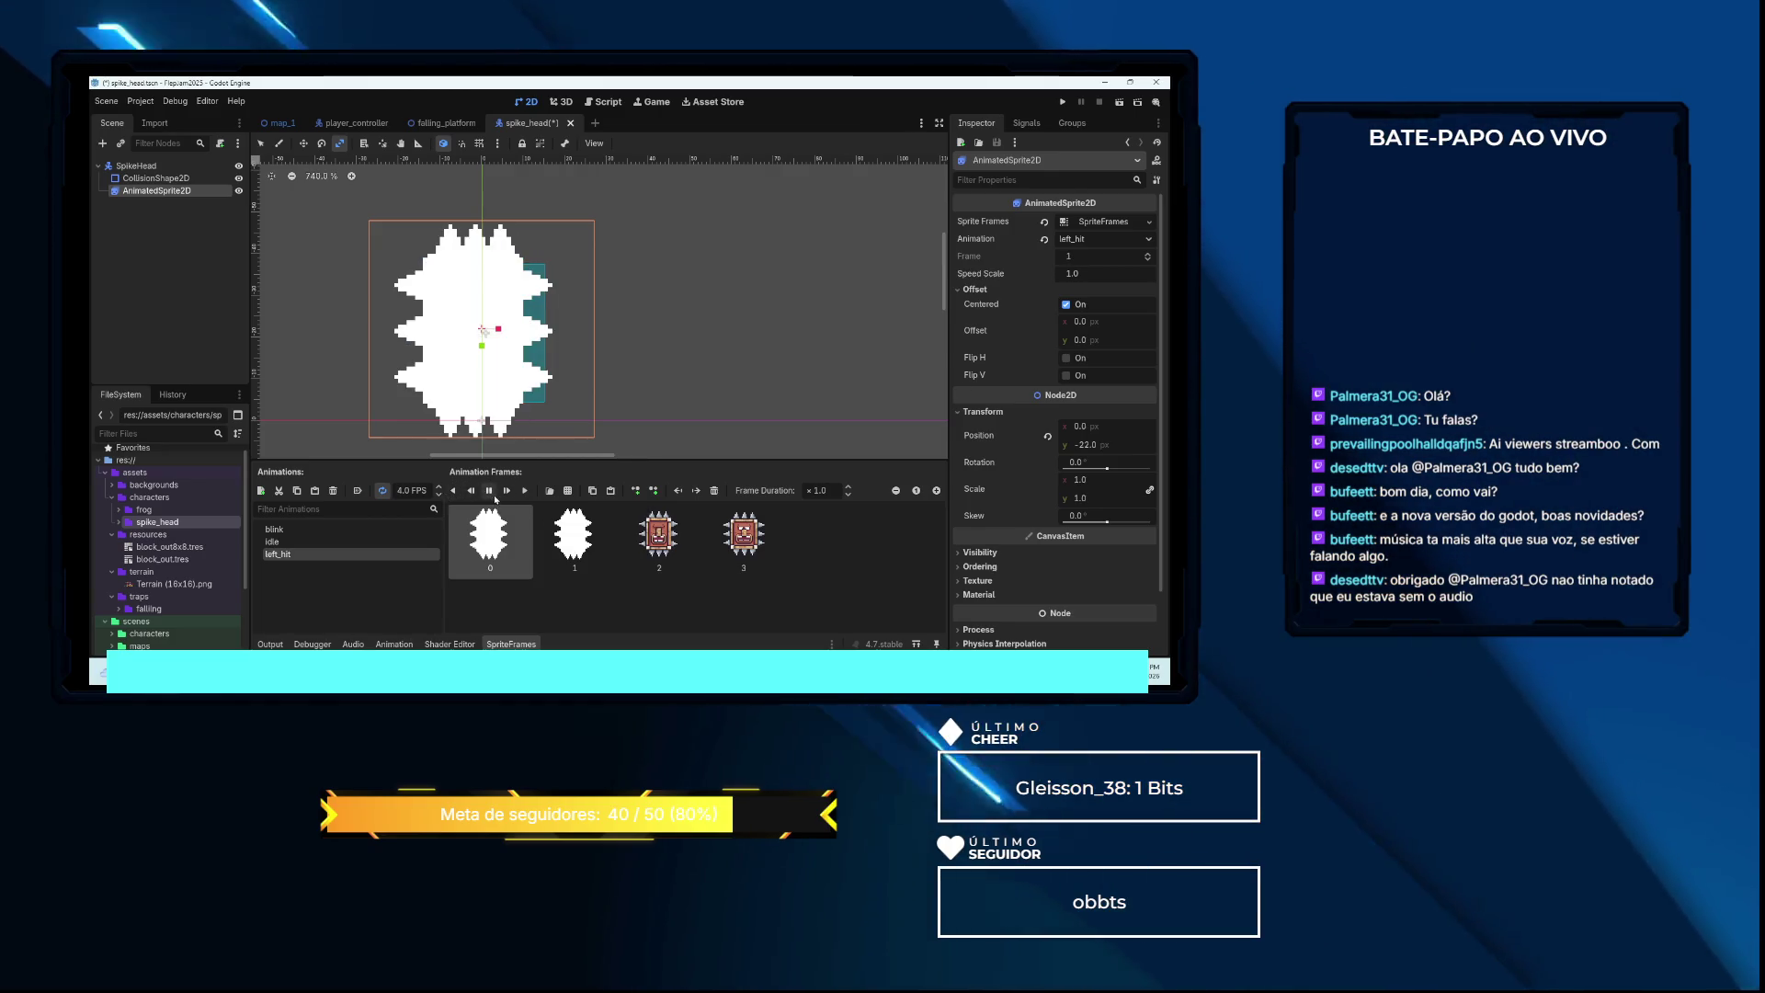
{"action": "left_click", "coordinate": [490, 491]}
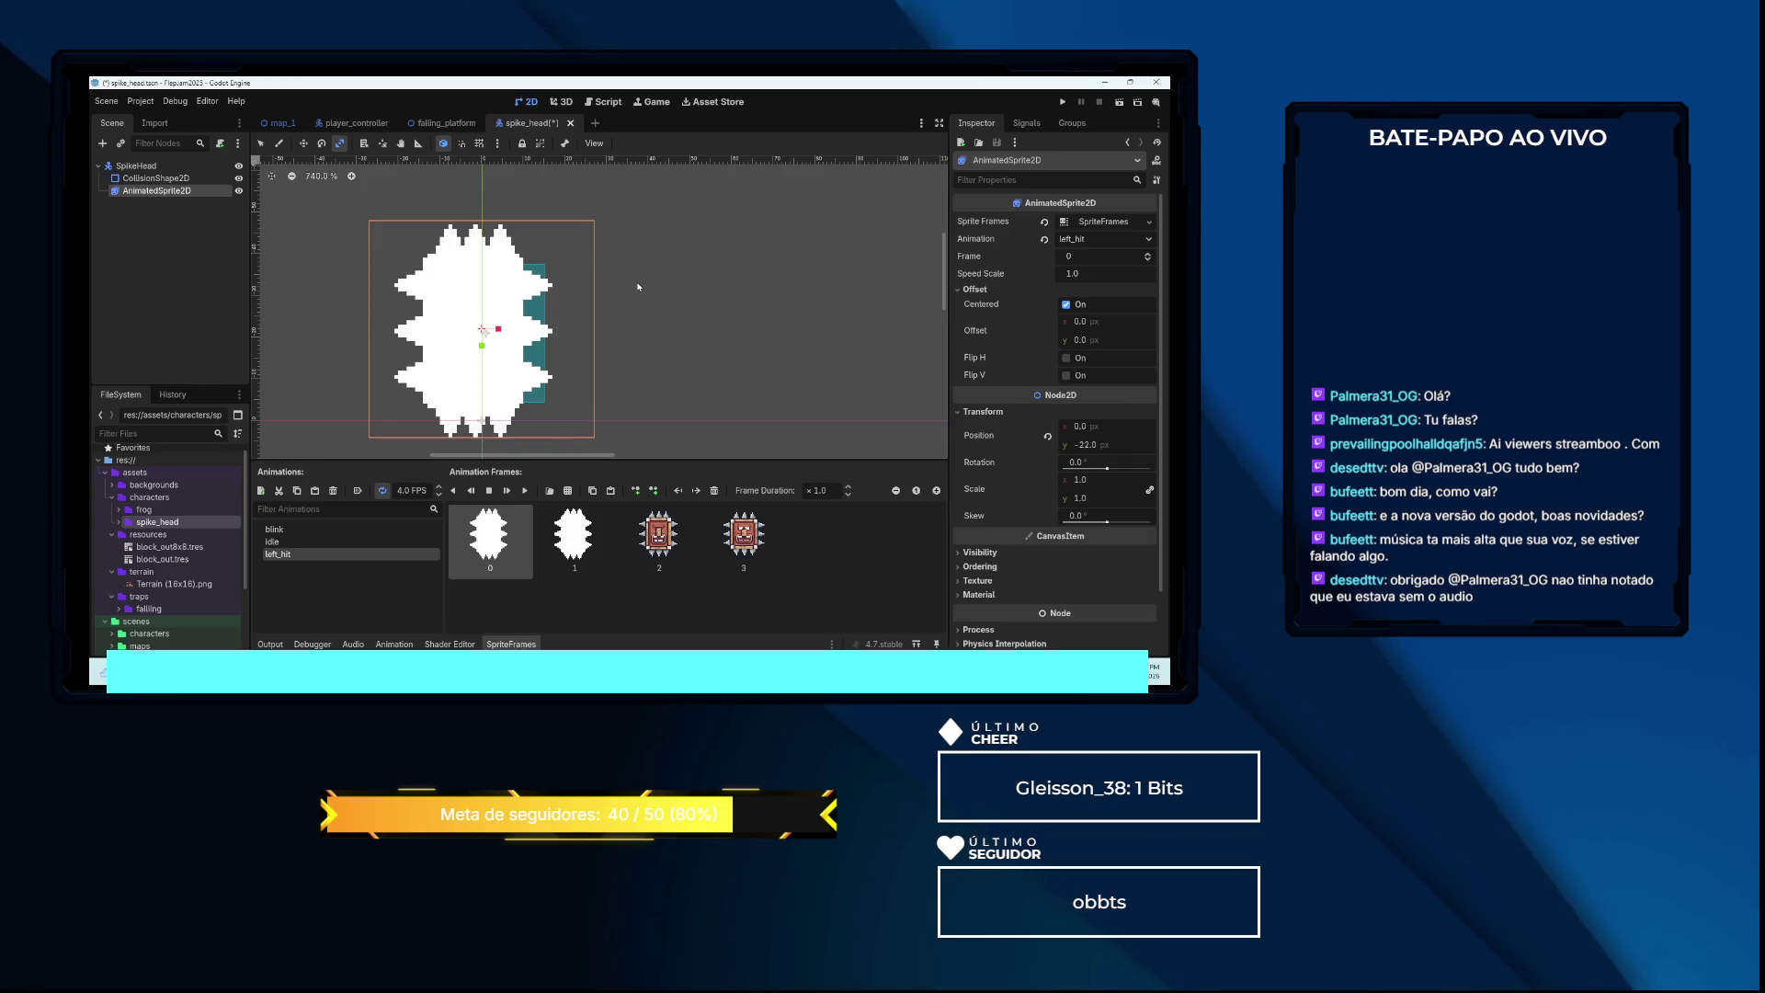
{"action": "scroll", "coordinate": [606, 294], "scroll_direction": "down", "scroll_amount": 4}
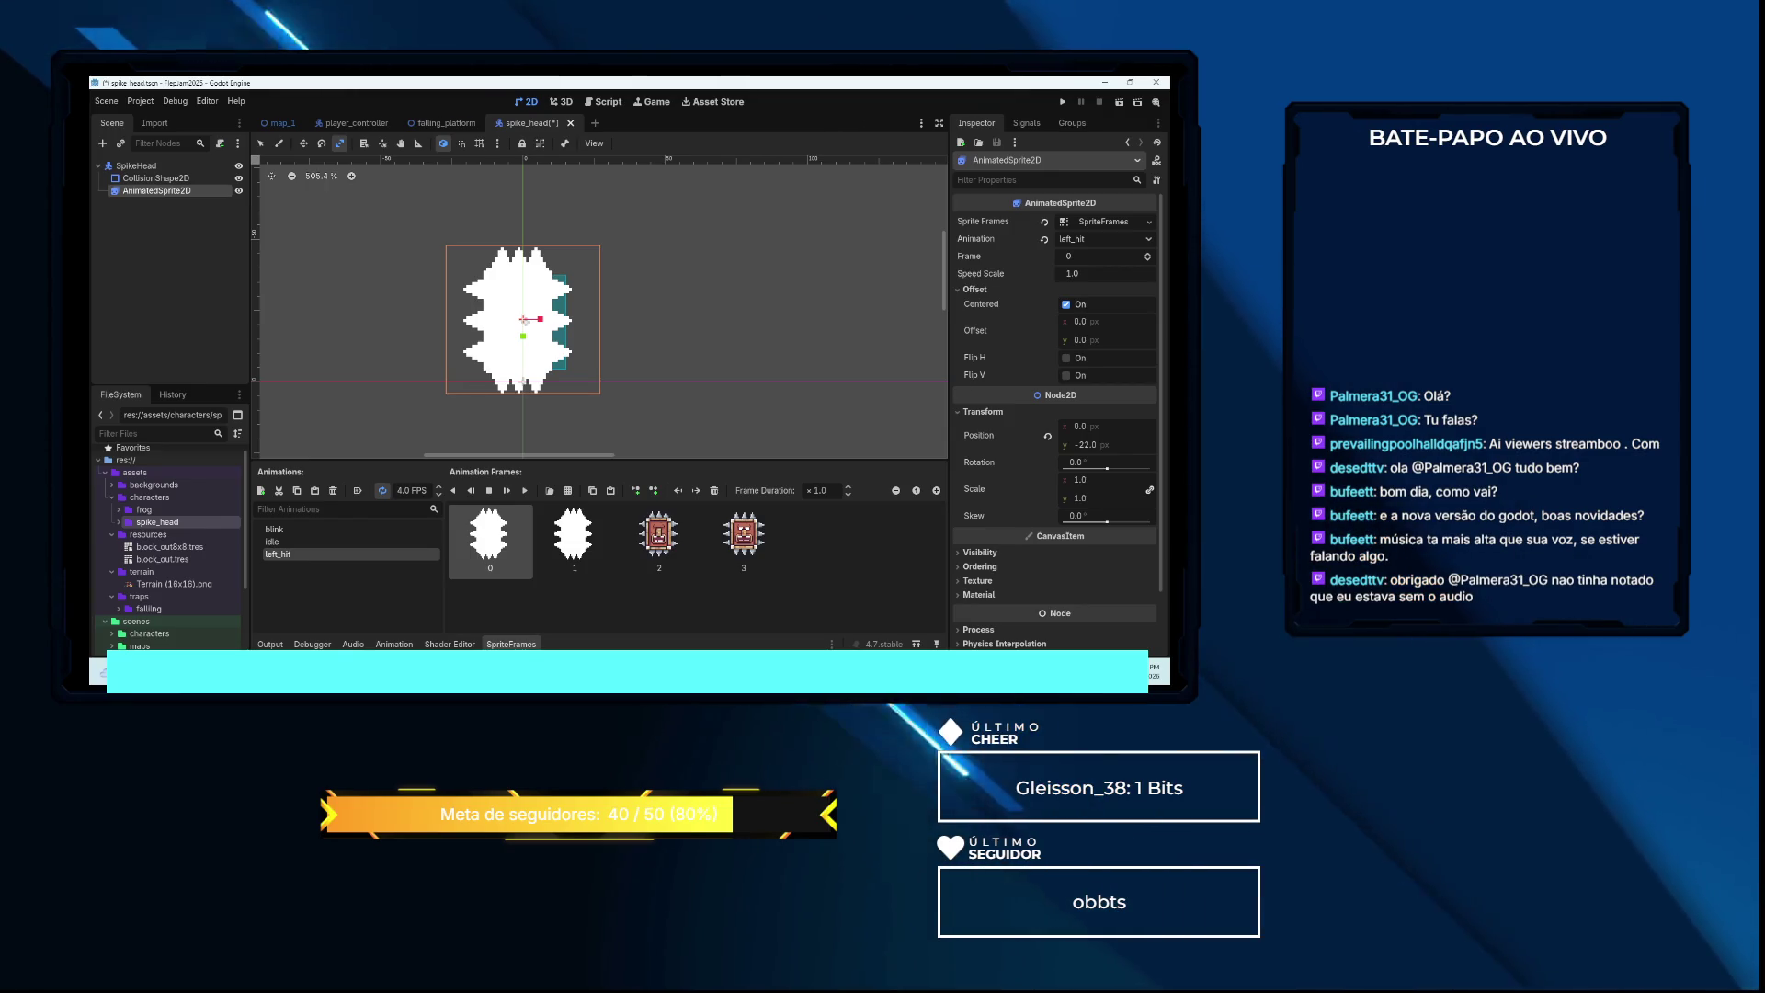
{"action": "left_click", "coordinate": [262, 491]}
Rename the newly added animation to right_hit
{"action": "double_click", "coordinate": [347, 567]}
{"action": "type", "text": "right"}
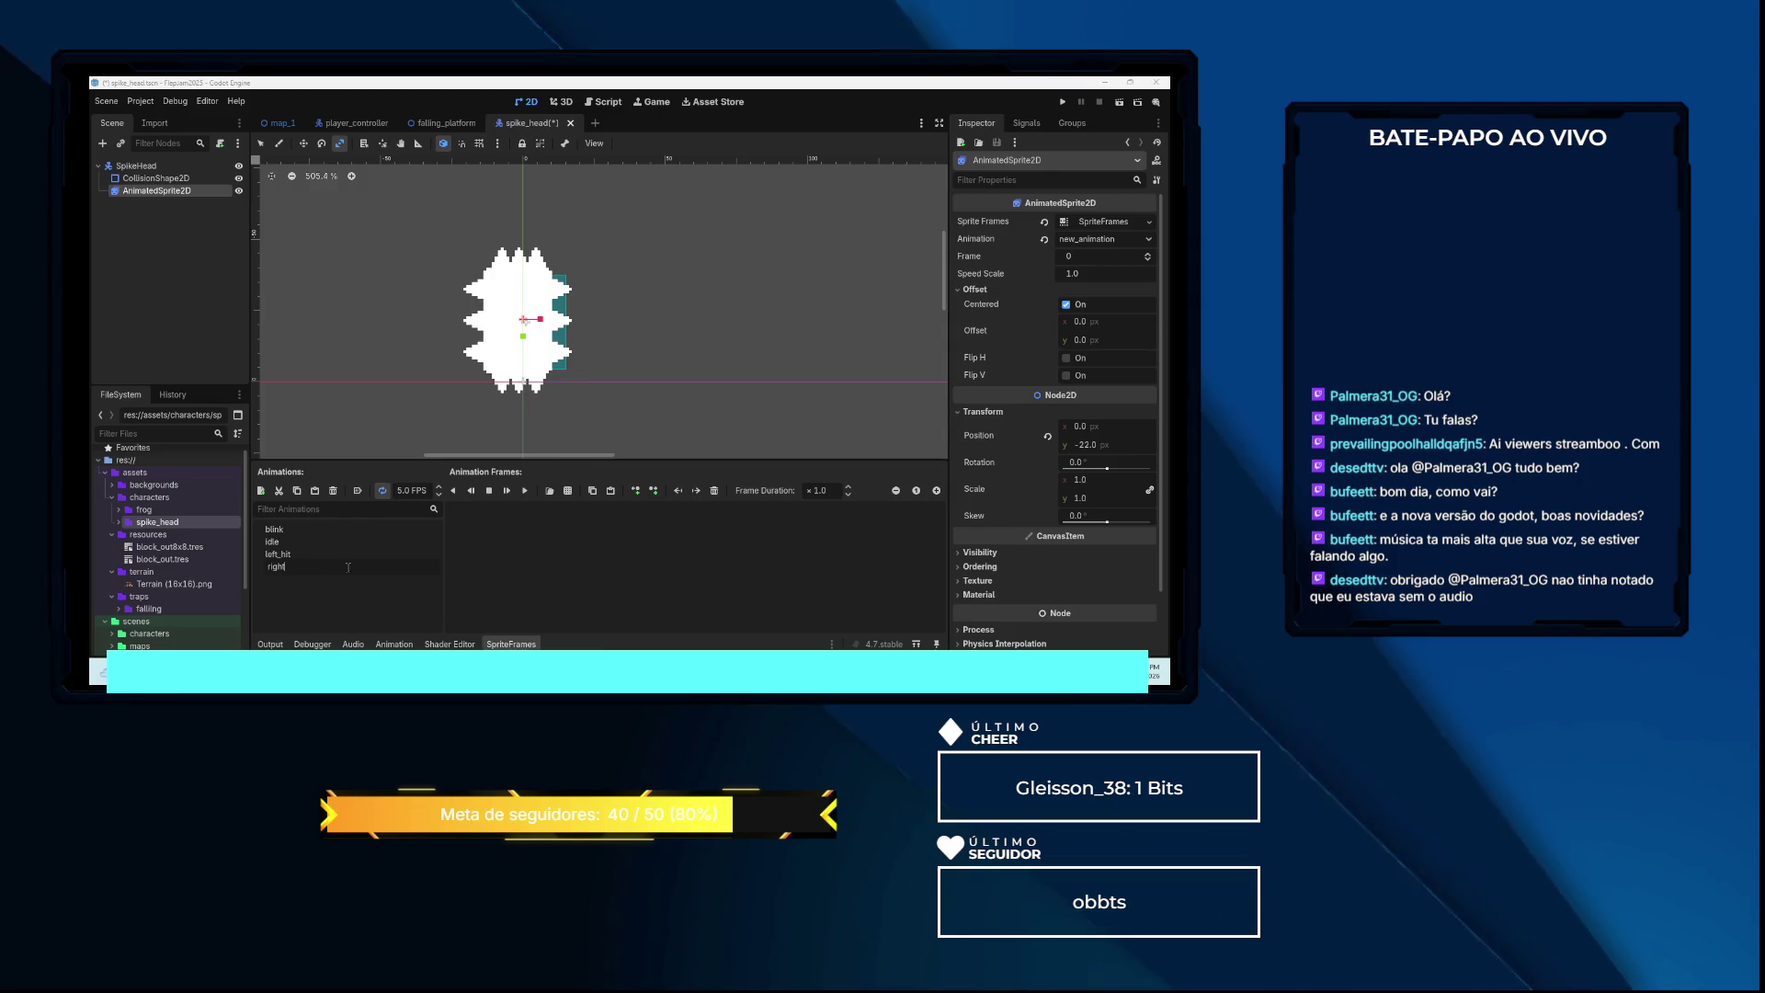
{"action": "type", "text": "_ri"}
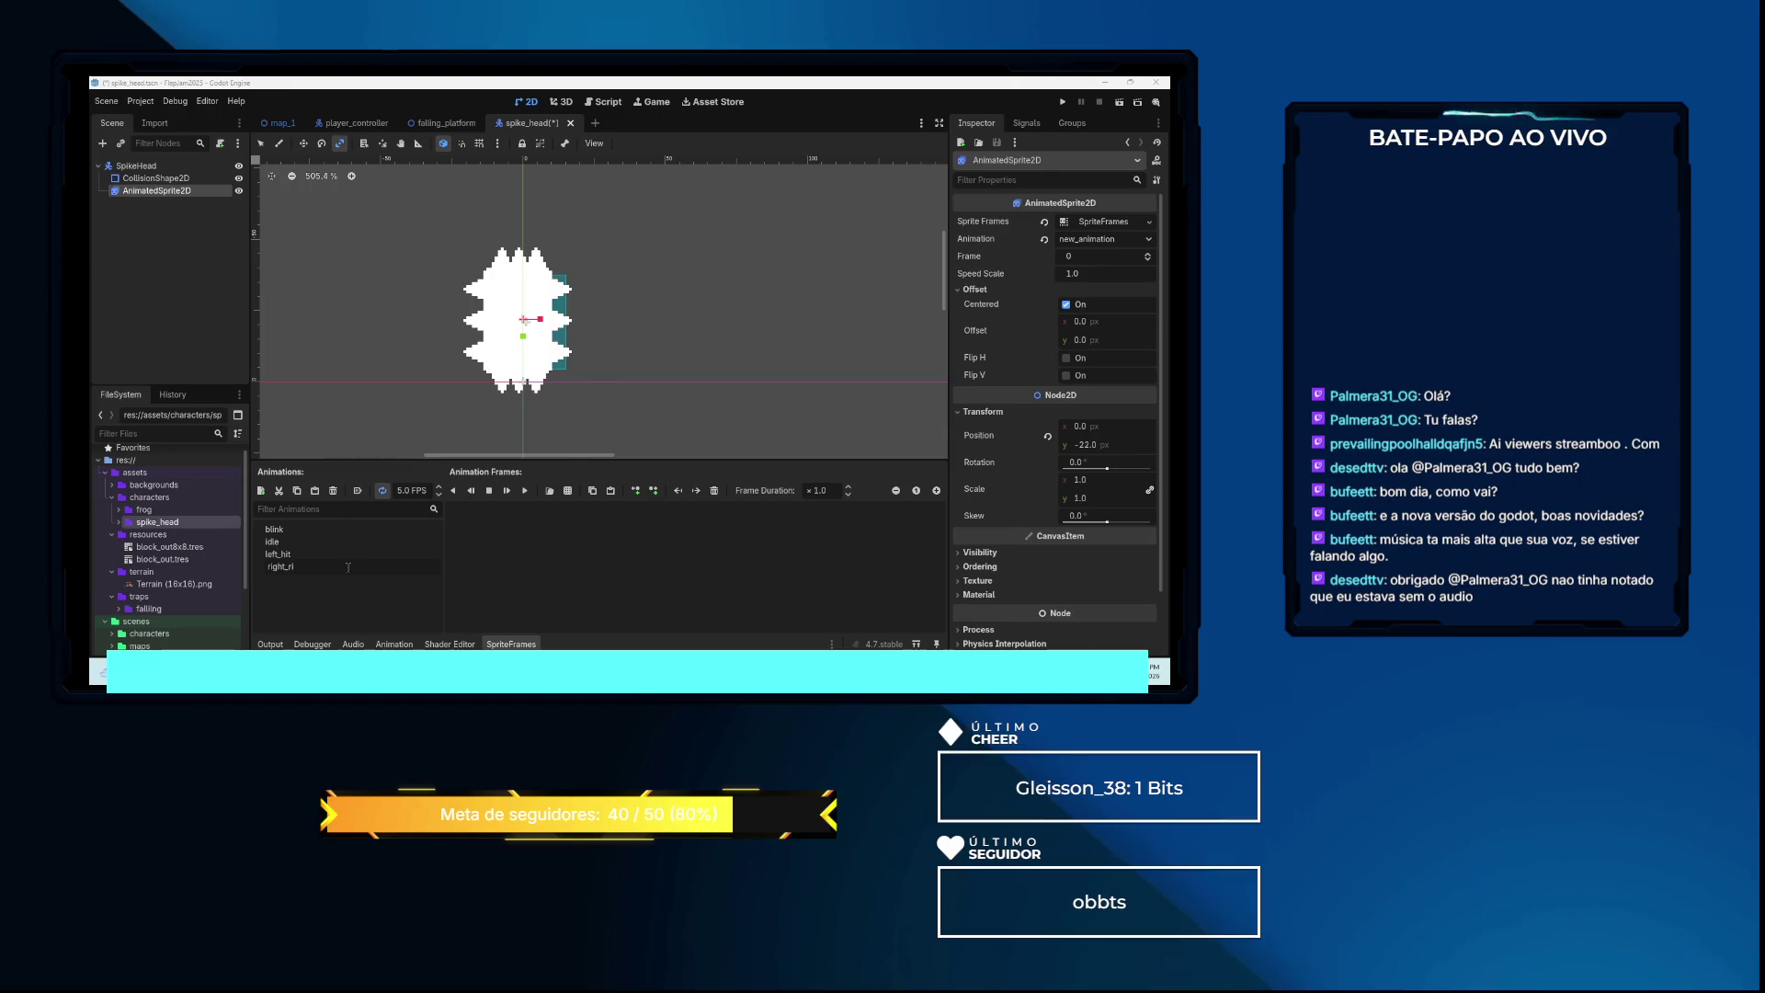
{"action": "key", "text": "BackSpace"}
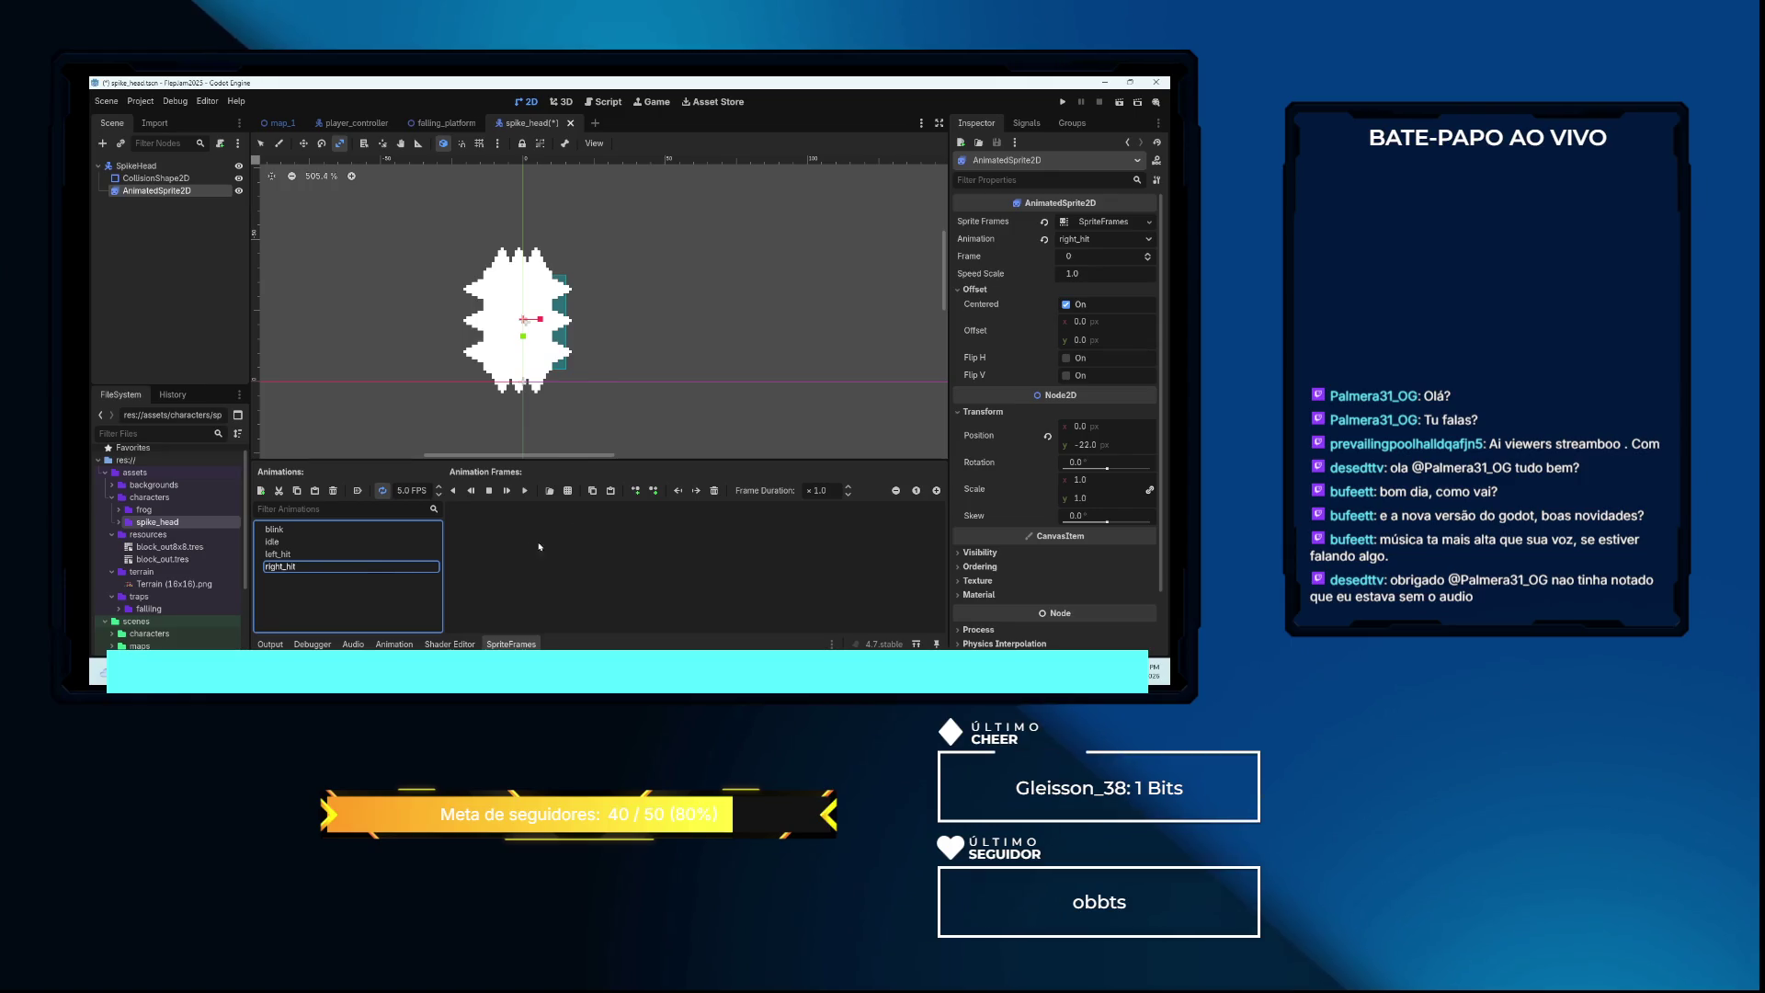
Add all four Right Hit (54x52).png frames to right_hit and save spike_head.tscn
{"action": "left_click", "coordinate": [567, 493]}
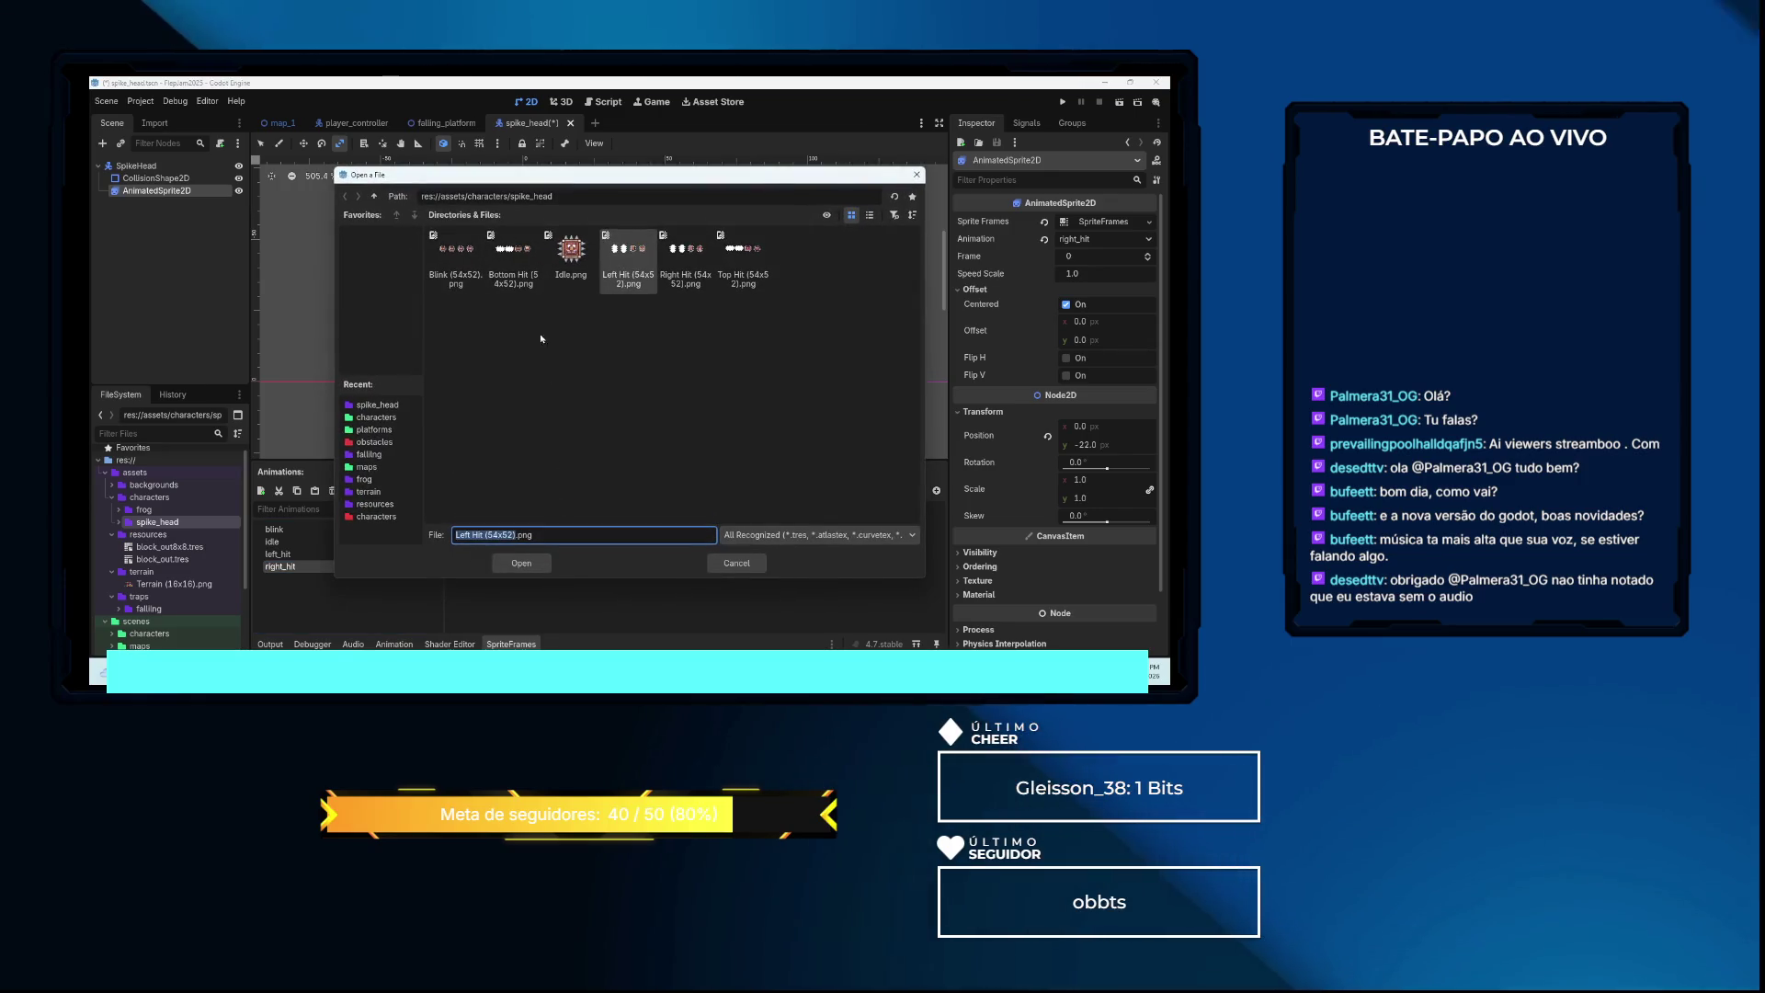
{"action": "key", "text": "Right"}
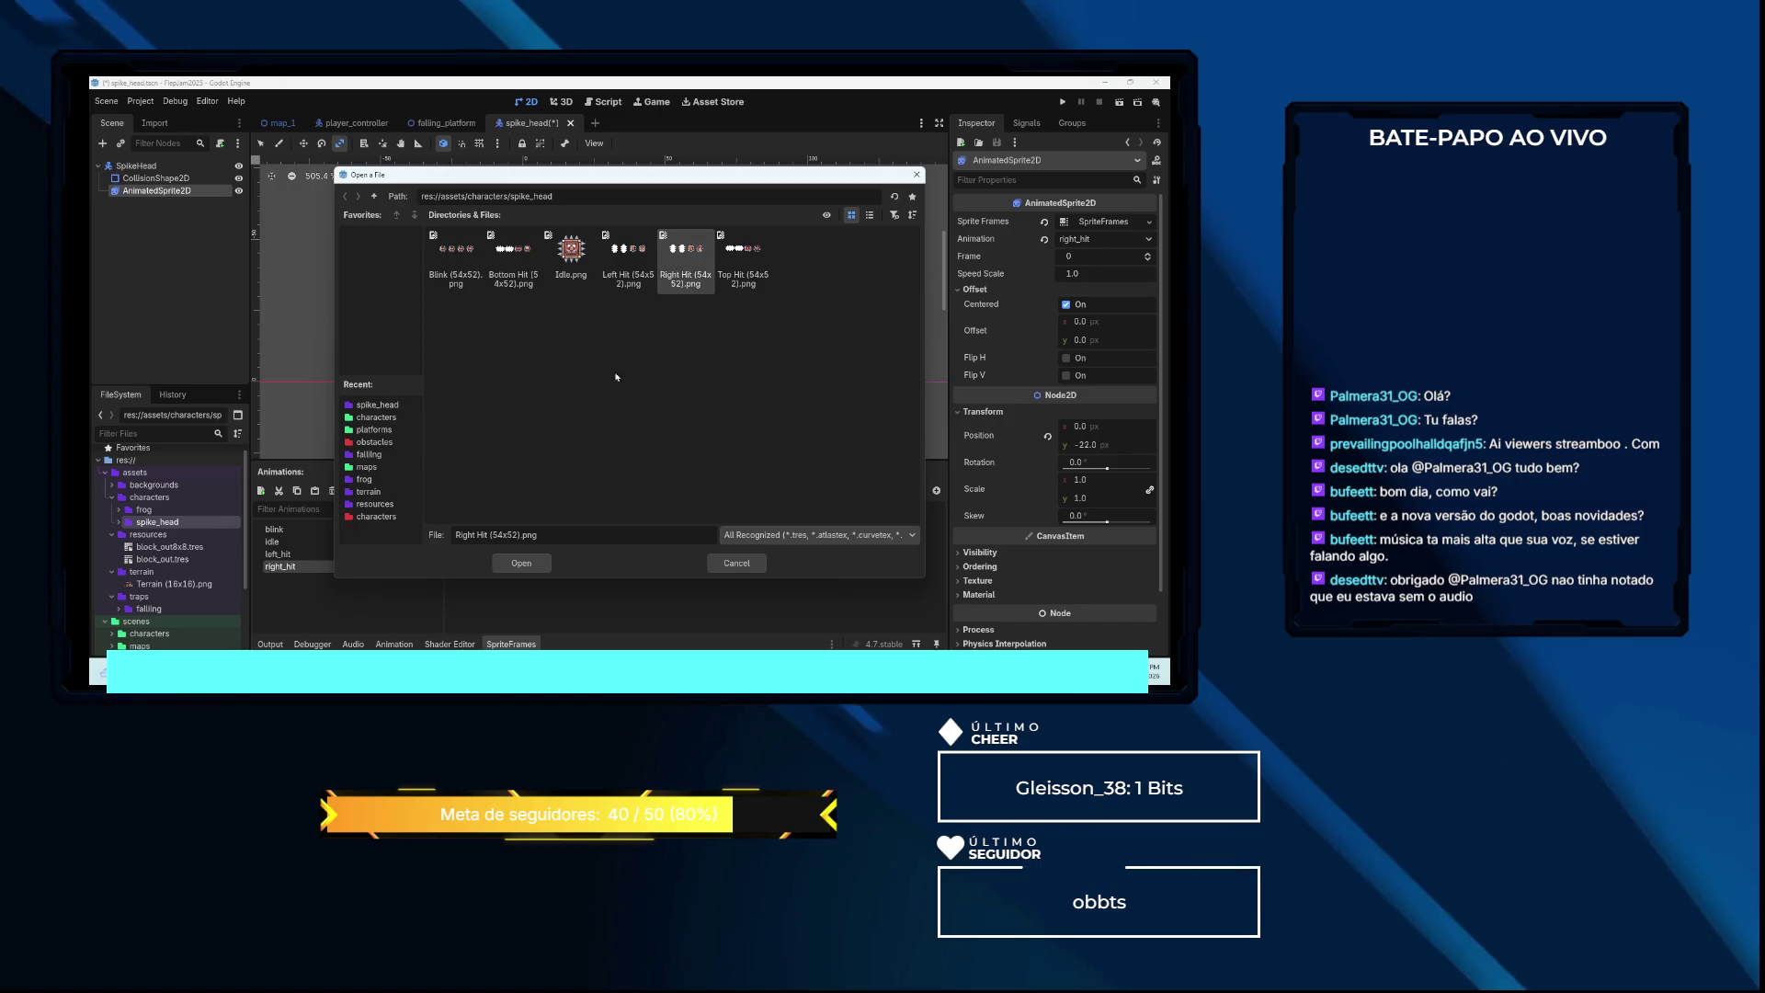
{"action": "left_click", "coordinate": [521, 564]}
{"action": "left_click_drag", "start_coordinate": [395, 378], "coordinate": [760, 378]}
{"action": "left_click", "coordinate": [504, 564]}
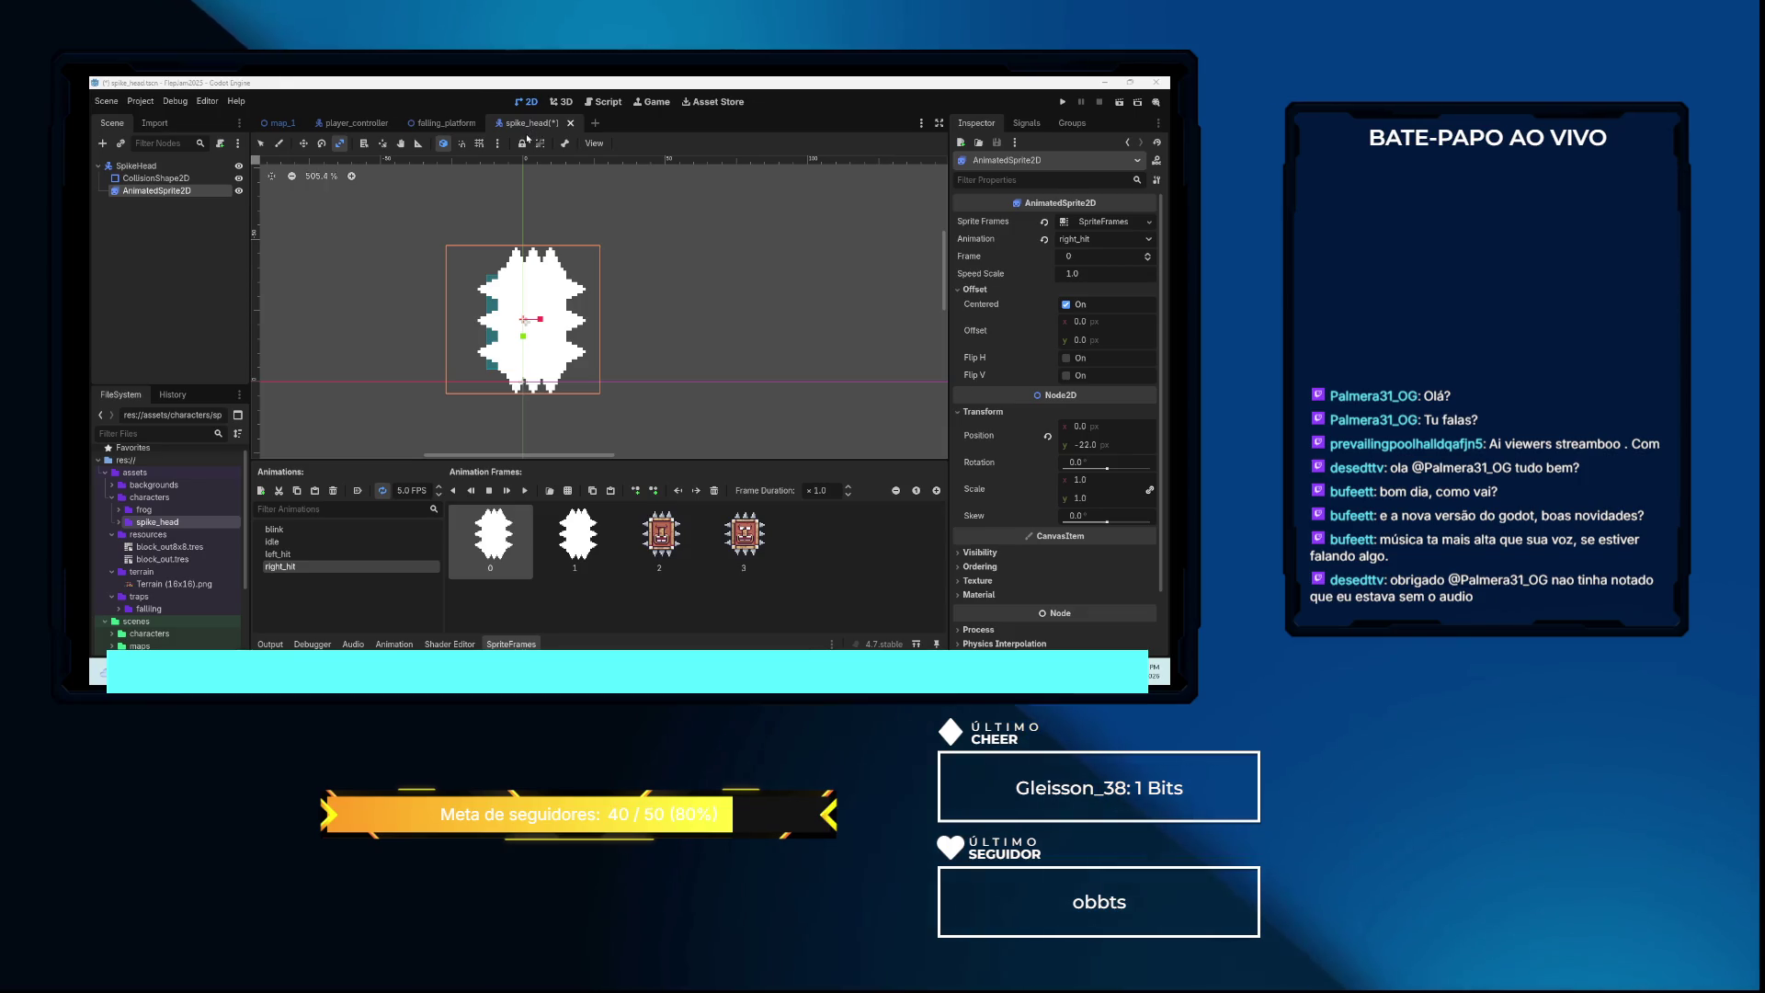
{"action": "key", "text": "ctrl+s"}
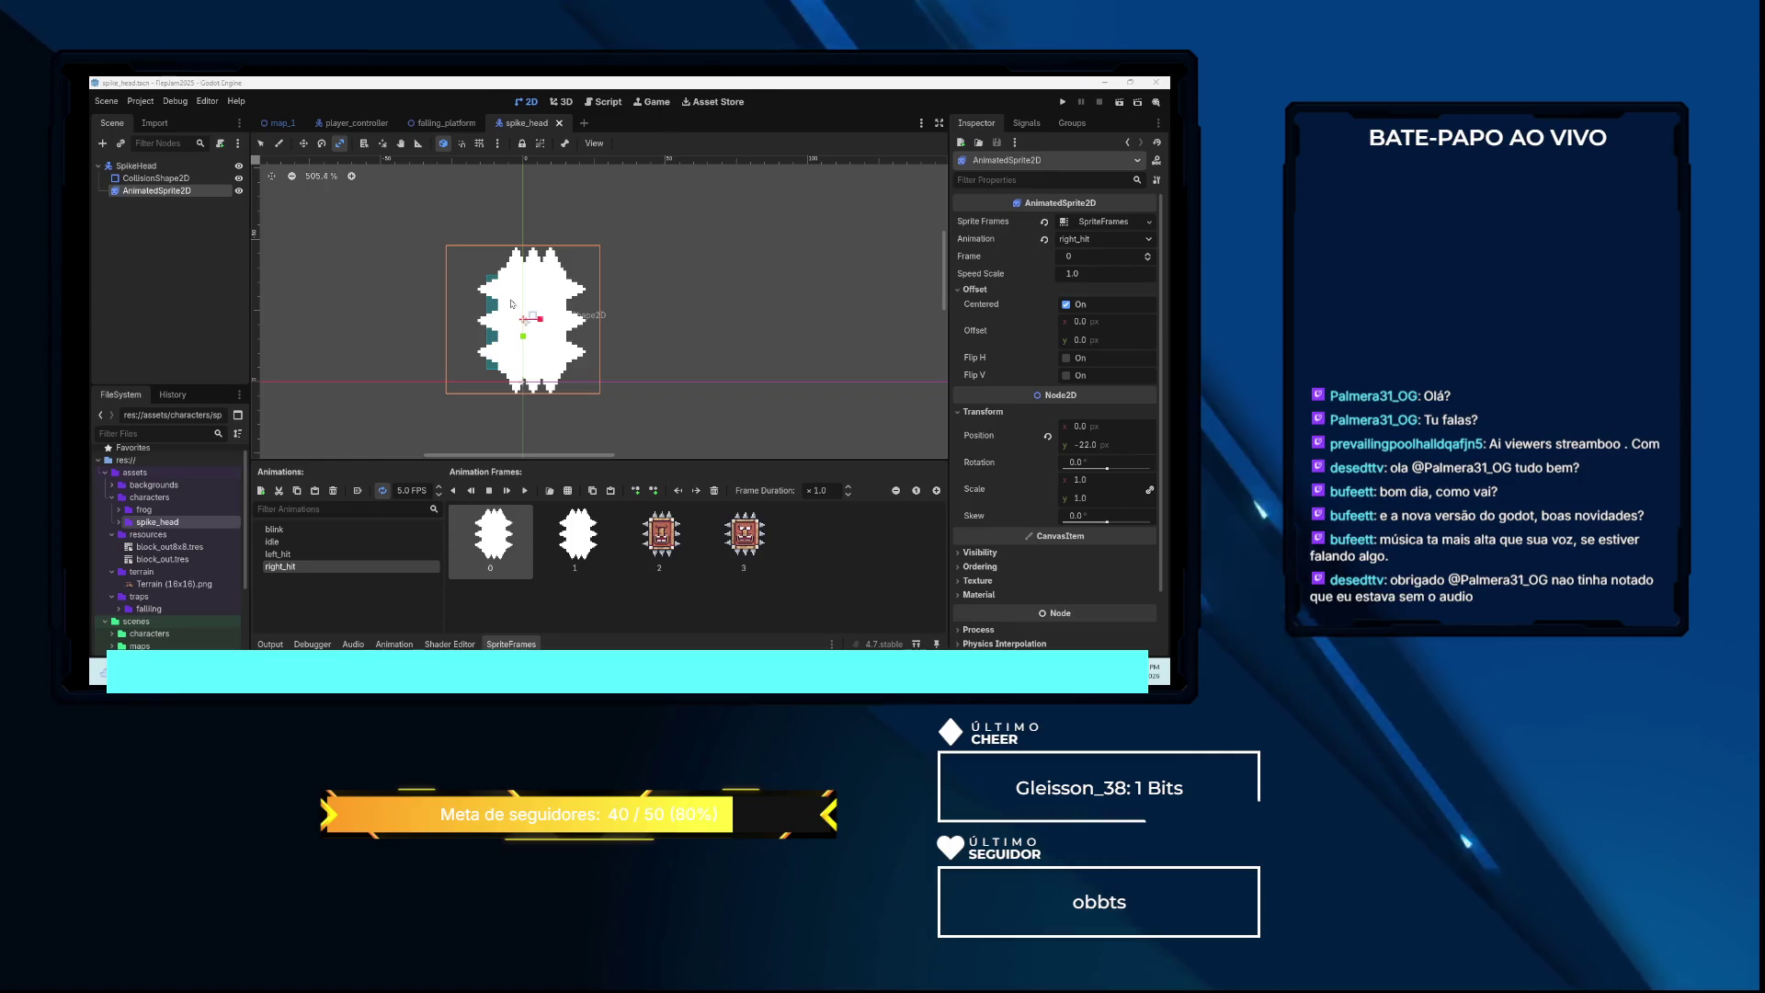
{"action": "left_click", "coordinate": [508, 493]}
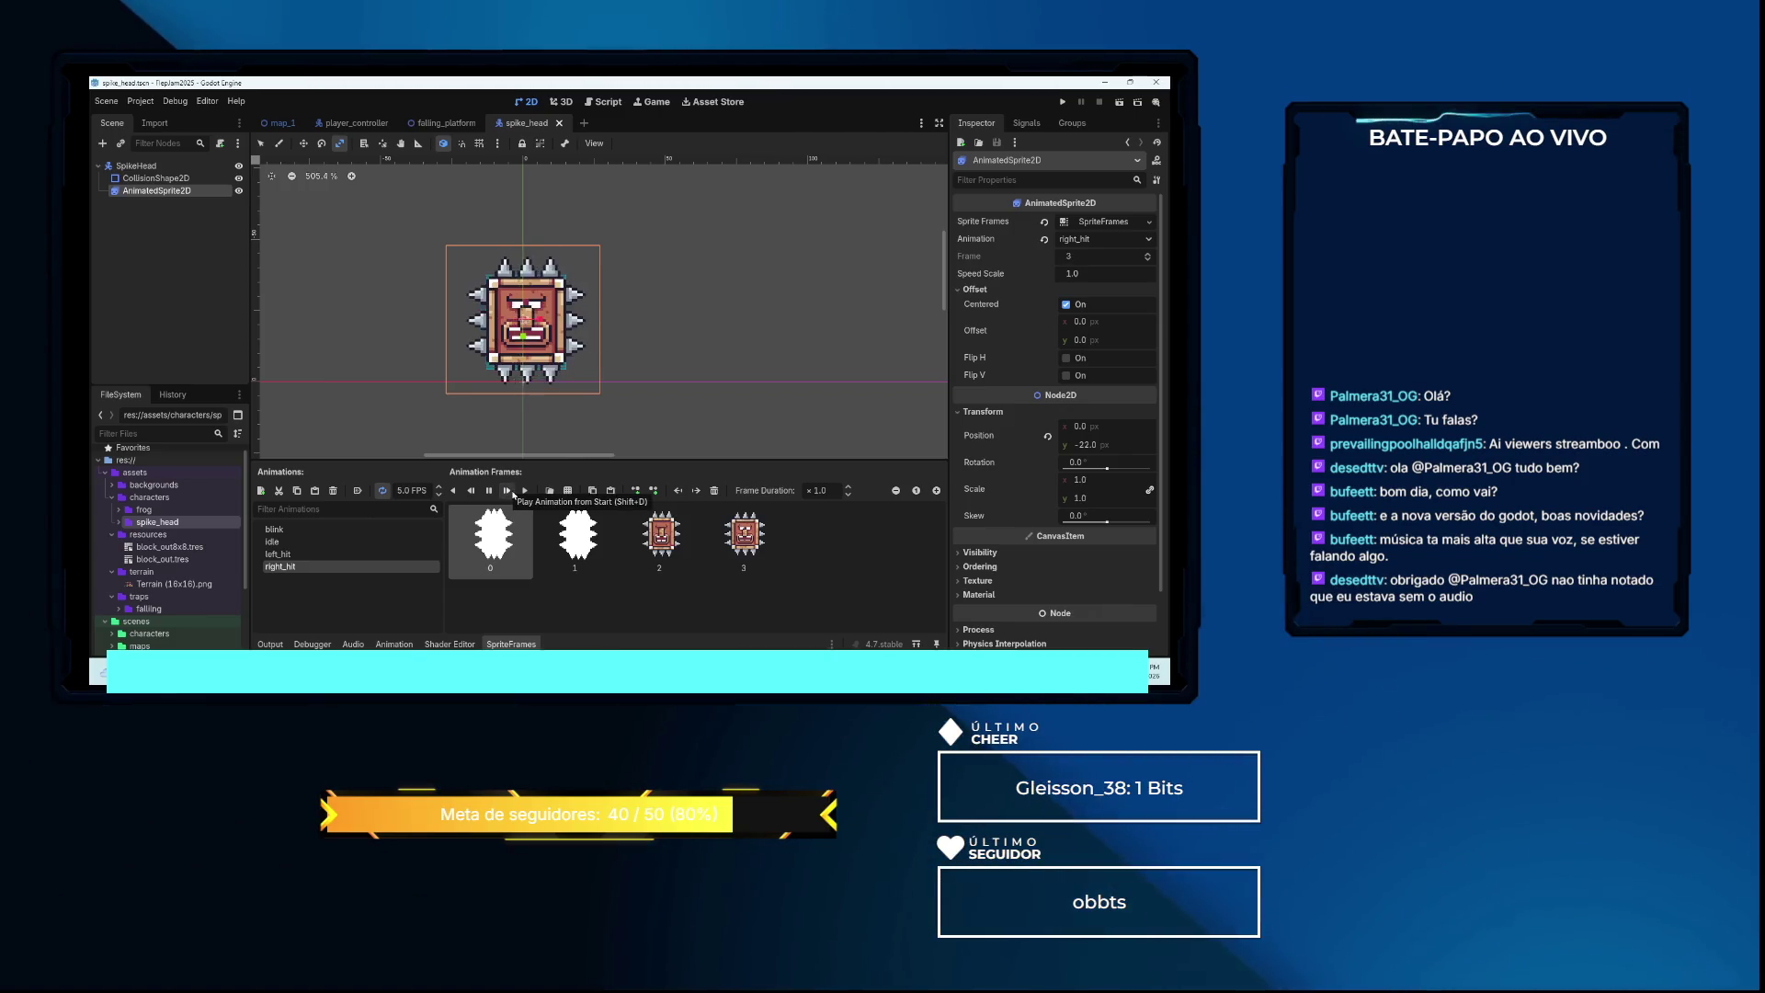
Narrow the SpikeHead collision box to the block's width and shift it 1 px right to (2, -21)
{"action": "left_click", "coordinate": [489, 492]}
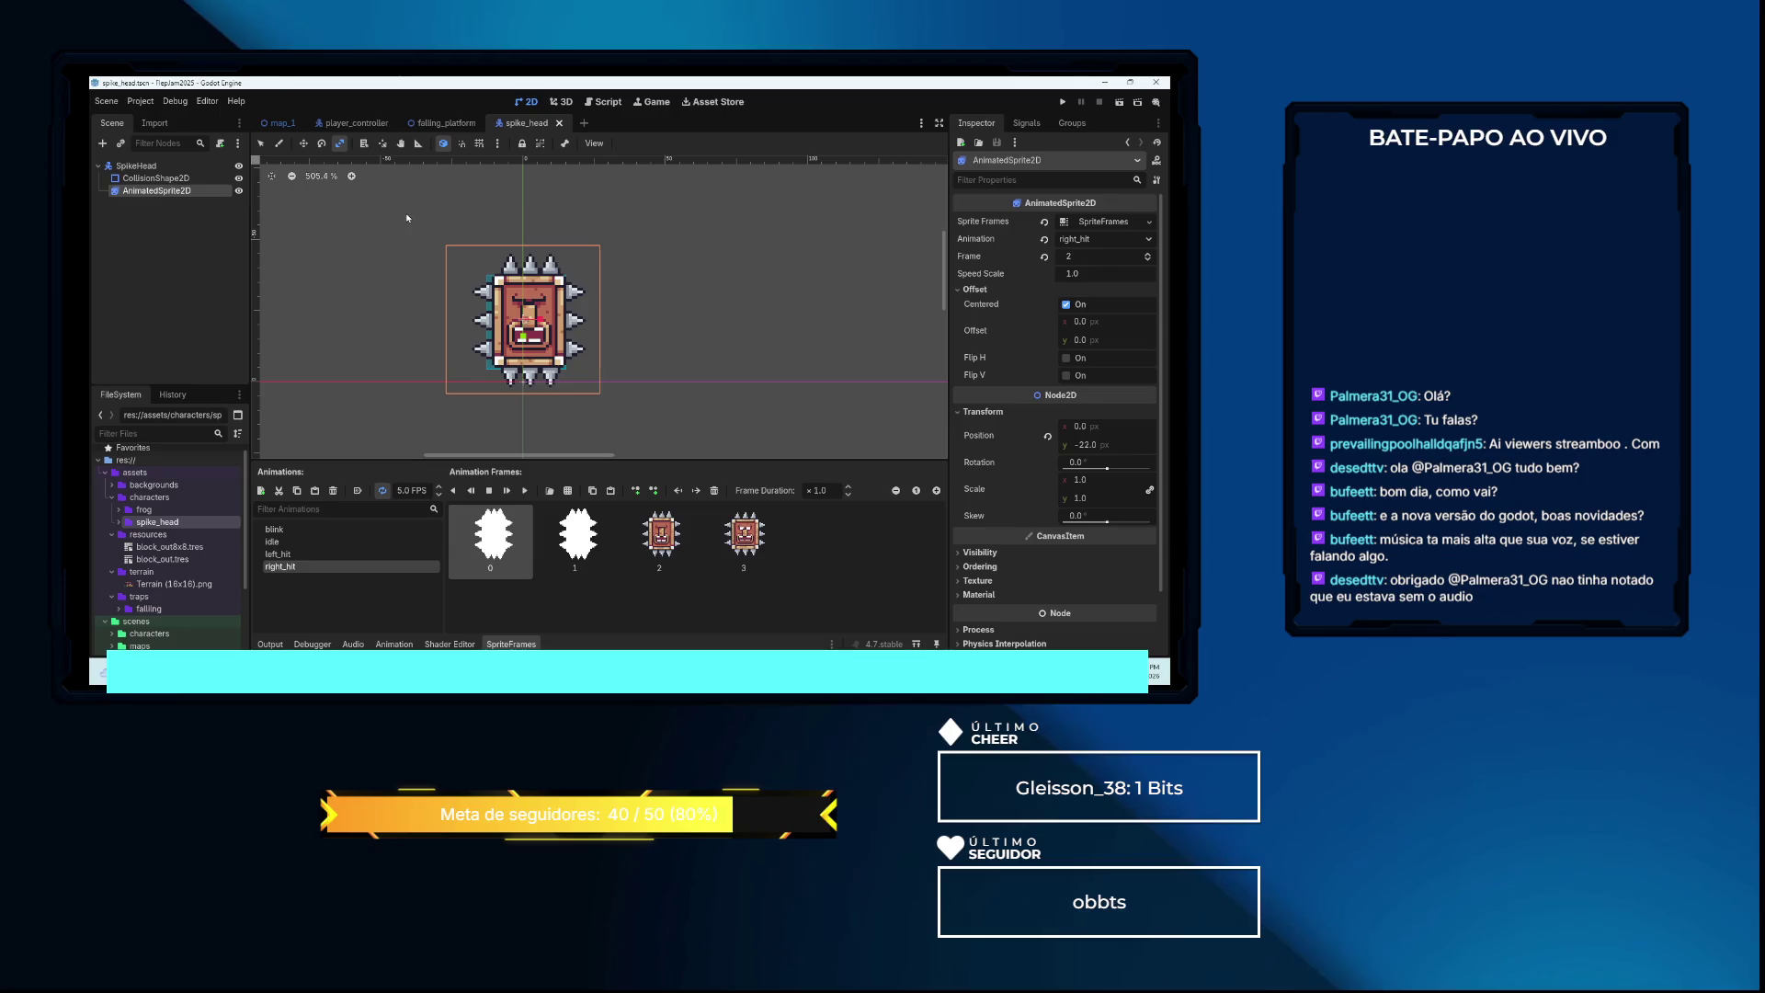
{"action": "left_click", "coordinate": [173, 179]}
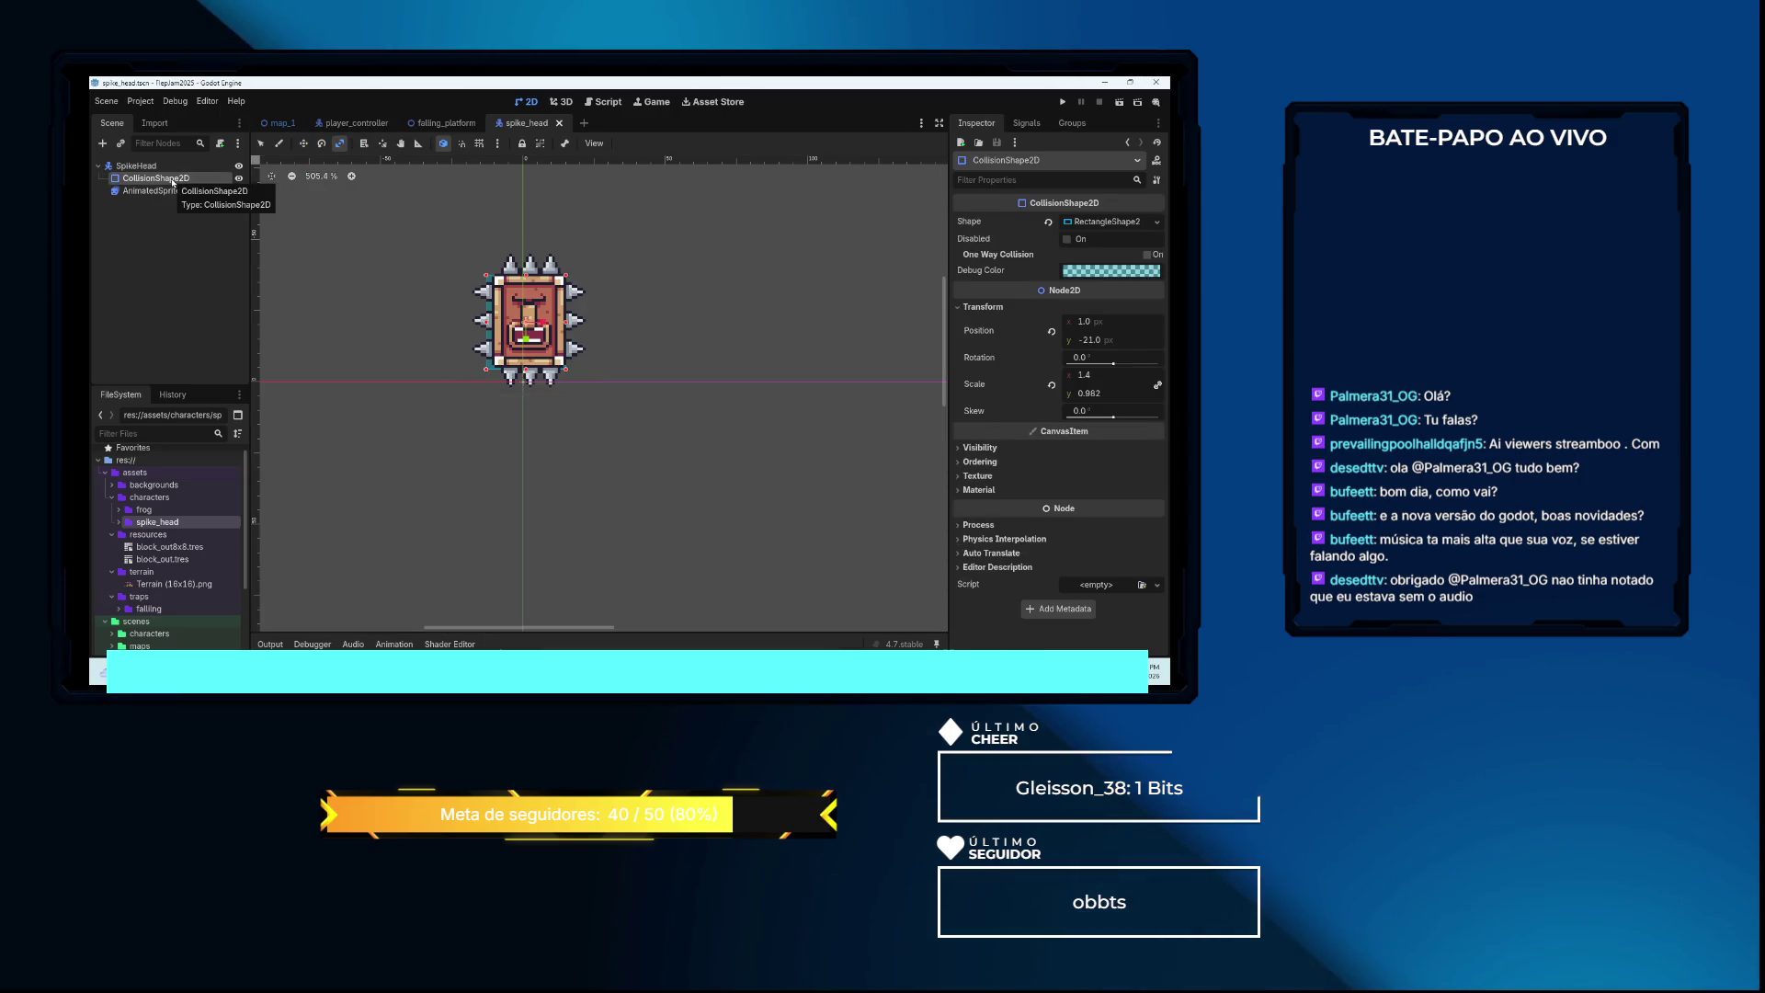
{"action": "scroll", "coordinate": [554, 290], "scroll_direction": "up", "scroll_amount": 3}
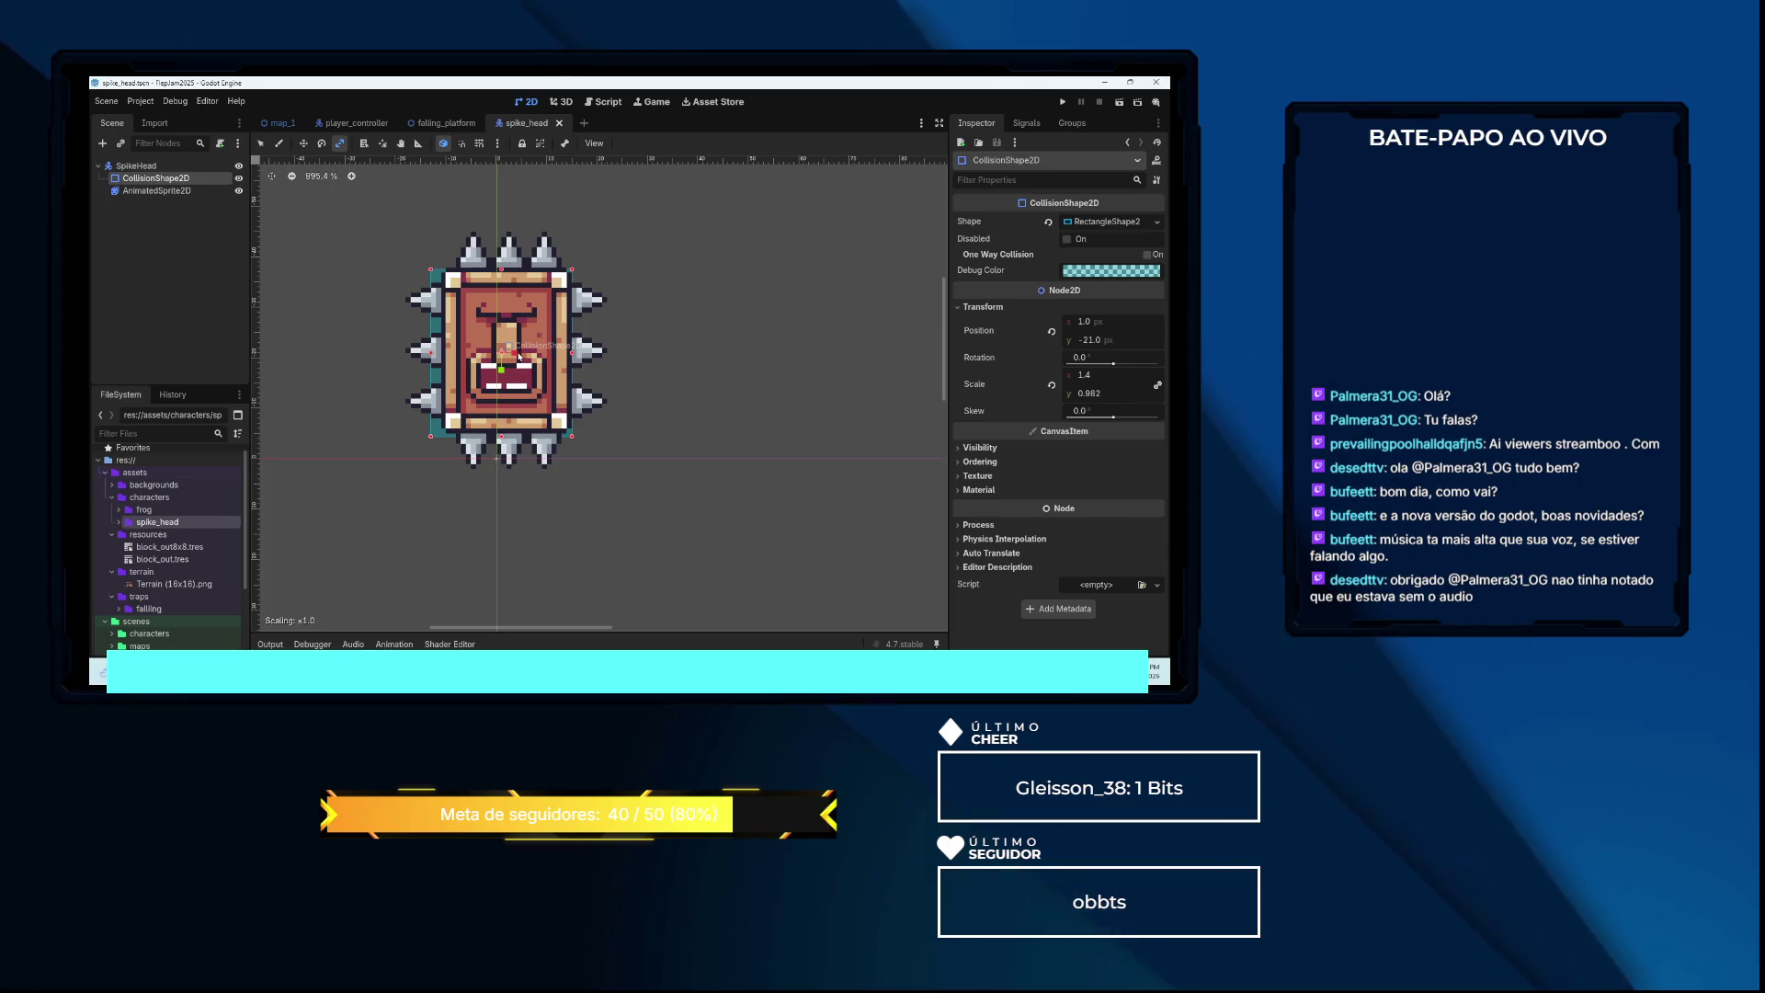
{"action": "left_click_drag", "start_coordinate": [520, 357], "coordinate": [517, 357]}
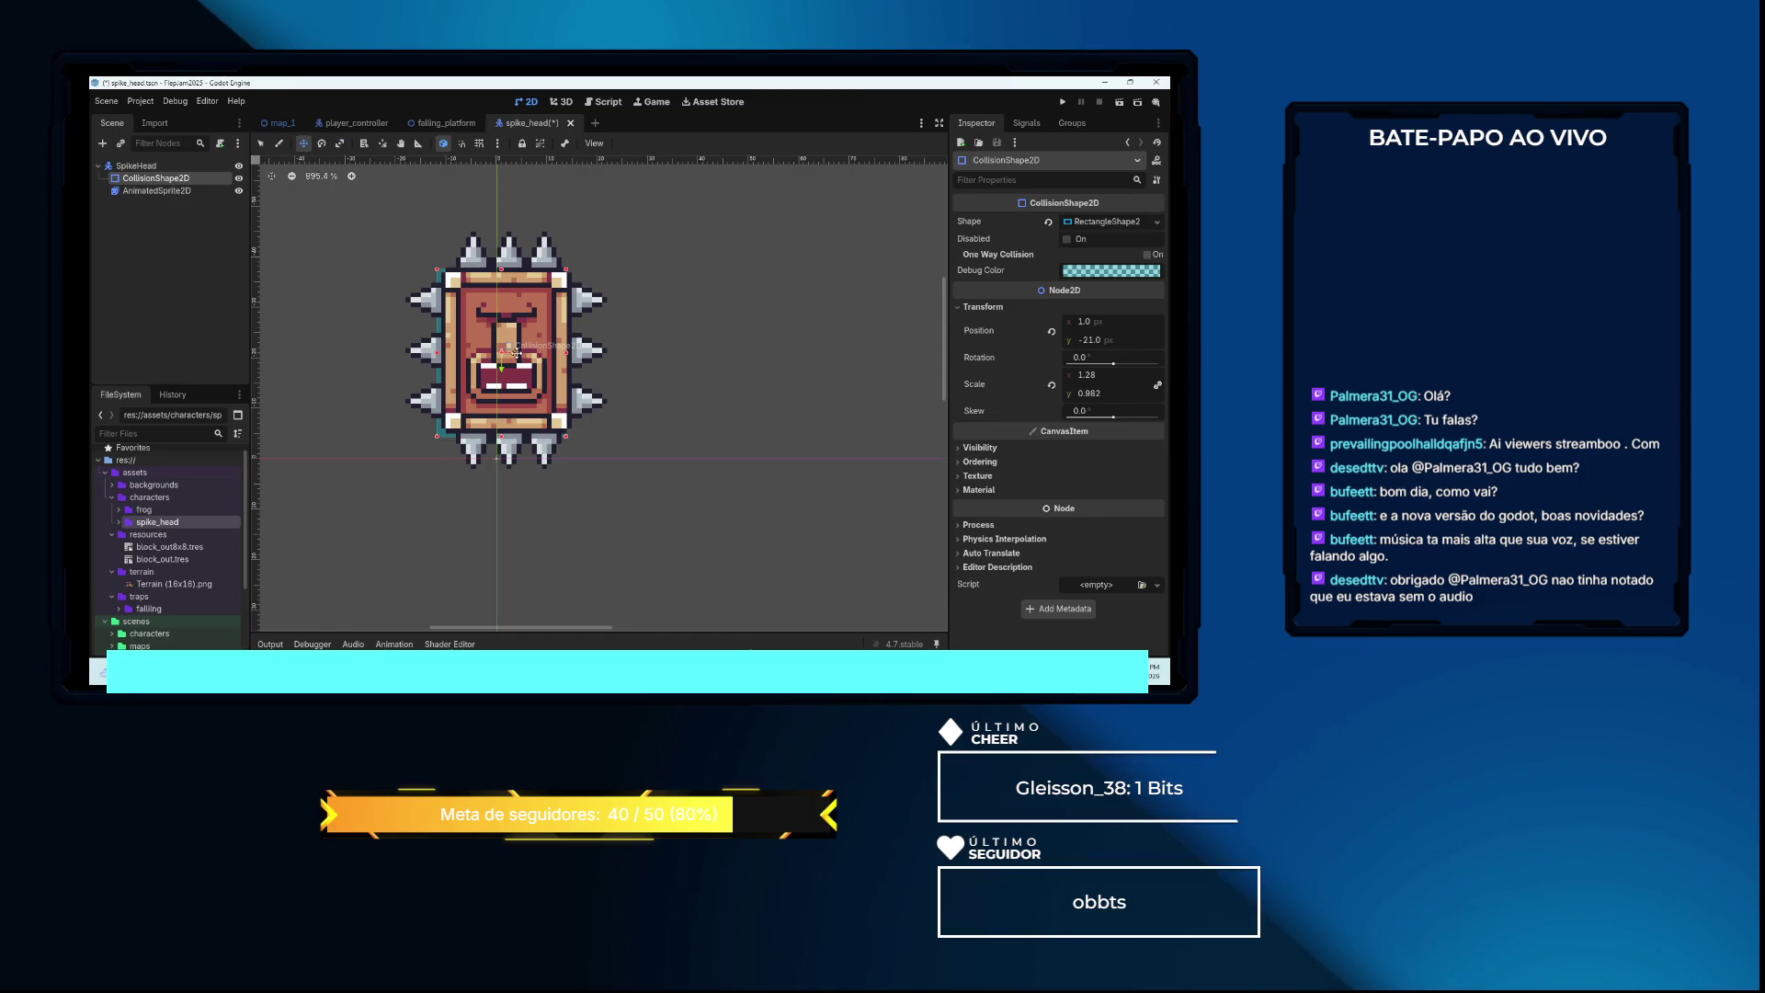
{"action": "left_click_drag", "start_coordinate": [518, 354], "coordinate": [518, 354]}
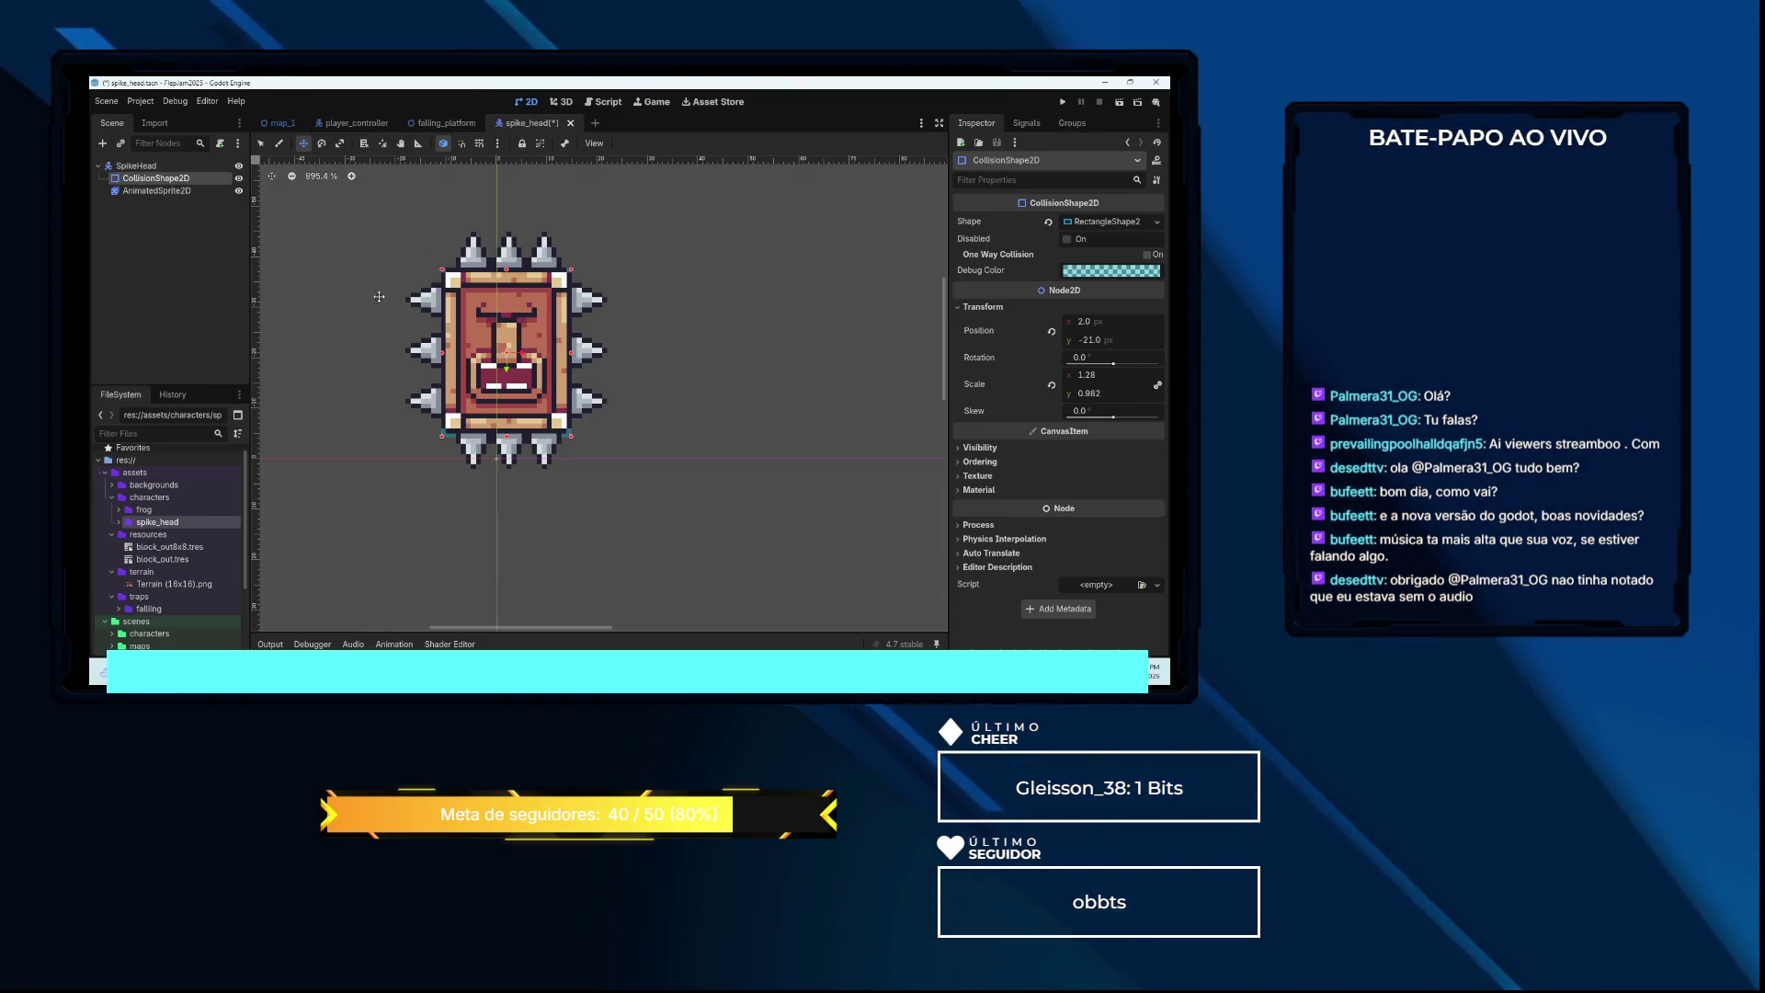
Save the spike_head scene and recentre the view on the spike head sprite
{"action": "key", "text": "ctrl+s"}
{"action": "mouse_move", "coordinate": [409, 282]}
{"action": "left_mouse_down"}
{"action": "mouse_move", "coordinate": [379, 281]}
{"action": "mouse_move", "coordinate": [422, 285]}
{"action": "left_mouse_up"}
{"action": "scroll", "coordinate": [422, 285], "scroll_direction": "up", "scroll_amount": 5}
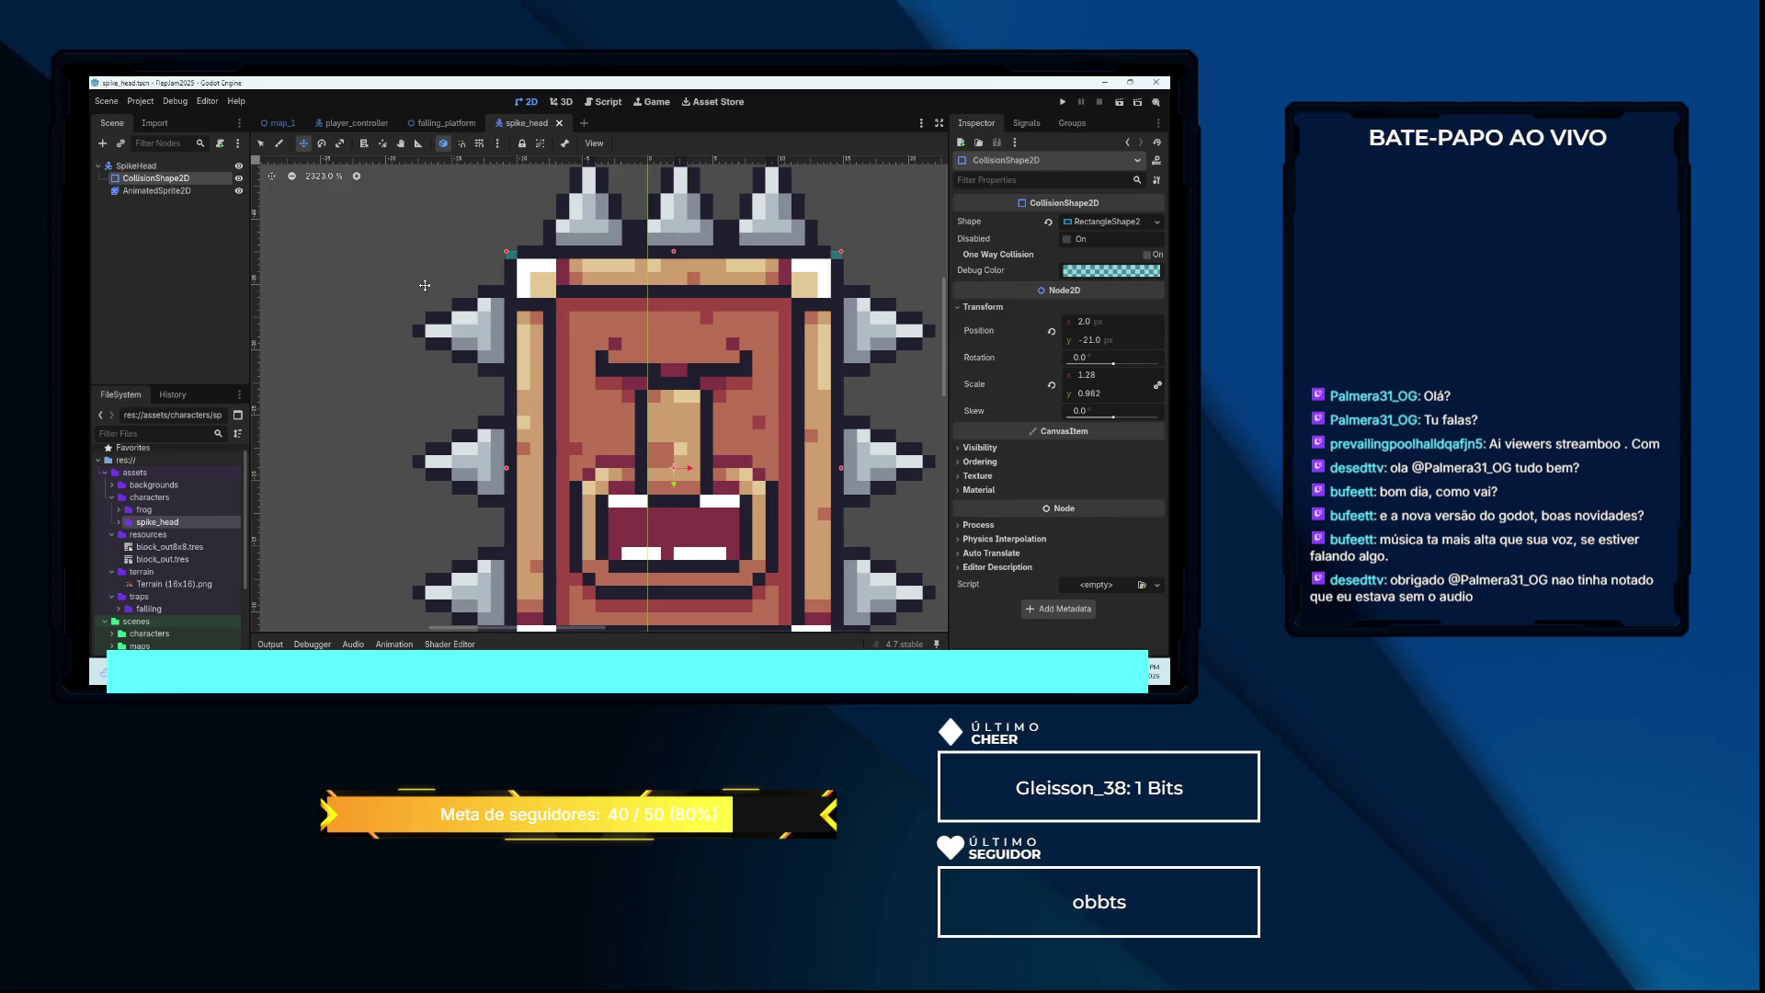
{"action": "scroll", "coordinate": [425, 285], "scroll_direction": "down", "scroll_amount": 3}
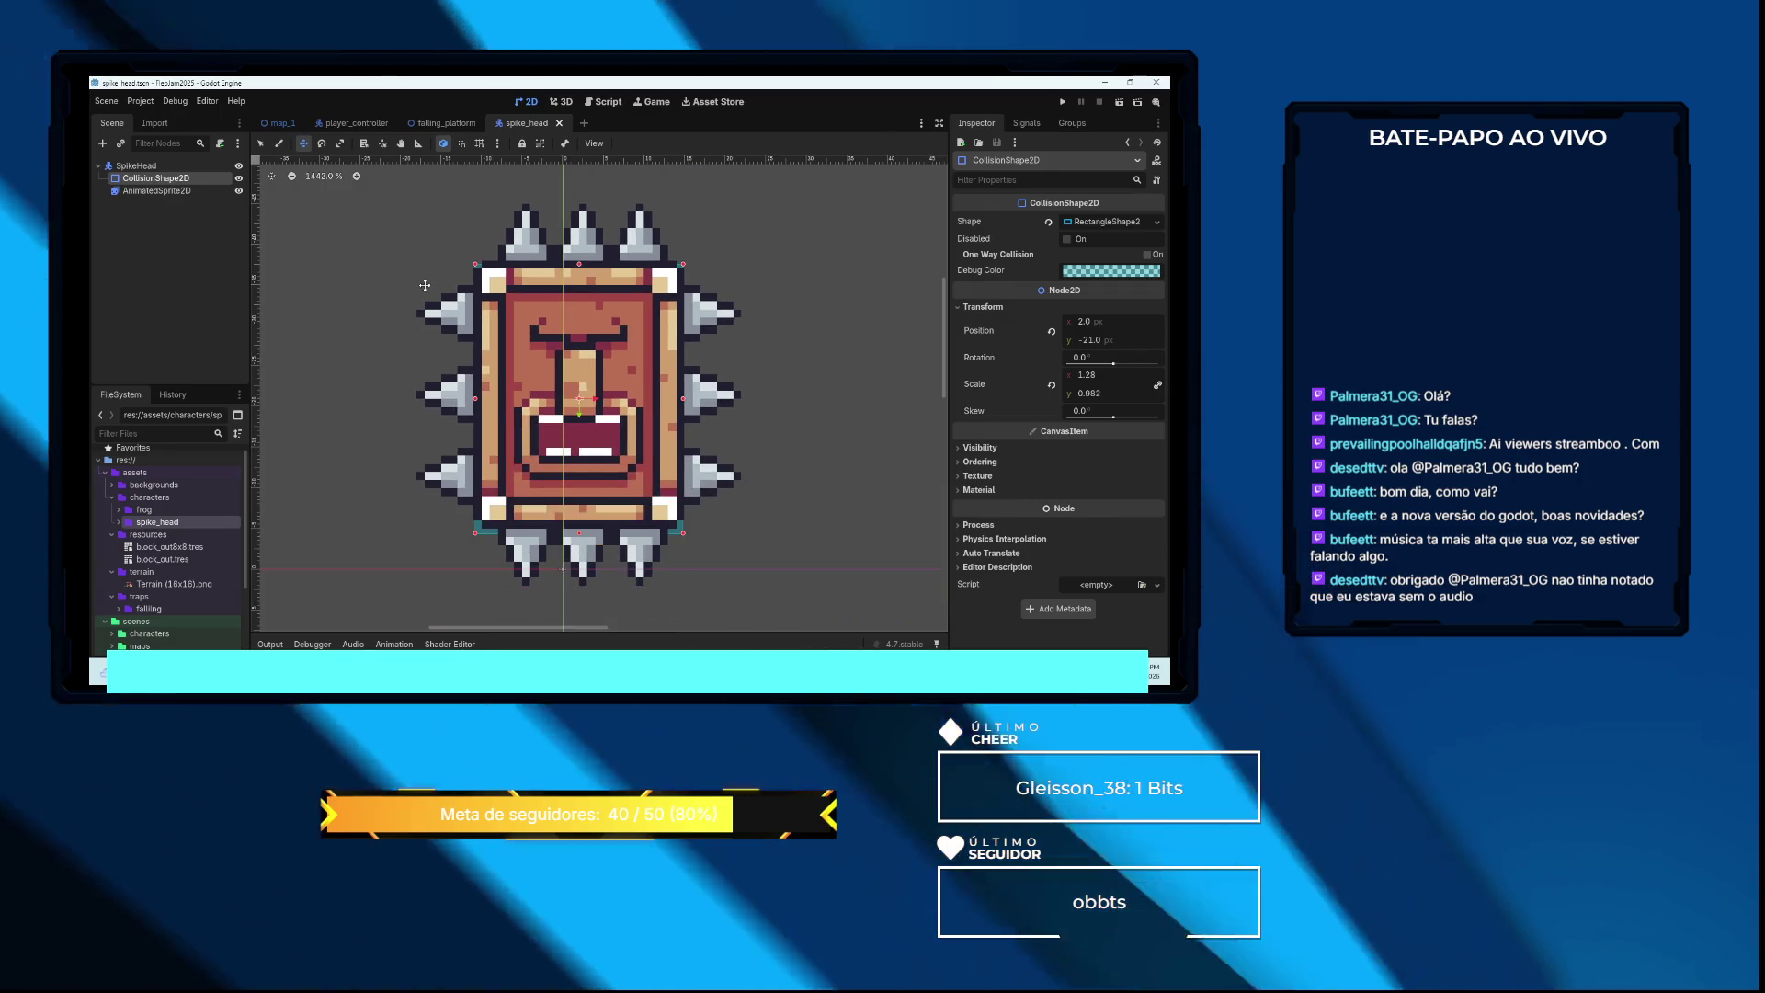
{"action": "scroll", "coordinate": [425, 285], "scroll_direction": "down", "scroll_amount": 2}
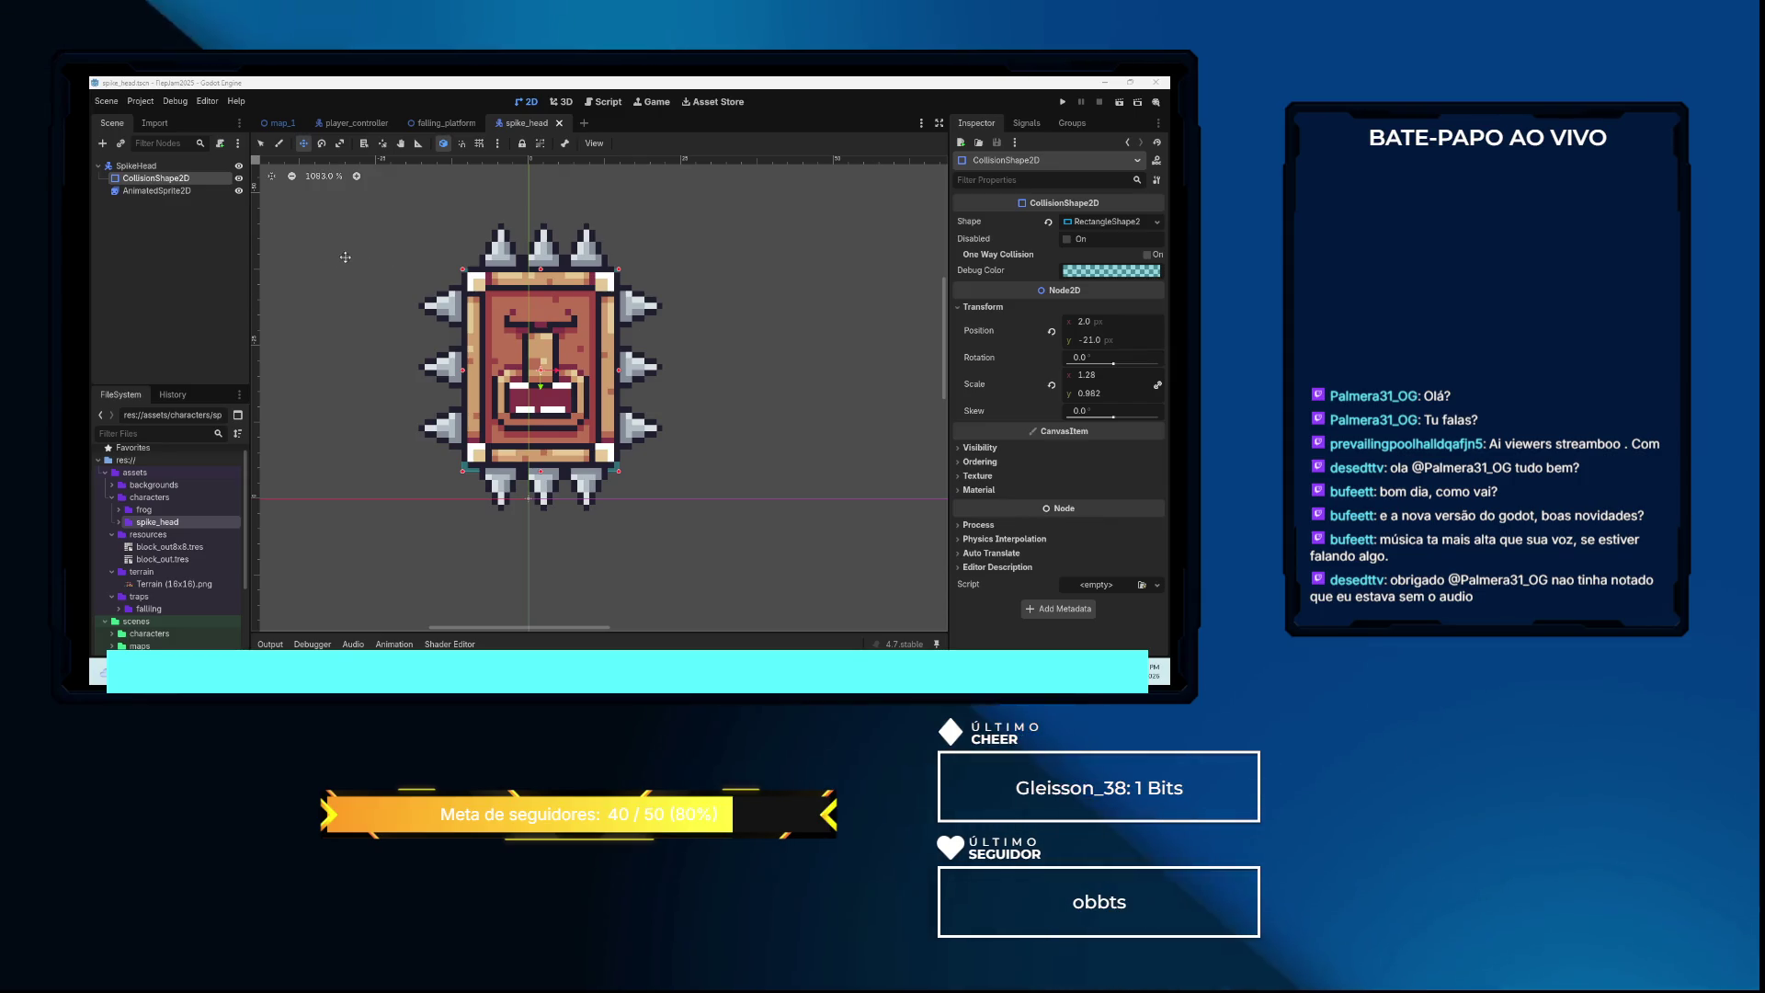
Select the SpikeHead root node to show its CharacterBody2D properties in the Inspector
{"action": "left_click", "coordinate": [176, 166]}
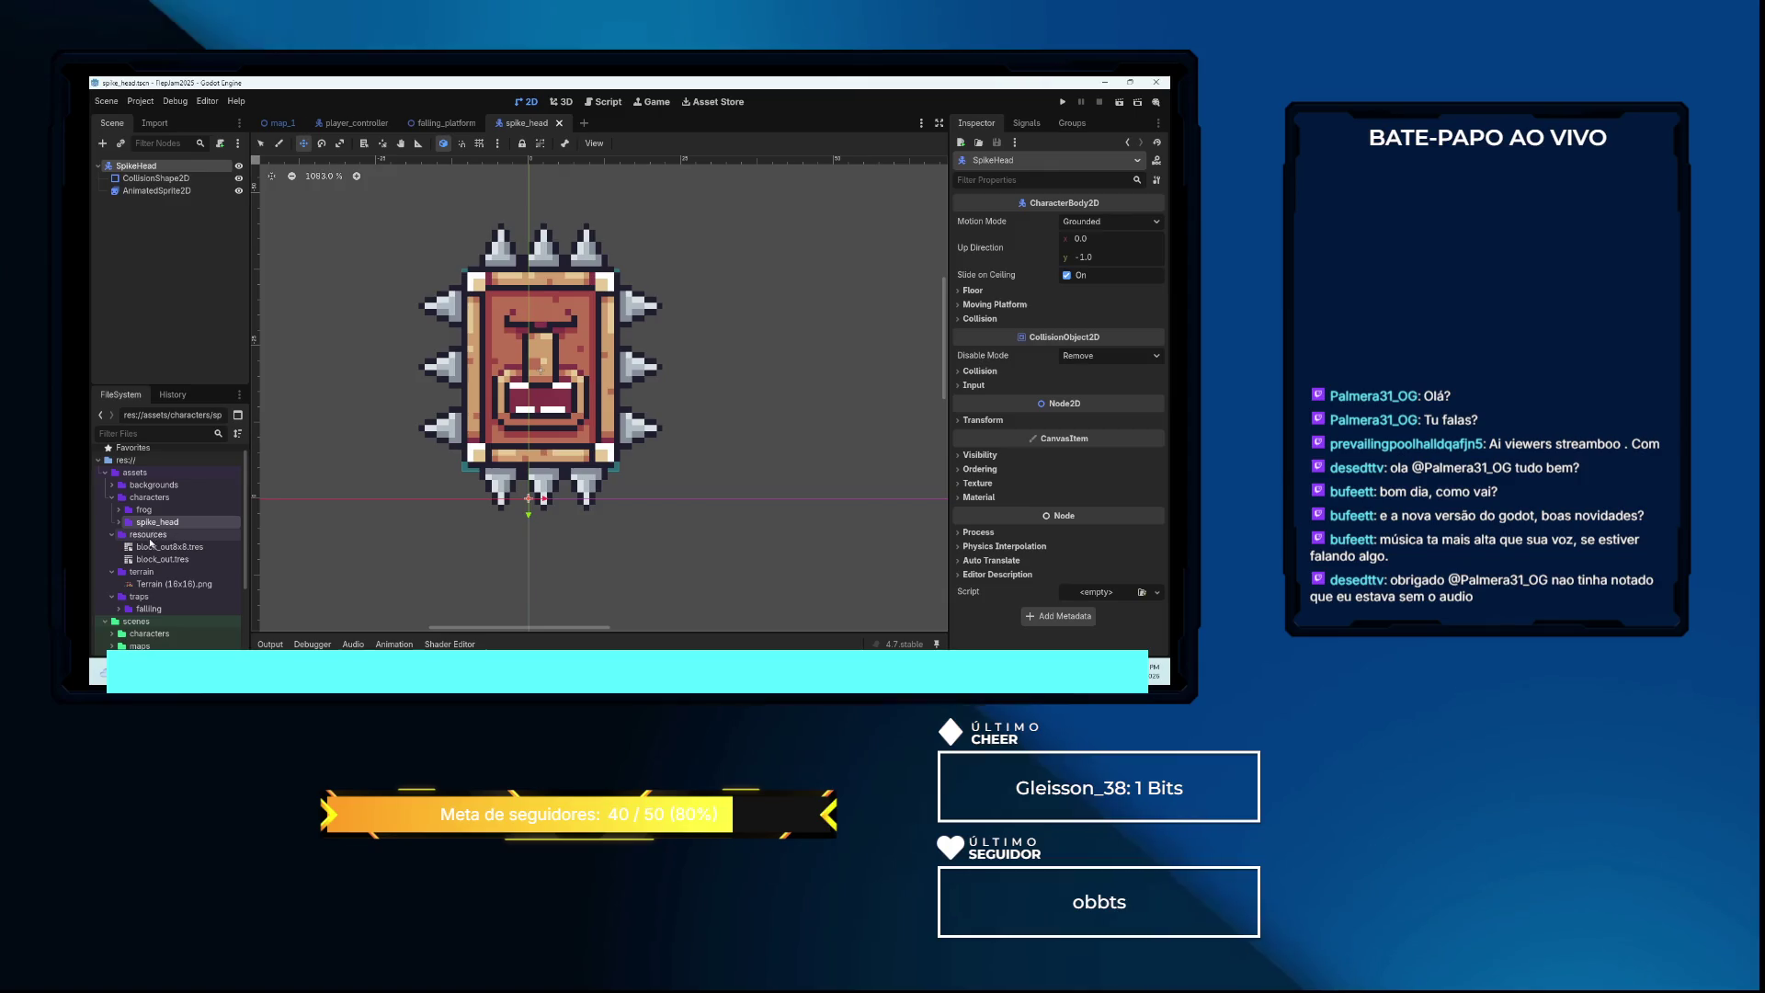
{"action": "scroll", "coordinate": [211, 526], "scroll_direction": "down", "scroll_amount": 2}
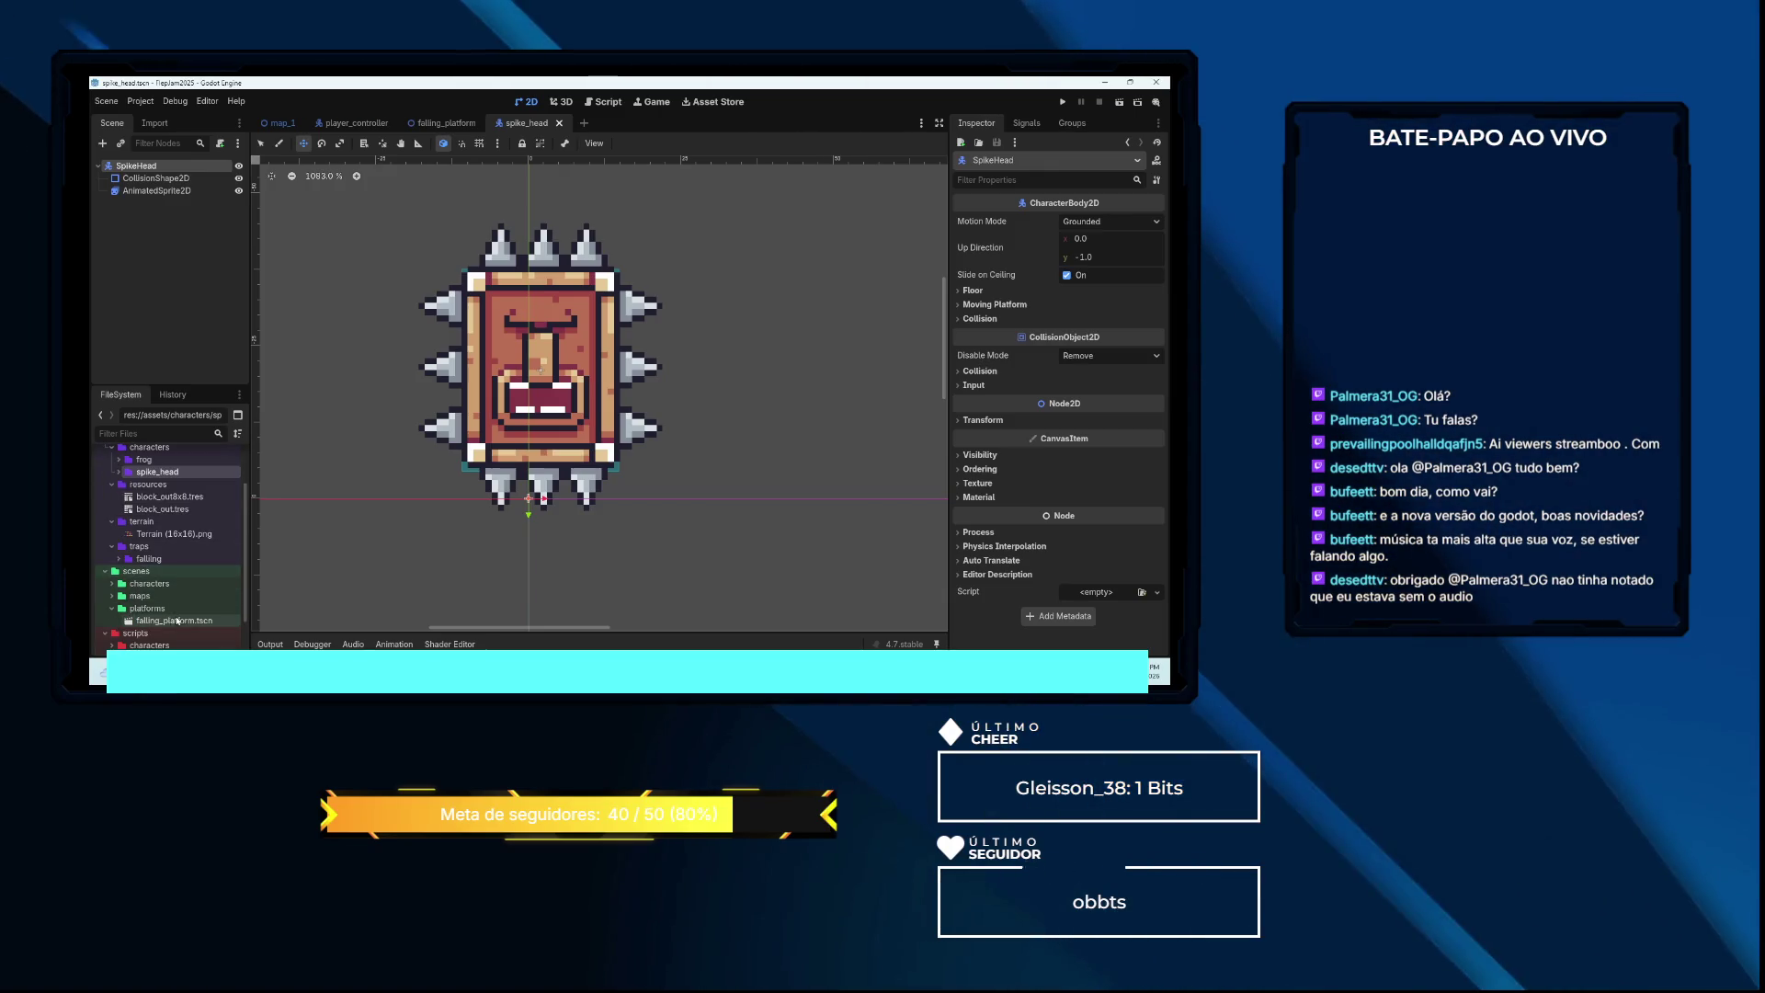
{"action": "scroll", "coordinate": [200, 598], "scroll_direction": "down", "scroll_amount": 2}
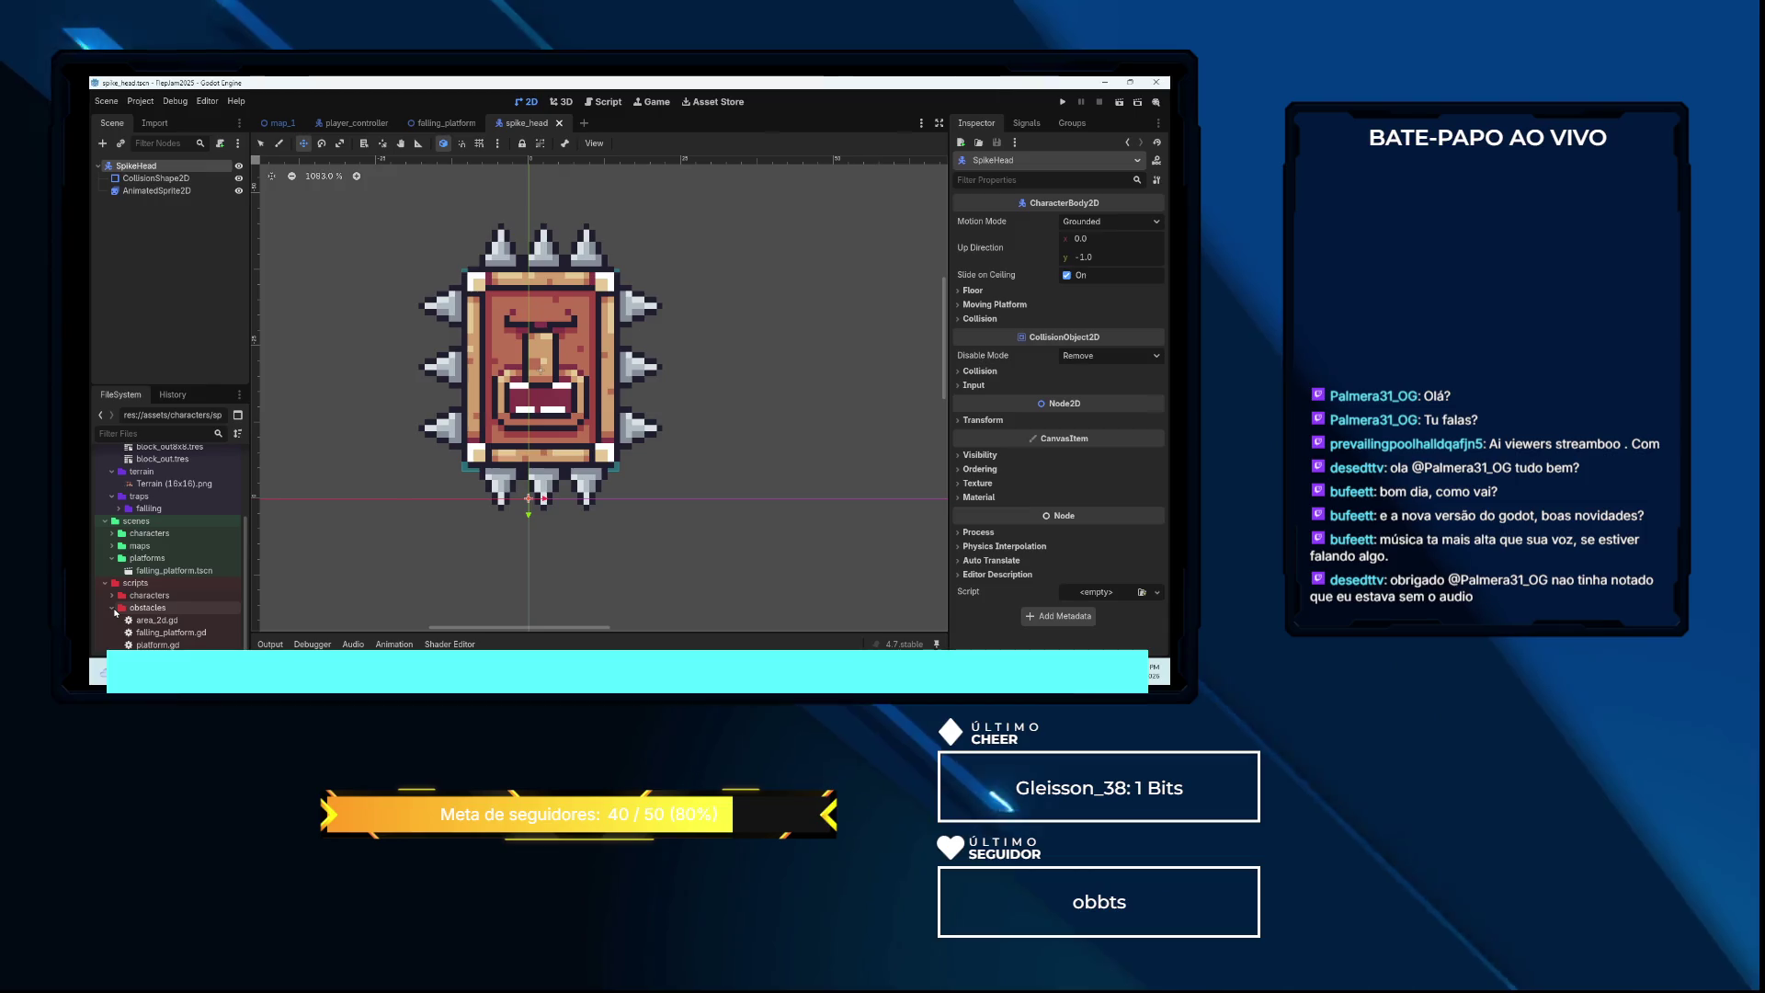
{"action": "scroll", "coordinate": [170, 609], "scroll_direction": "up", "scroll_amount": 2}
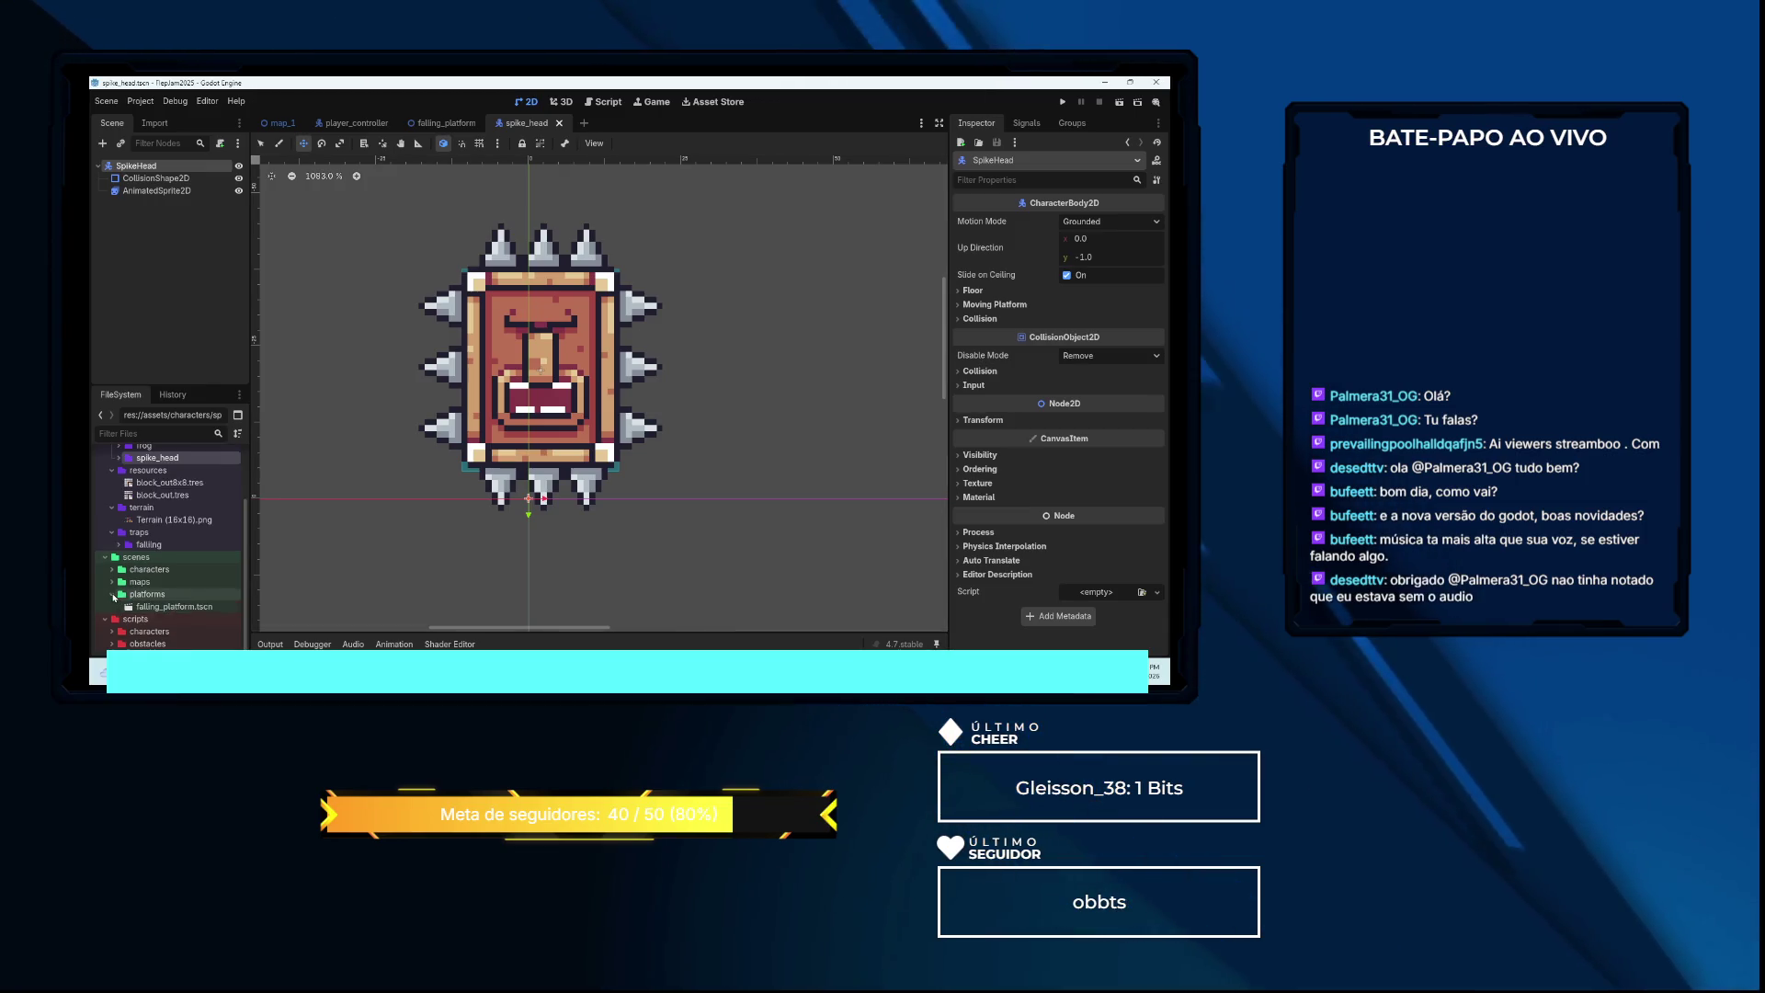
{"action": "scroll", "coordinate": [156, 605], "scroll_direction": "up", "scroll_amount": 1}
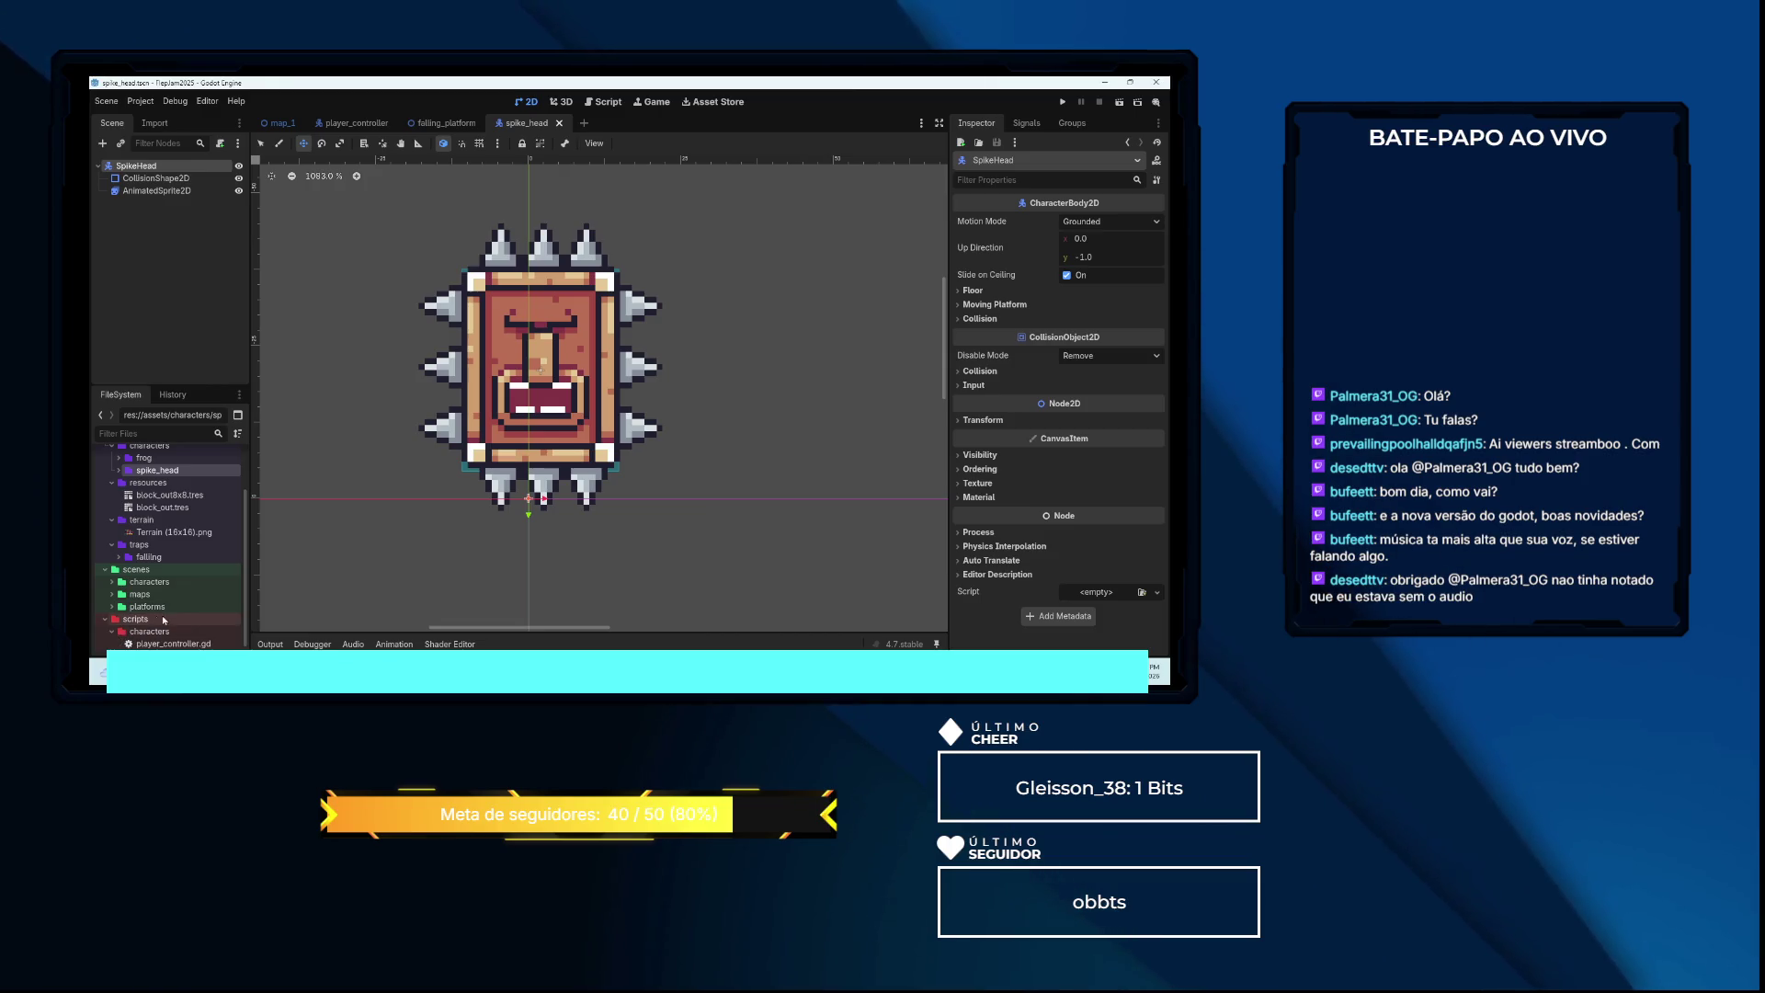
{"action": "scroll", "coordinate": [164, 620], "scroll_direction": "down", "scroll_amount": 1}
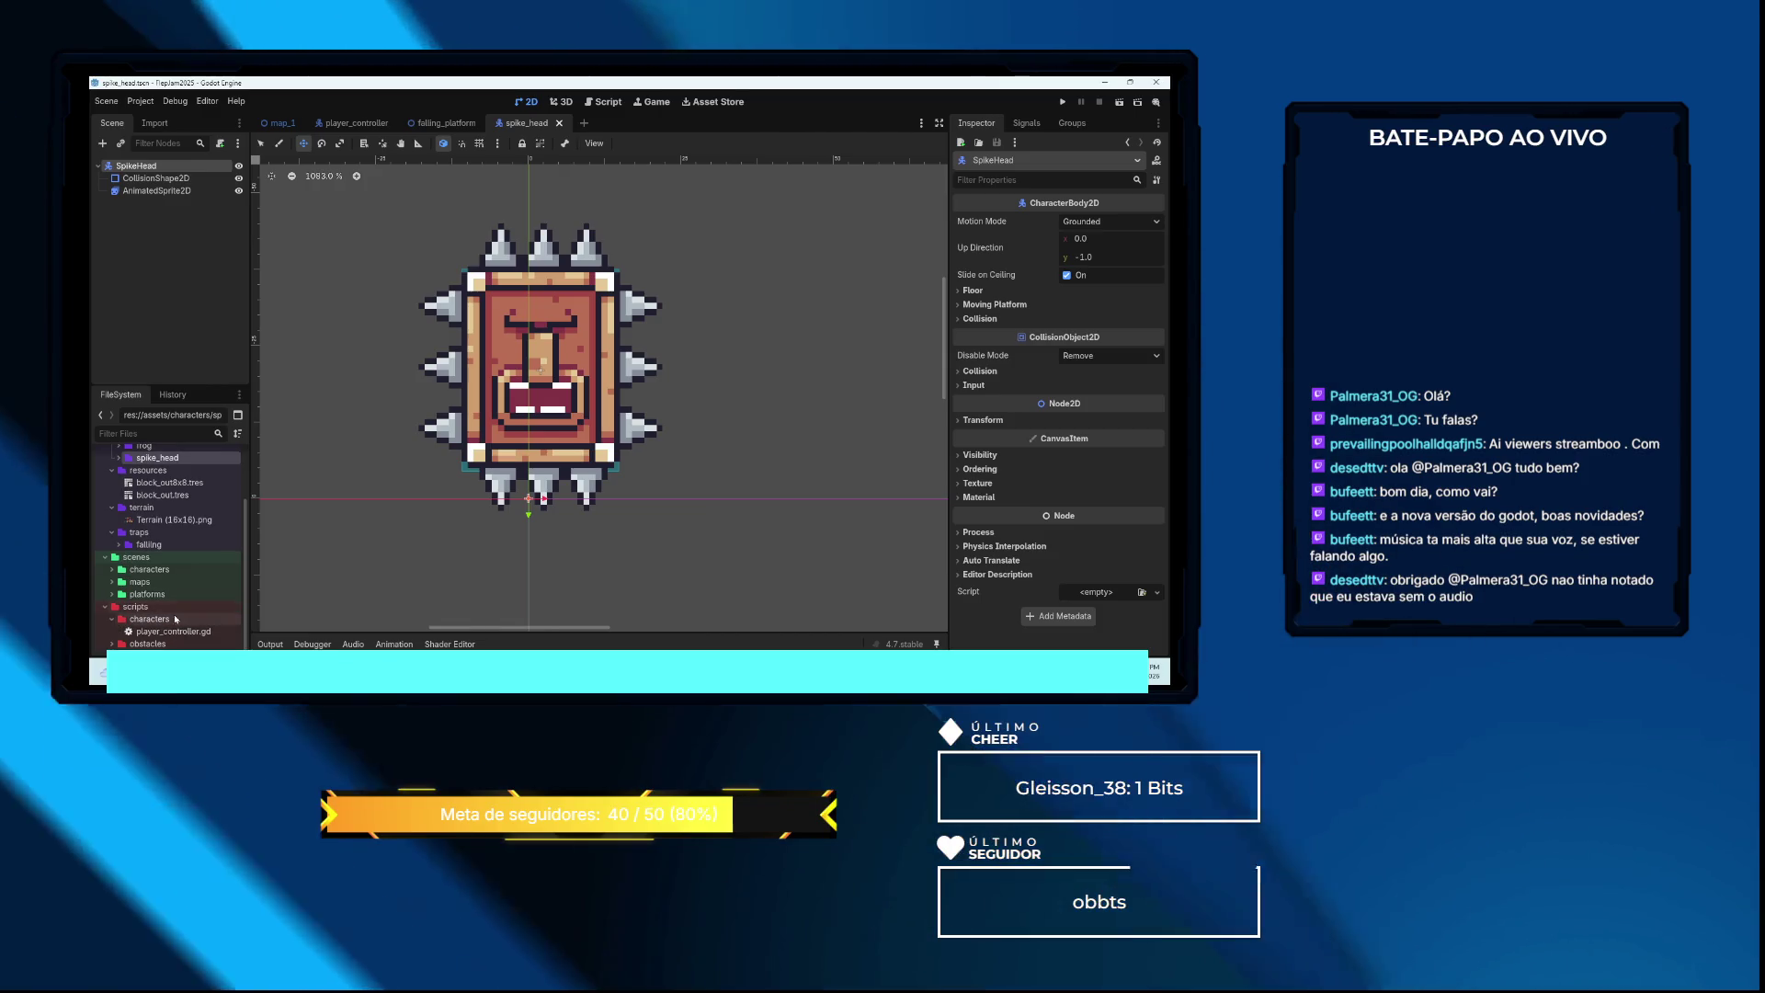
Start a new script named enemy_base in the scripts/characters folder
{"action": "right_click", "coordinate": [169, 621]}
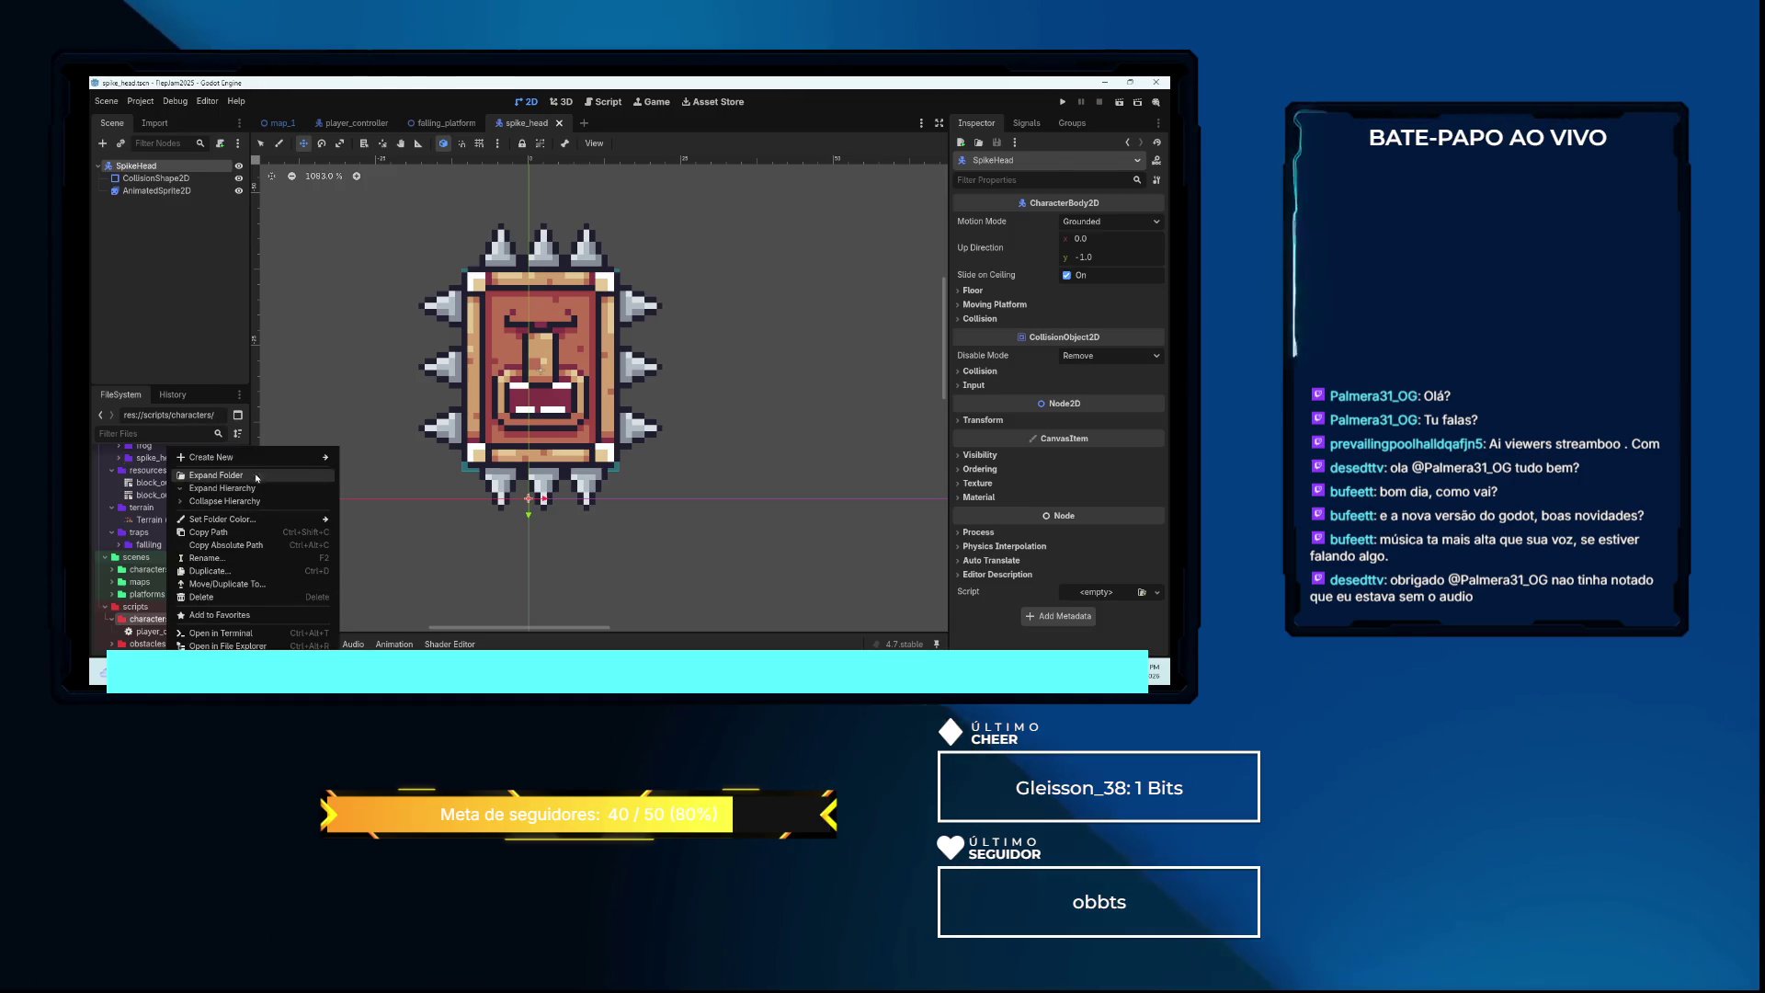
{"action": "mouse_move", "coordinate": [335, 459]}
{"action": "left_click", "coordinate": [392, 484]}
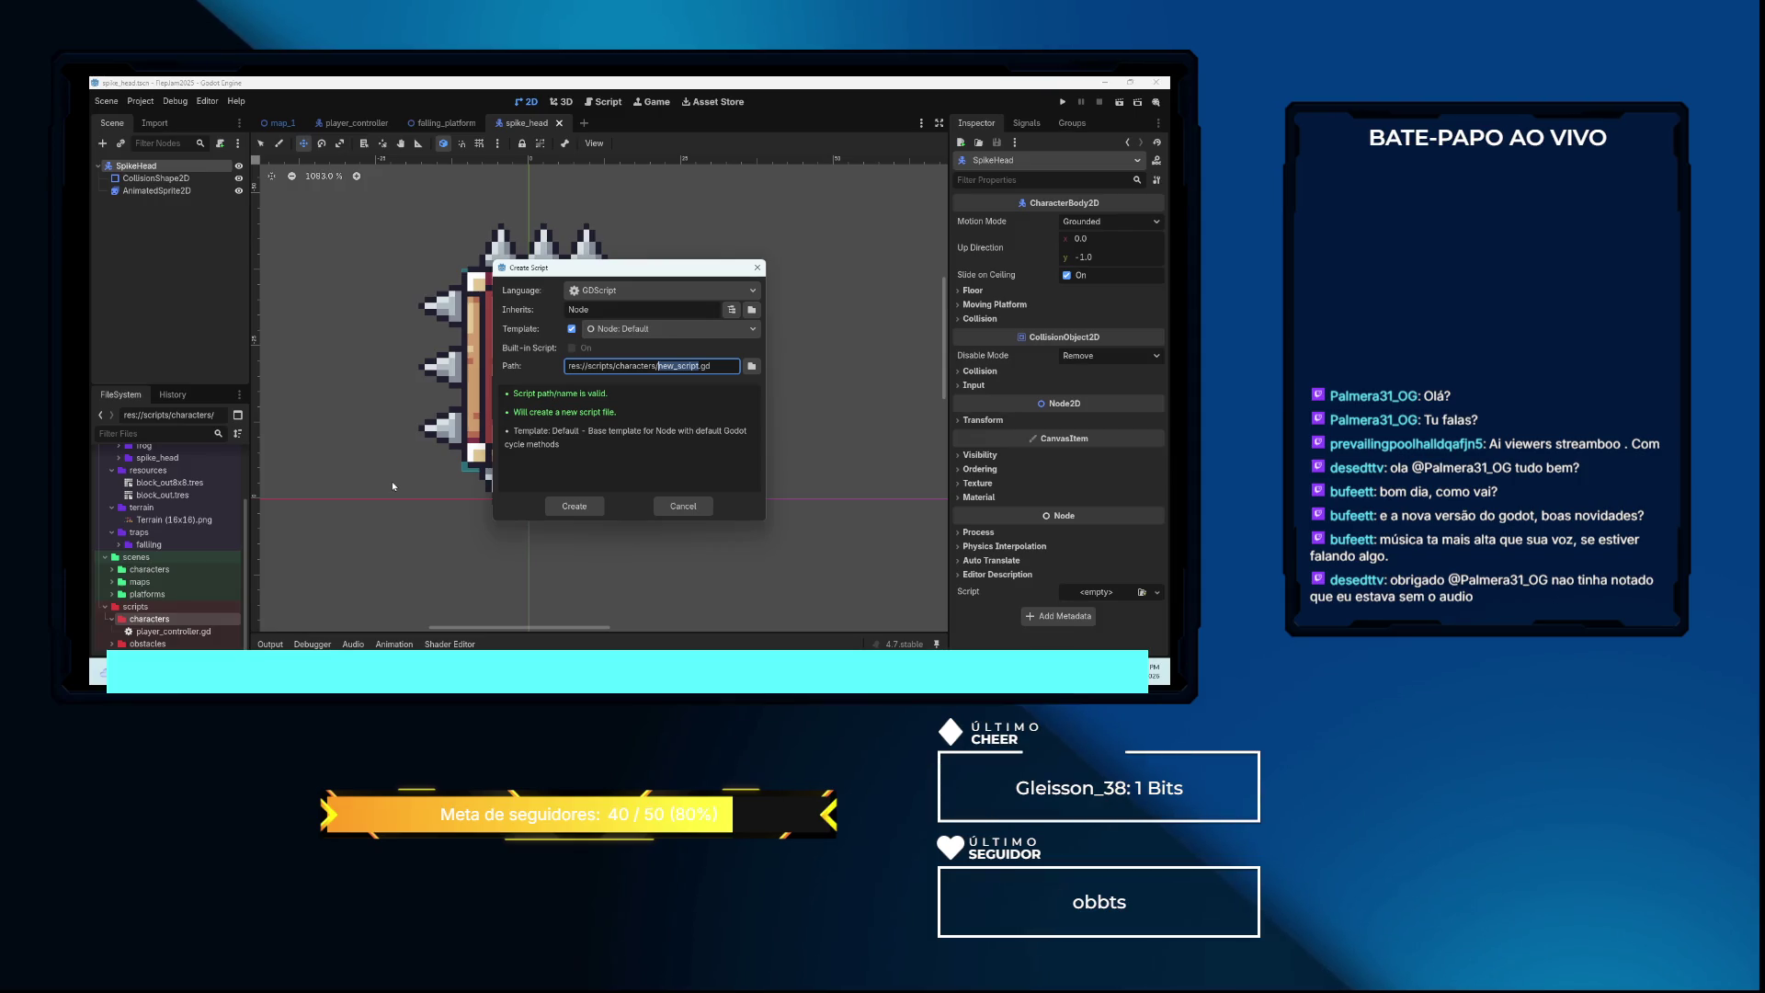
{"action": "type", "text": "enemy_"}
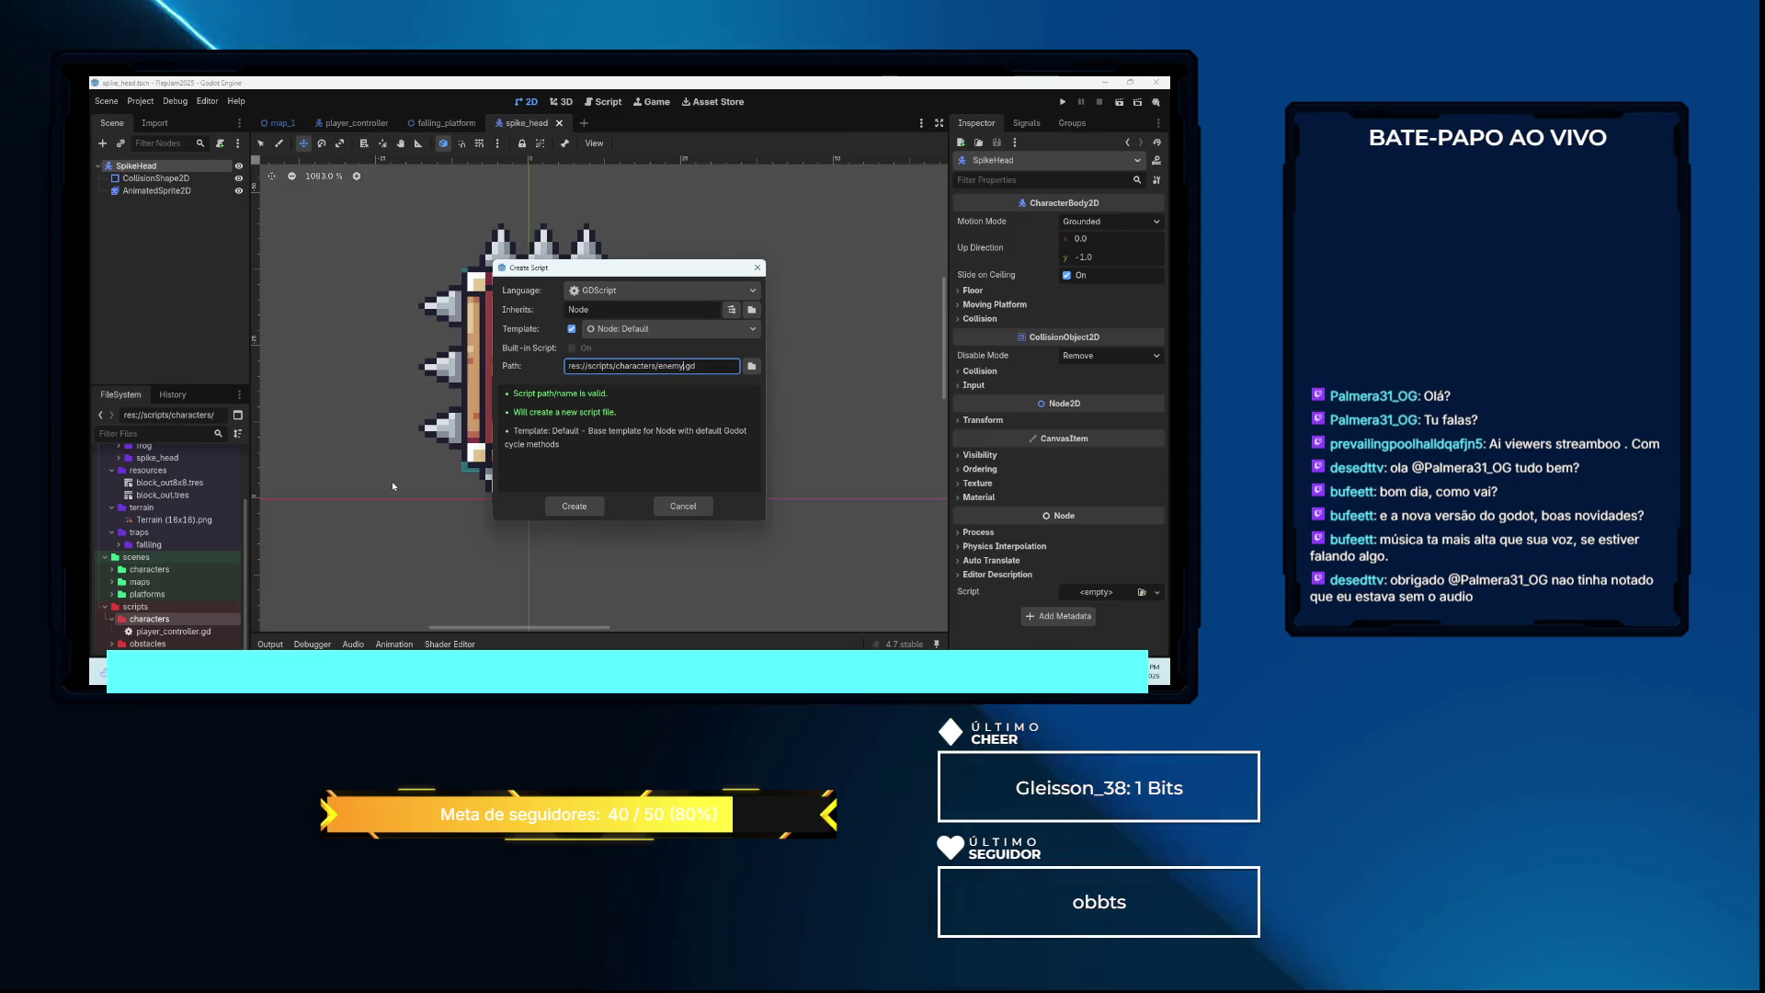
{"action": "type", "text": "base"}
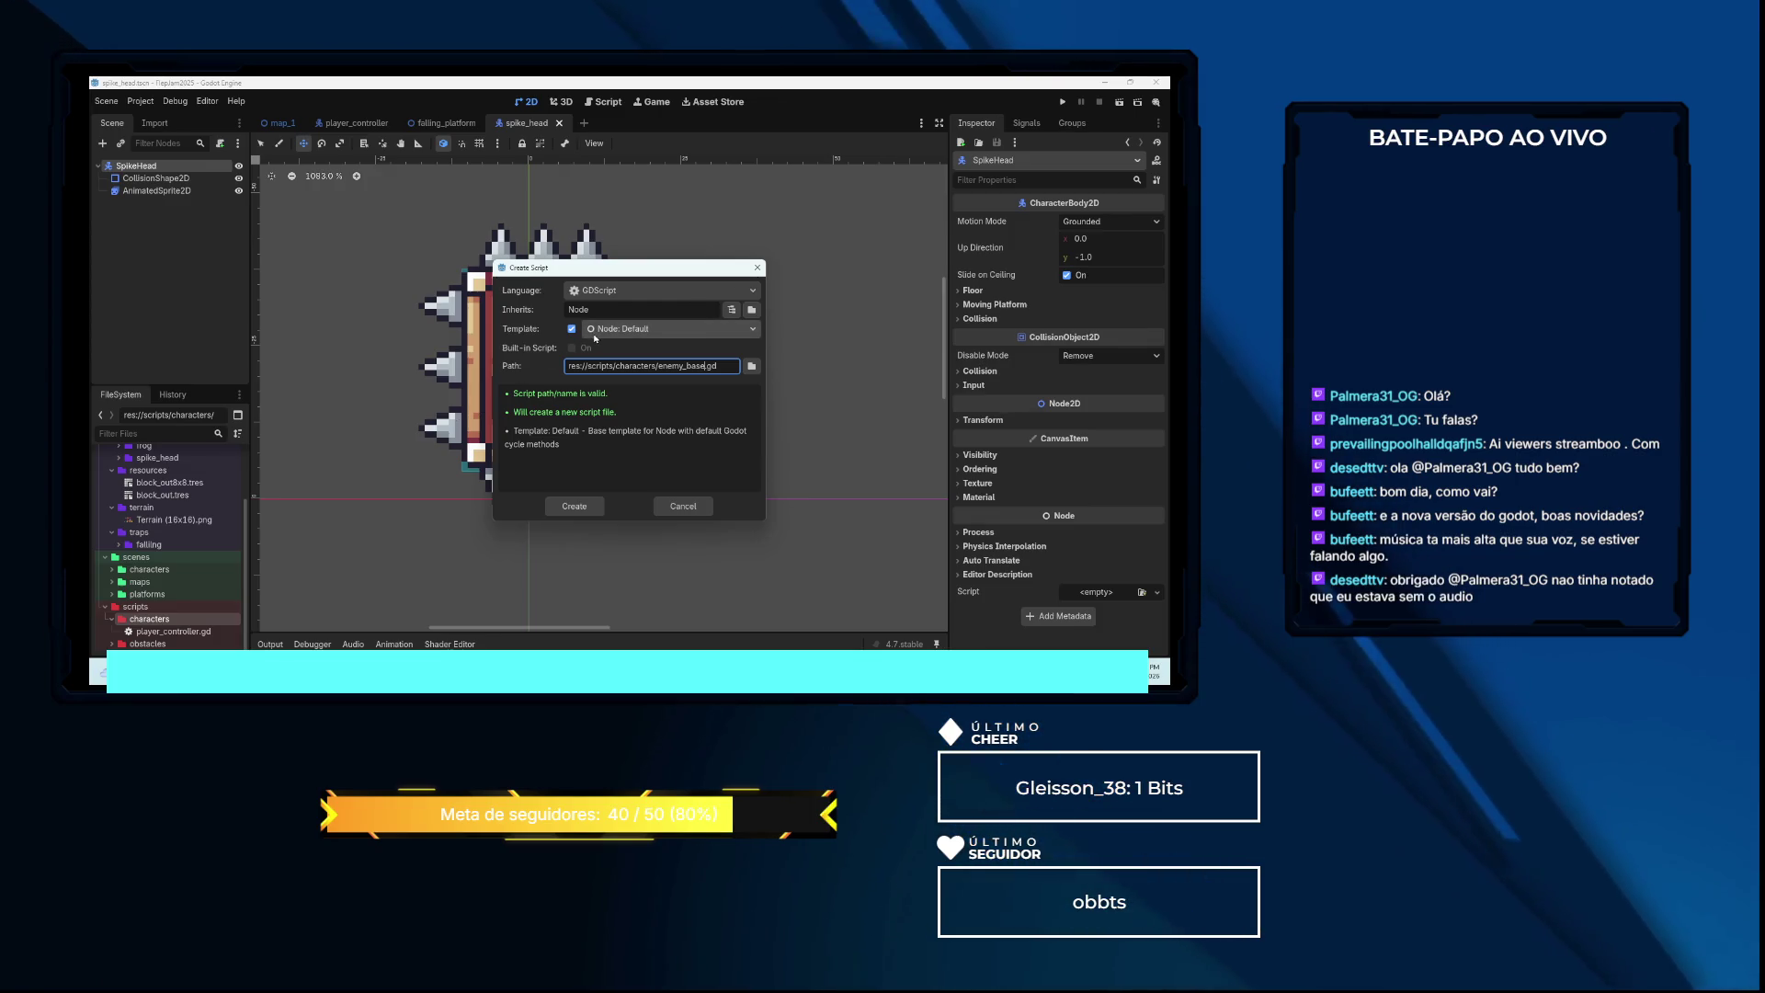
Set the new script to inherit CharacterBody2D and create enemy_base.gd
{"action": "left_click", "coordinate": [751, 309]}
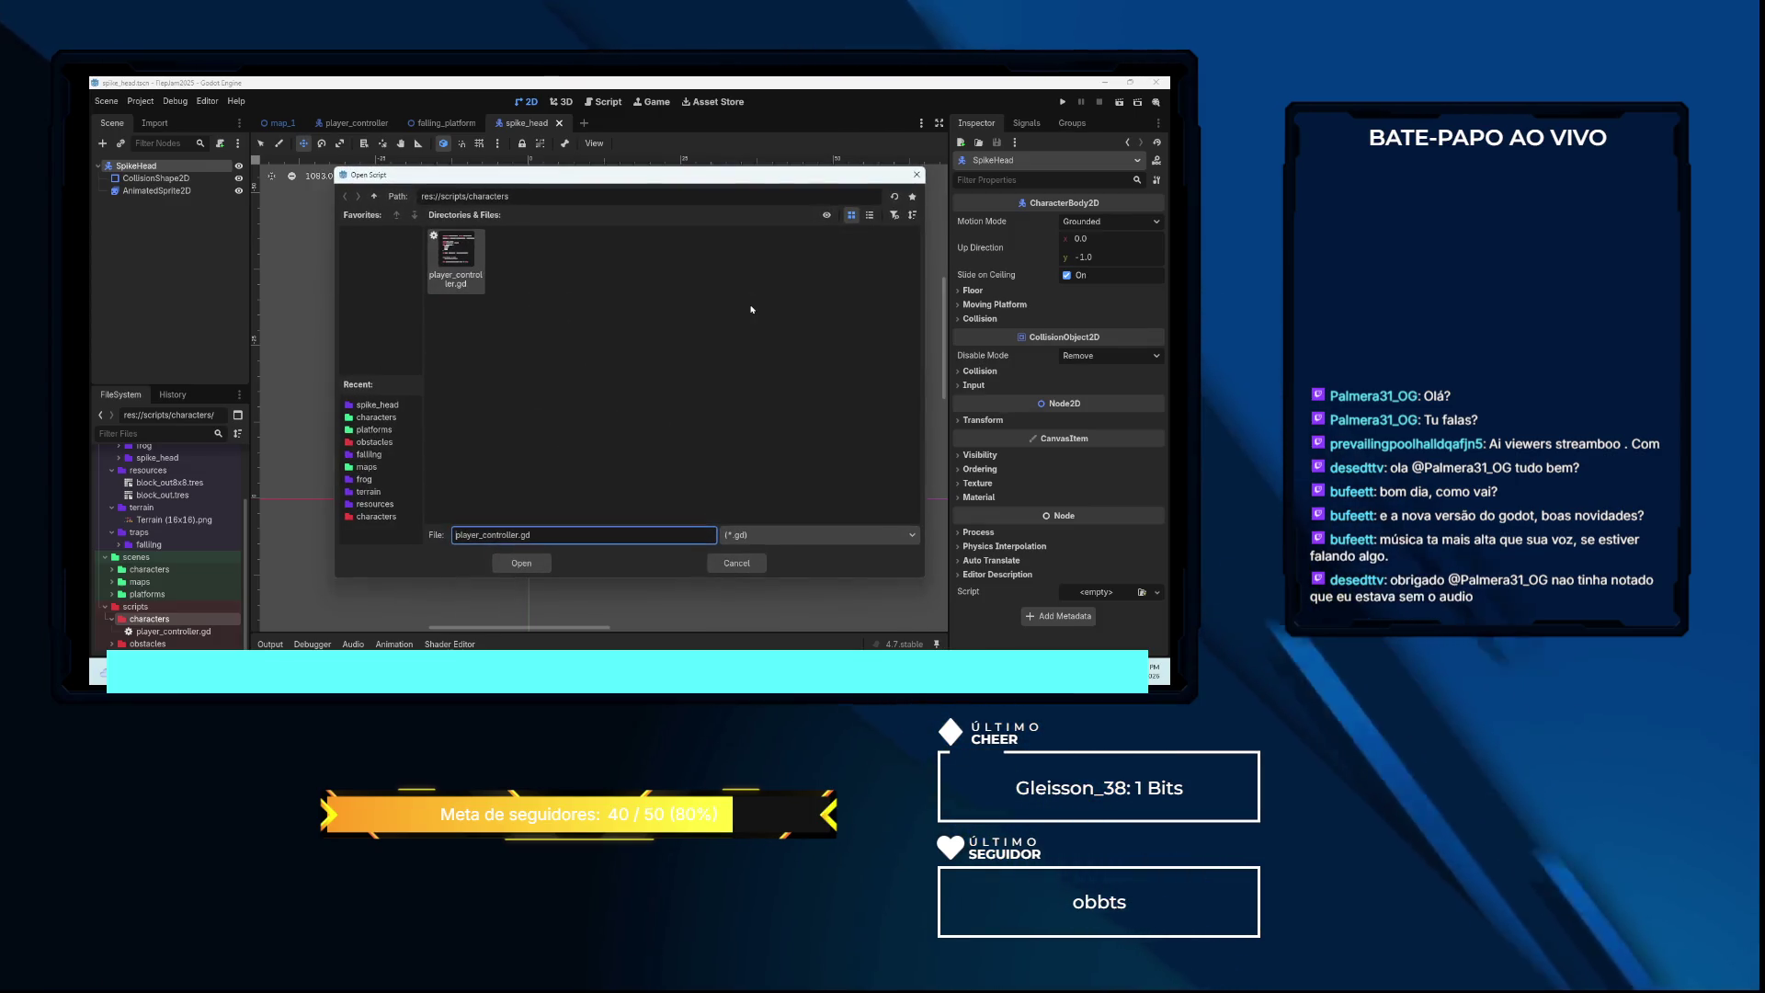
{"action": "left_click", "coordinate": [733, 563]}
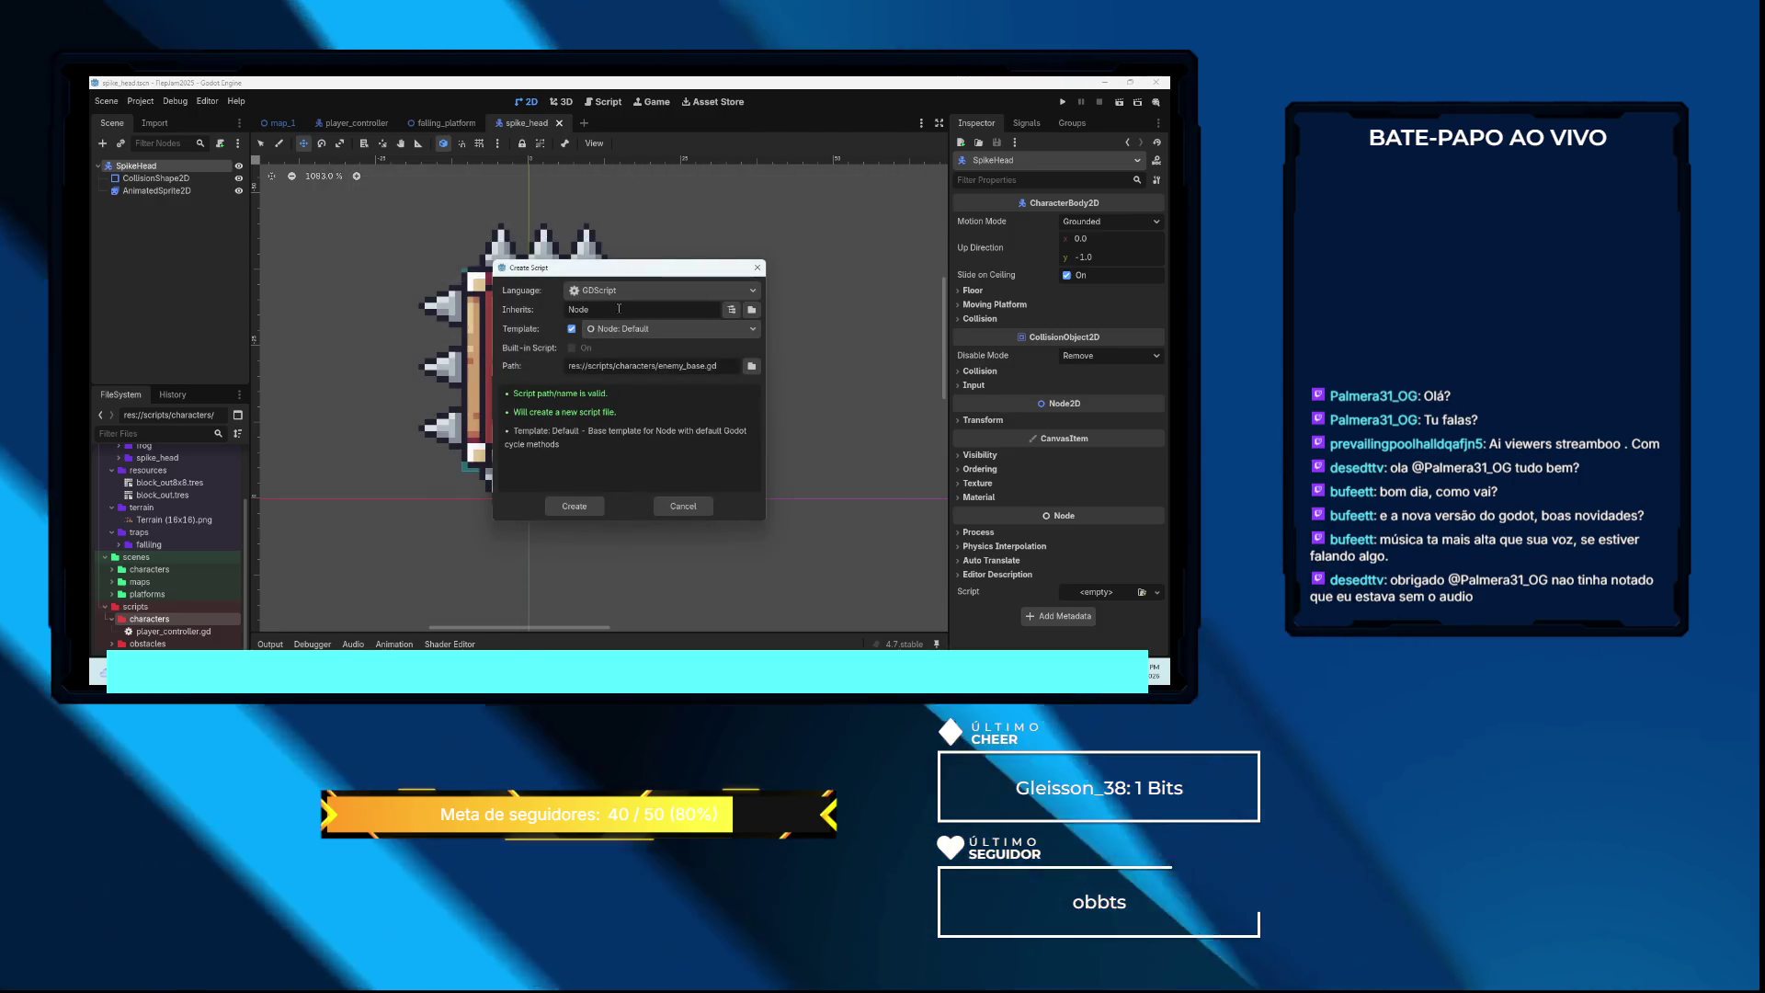
{"action": "left_click", "coordinate": [692, 310]}
{"action": "left_click", "coordinate": [733, 310]}
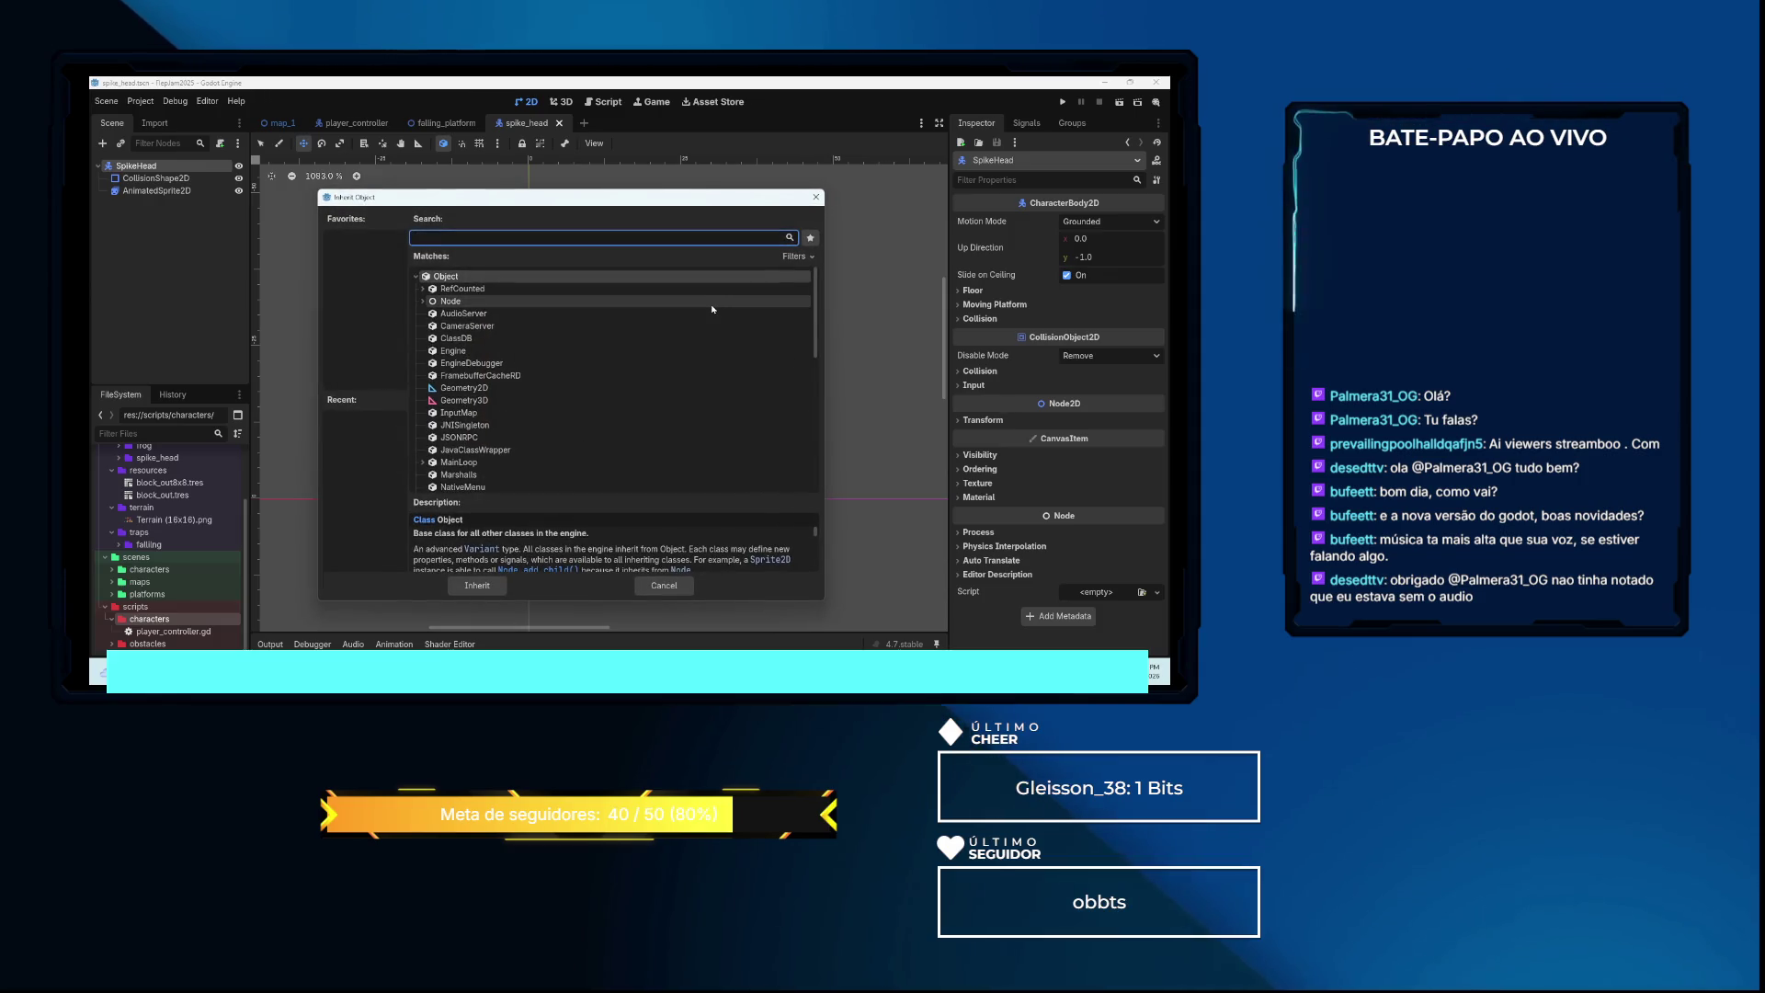
{"action": "type", "text": "chara"}
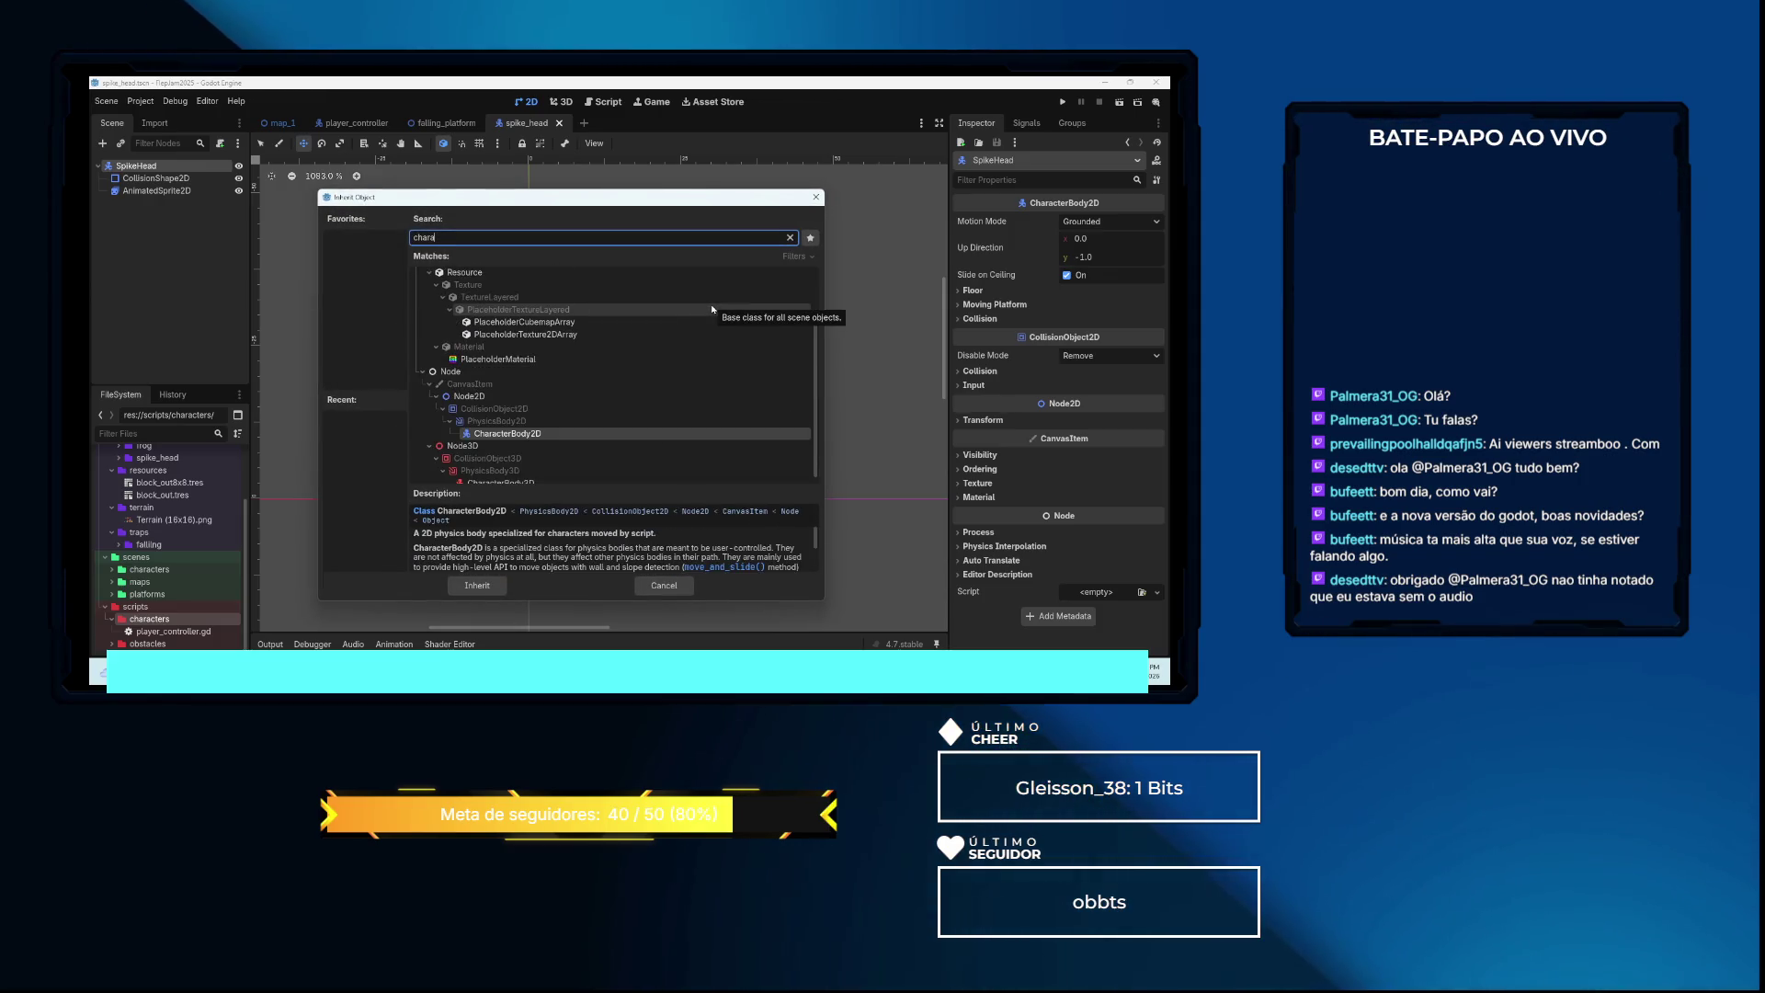
{"action": "key", "text": "Return"}
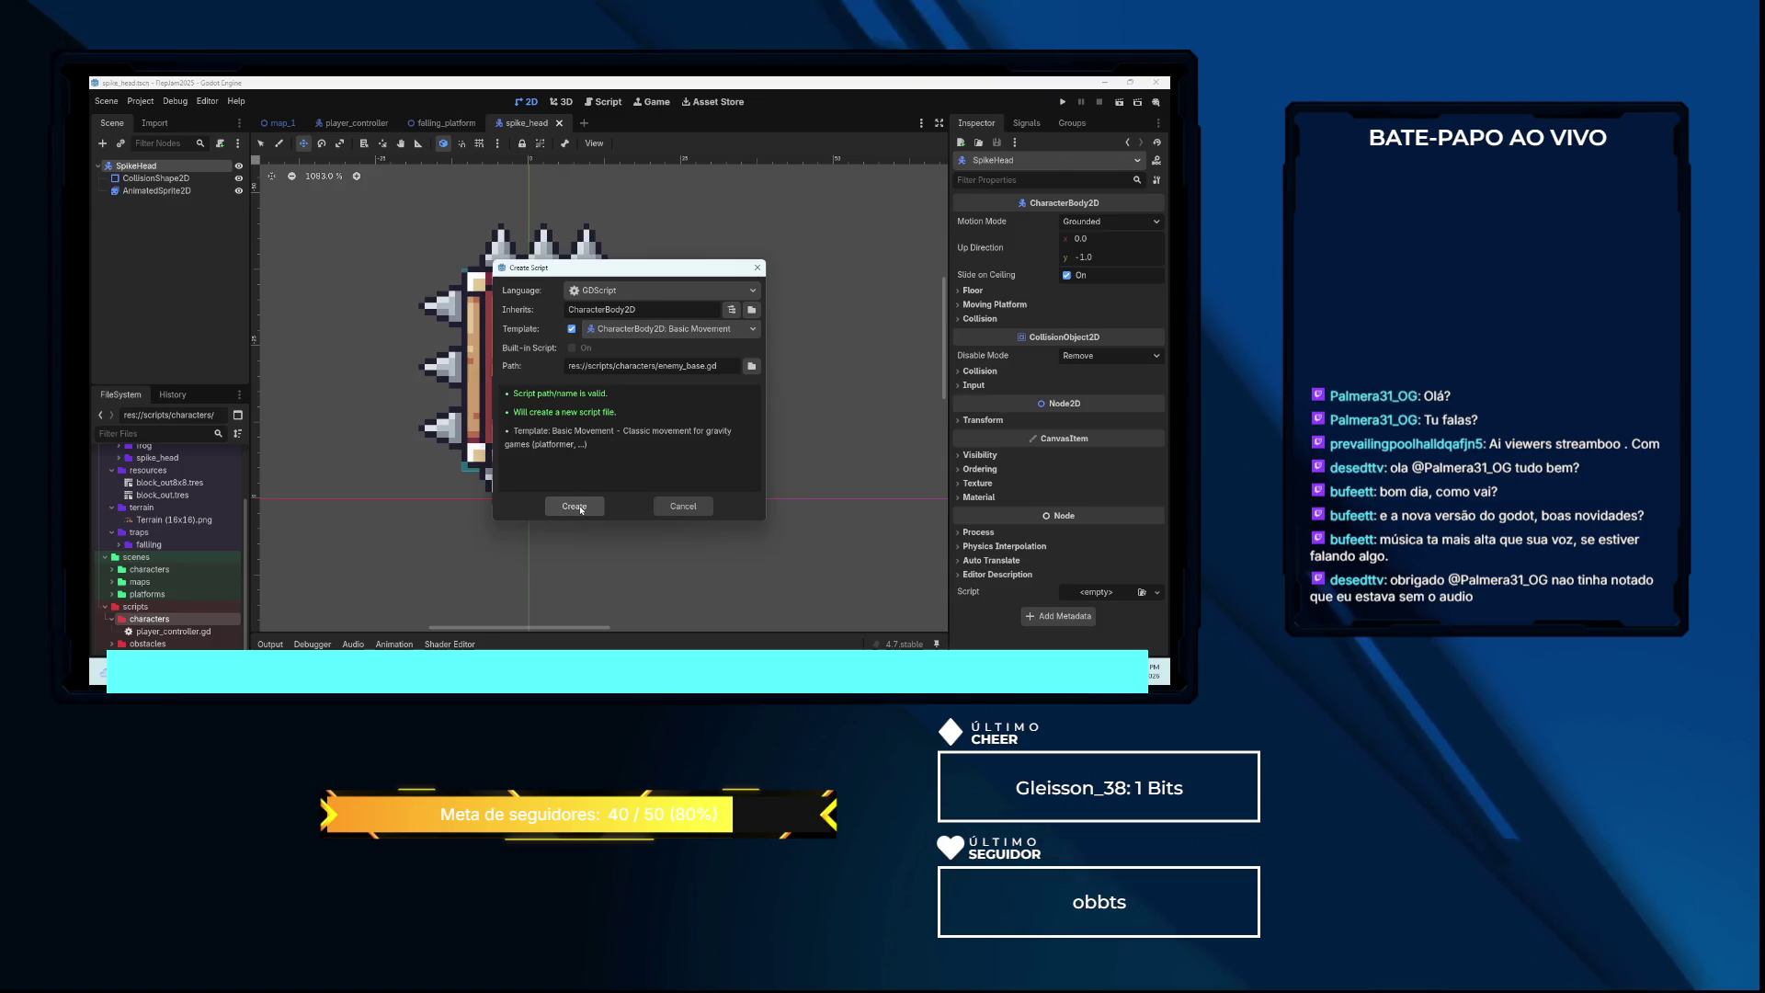
{"action": "left_click", "coordinate": [580, 509]}
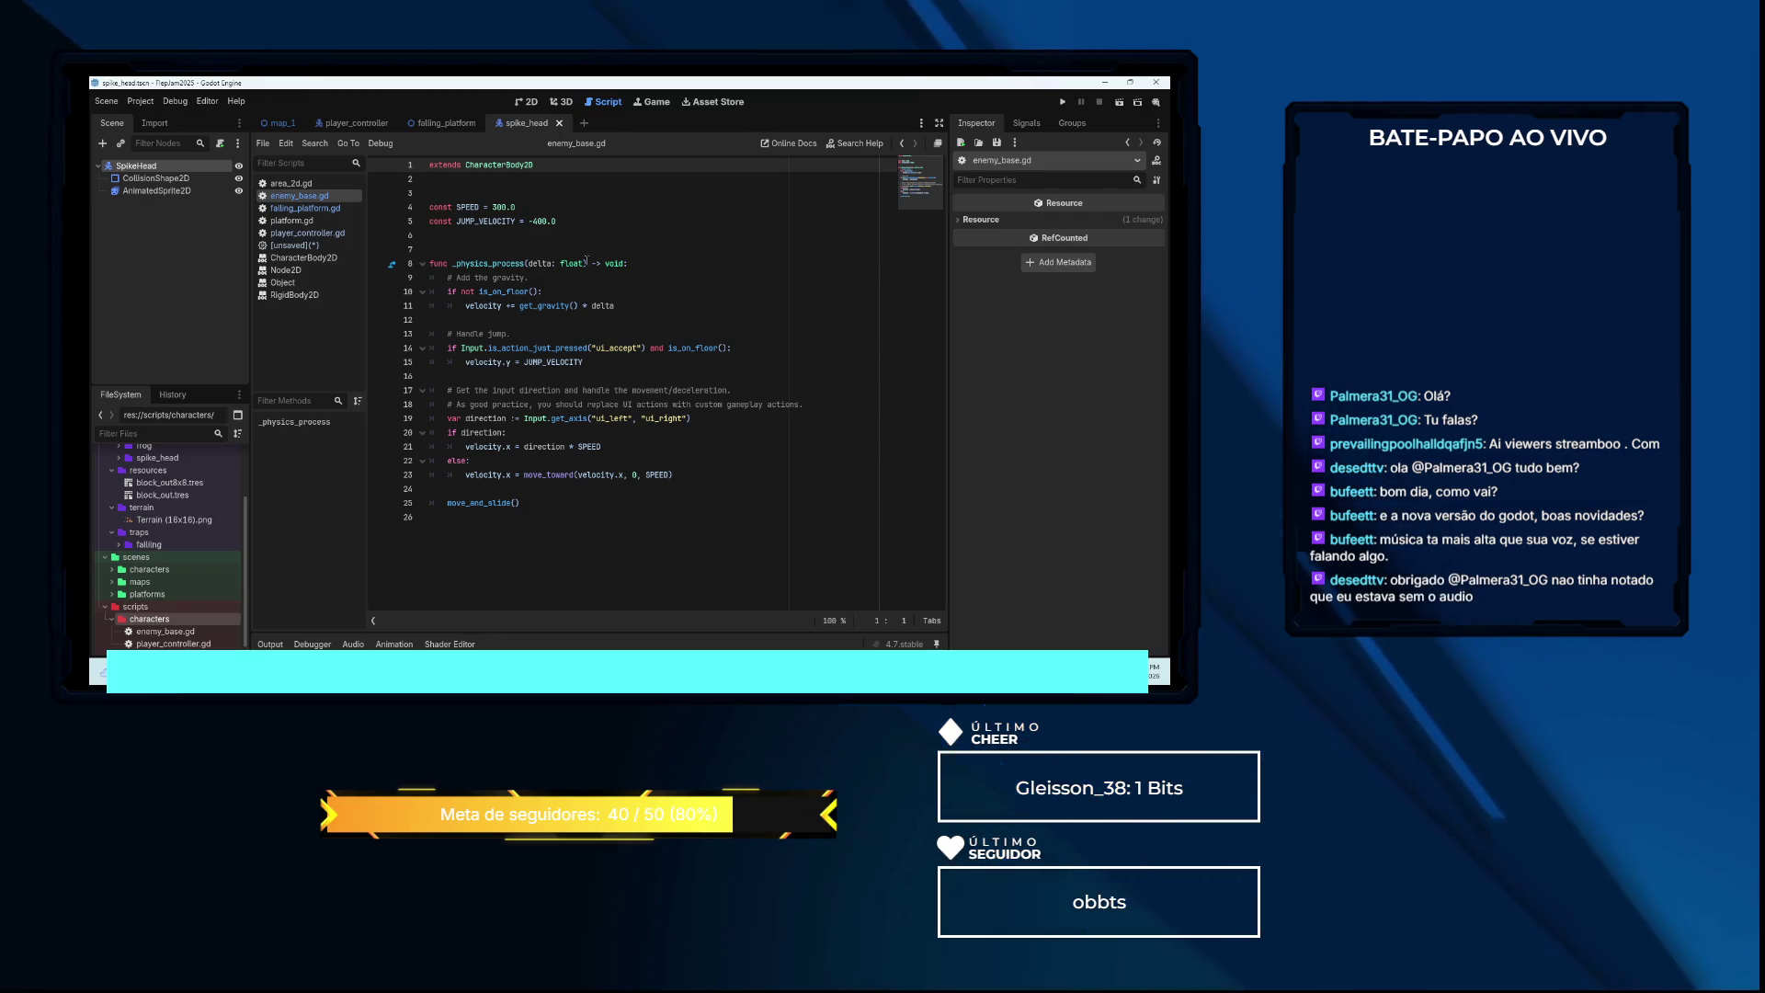
Open a fresh empty line 3 in enemy_base.gd for a new declaration
{"action": "key", "text": "Down"}
{"action": "key", "text": "Down"}
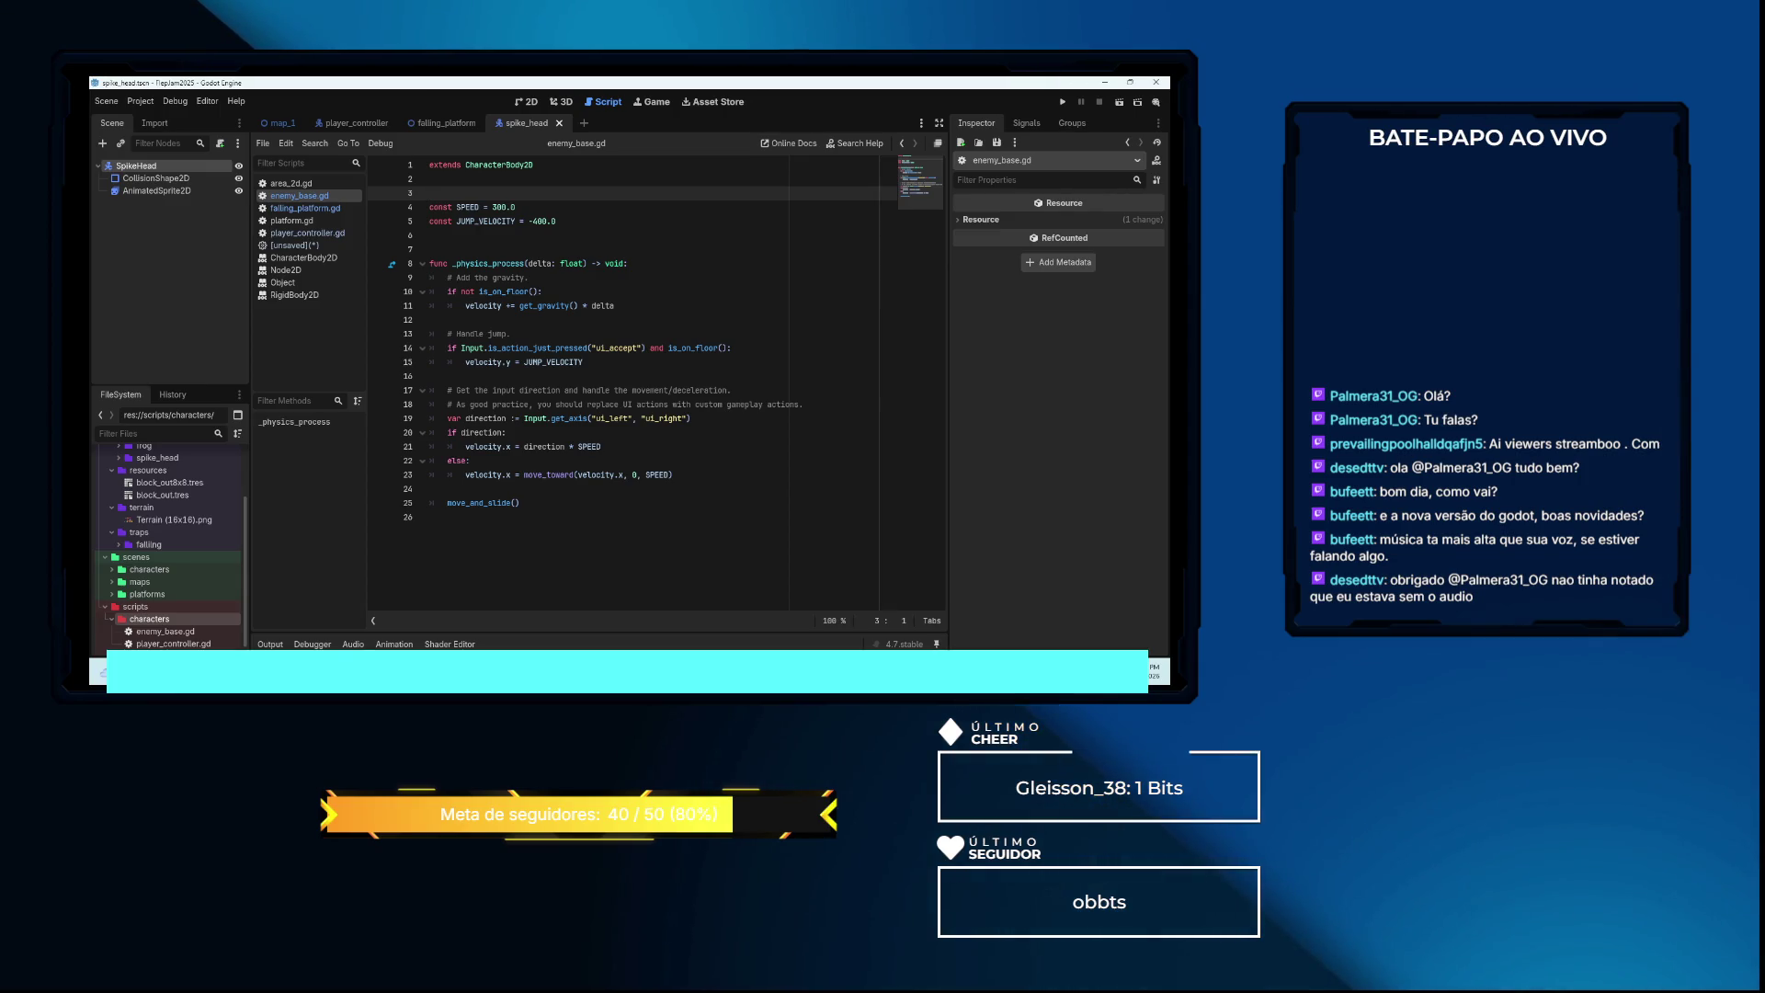
{"action": "key", "text": "Return"}
{"action": "key", "text": "Up"}
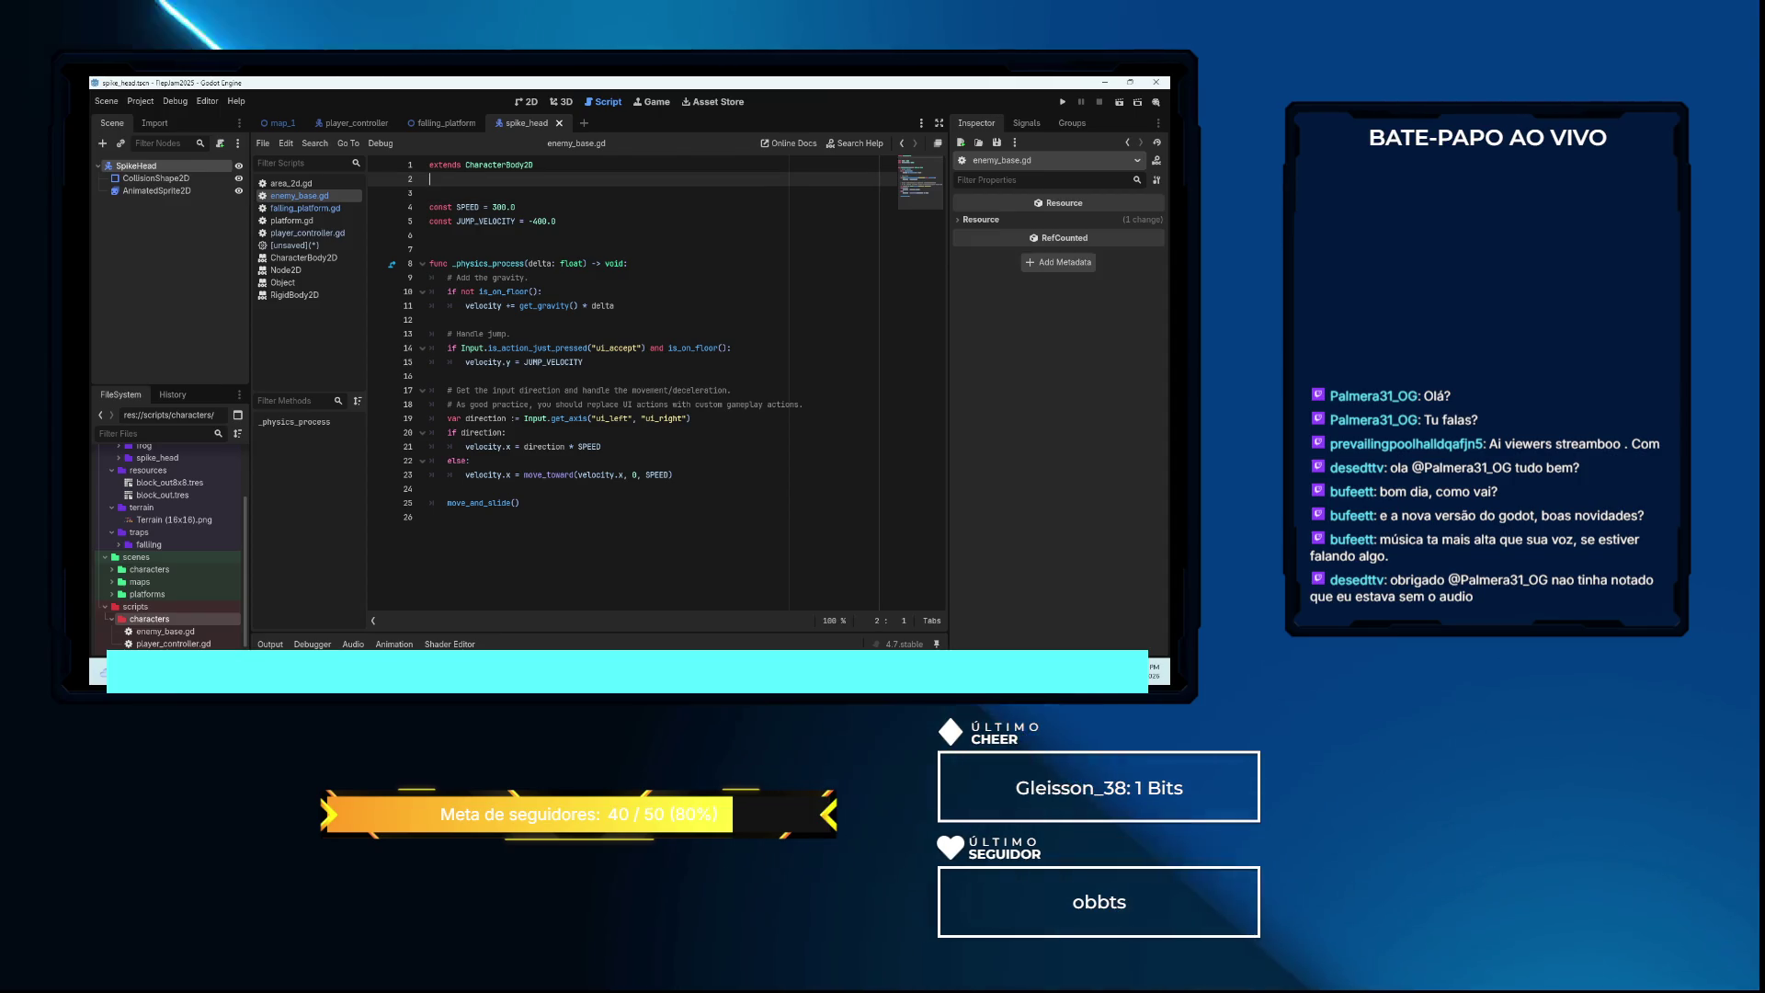
{"action": "type", "text": "export"}
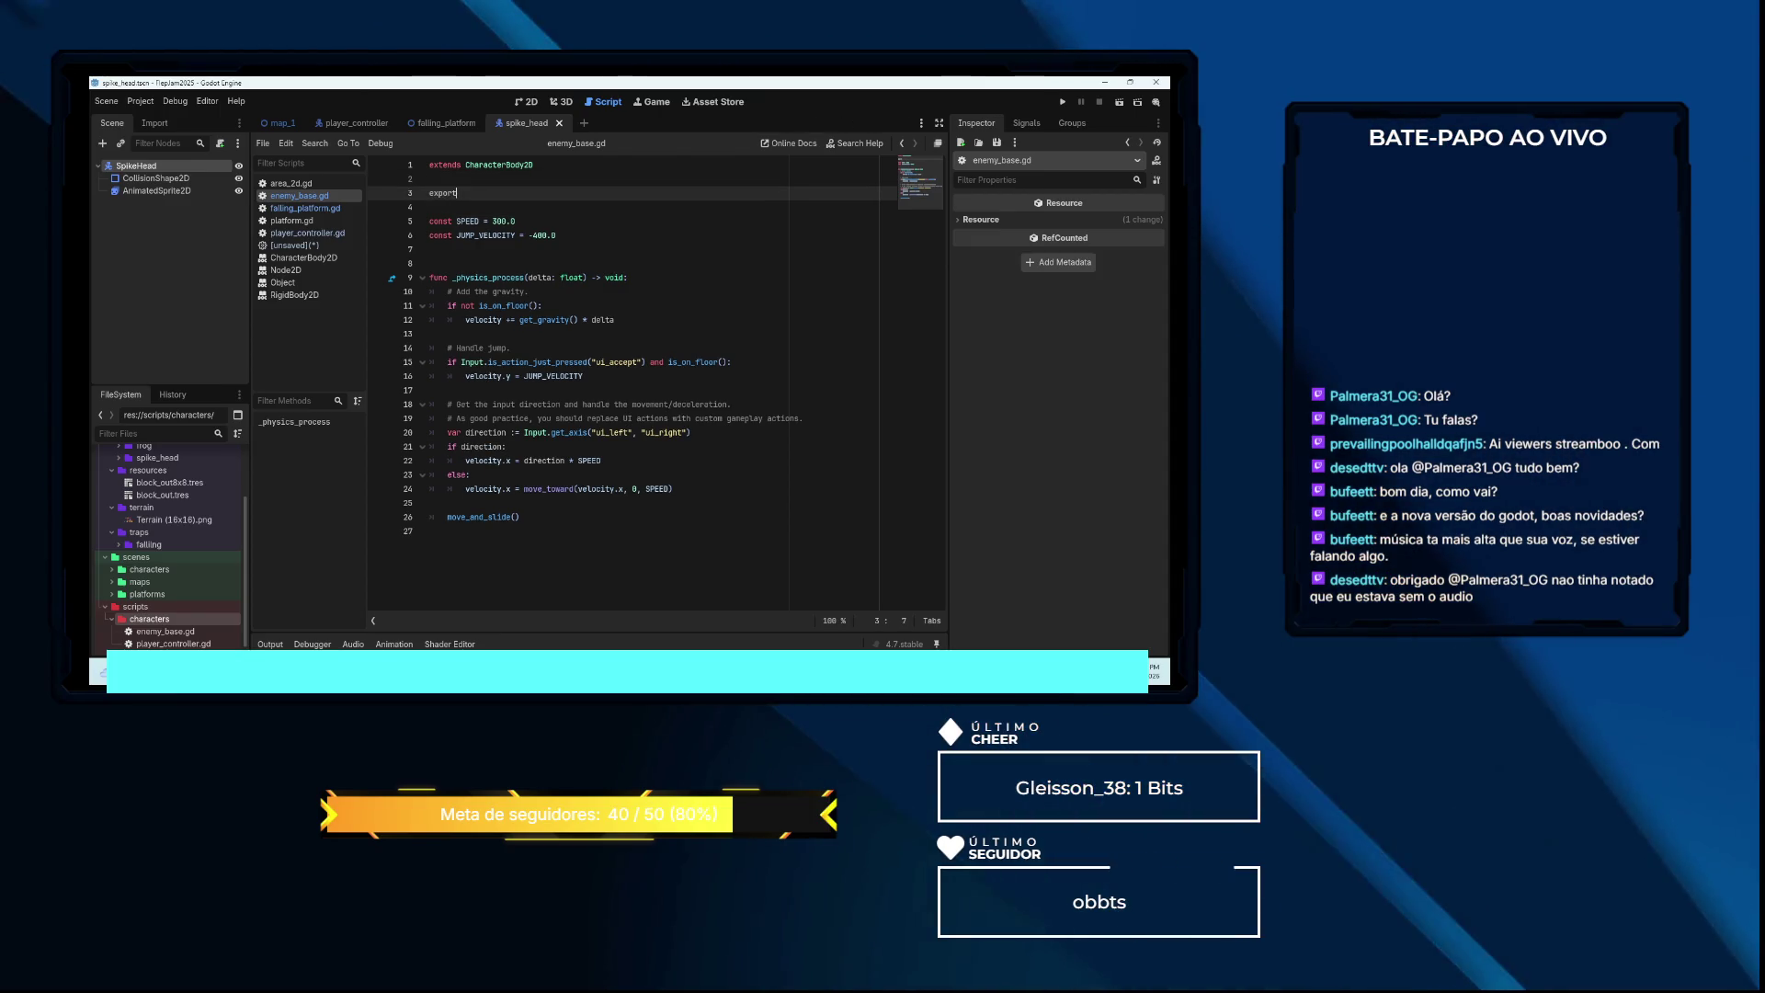
{"action": "key", "text": "BackSpace"}
{"action": "key", "text": "BackSpace"}
{"action": "key", "text": "BackSpace"}
{"action": "key", "text": "BackSpace"}
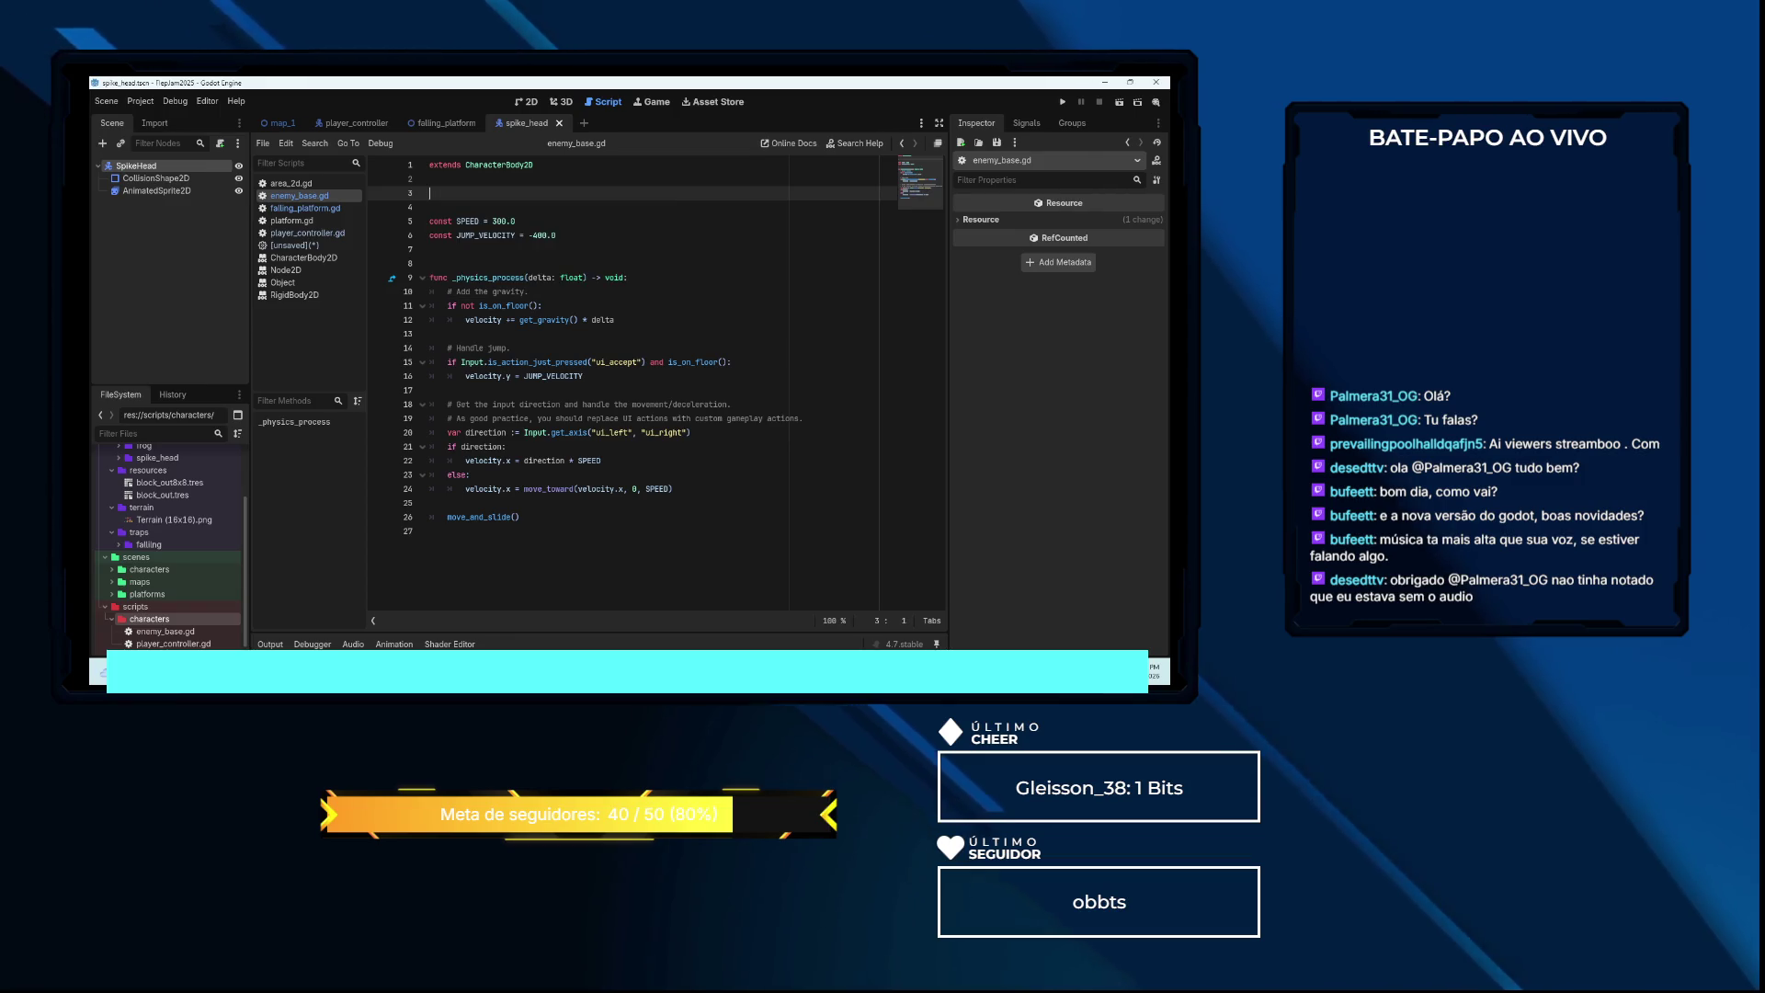
{"action": "type", "text": "@ex"}
{"action": "key", "text": "Return"}
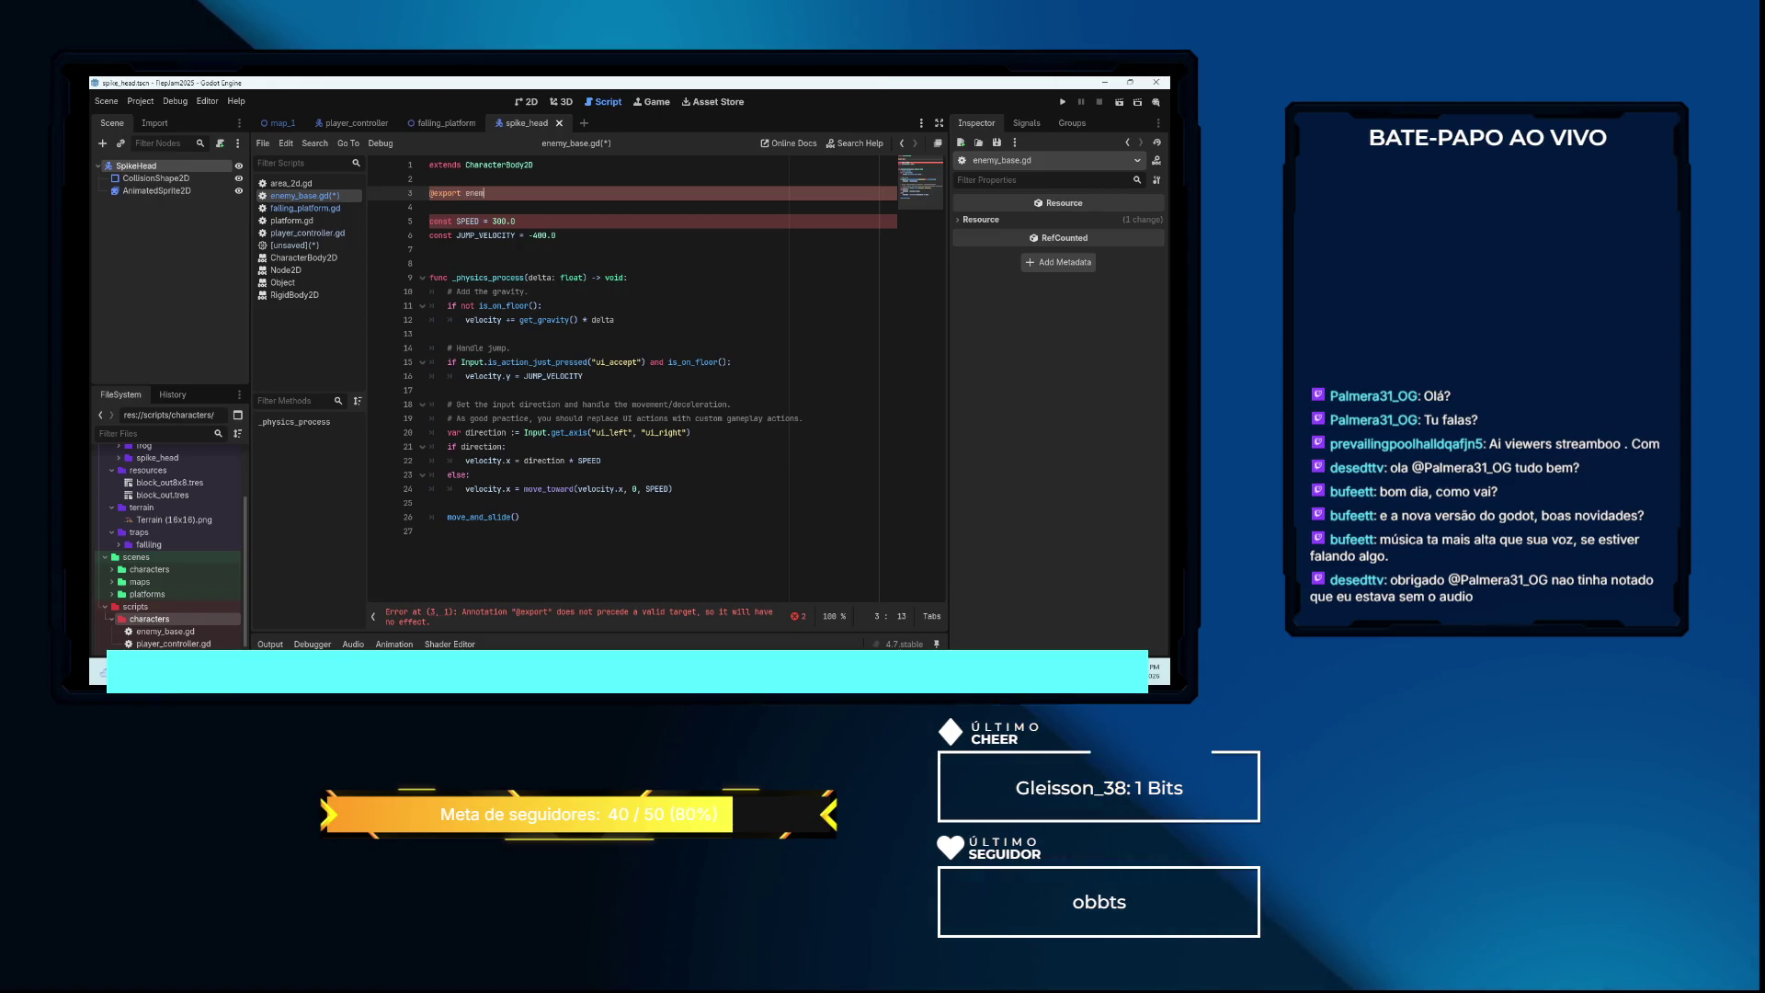
{"action": "type", "text": "y"}
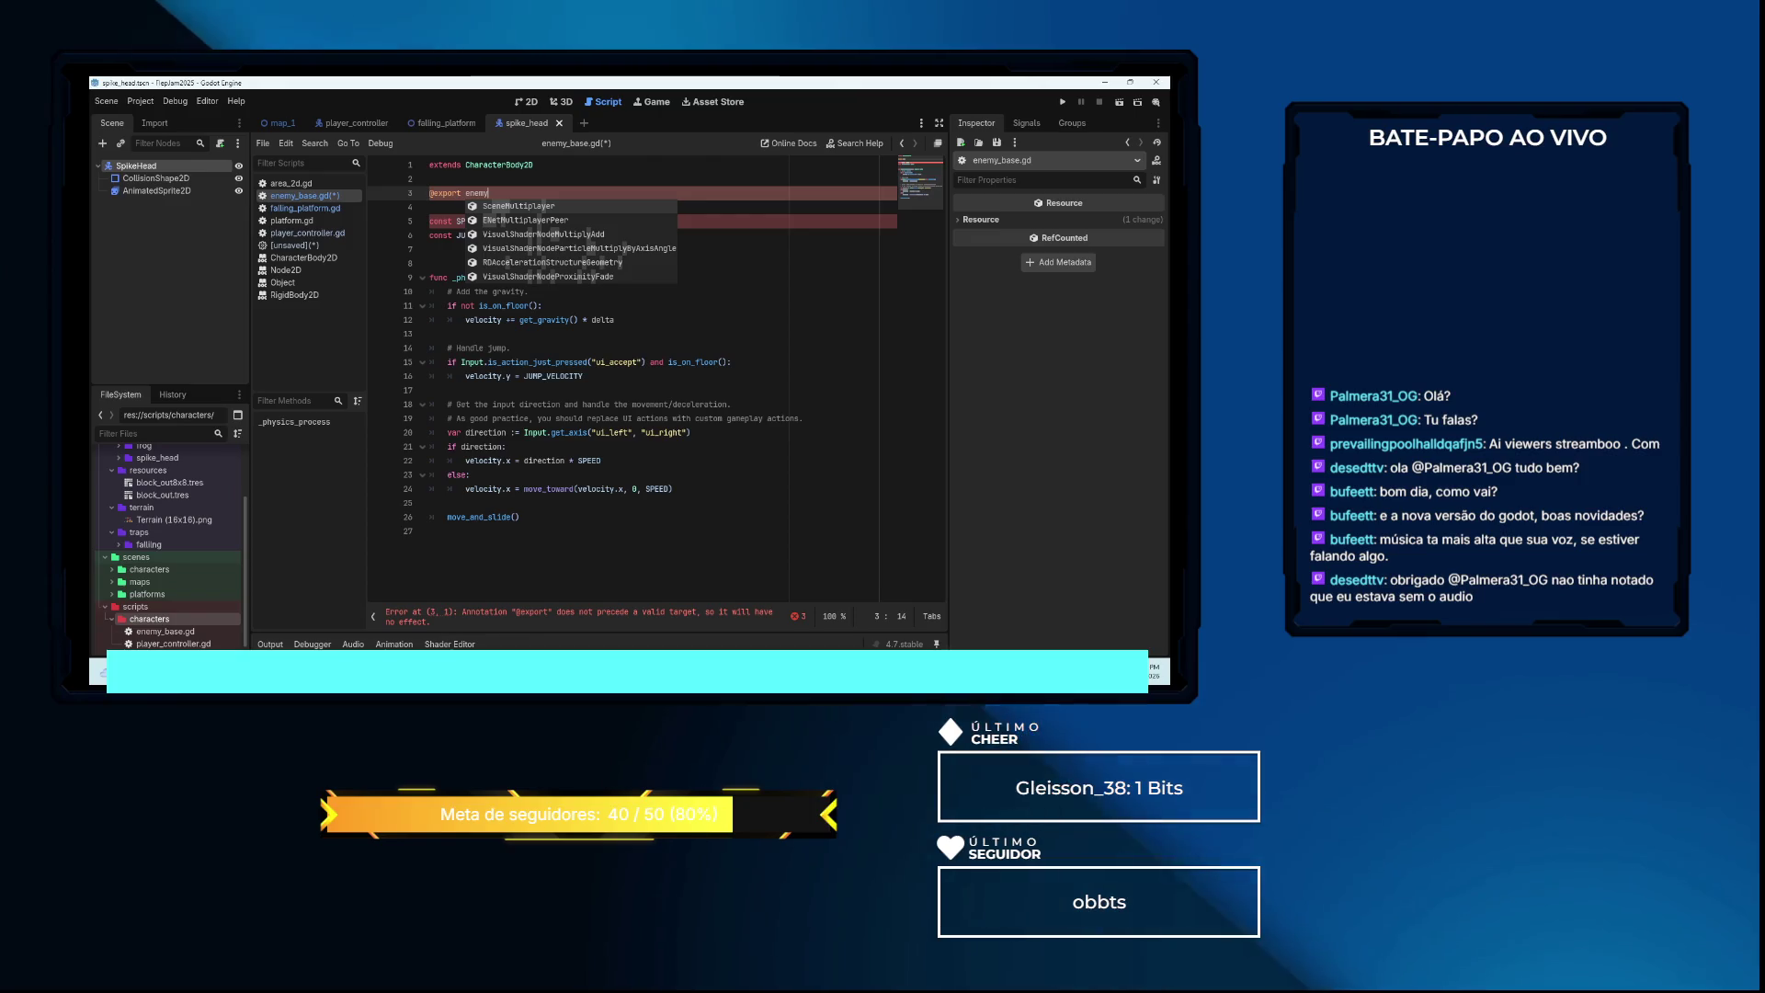
{"action": "type", "text": ": Character"}
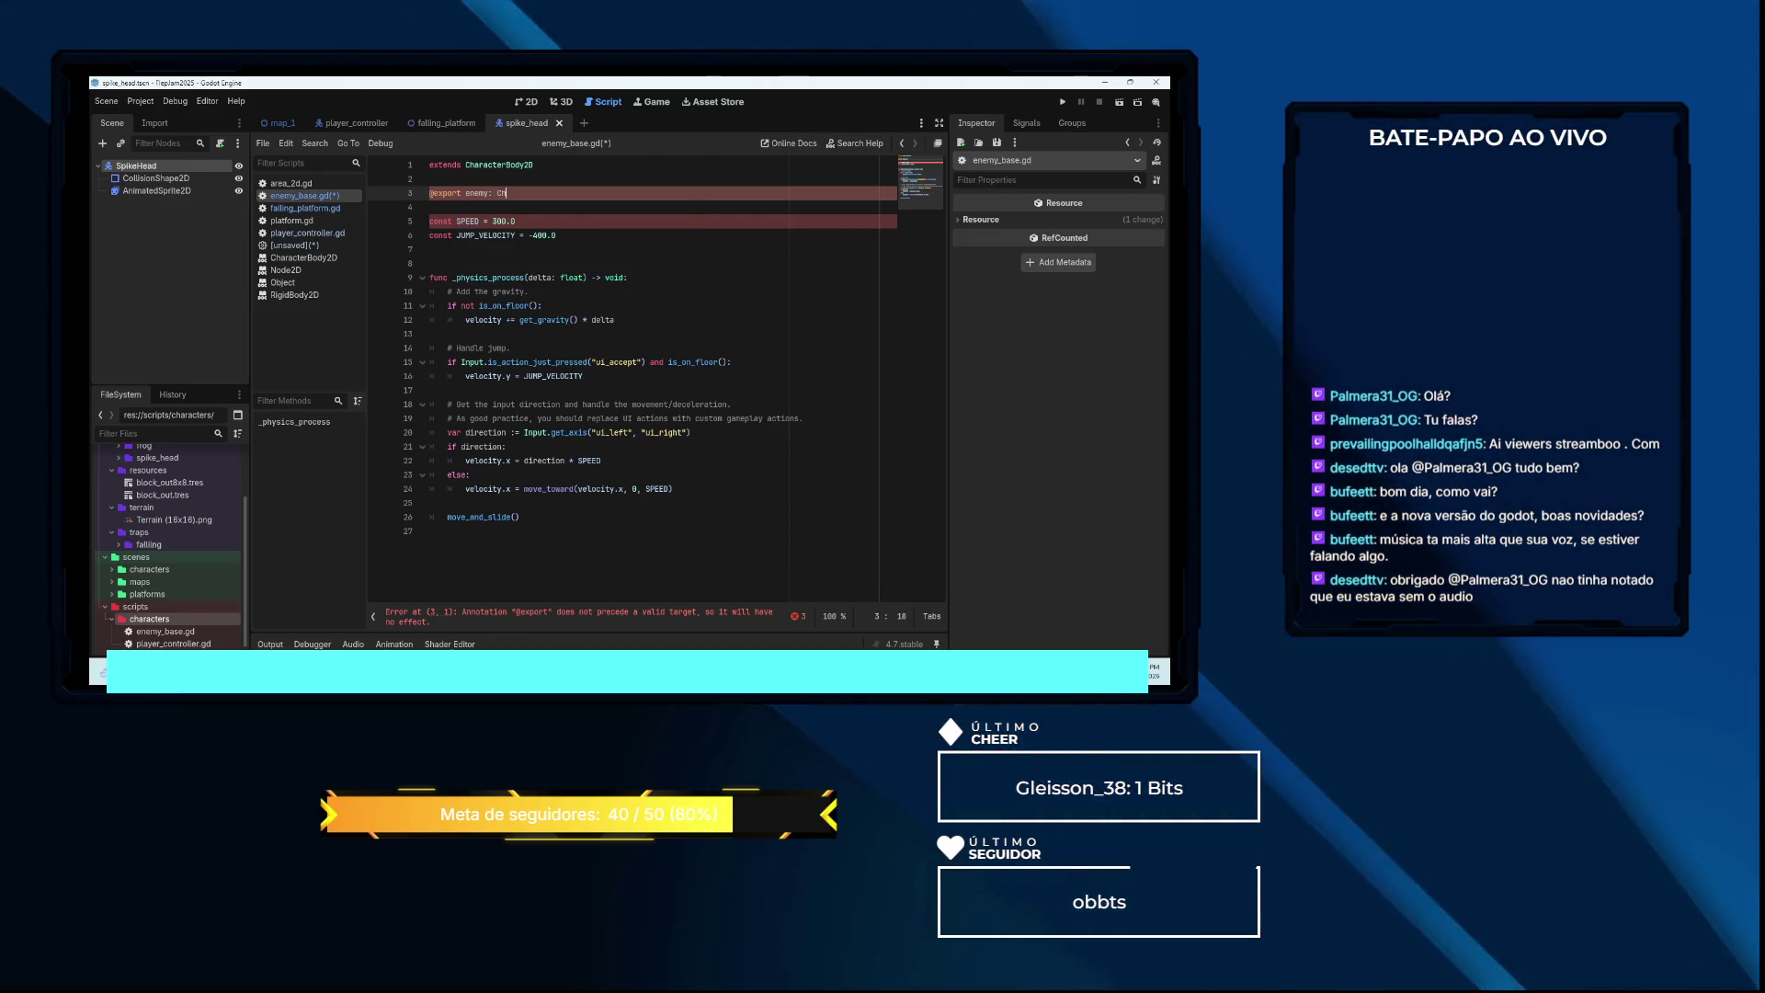
{"action": "type", "text": "Body2"}
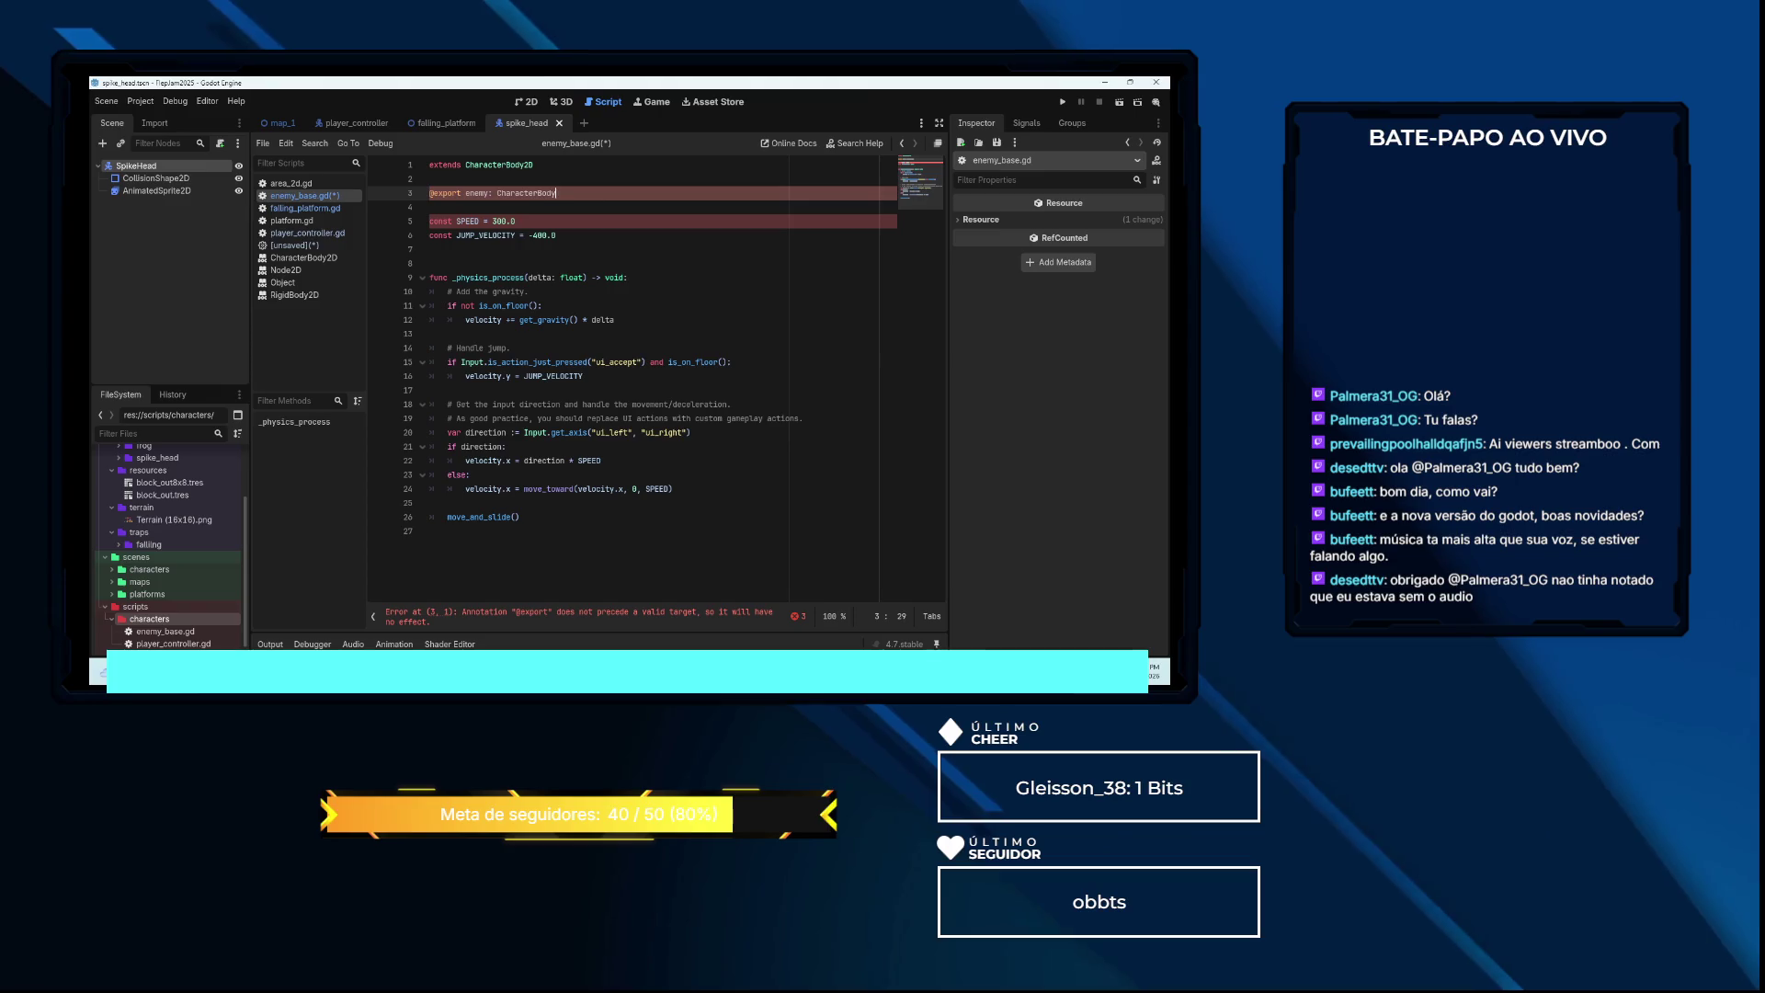
{"action": "type", "text": "D"}
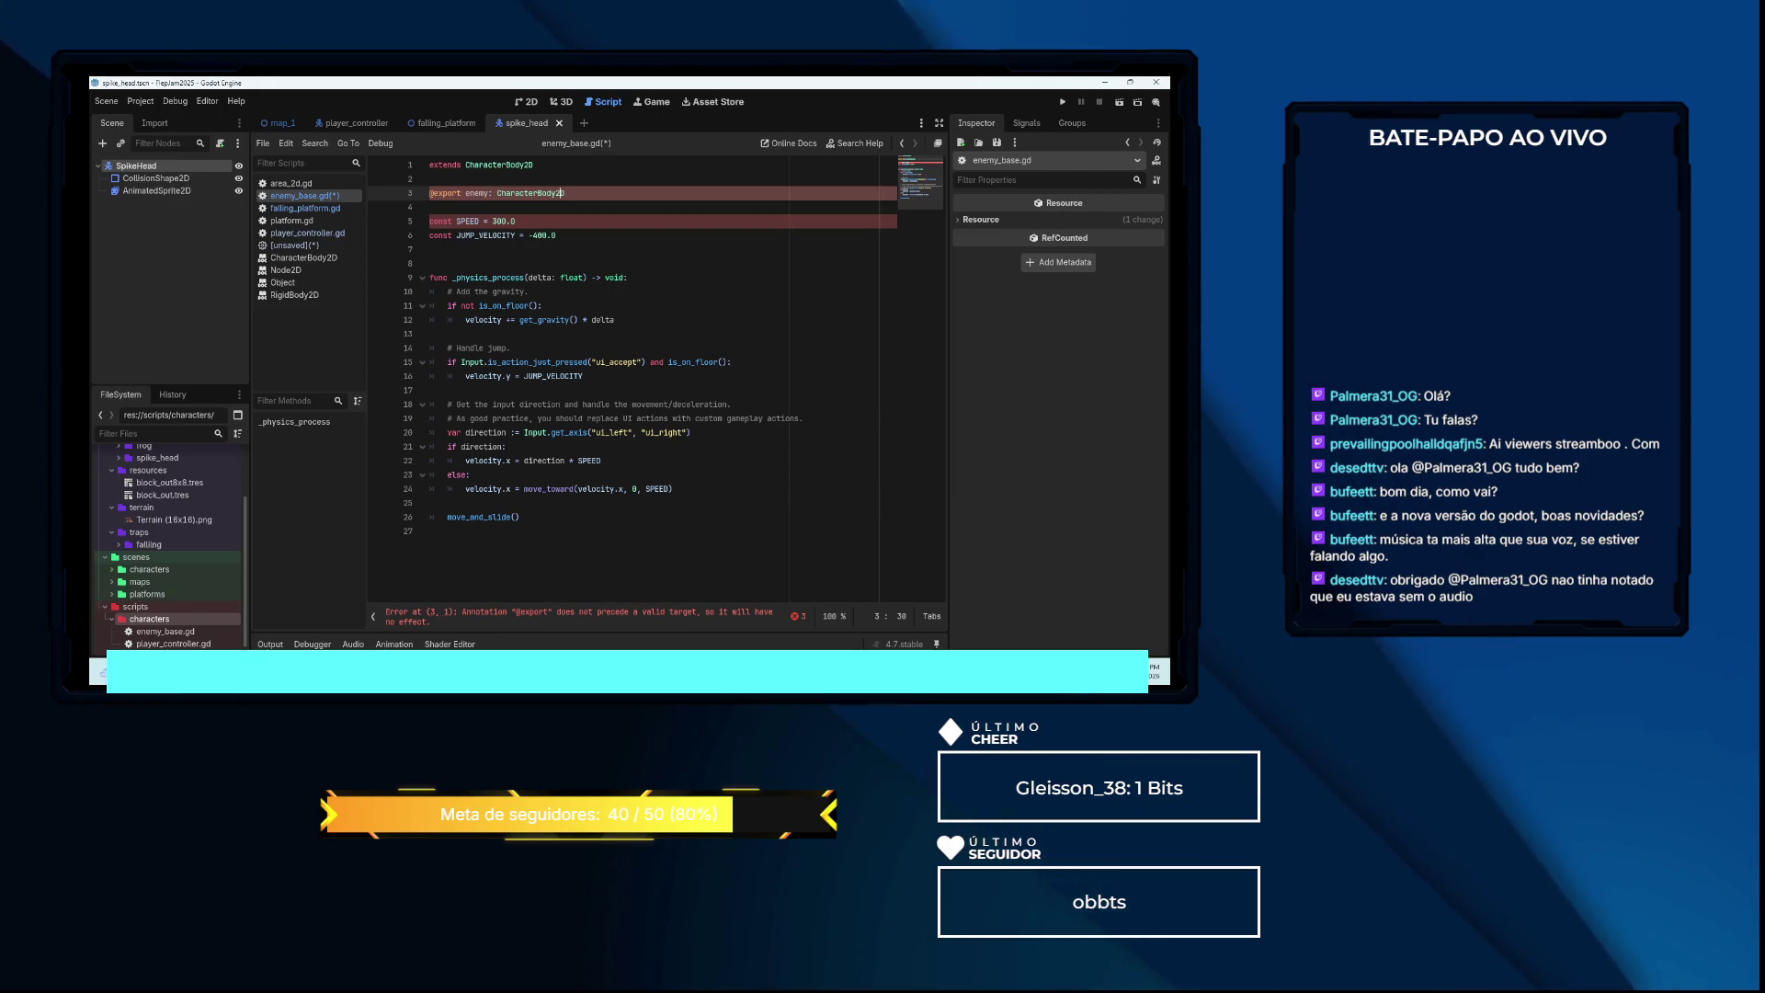
{"action": "left_click", "coordinate": [488, 194]}
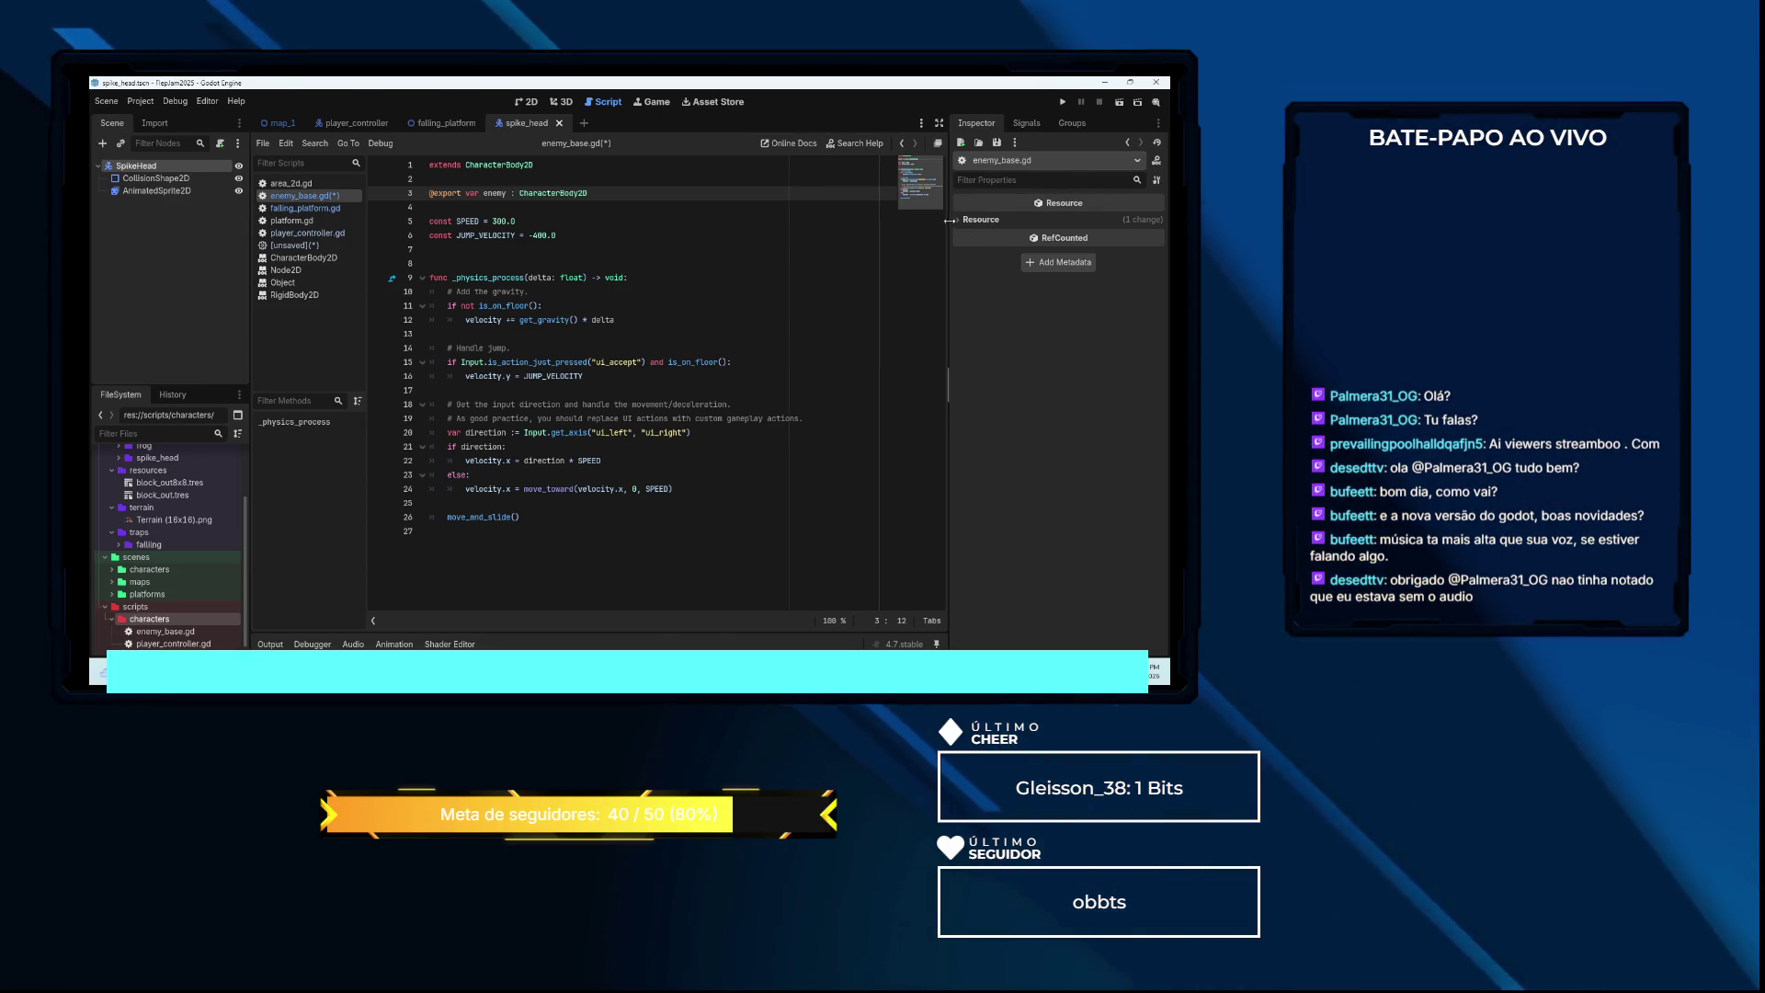
{"action": "left_click", "coordinate": [981, 220]}
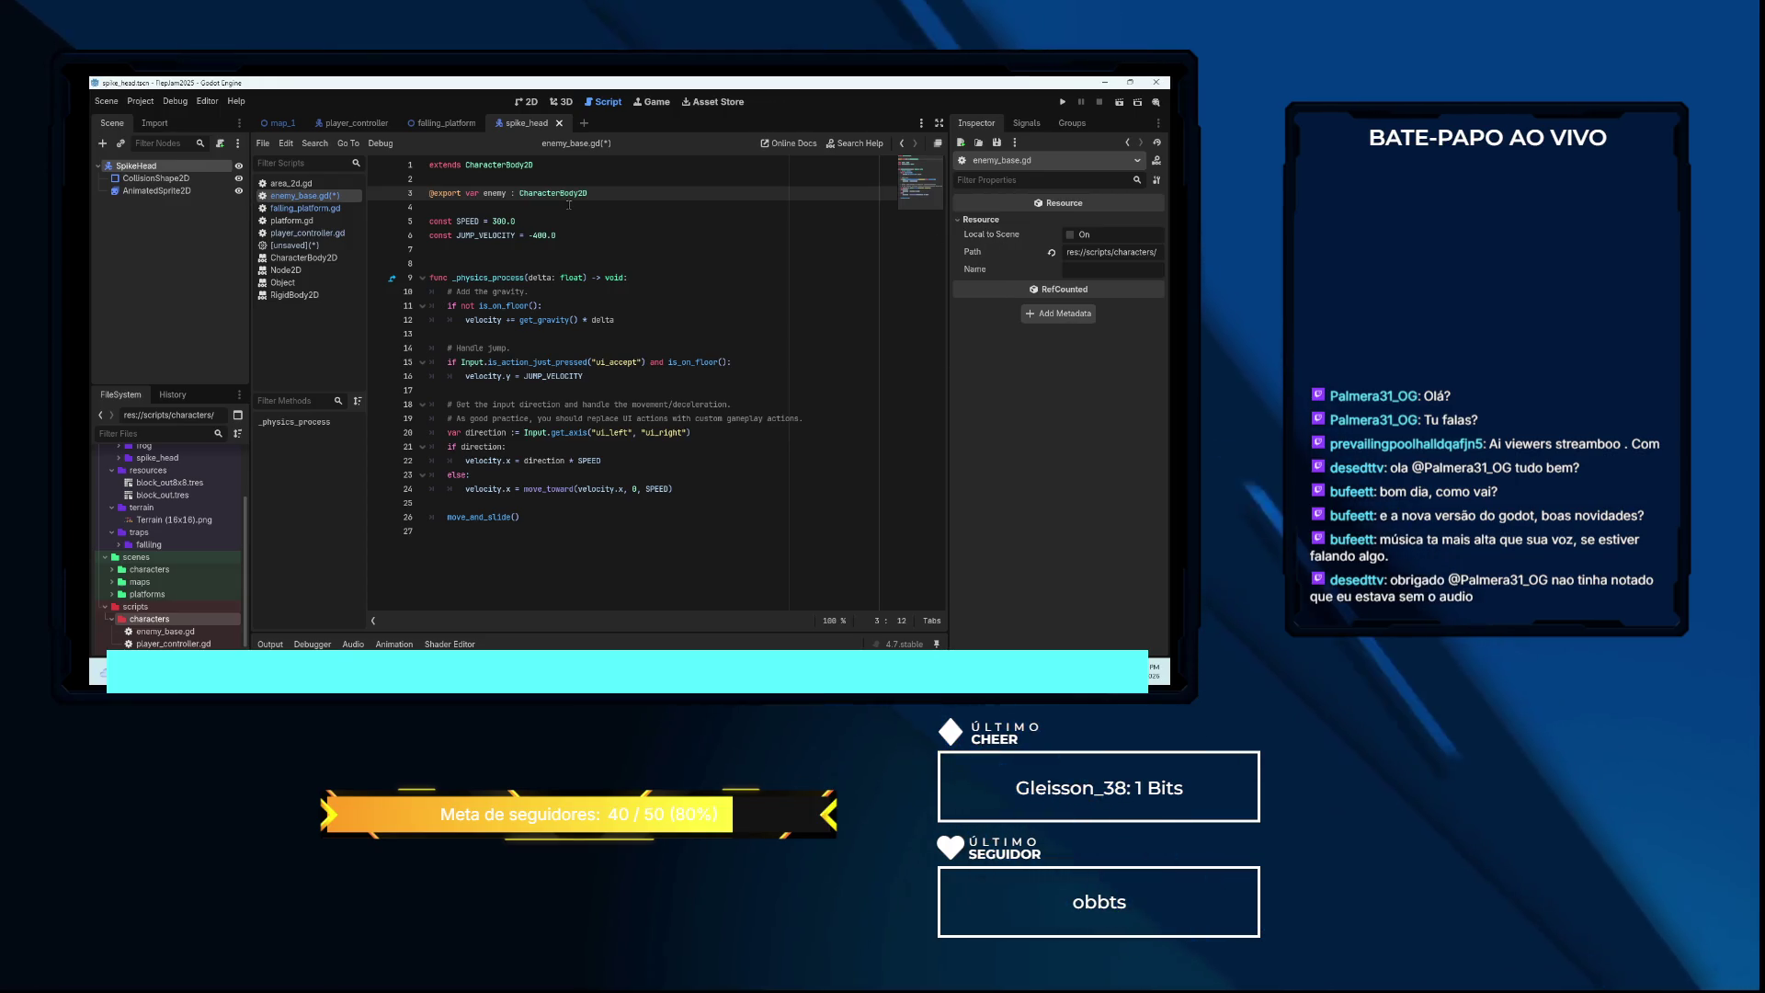
{"action": "left_click", "coordinate": [662, 194]}
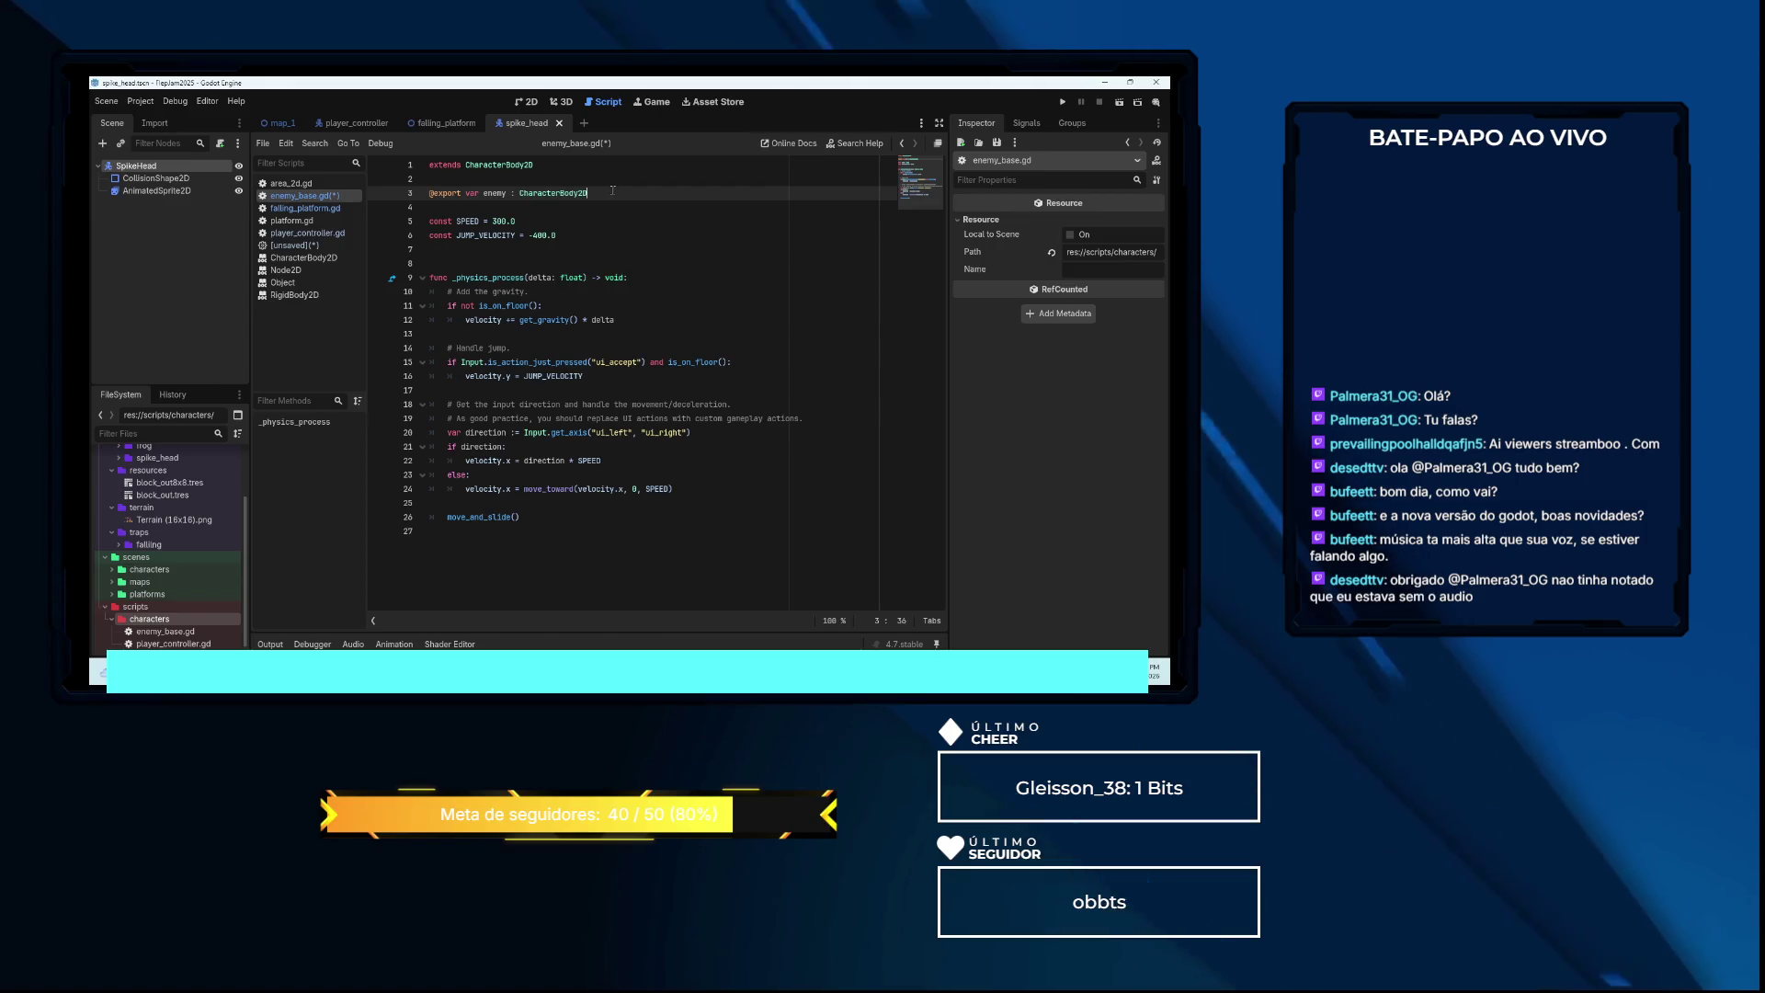
{"action": "left_click", "coordinate": [624, 190]}
{"action": "key", "text": "Return"}
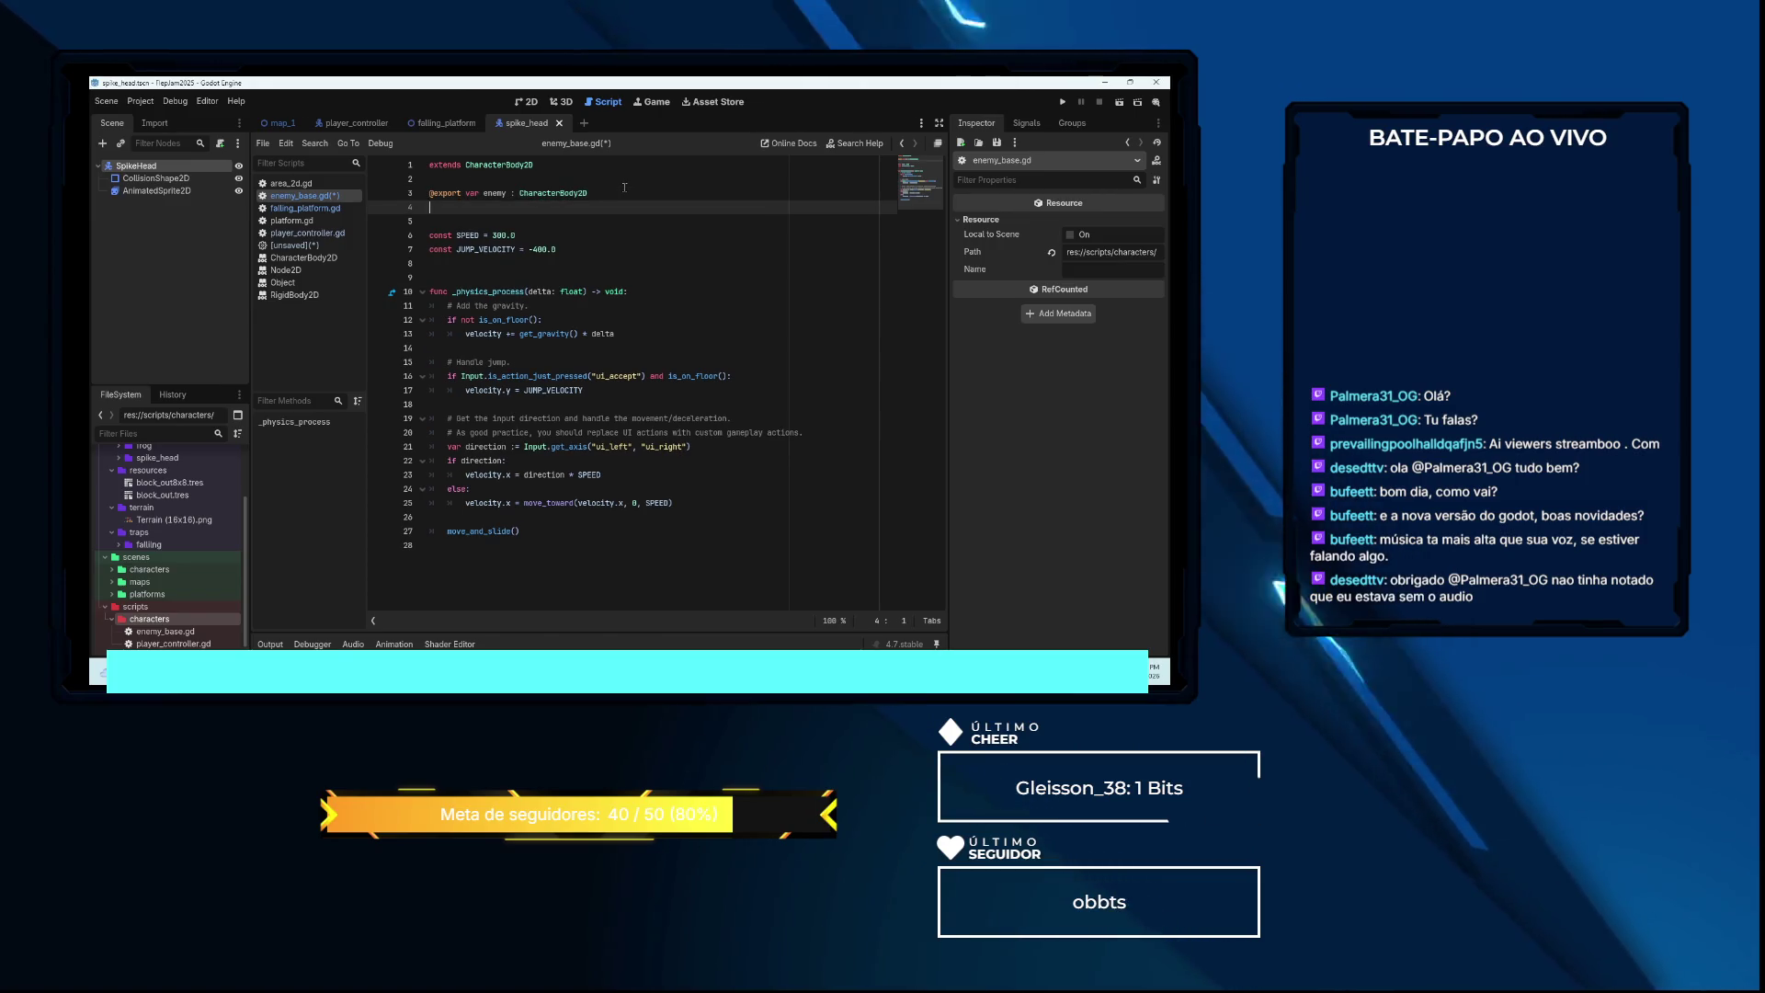
{"action": "type", "text": "@e"}
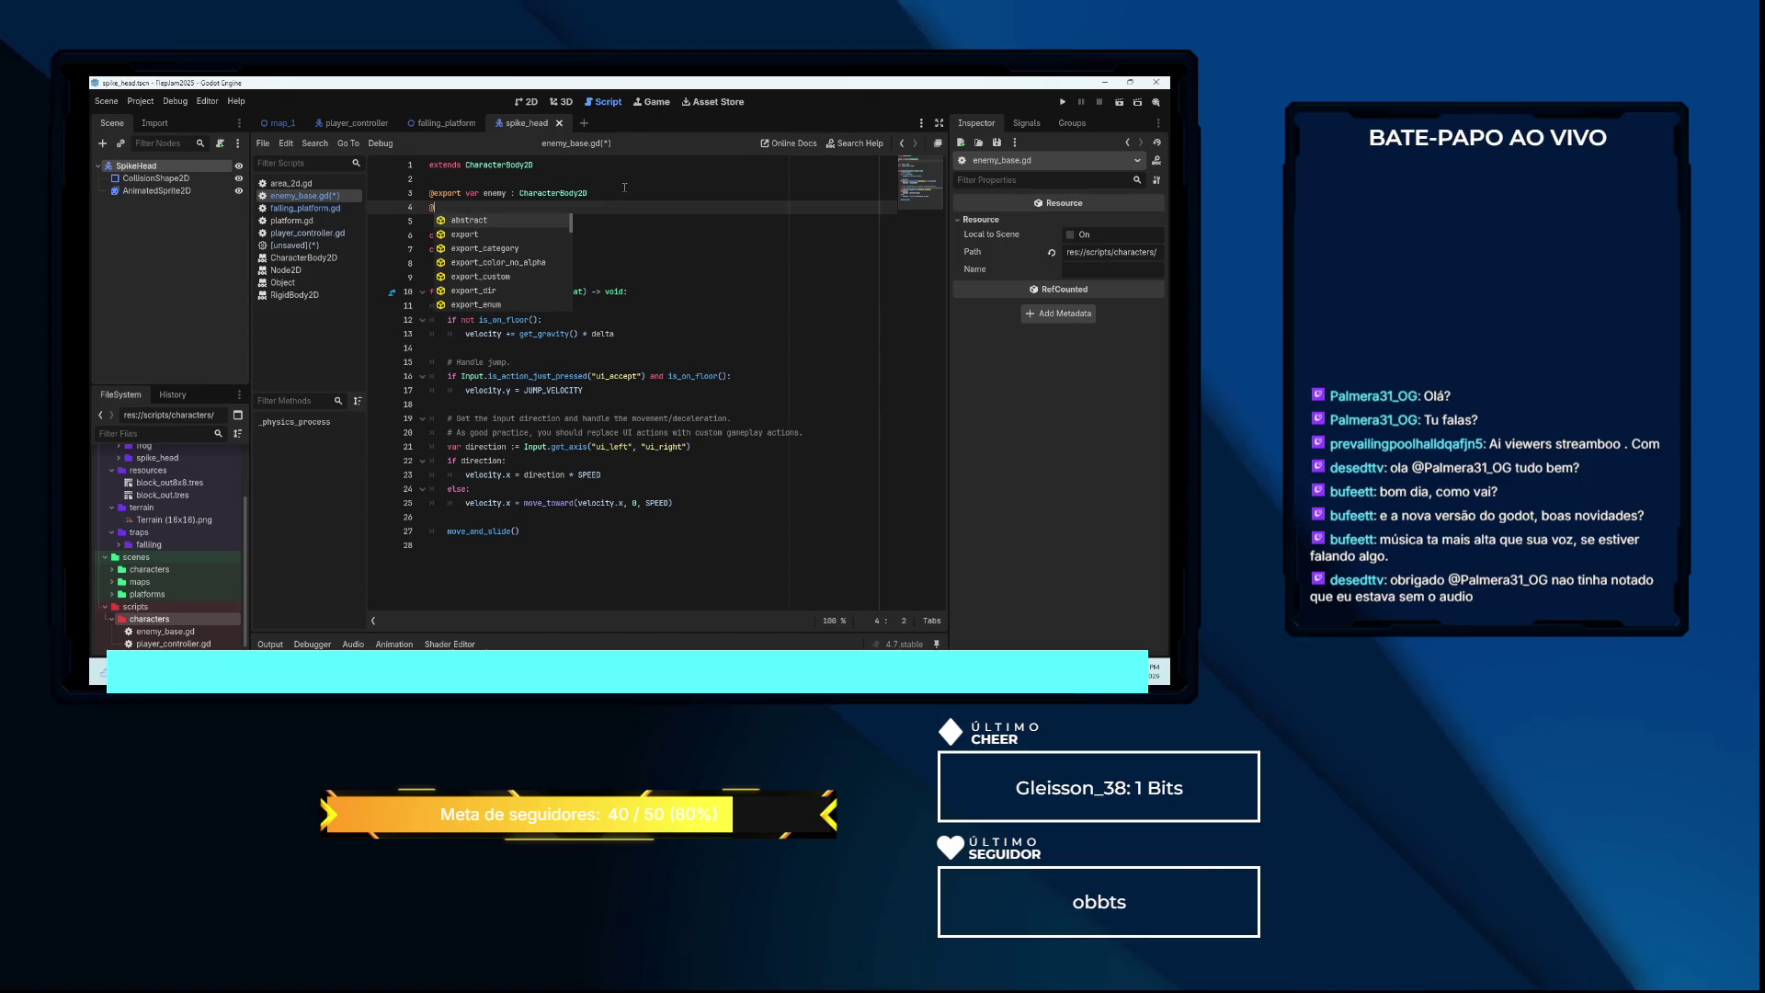
{"action": "type", "text": "x-o"}
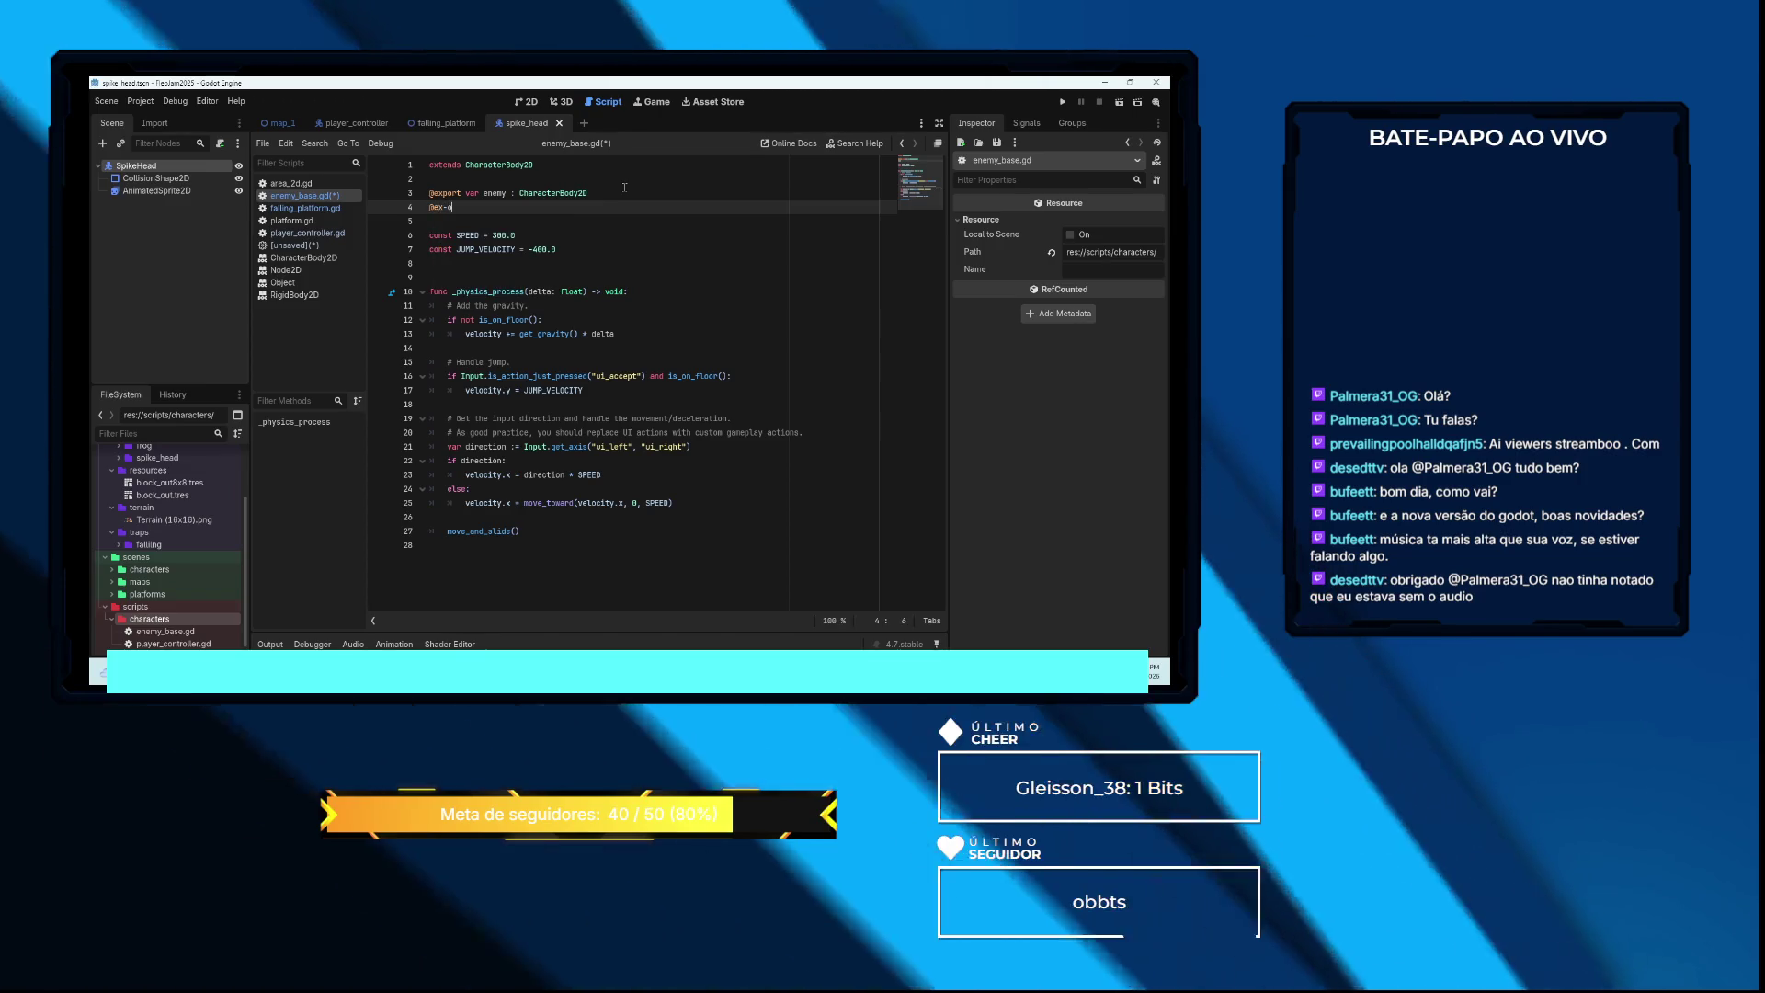
{"action": "key", "text": "BackSpace"}
{"action": "key", "text": "BackSpace"}
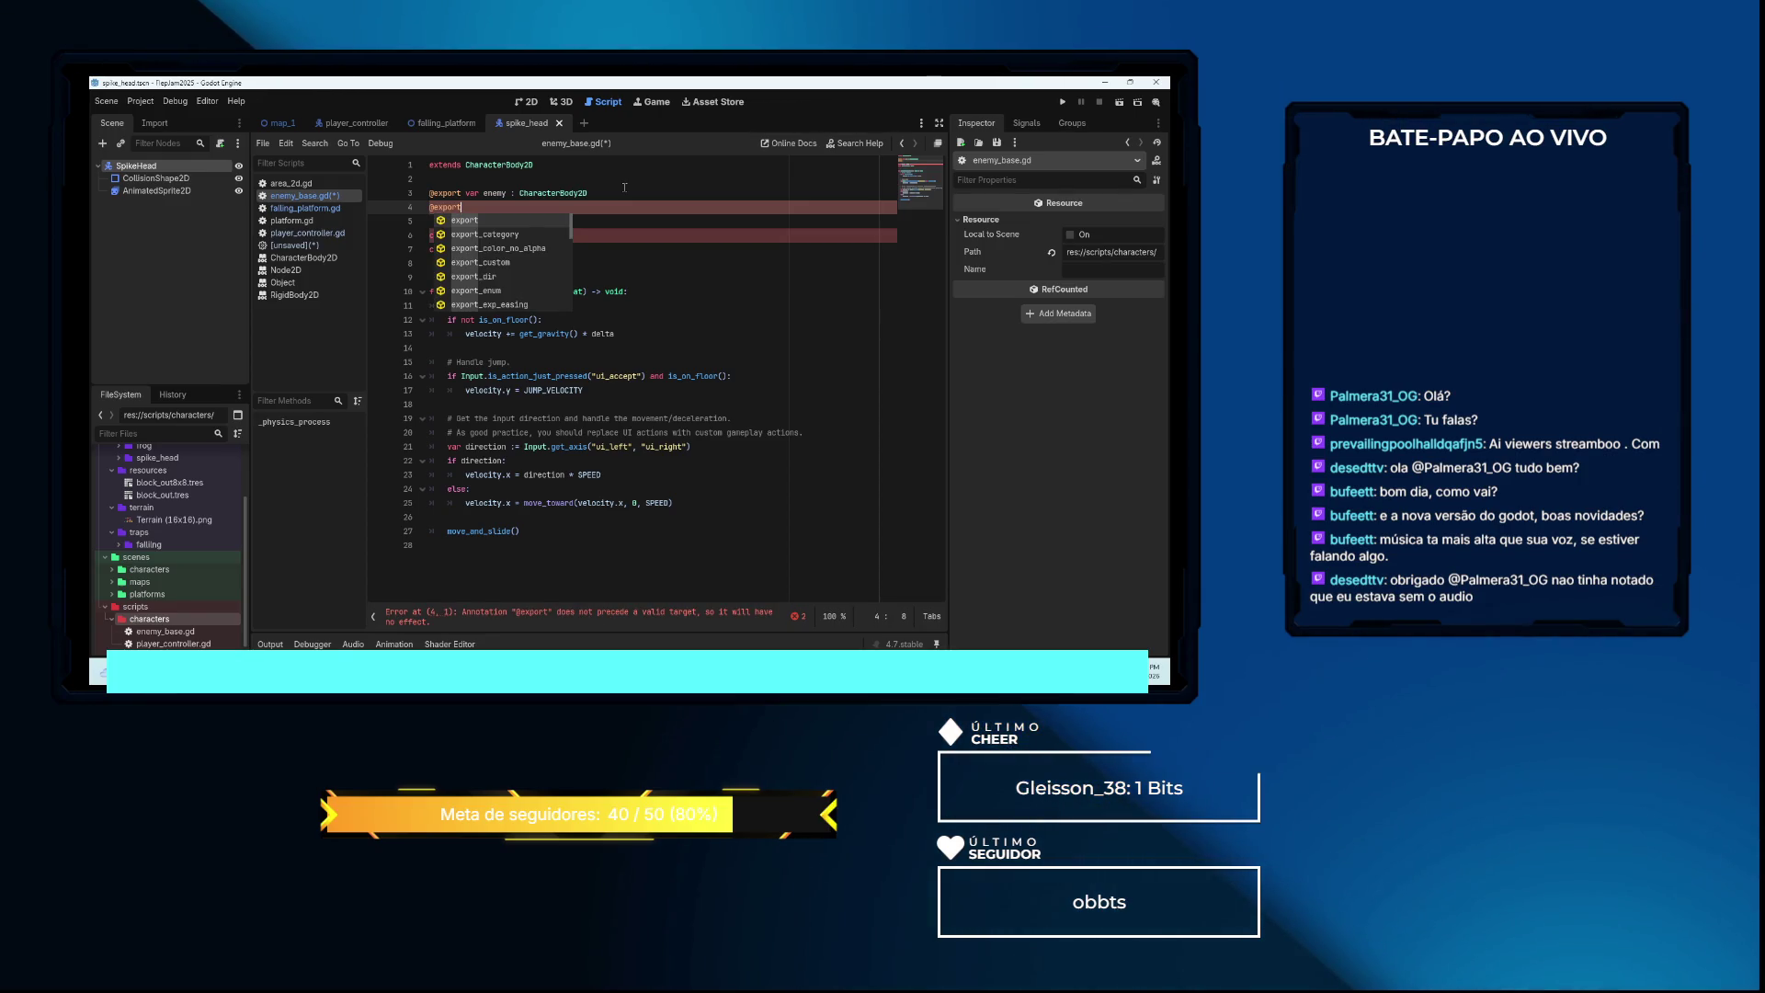
{"action": "key", "text": "Escape"}
{"action": "type", "text": "var"}
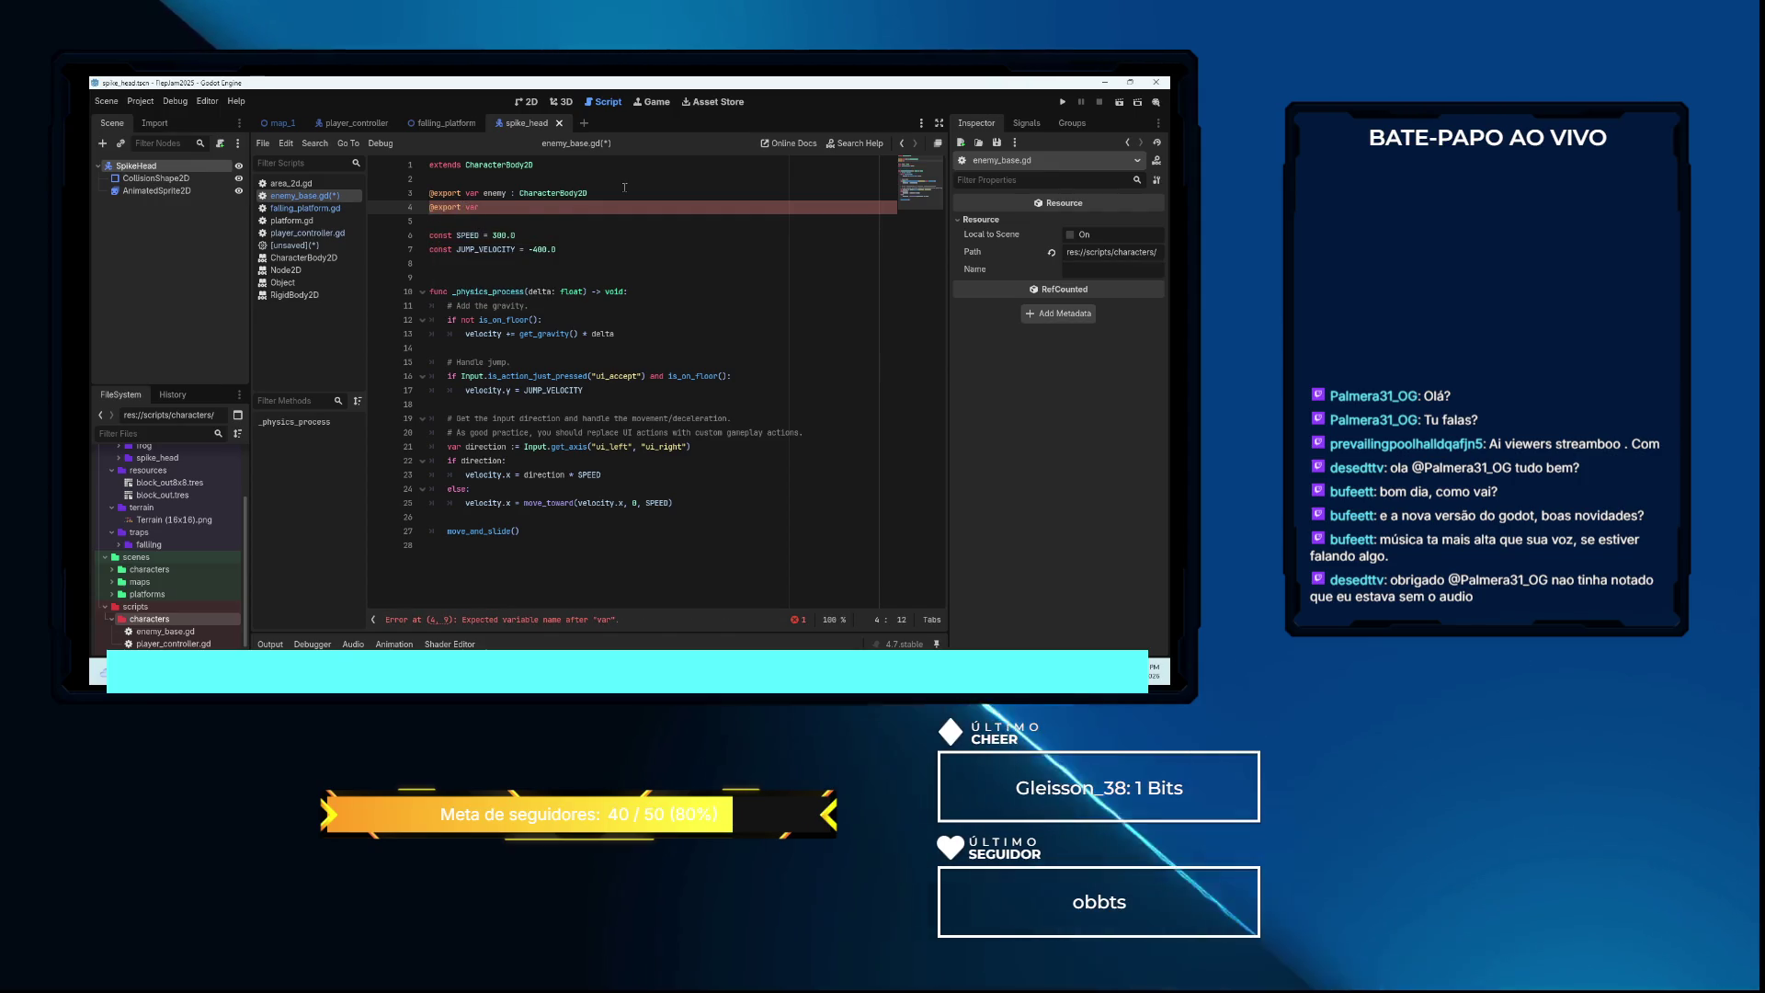
{"action": "type", "text": "anim"}
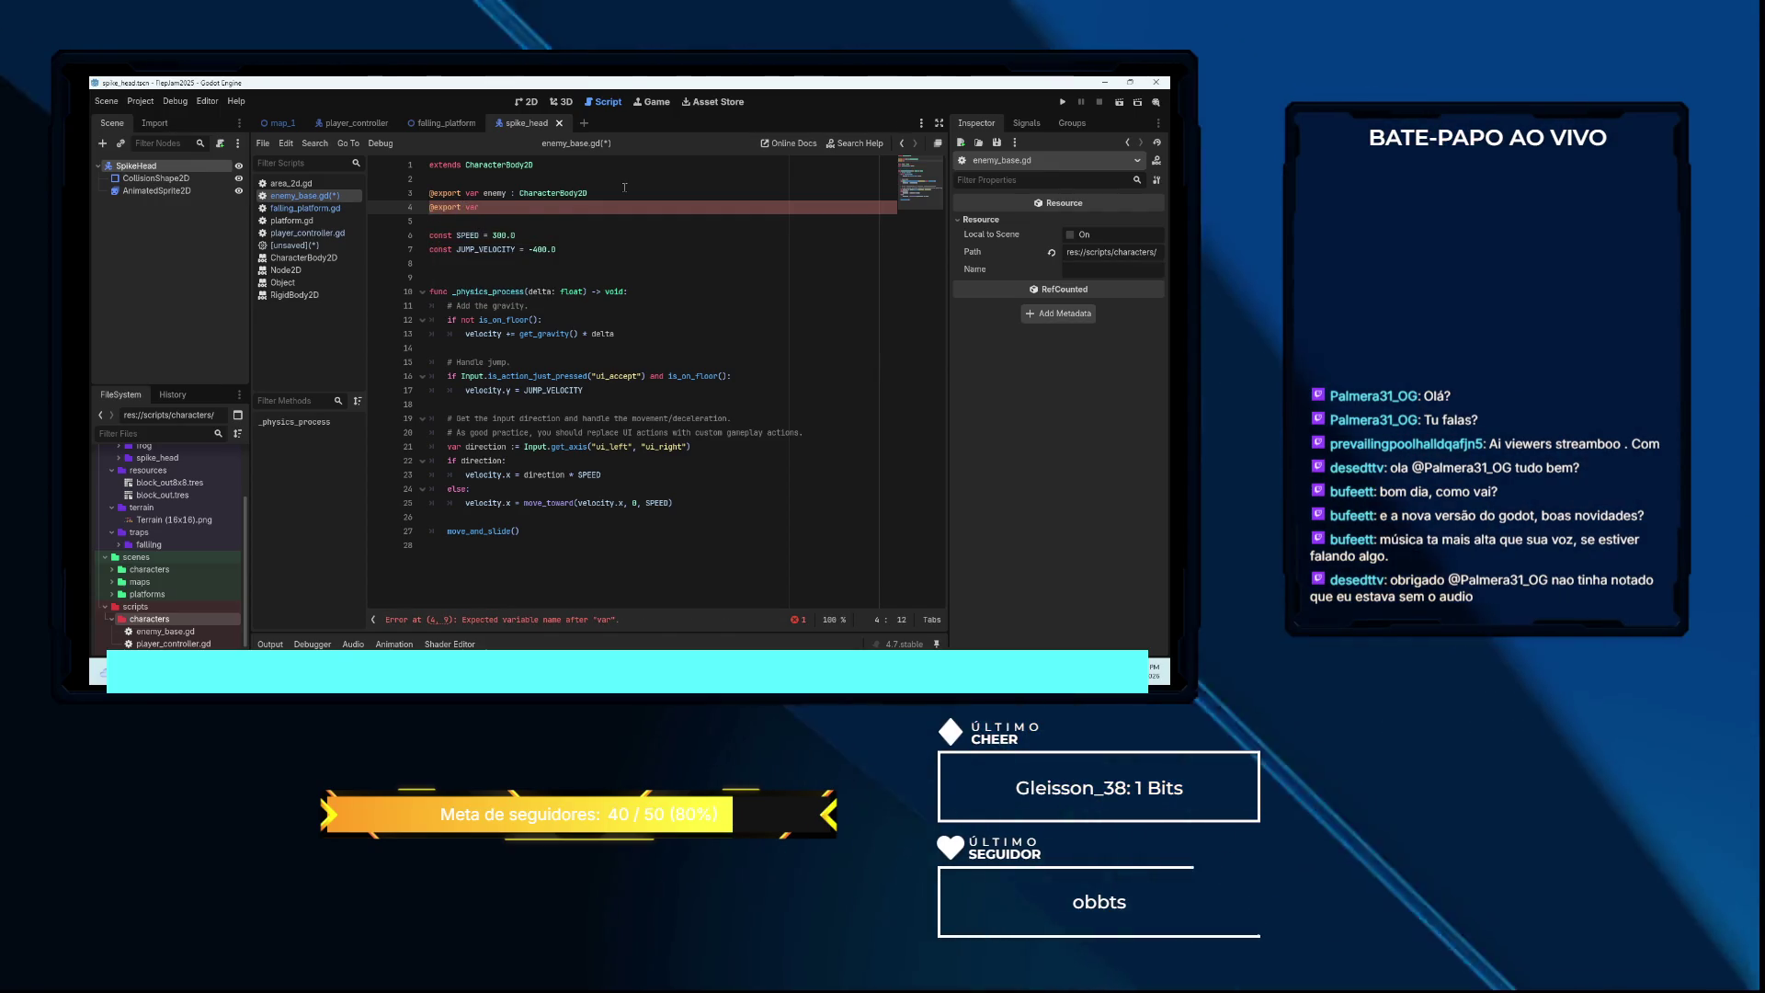
{"action": "type", "text": ": "}
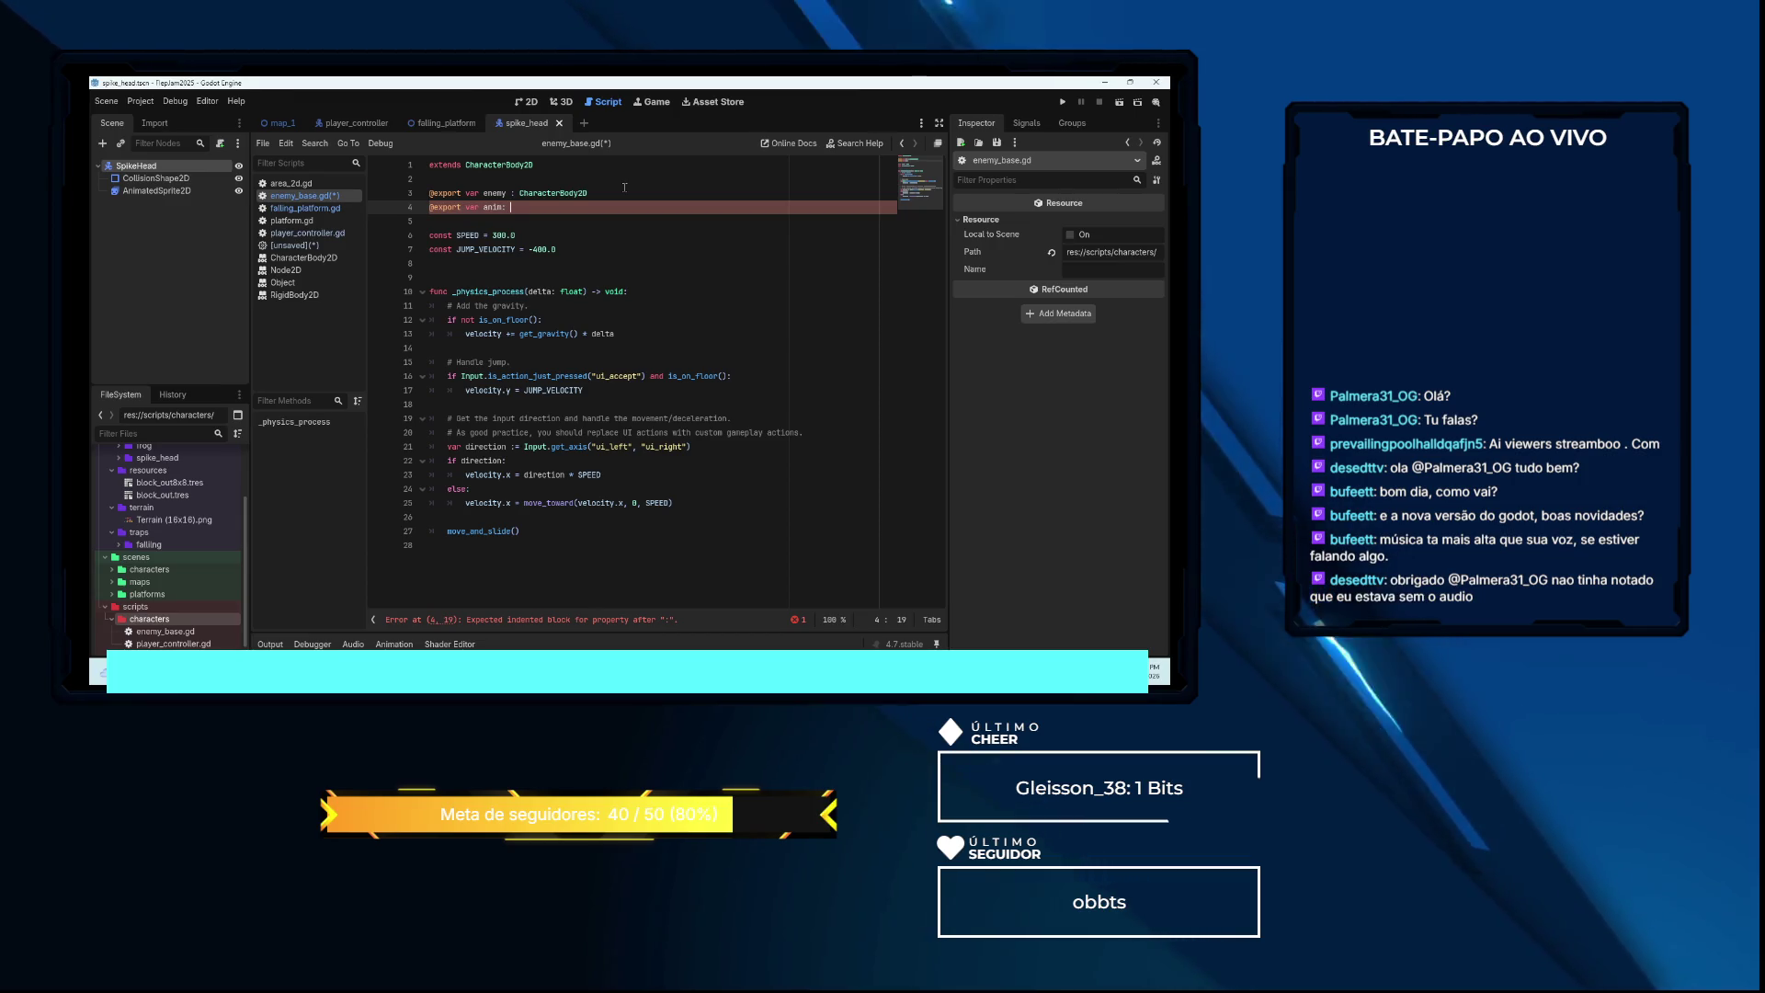
{"action": "type", "text": "Anima"}
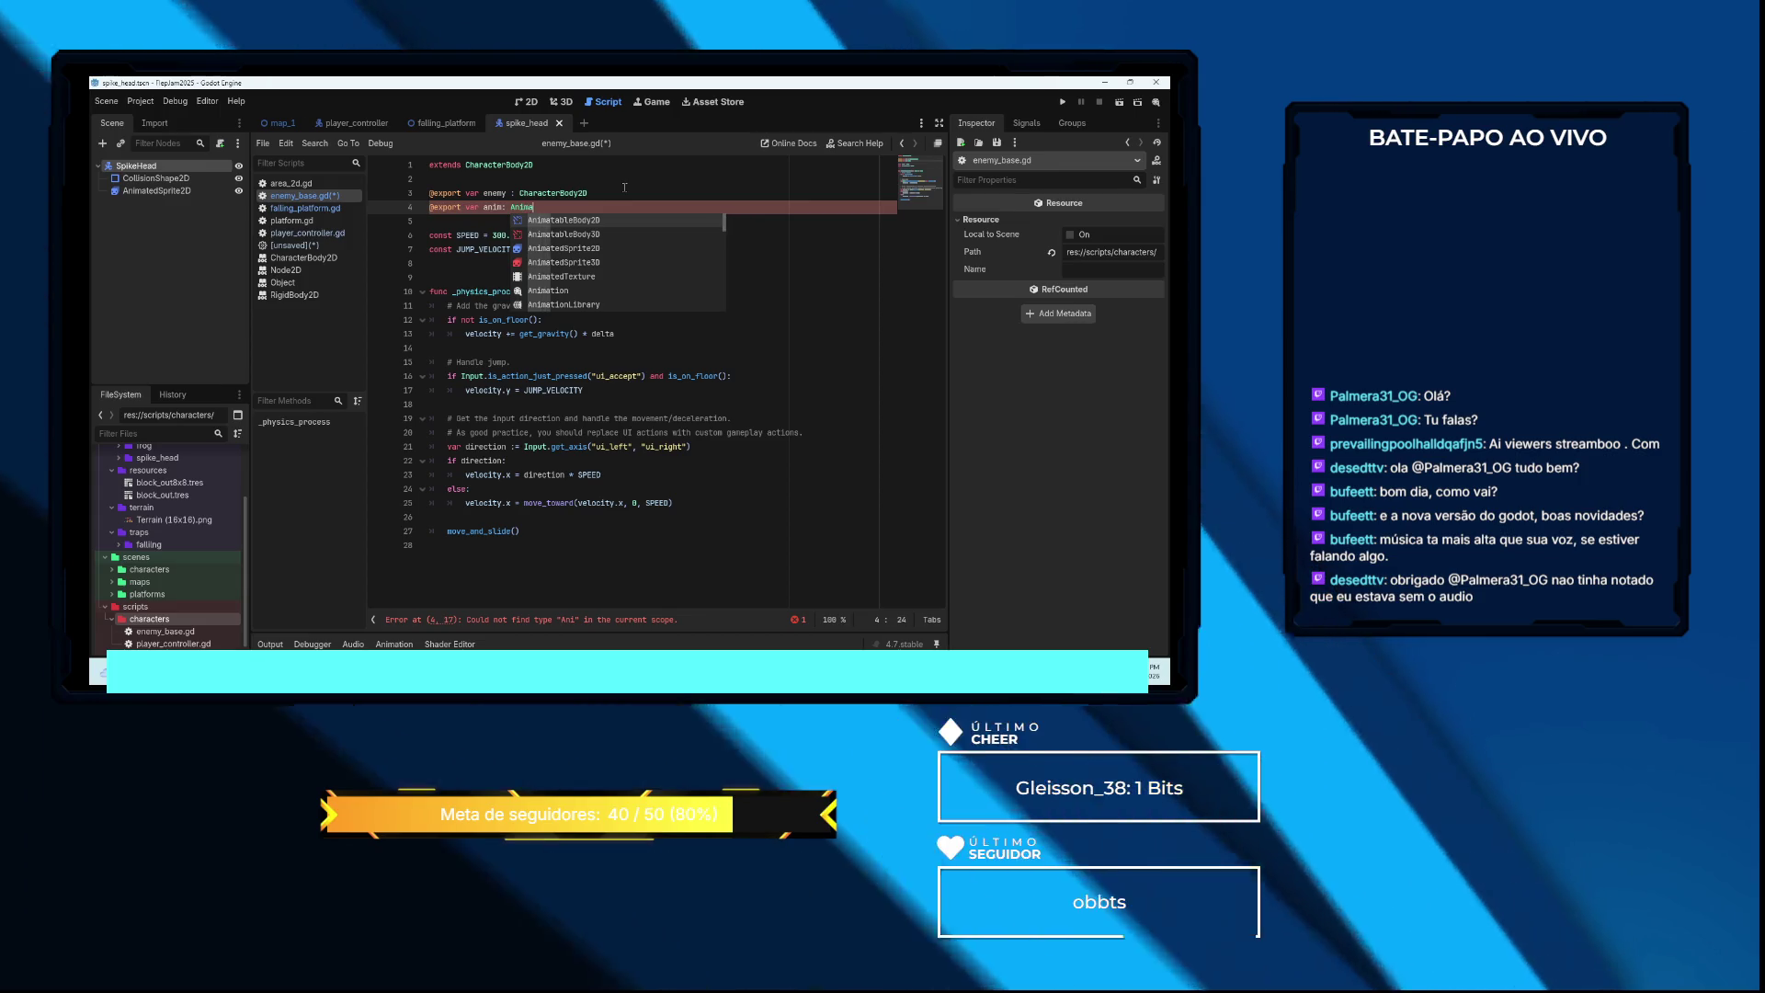
{"action": "type", "text": "tionB"}
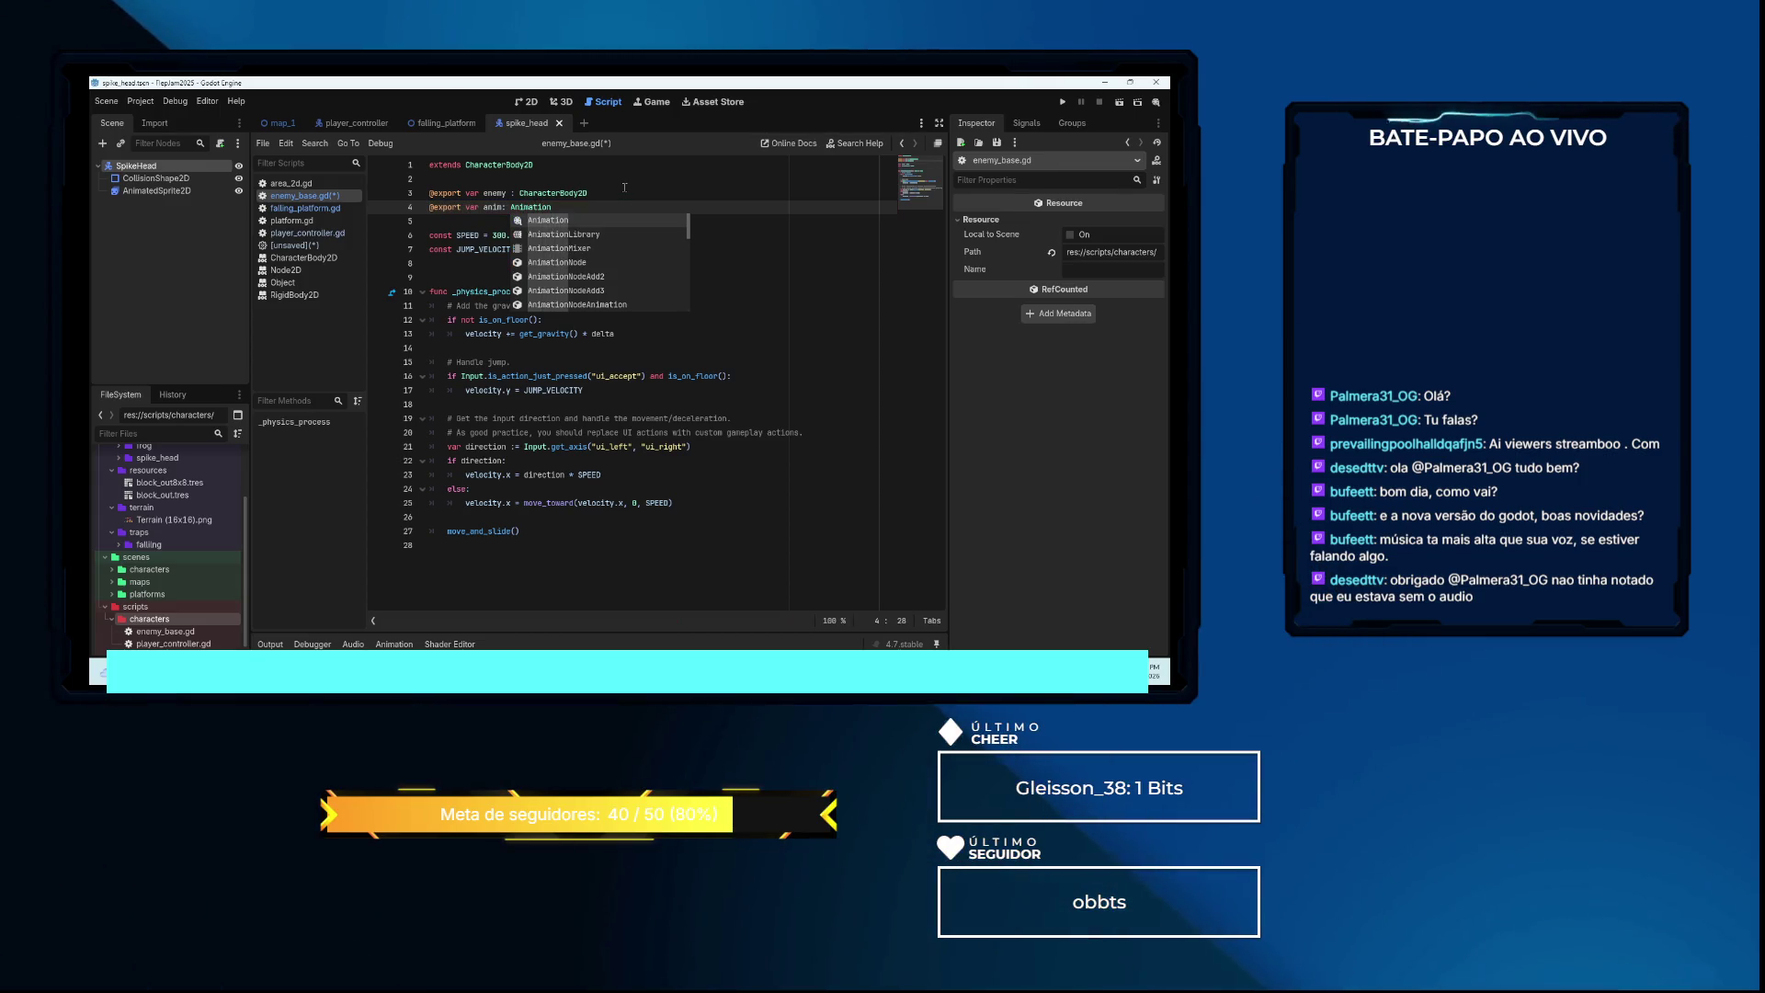
{"action": "key", "text": "BackSpace"}
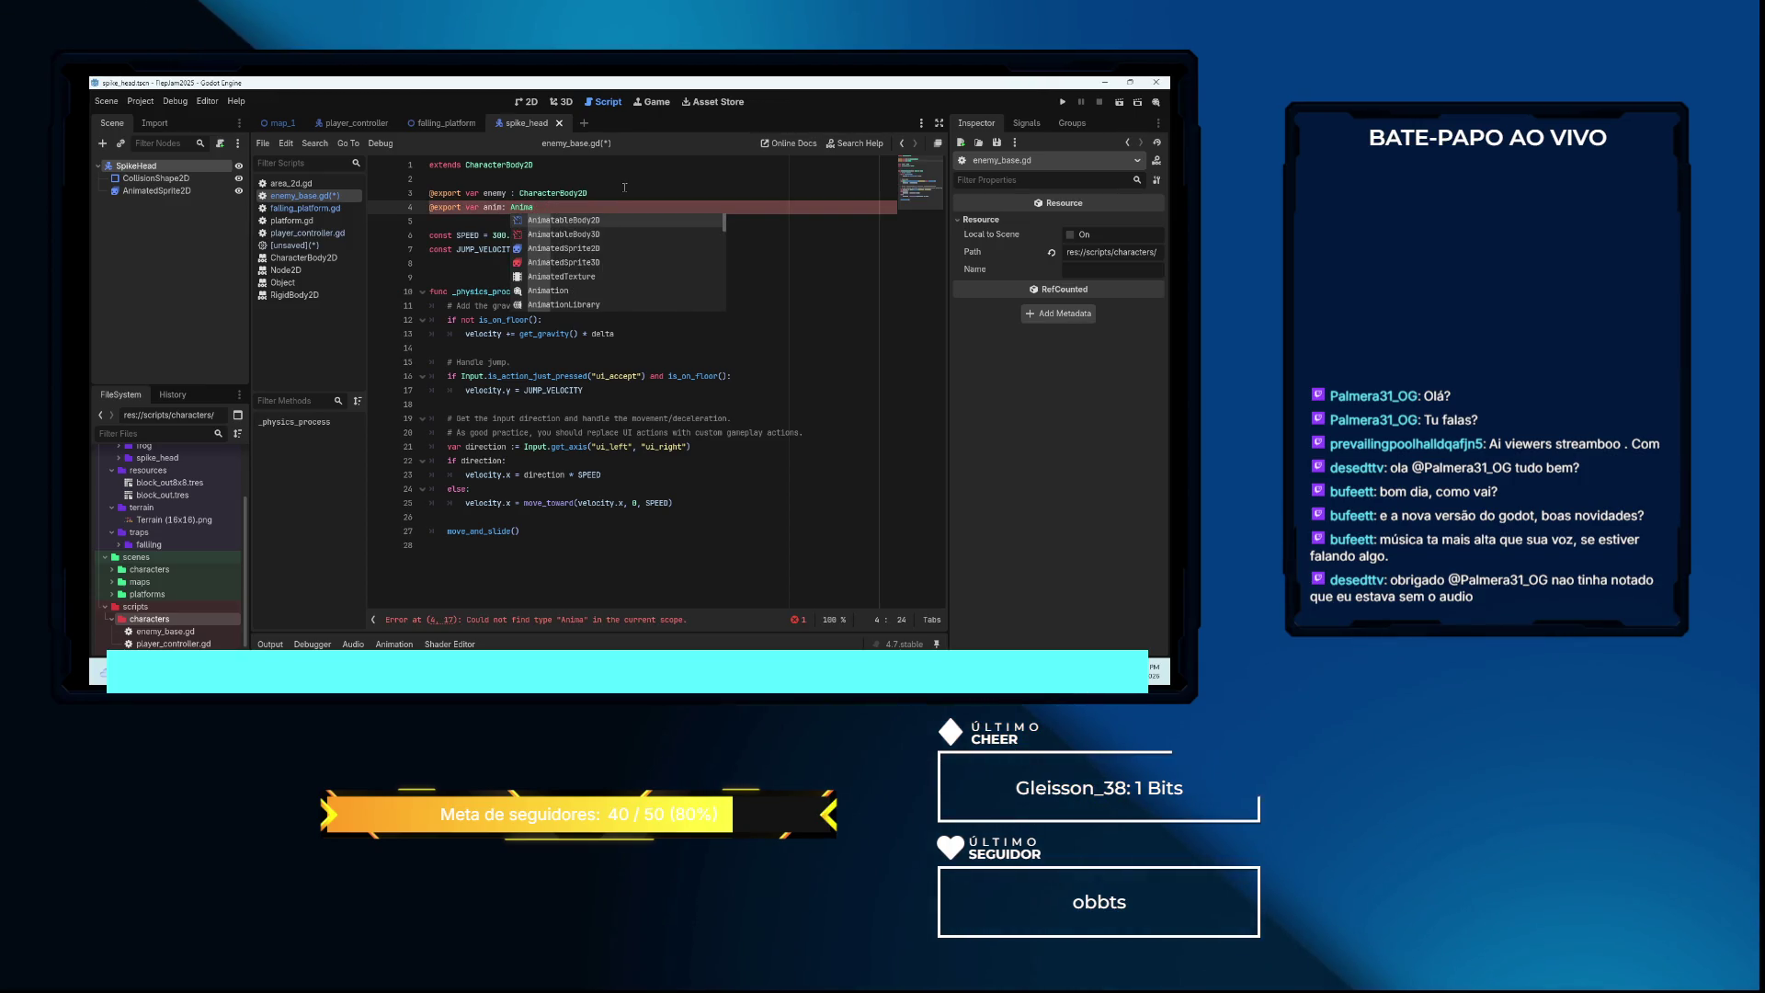
{"action": "key", "text": "Return"}
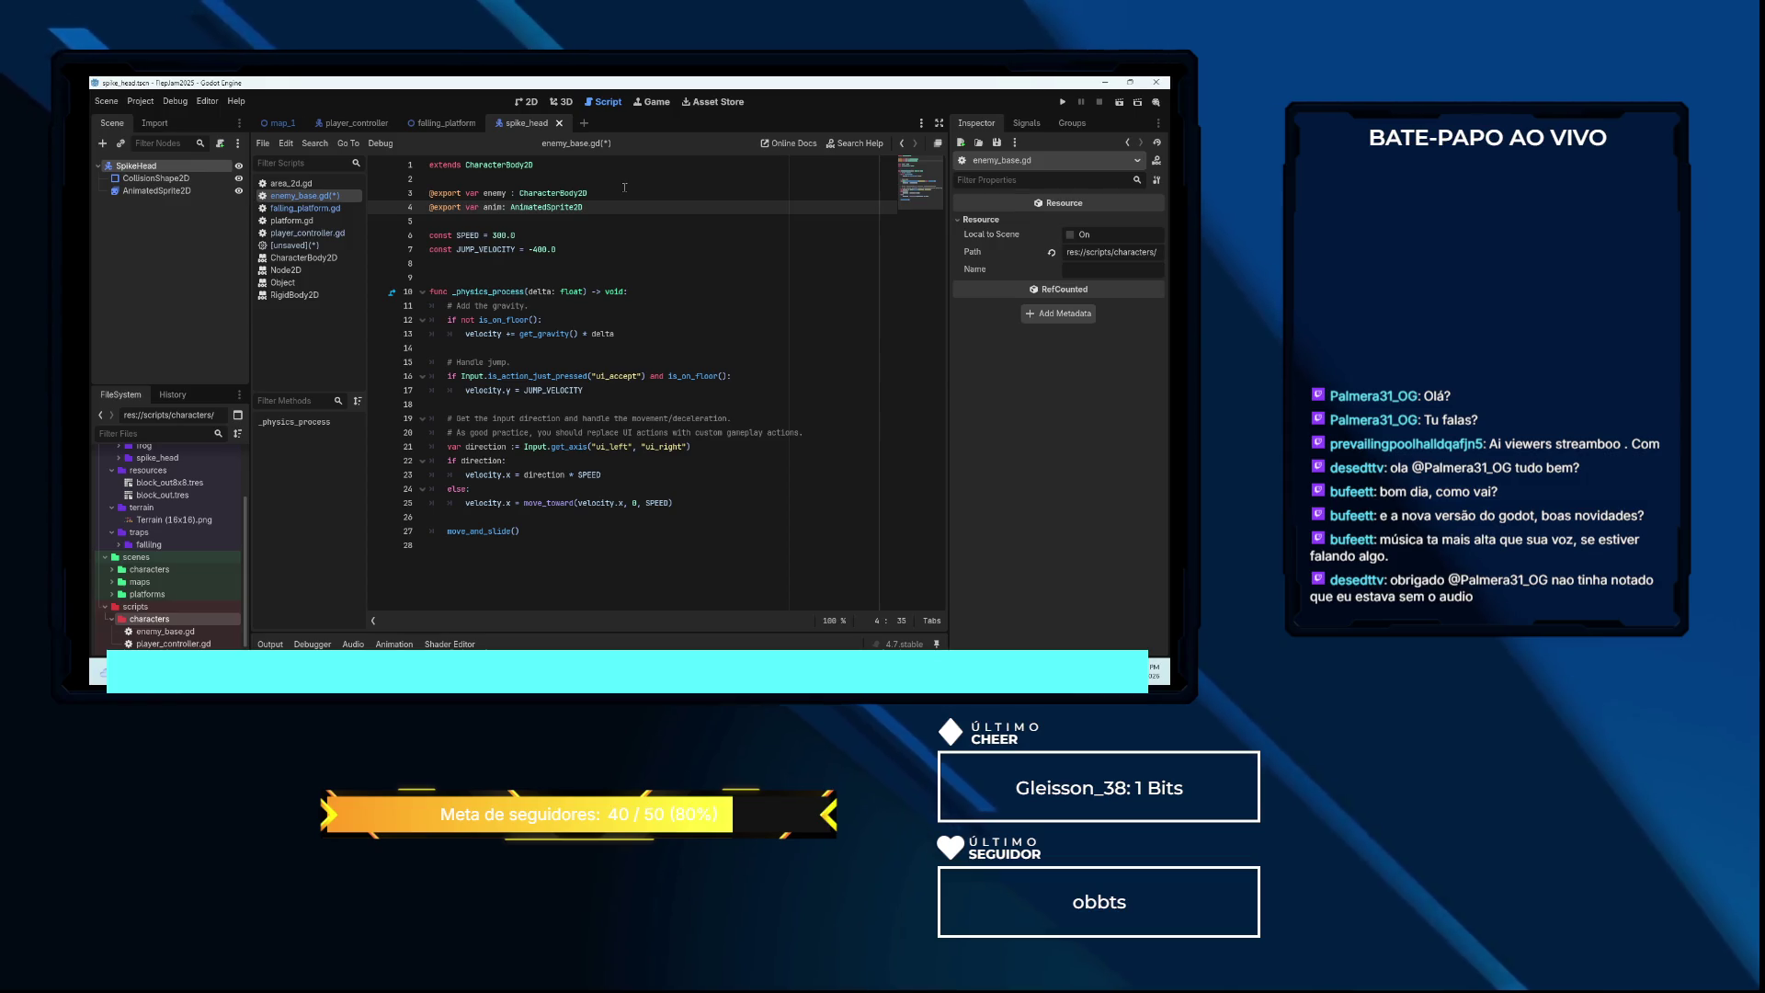
{"action": "key", "text": "Return"}
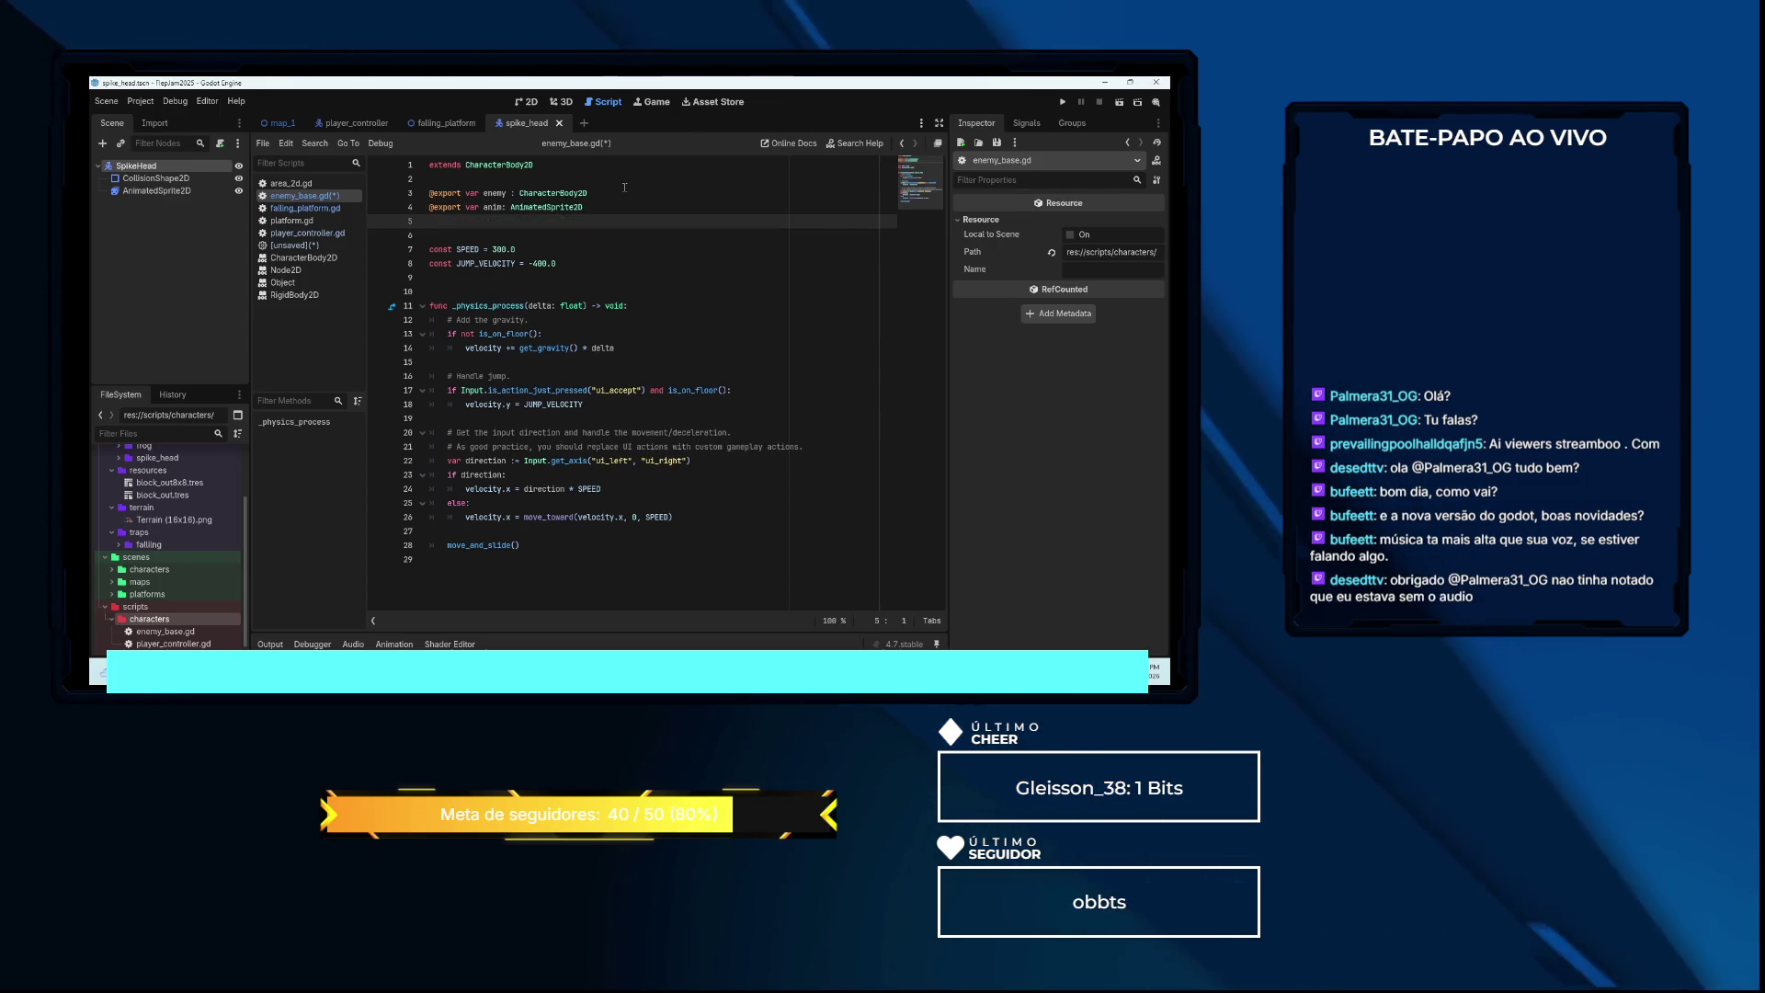
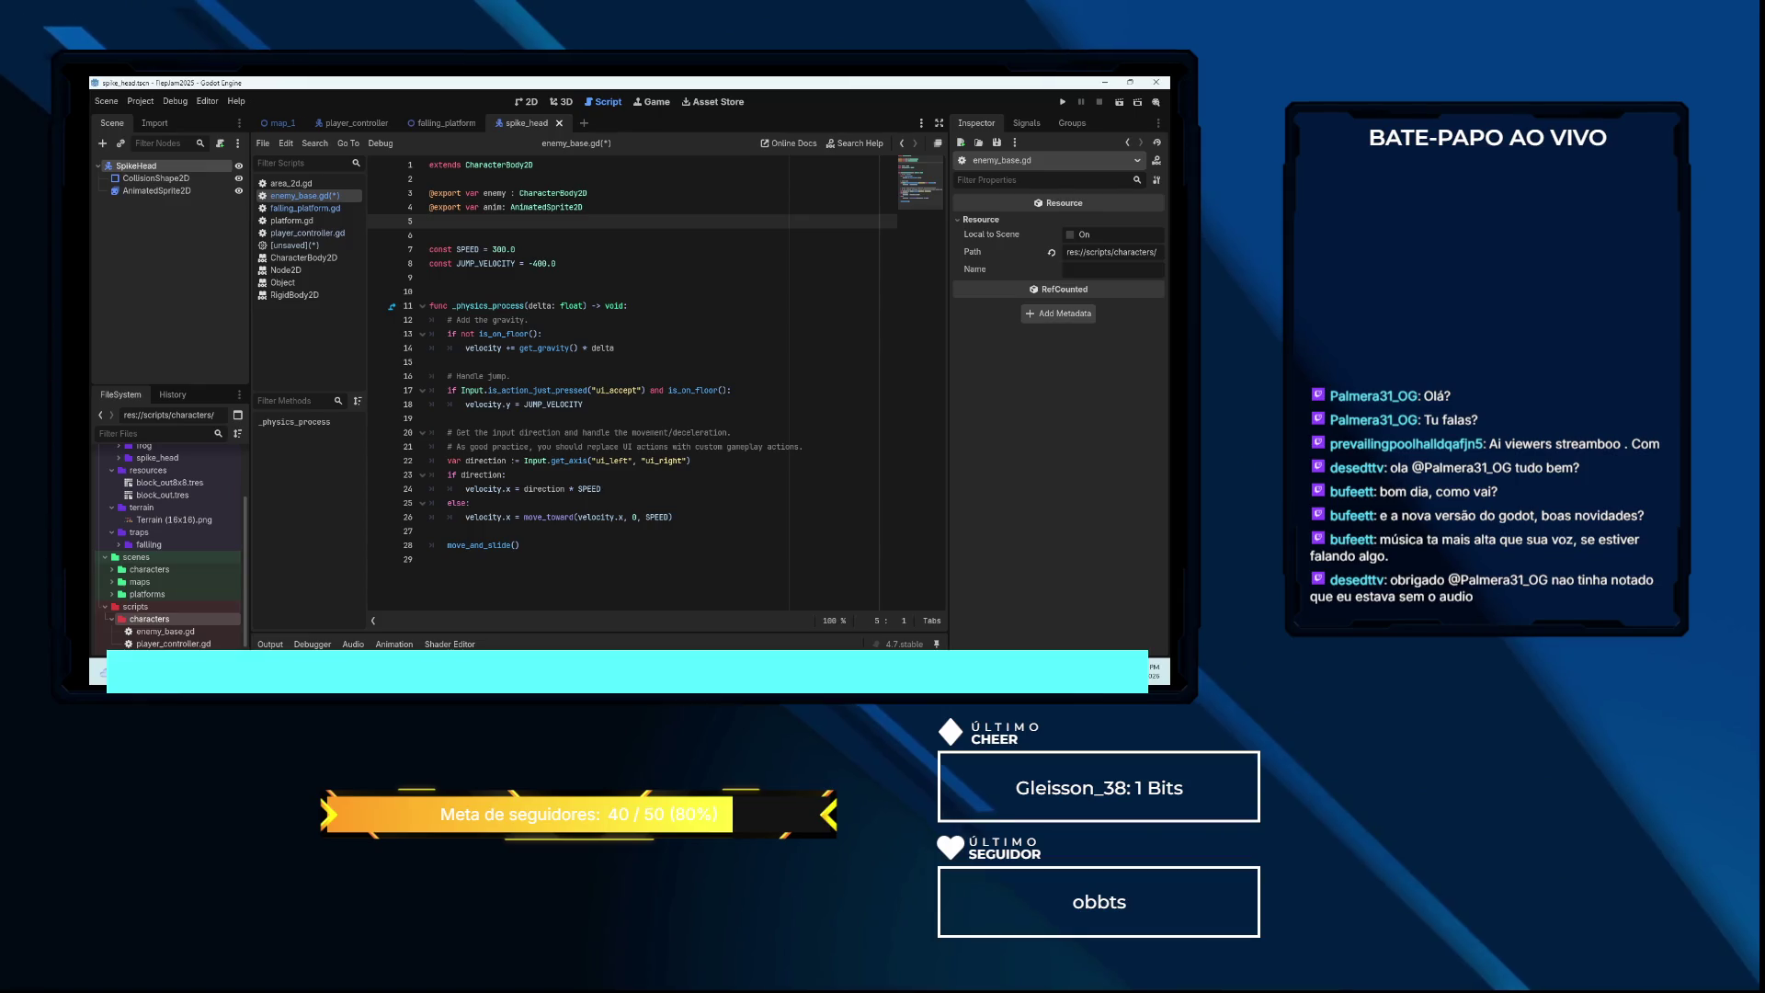
{"action": "key", "text": "Return"}
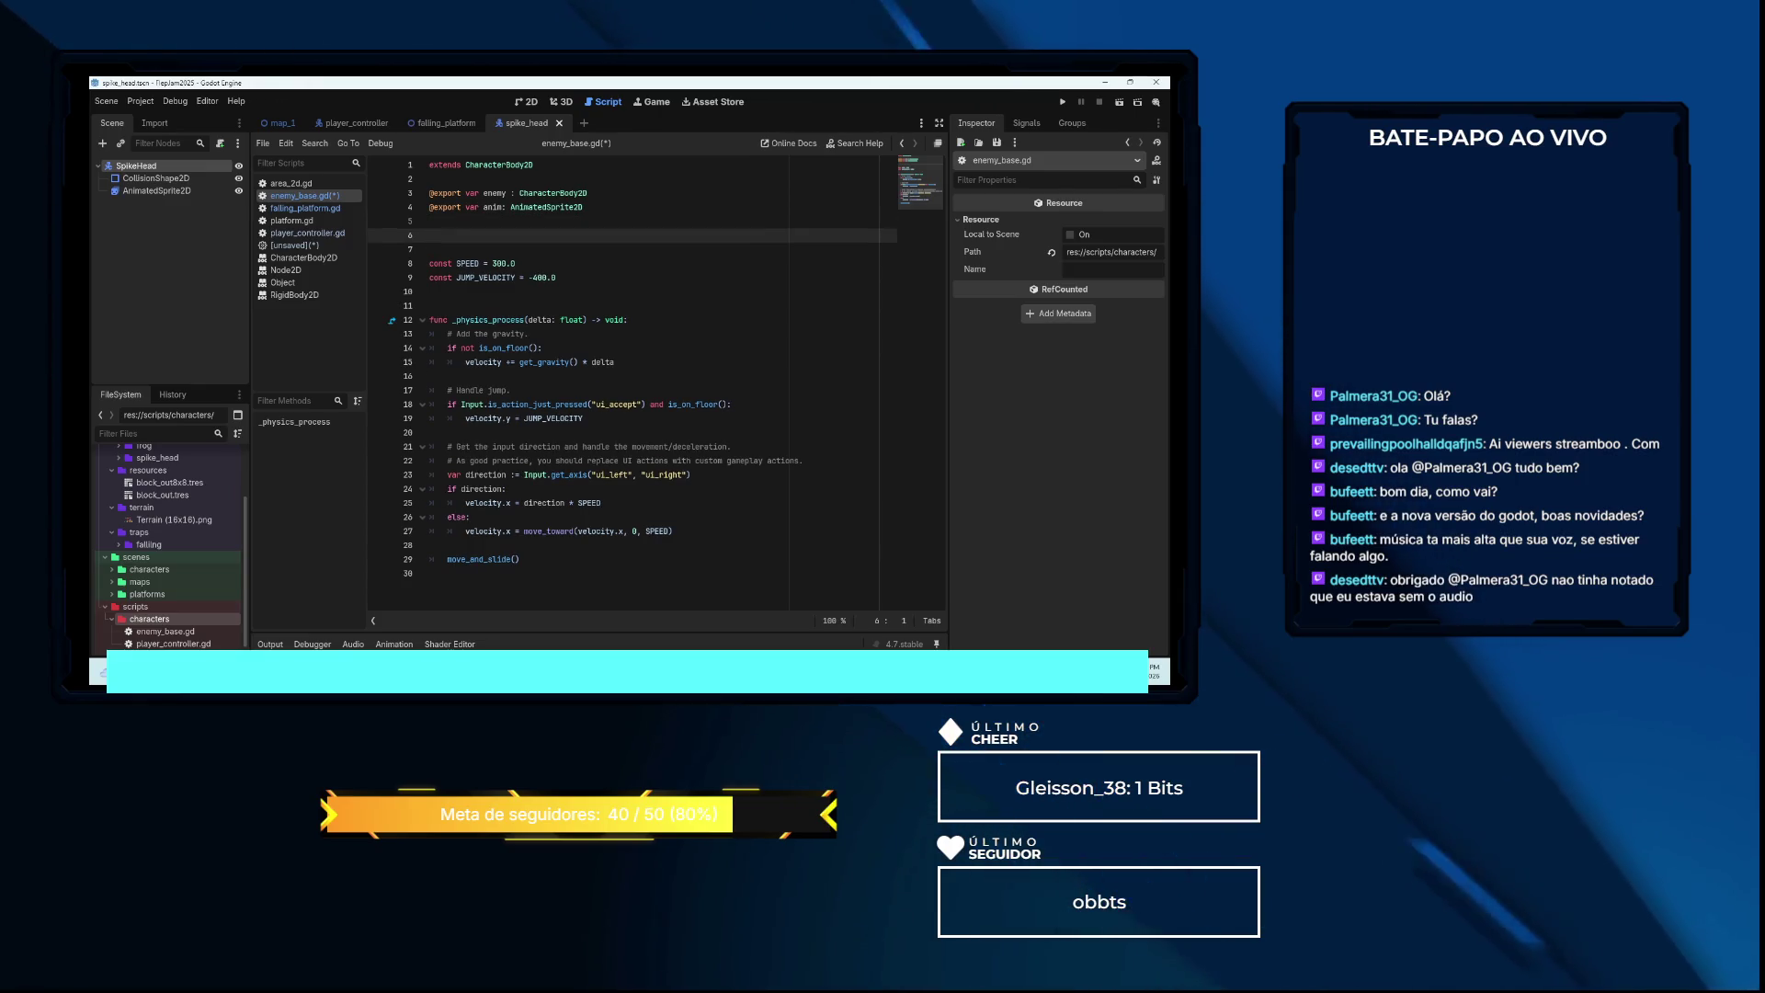
{"action": "type", "text": "@export var speed"}
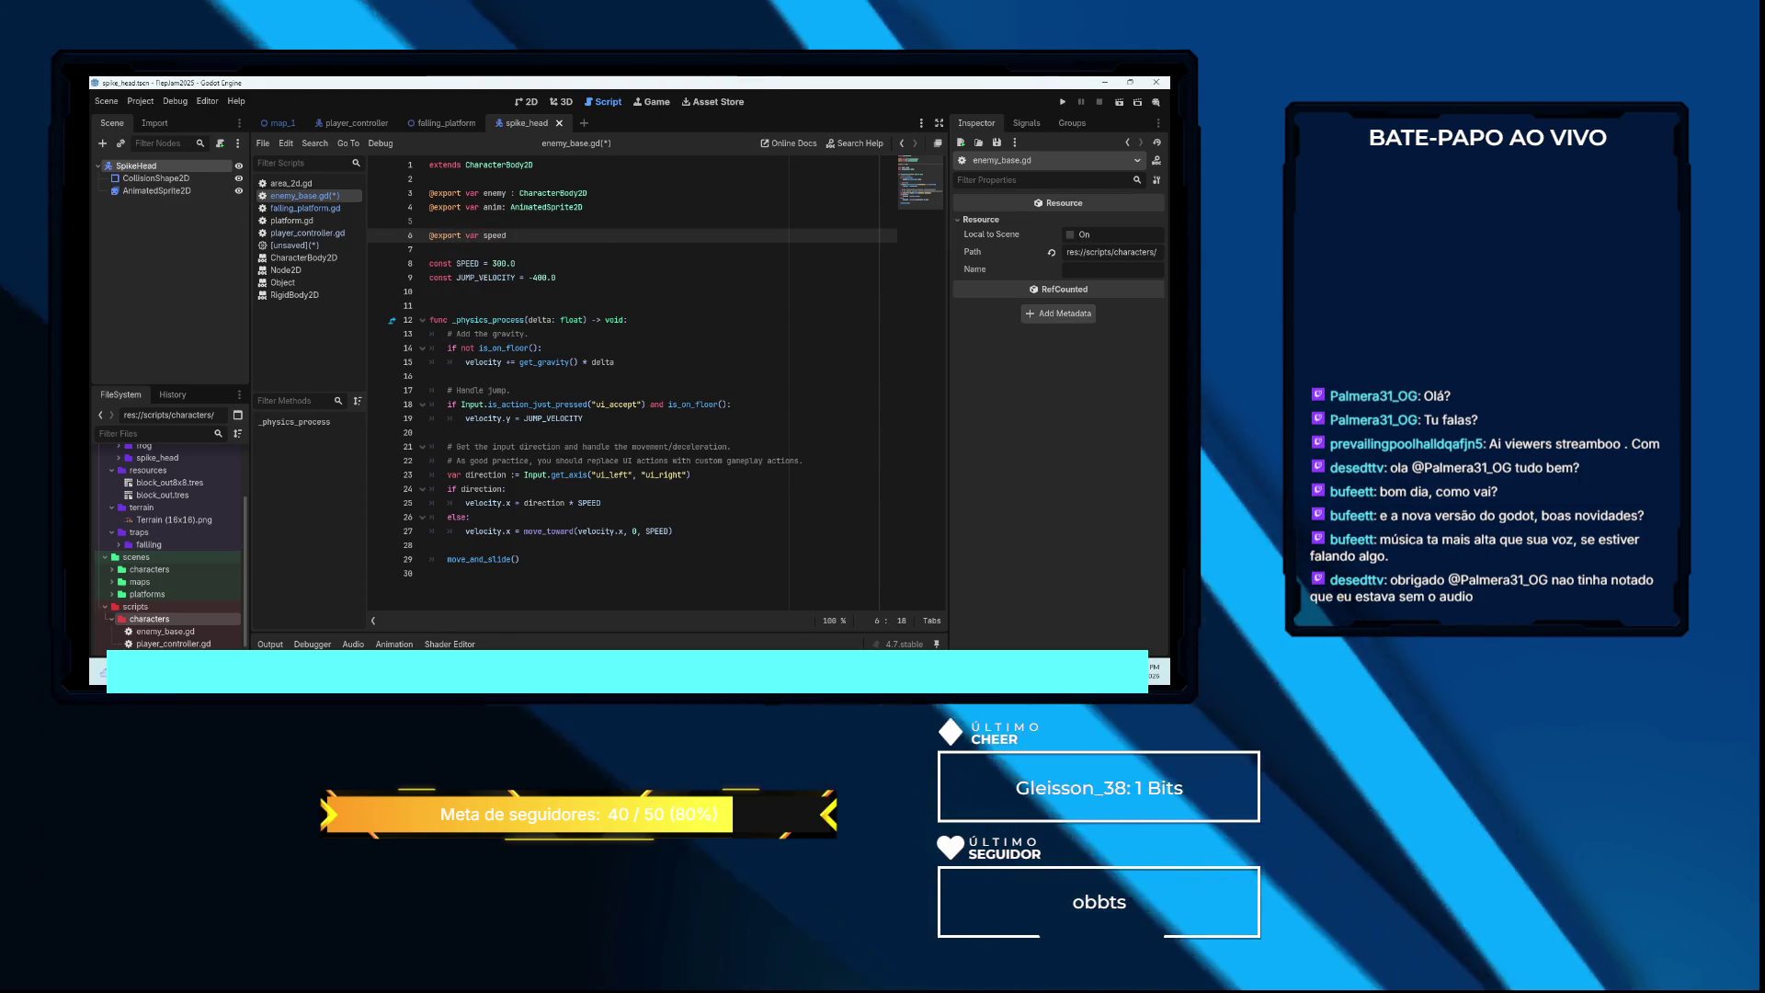
{"action": "type", "text": " := "}
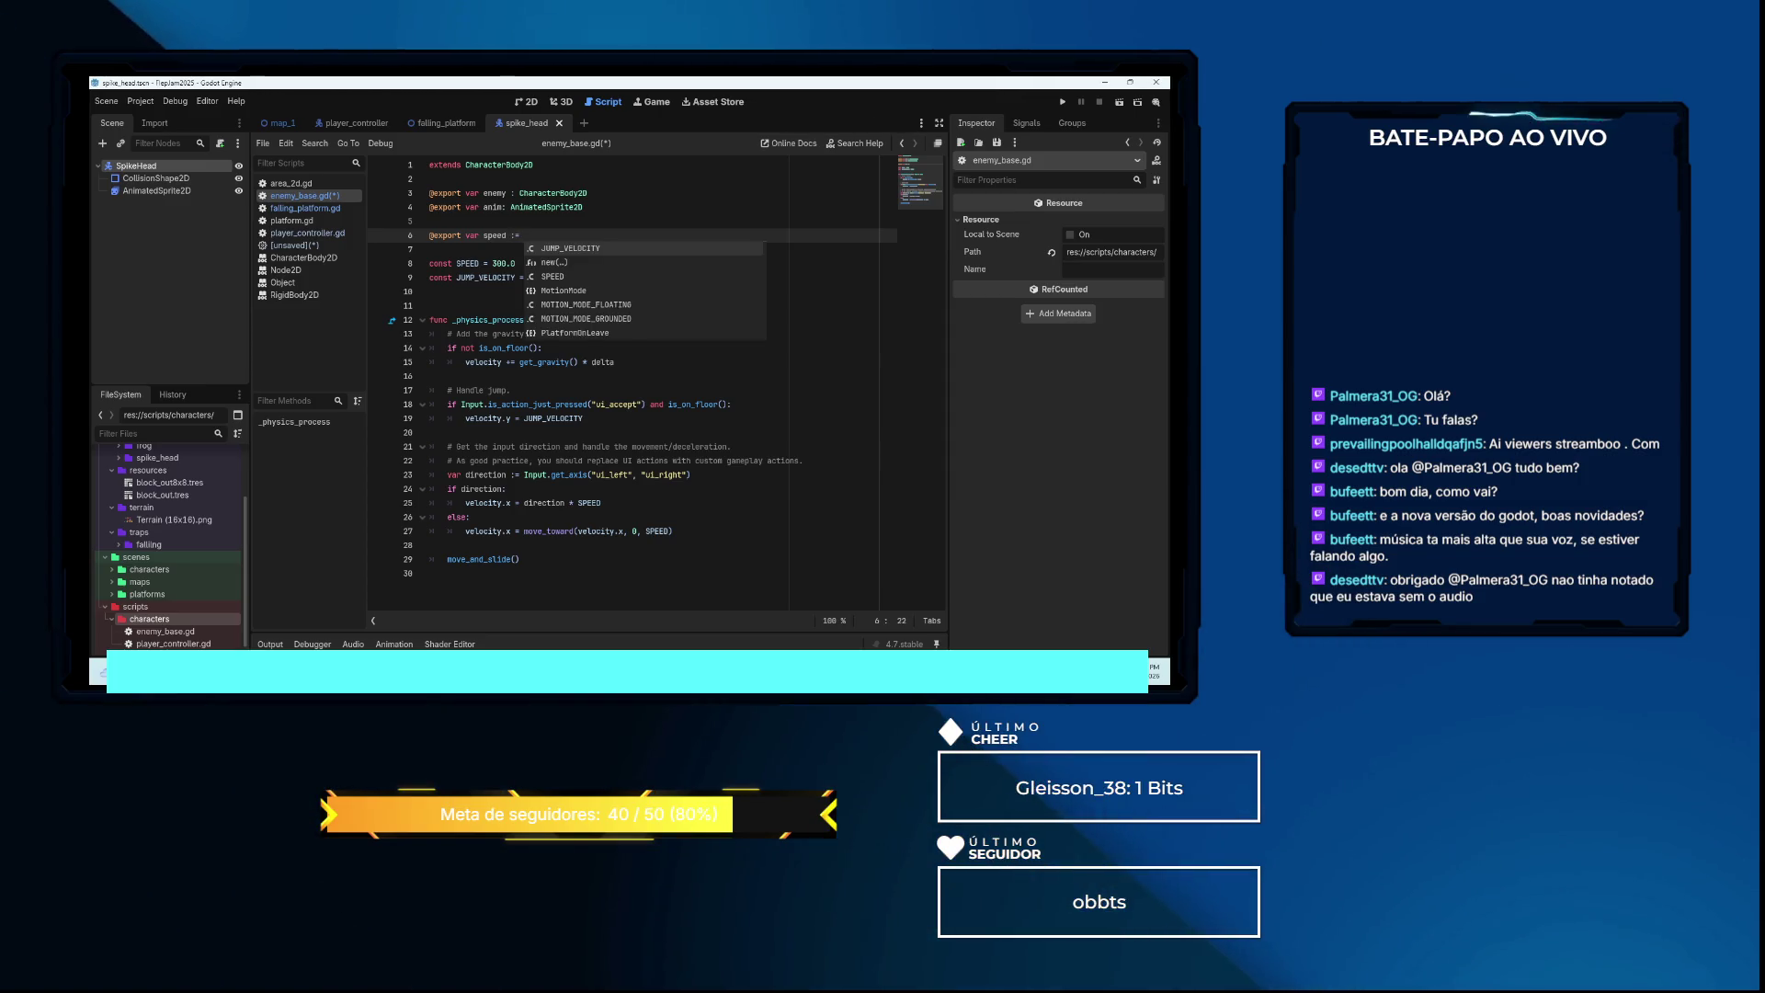
{"action": "type", "text": "80.0"}
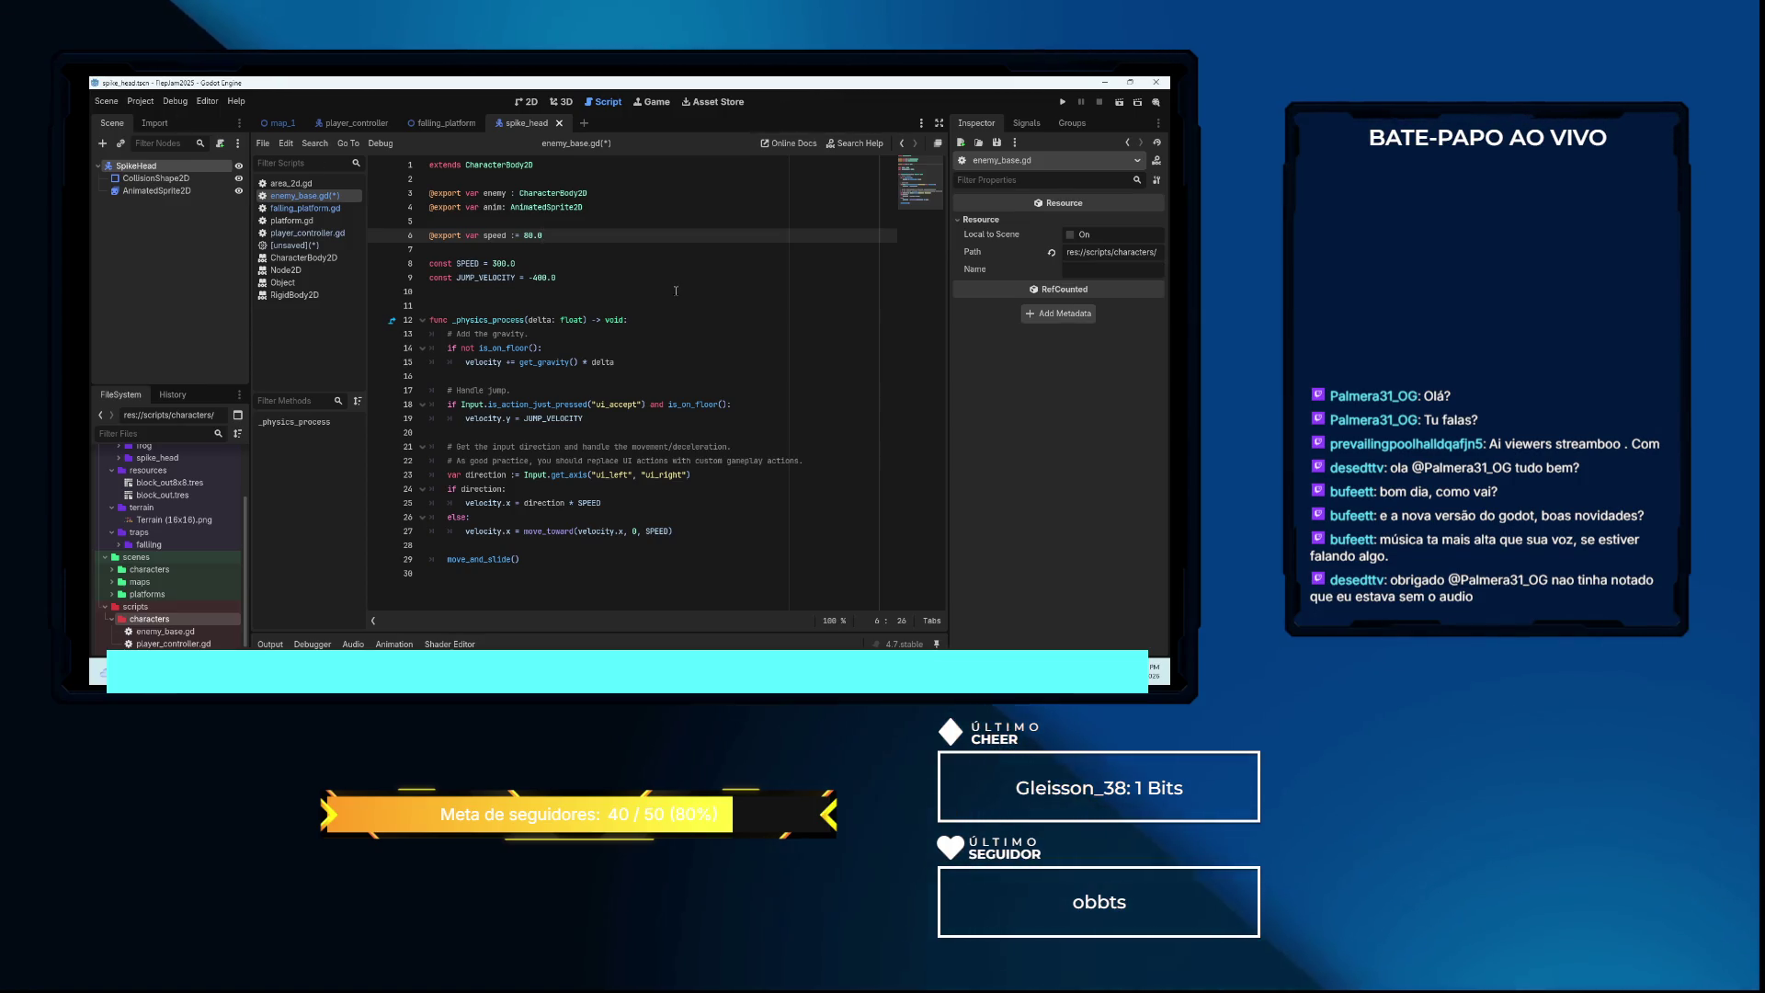
Create a new scene with a CharacterBody2D as its root node
{"action": "left_click", "coordinate": [584, 125]}
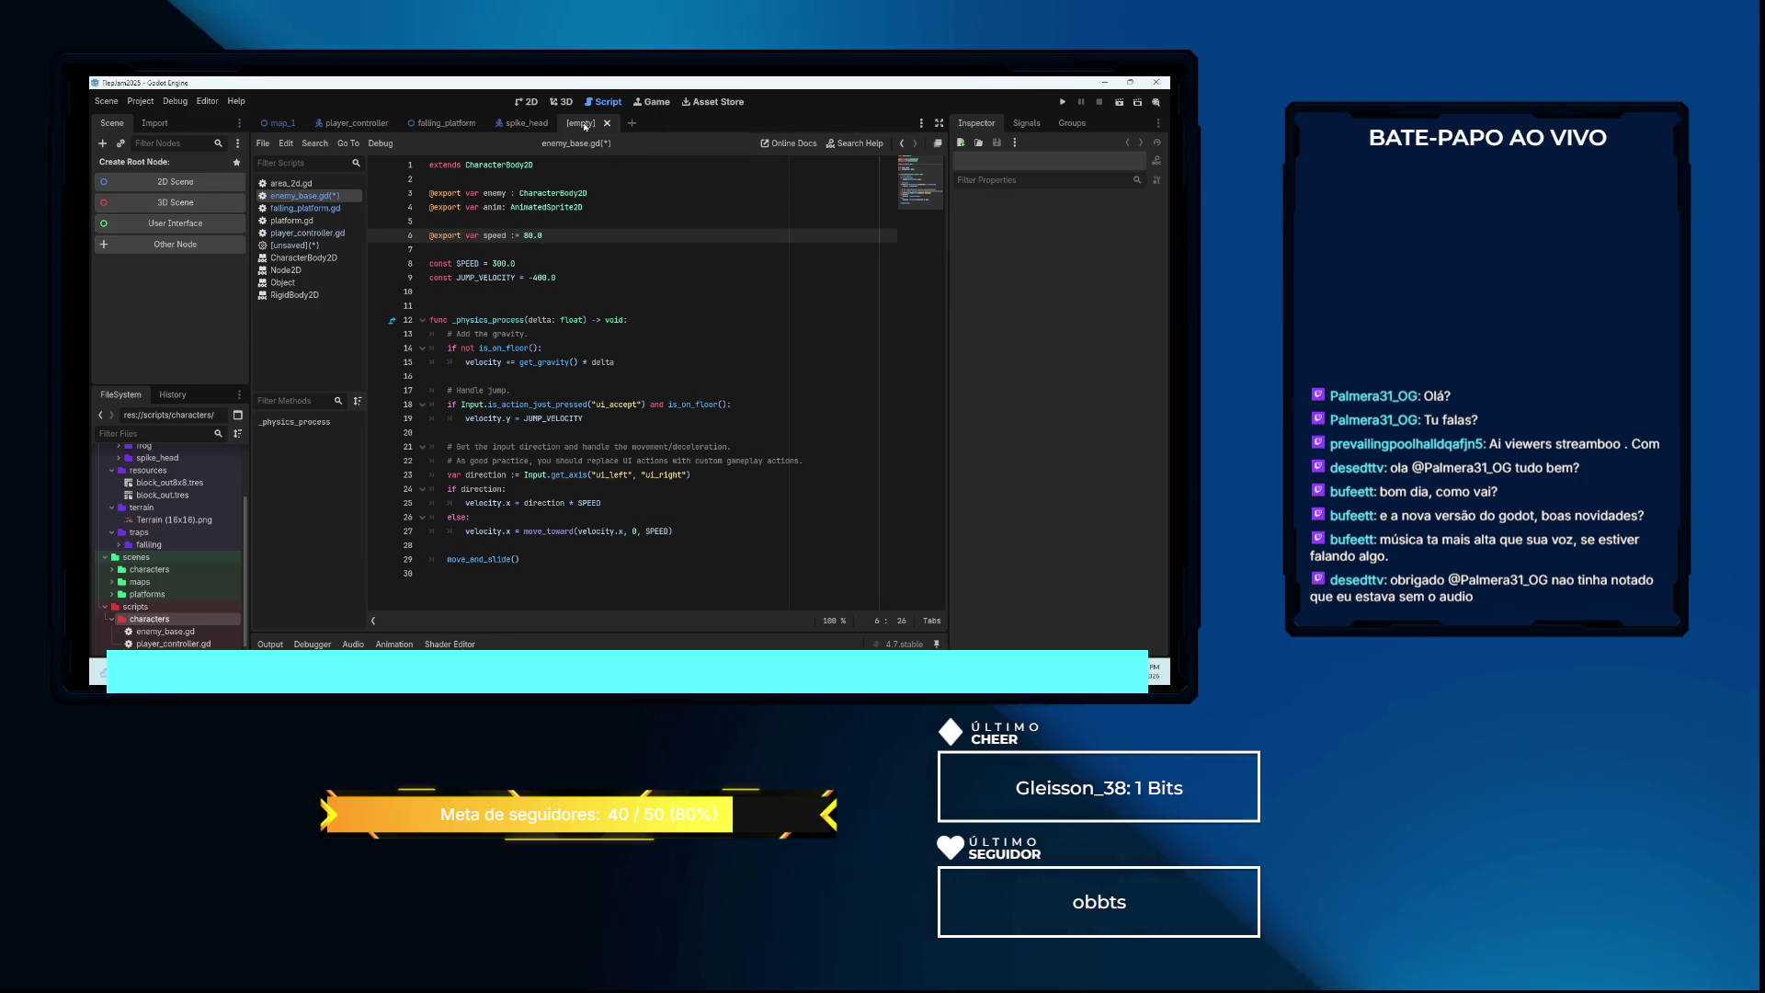
{"action": "left_click", "coordinate": [174, 244]}
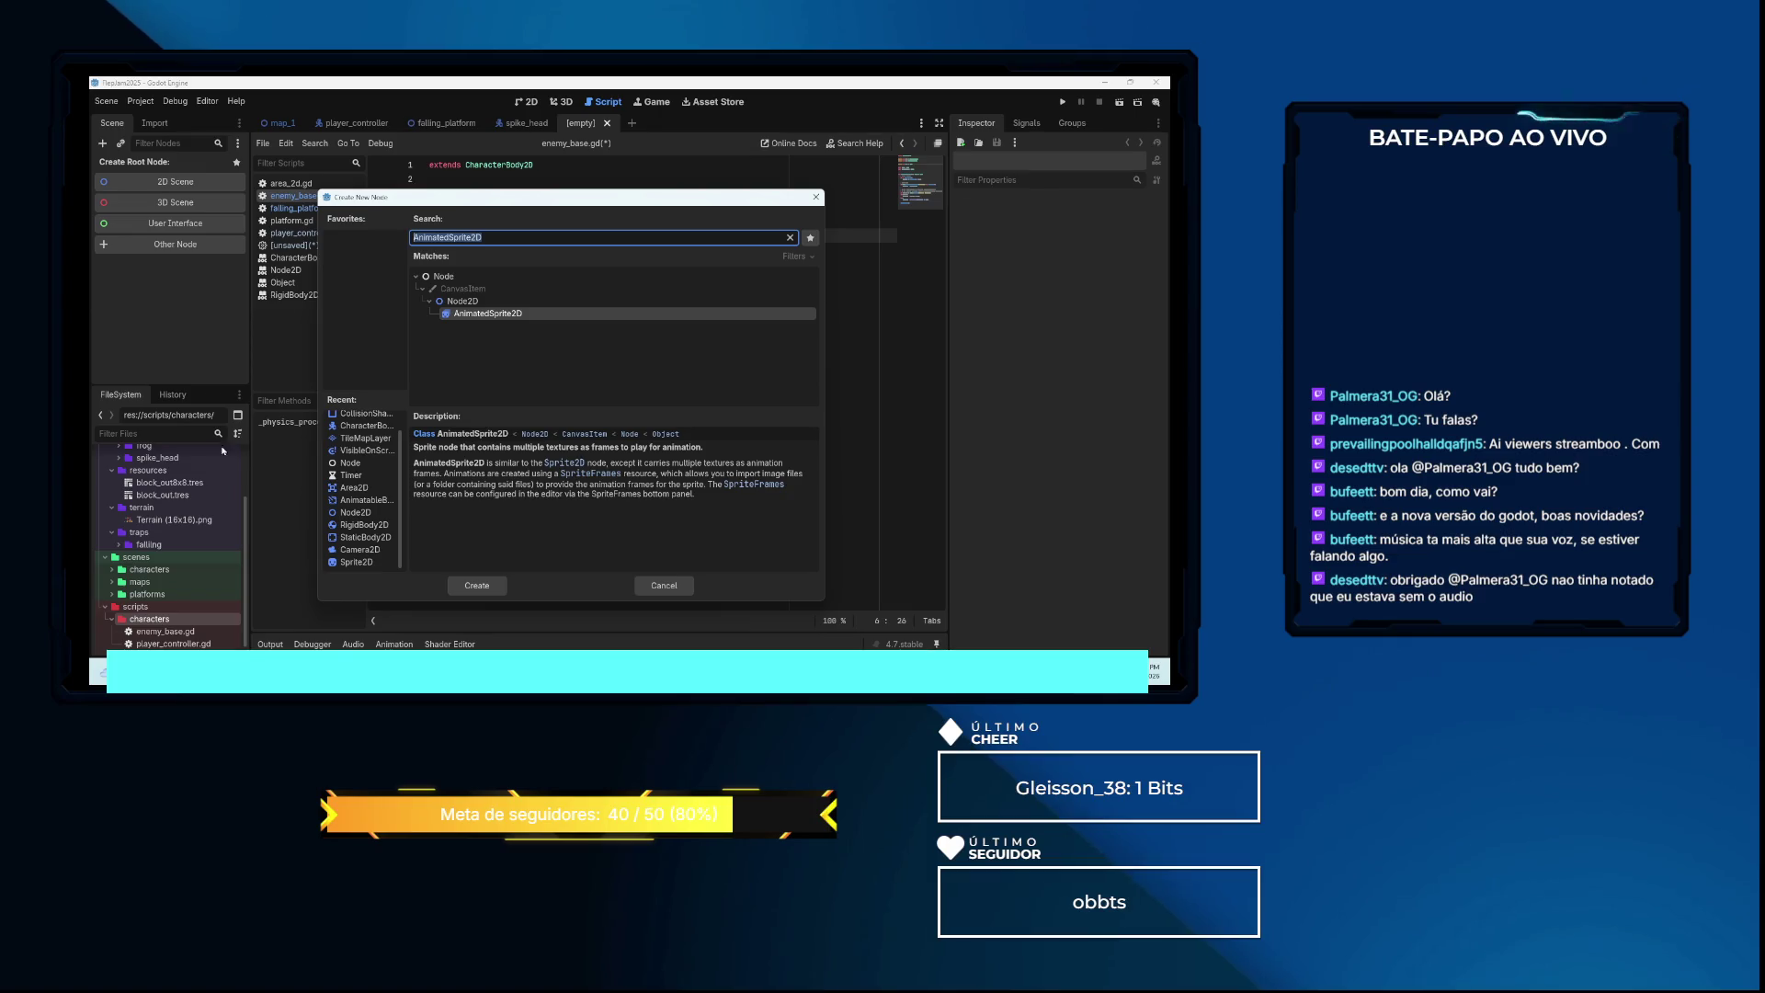
{"action": "double_click", "coordinate": [373, 426]}
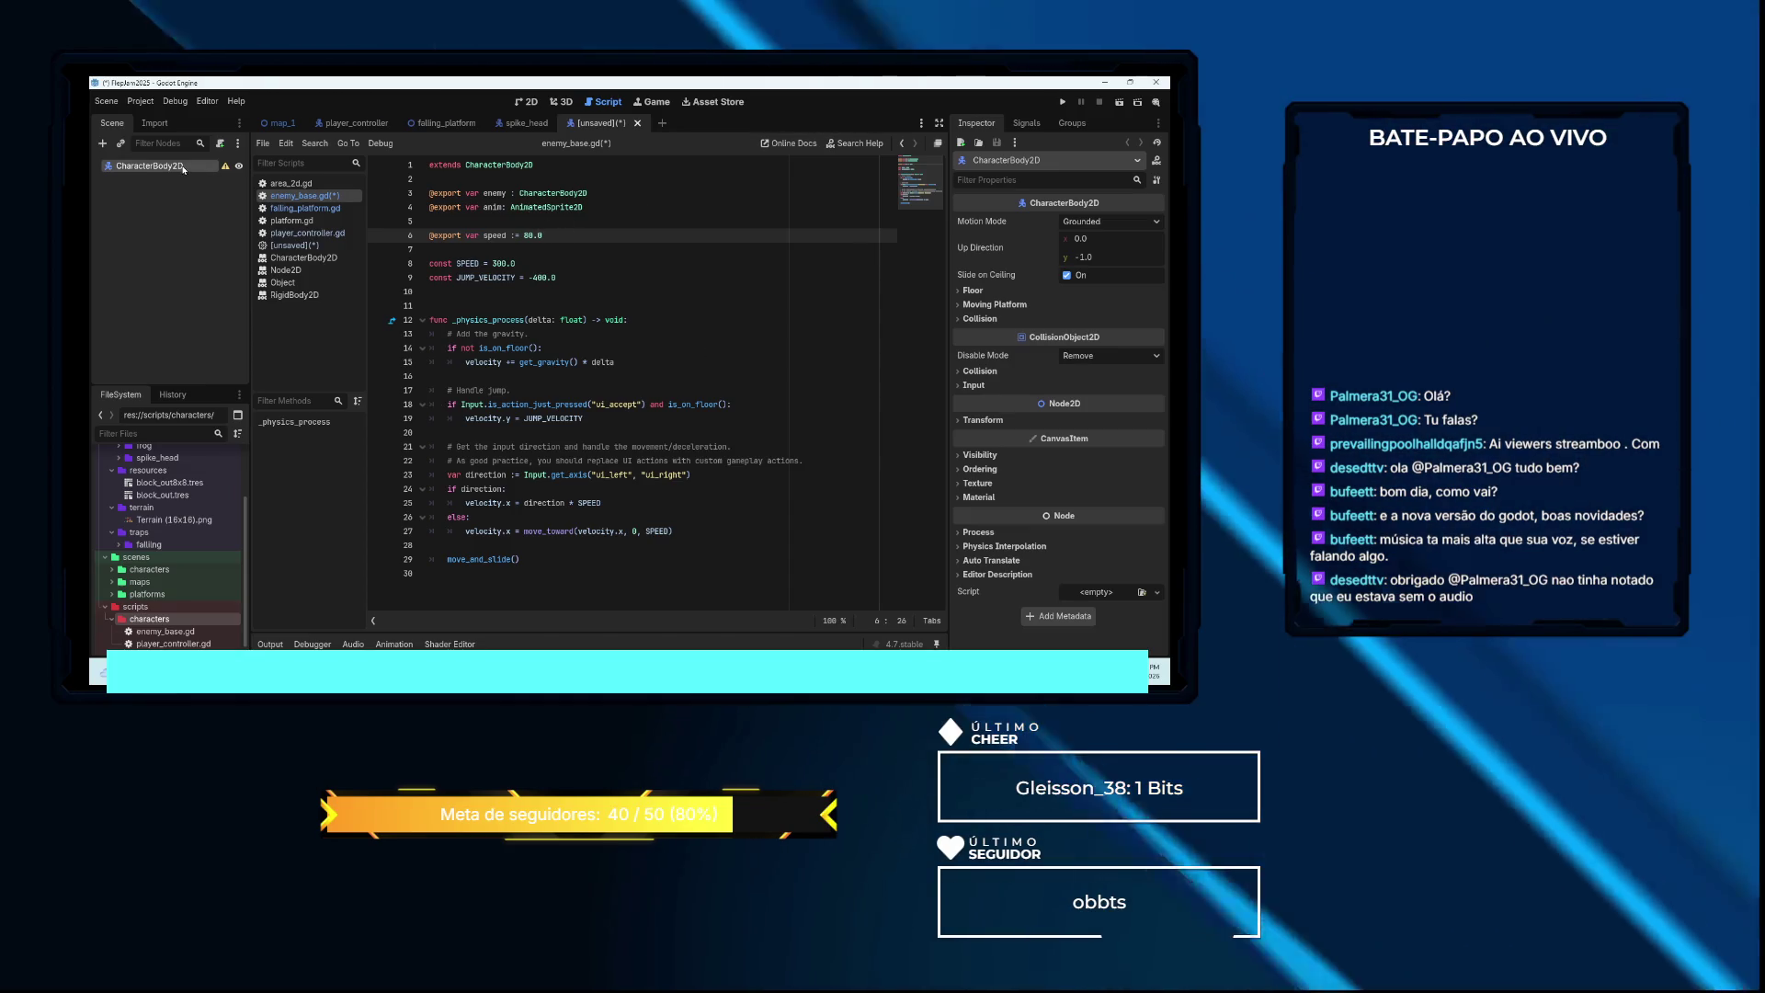
{"action": "left_click", "coordinate": [180, 168]}
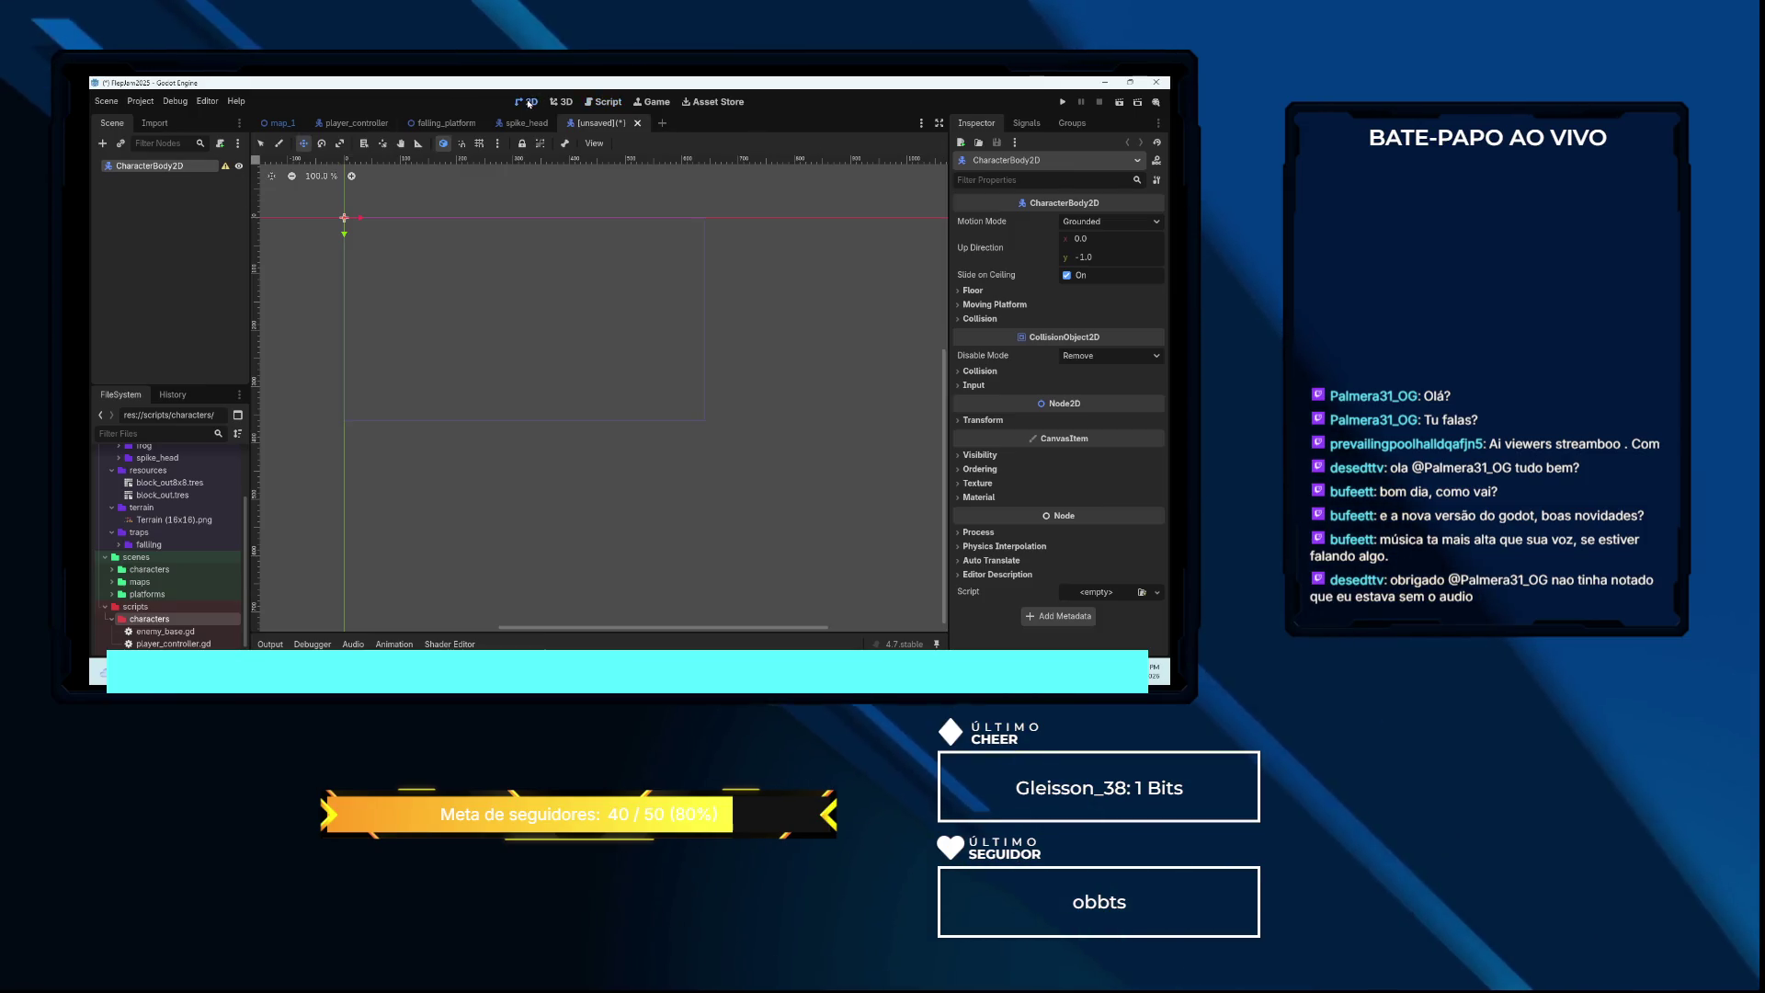
Add a CollisionShape2D child node under the CharacterBody2D root
{"action": "right_click", "coordinate": [179, 170]}
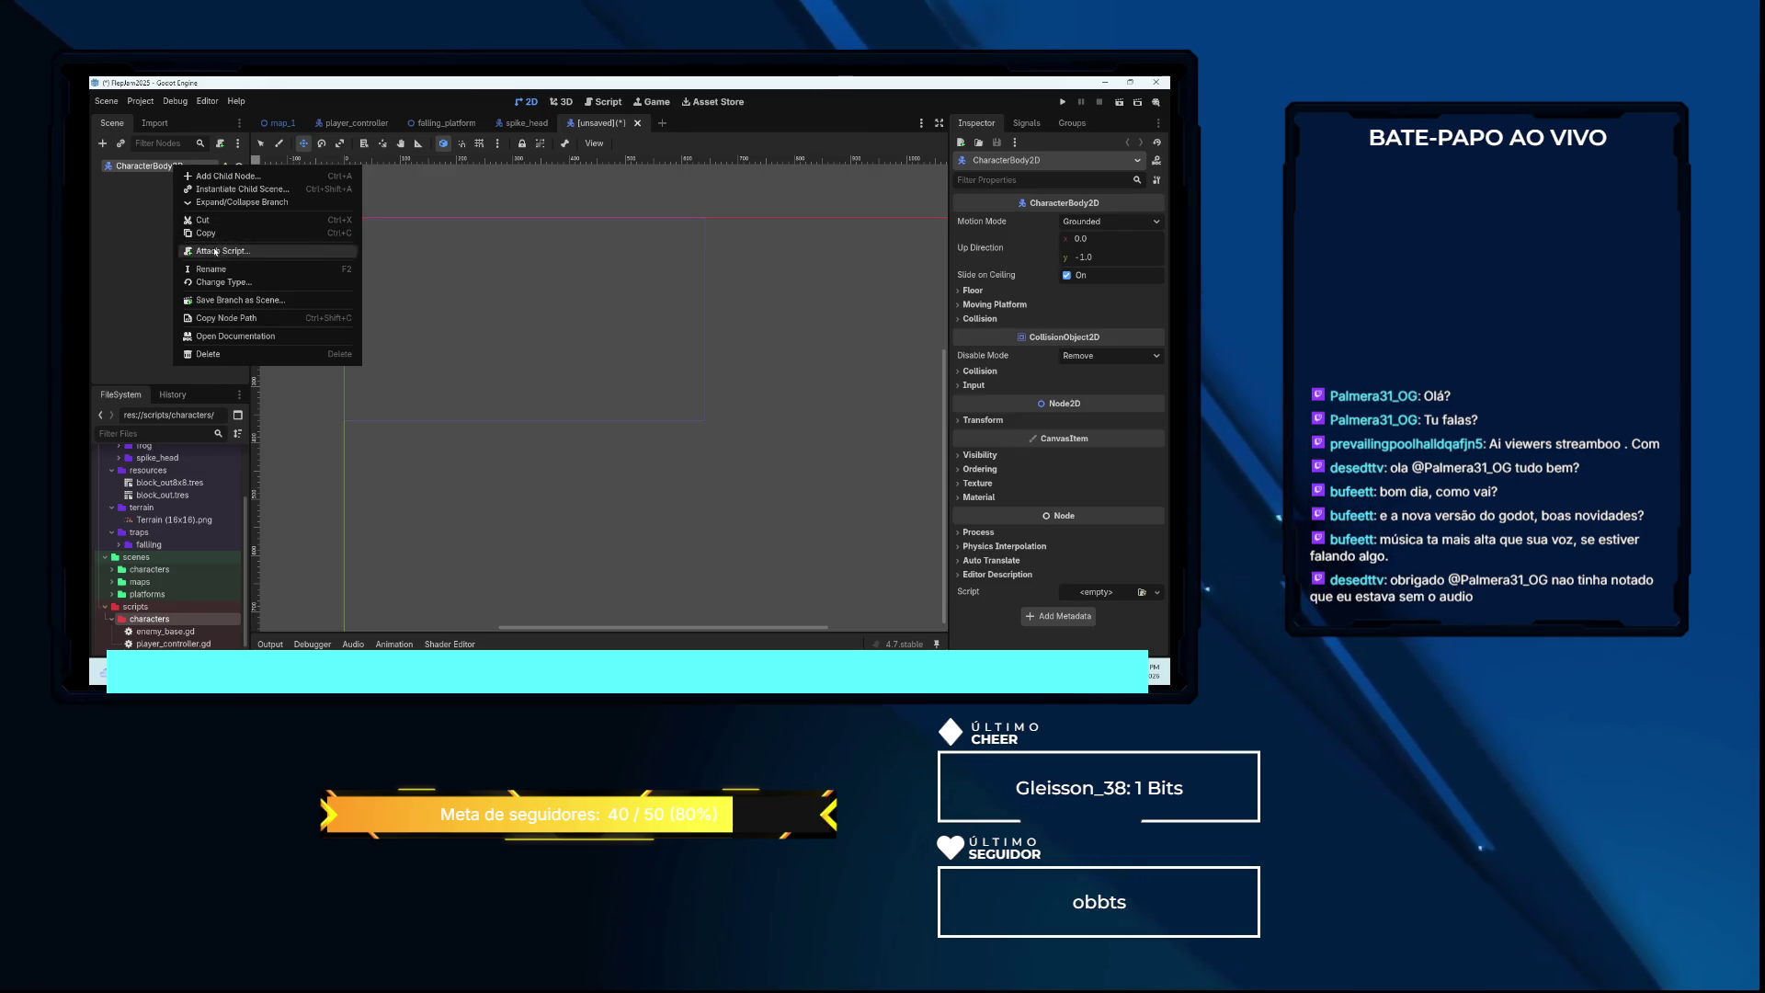
{"action": "key", "text": "ctrl+a"}
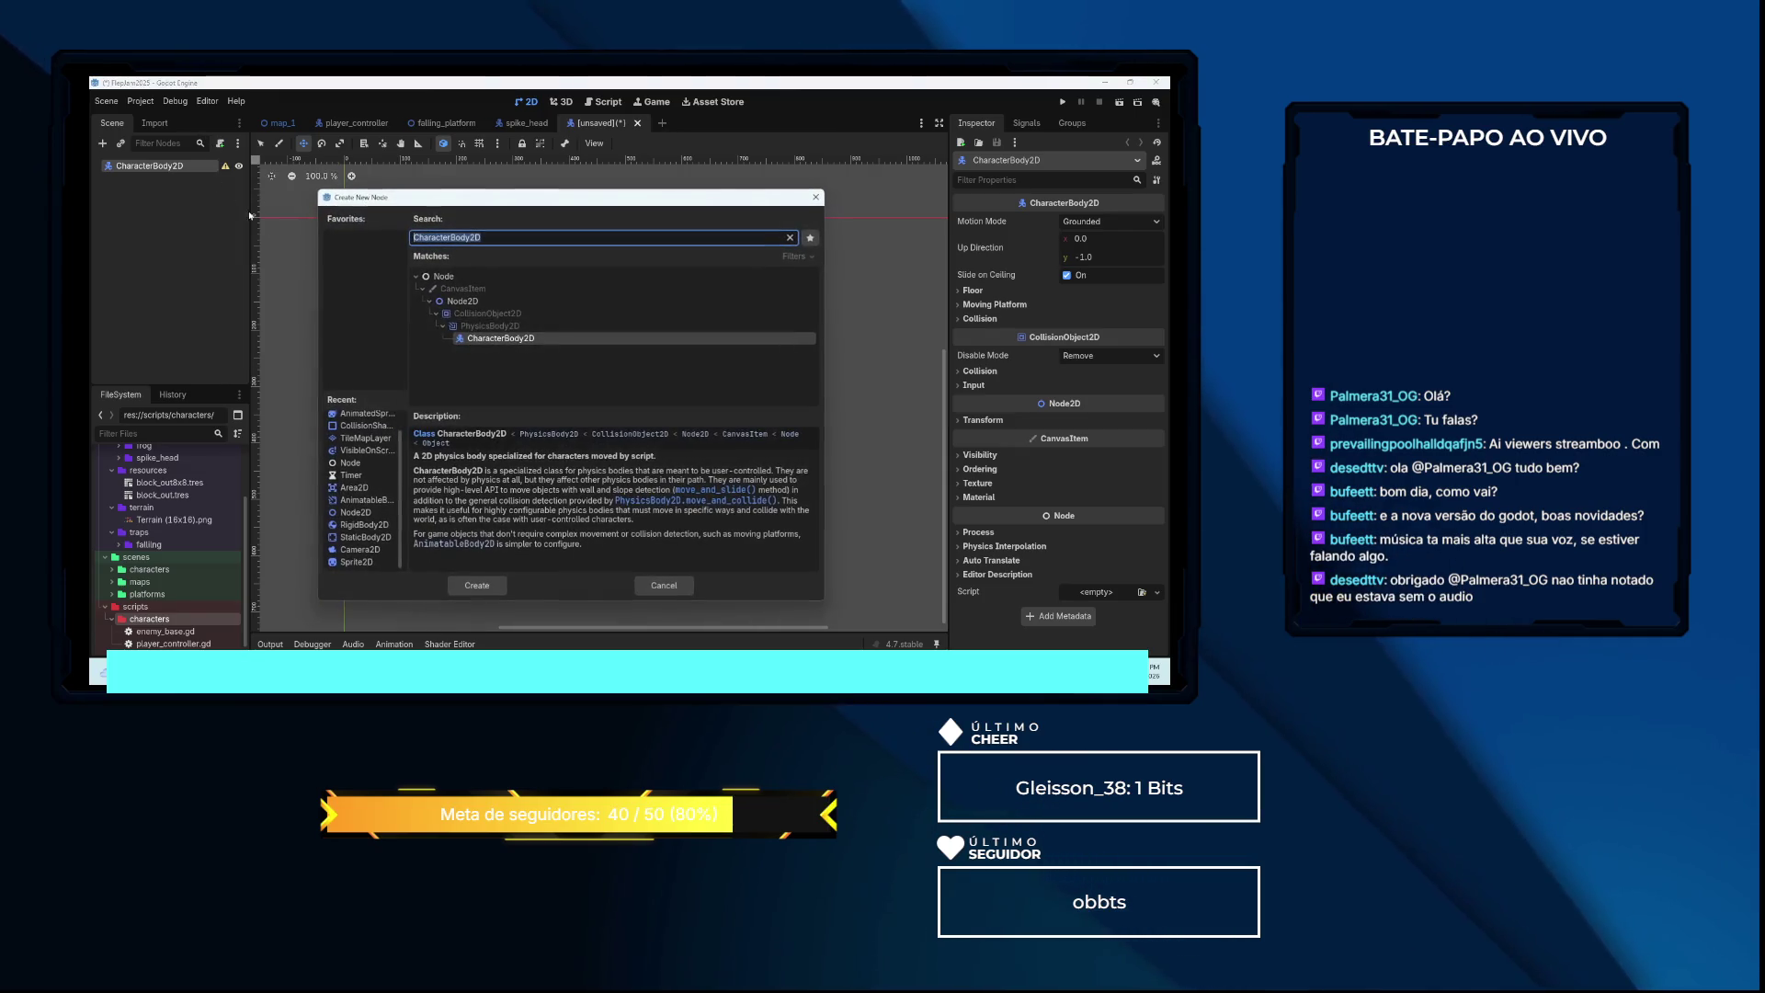
{"action": "double_click", "coordinate": [364, 428]}
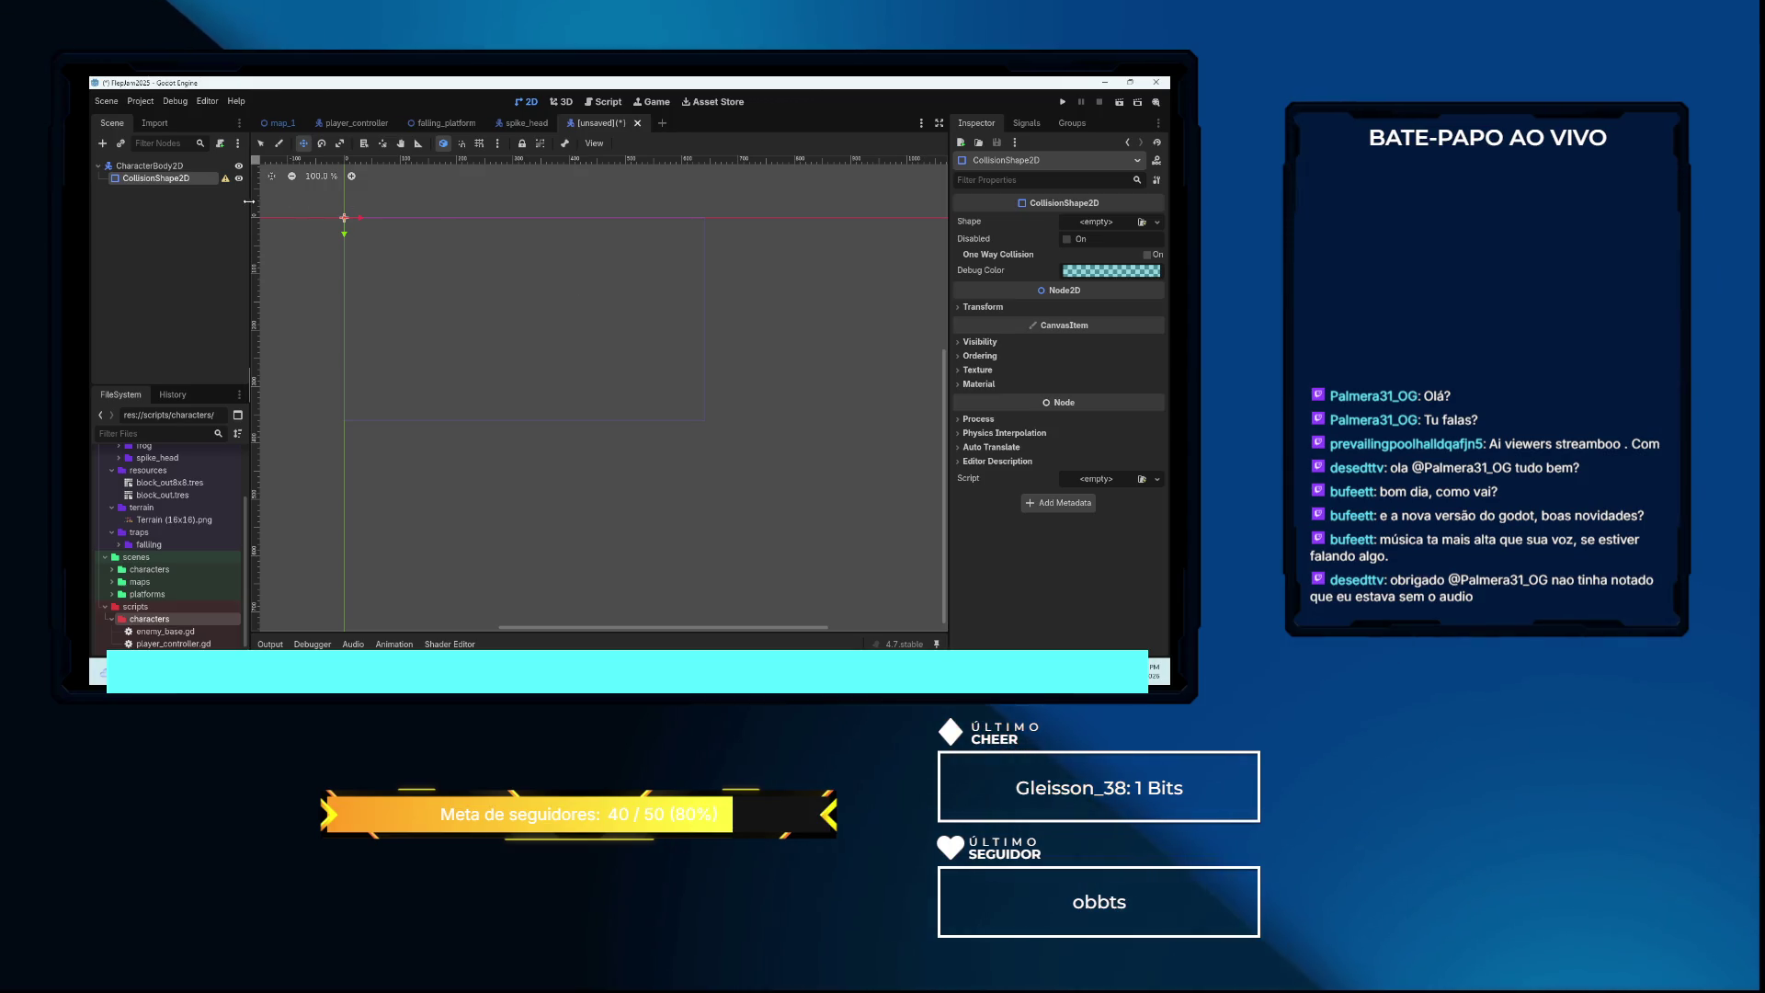
{"action": "left_click", "coordinate": [169, 168]}
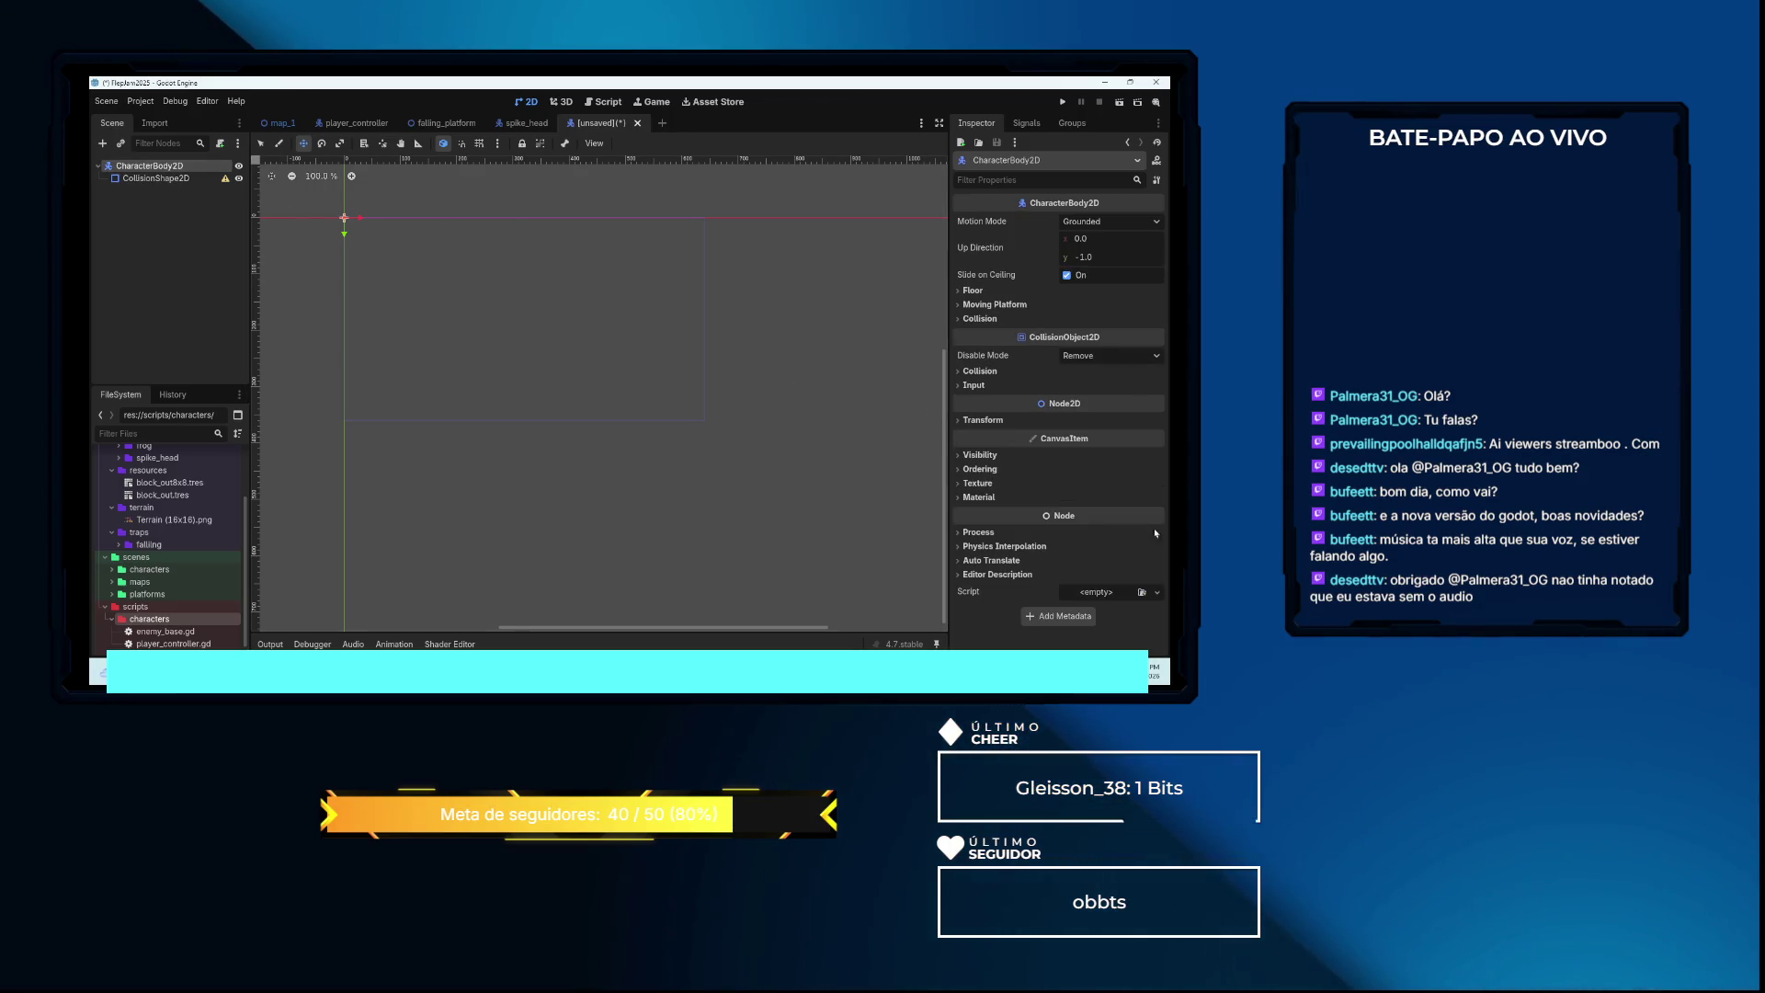
Quick-load enemy_base.gd onto the CharacterBody2D root, rename the node EnemyBase, and open its script
{"action": "left_click", "coordinate": [1141, 593]}
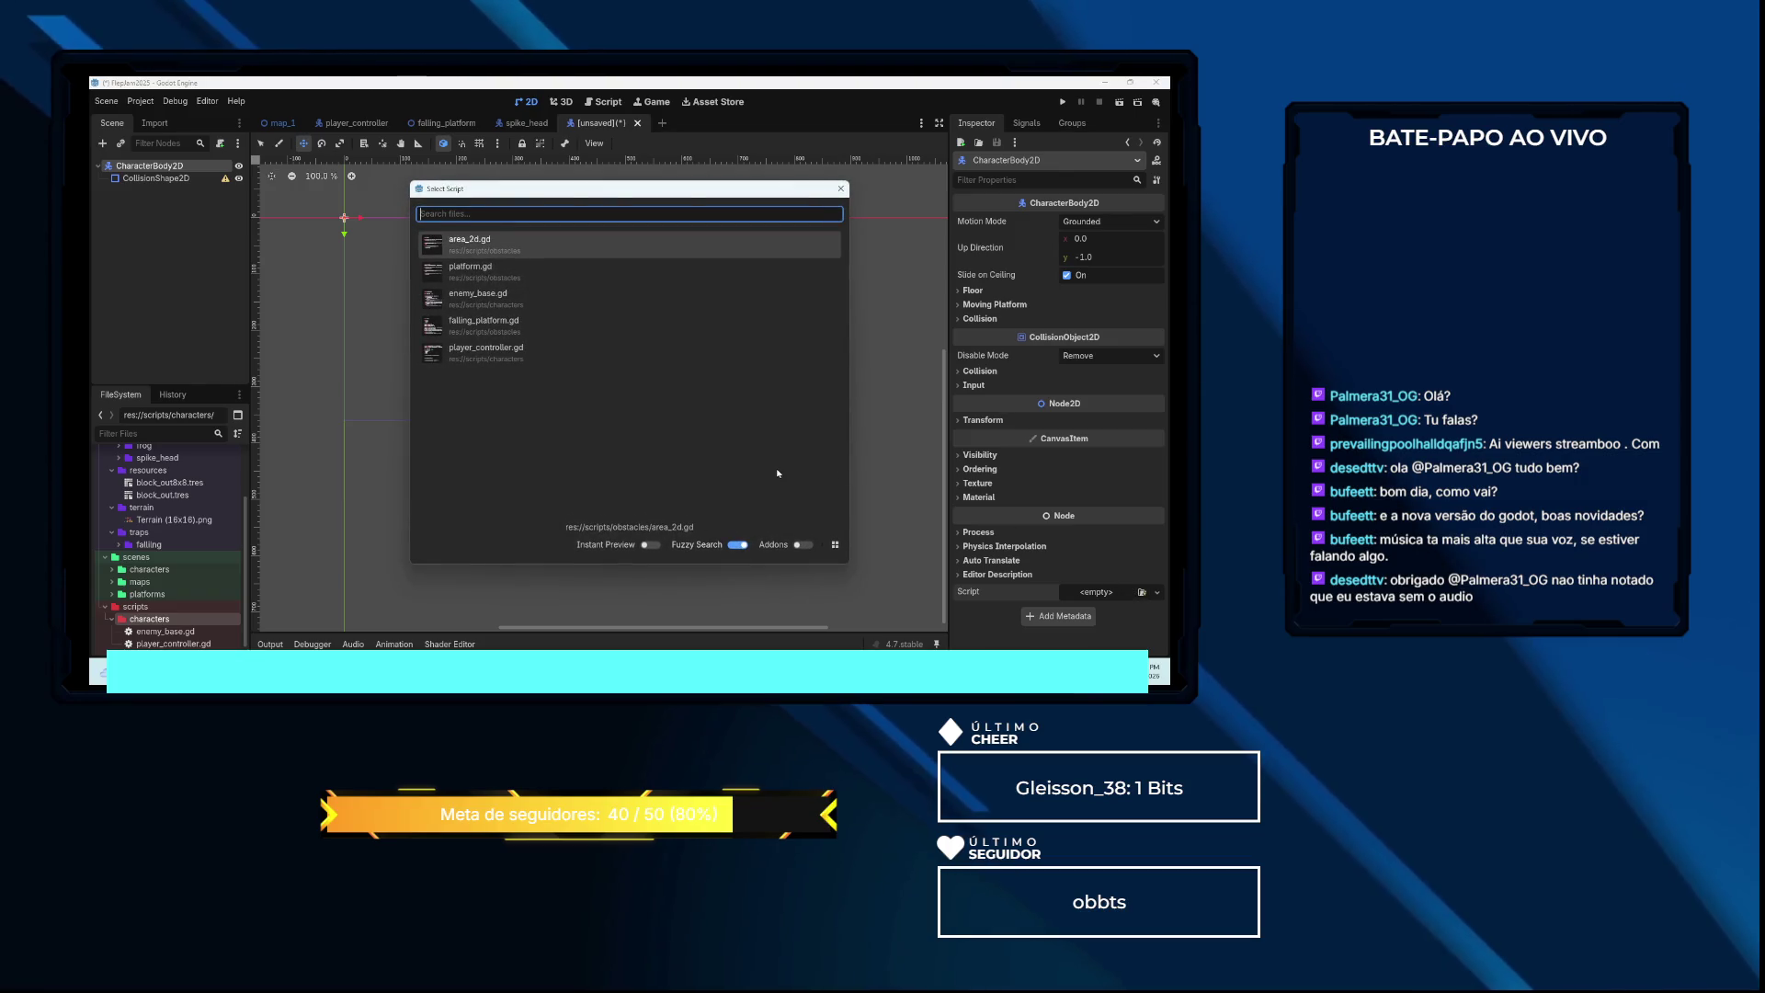
{"action": "left_click", "coordinate": [522, 296]}
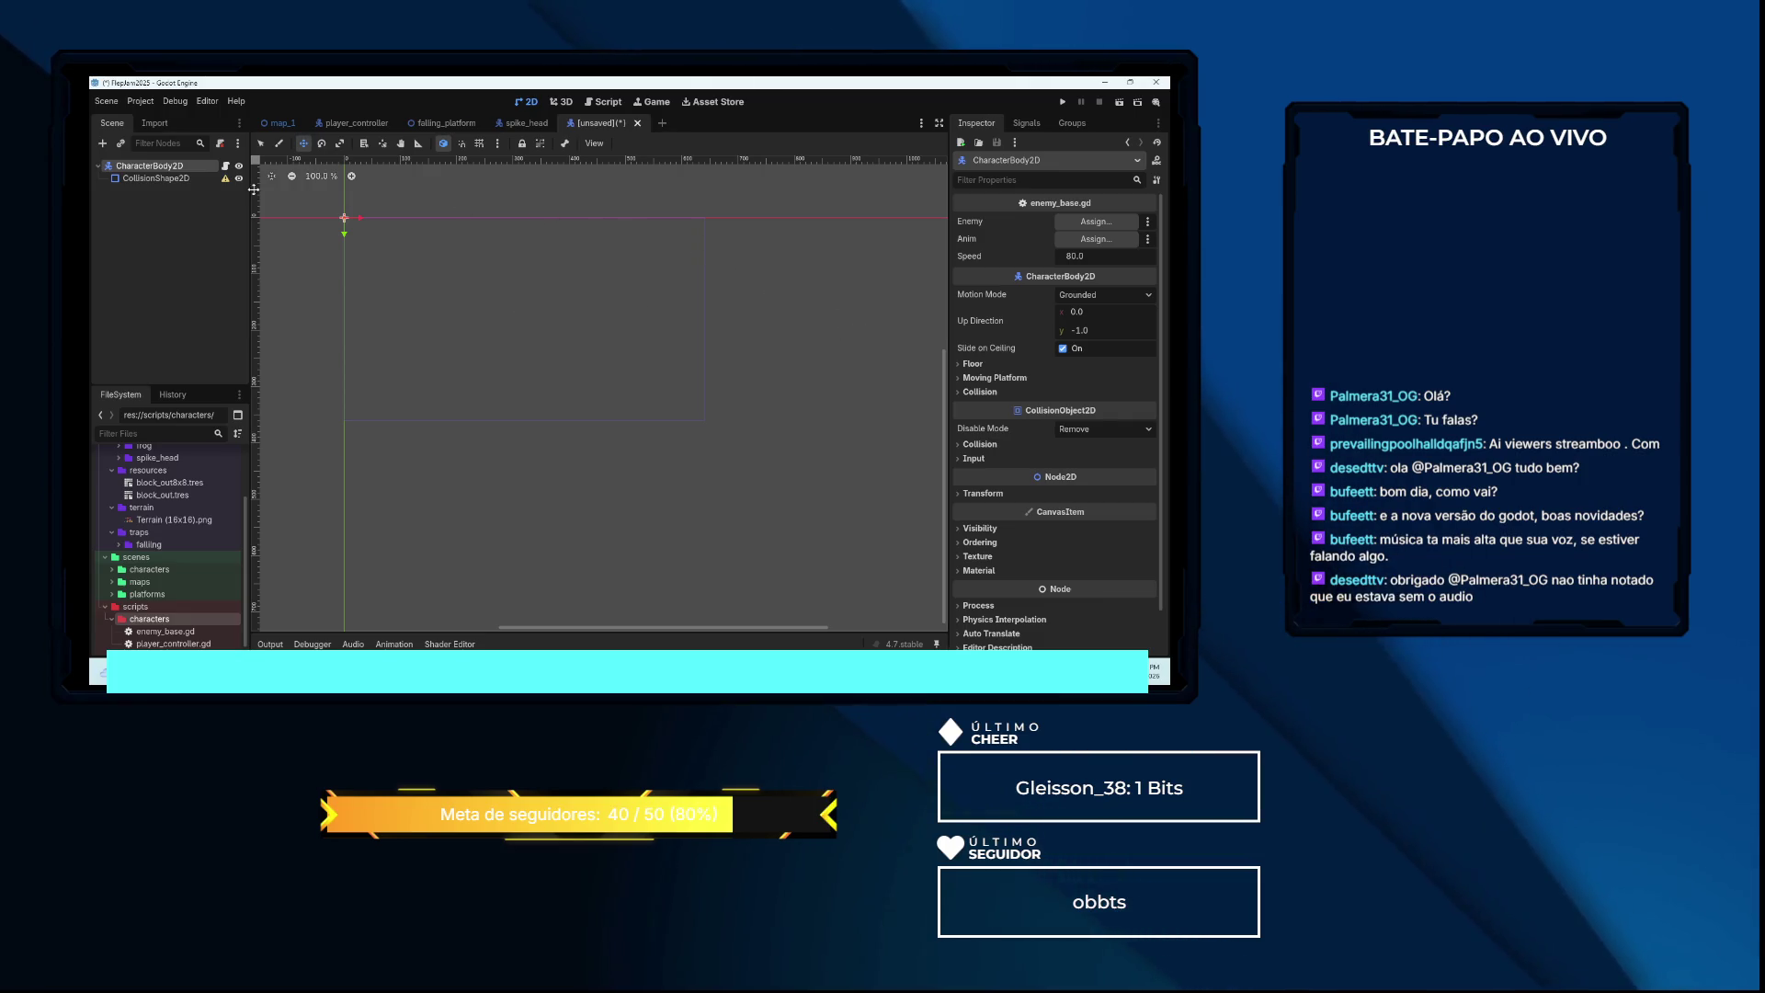
{"action": "double_click", "coordinate": [193, 167]}
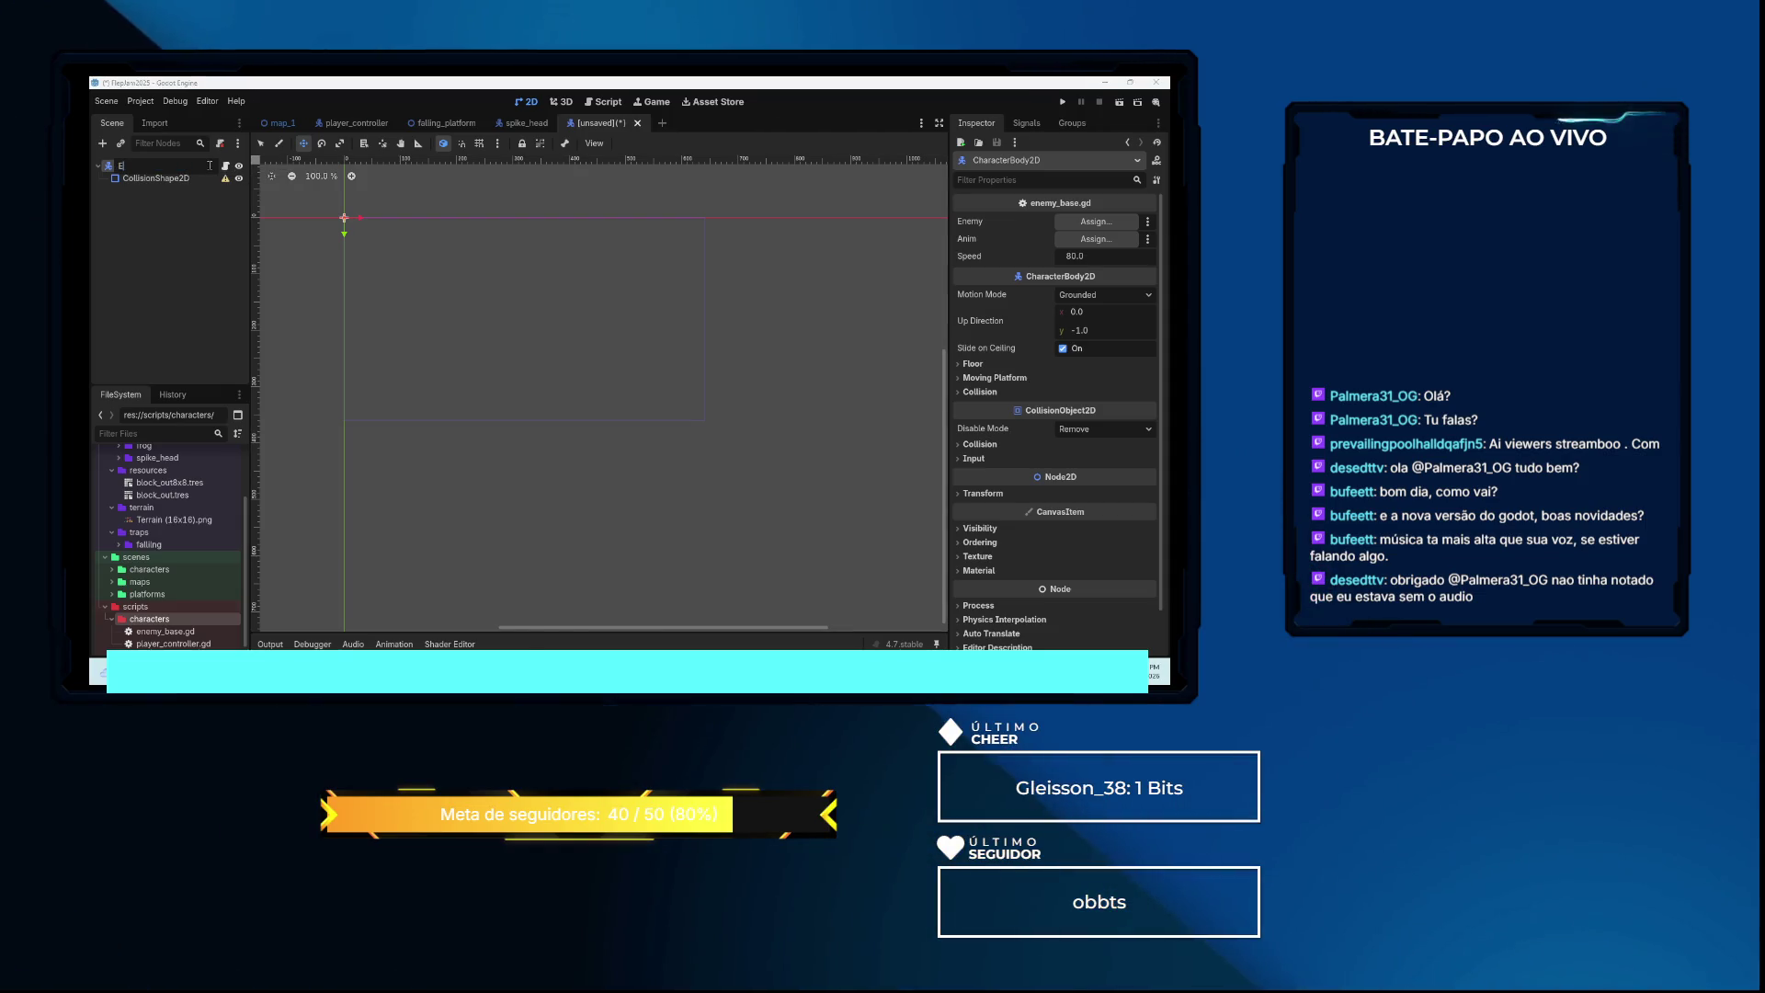
{"action": "type", "text": "nemyBase"}
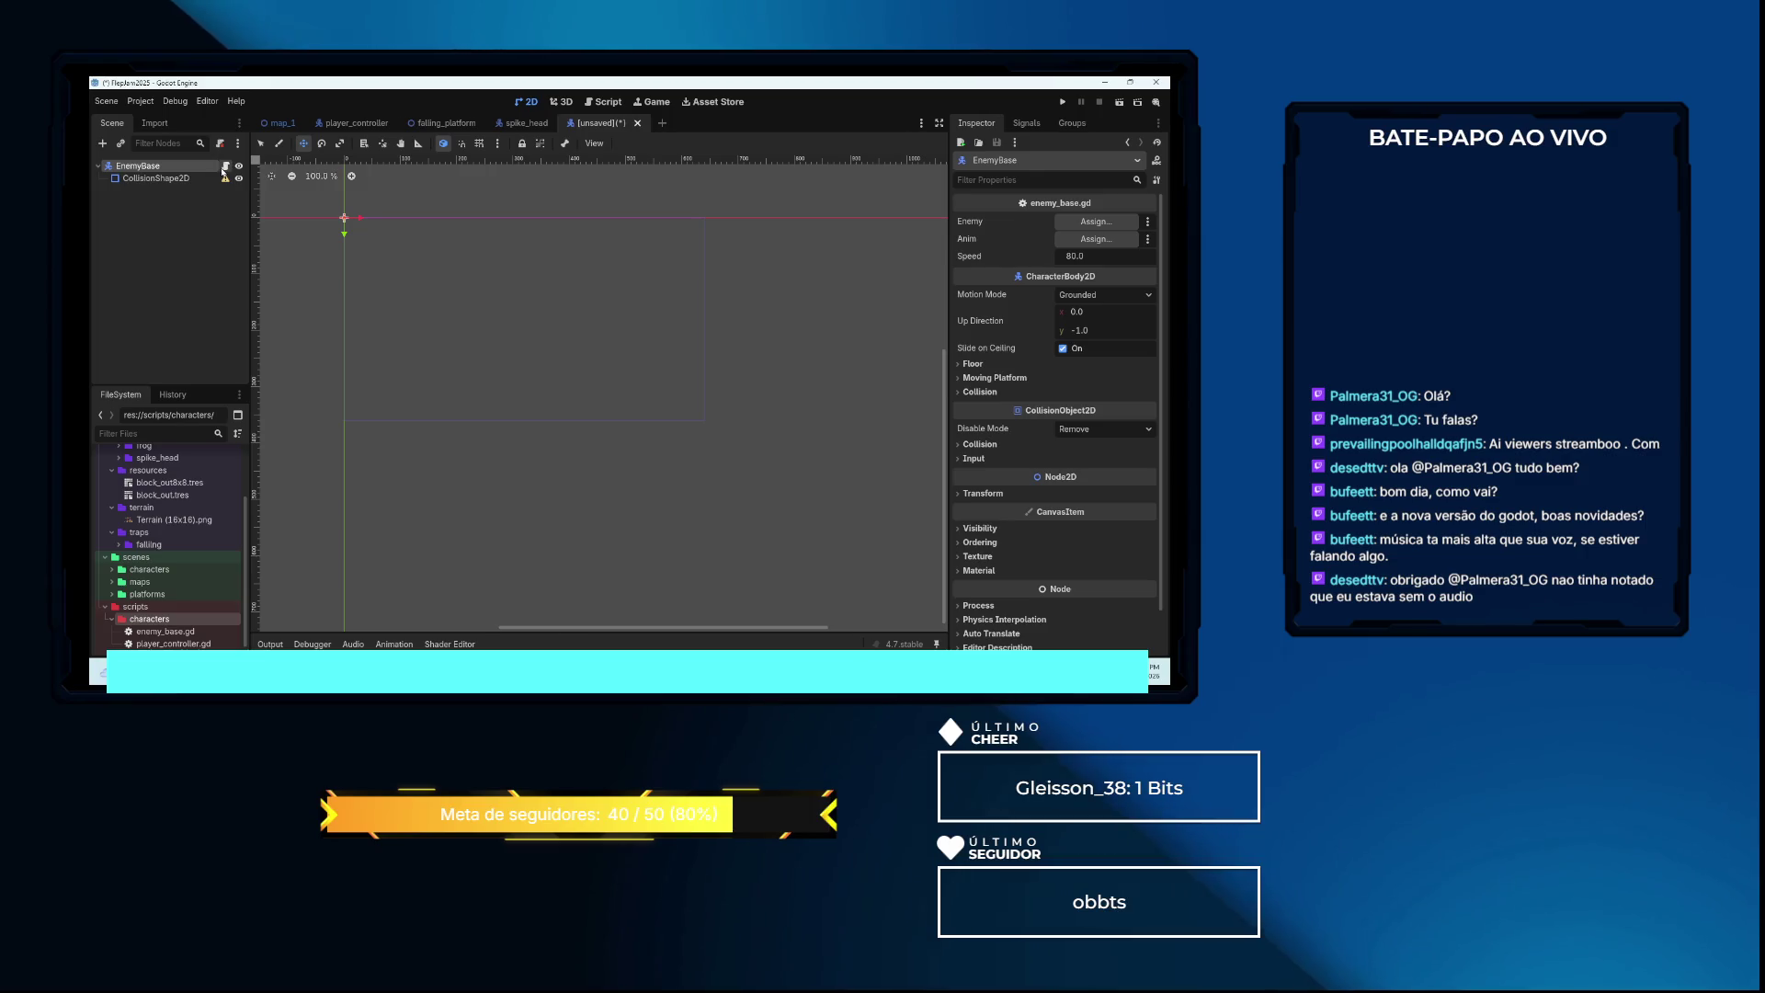
{"action": "left_click", "coordinate": [225, 167]}
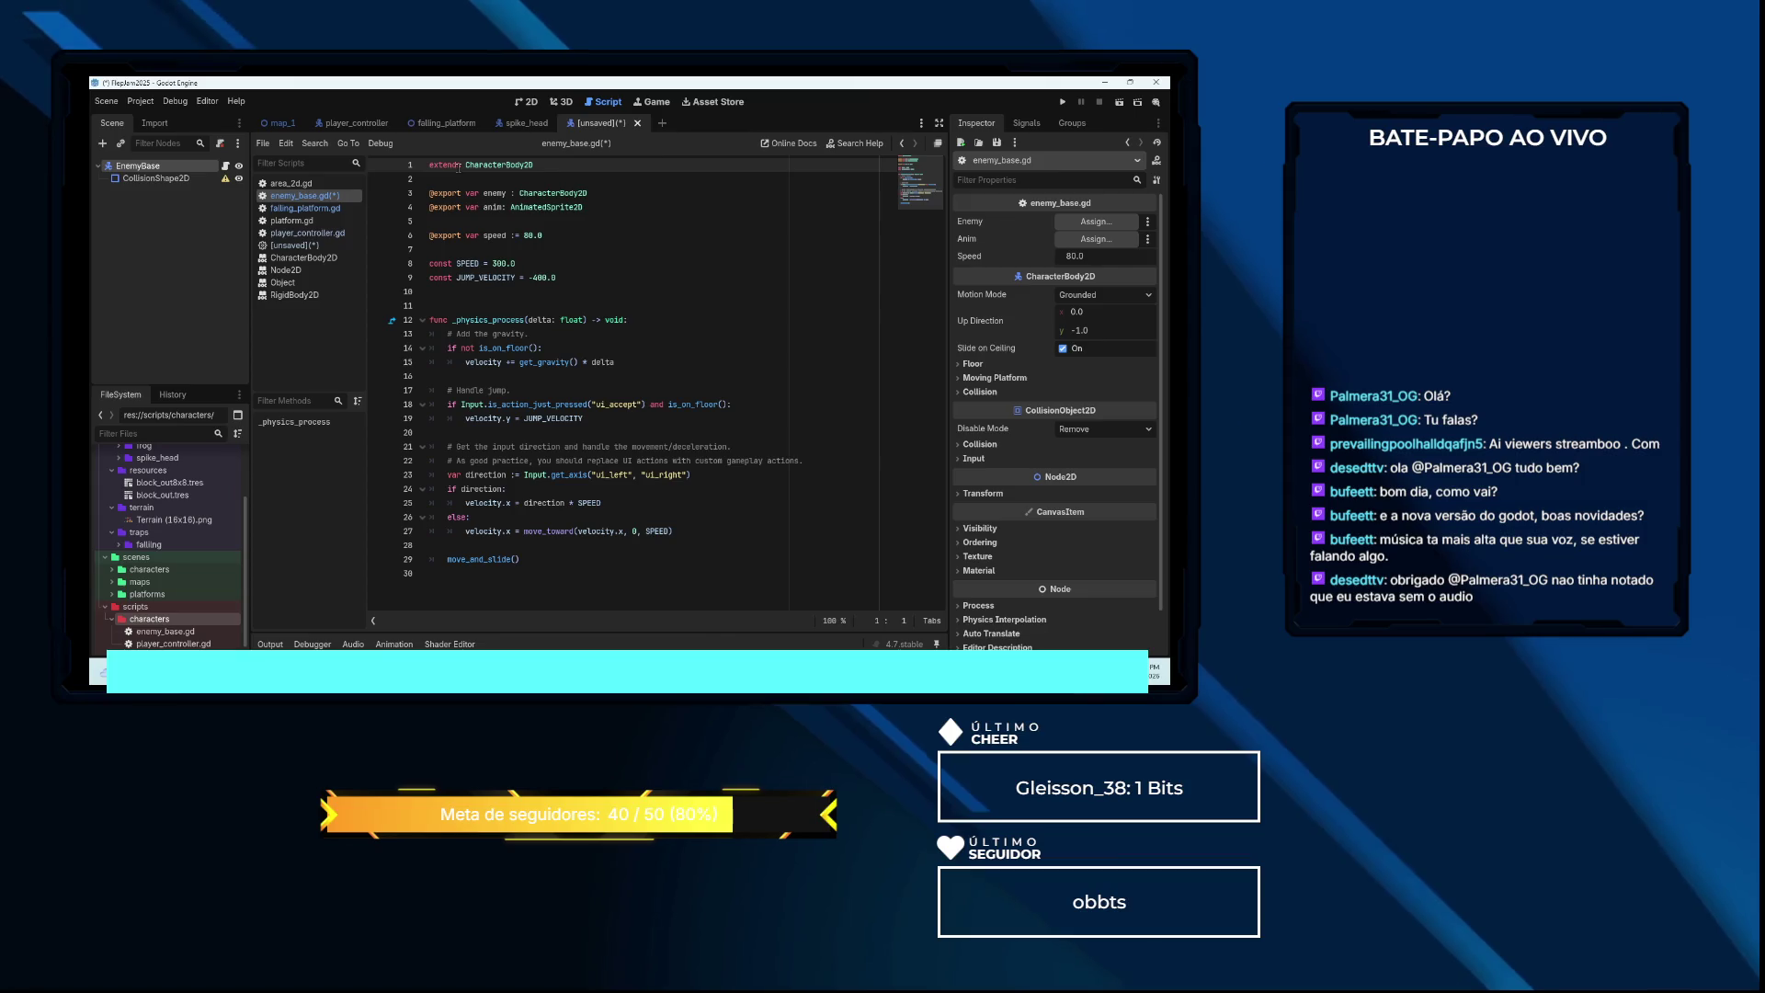
Add 'class_name EnemyBase' at the top of enemy_base.gd
{"action": "type", "text": "clas"}
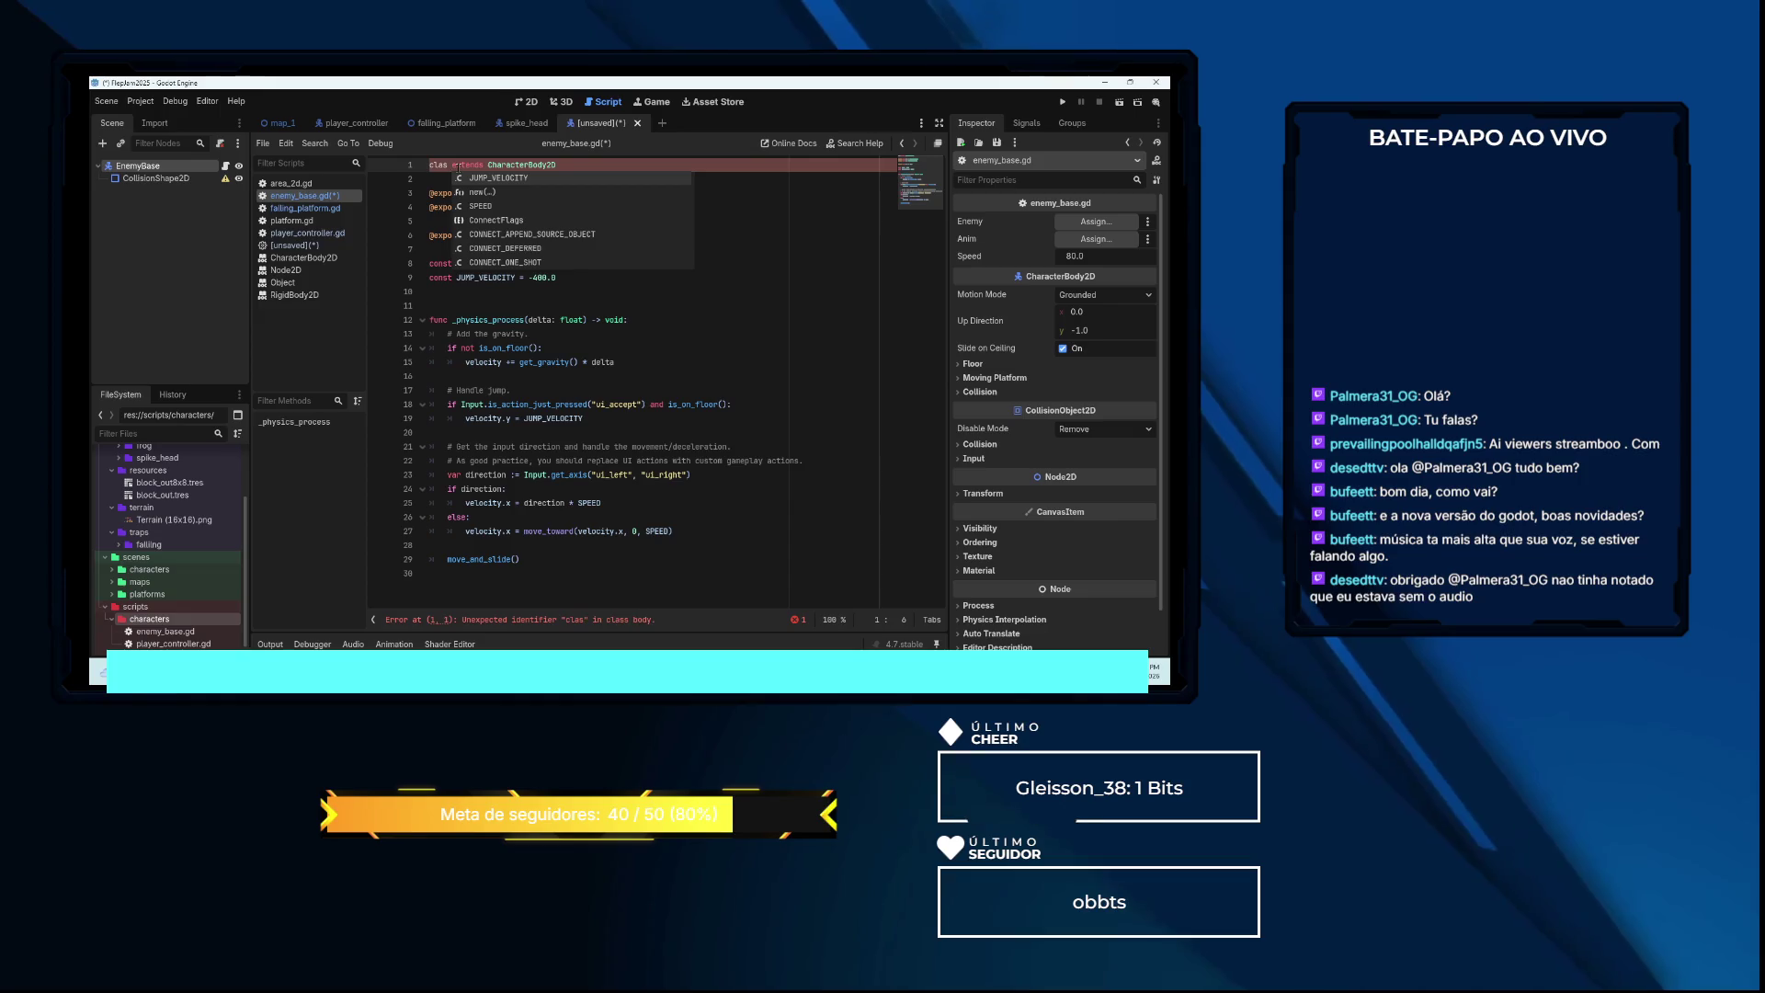
{"action": "key", "text": "BackSpace"}
{"action": "type", "text": "s_name "}
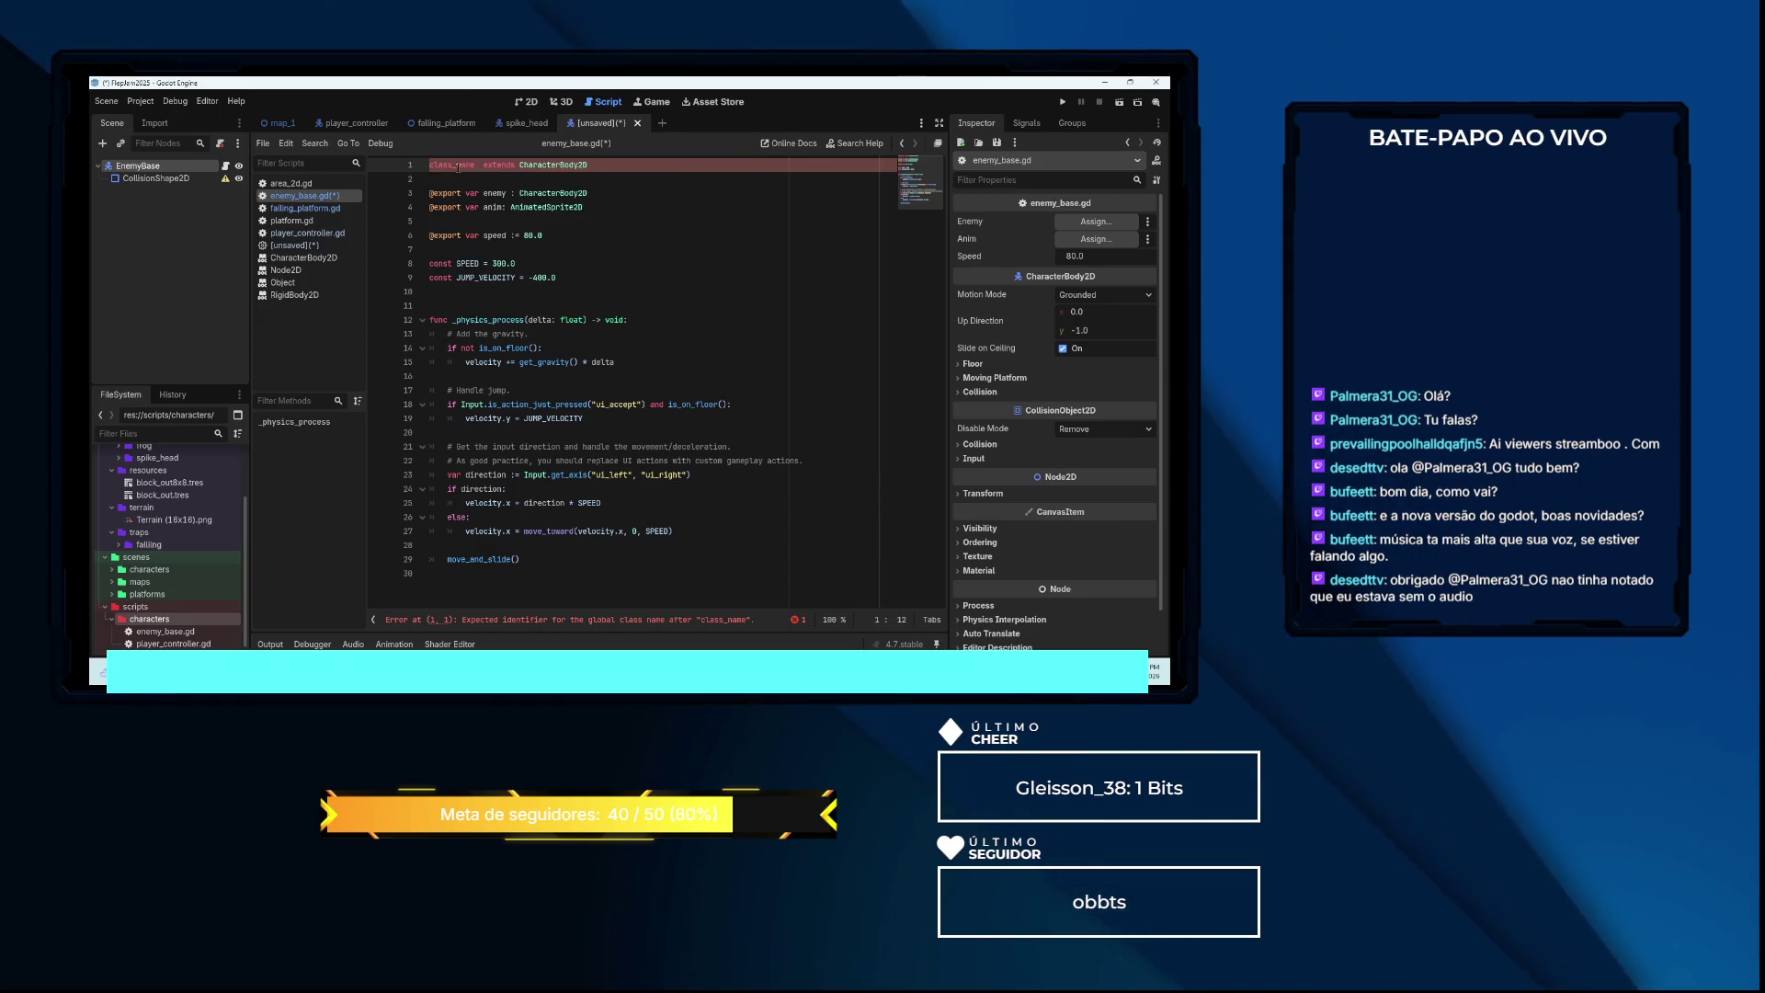
{"action": "type", "text": "Enemybase"}
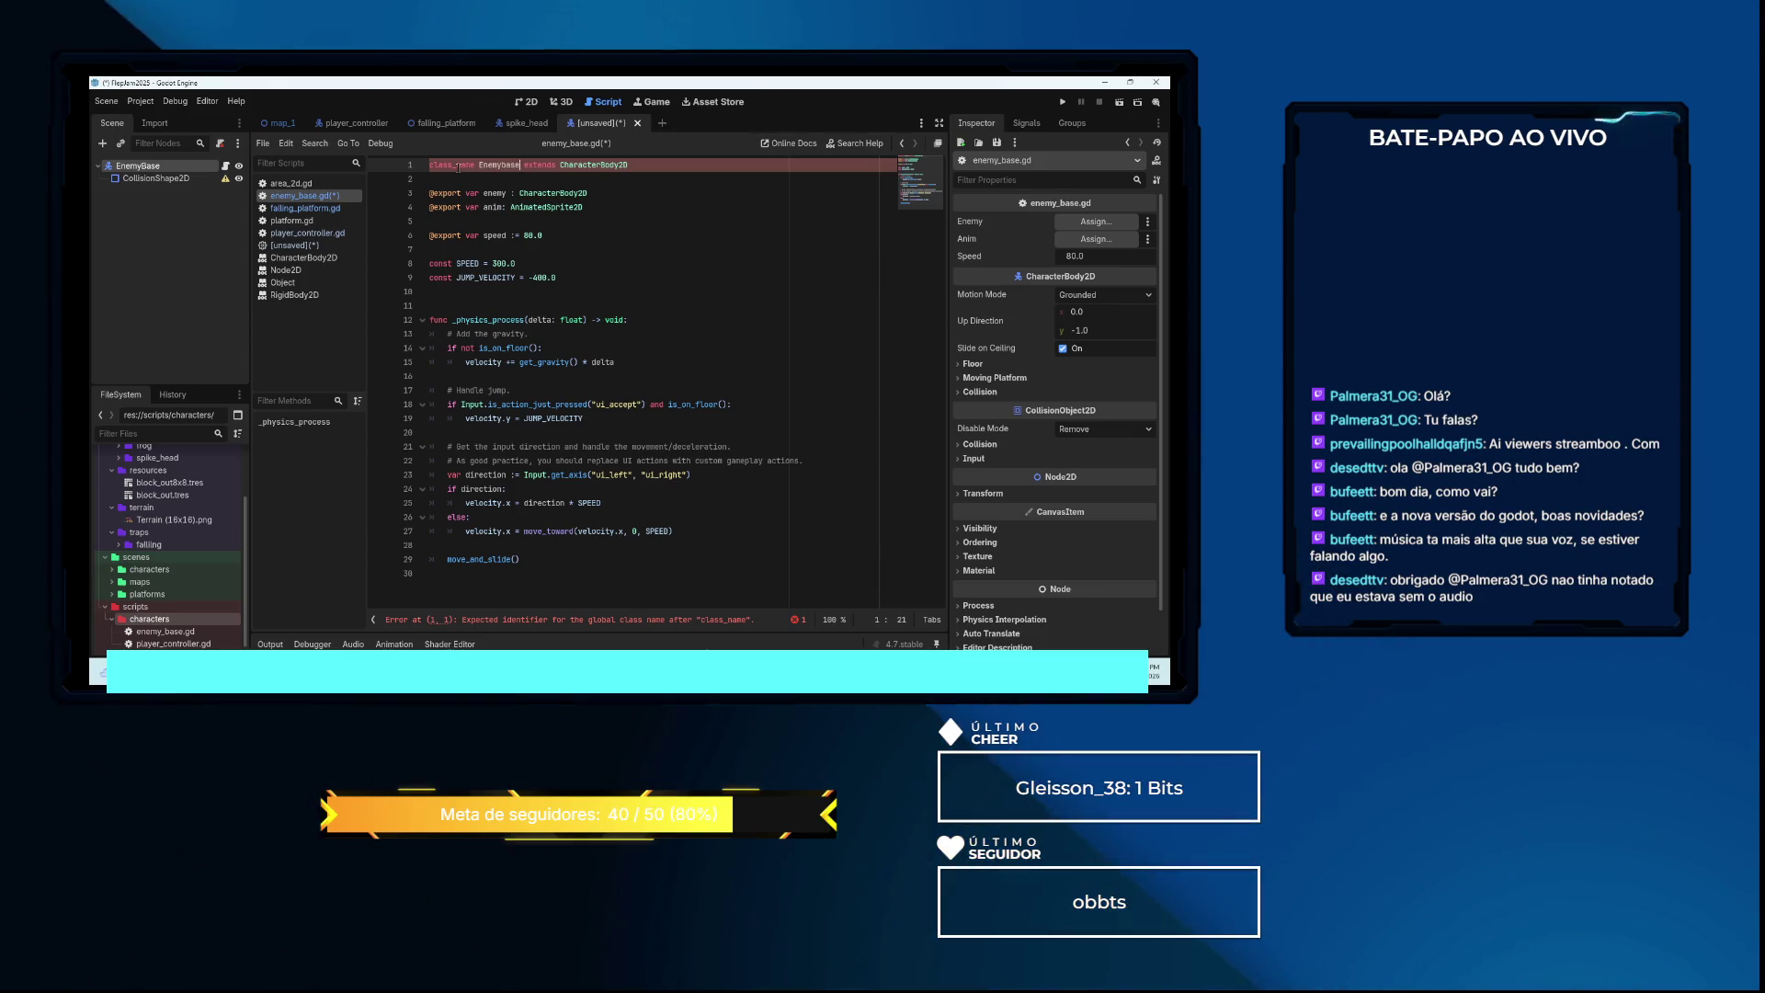
{"action": "key", "text": "BackSpace"}
{"action": "key", "text": "BackSpace"}
{"action": "key", "text": "BackSpace"}
{"action": "type", "text": "B"}
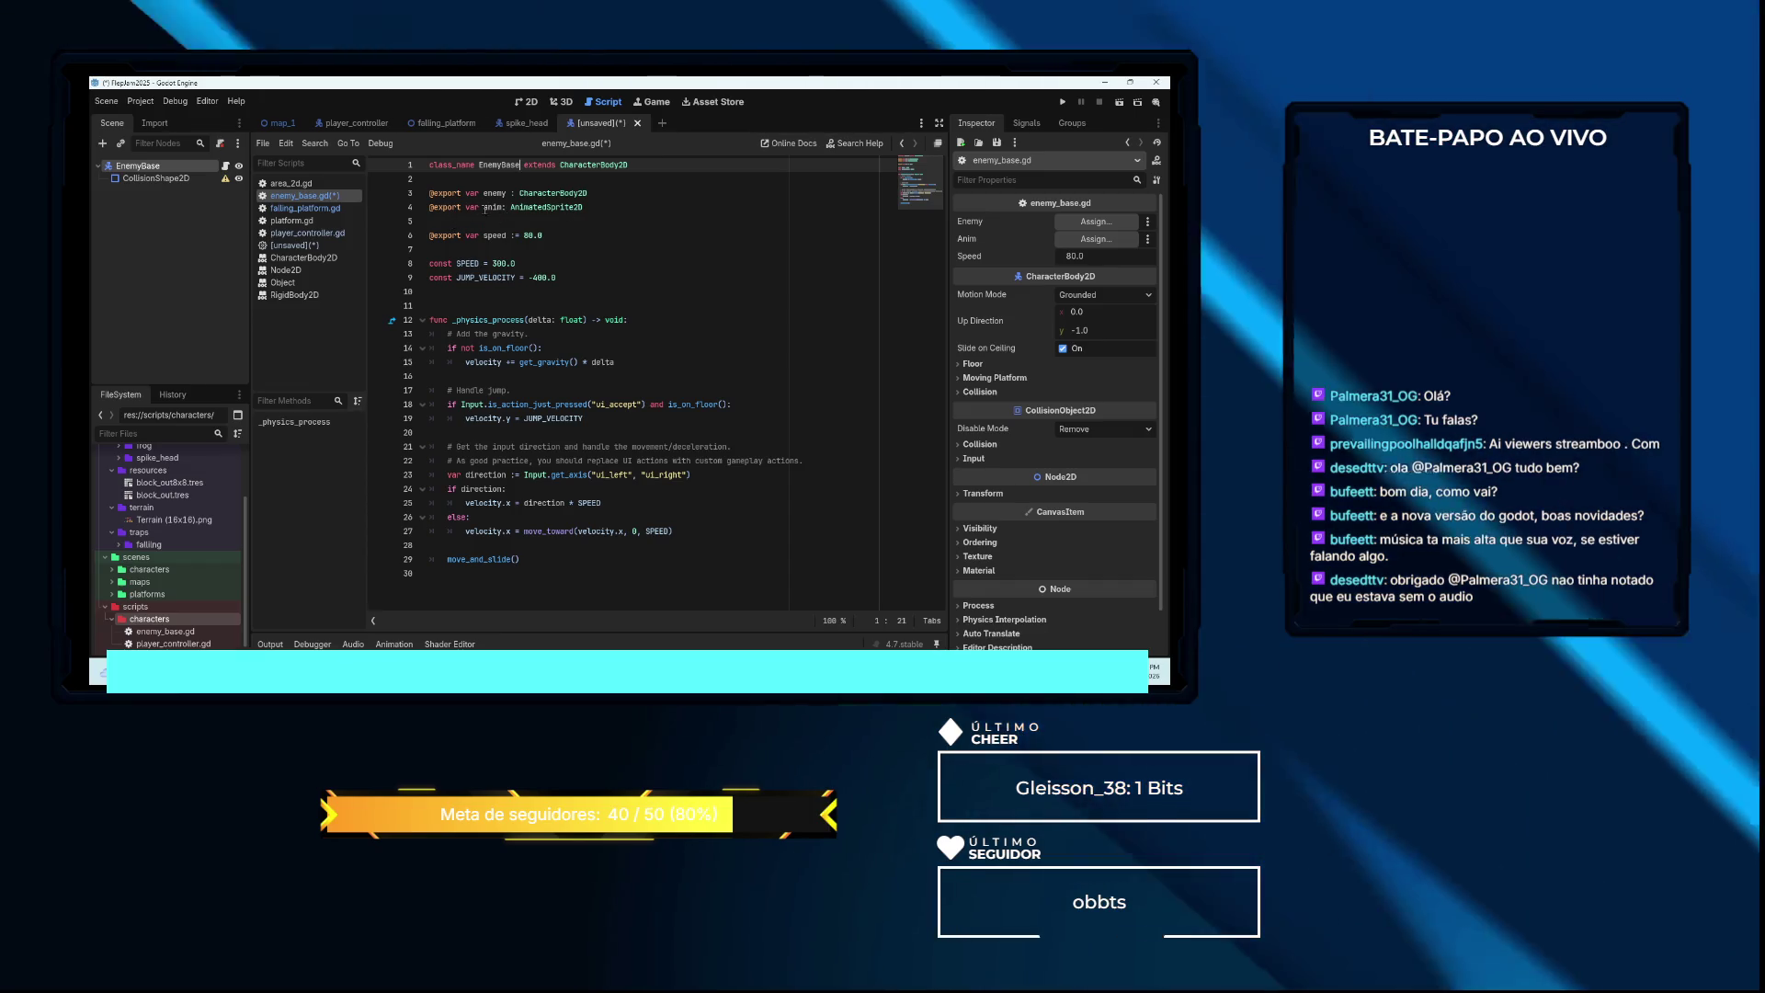
{"action": "left_click_drag", "start_coordinate": [586, 207], "coordinate": [431, 193]}
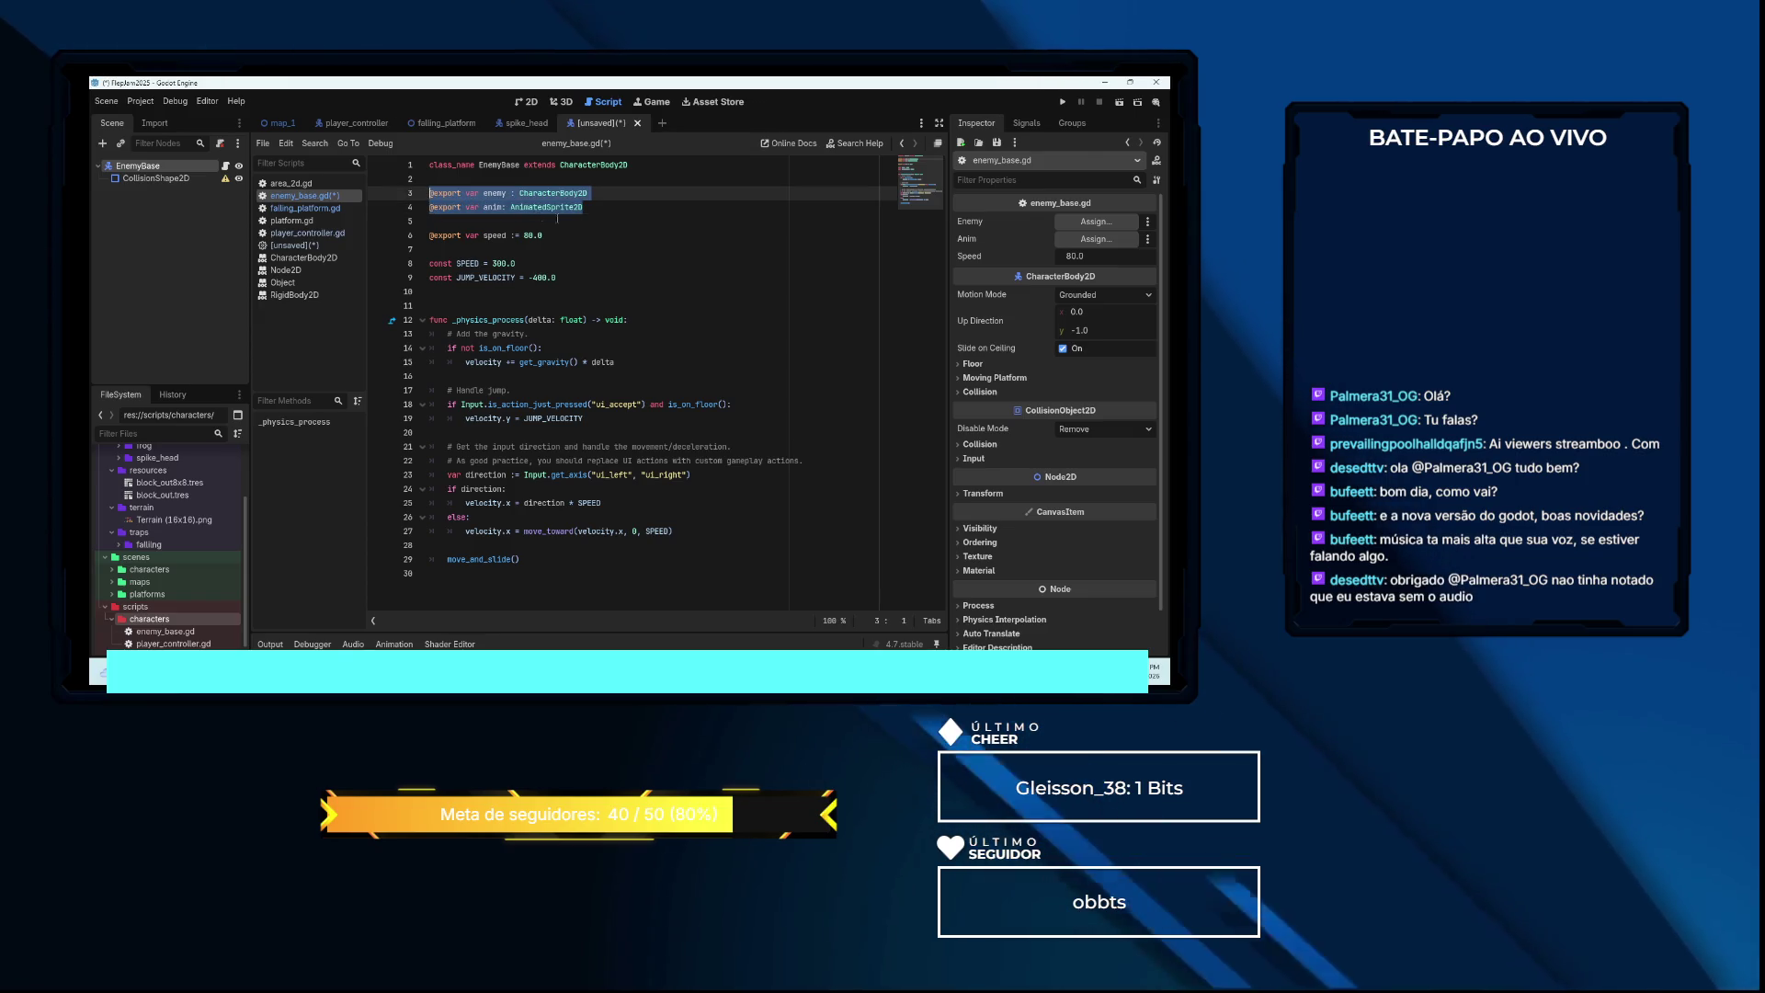
{"action": "left_click", "coordinate": [605, 217]}
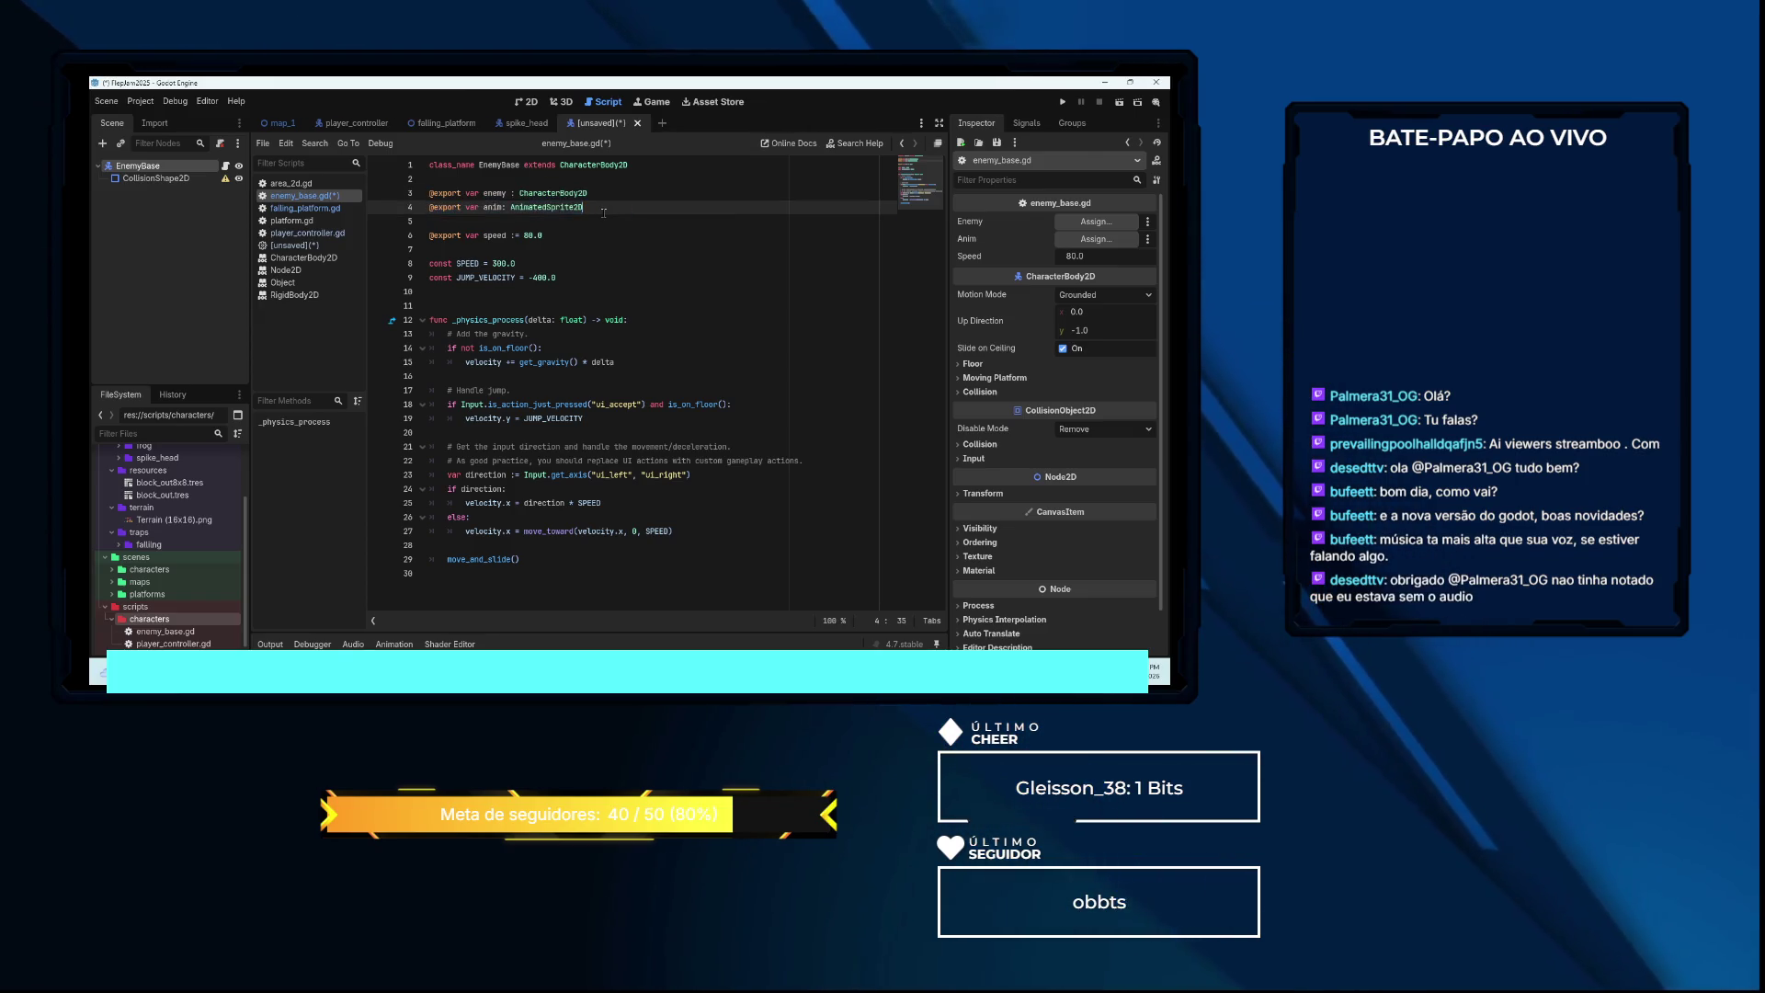
{"action": "left_click_drag", "start_coordinate": [584, 207], "coordinate": [413, 196]}
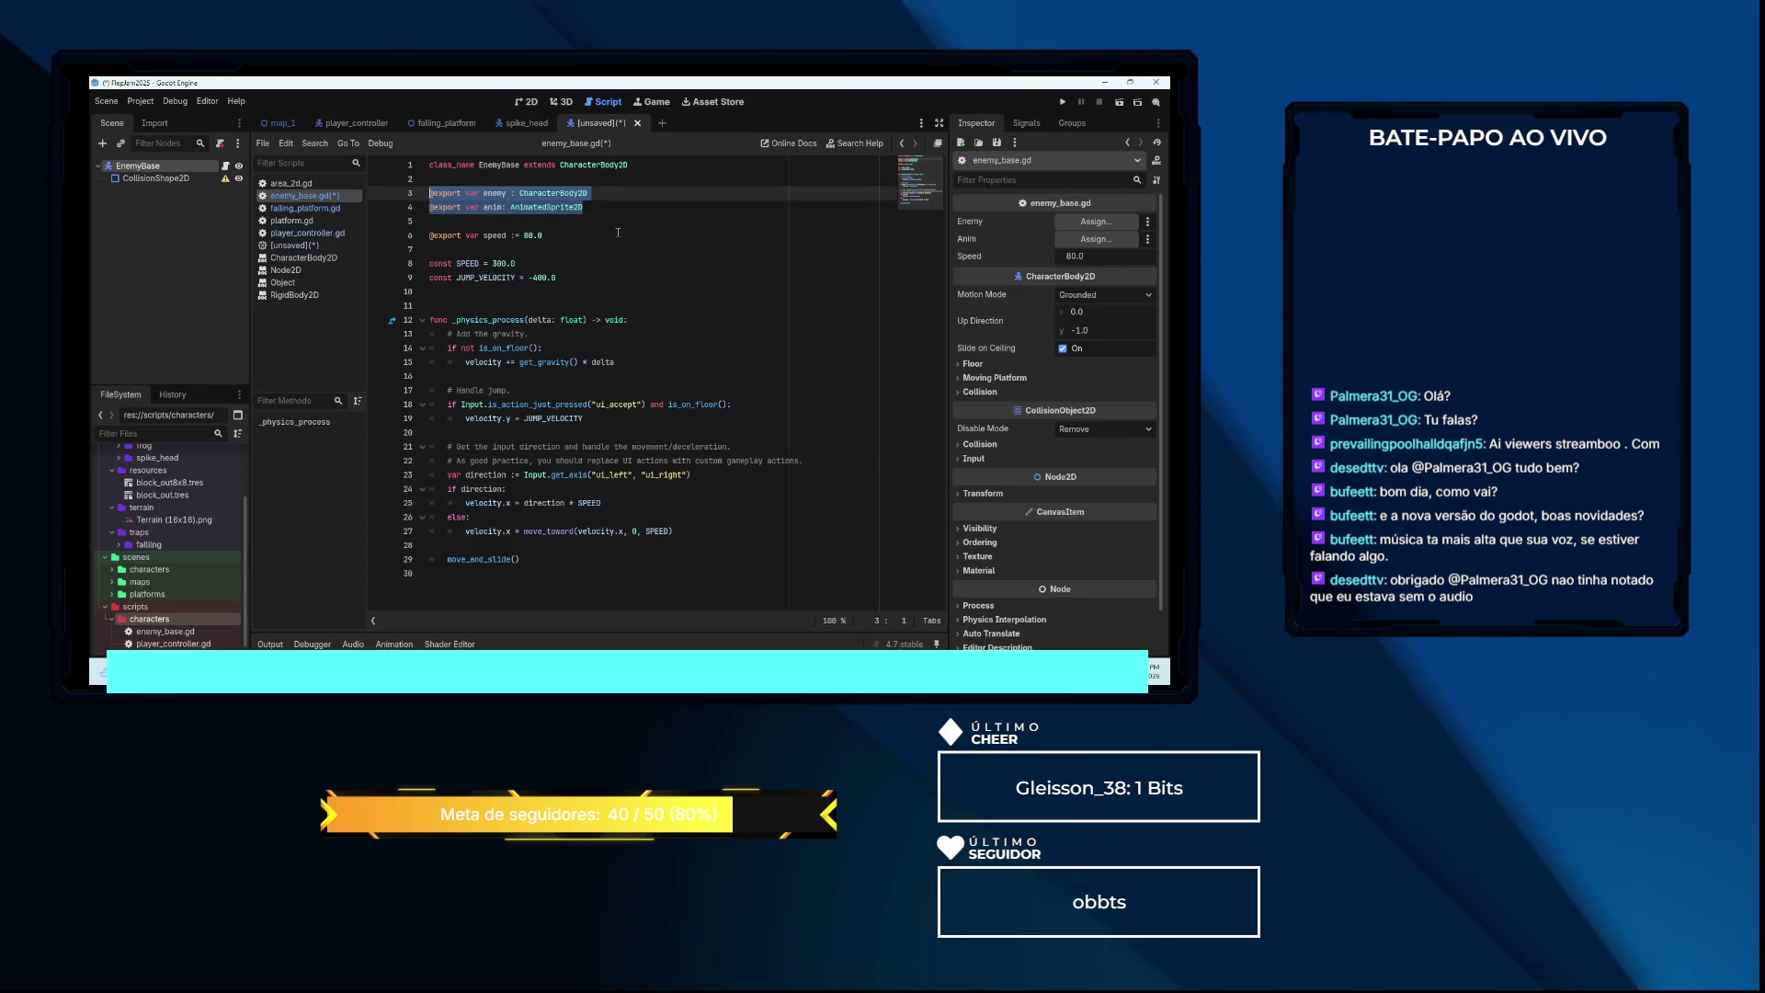
{"action": "key", "text": "BackSpace"}
{"action": "key", "text": "BackSpace"}
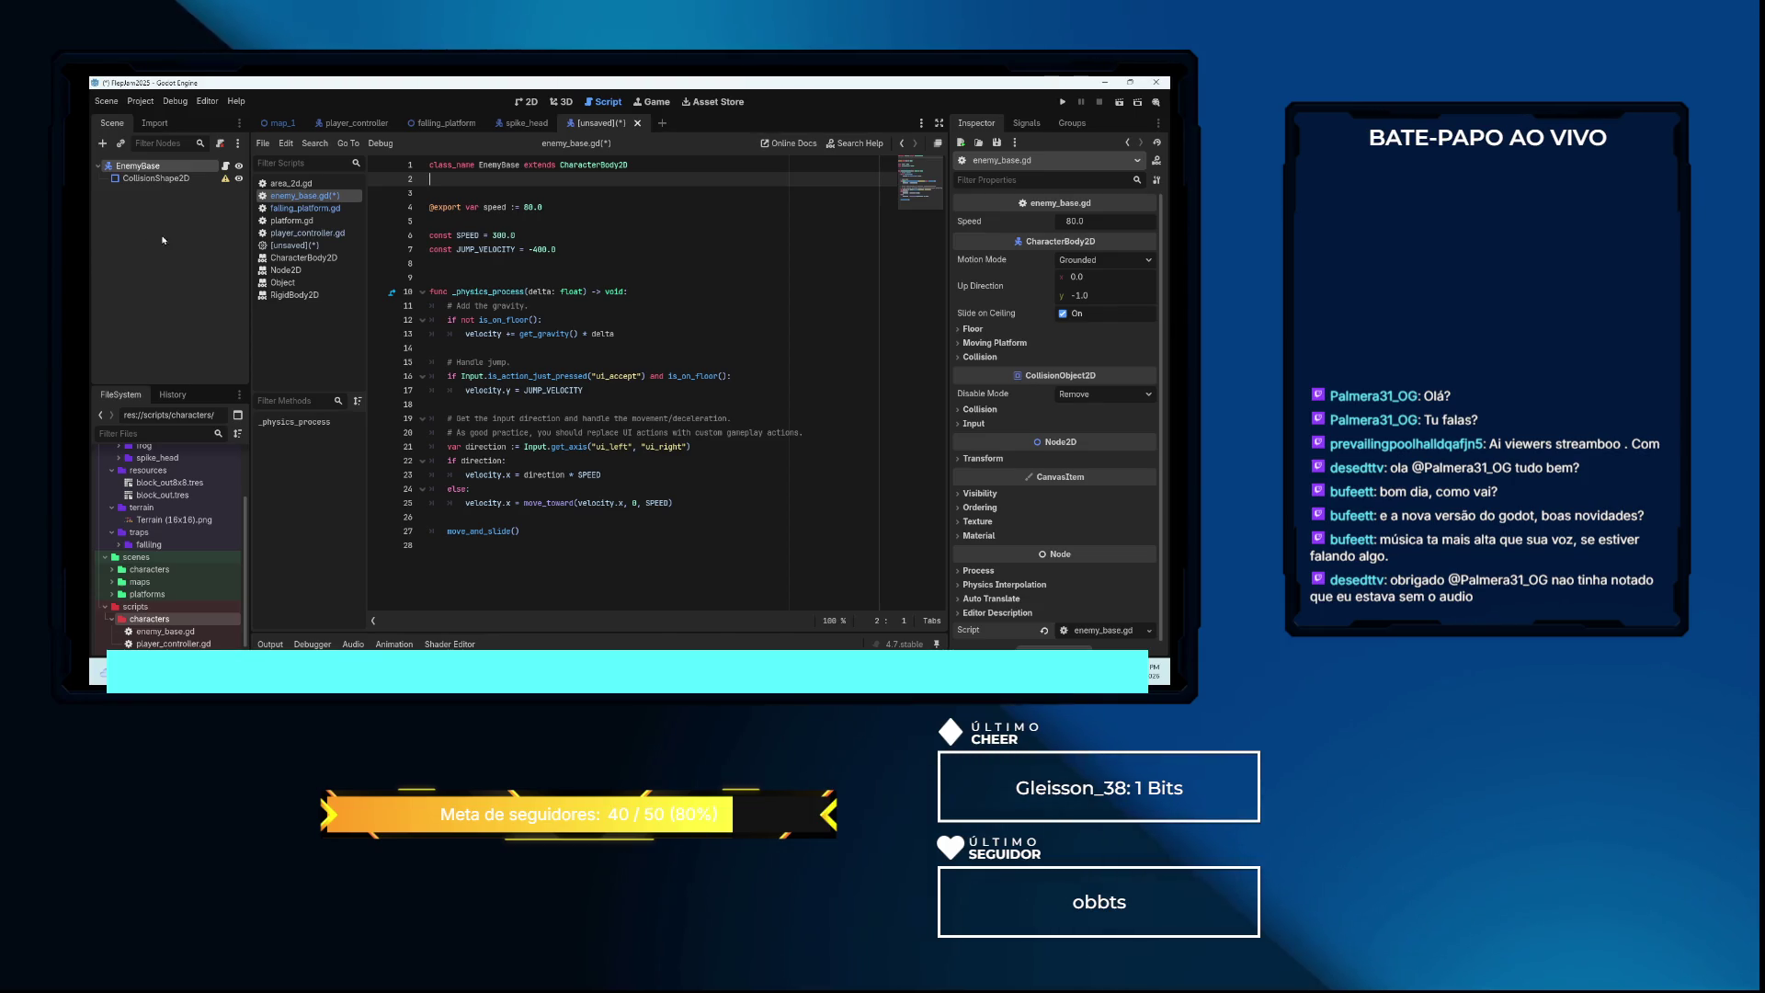
Add an AnimatedSprite2D child node to EnemyBase through Add Child Node
{"action": "right_click", "coordinate": [139, 167]}
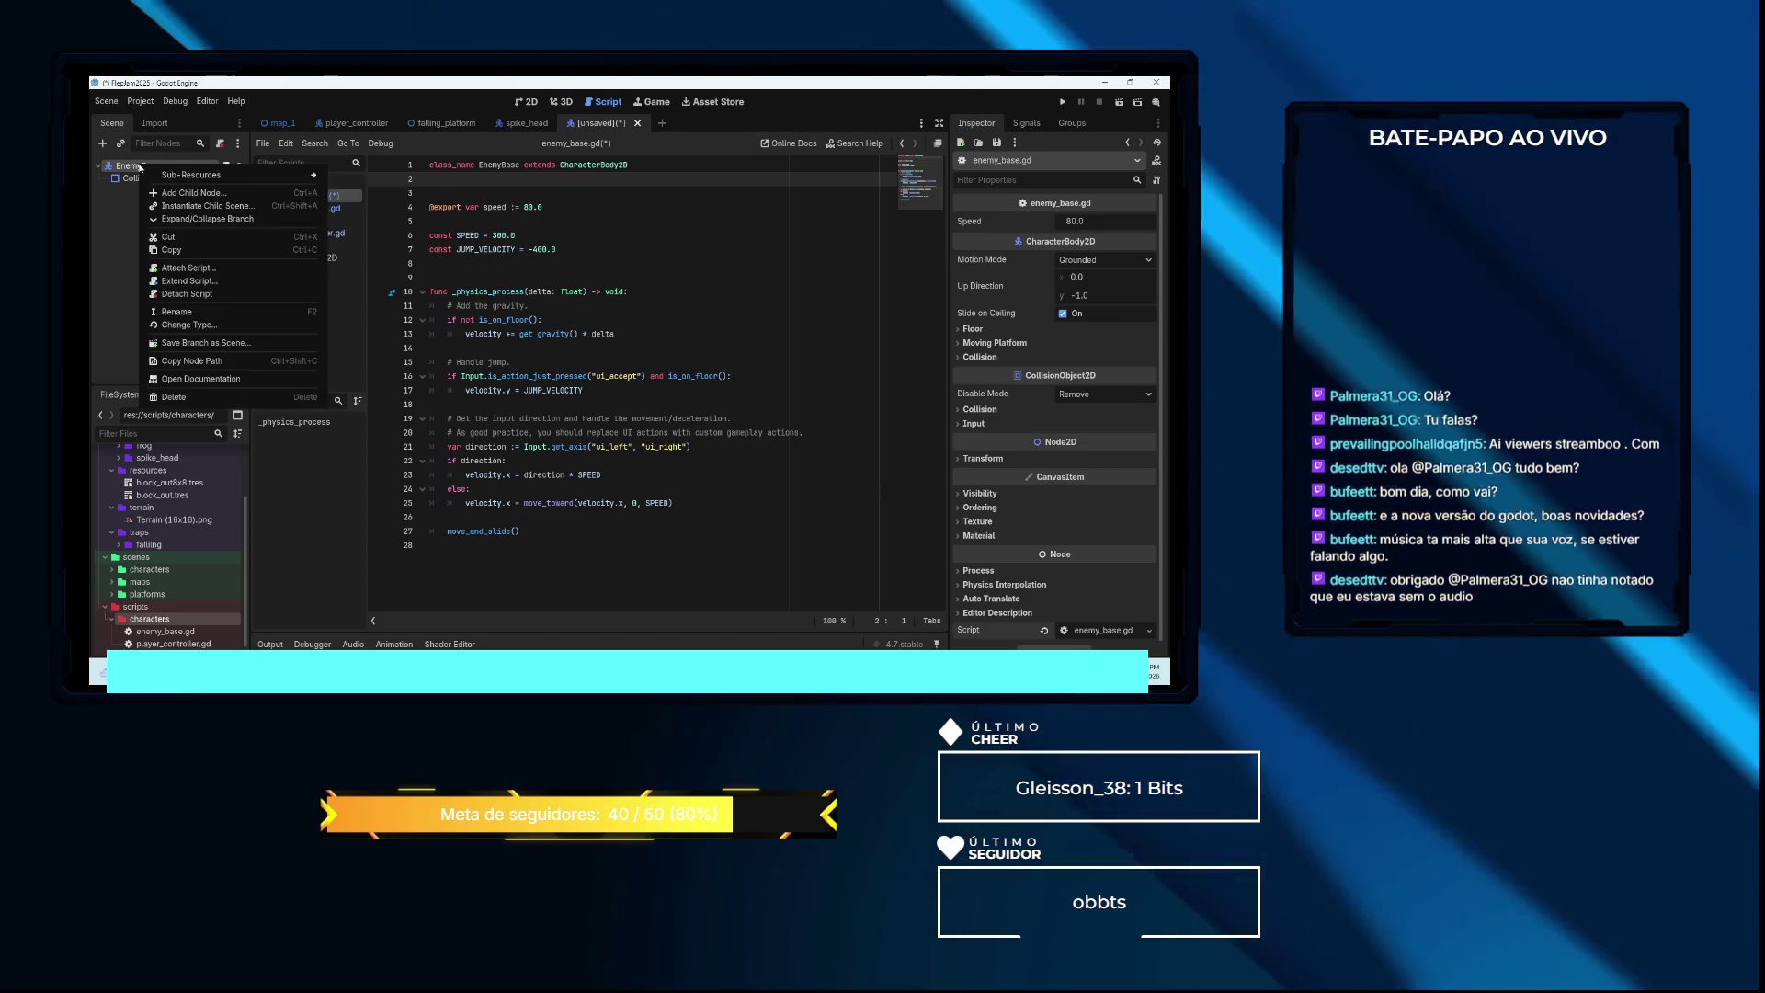
{"action": "right_click", "coordinate": [129, 166]}
{"action": "right_click", "coordinate": [130, 166]}
{"action": "left_click", "coordinate": [178, 193]}
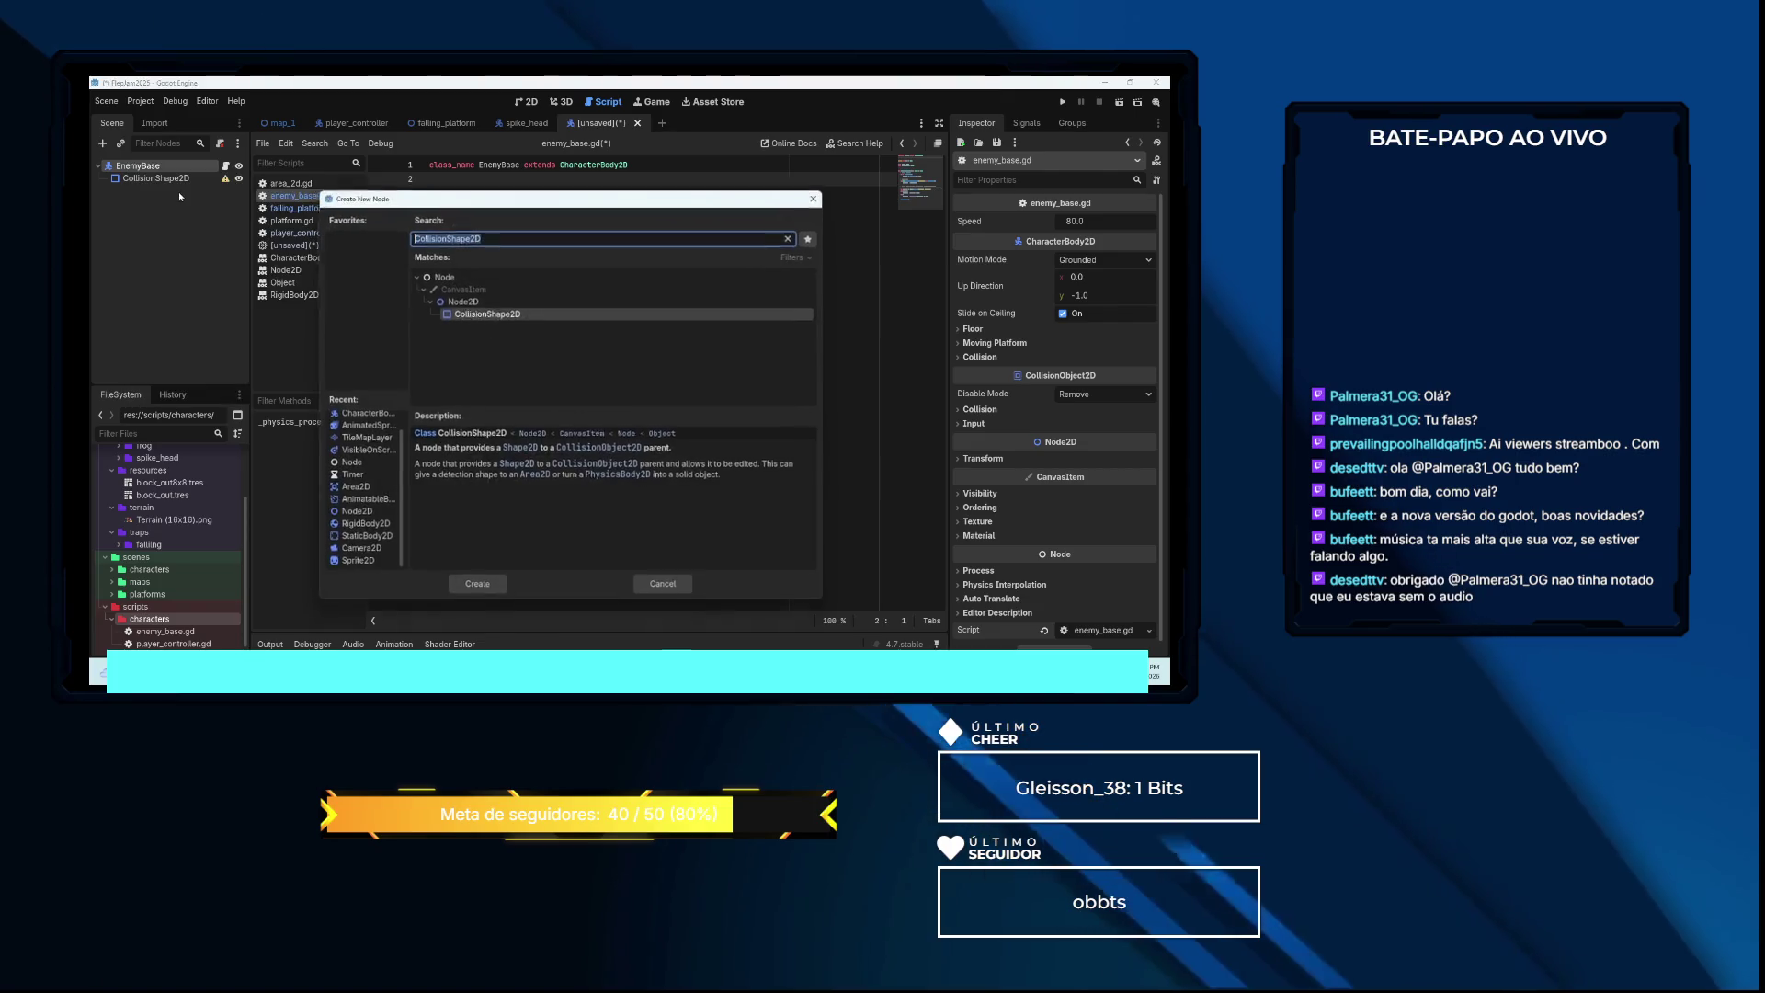
{"action": "double_click", "coordinate": [373, 425]}
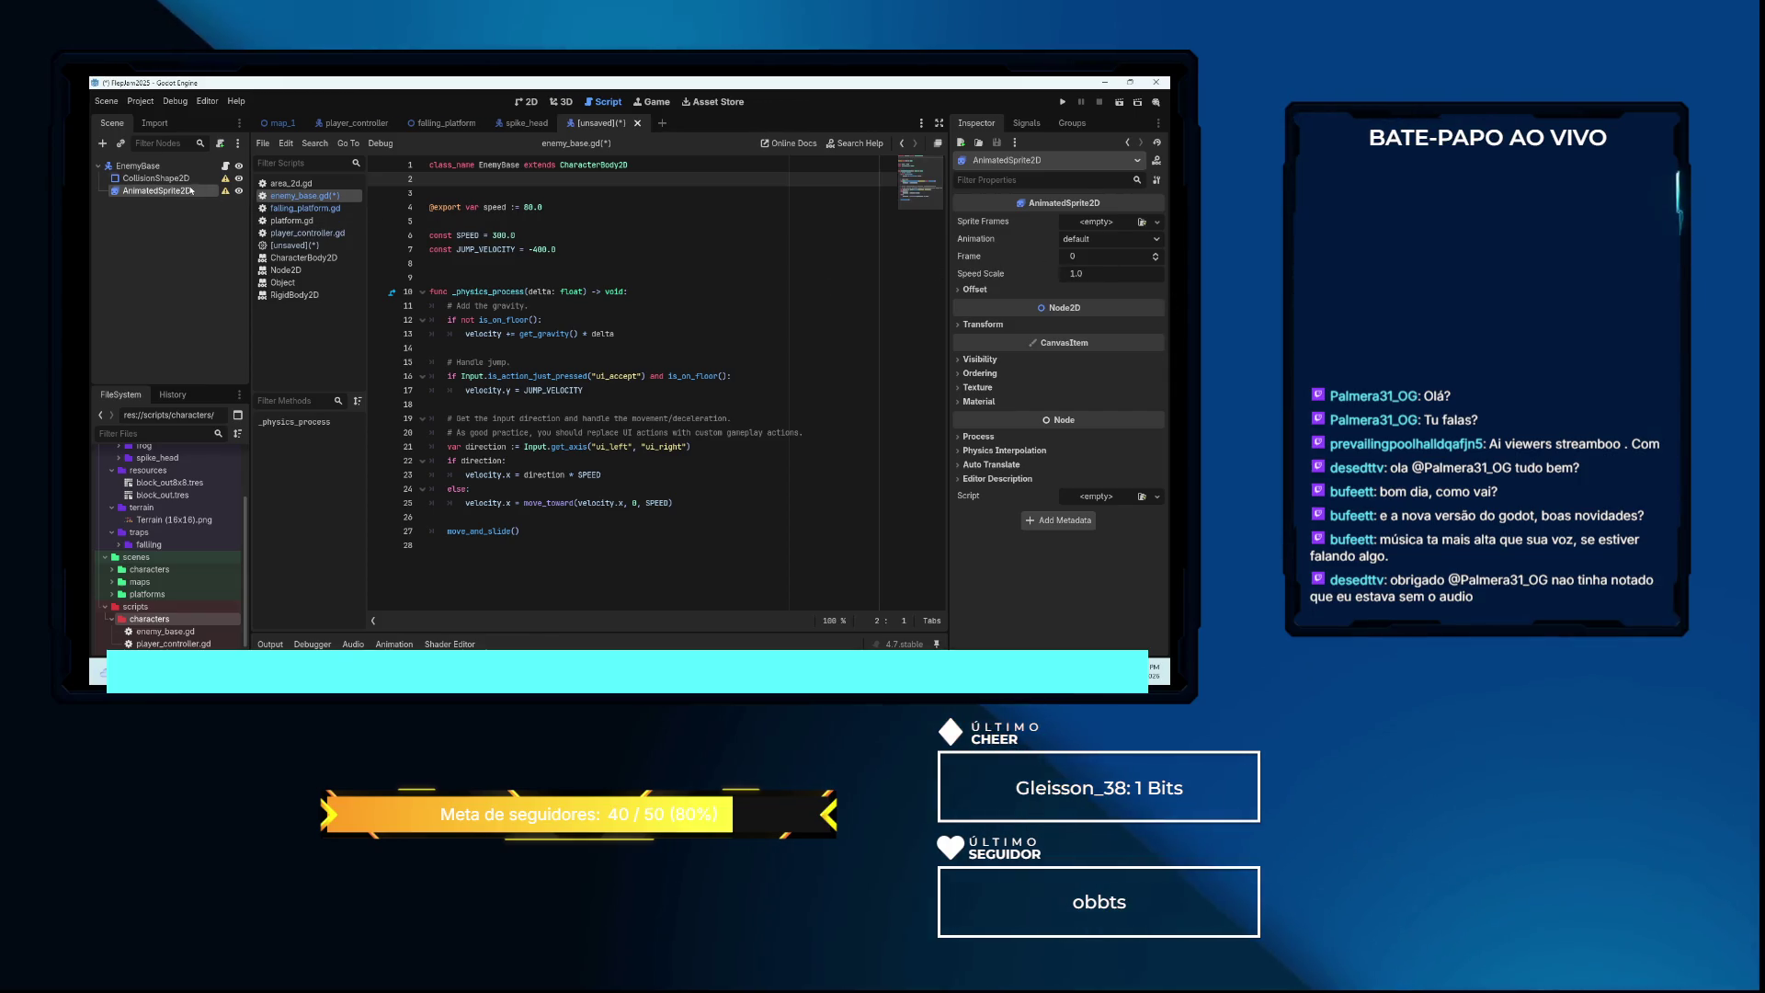
{"action": "left_click", "coordinate": [147, 167]}
Add a RayCast2D child to EnemyBase and rename it FloorCheck
{"action": "right_click", "coordinate": [160, 168]}
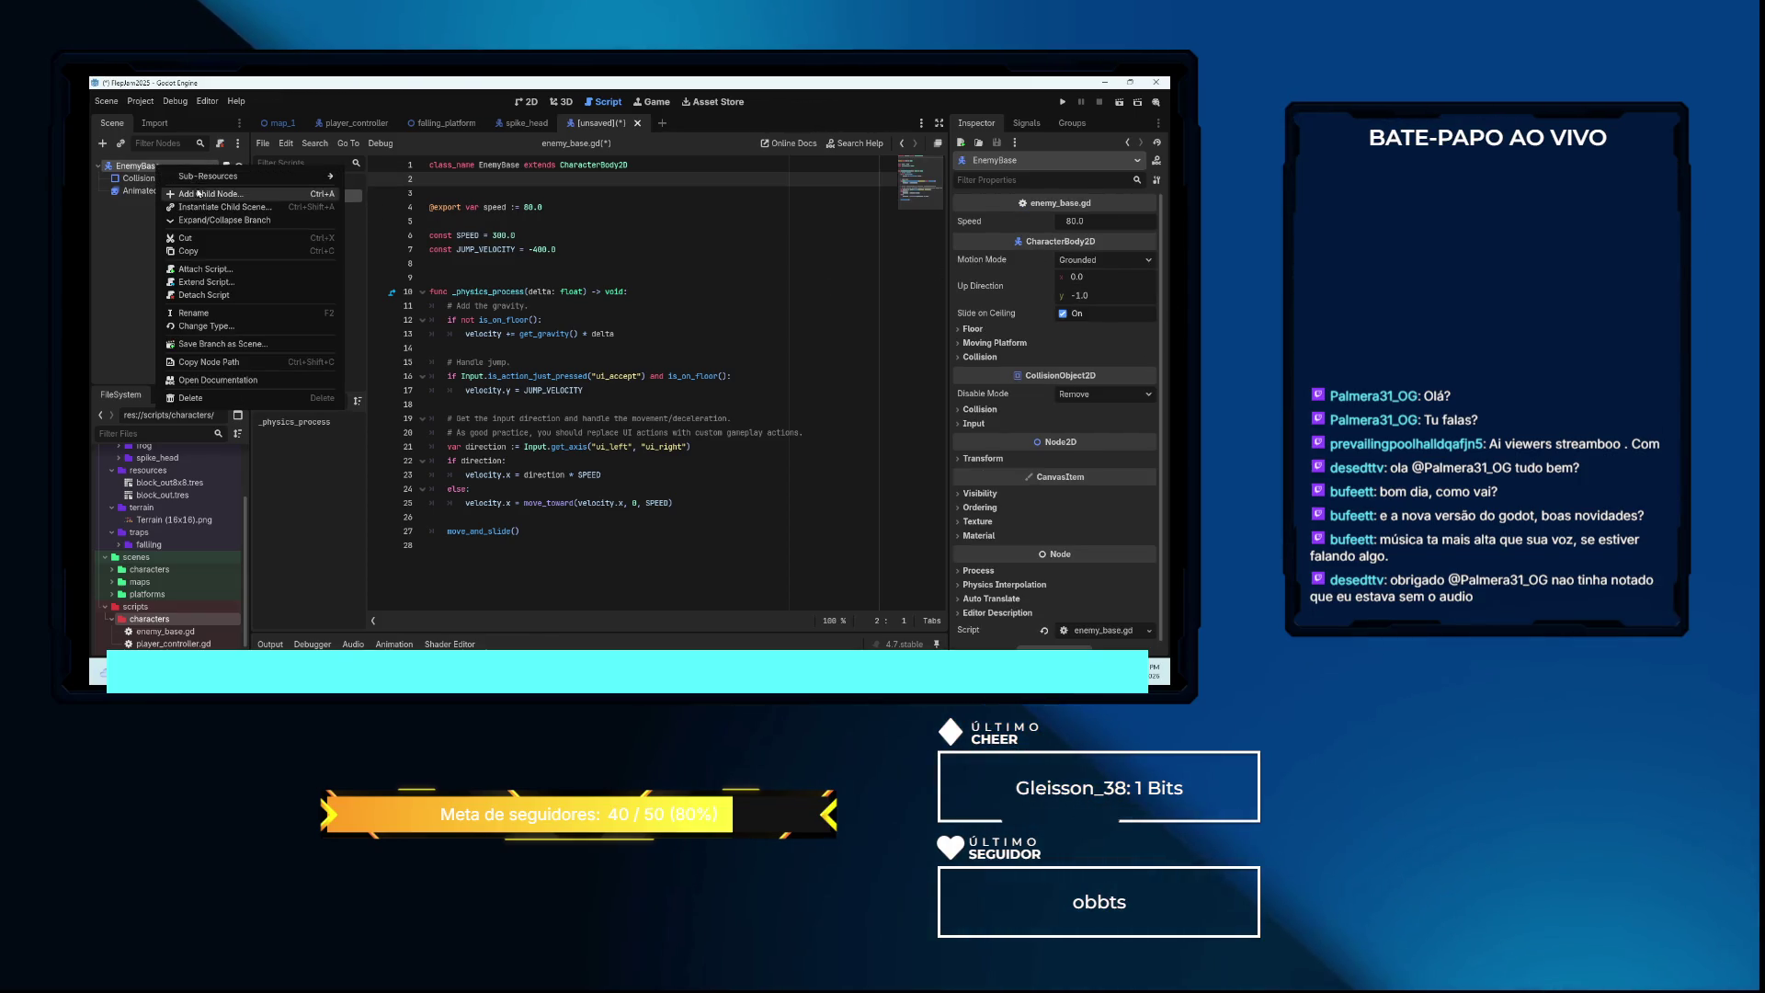
{"action": "left_click", "coordinate": [198, 194]}
{"action": "type", "text": "r"}
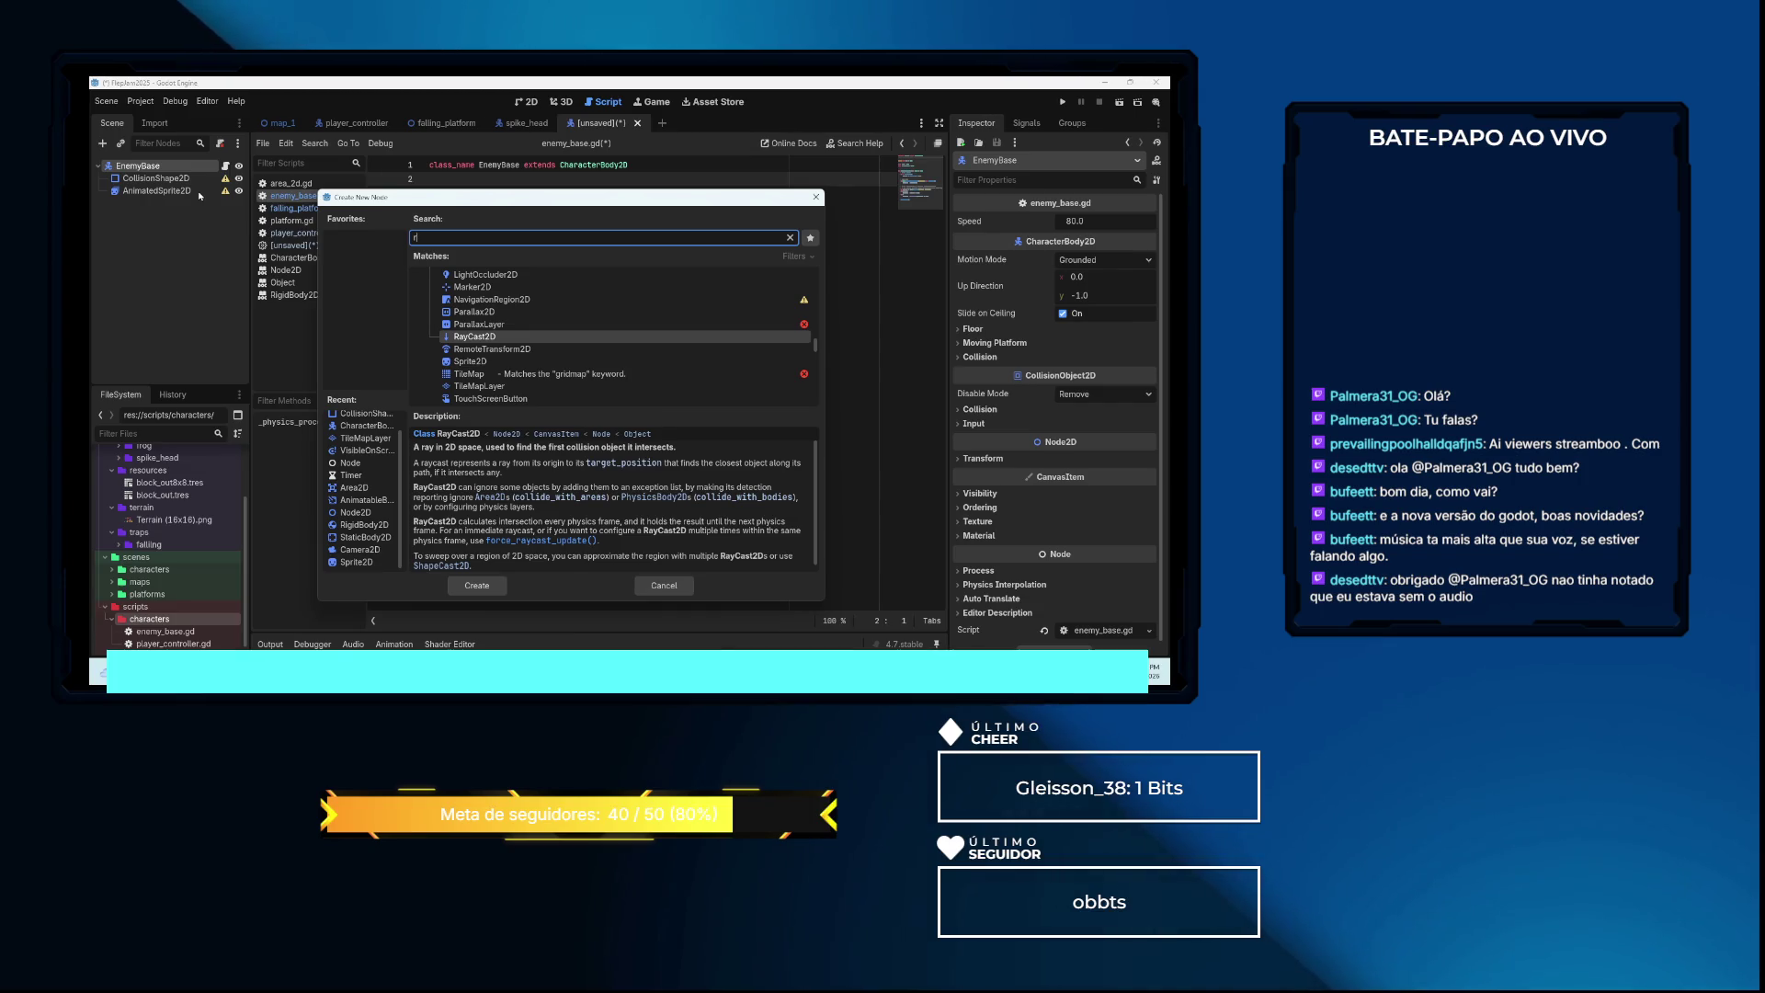
{"action": "key", "text": "Return"}
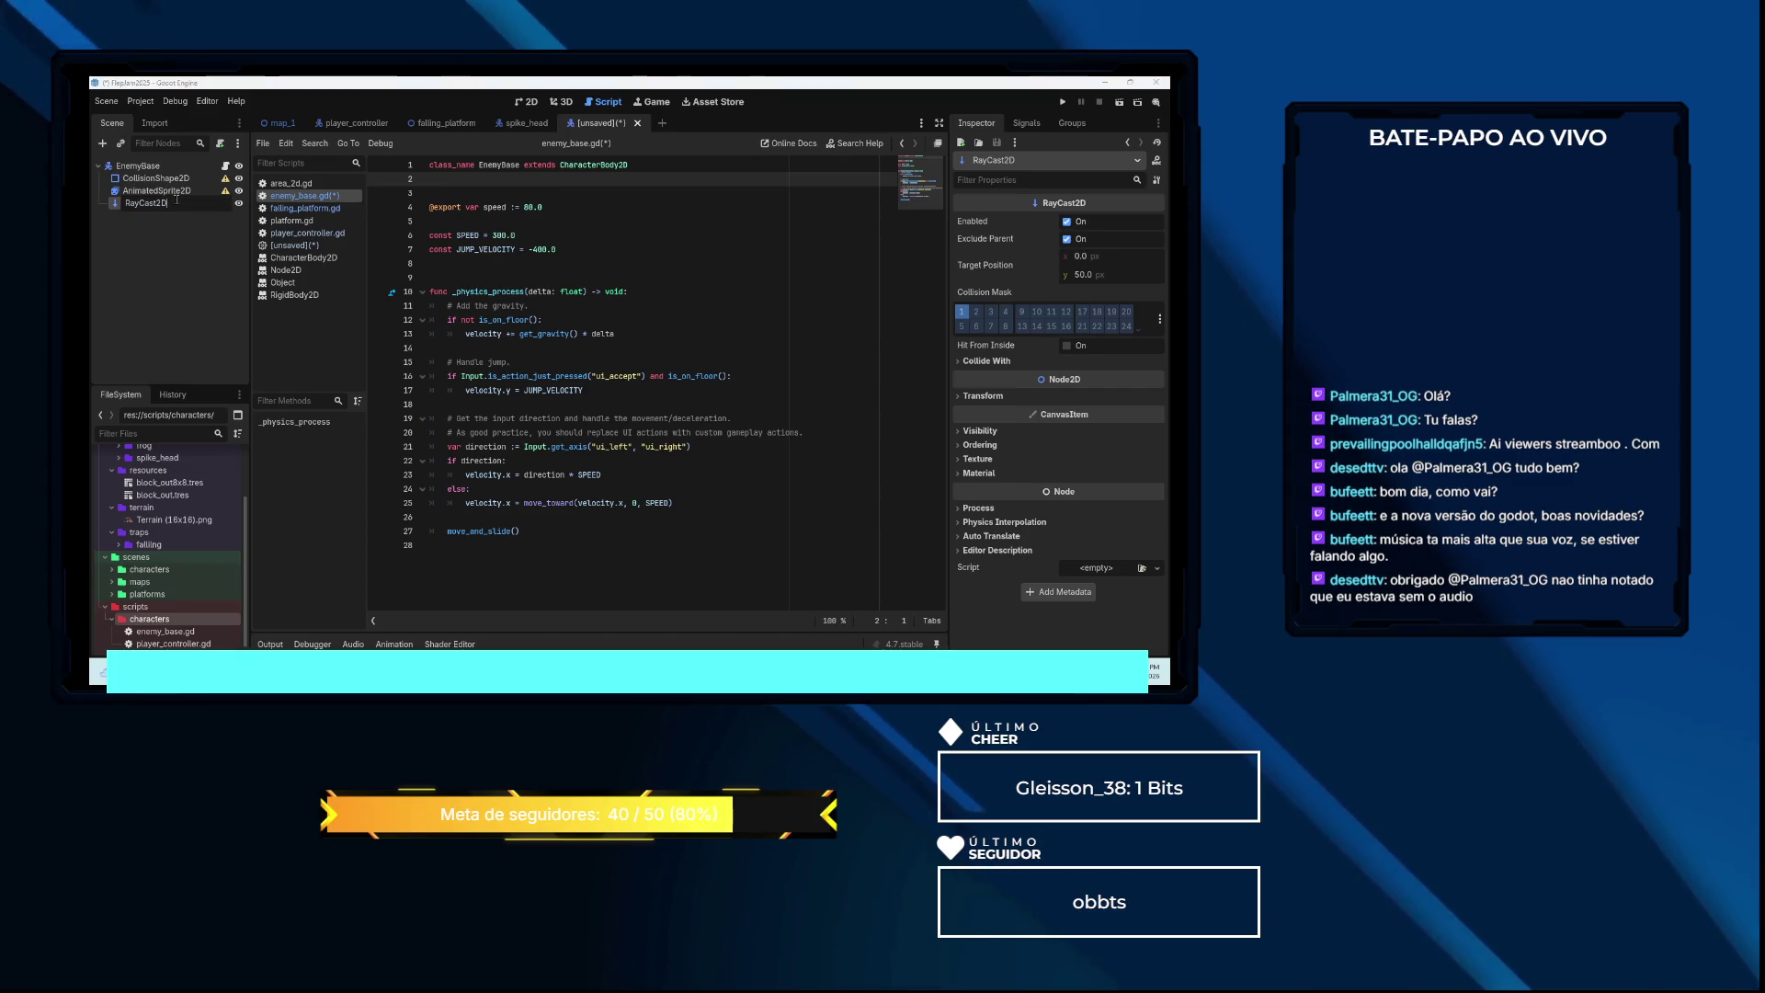
{"action": "key", "text": "BackSpace"}
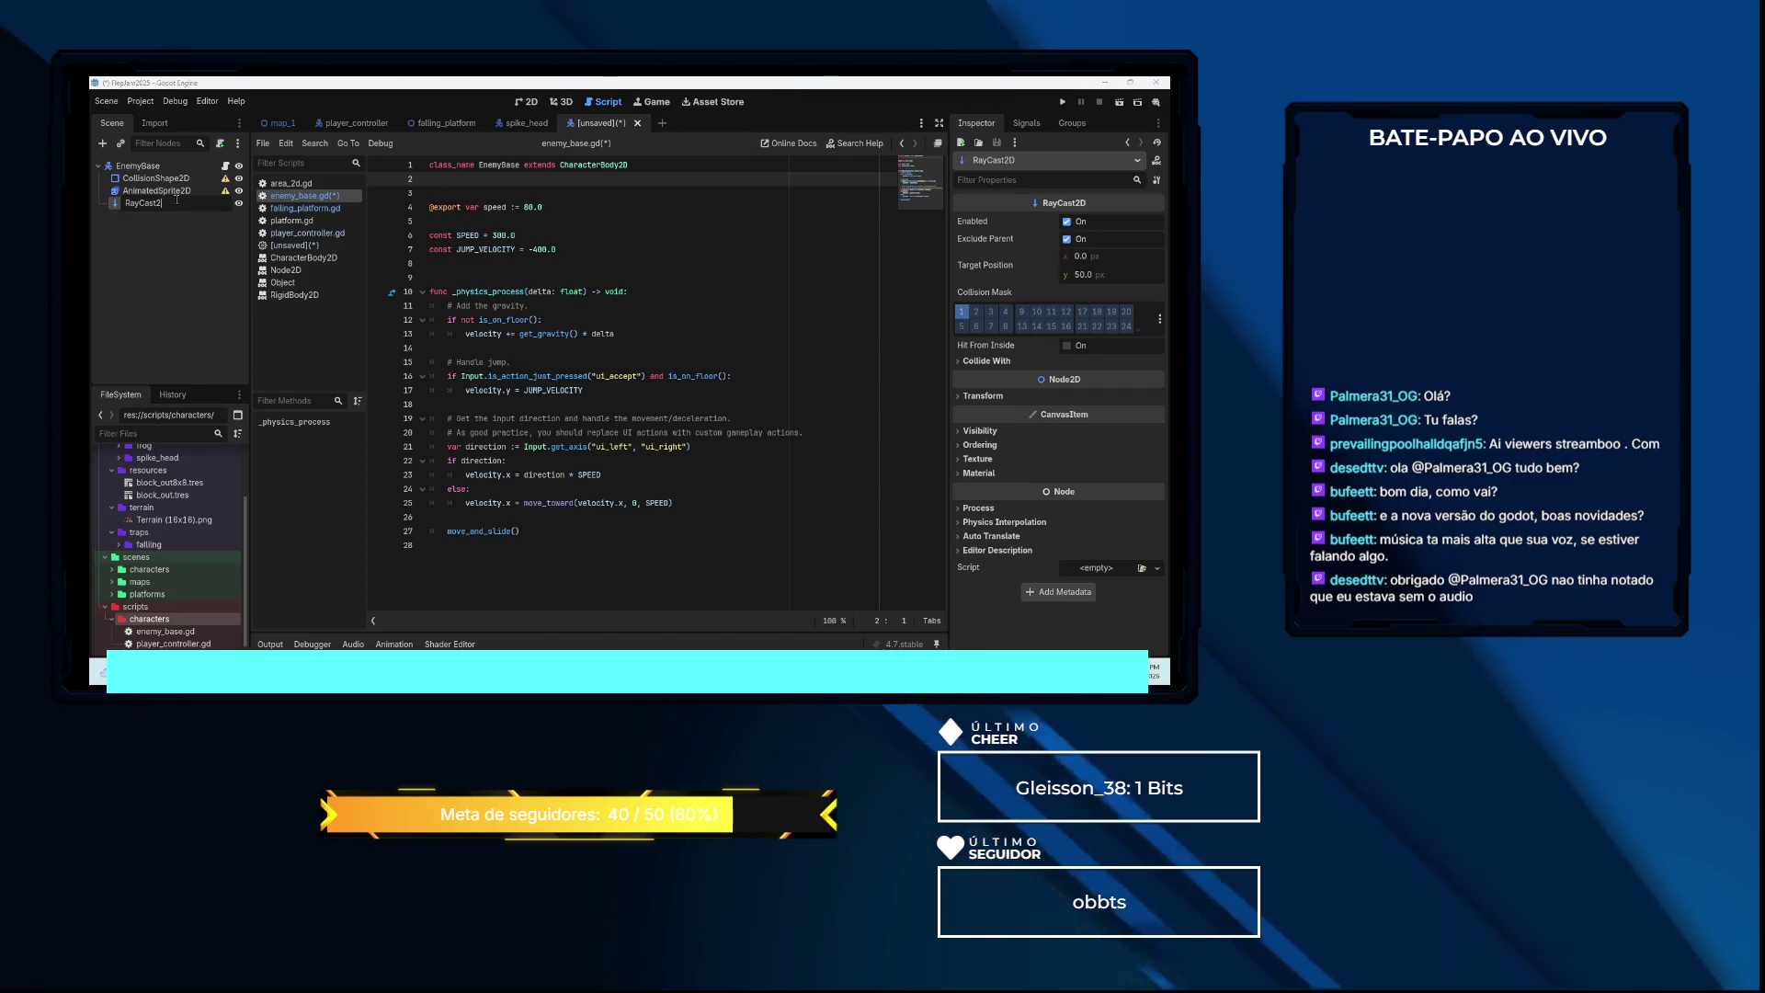
{"action": "key", "text": "BackSpace"}
{"action": "key", "text": "BackSpace"}
{"action": "key", "text": "BackSpace"}
{"action": "type", "text": "F"}
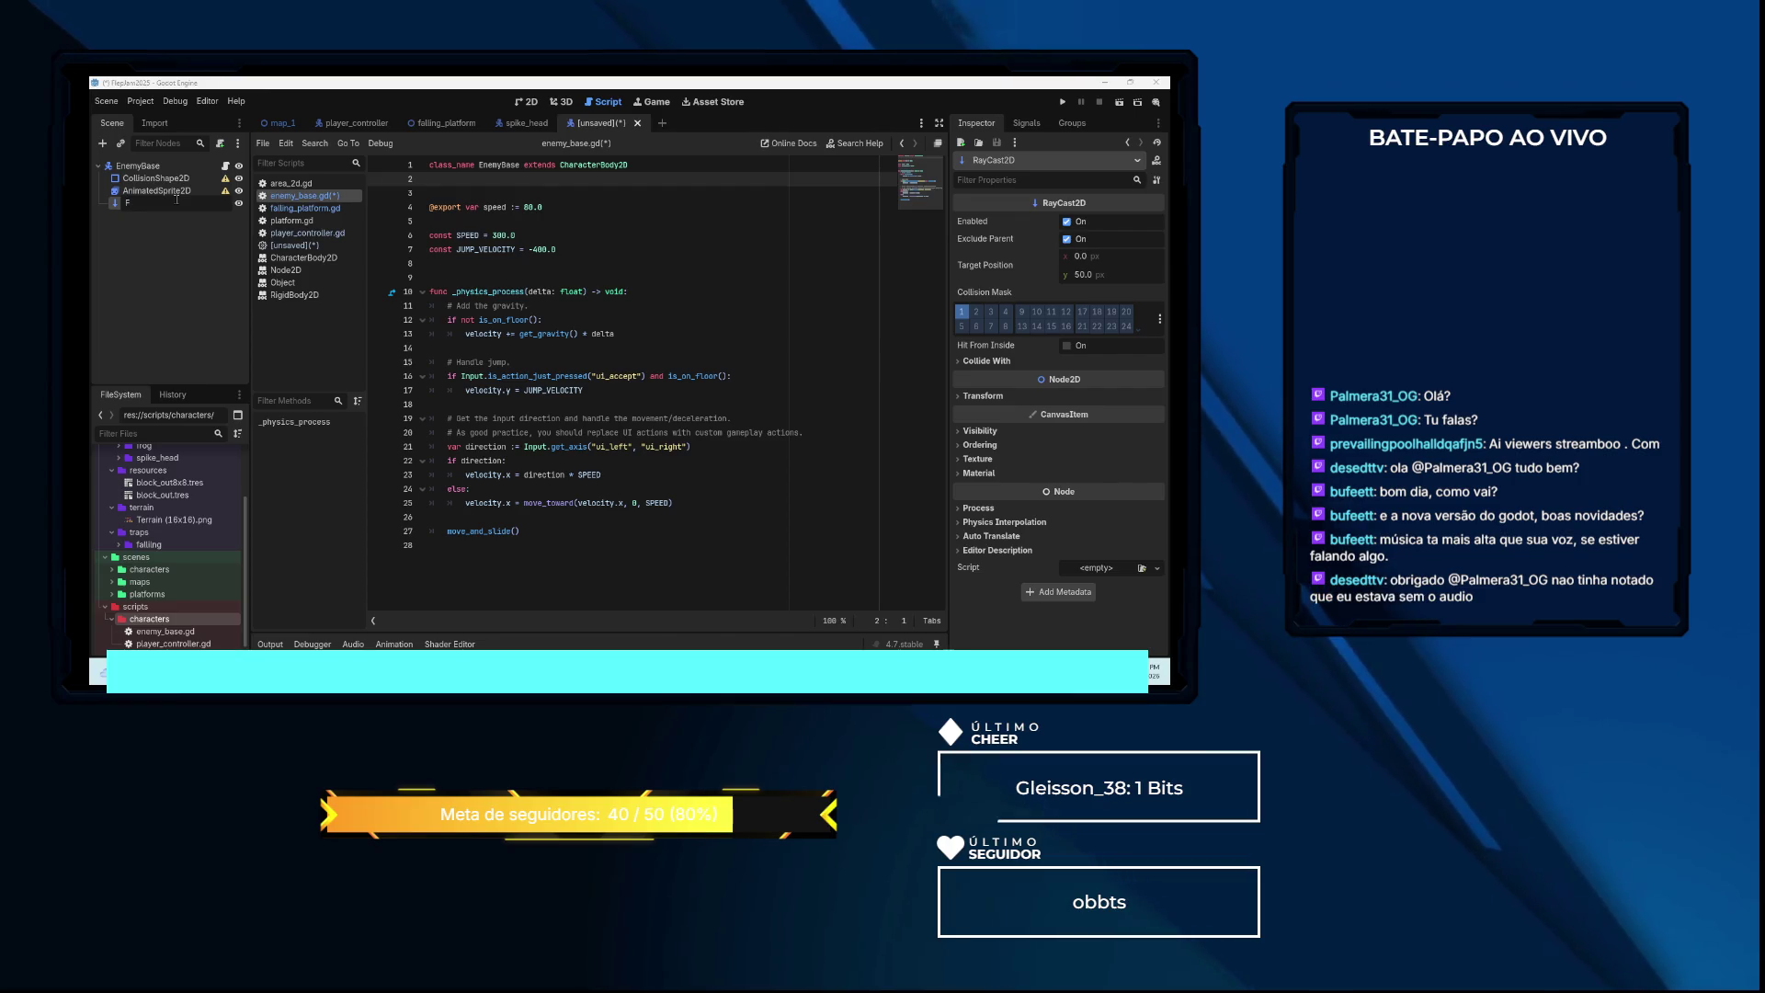
{"action": "type", "text": "loorCheck"}
{"action": "key", "text": "Return"}
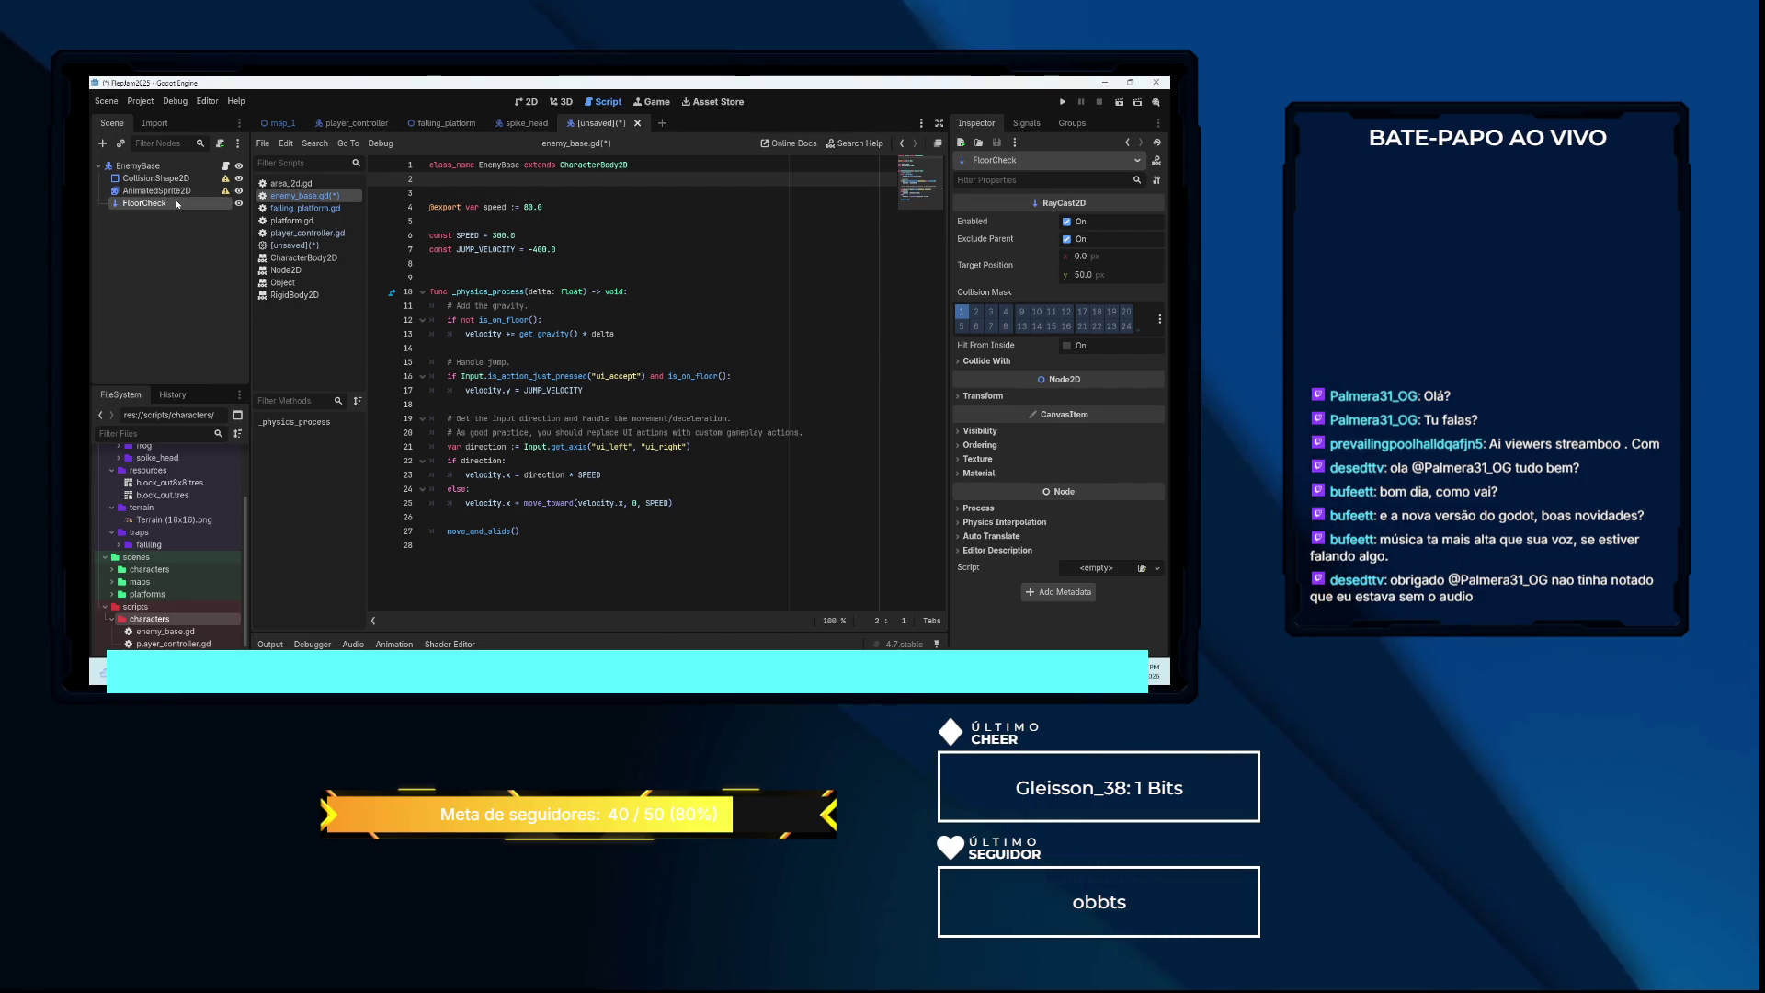
Add a second RayCast2D named WallCheck, then insert a blank line below class_name in the script
{"action": "right_click", "coordinate": [158, 167]}
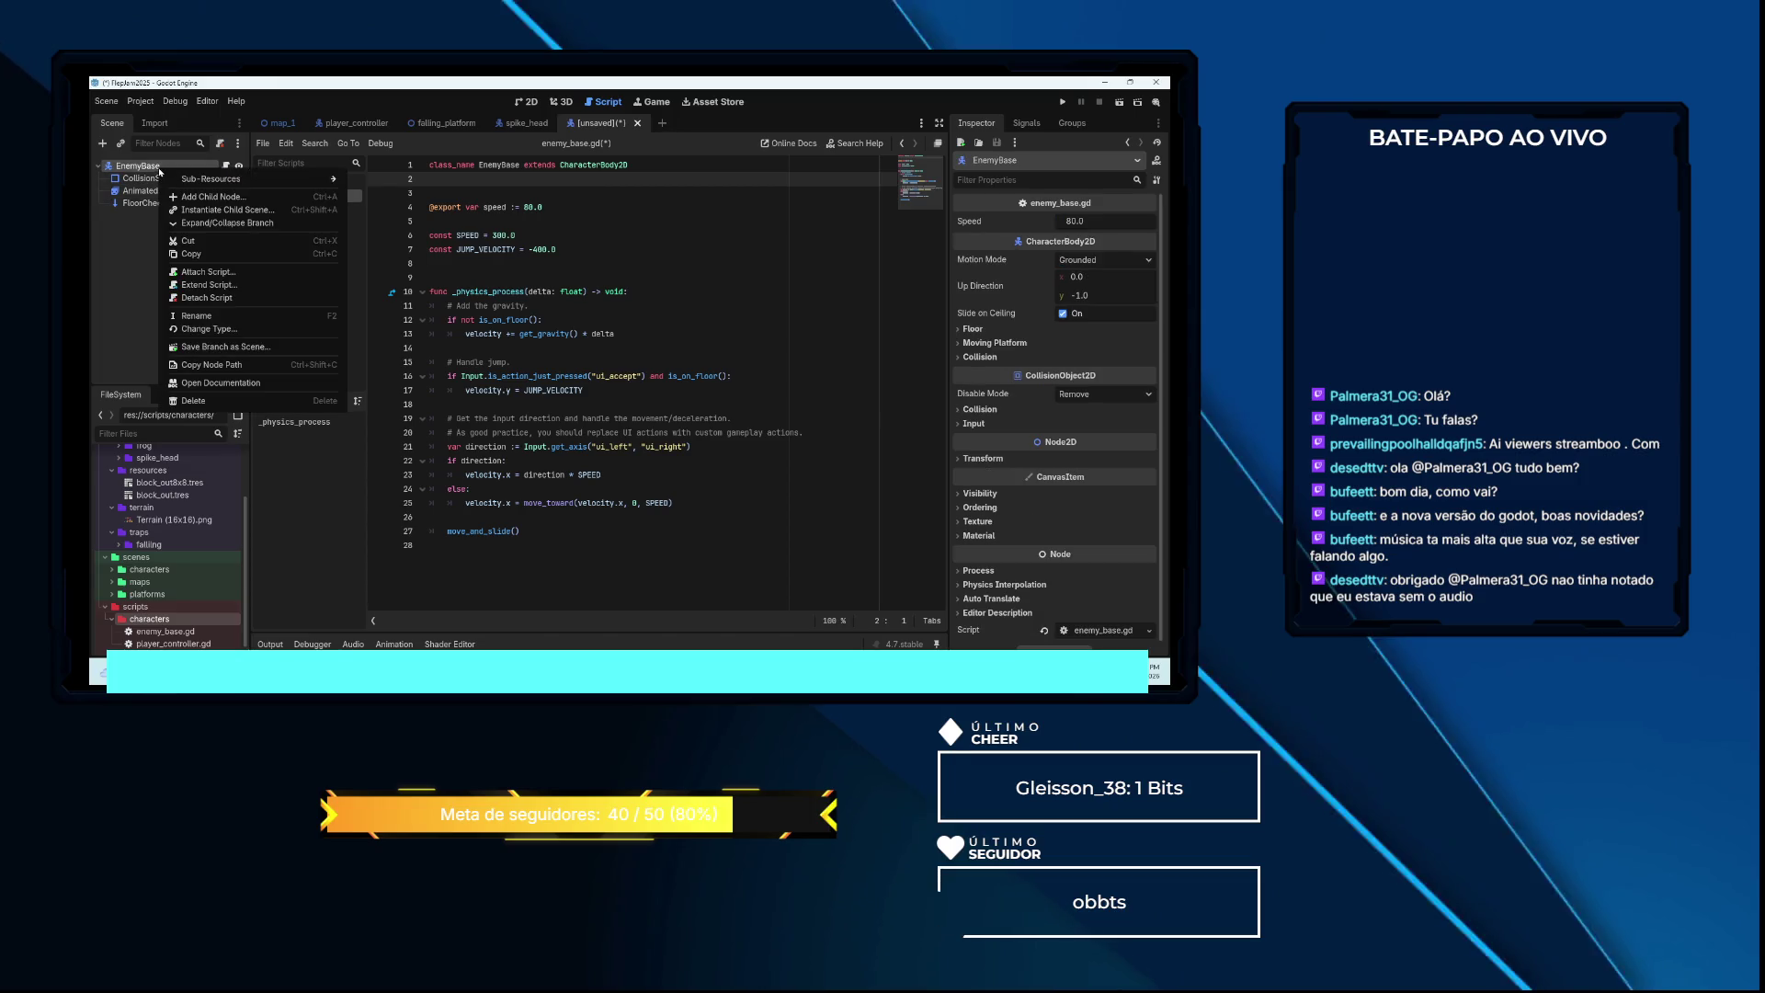
{"action": "left_click", "coordinate": [198, 183]}
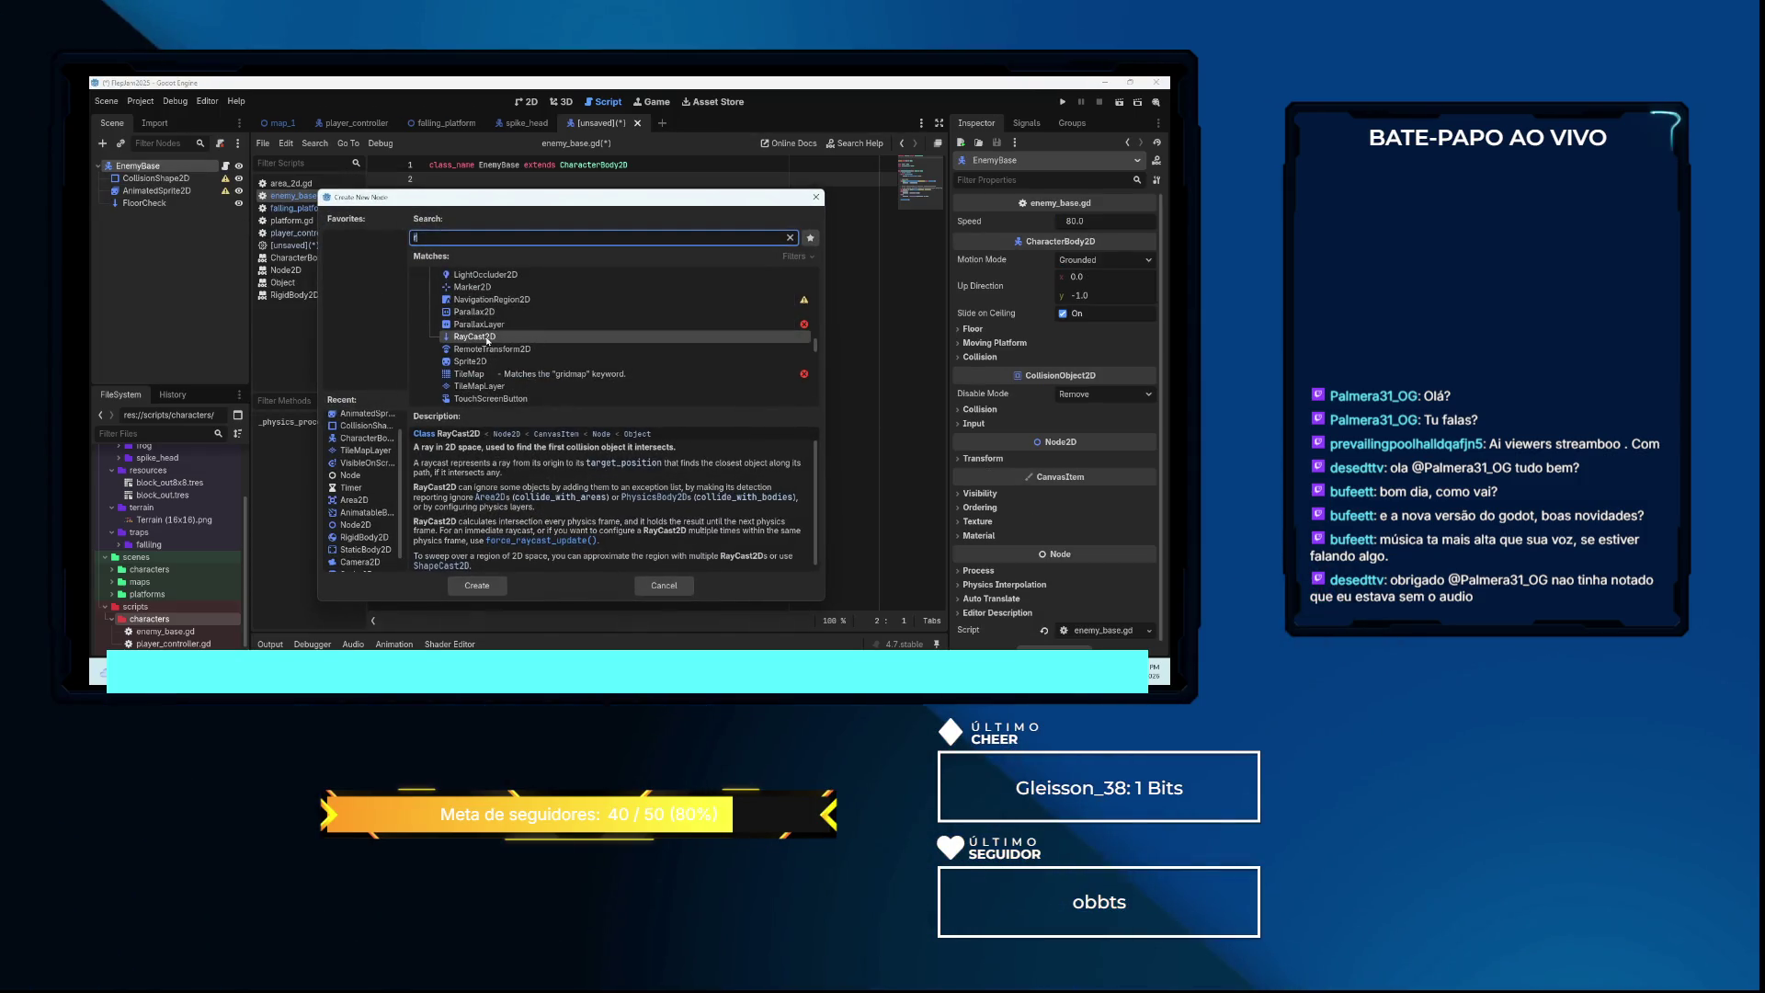
{"action": "double_click", "coordinate": [474, 337]}
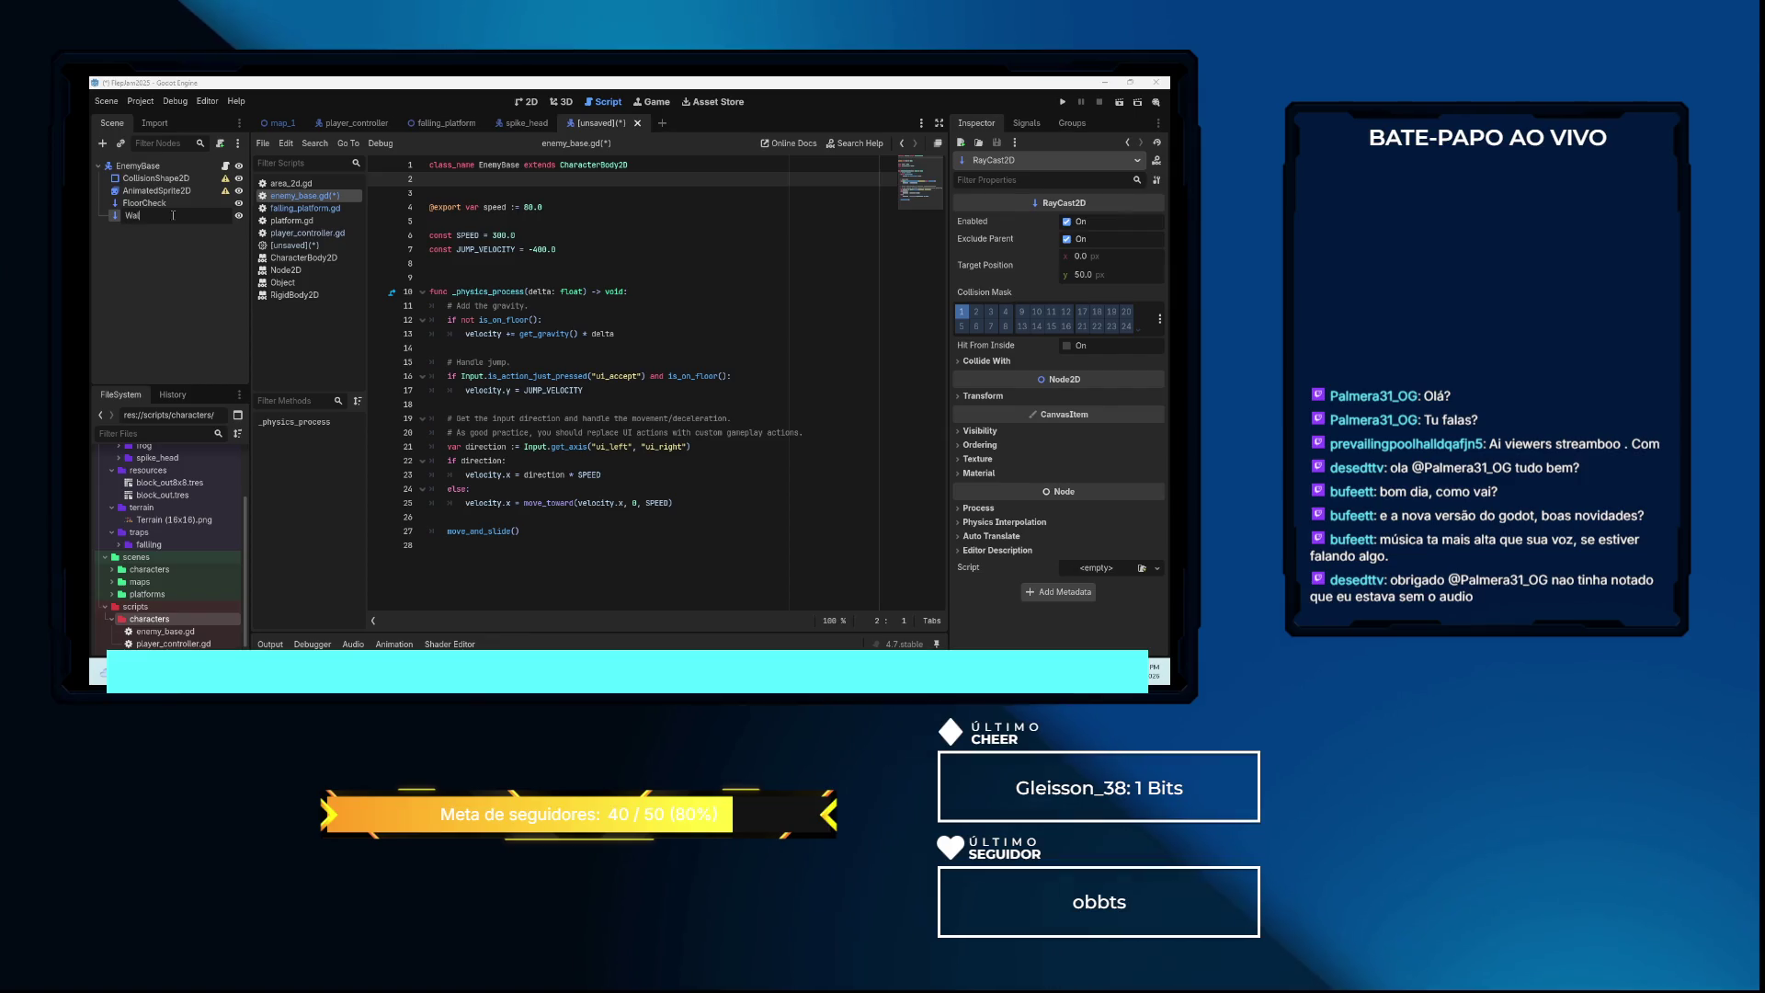
{"action": "type", "text": "l"}
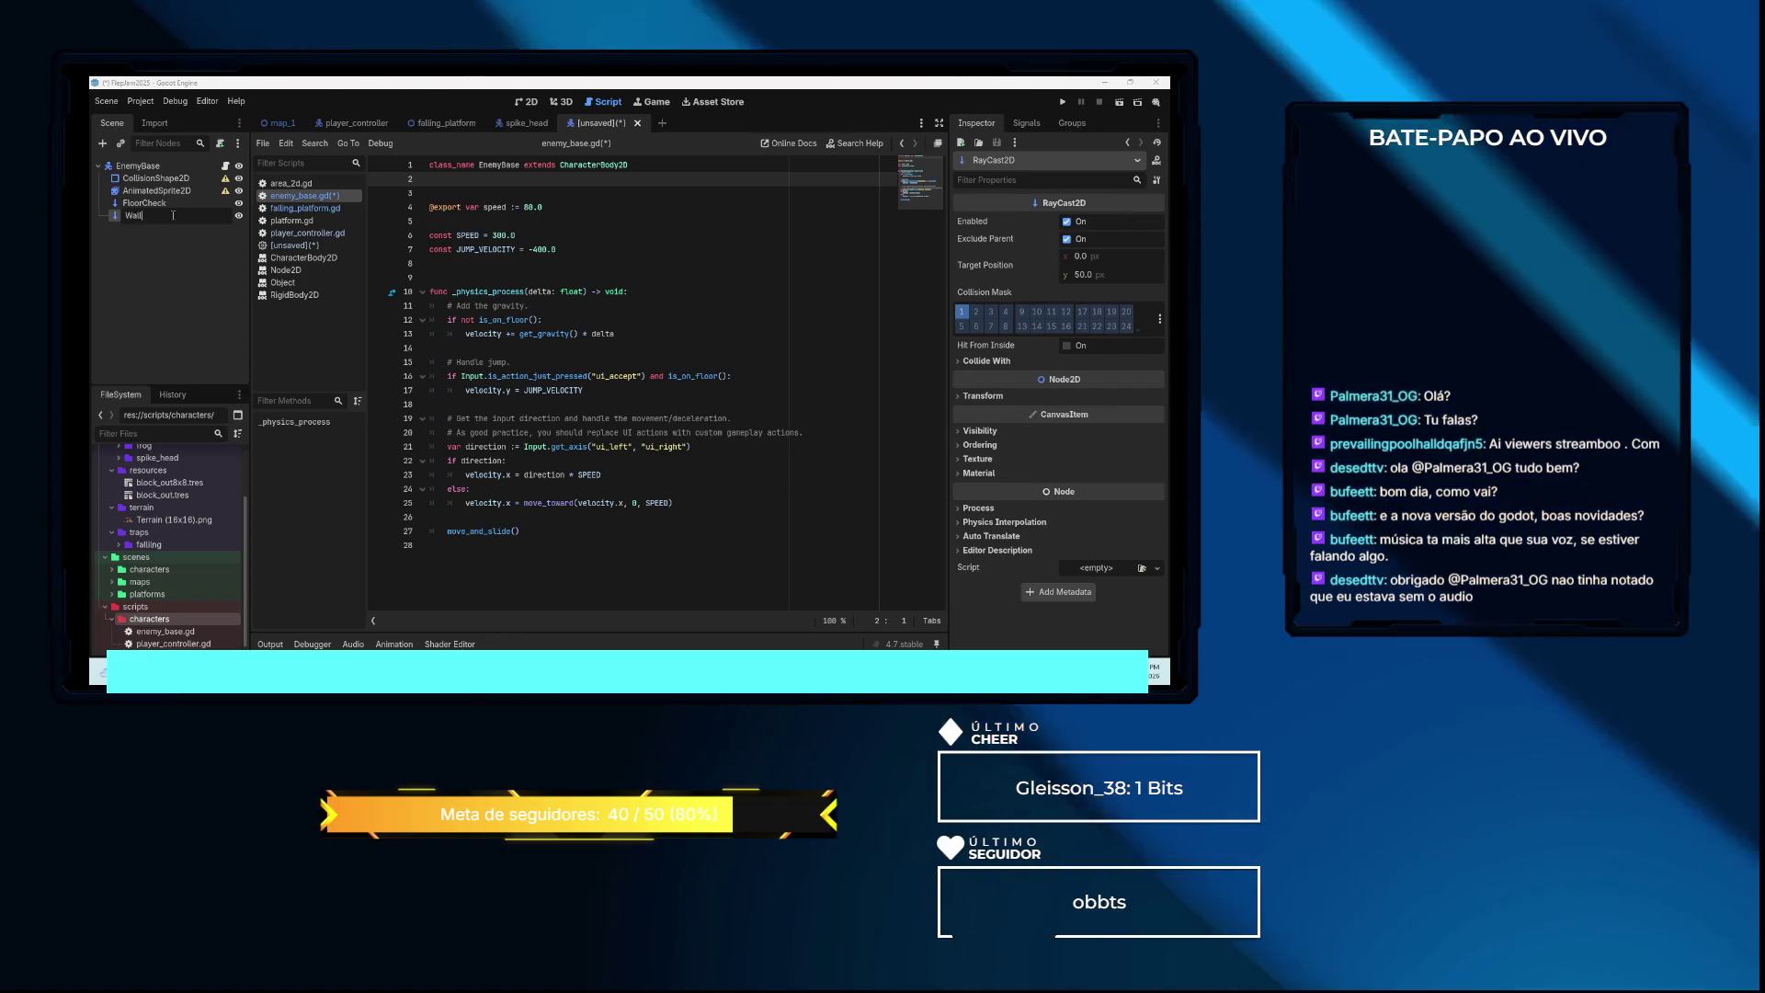
{"action": "type", "text": "Check"}
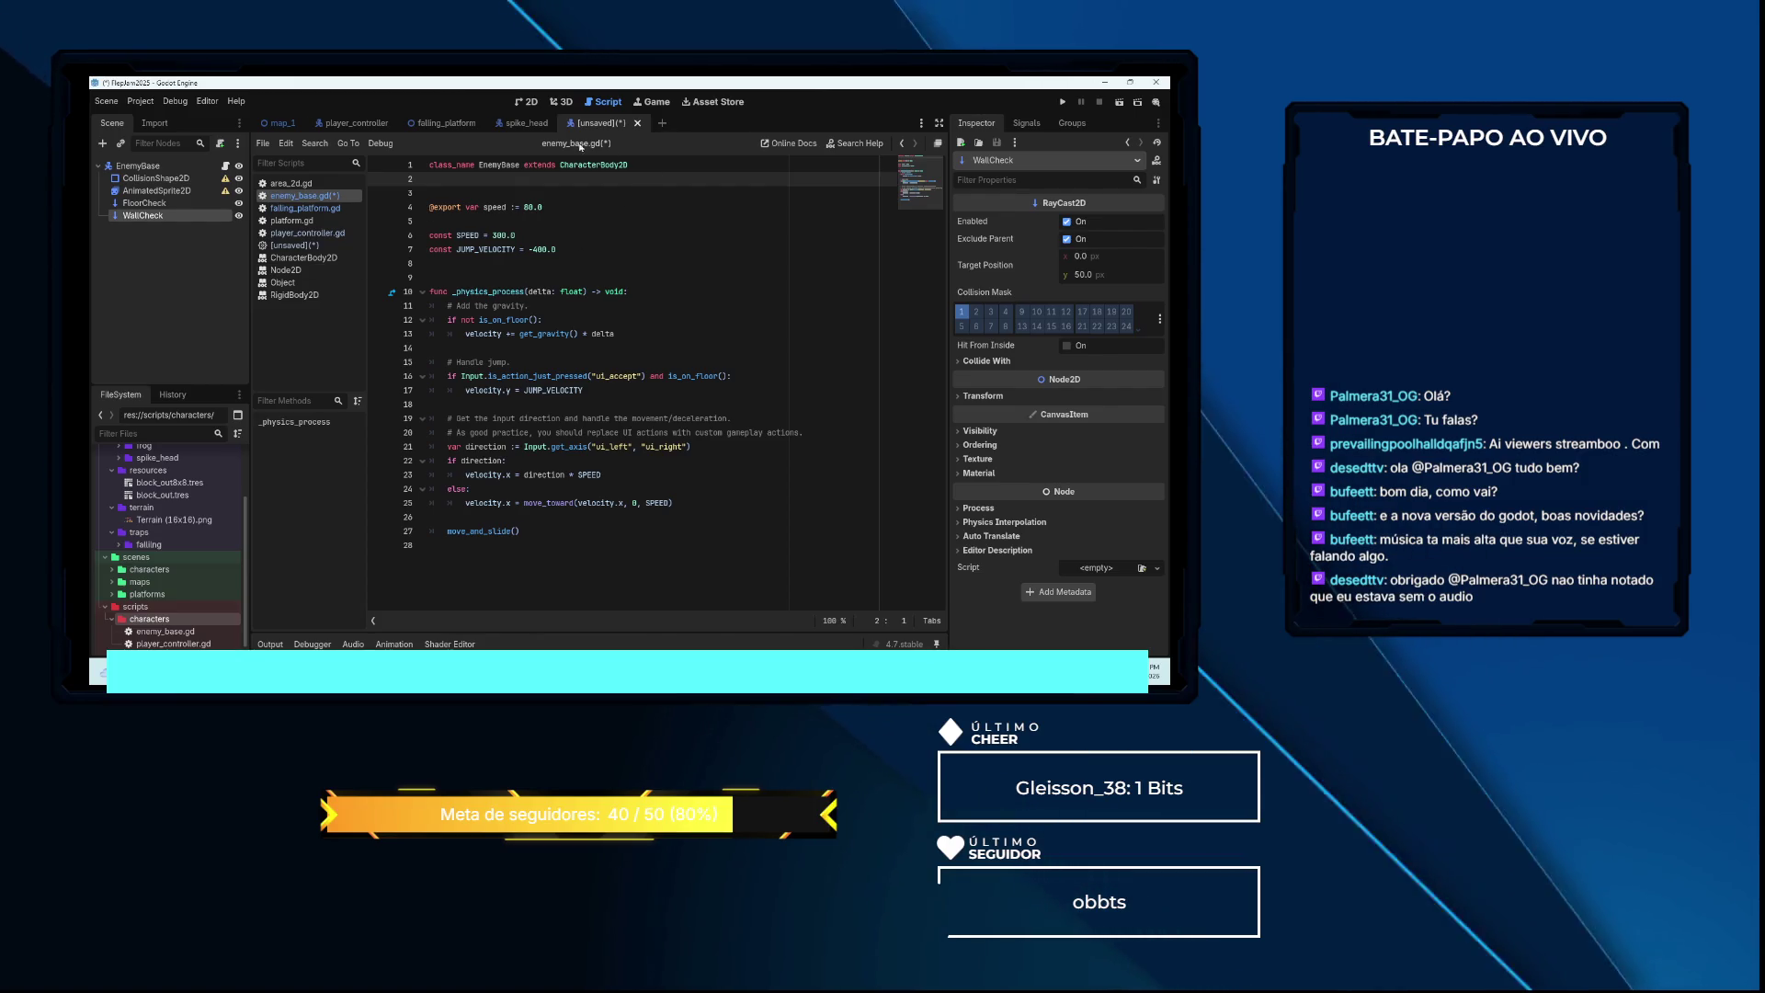
{"action": "left_click", "coordinate": [452, 188]}
{"action": "key", "text": "Return"}
{"action": "key", "text": "Return"}
Start enum Direction below class_name with its first value GAUCHE = -1
{"action": "key", "text": "Up"}
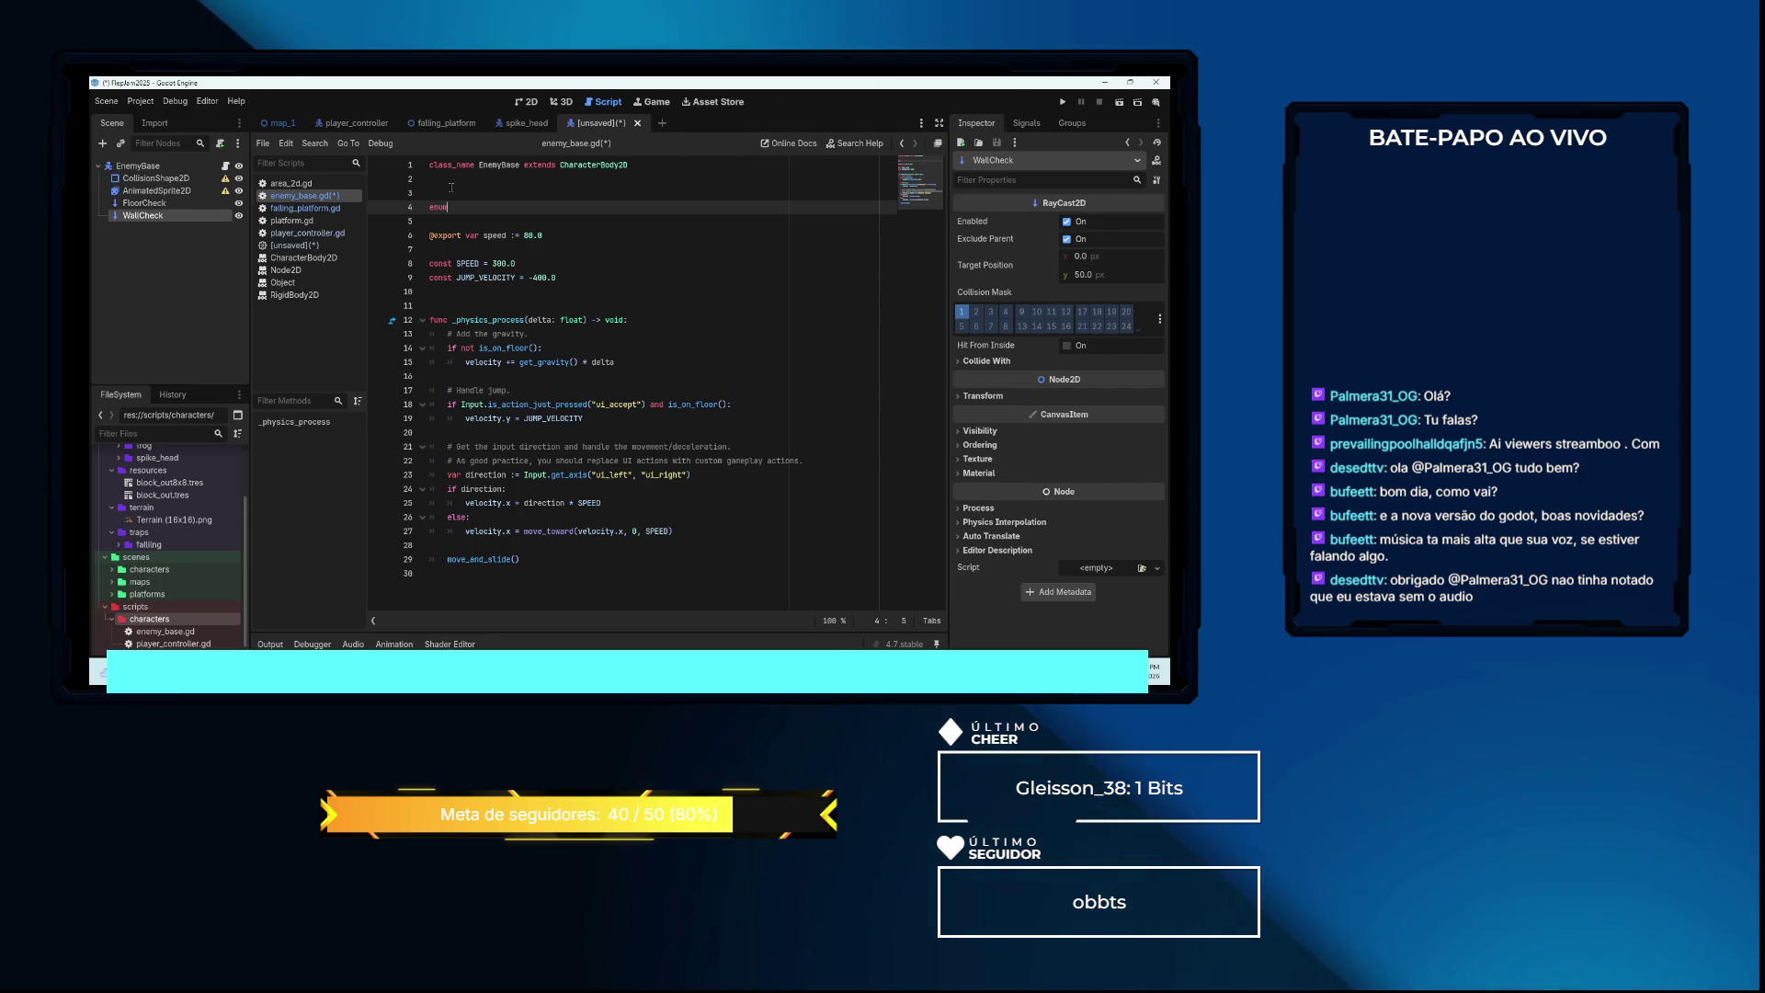
{"action": "type", "text": "ection"}
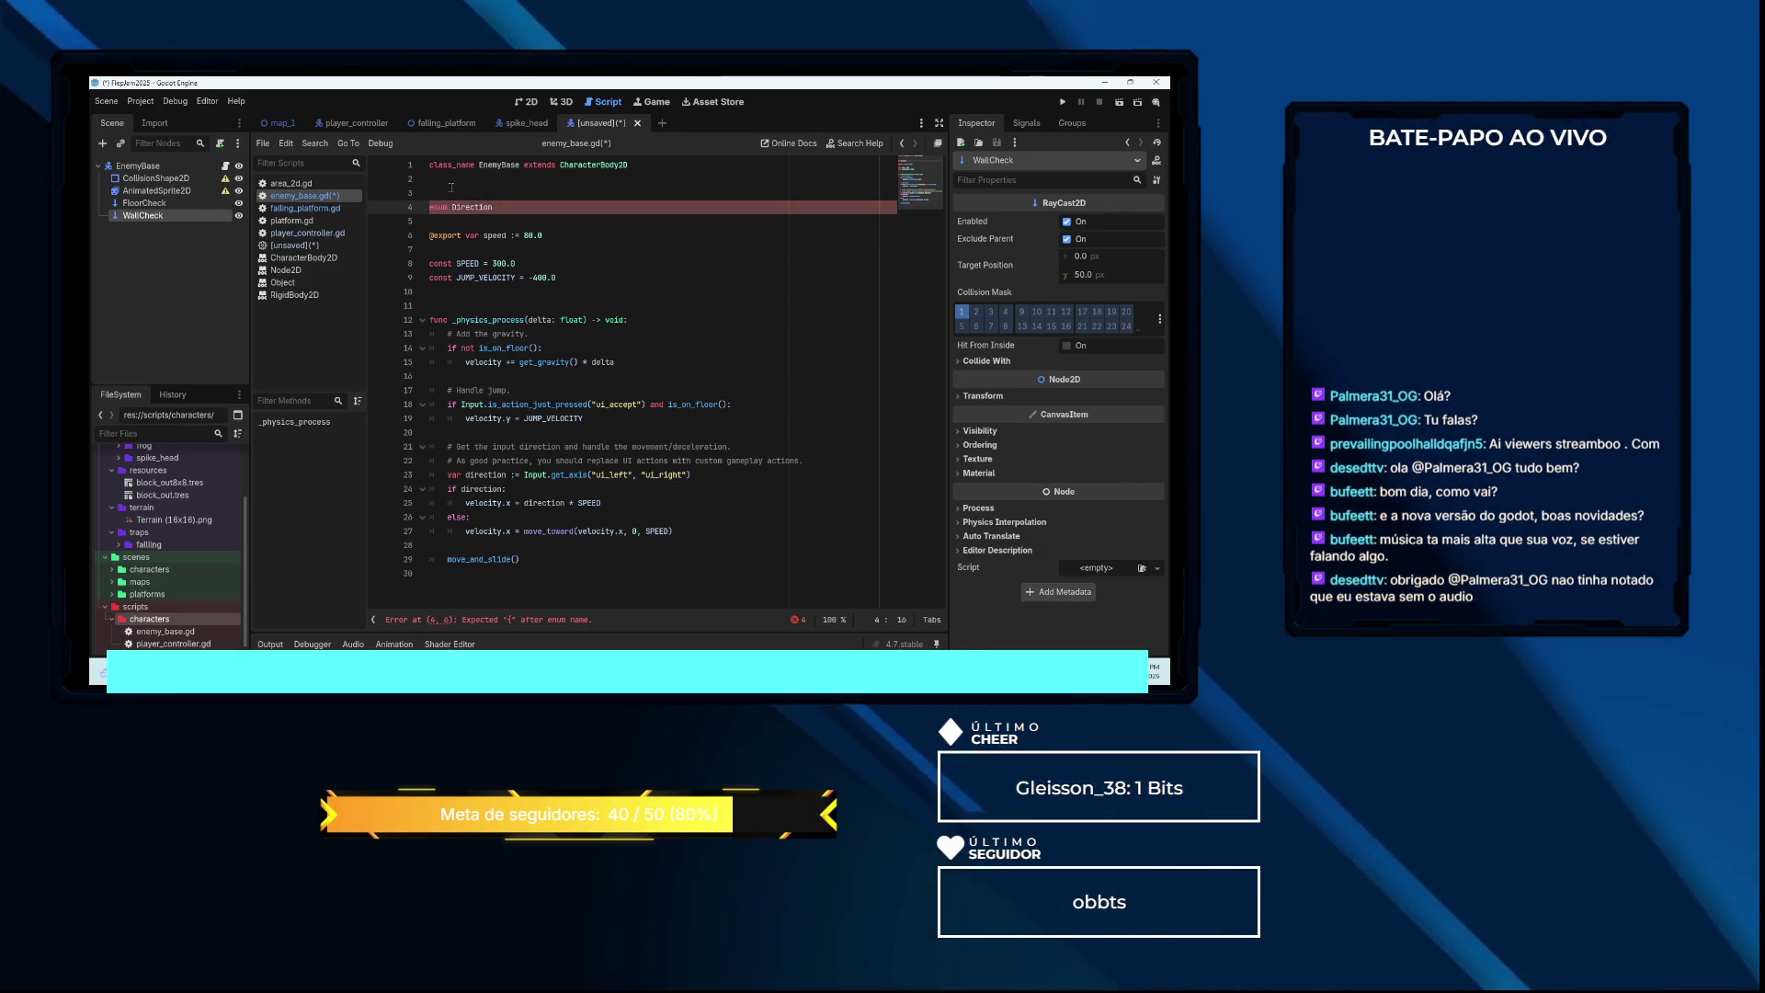
{"action": "type", "text": " {"}
{"action": "key", "text": "Return"}
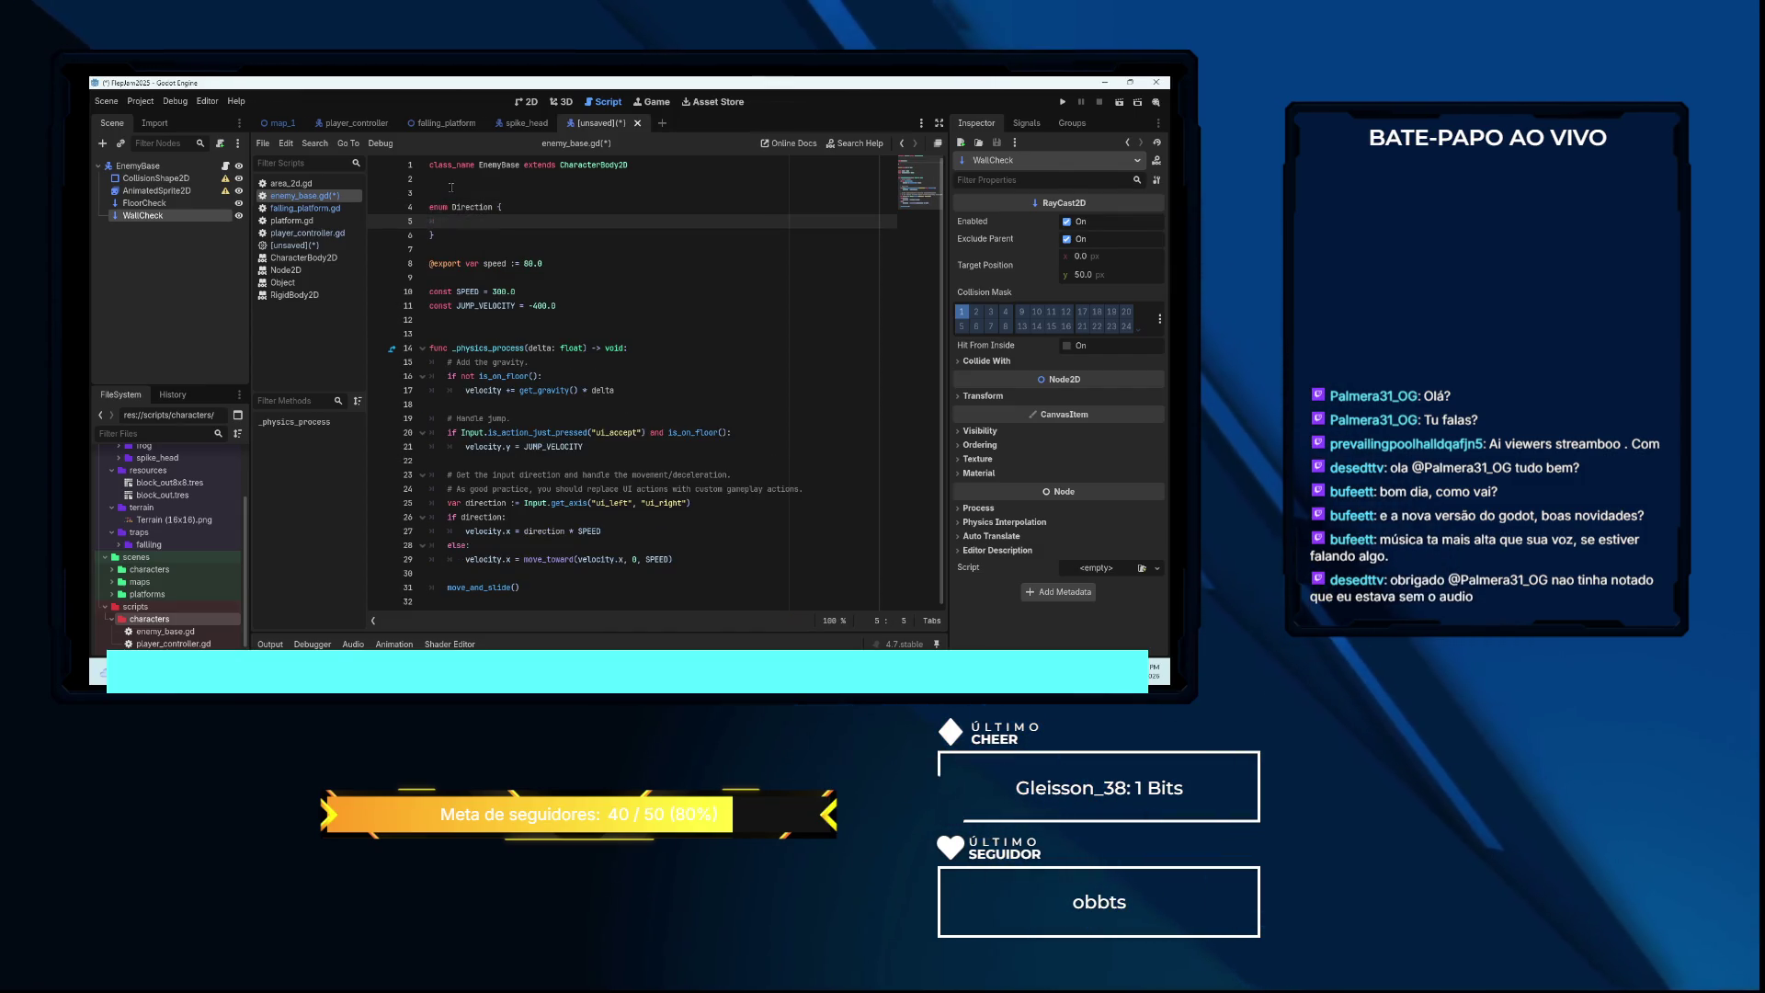
{"action": "type", "text": "GAUCHE "}
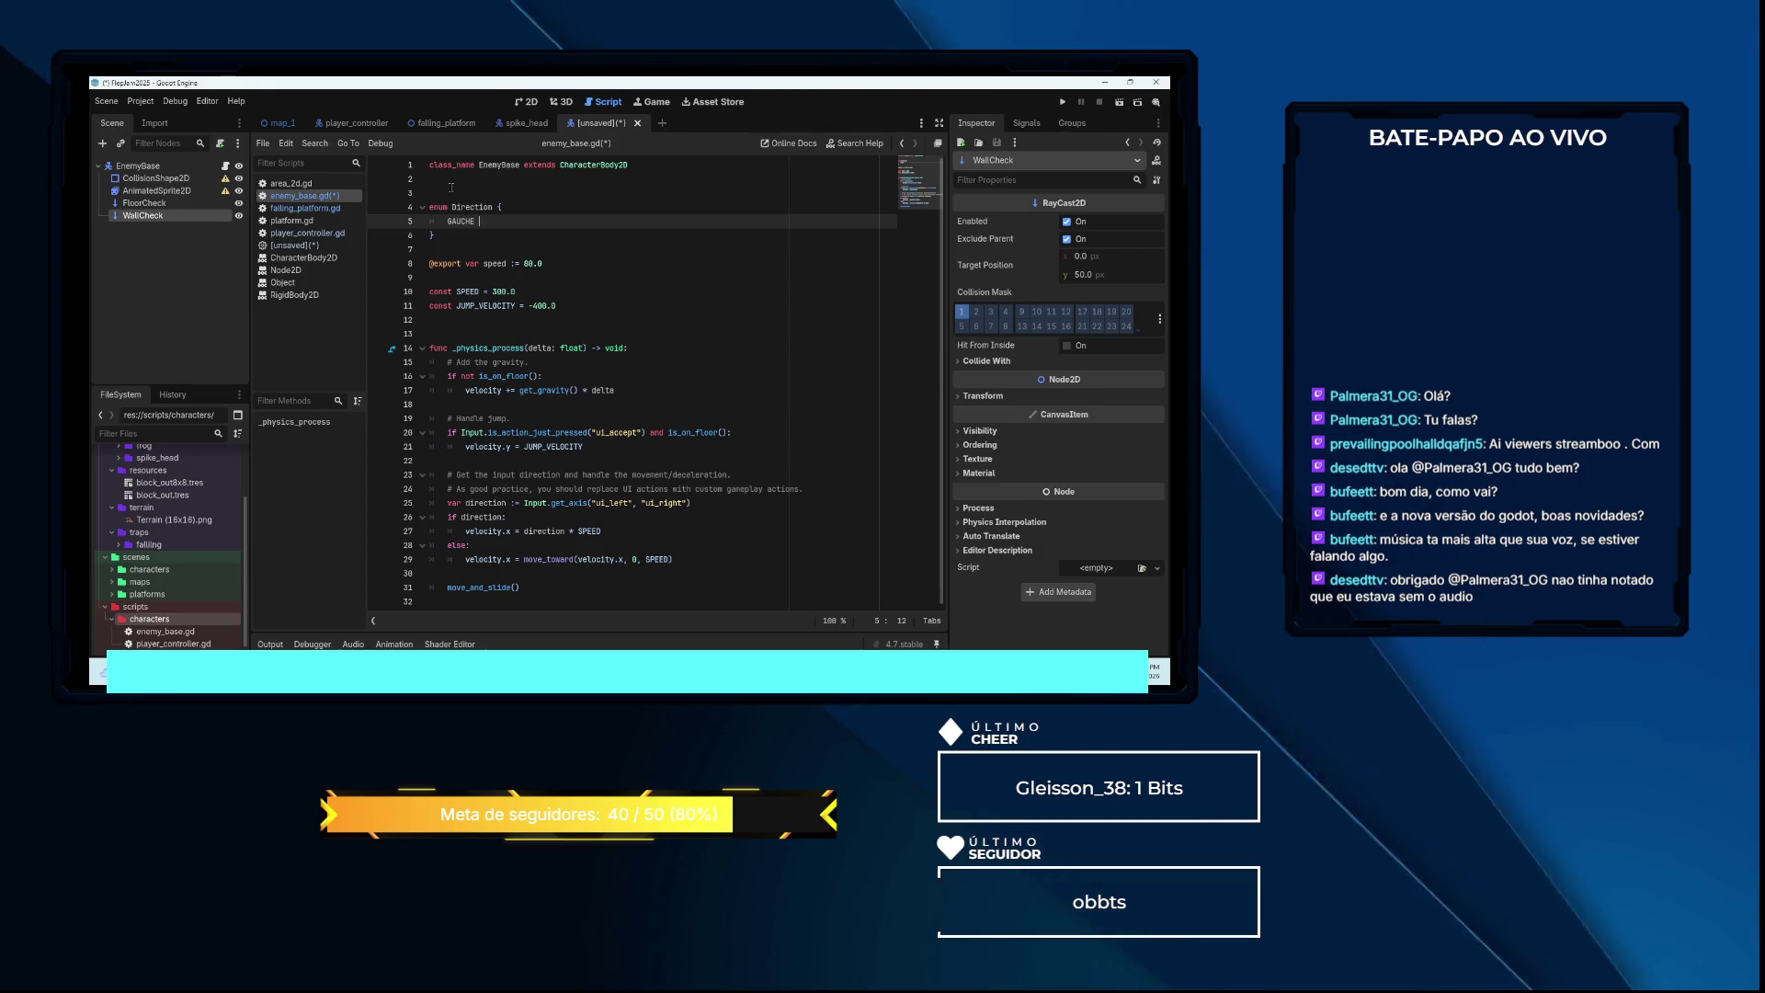
{"action": "type", "text": "= -1"}
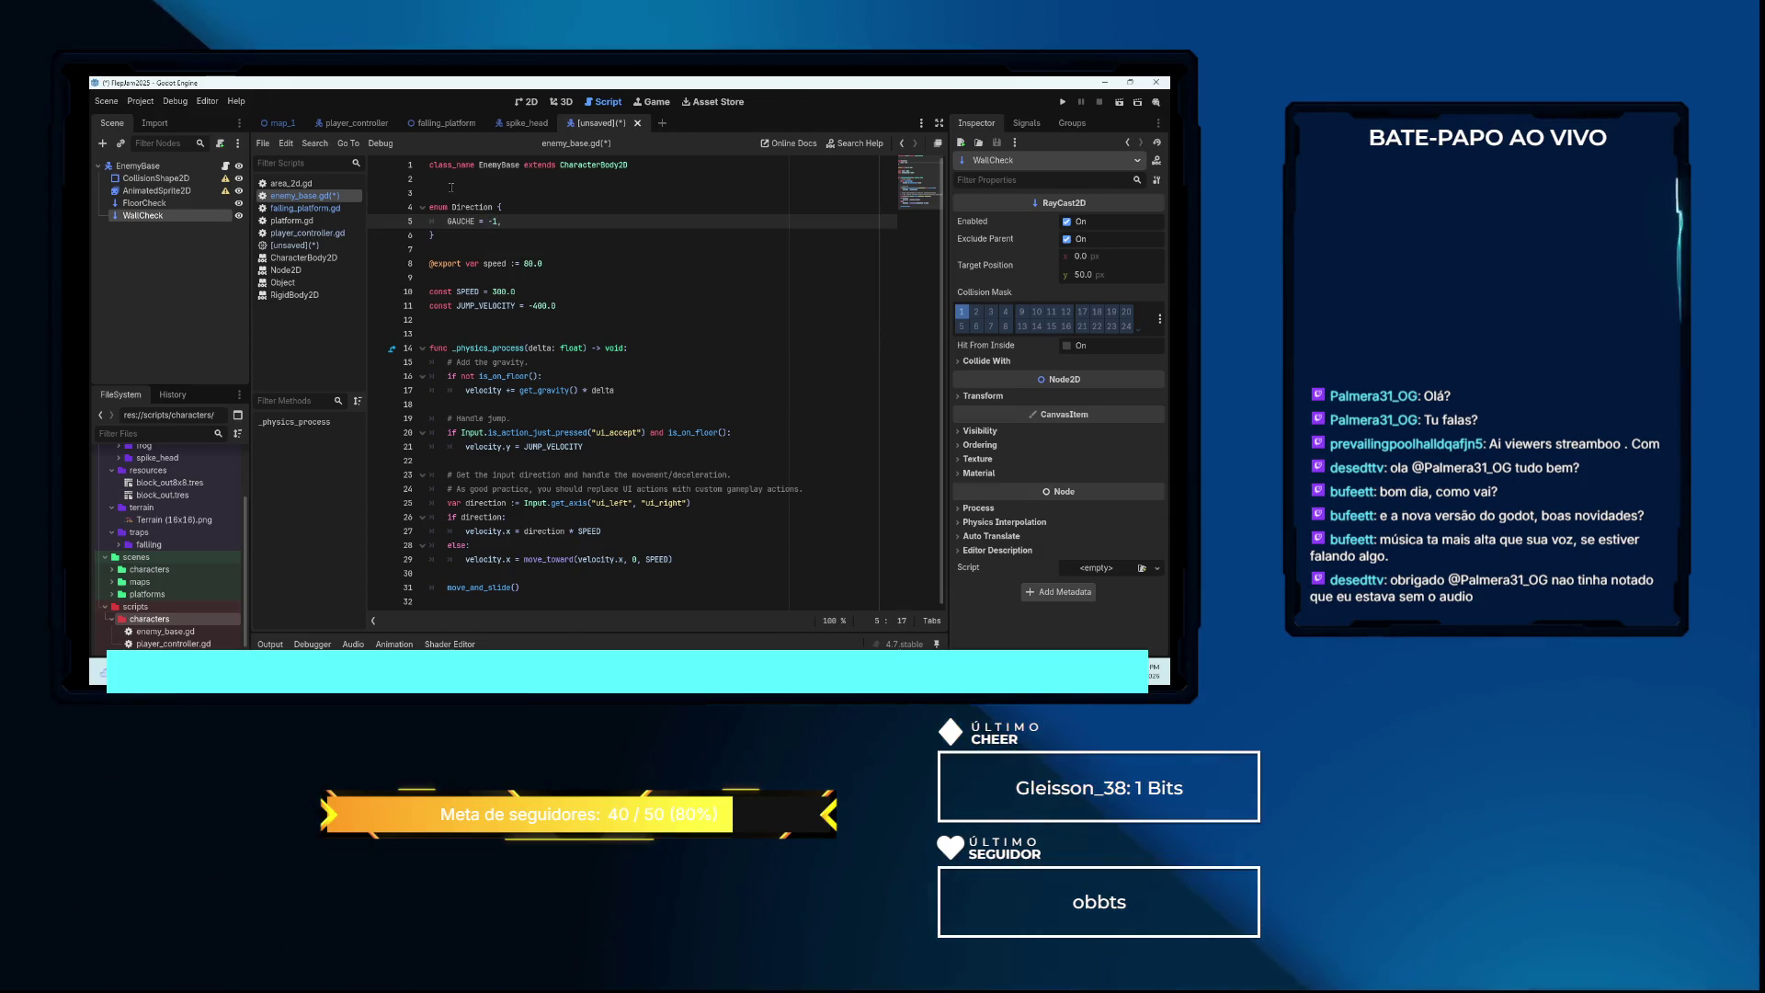
{"action": "type", "text": ","}
{"action": "key", "text": "Return"}
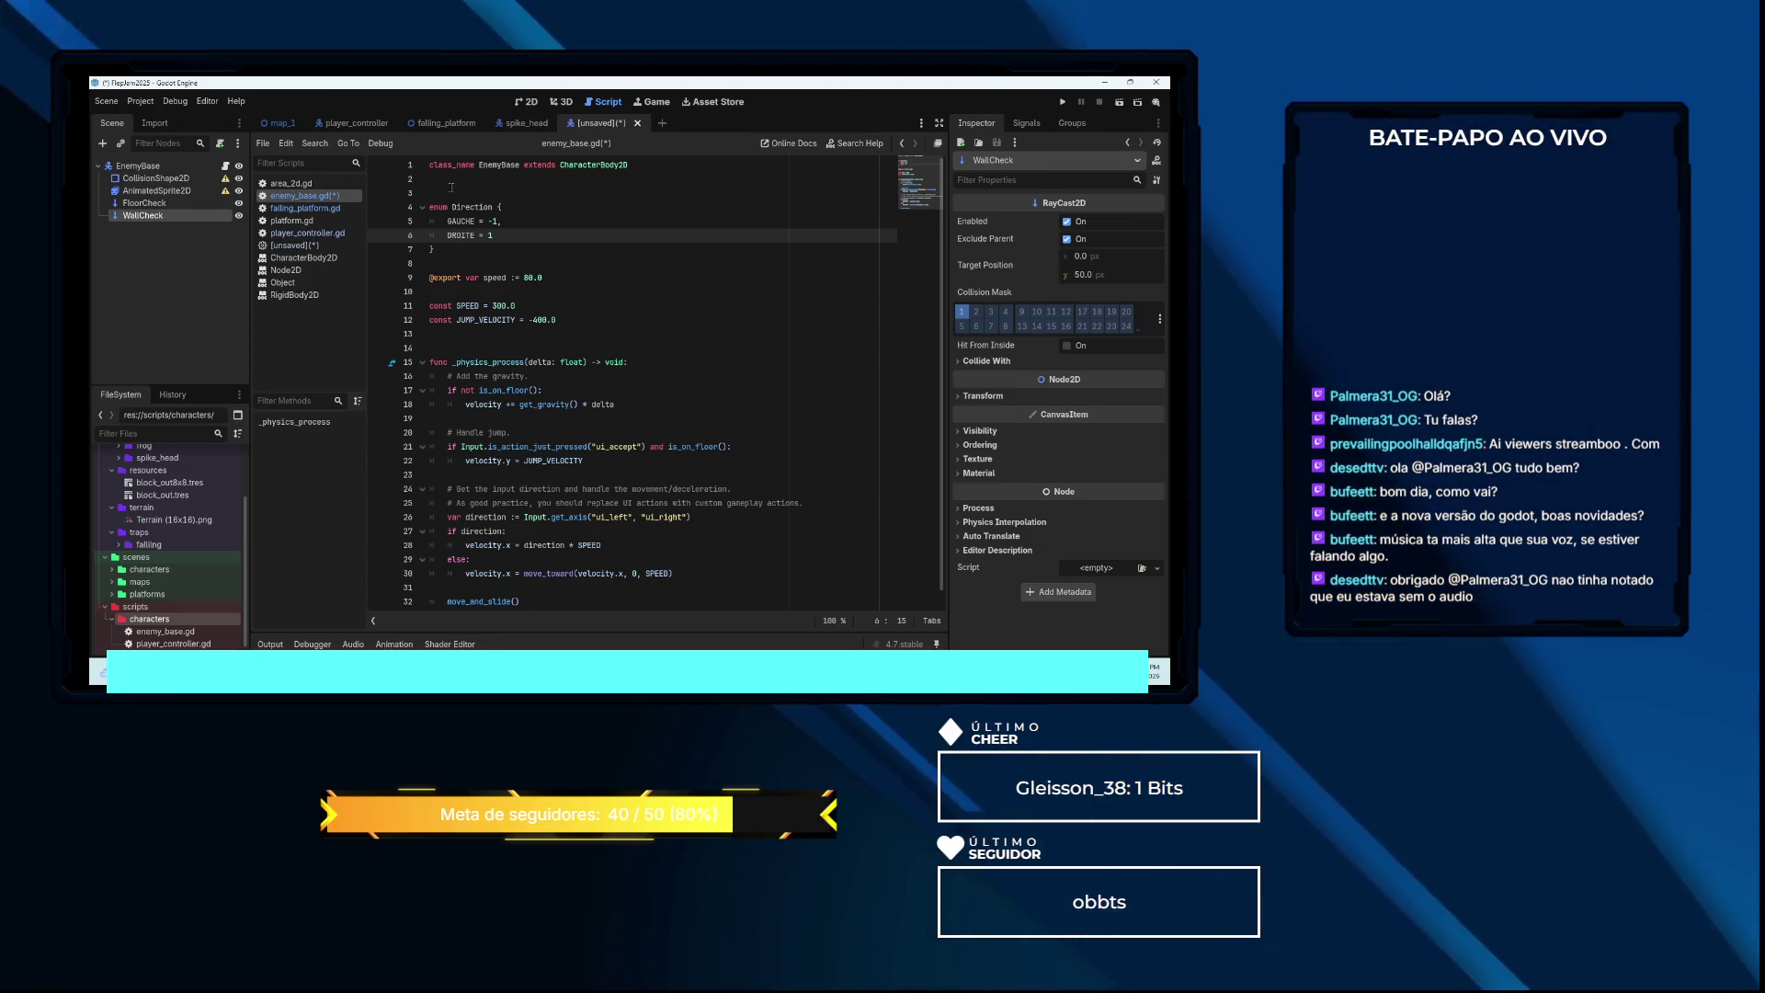
Begin renaming the speed export by deleting the end of its name
{"action": "key", "text": "Down"}
{"action": "key", "text": "Down"}
{"action": "key", "text": "Down"}
{"action": "key", "text": "Right"}
{"action": "key", "text": "Right"}
{"action": "key", "text": "Right"}
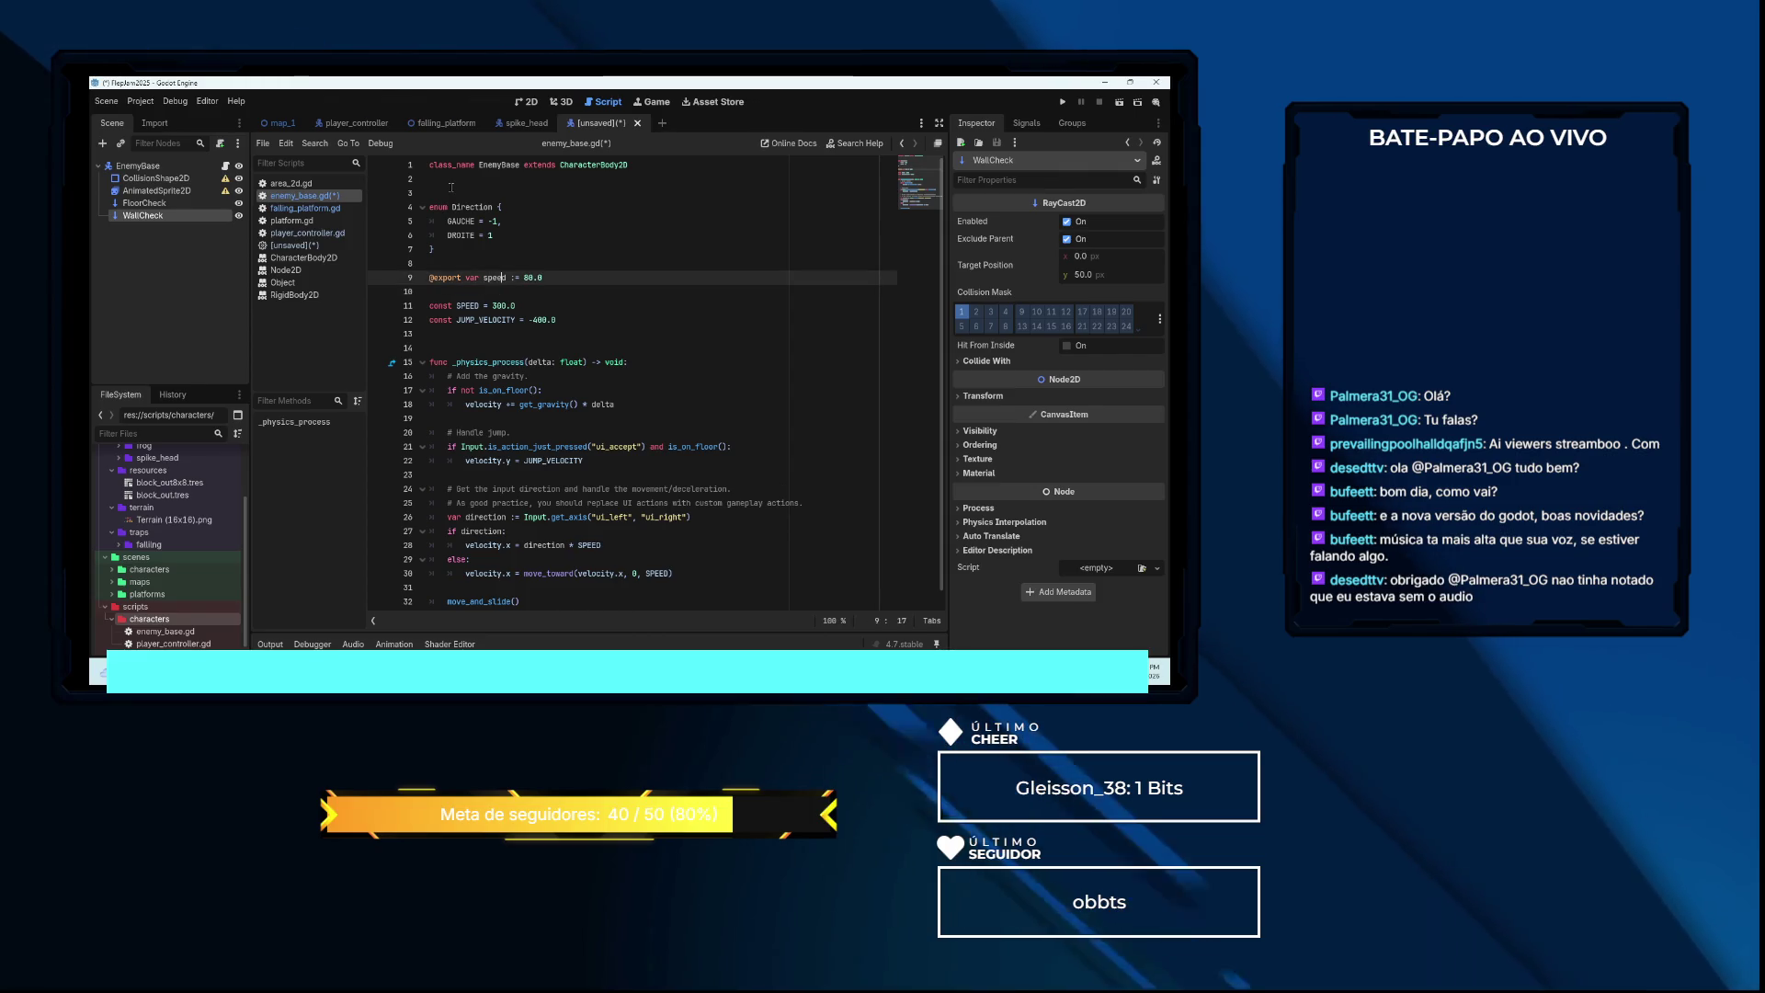
{"action": "key", "text": "BackSpace"}
{"action": "key", "text": "BackSpace"}
{"action": "key", "text": "BackSpace"}
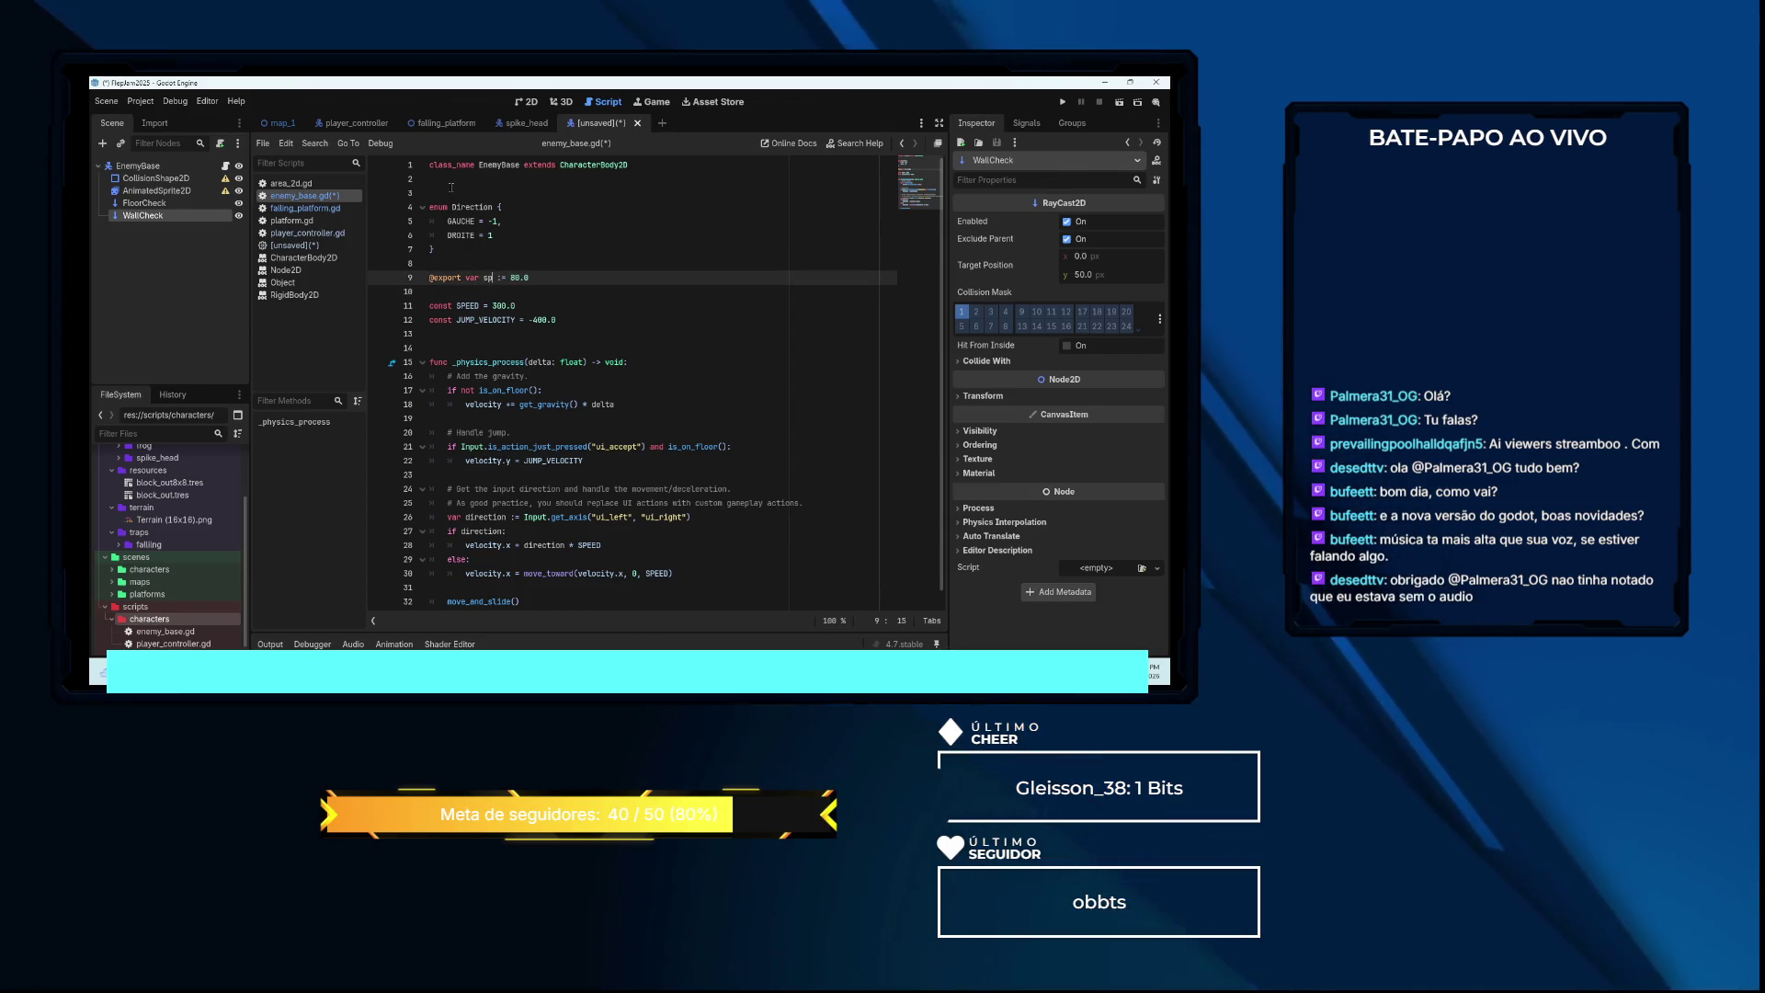
{"action": "key", "text": "BackSpace"}
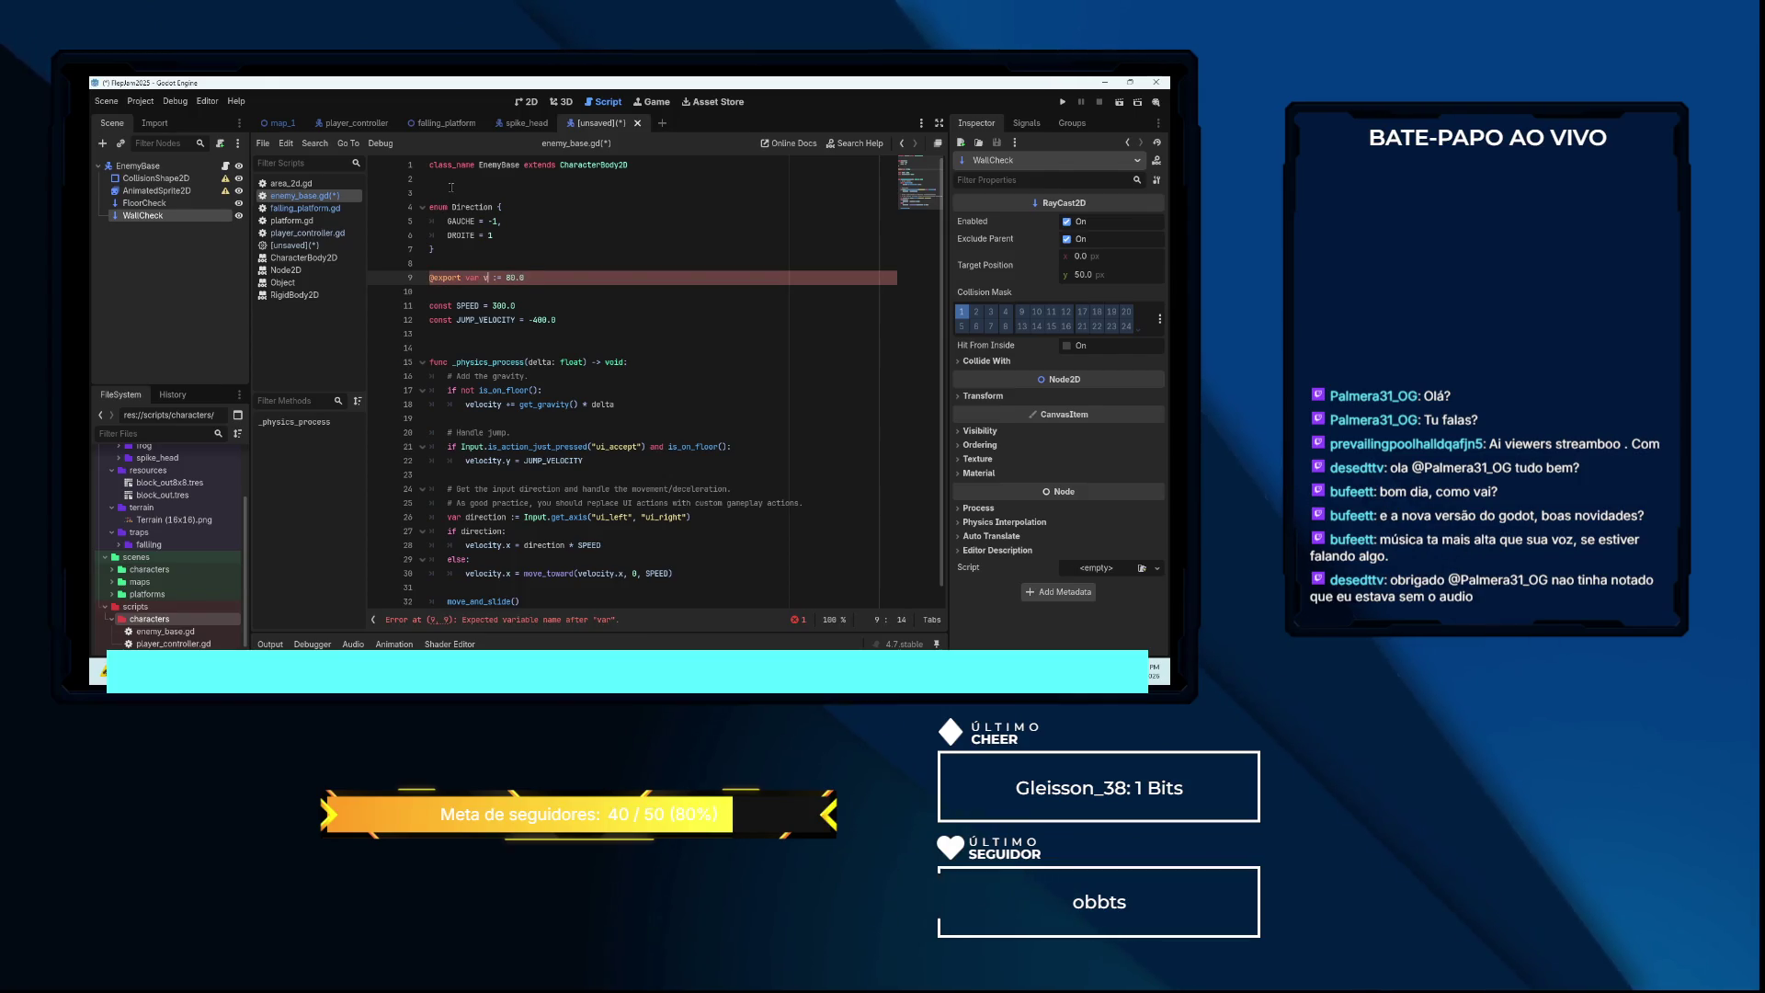
{"action": "type", "text": "itess"}
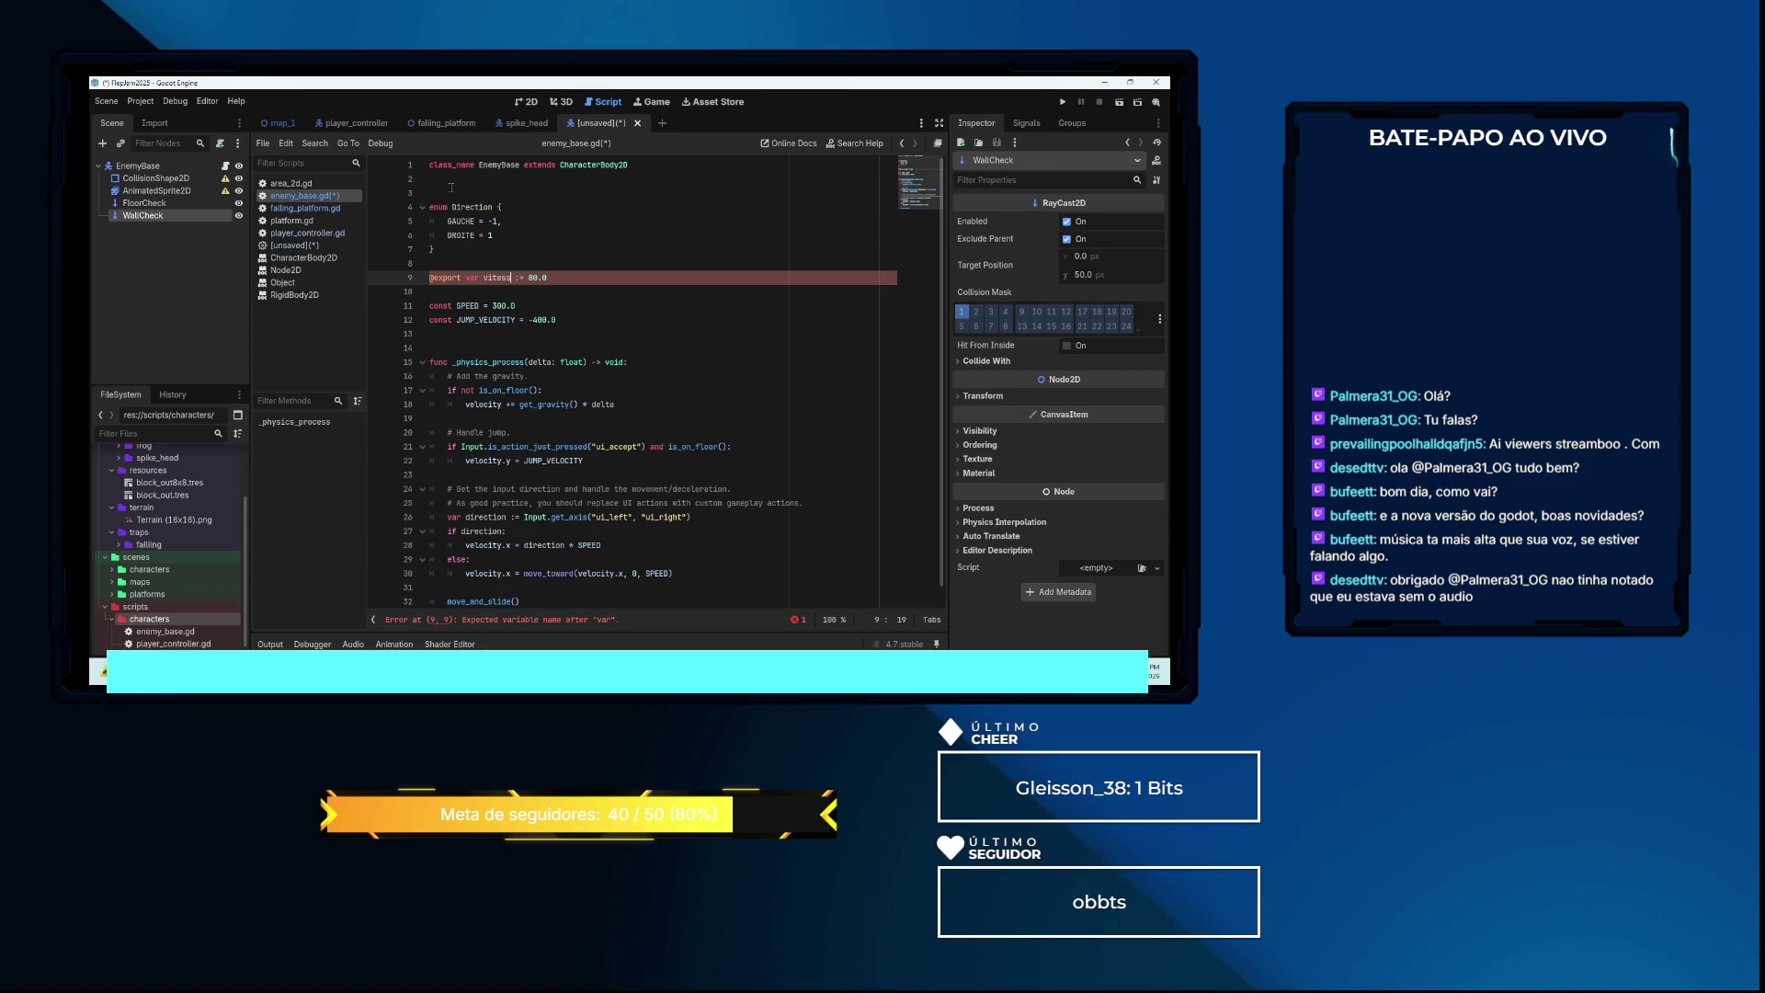
{"action": "key", "text": "Right"}
{"action": "key", "text": "Right"}
{"action": "key", "text": "Right"}
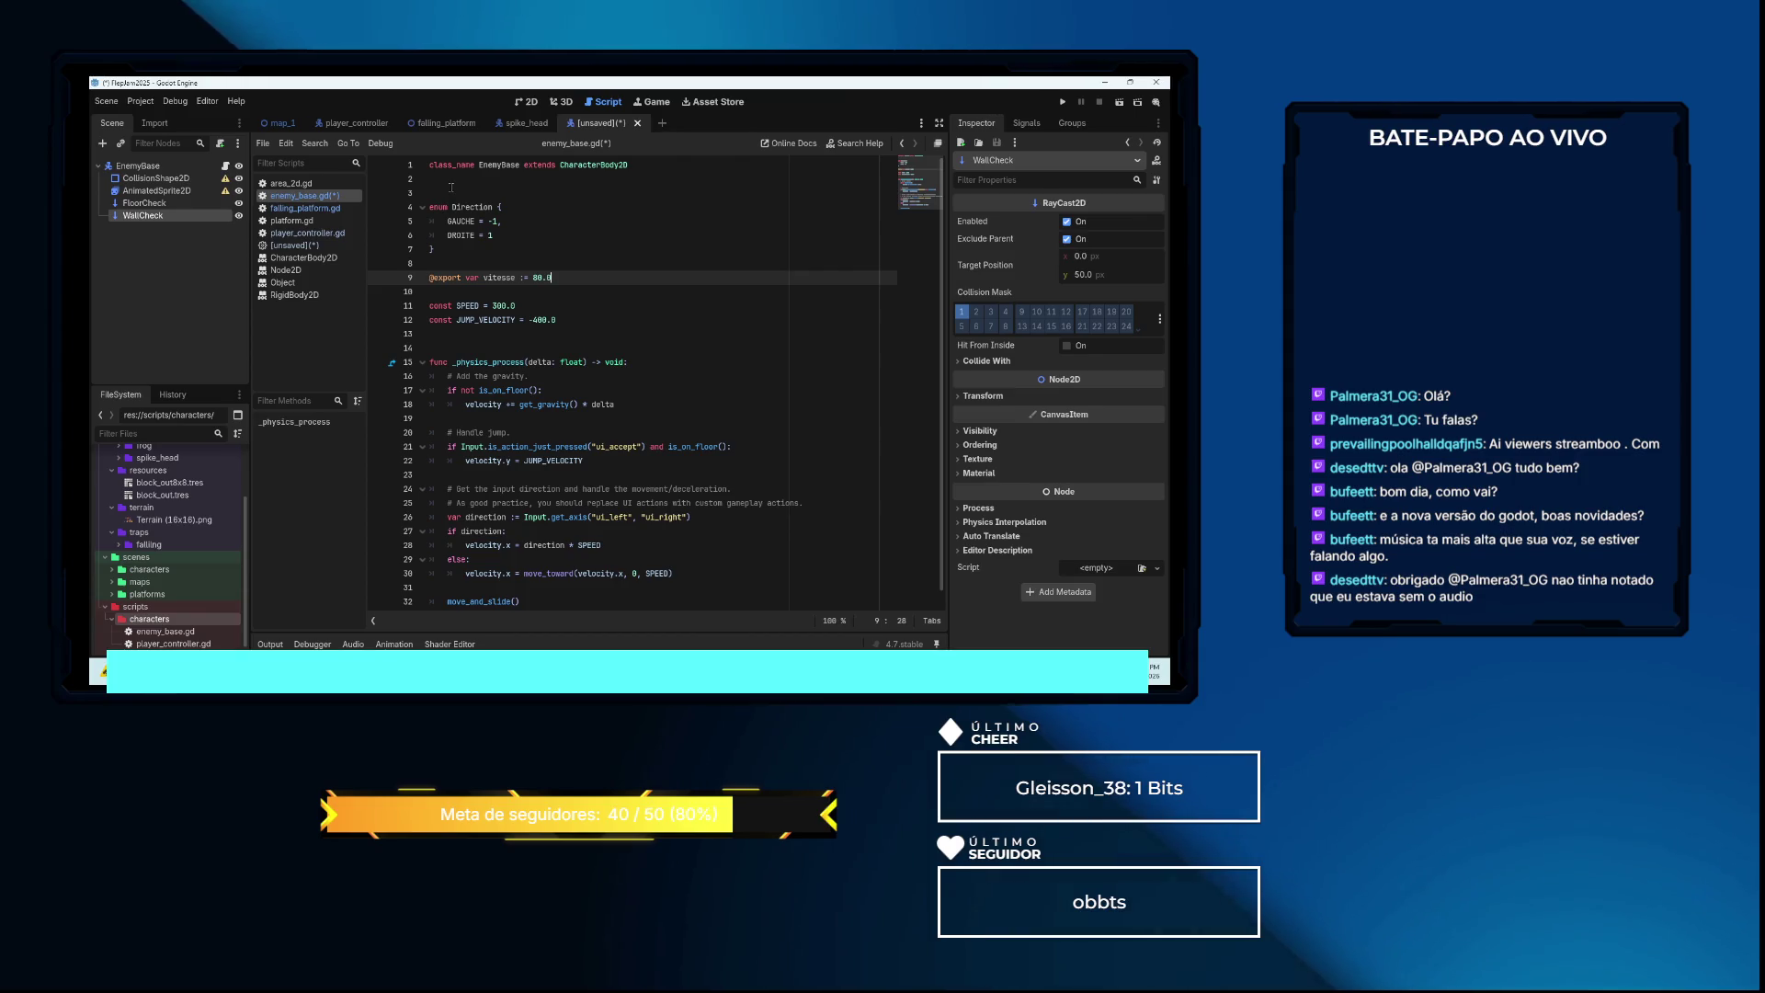
{"action": "key", "text": "Return"}
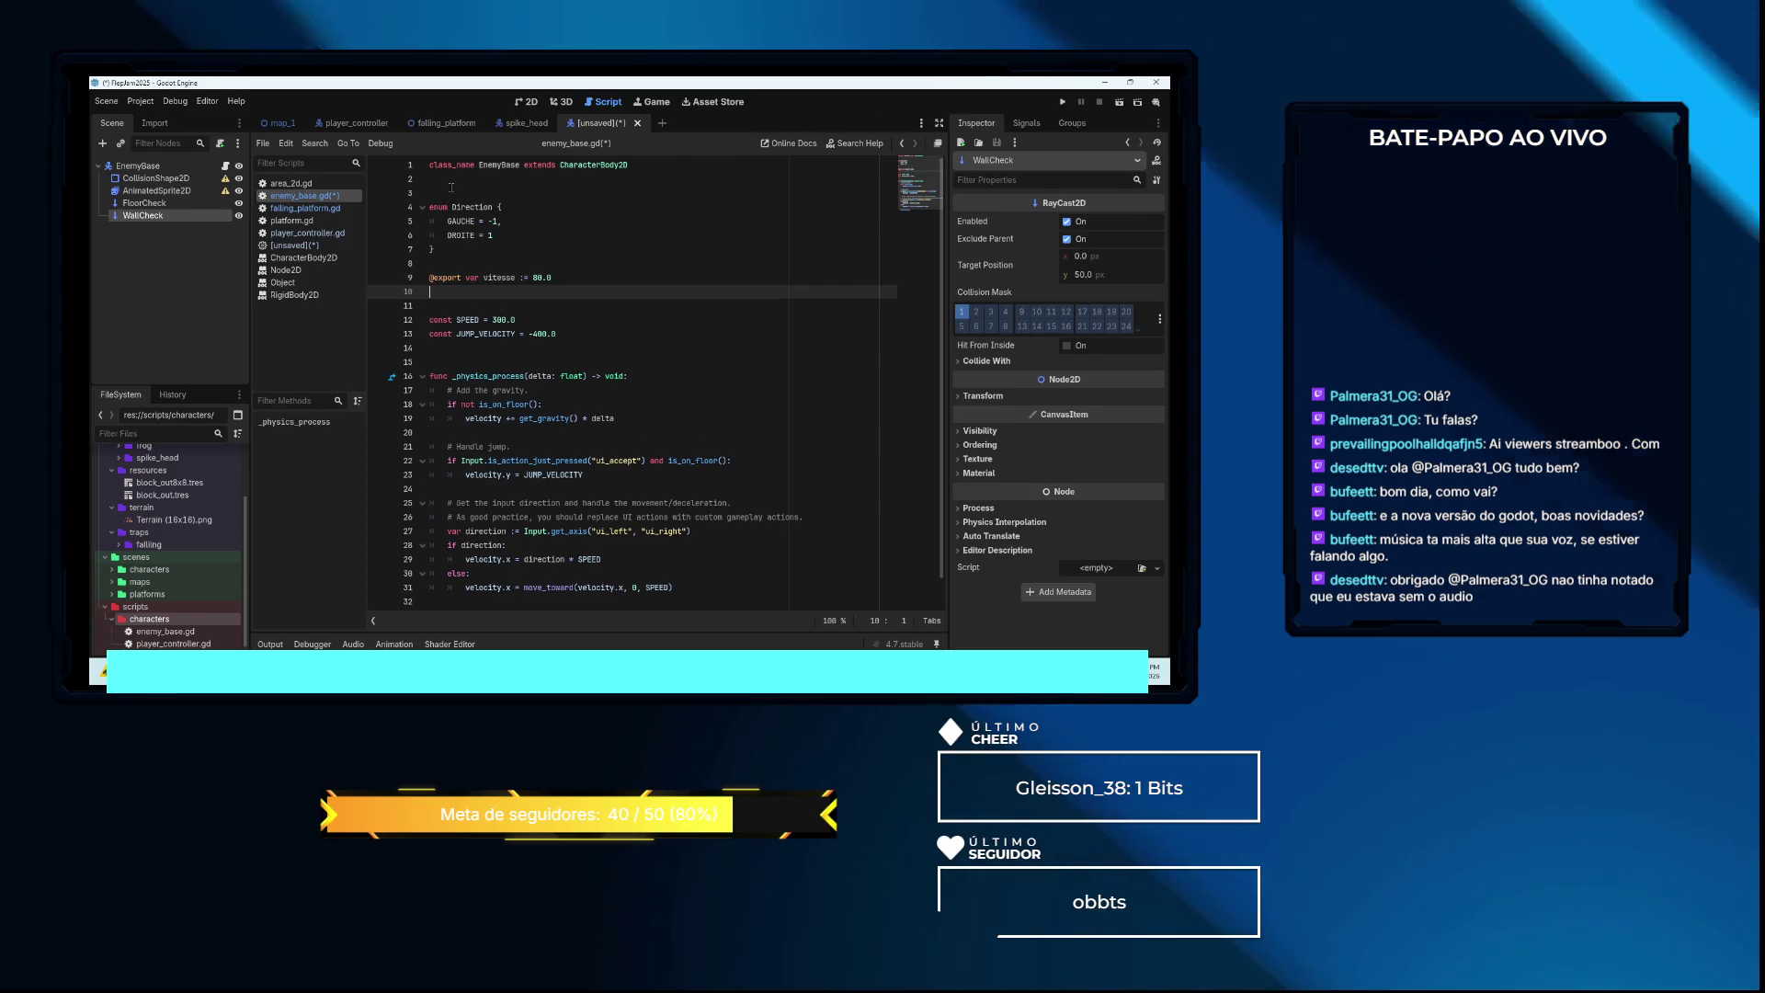
{"action": "type", "text": "@export"}
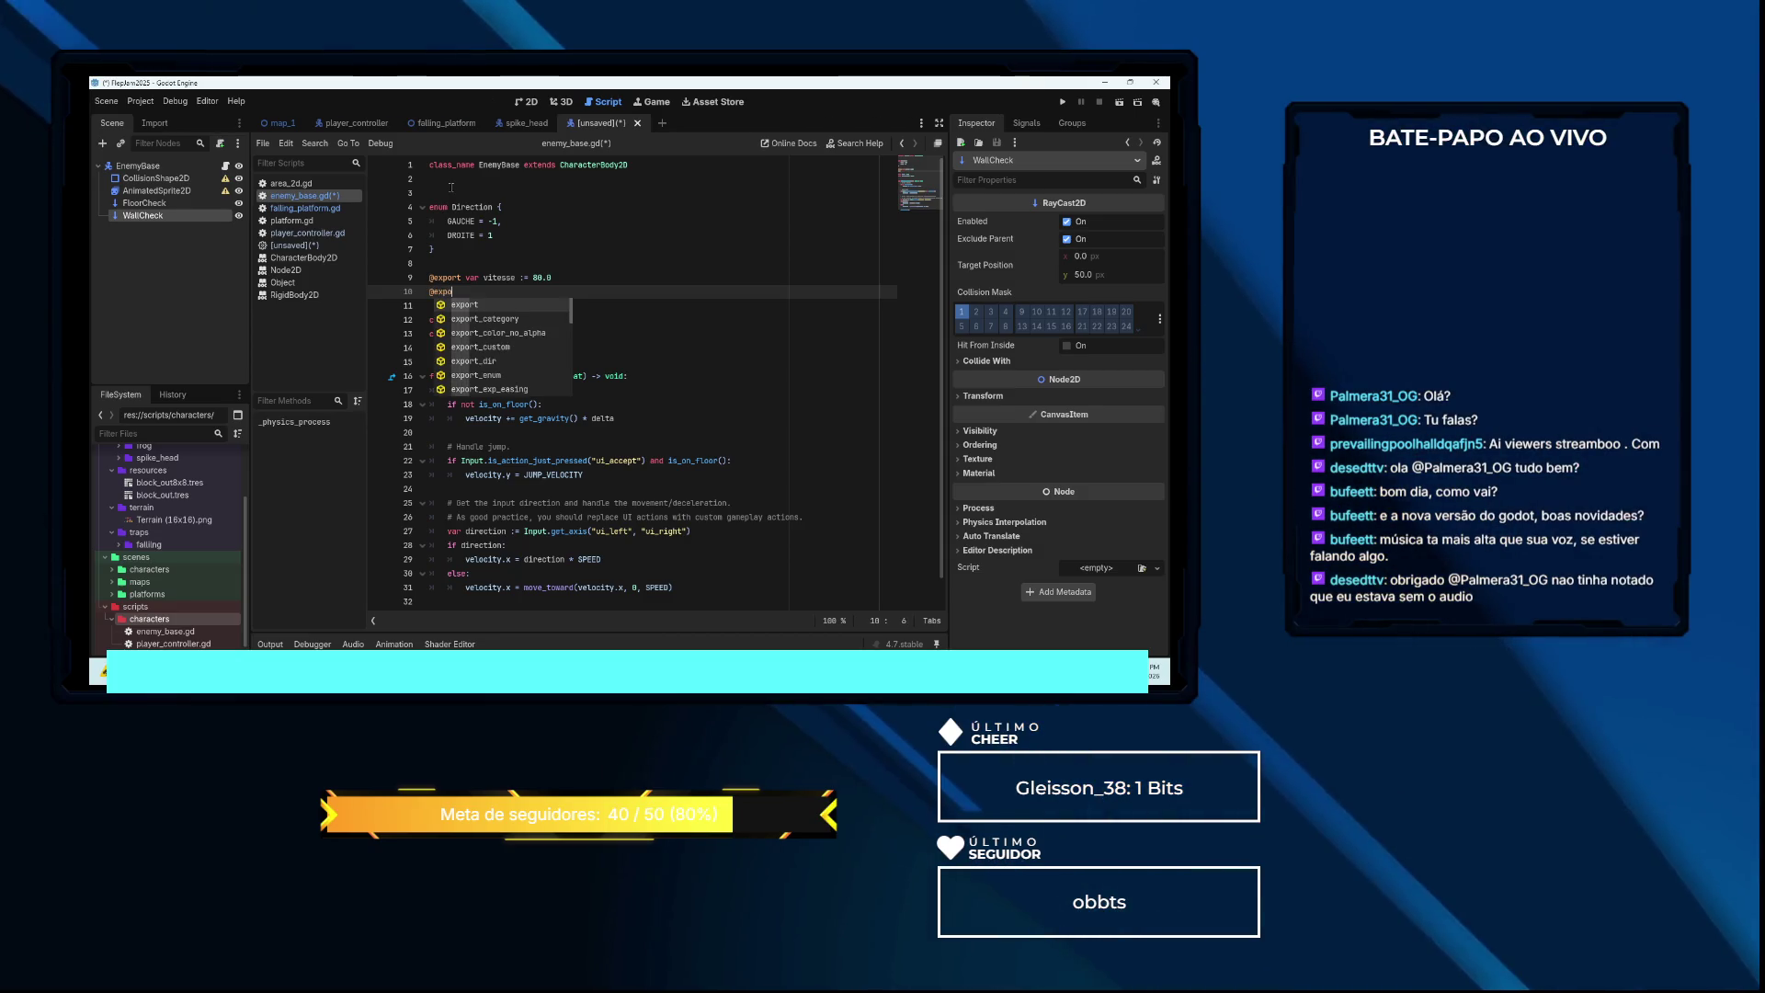
{"action": "type", "text": " var gra"}
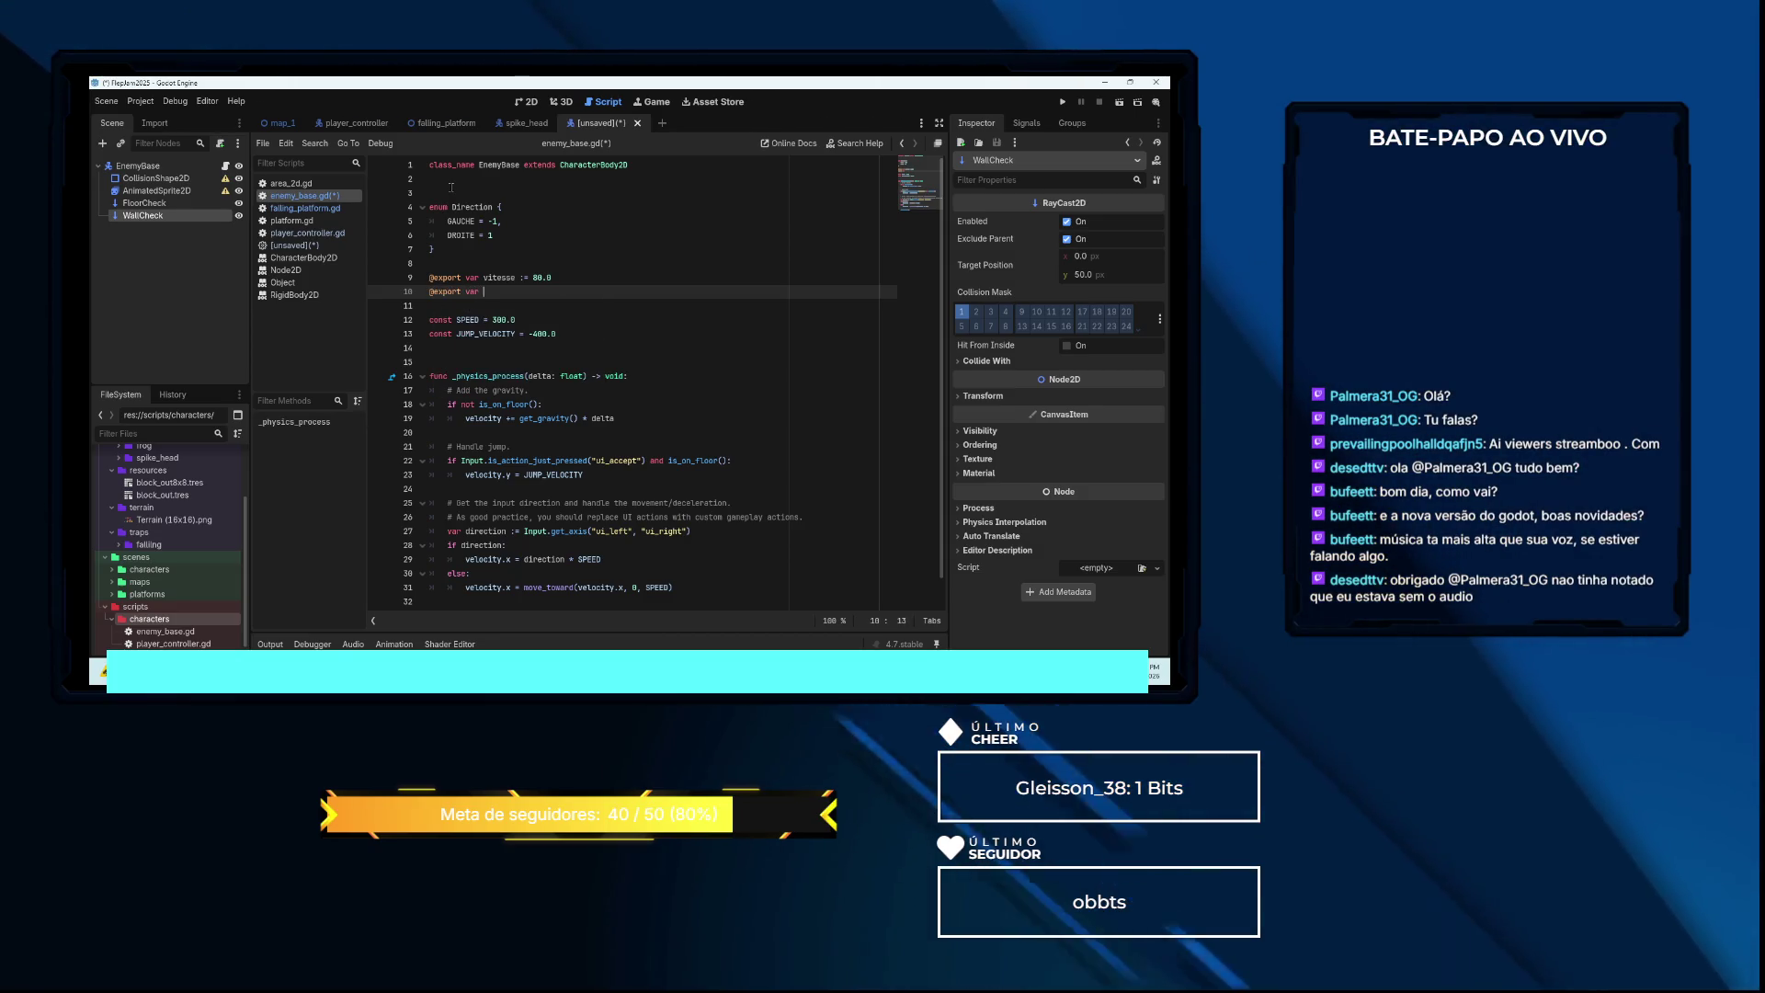
{"action": "type", "text": "vite "}
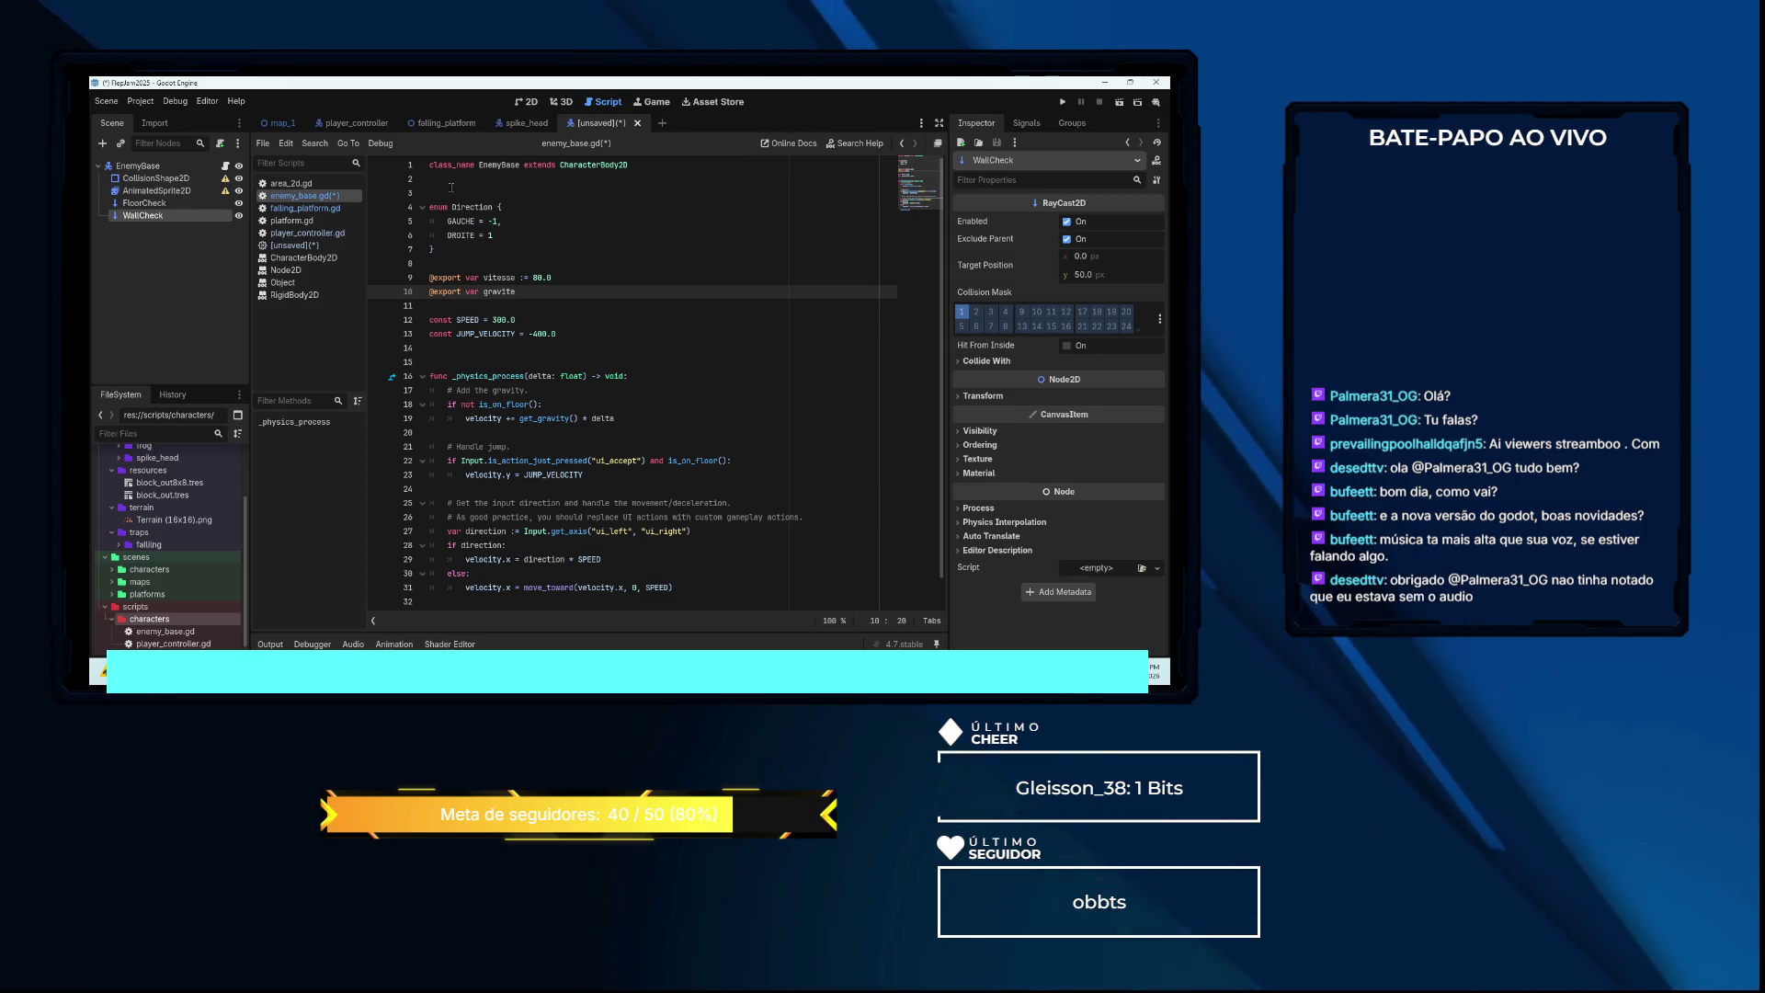
{"action": "type", "text": ":"}
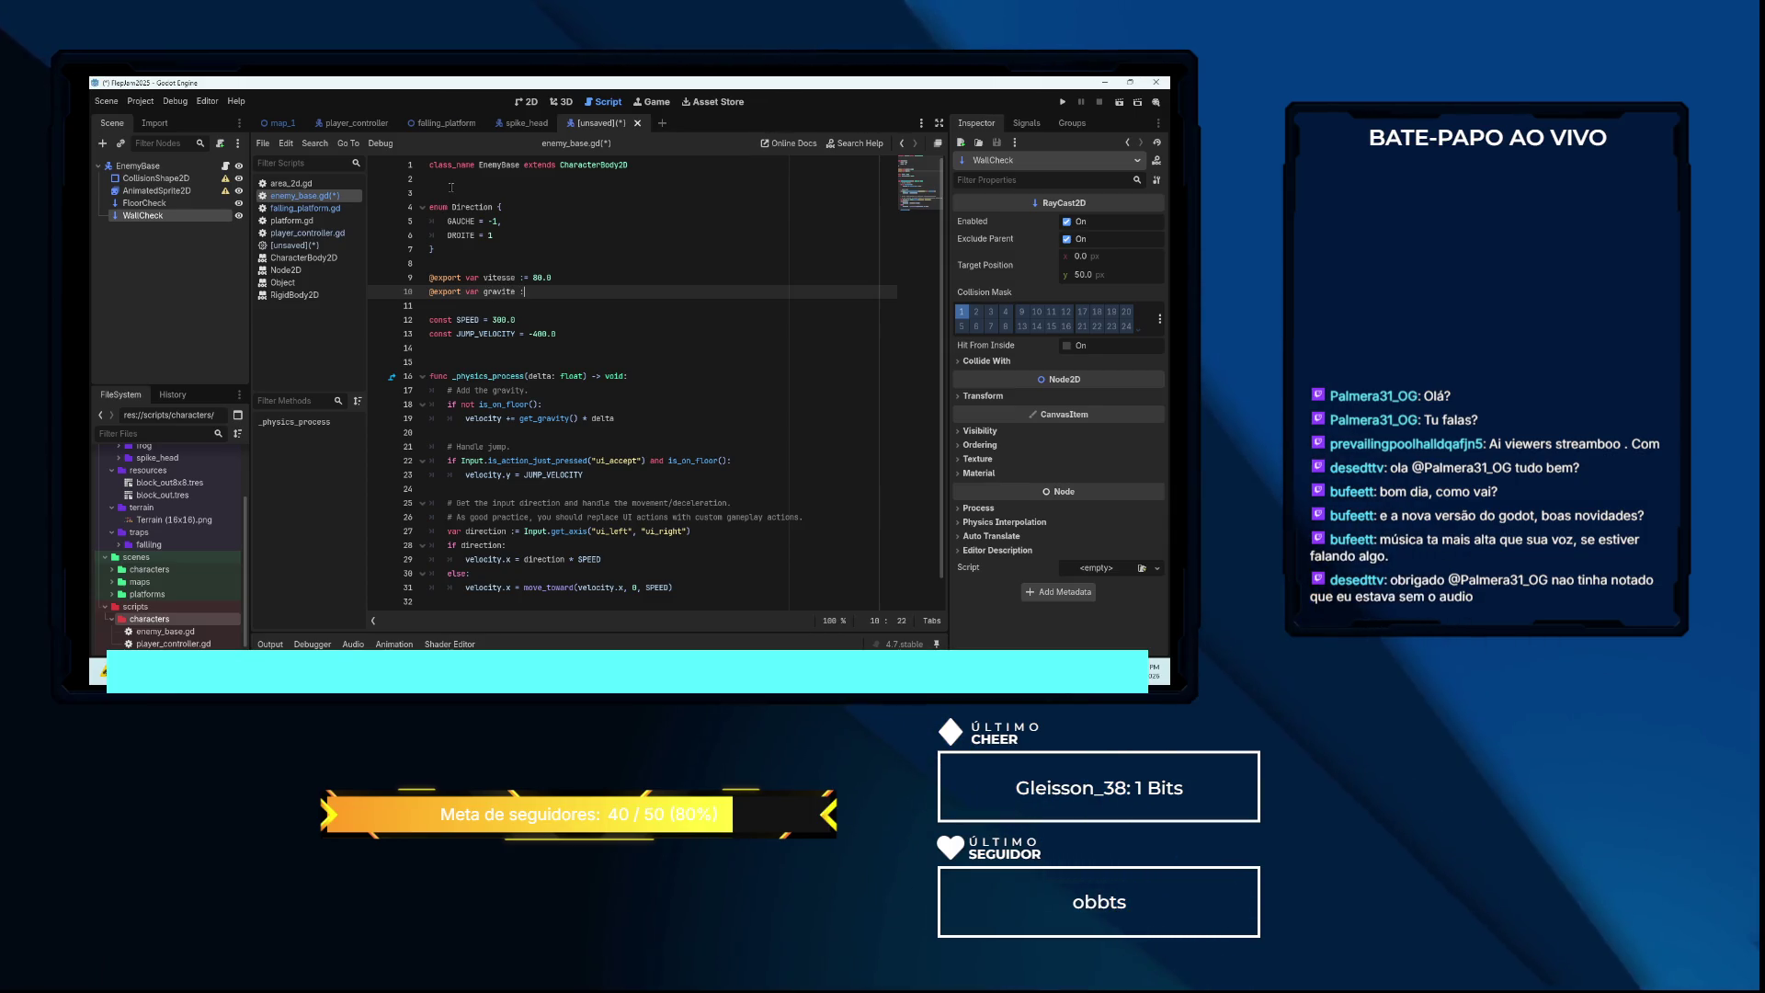
{"action": "type", "text": "= 12"}
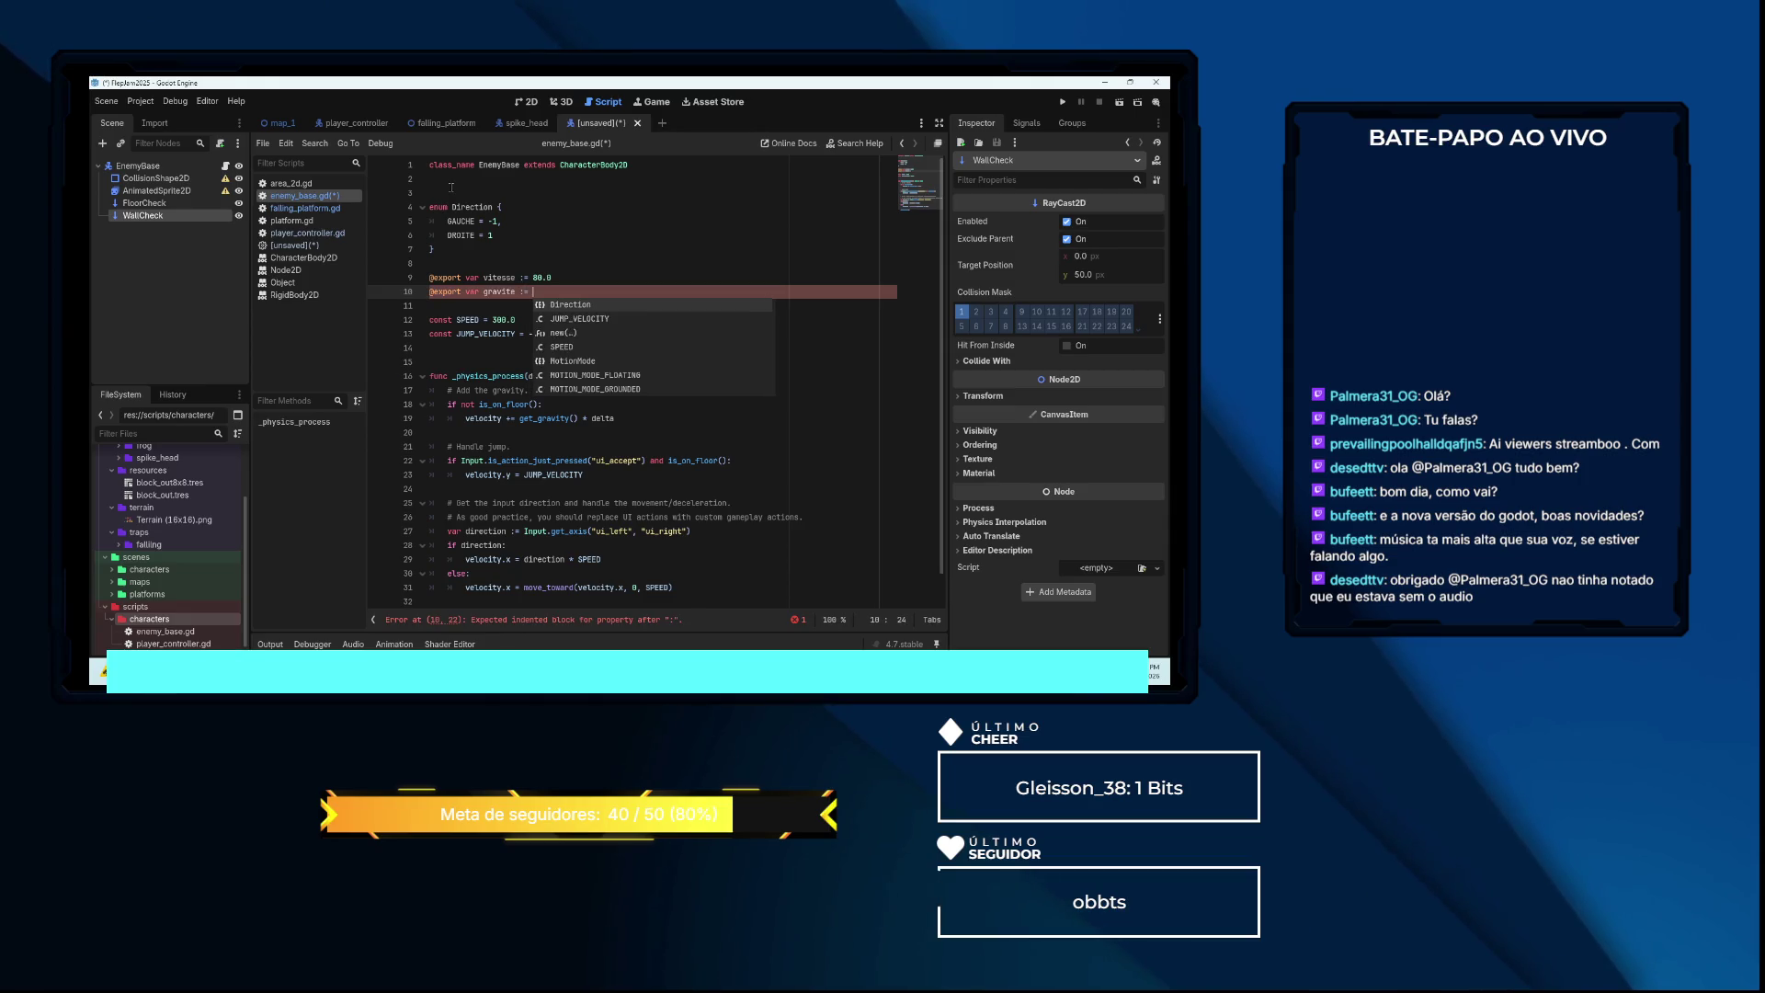
{"action": "type", "text": "00.0"}
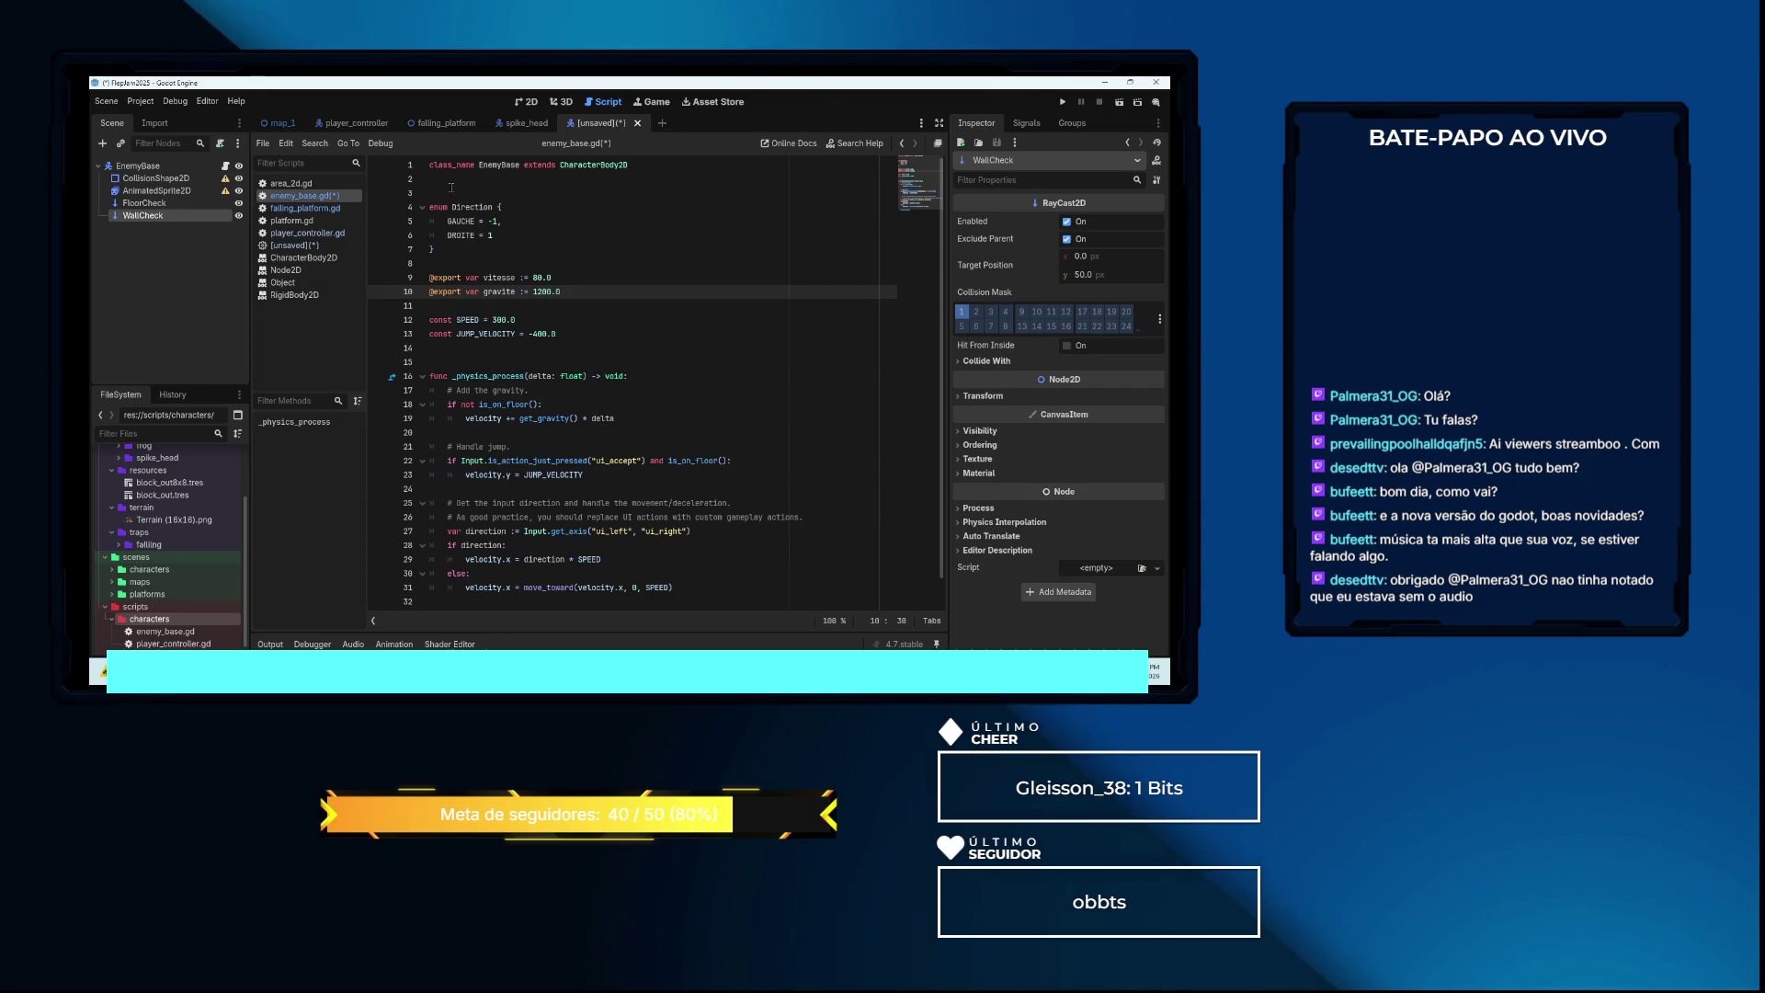
{"action": "key", "text": "Return"}
{"action": "key", "text": "Return"}
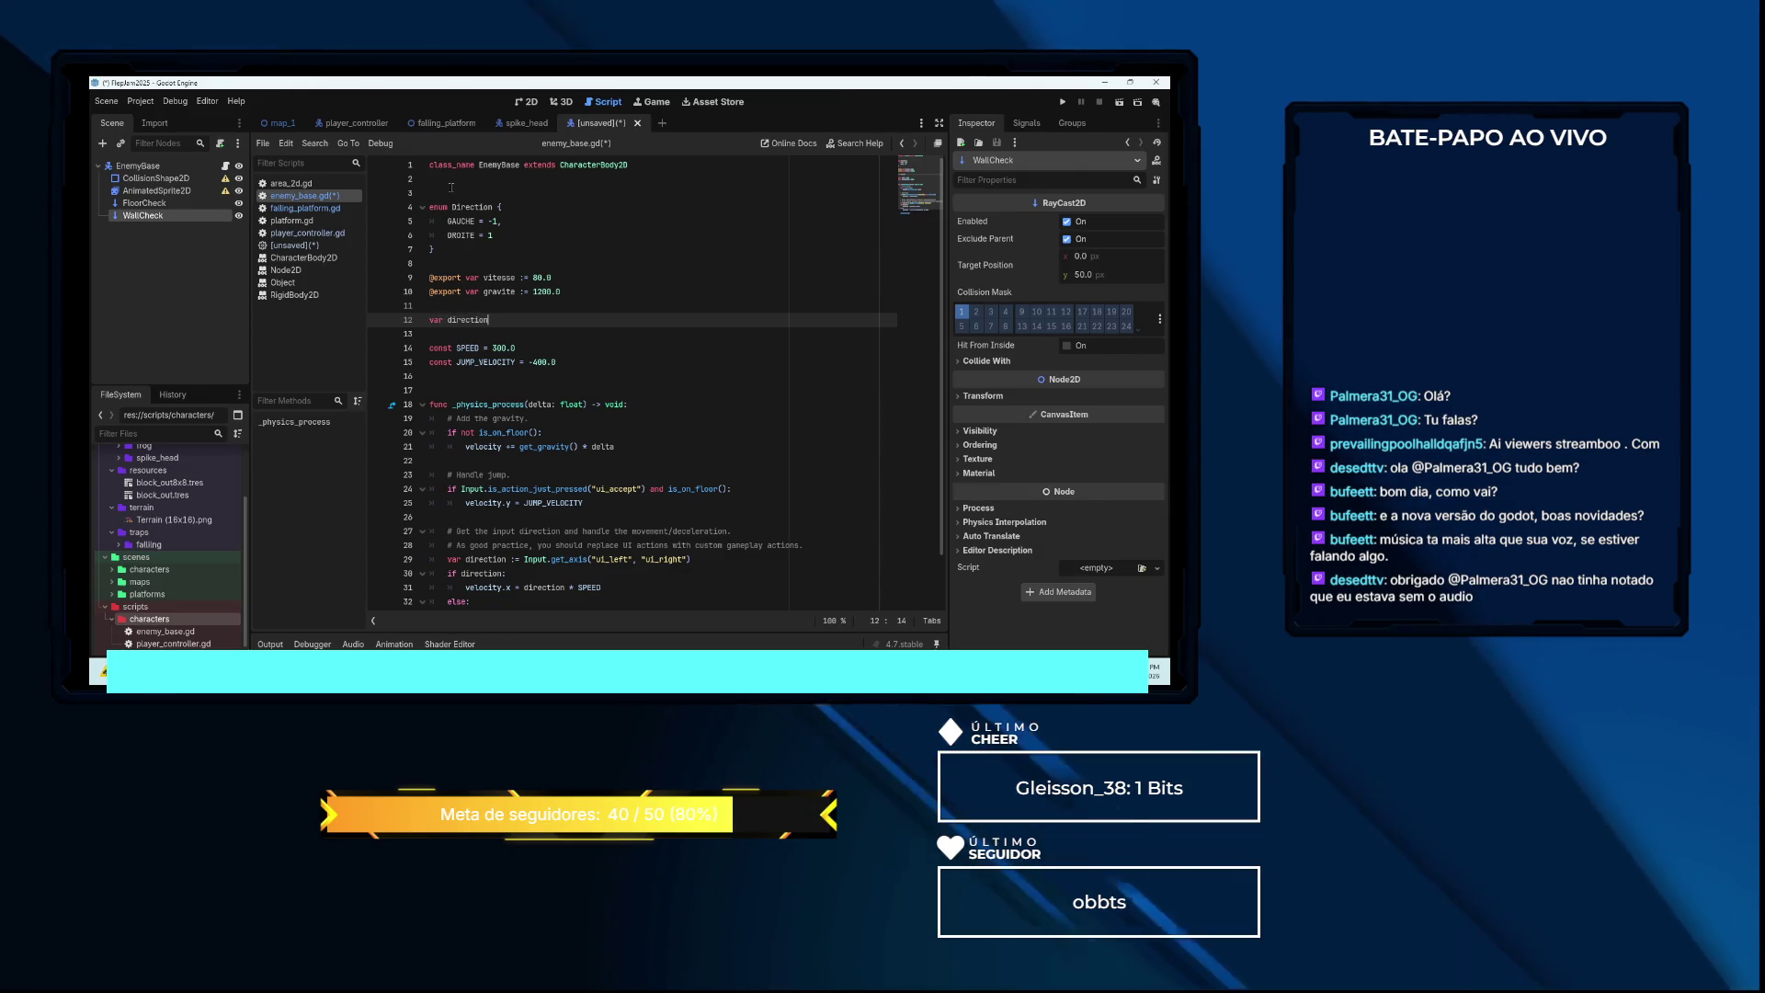
Declare 'var direction := Direction.GAUCHE', picking GAUCHE from autocomplete
{"action": "type", "text": "tion "}
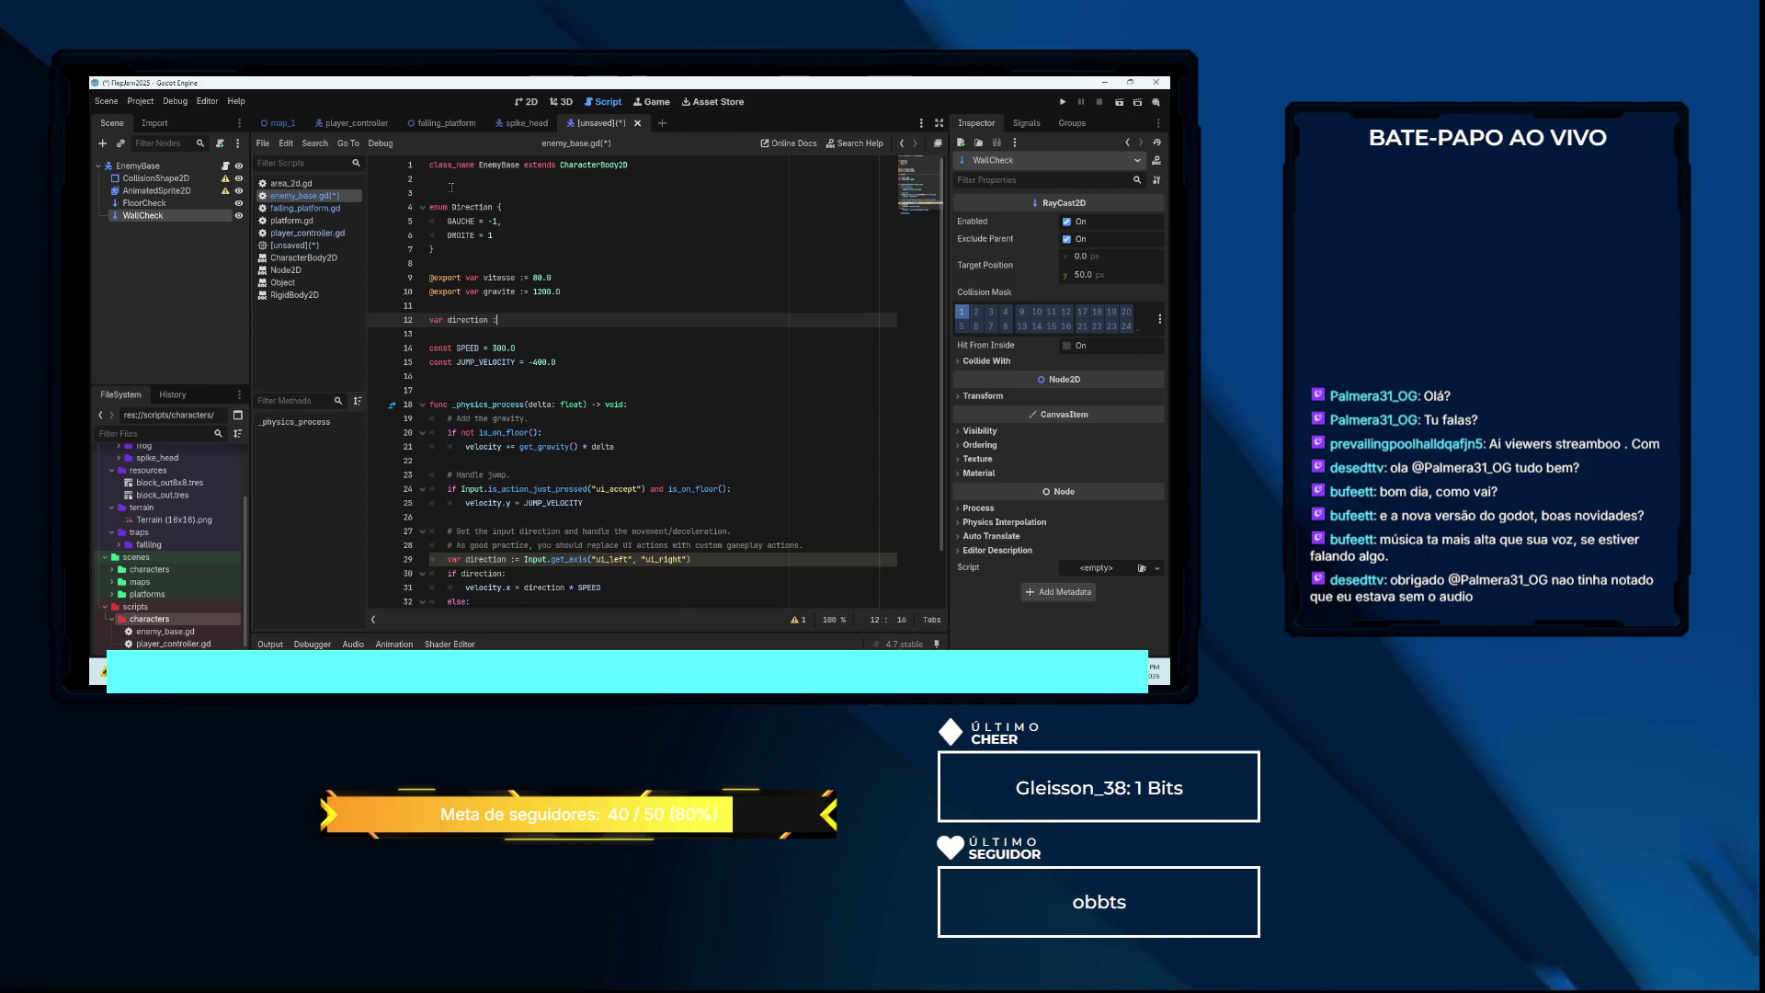
{"action": "type", "text": ":= Direction"}
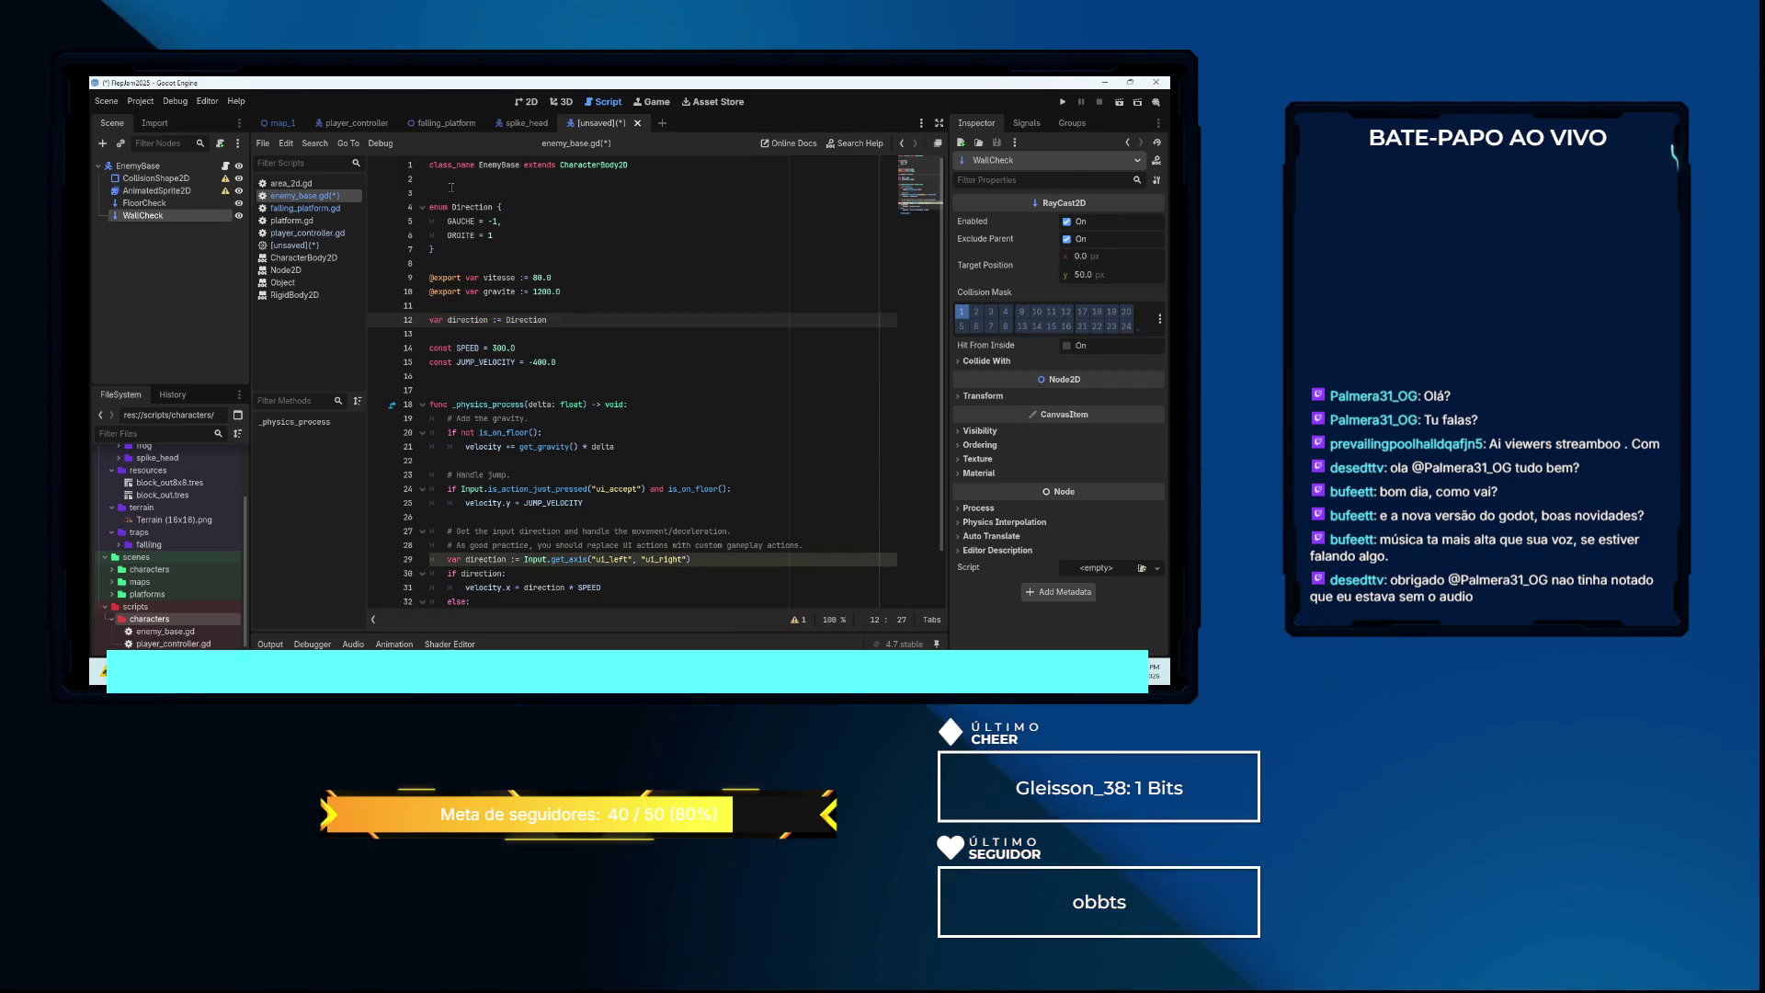
{"action": "type", "text": ".L"}
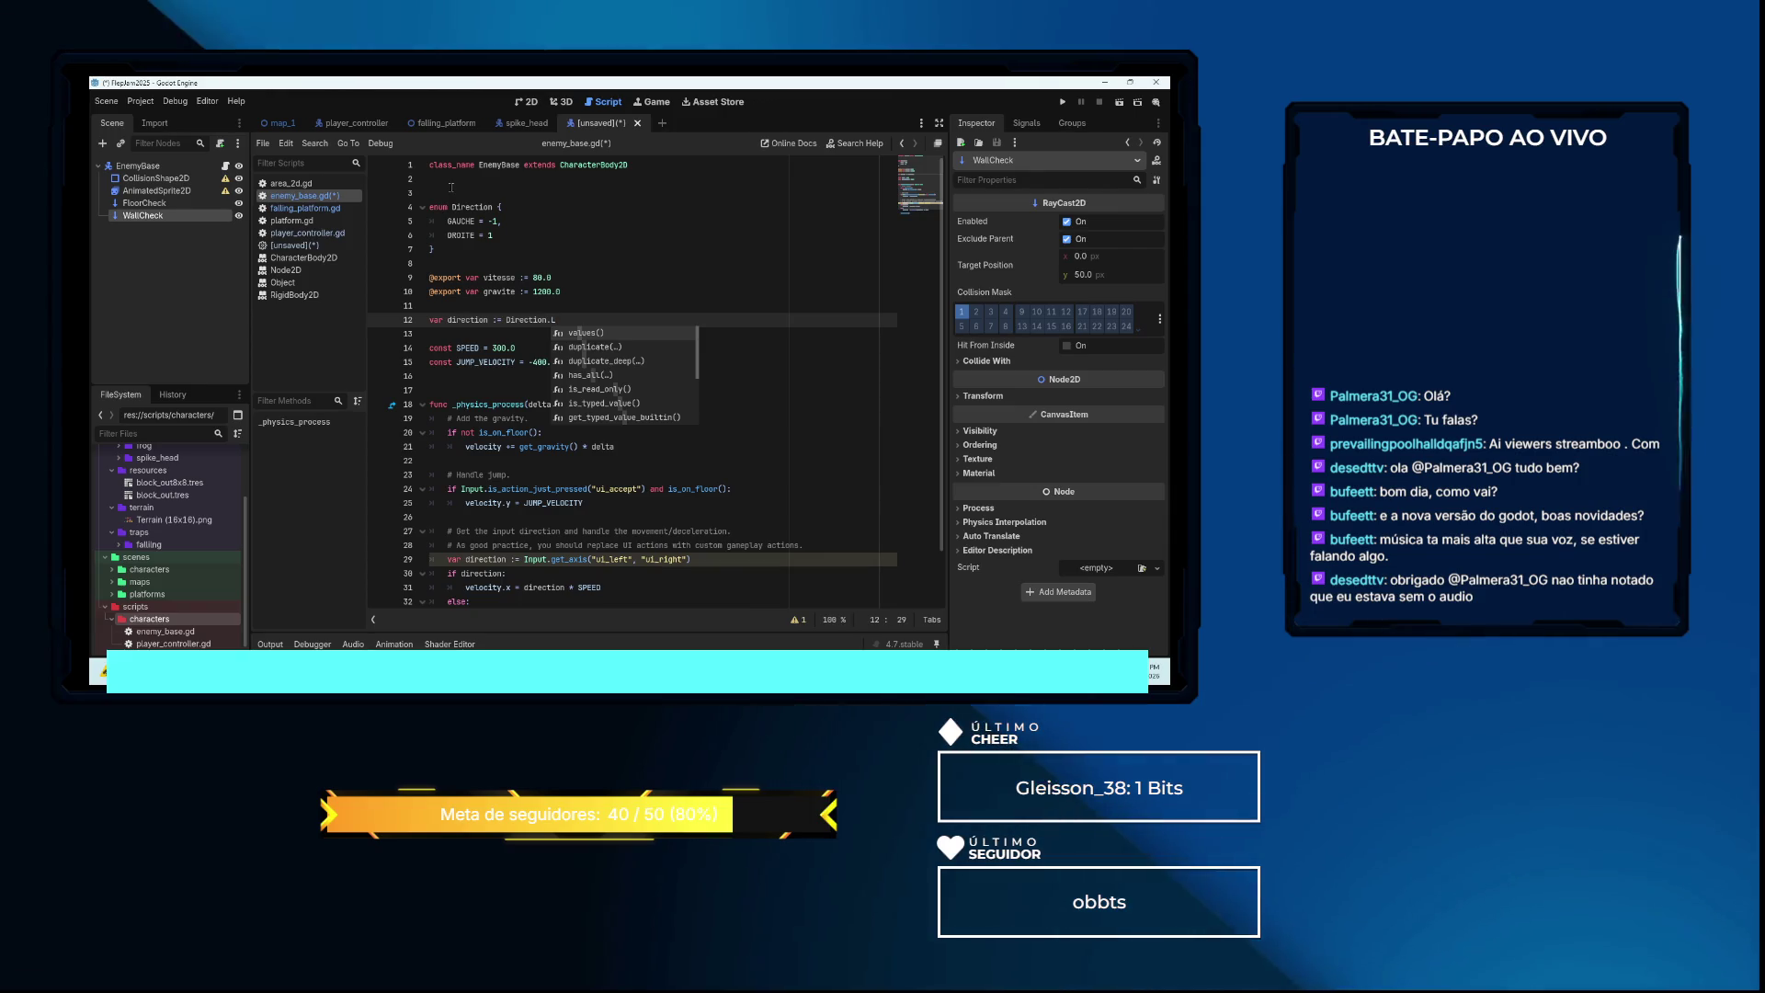
{"action": "key", "text": "BackSpace"}
{"action": "key", "text": "Return"}
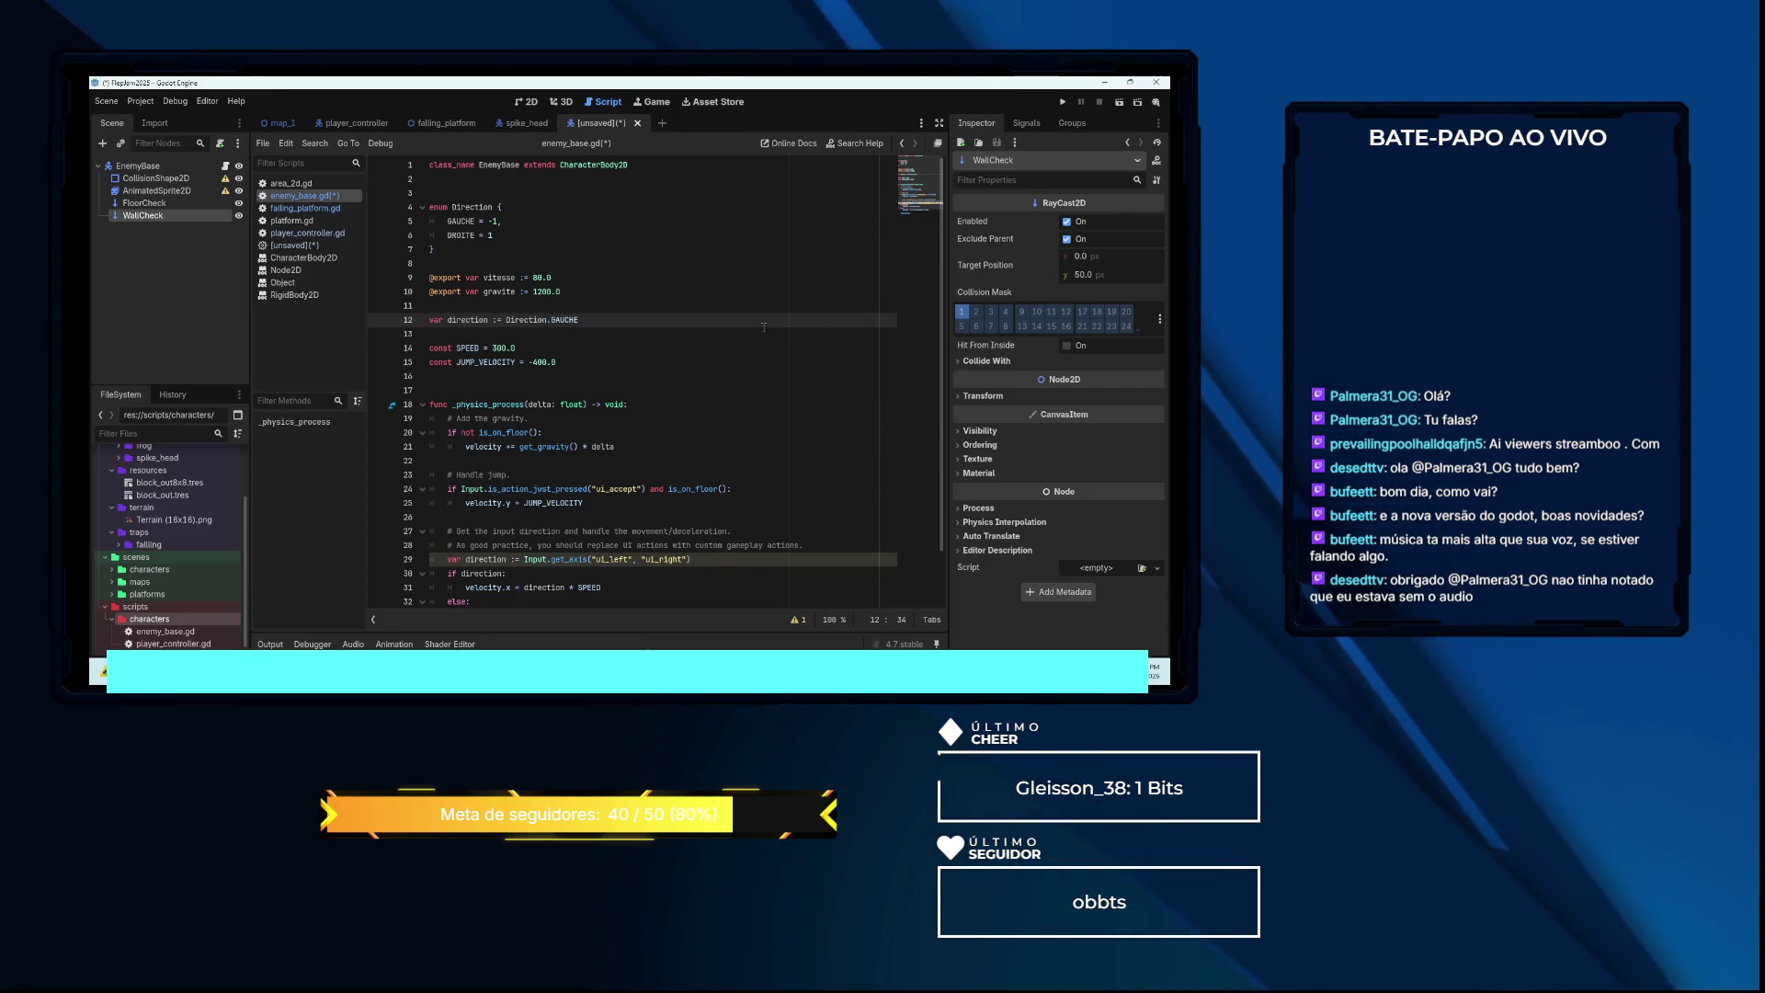
{"action": "scroll", "coordinate": [645, 380], "scroll_direction": "down", "scroll_amount": 2}
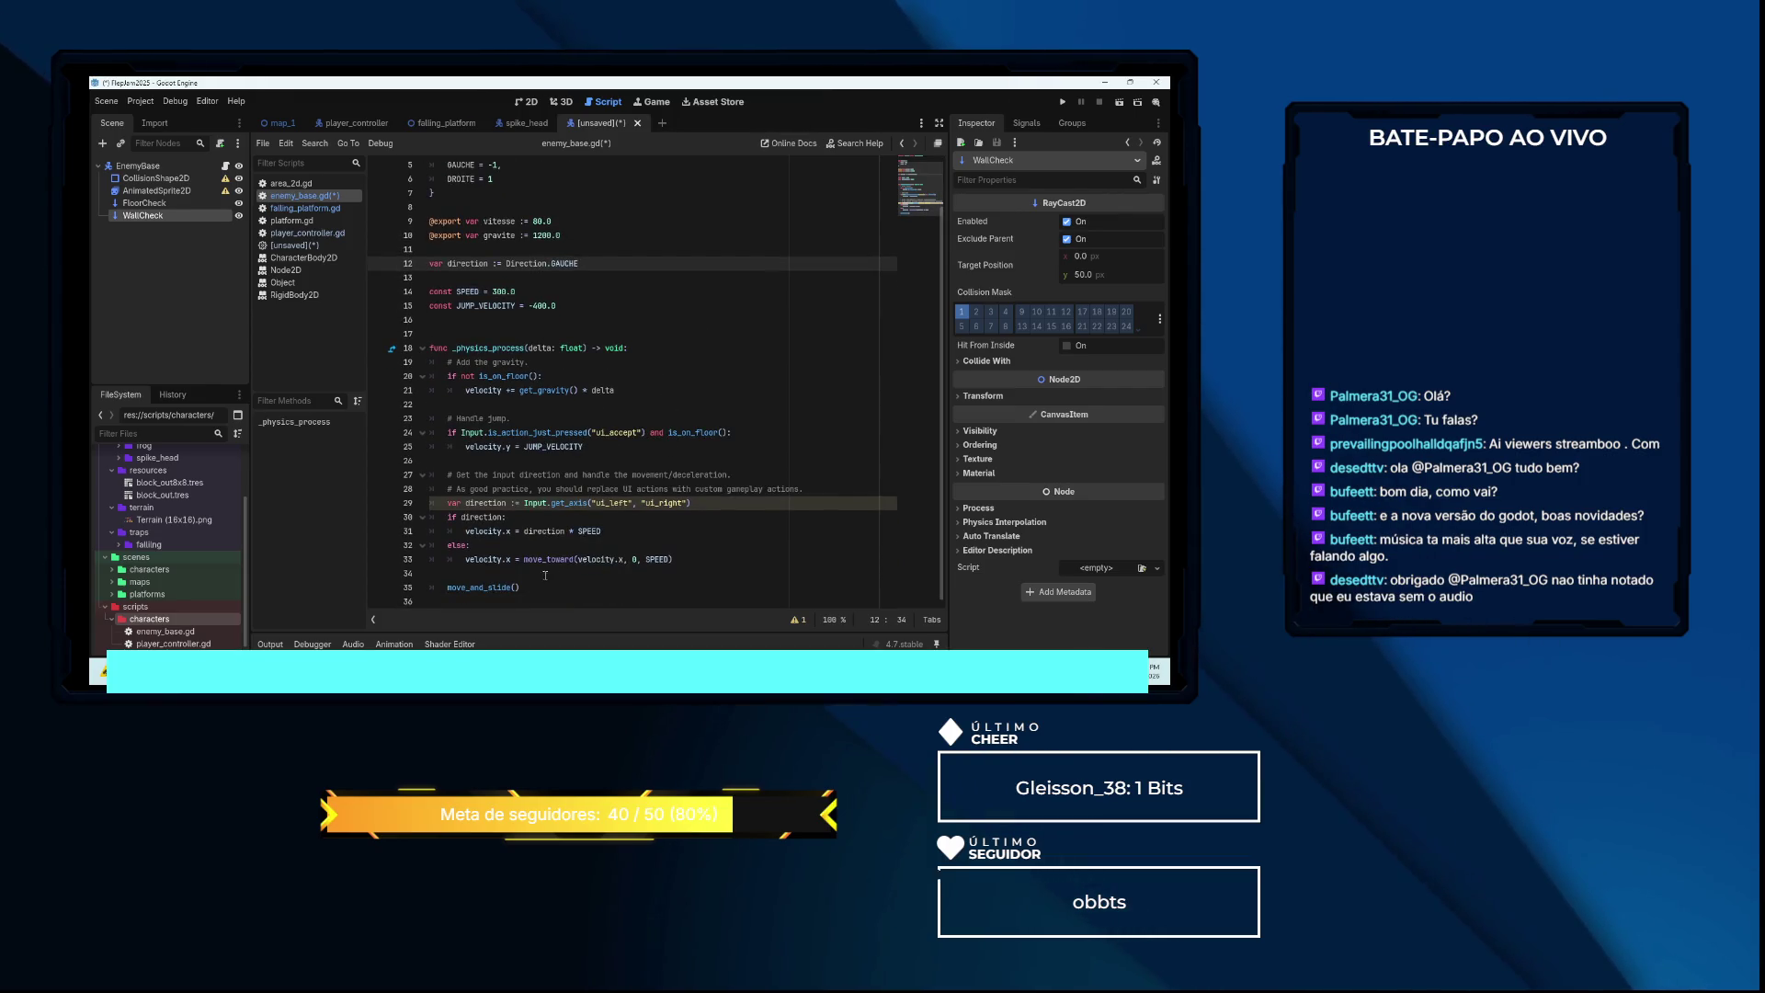
Delete the template gravity, jump and movement lines from _physics_process, then the SPEED and JUMP_VELOCITY constants
{"action": "mouse_move", "coordinate": [672, 559]}
{"action": "left_mouse_down"}
{"action": "mouse_move", "coordinate": [471, 545]}
{"action": "mouse_move", "coordinate": [418, 489]}
{"action": "mouse_move", "coordinate": [386, 365]}
{"action": "left_mouse_up"}
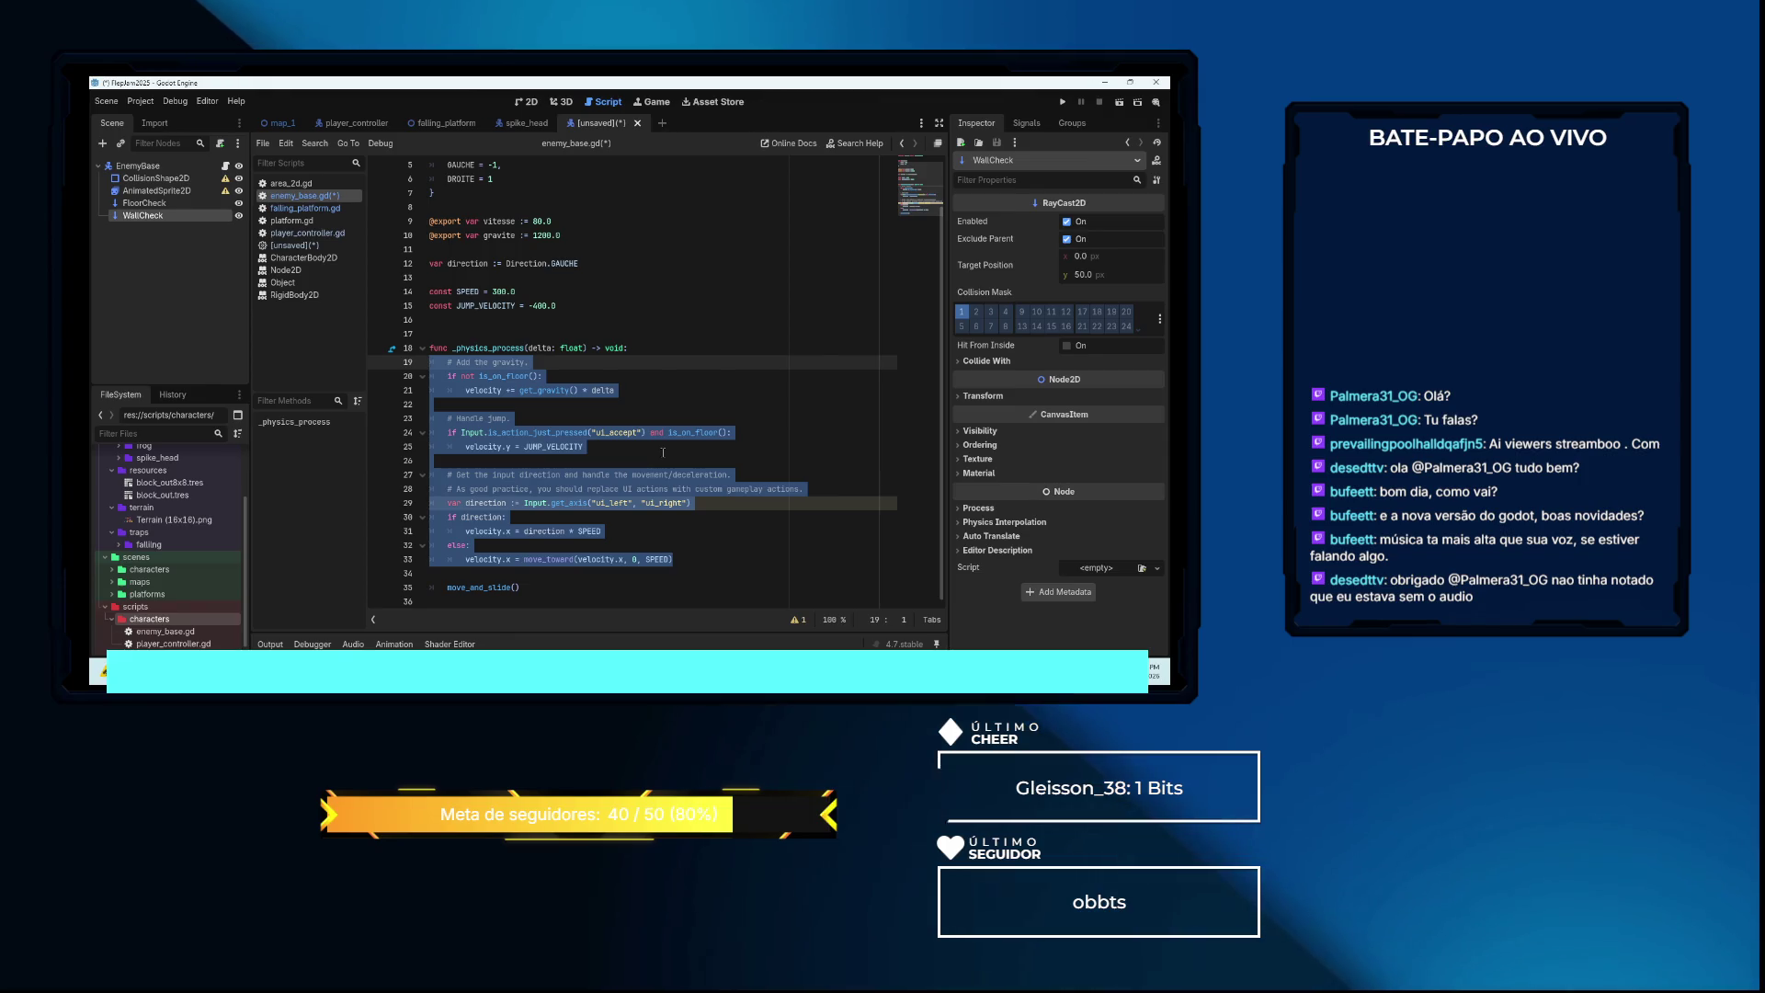
{"action": "type", "text": "\\\\\\"}
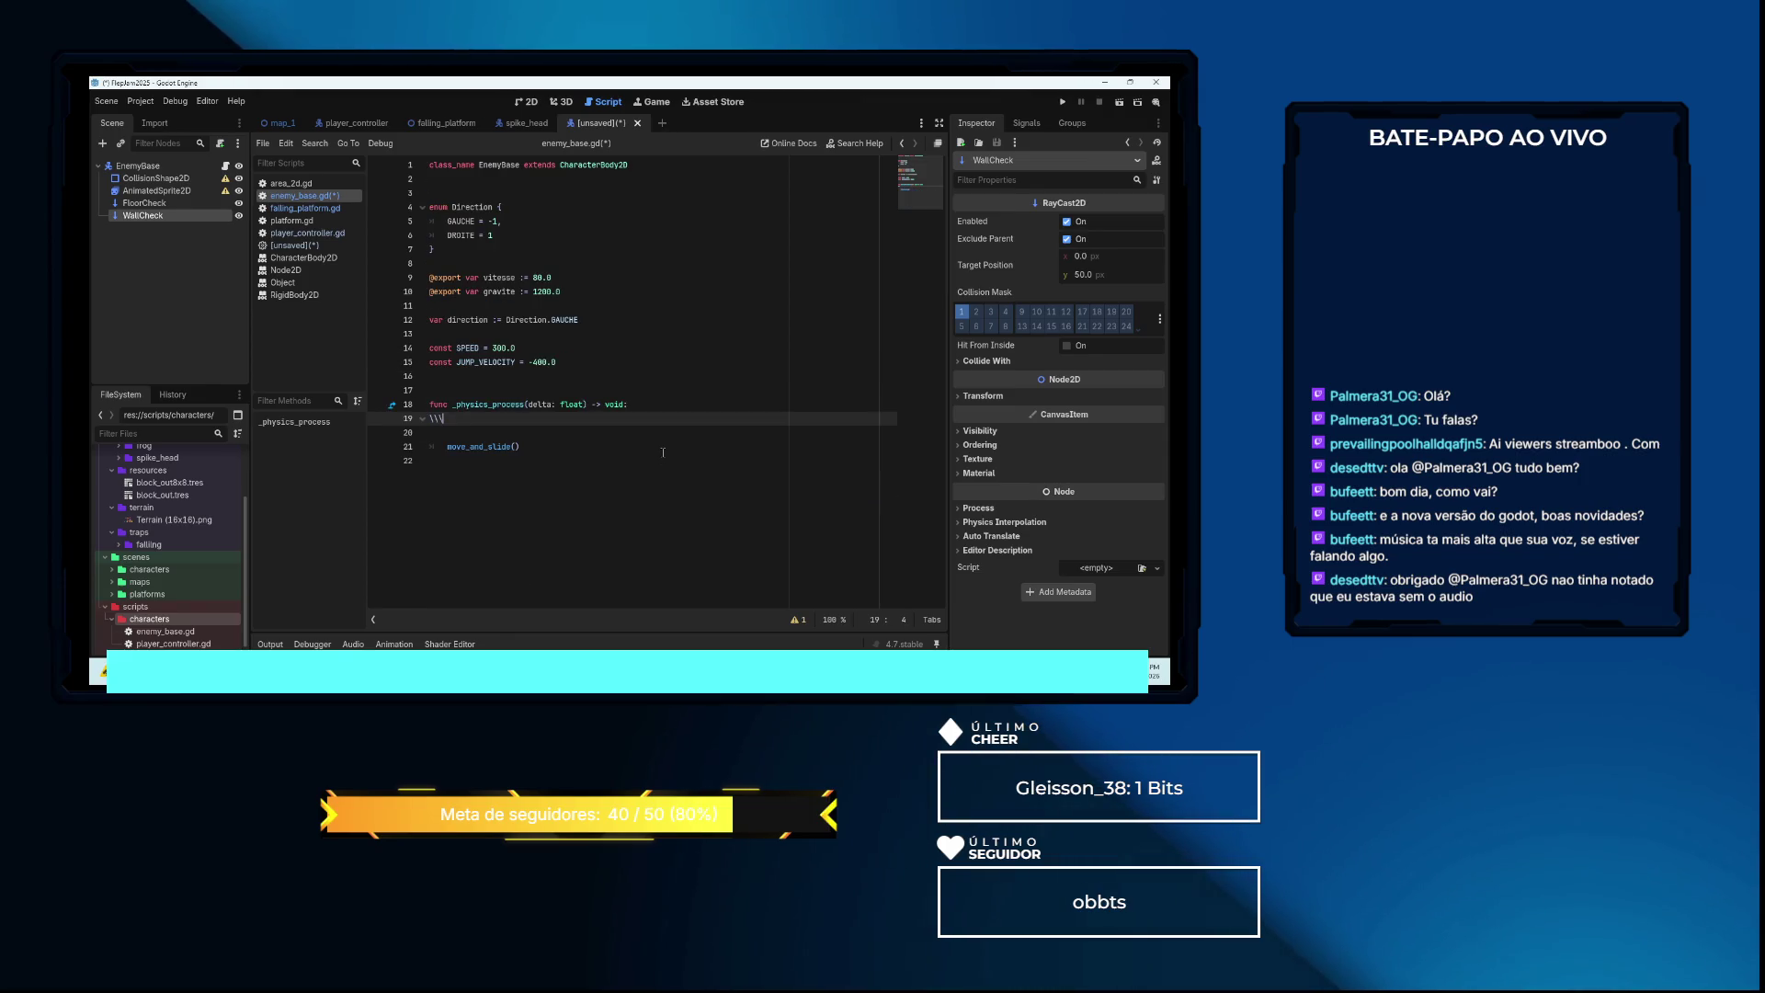
{"action": "key", "text": "BackSpace"}
{"action": "key", "text": "BackSpace"}
{"action": "key", "text": "BackSpace"}
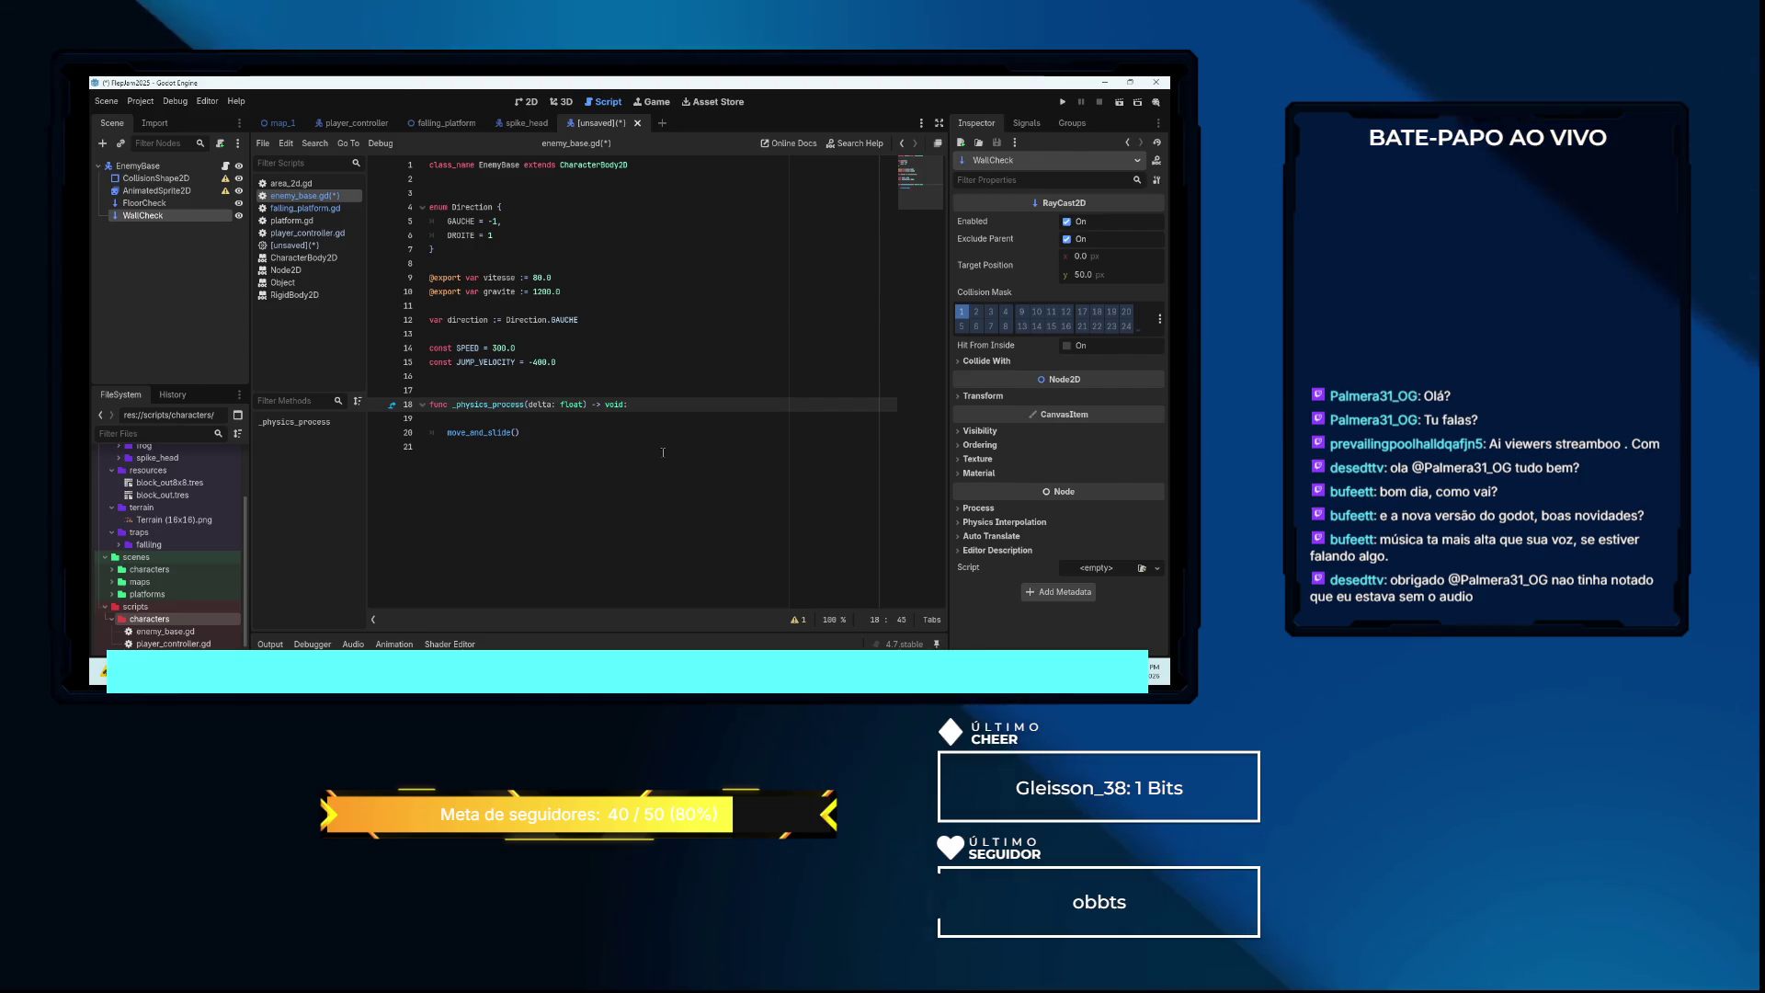
{"action": "key", "text": "Up"}
{"action": "key", "text": "Up"}
{"action": "key", "text": "Up"}
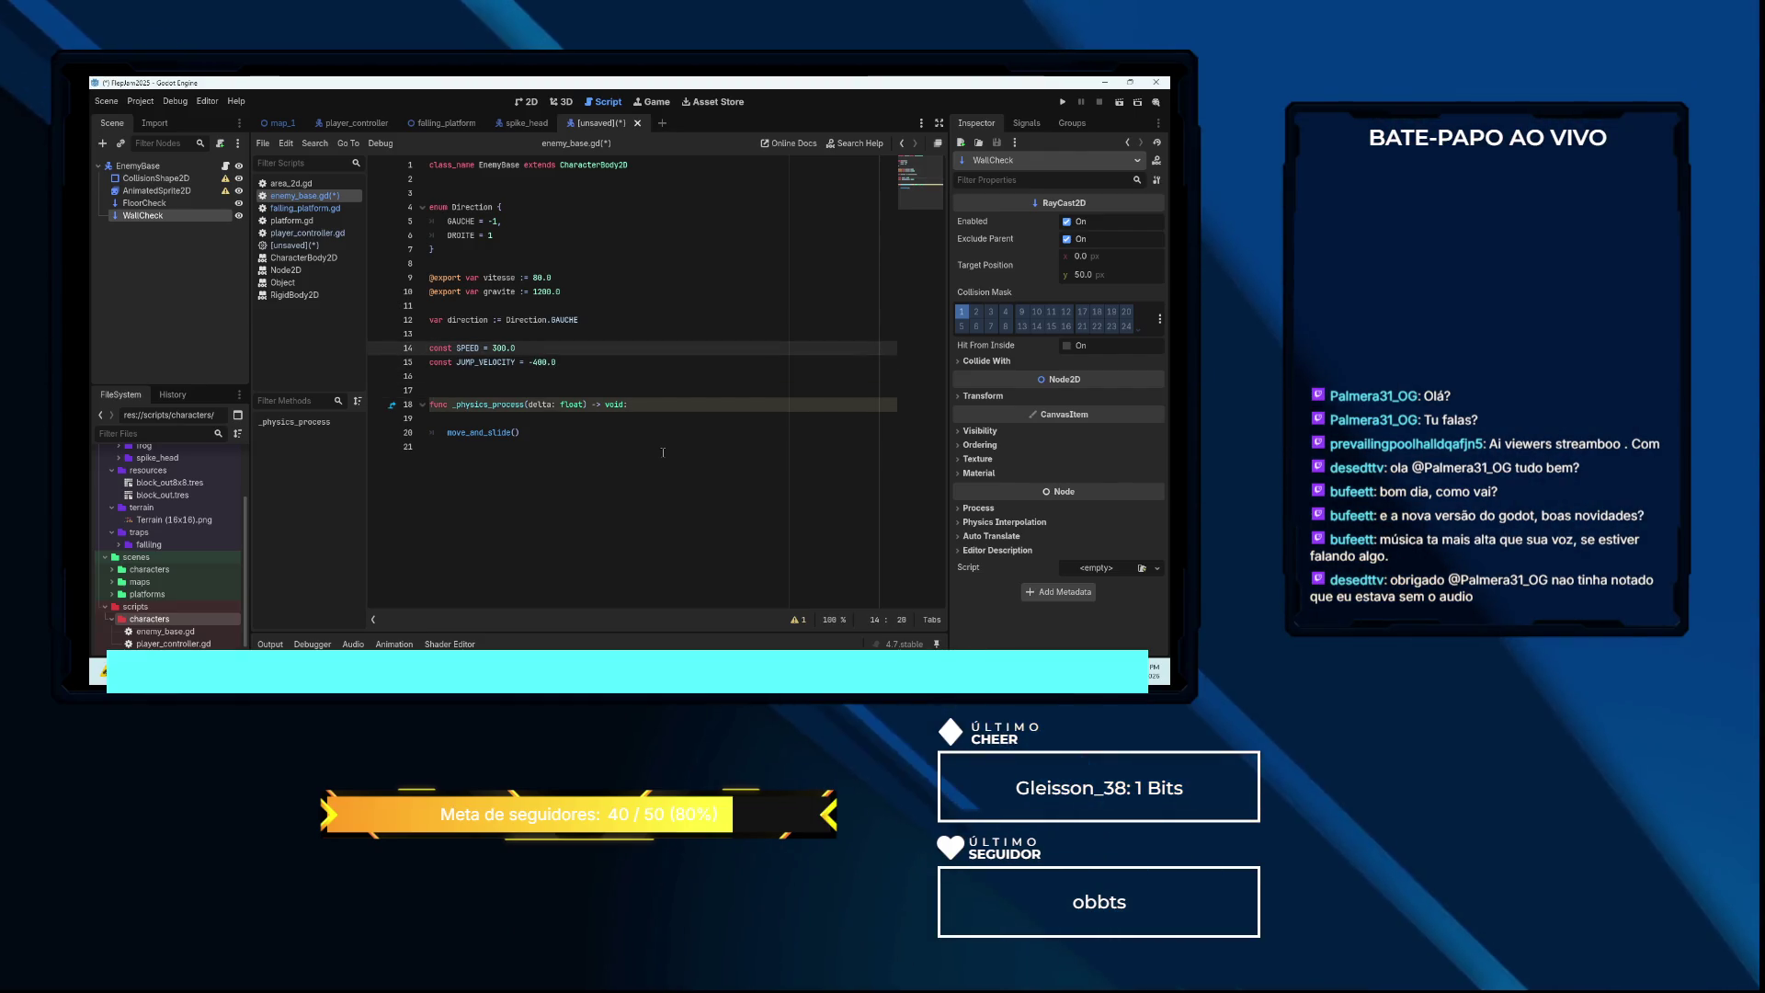
{"action": "key", "text": "ctrl+shift+k"}
{"action": "key", "text": "ctrl+shift+k"}
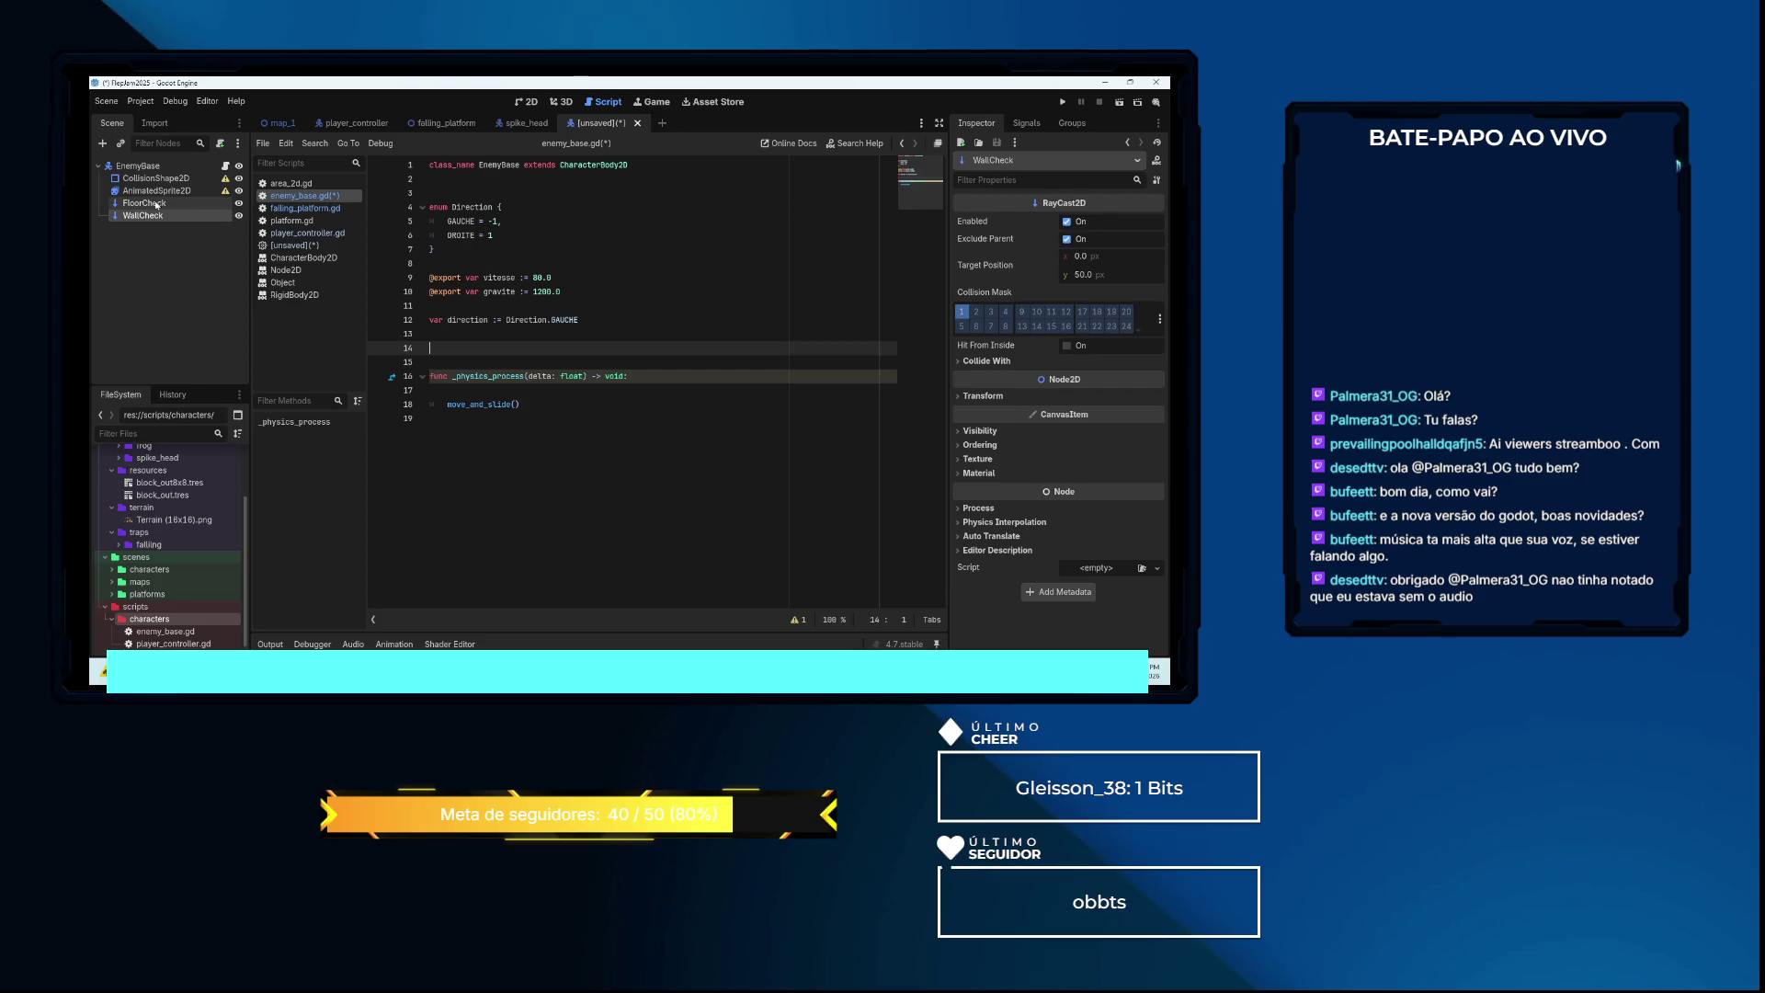
{"action": "mouse_move", "coordinate": [150, 205]}
{"action": "left_mouse_down"}
{"action": "mouse_move", "coordinate": [432, 312]}
{"action": "mouse_move", "coordinate": [447, 342]}
{"action": "left_mouse_up"}
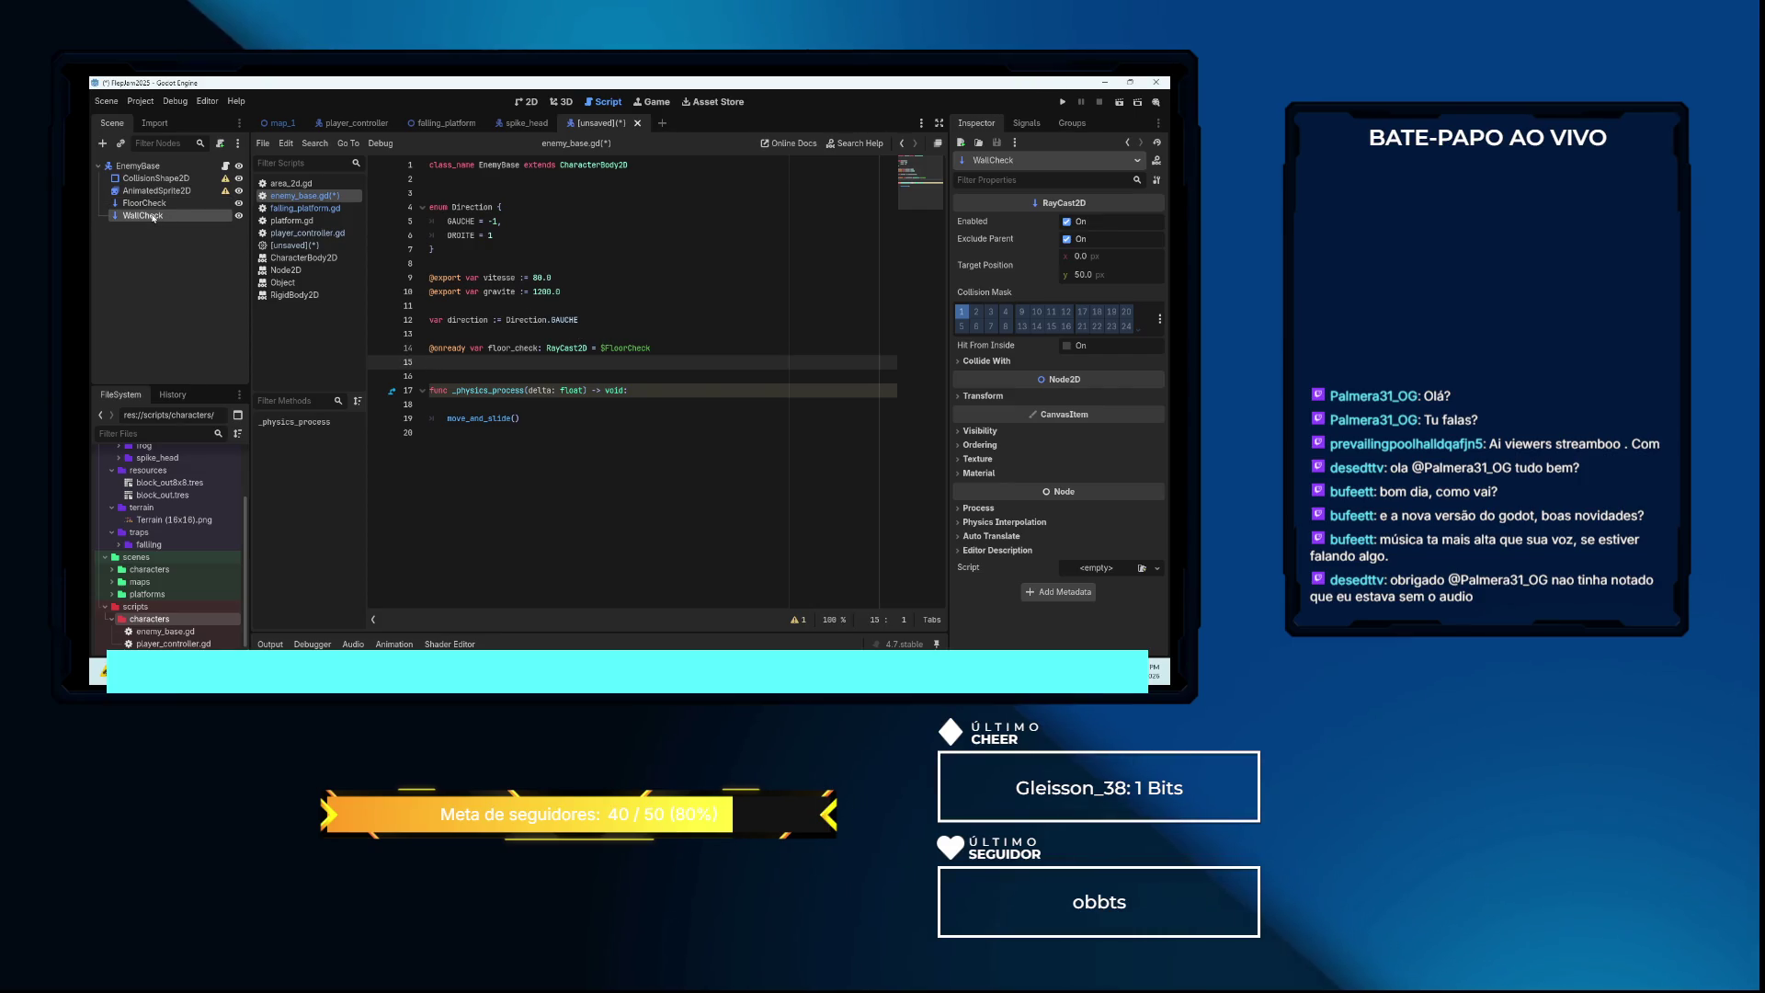
{"action": "left_click_drag", "start_coordinate": [147, 218], "coordinate": [442, 362]}
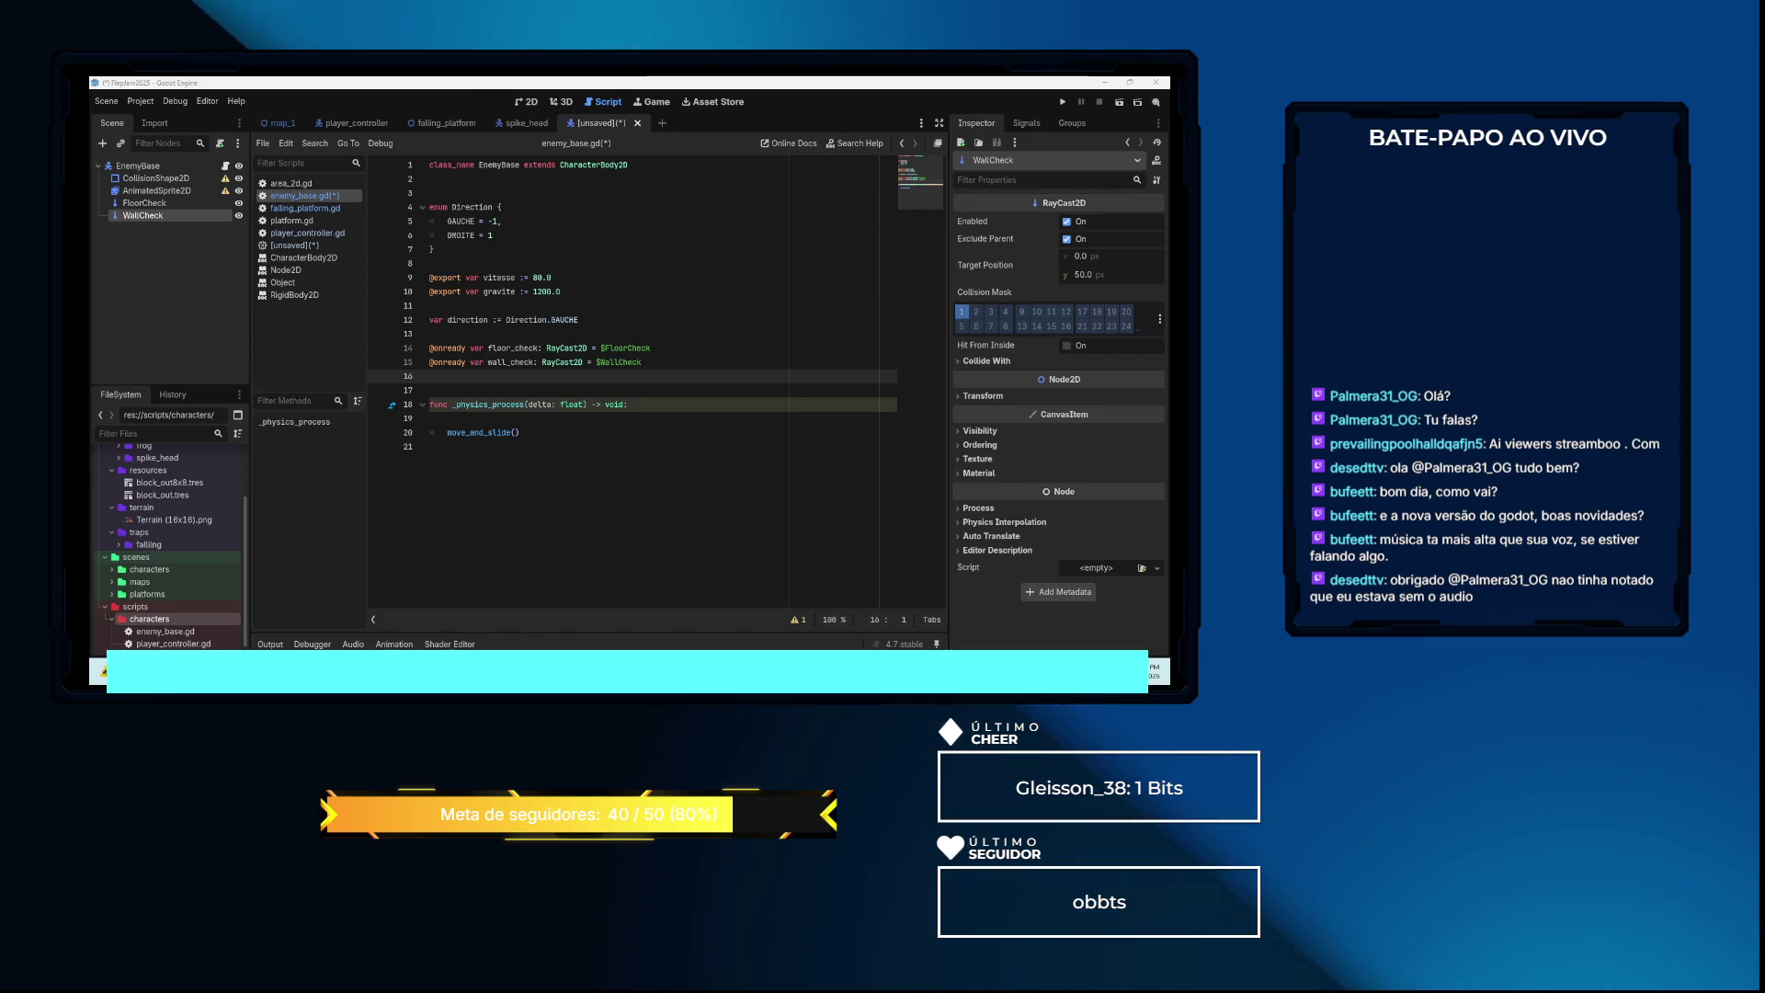
{"action": "left_click", "coordinate": [658, 410]}
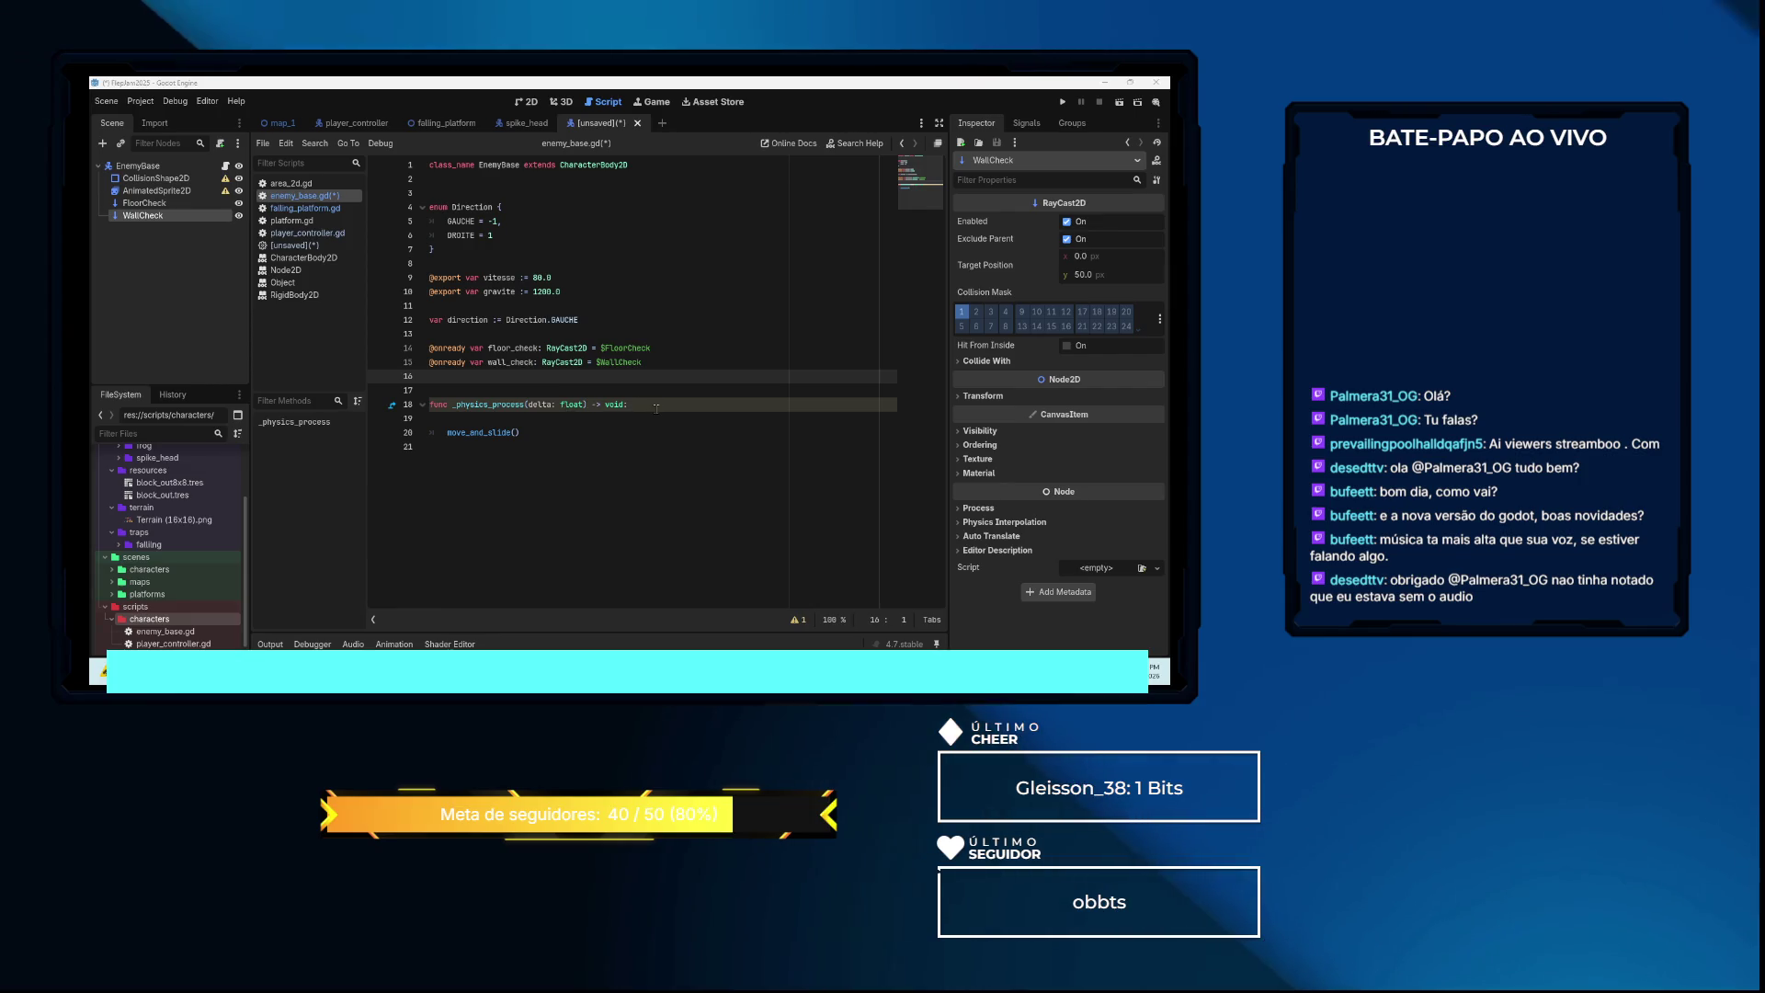
{"action": "key", "text": "Return"}
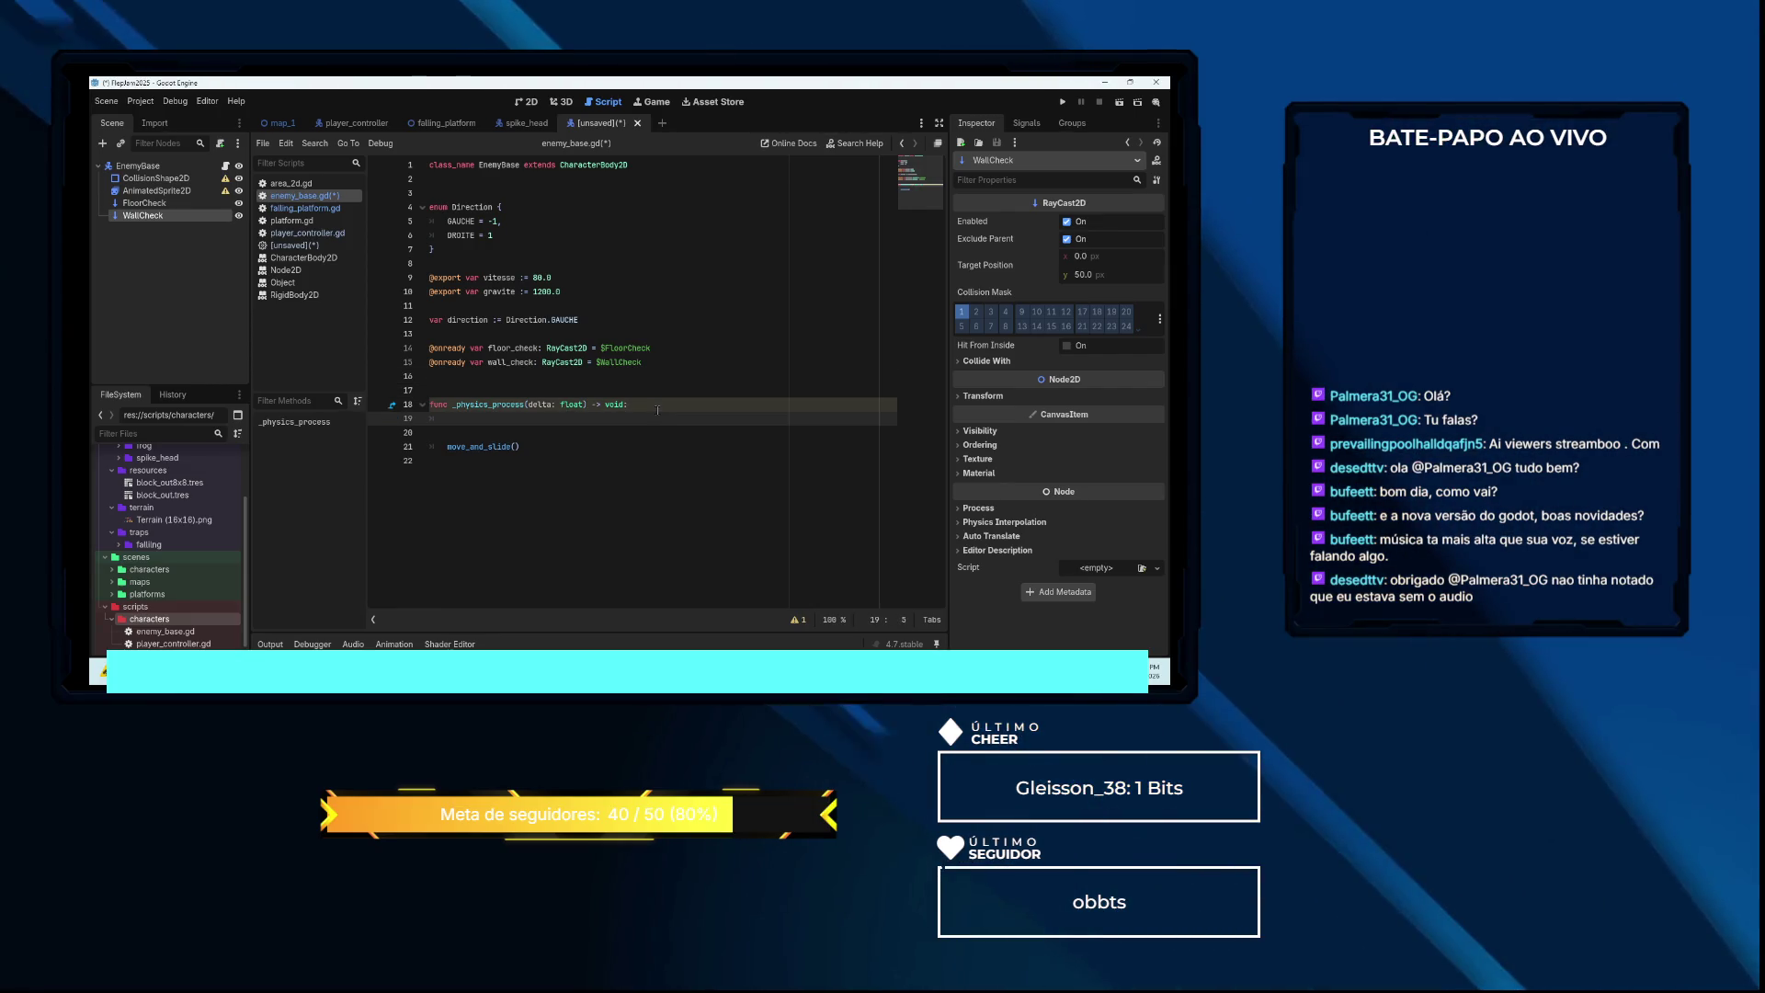
Add a gravity comment and an if not is_on_floor() block doing velocity.y += gravite * delta
{"action": "type", "text": "# "}
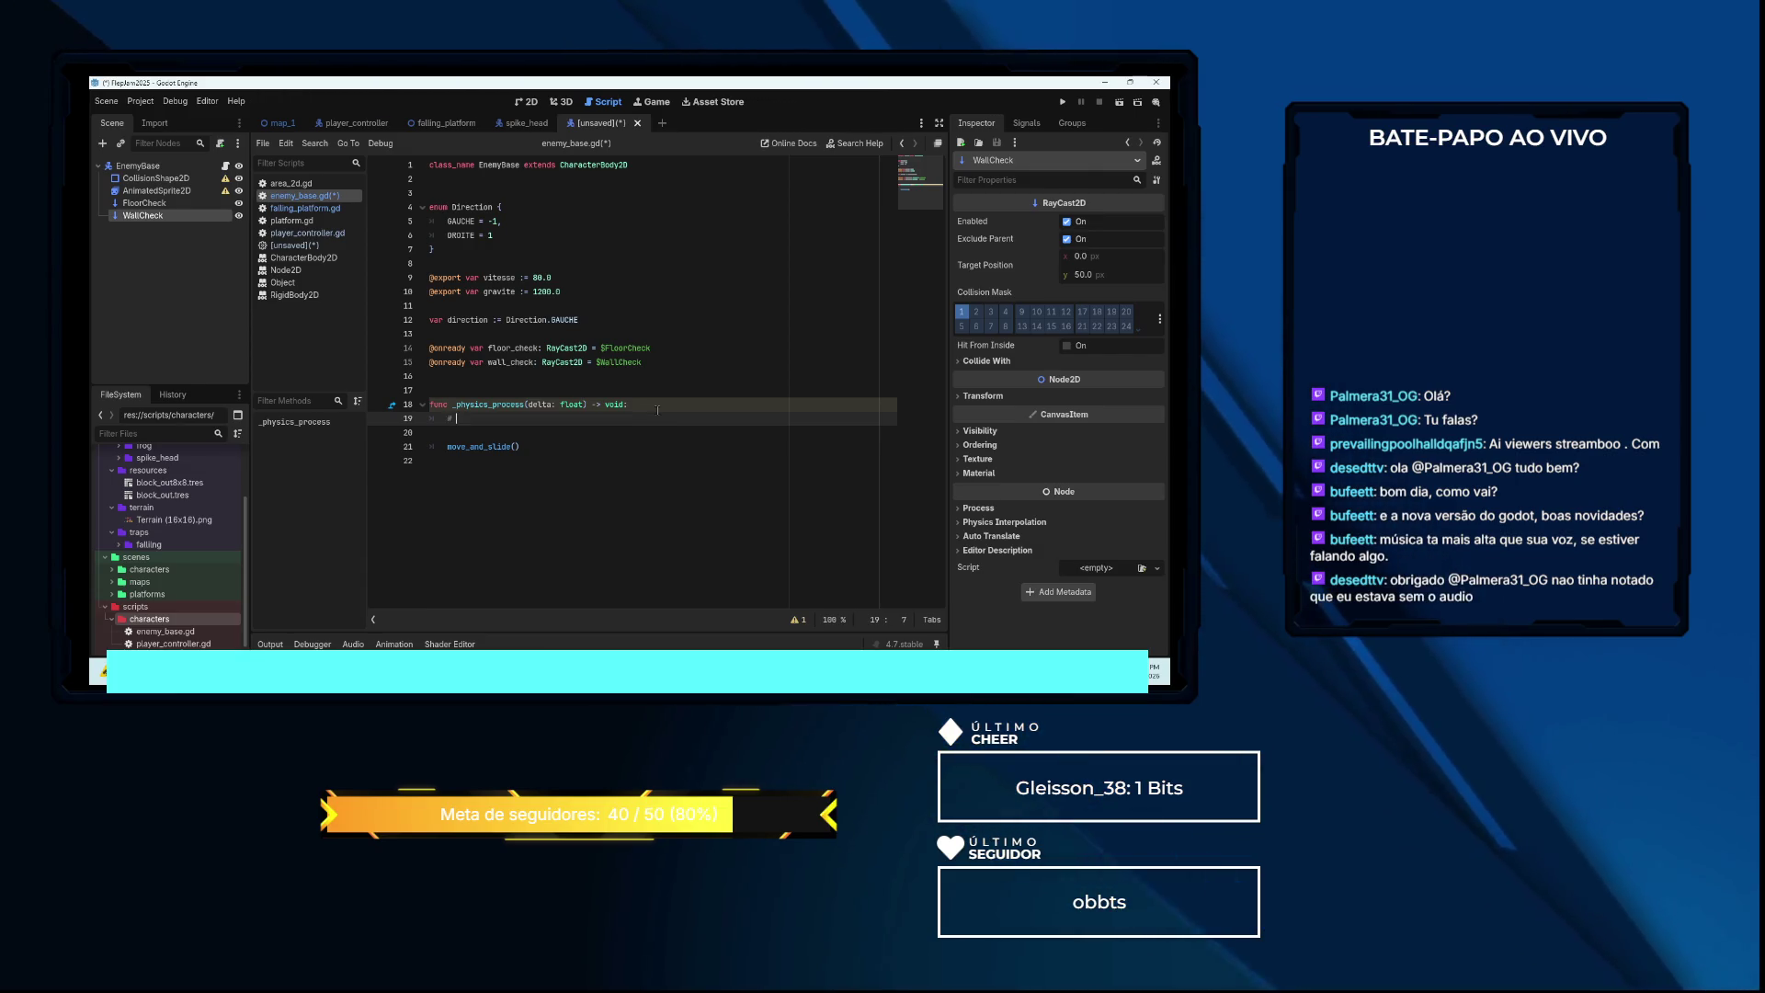
{"action": "type", "text": "Gravite"}
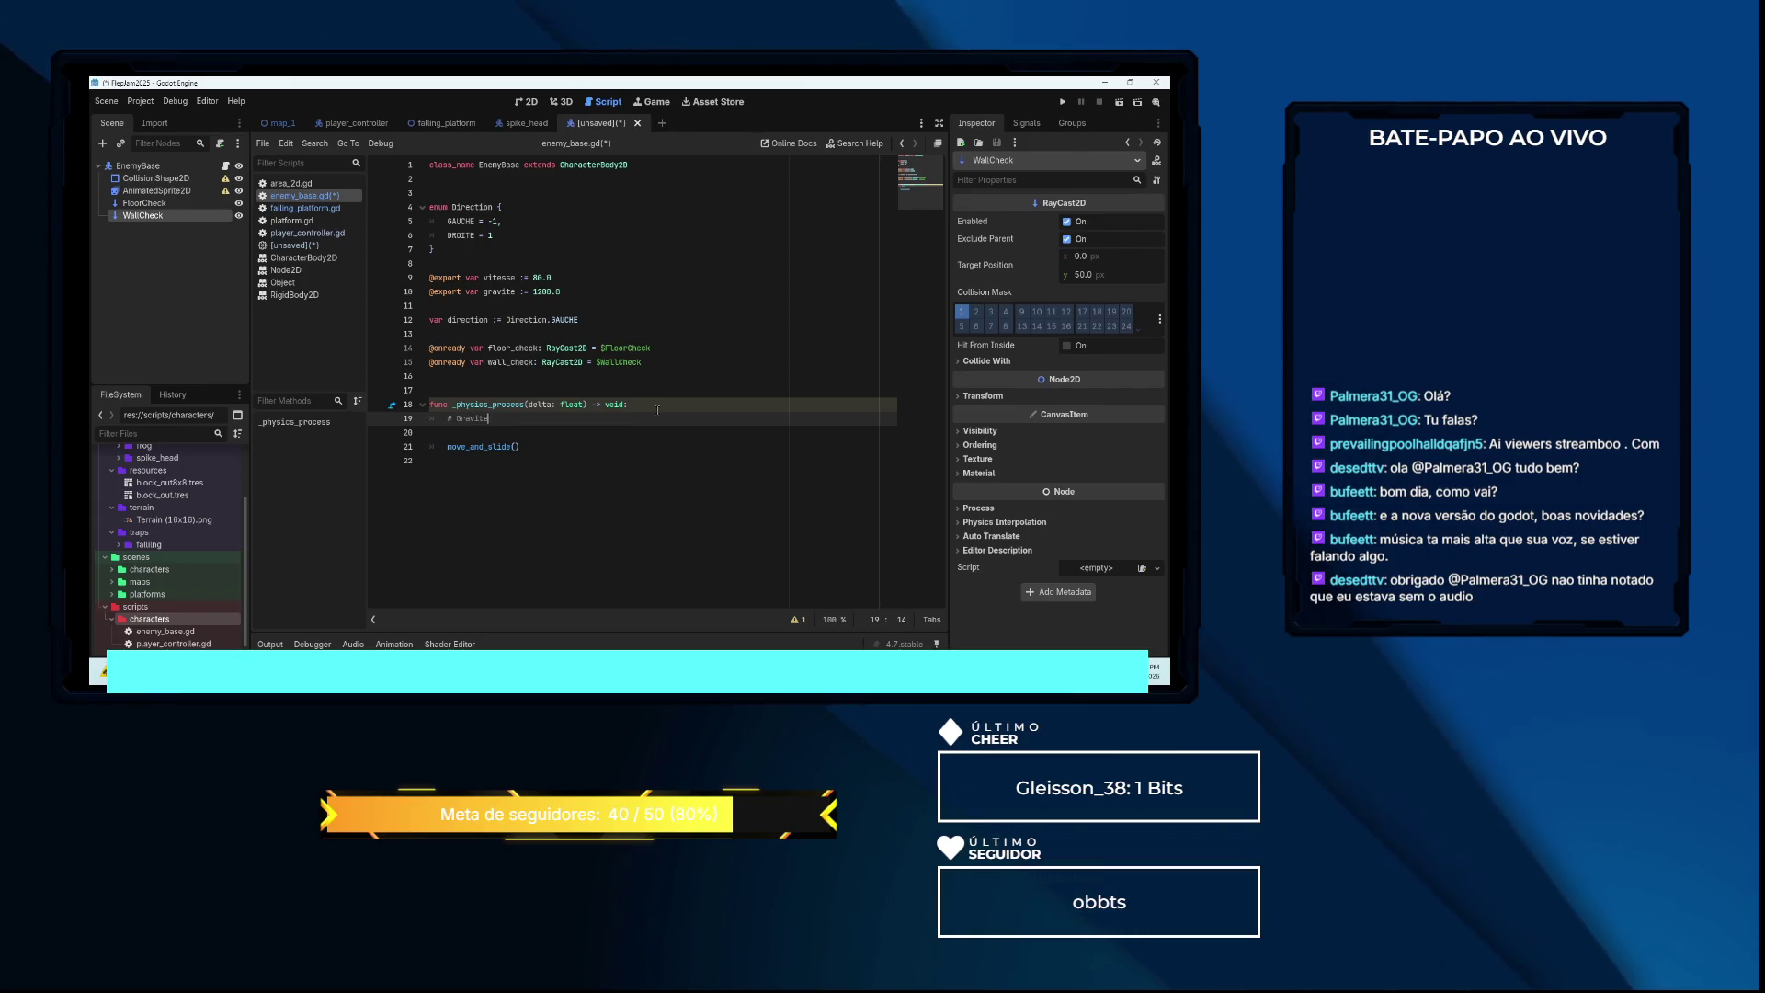
{"action": "key", "text": "Return"}
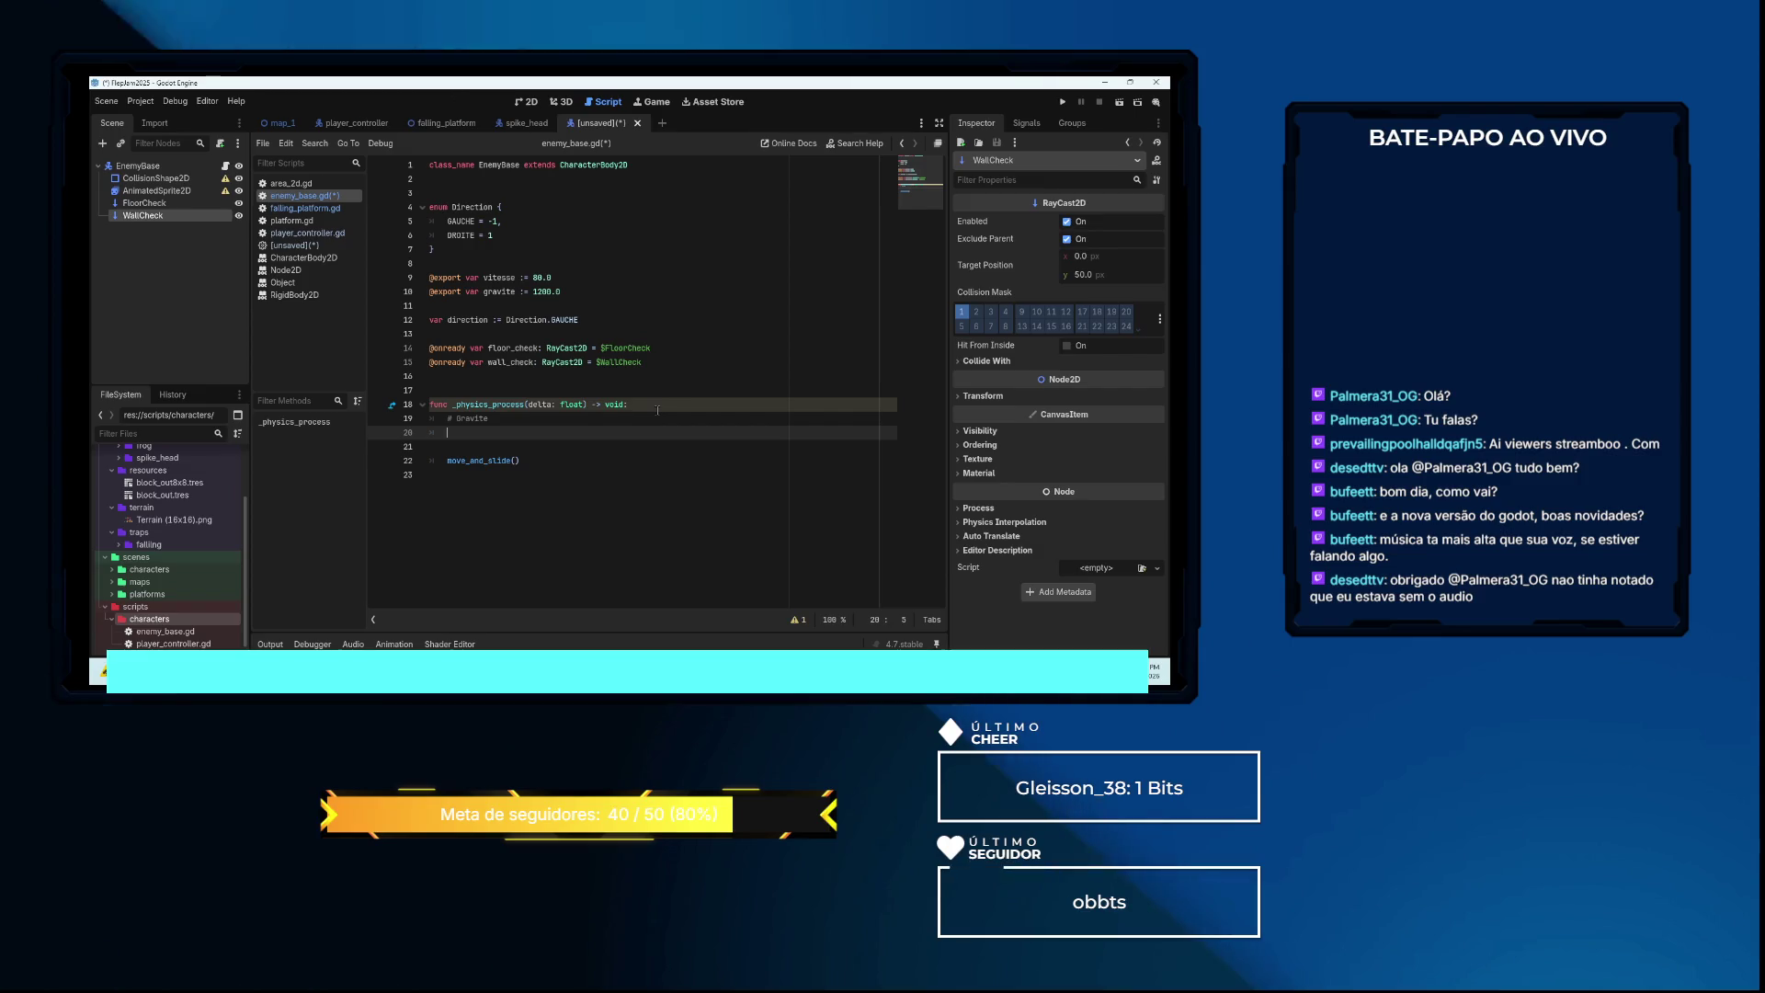
{"action": "type", "text": "if not is_"}
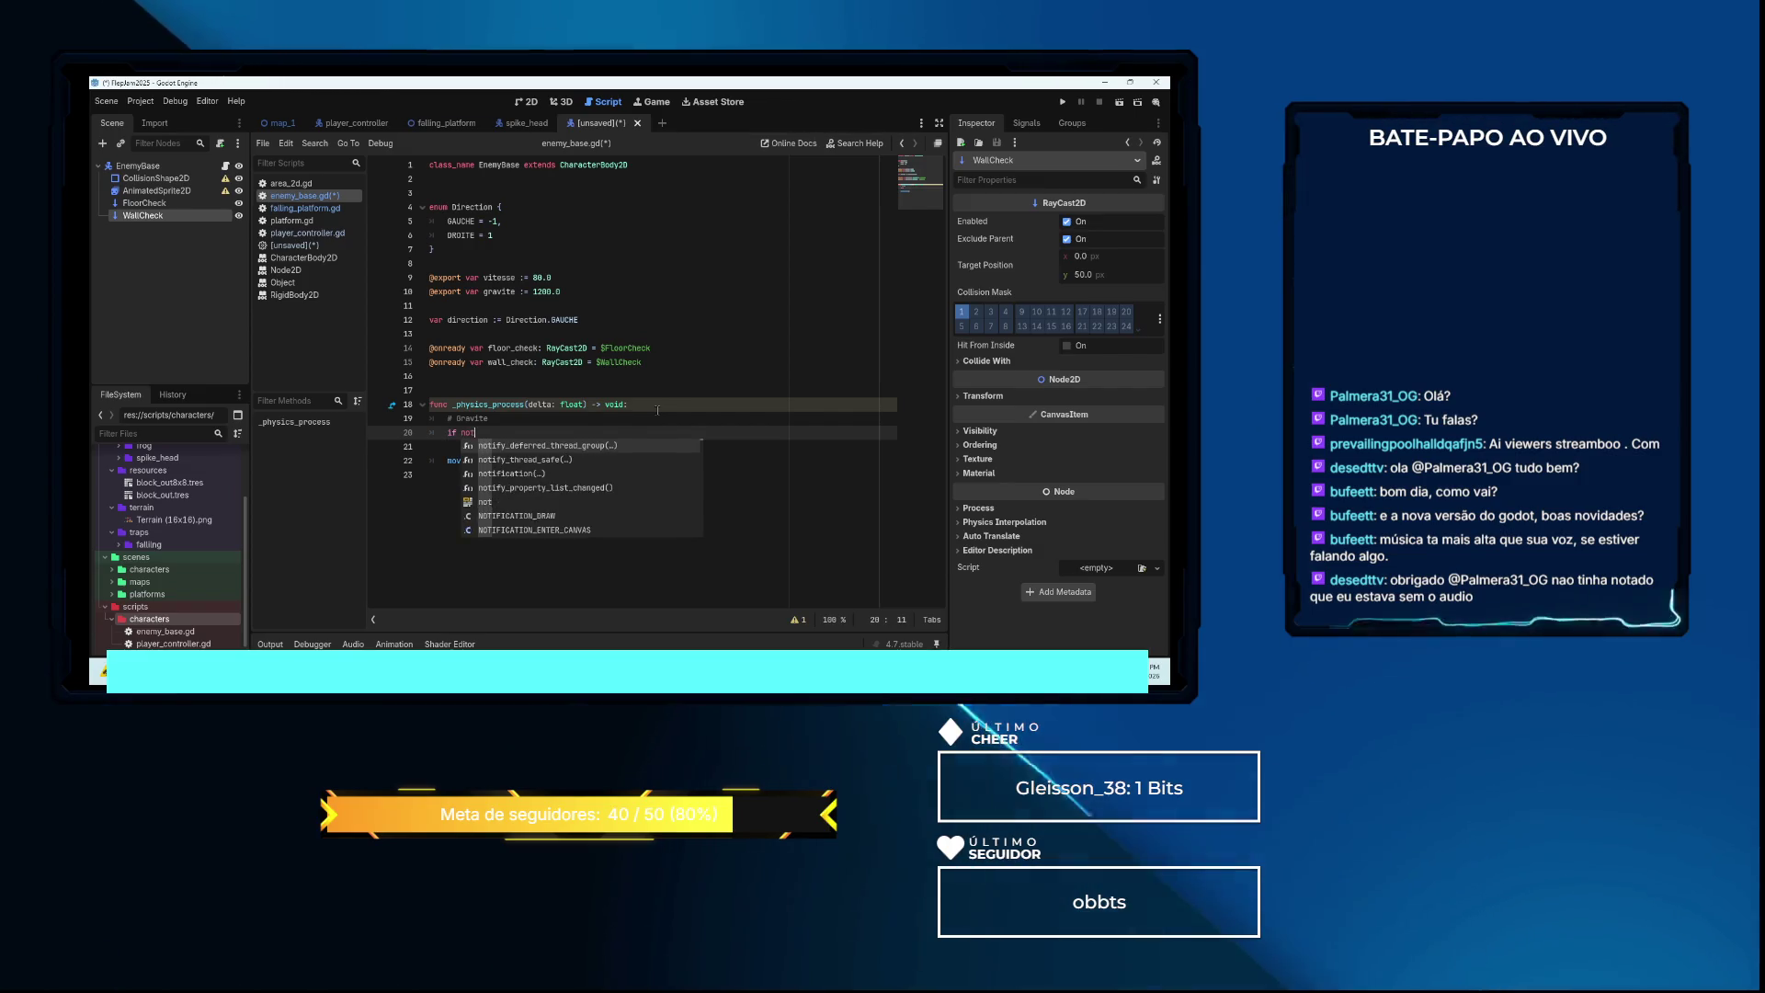
{"action": "type", "text": "on"}
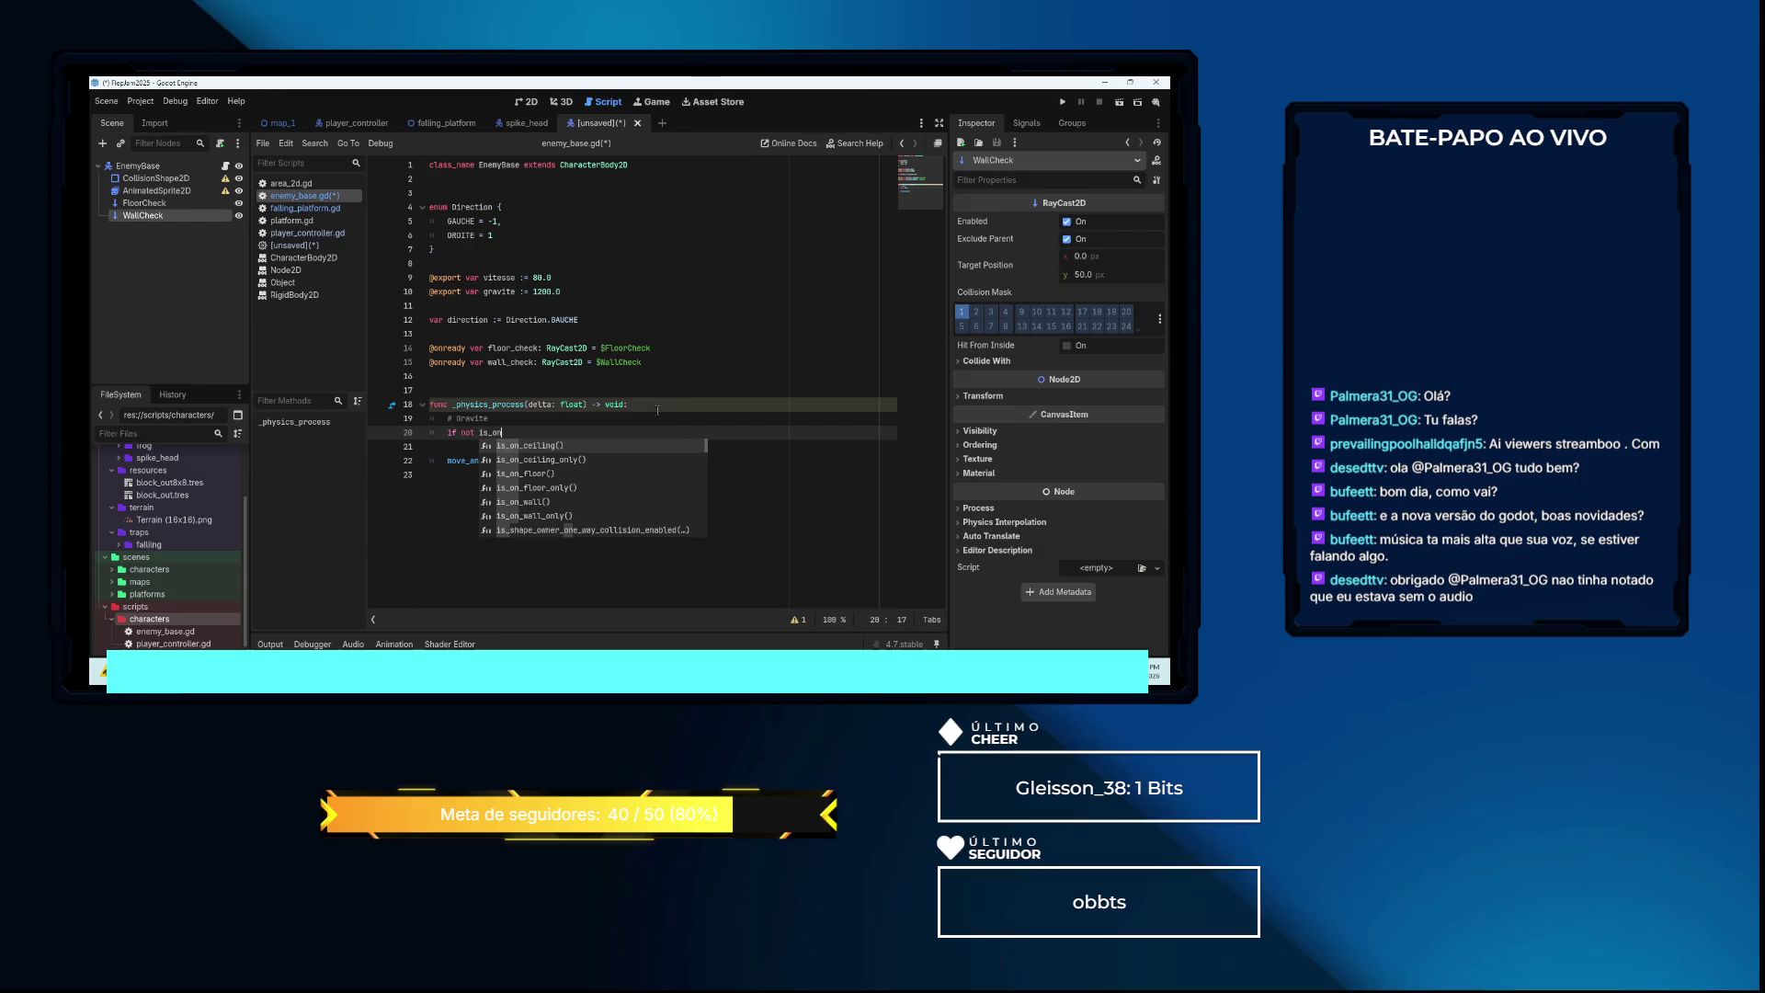
{"action": "key", "text": "Return"}
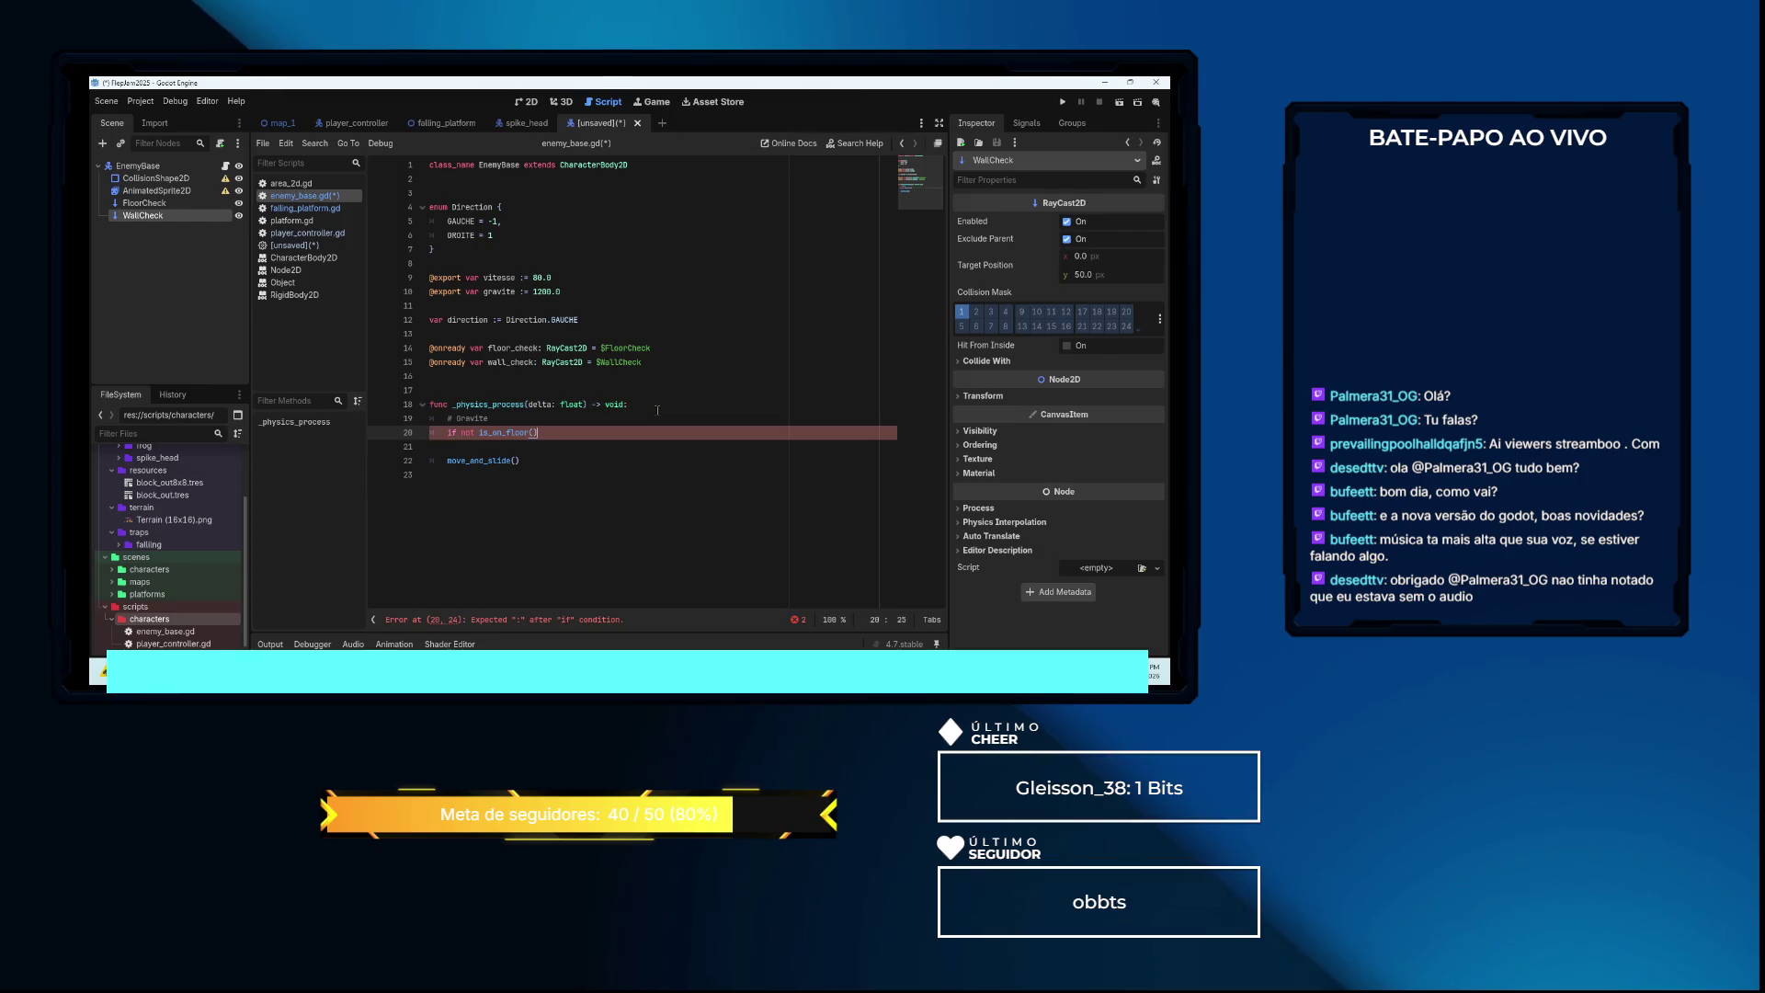
{"action": "key", "text": "Return"}
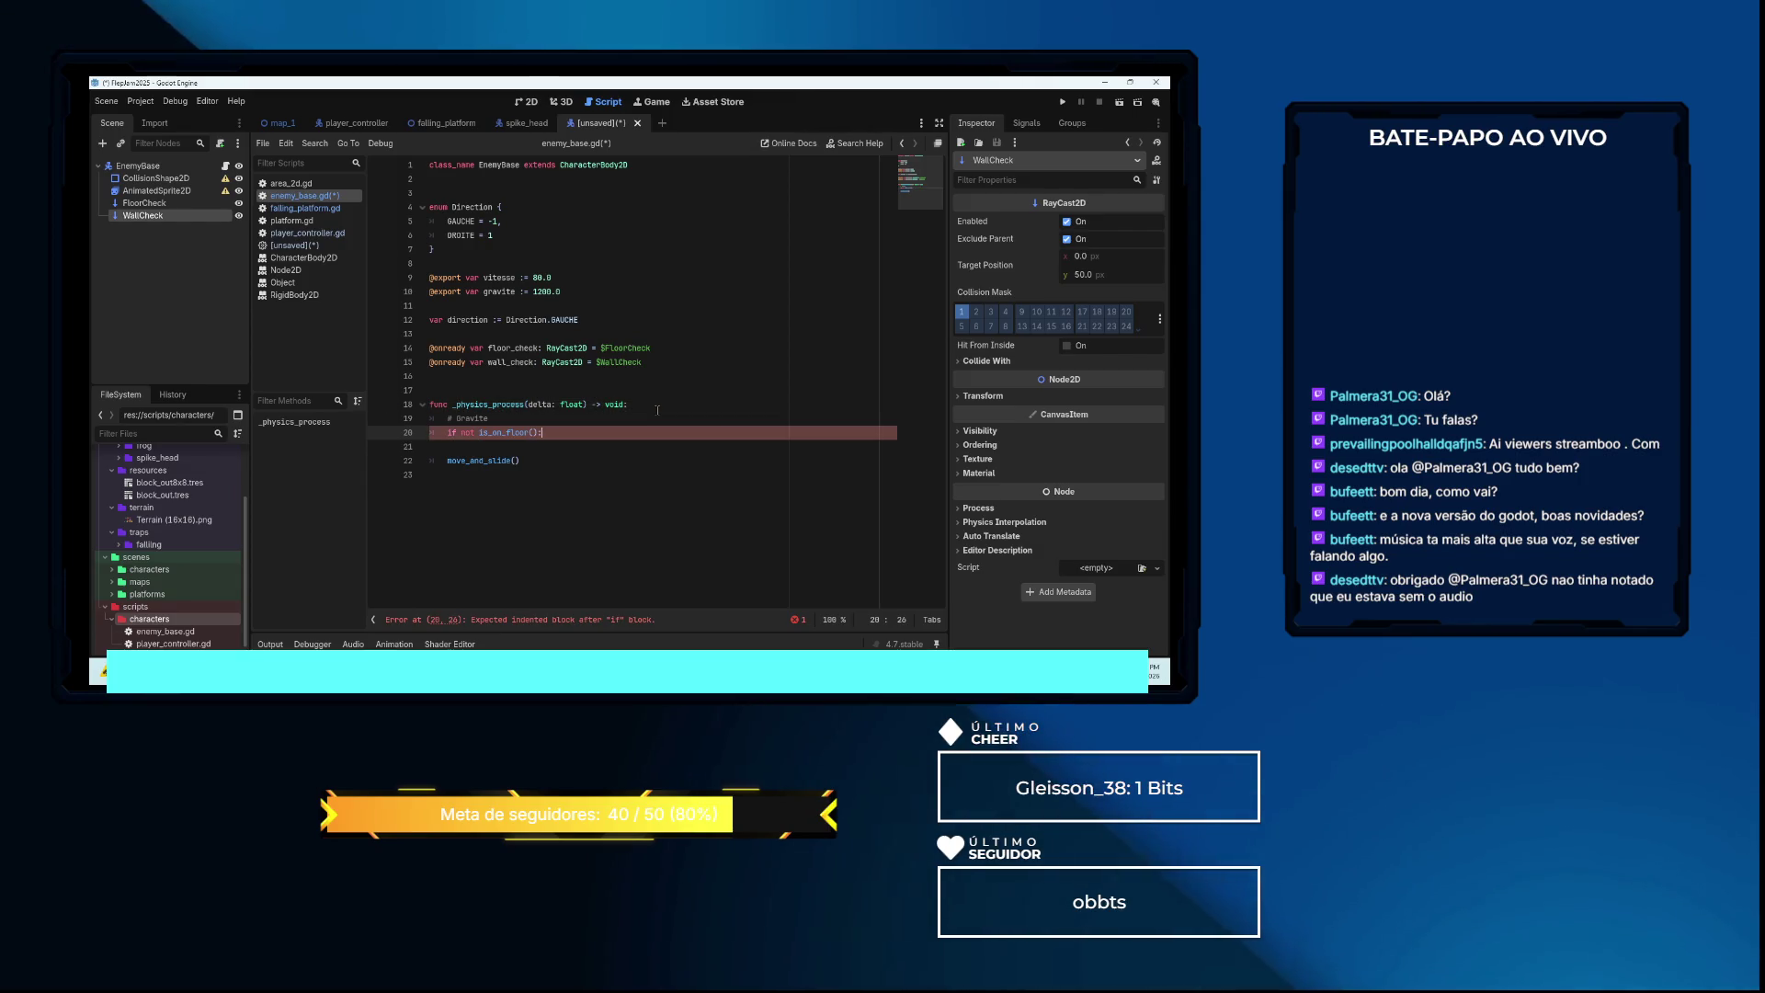
{"action": "type", "text": "velo"}
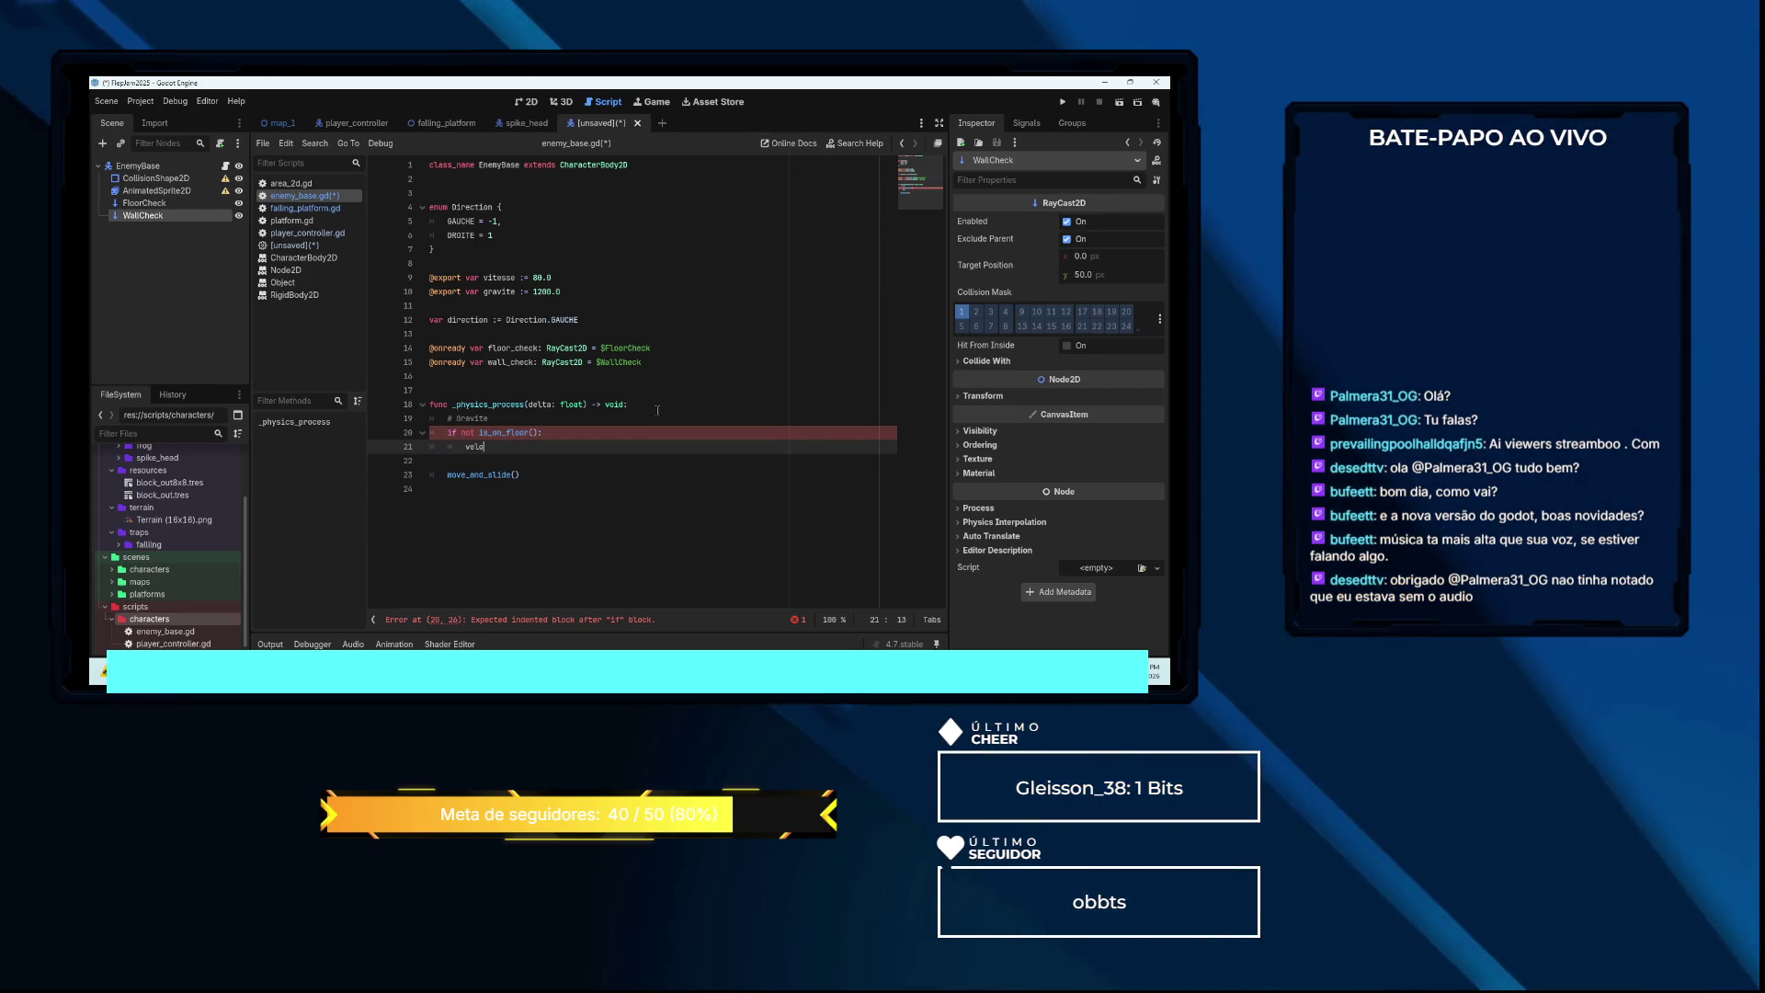
{"action": "key", "text": "Return"}
{"action": "type", "text": "."}
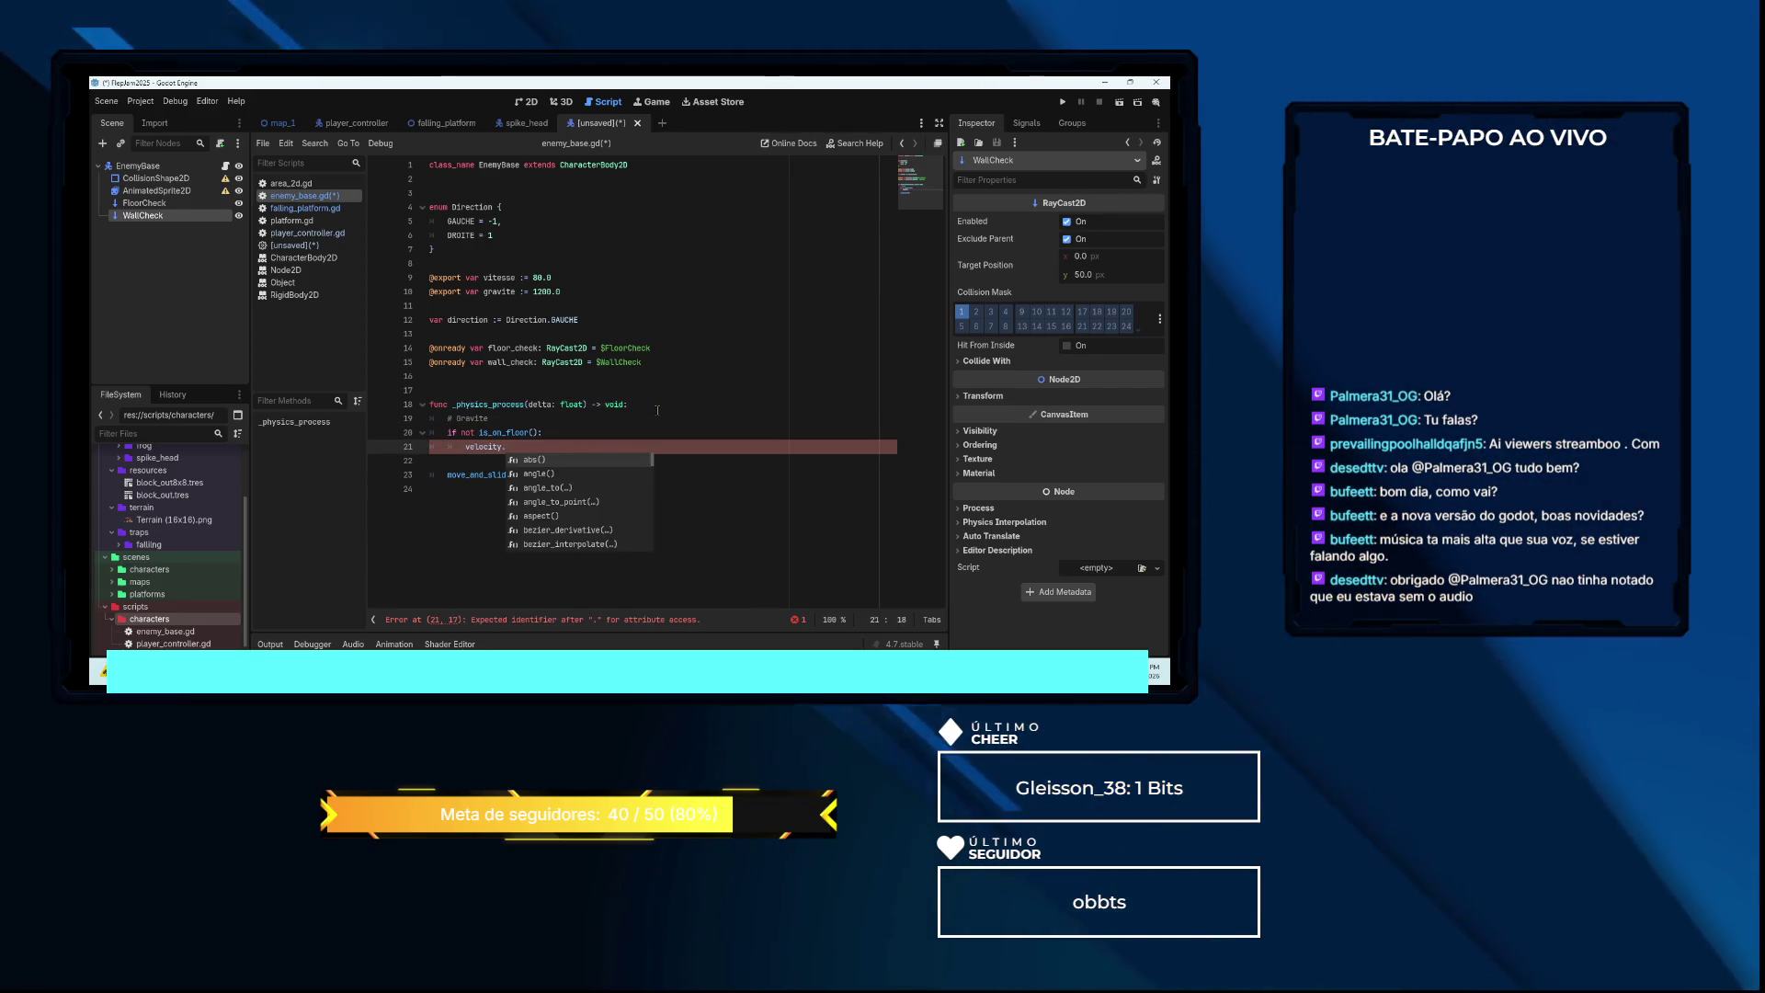
{"action": "type", "text": "y"}
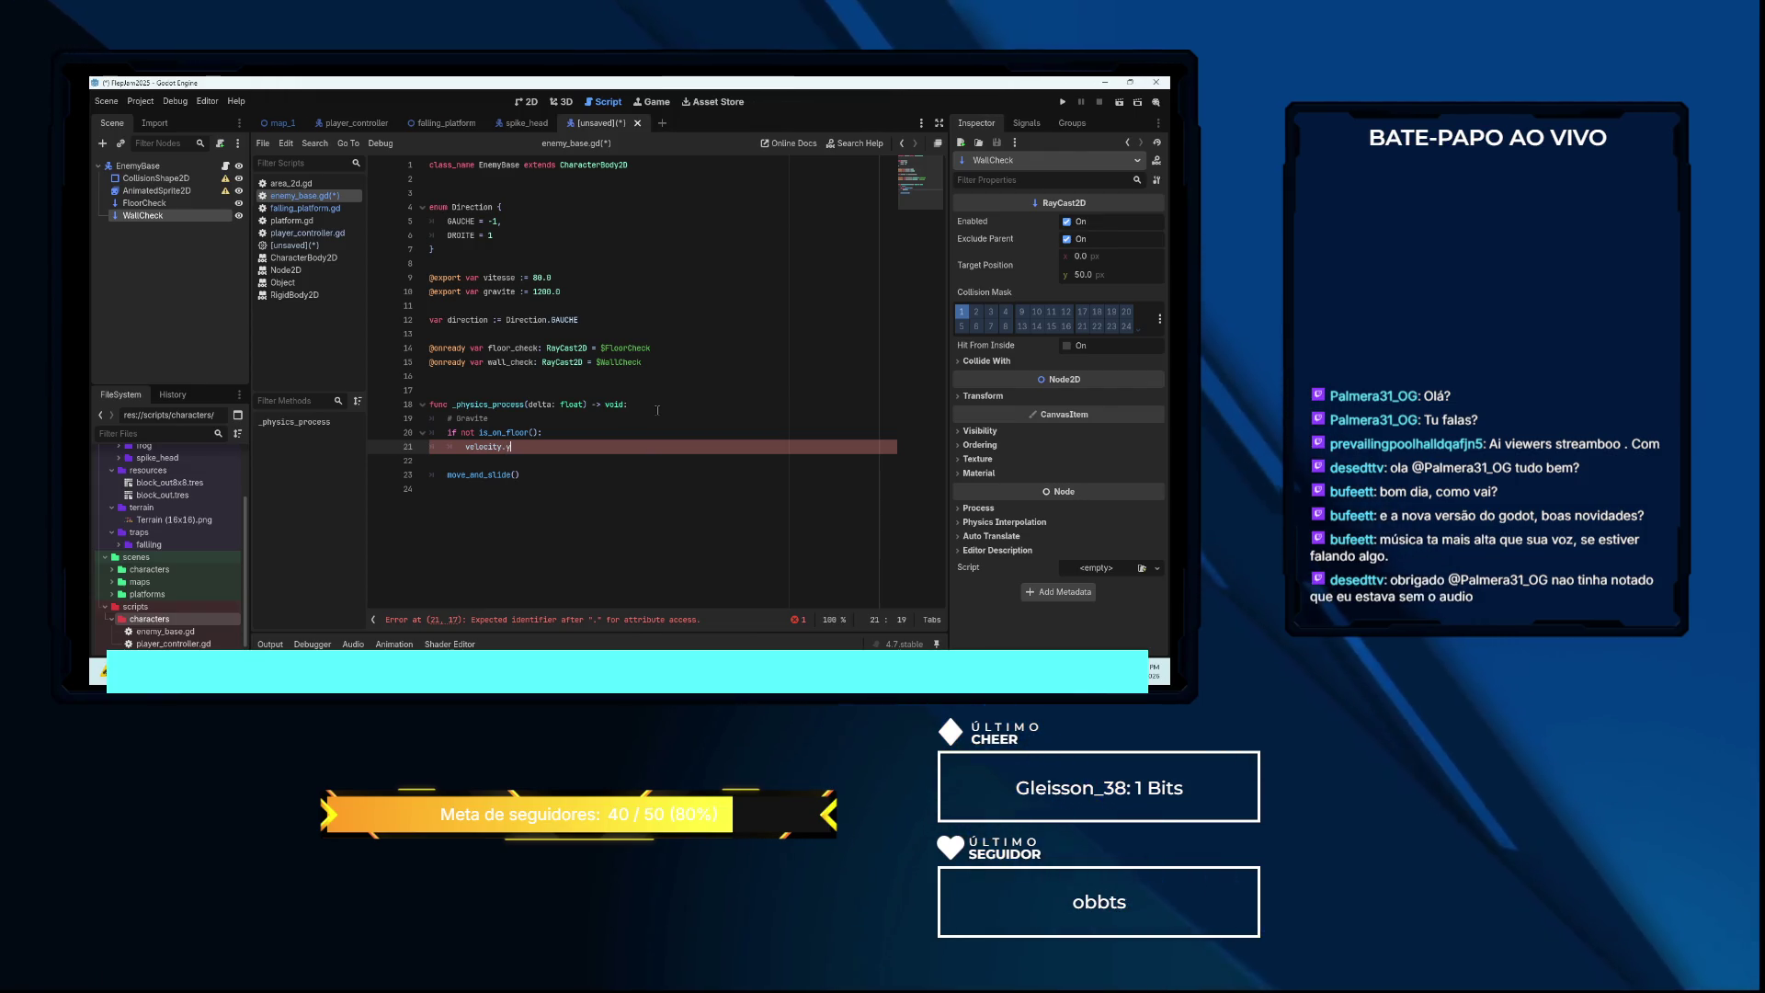
{"action": "type", "text": " += "}
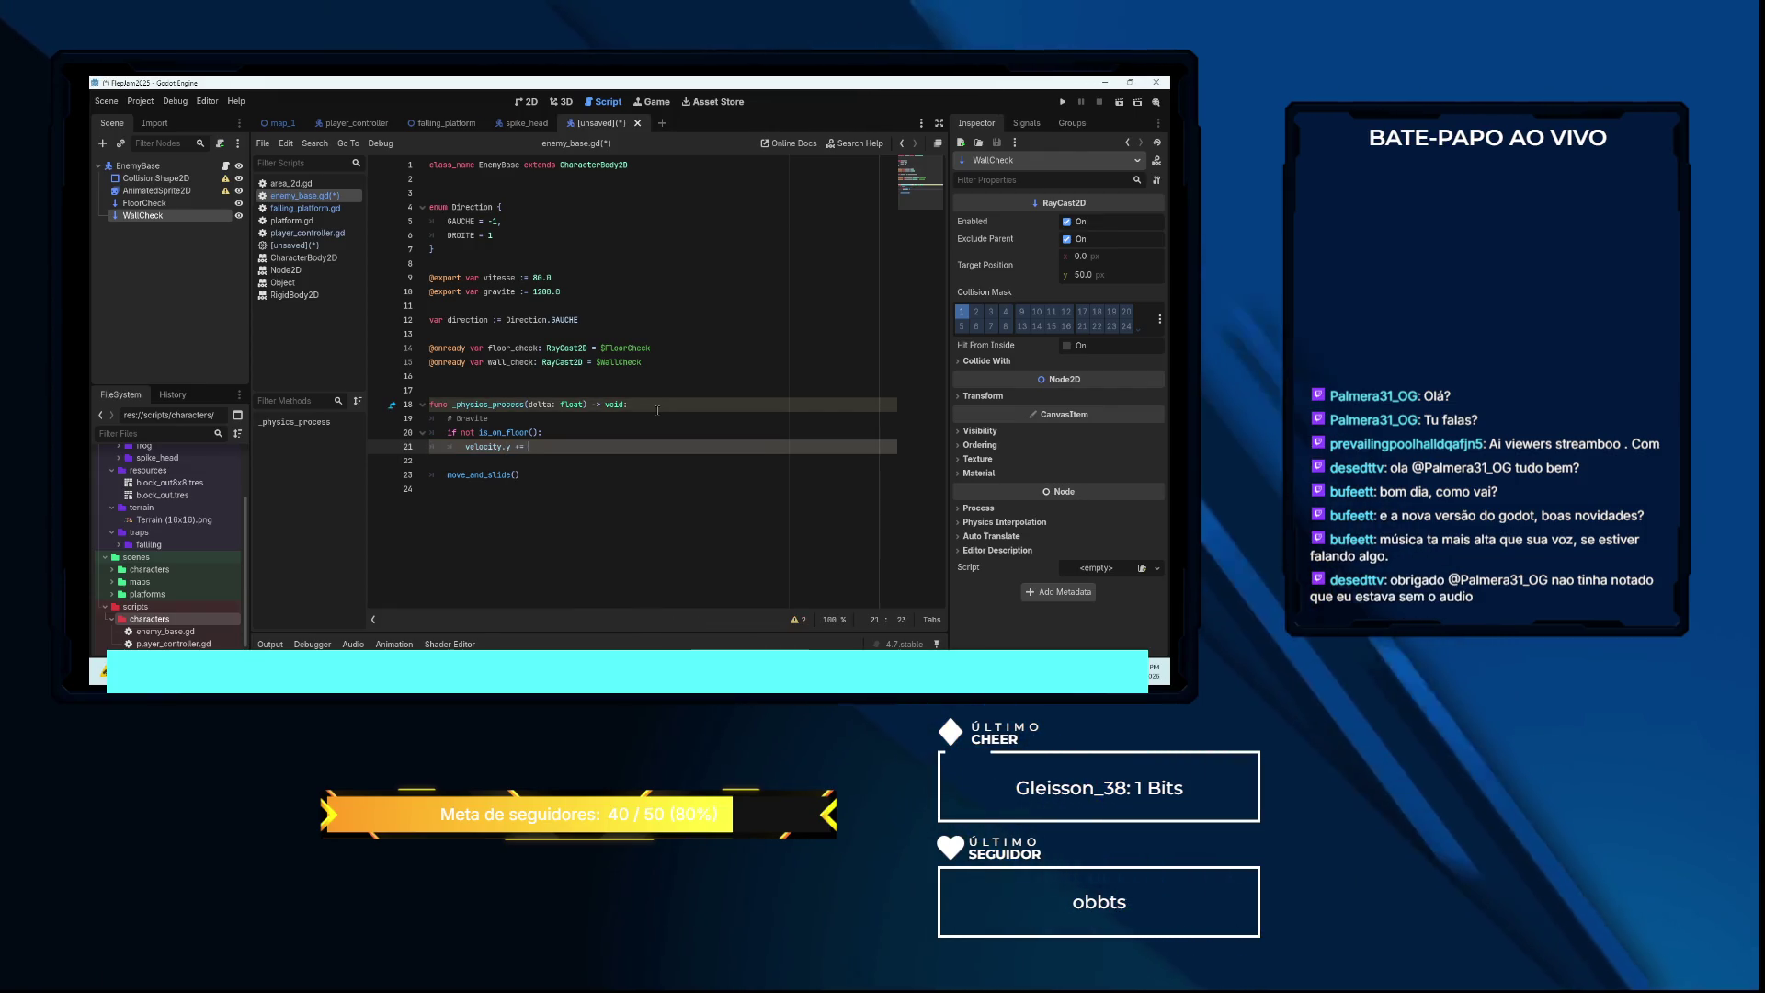
{"action": "type", "text": "gra"}
{"action": "key", "text": "Return"}
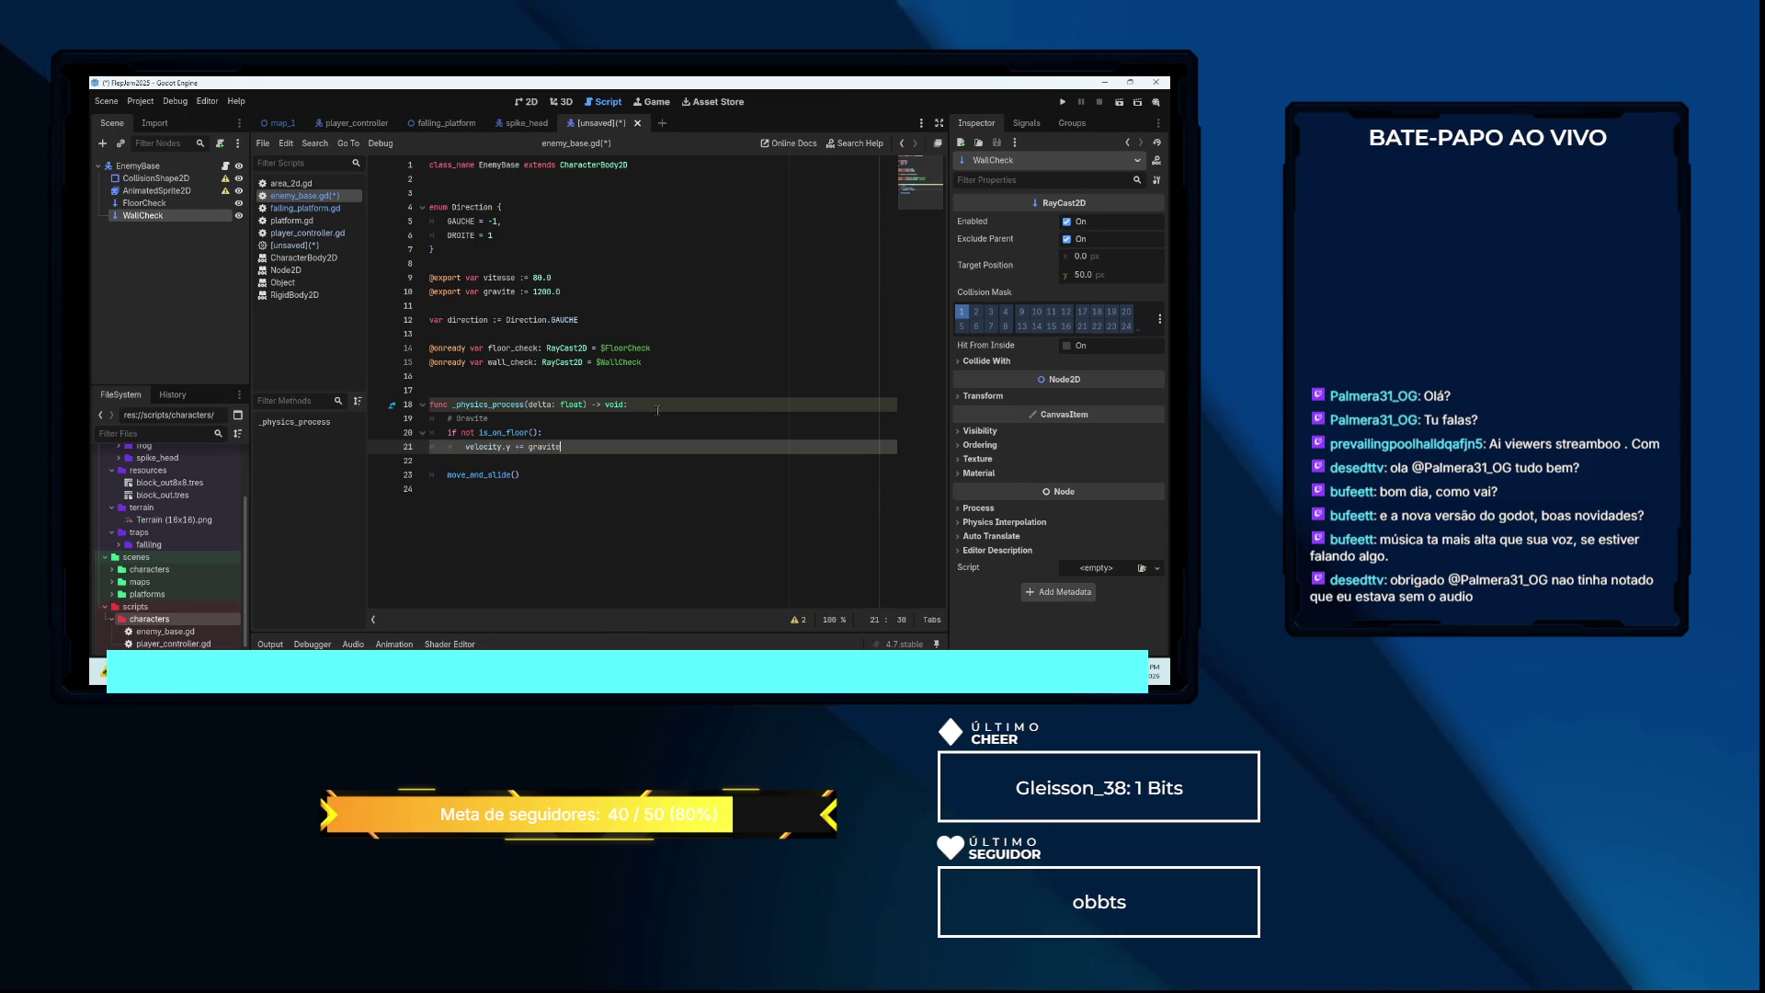
{"action": "type", "text": "* dt"}
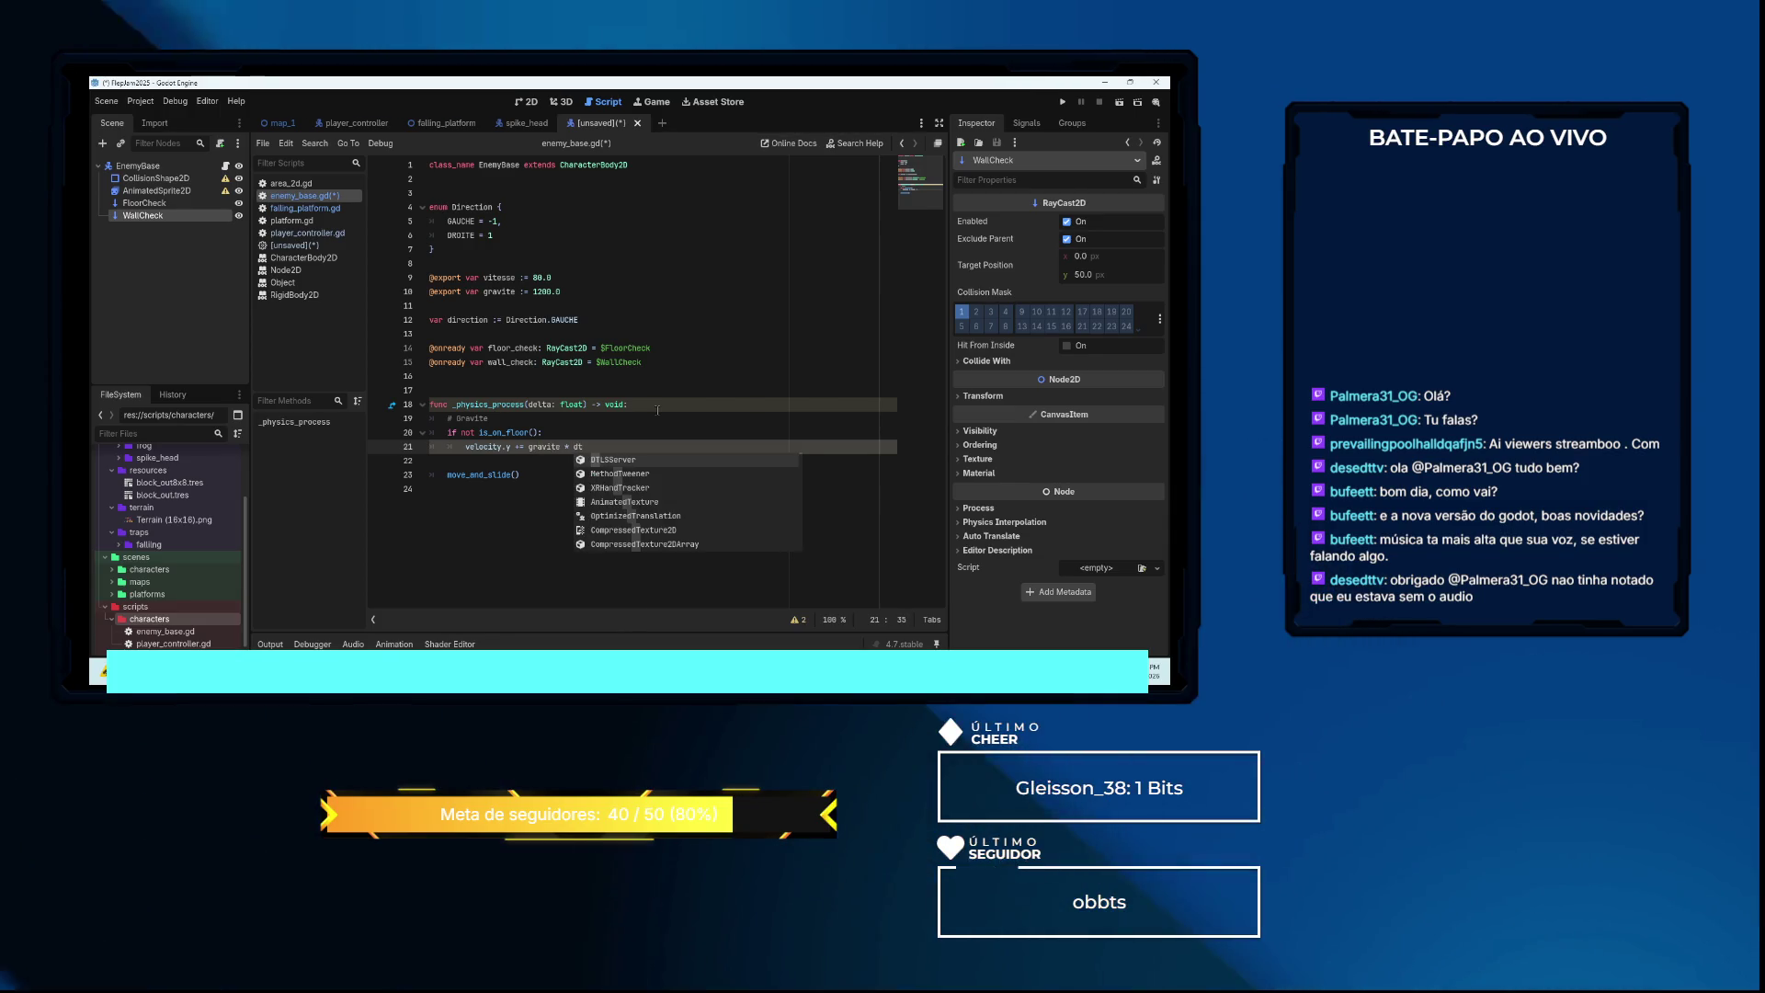
{"action": "key", "text": "Return"}
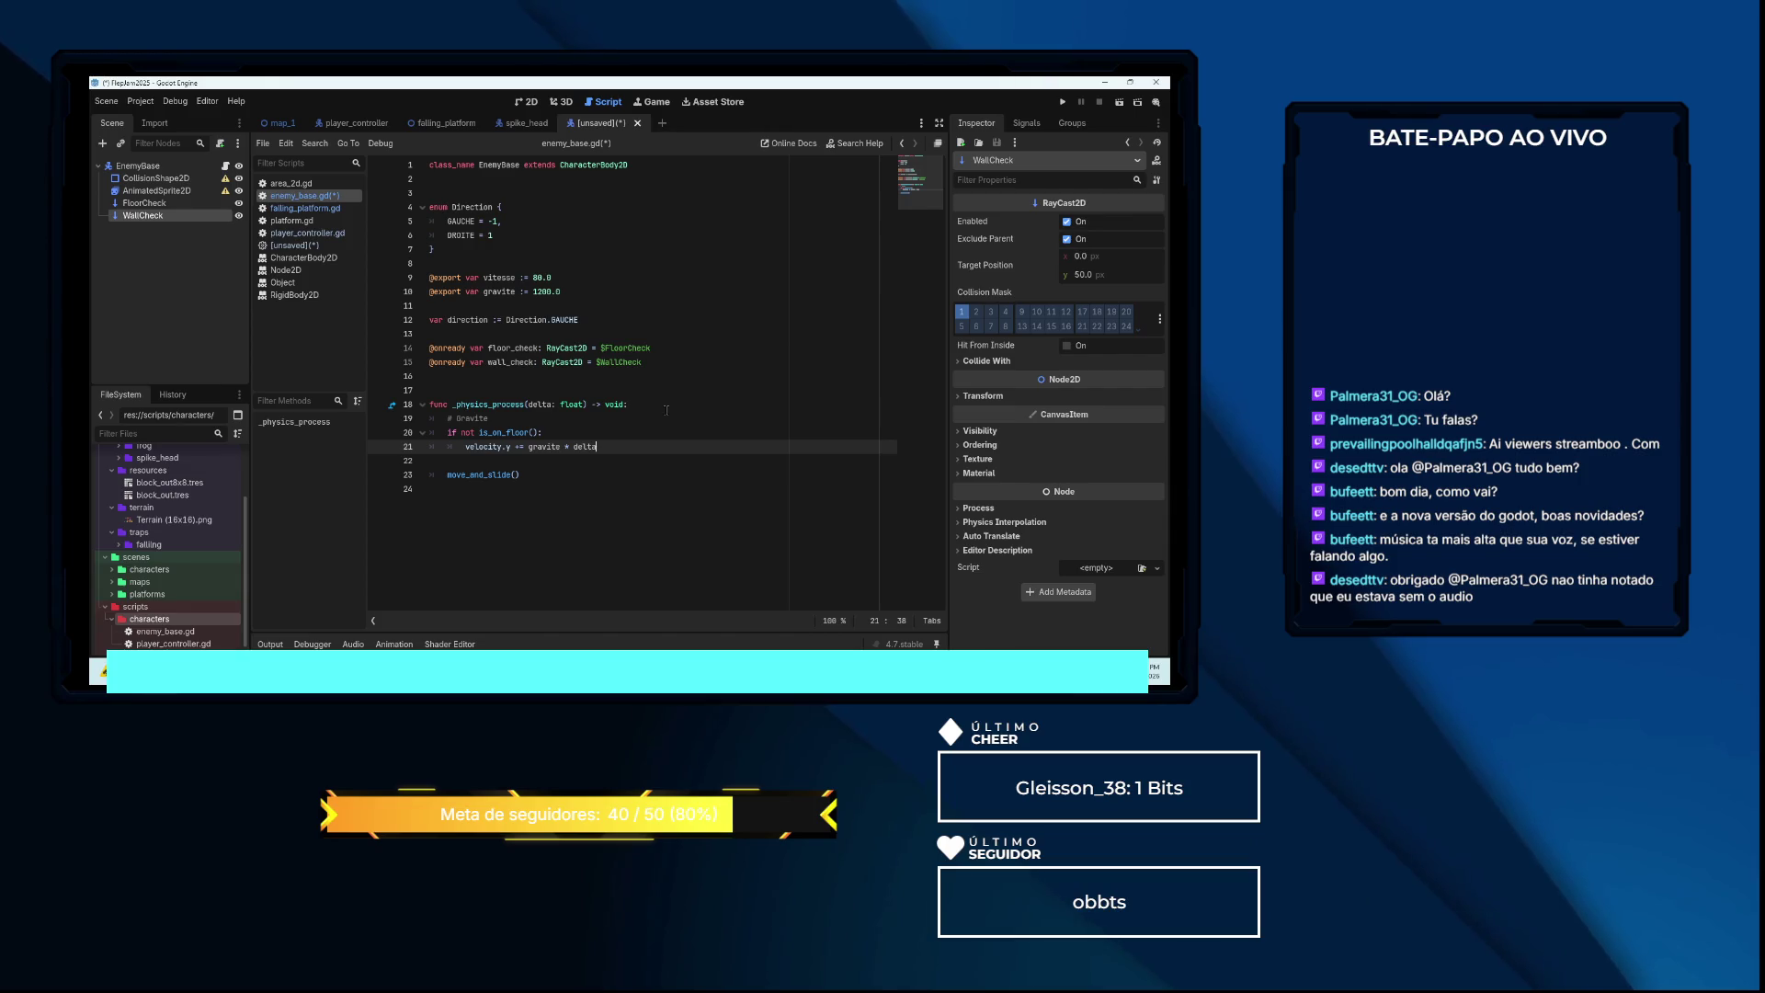
Add an else branch that sets velocity.y = 0
{"action": "key", "text": "Return"}
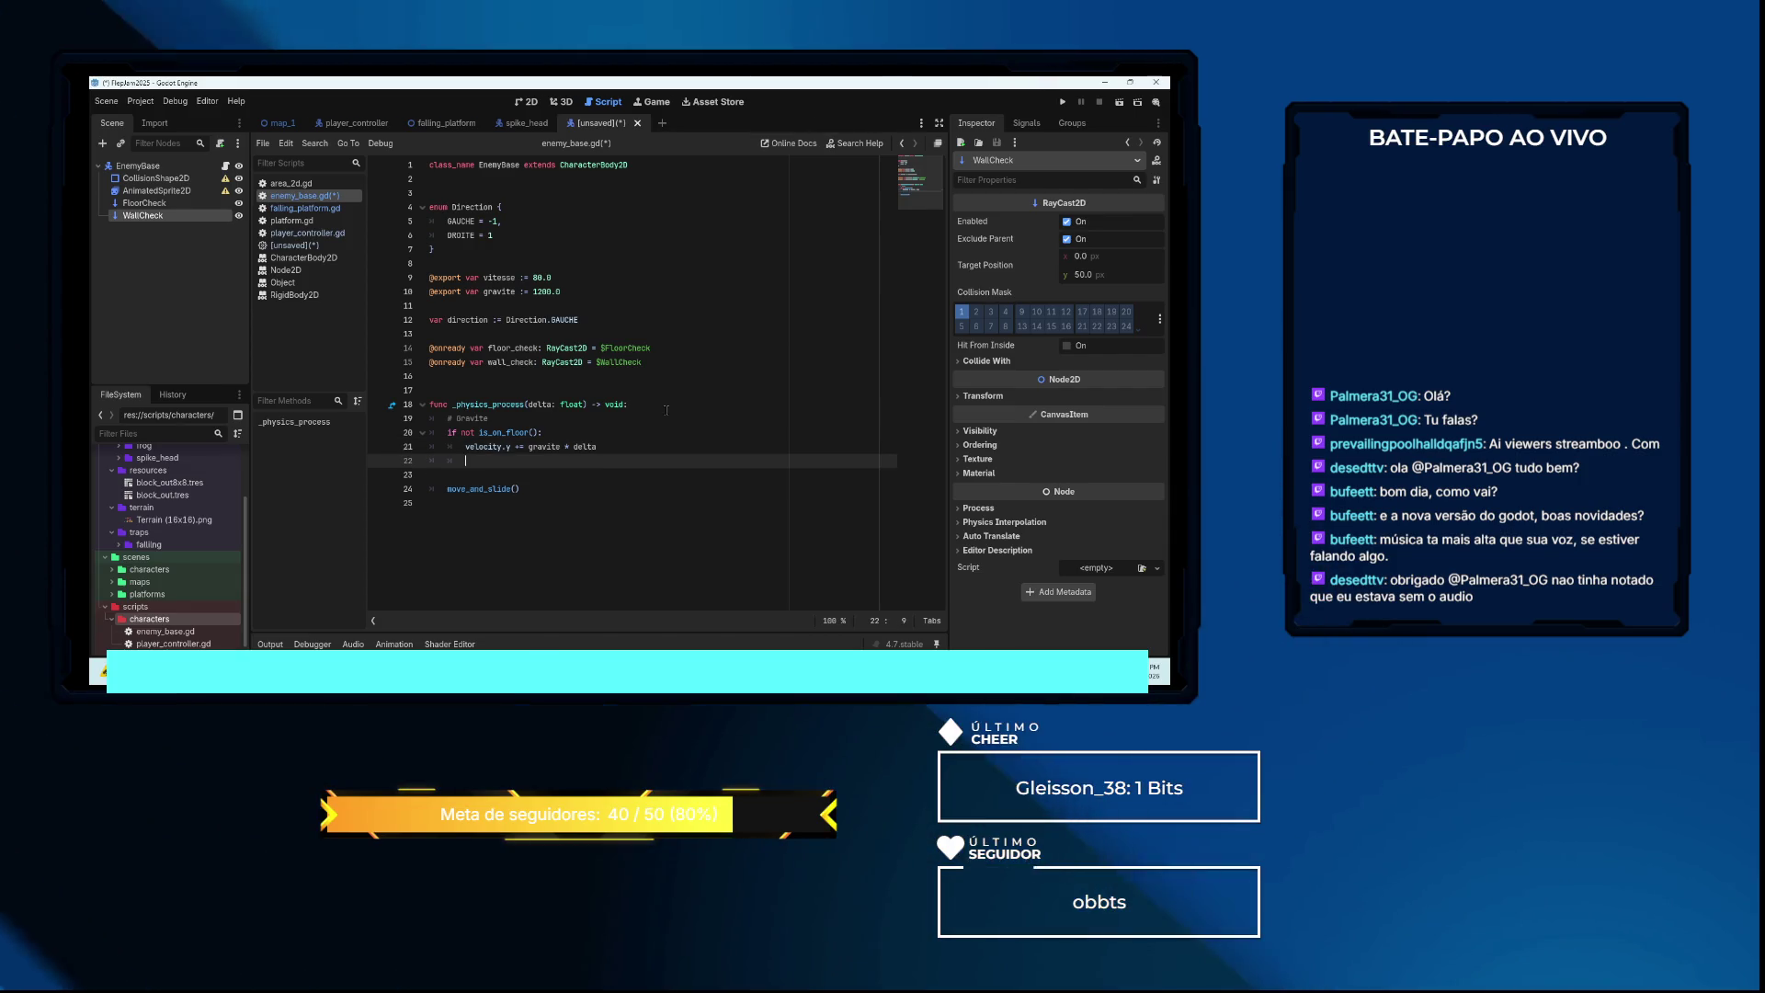
{"action": "type", "text": "else:"}
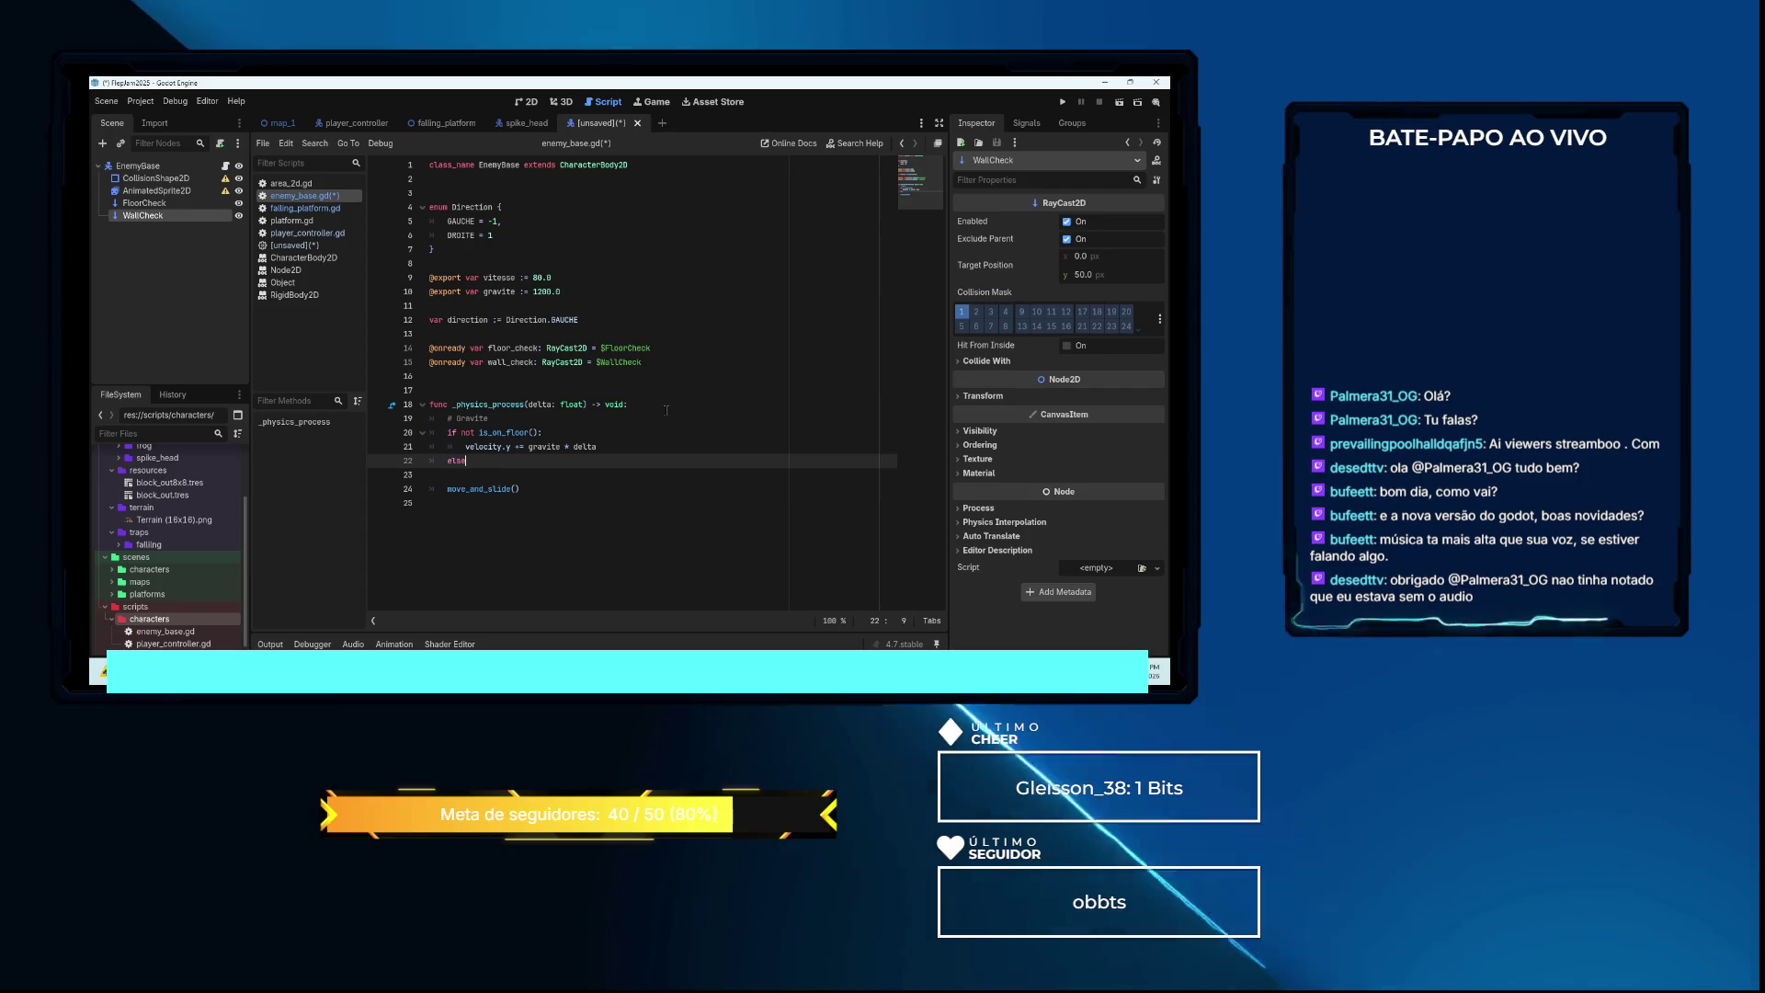
{"action": "key", "text": "Return"}
{"action": "type", "text": "ocity.y"}
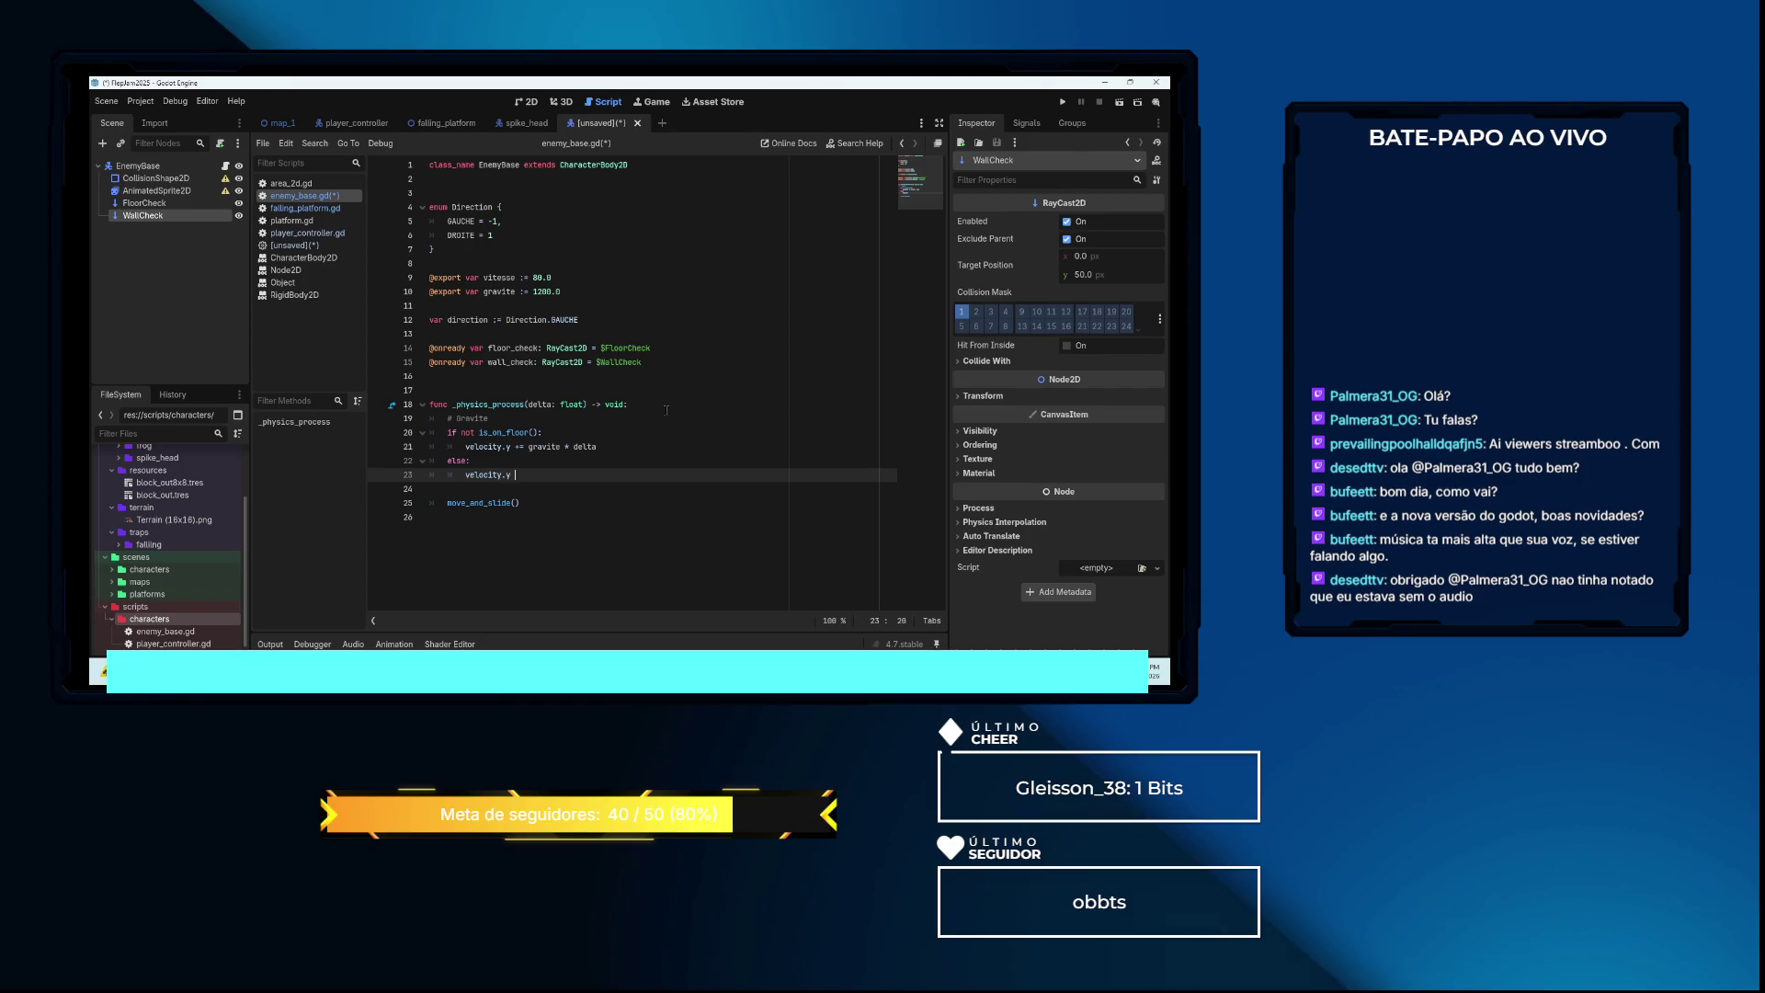
{"action": "type", "text": " = 0"}
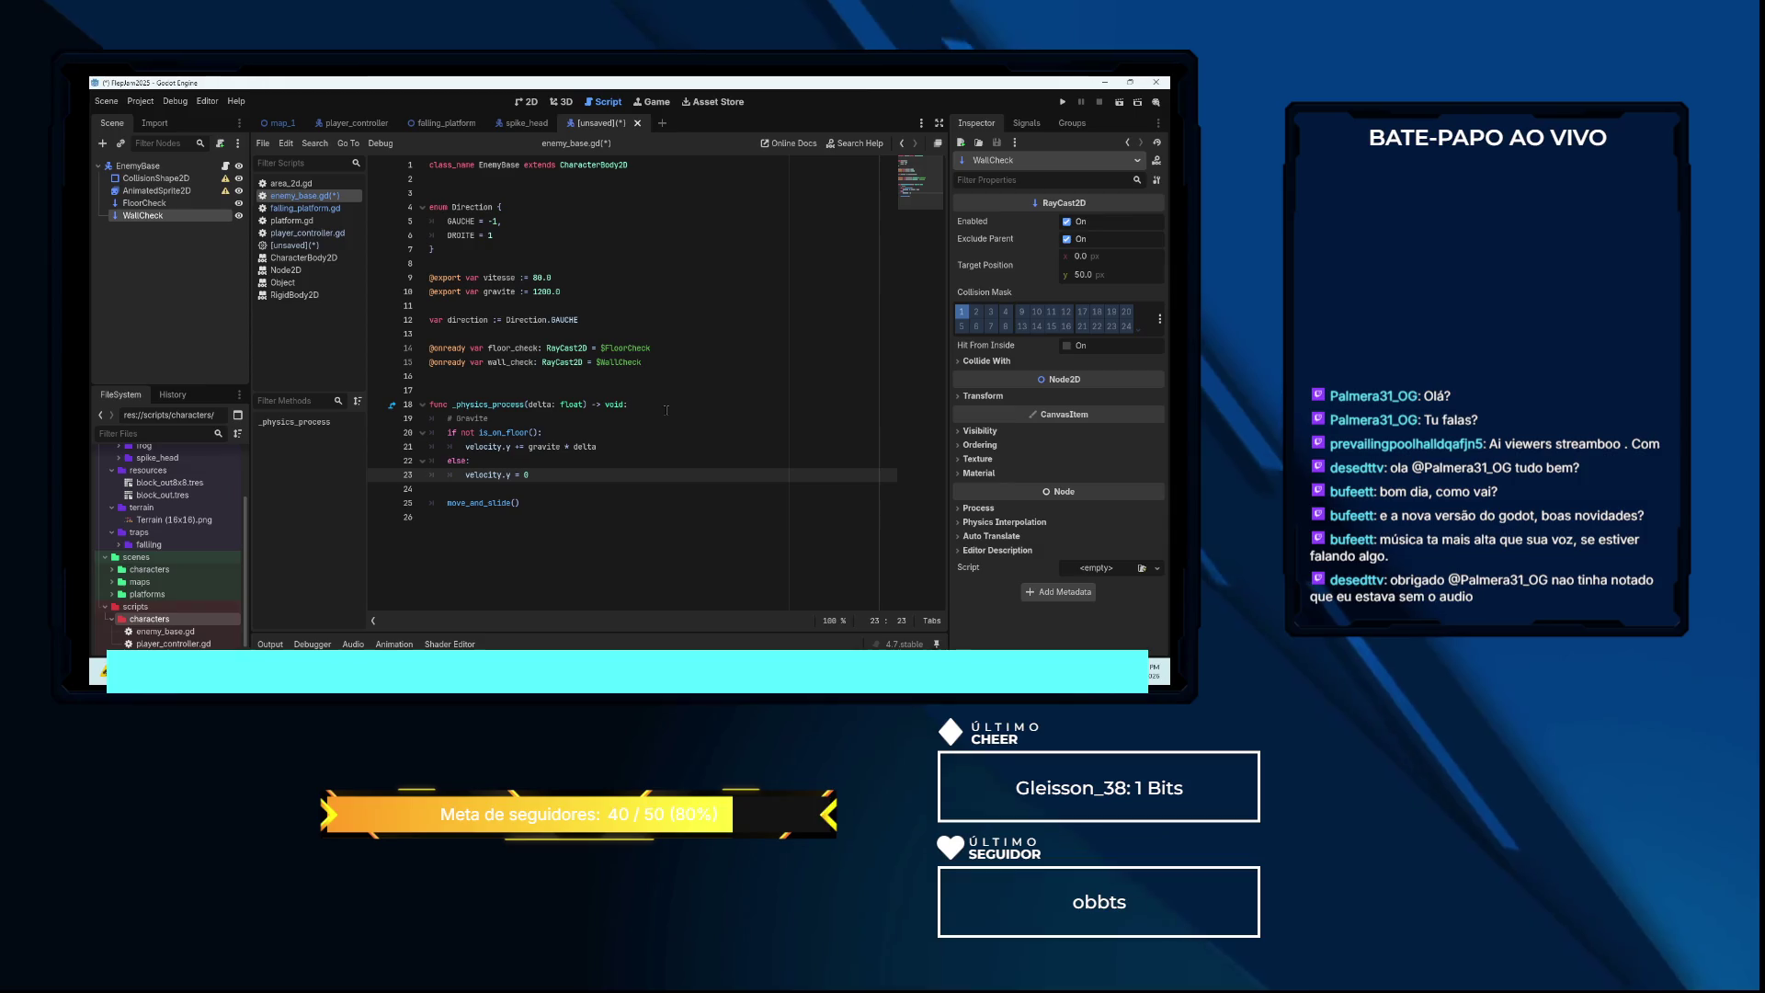
{"action": "key", "text": "Return"}
{"action": "key", "text": "Return"}
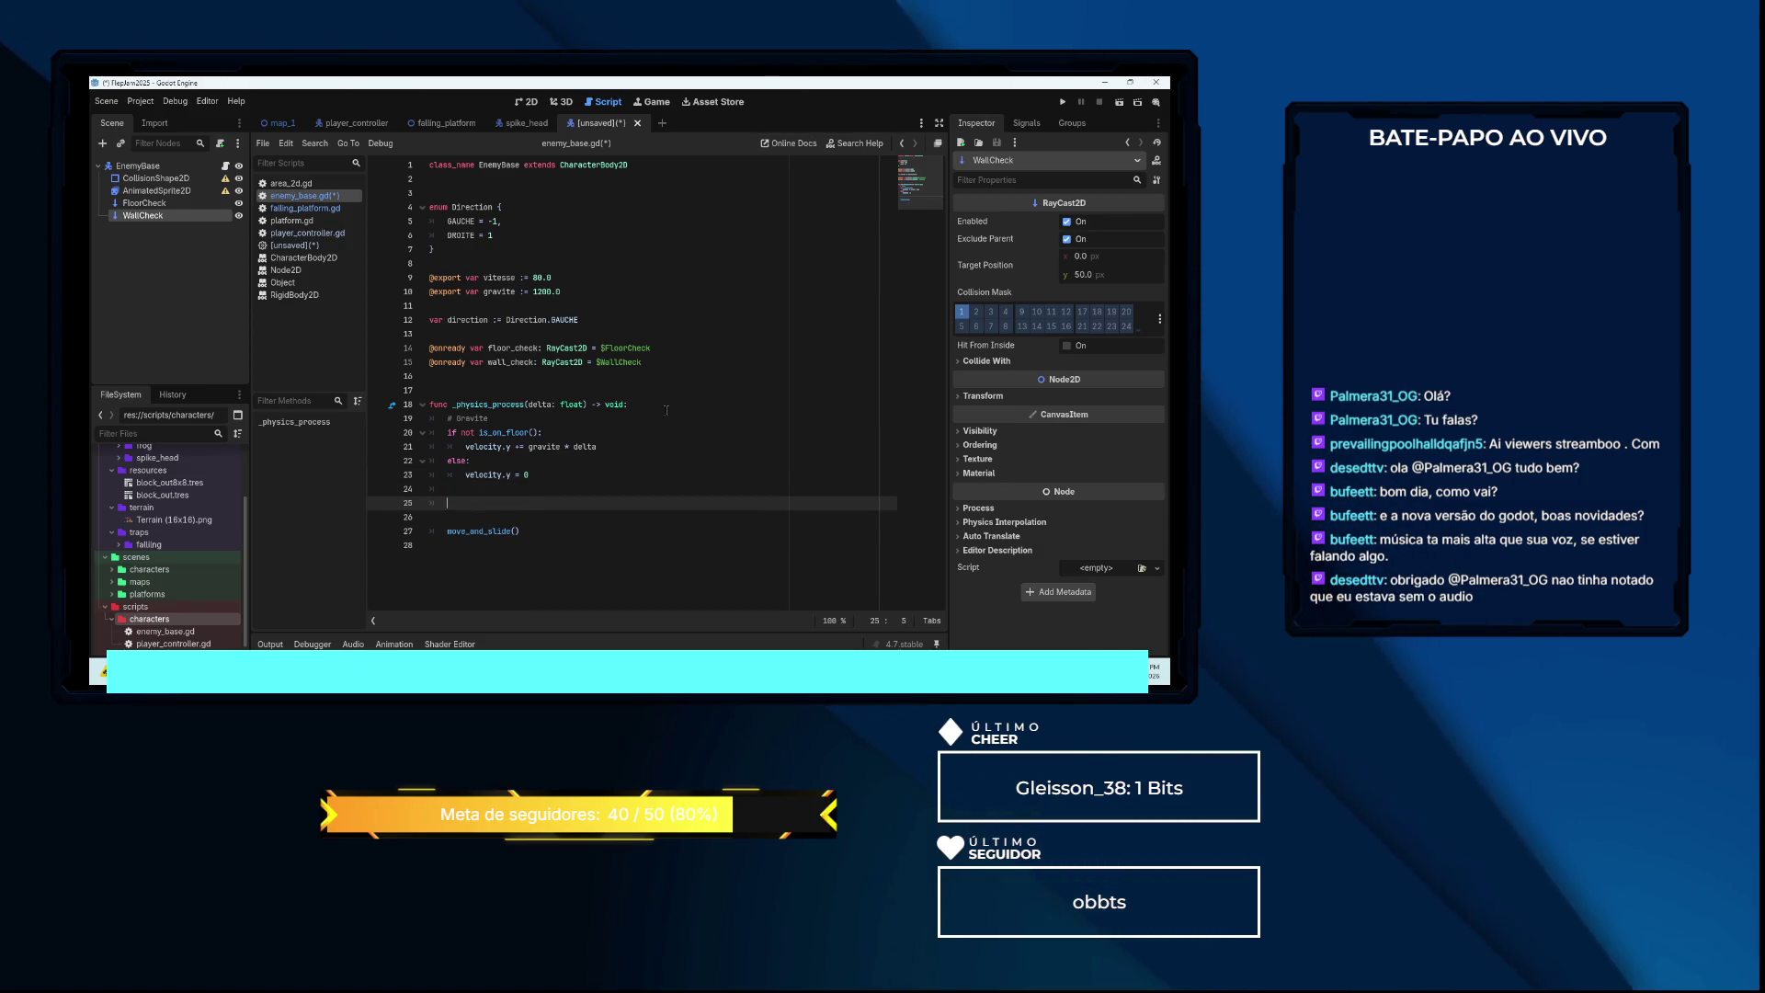
Add the comment '# definer le mouvement horizontal'
{"action": "type", "text": "#"}
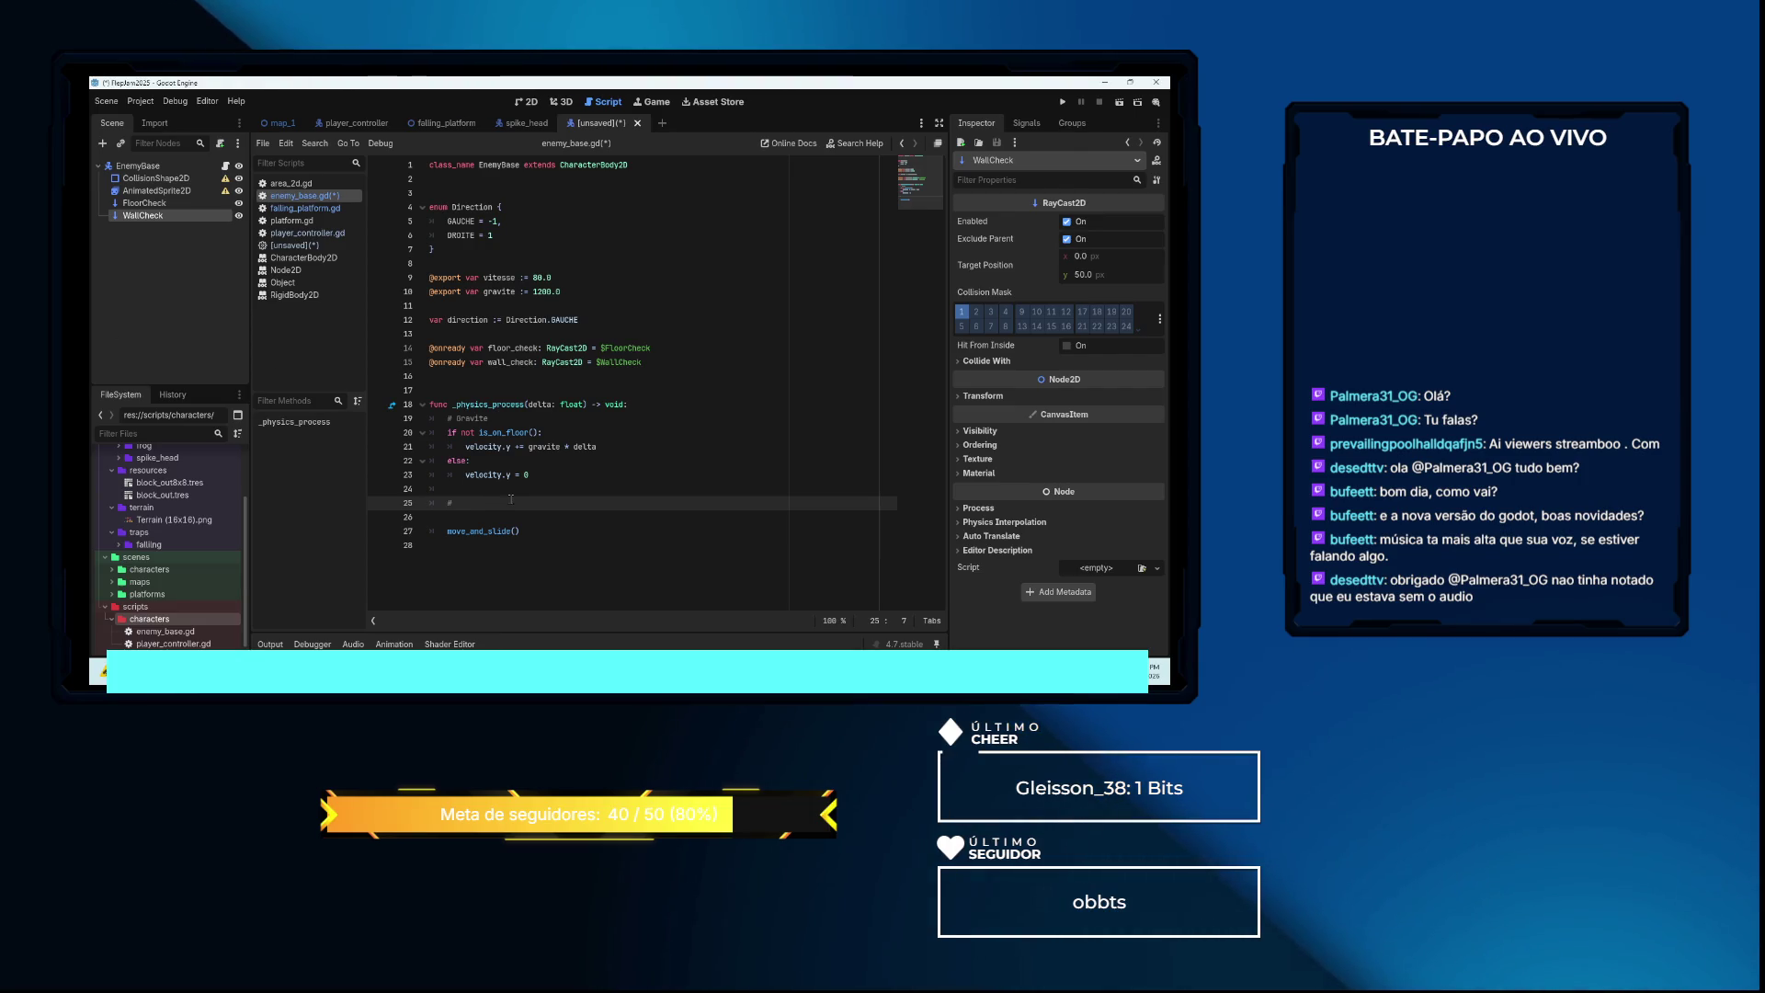
{"action": "type", "text": "def"}
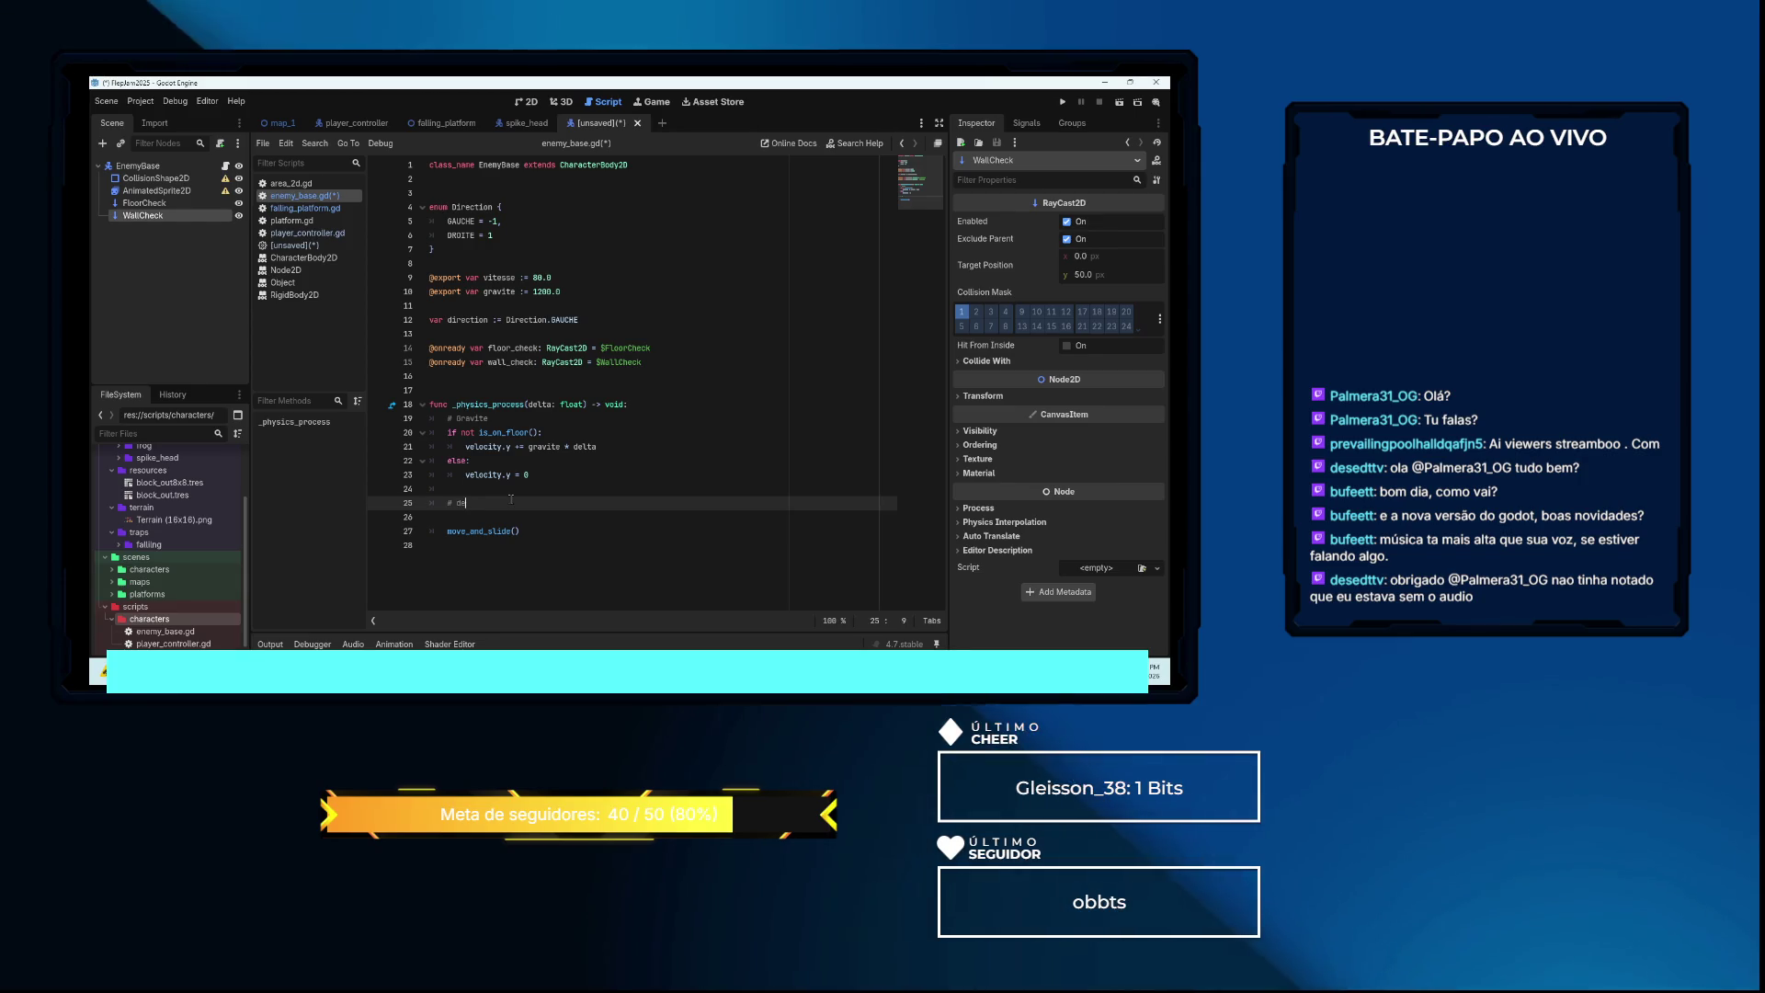
{"action": "type", "text": "ine"}
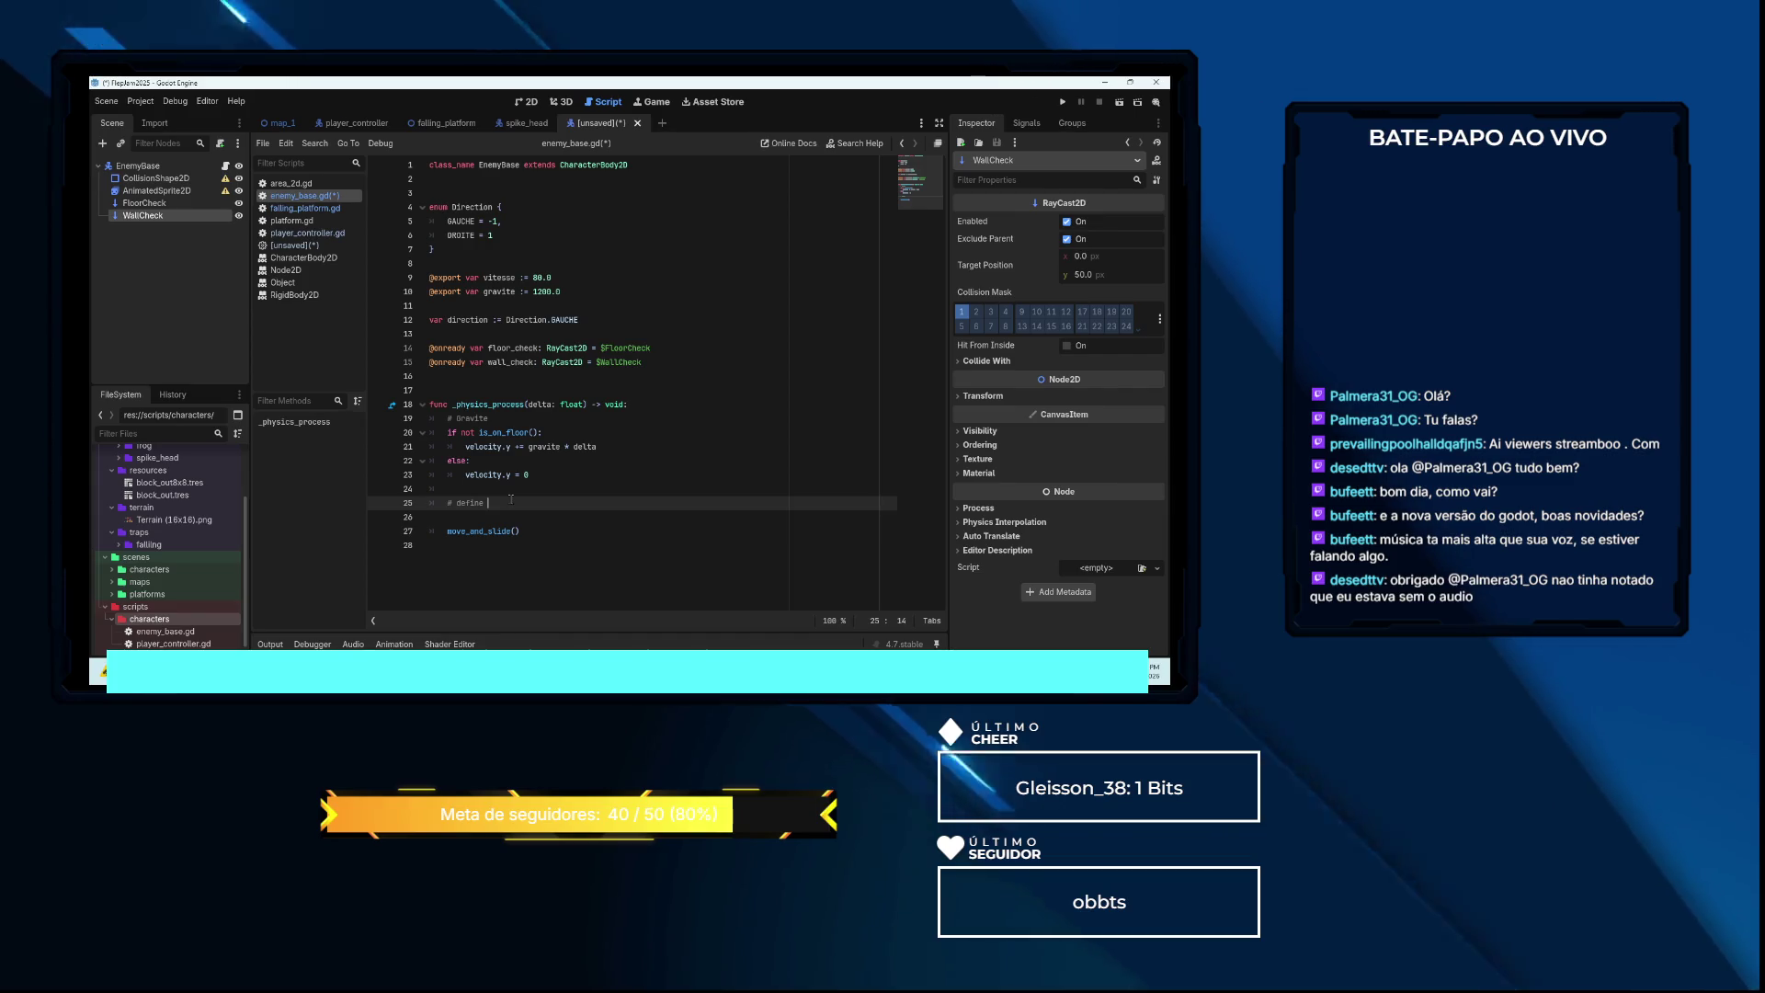
{"action": "type", "text": "r"}
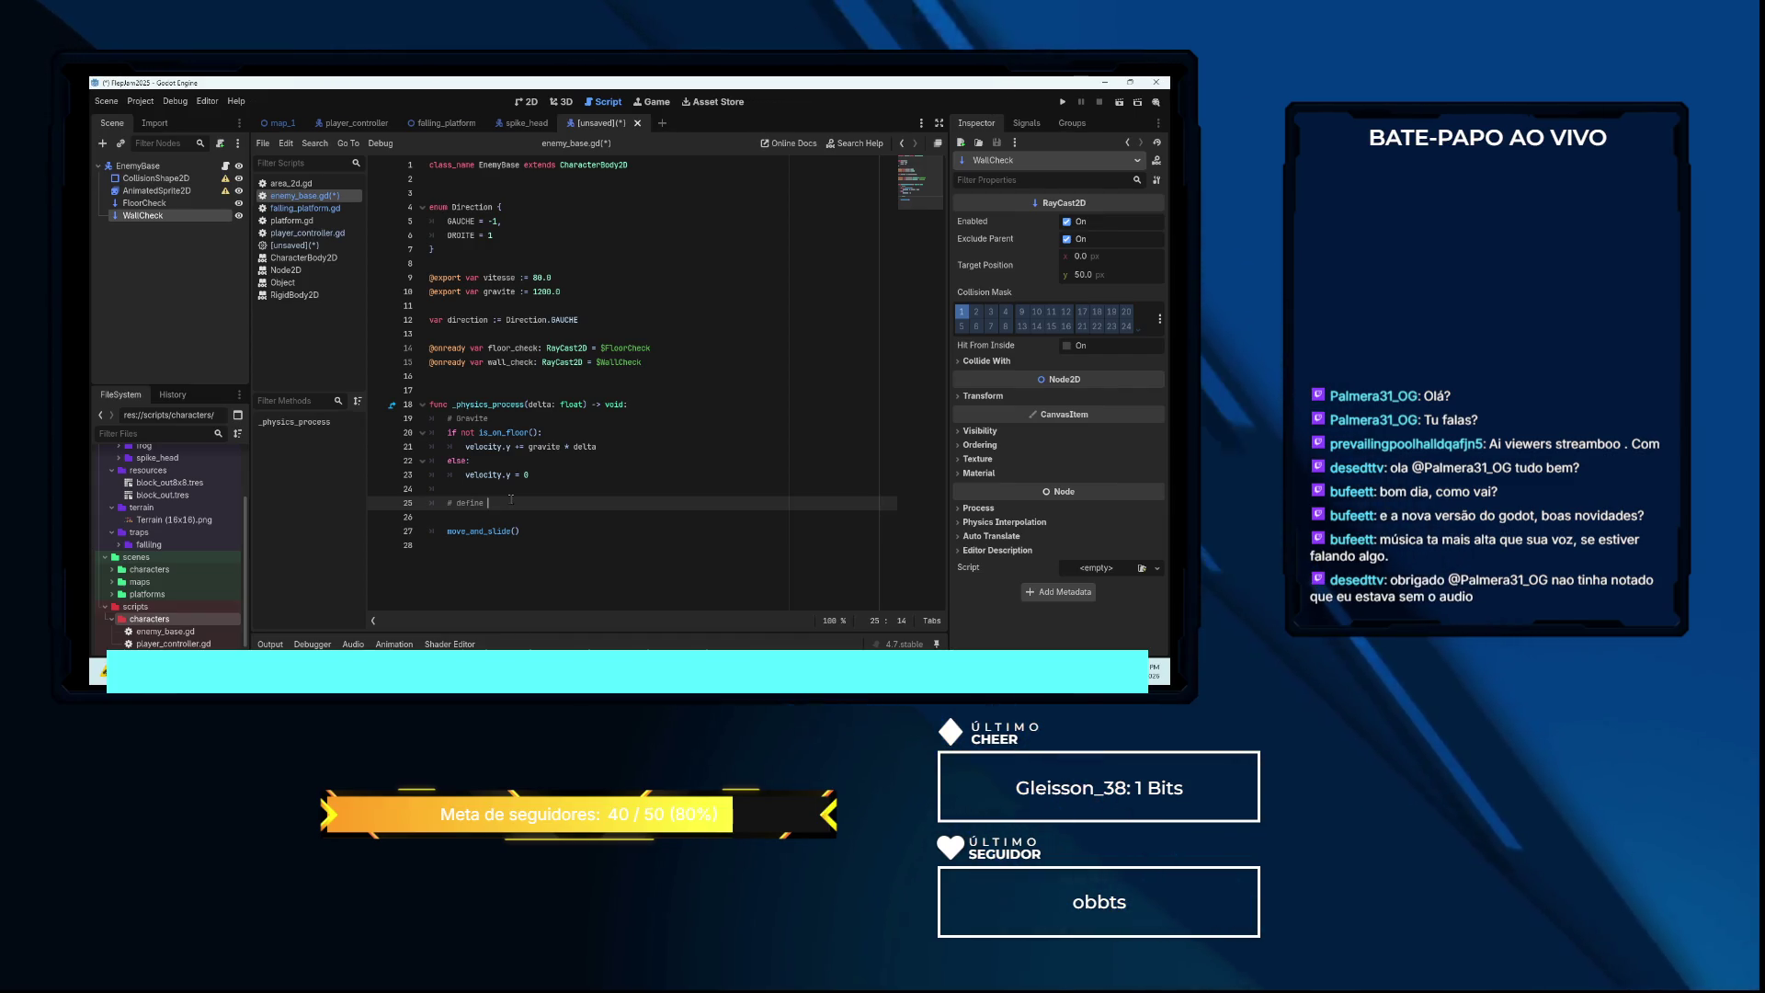
{"action": "type", "text": " le mouvement hori"}
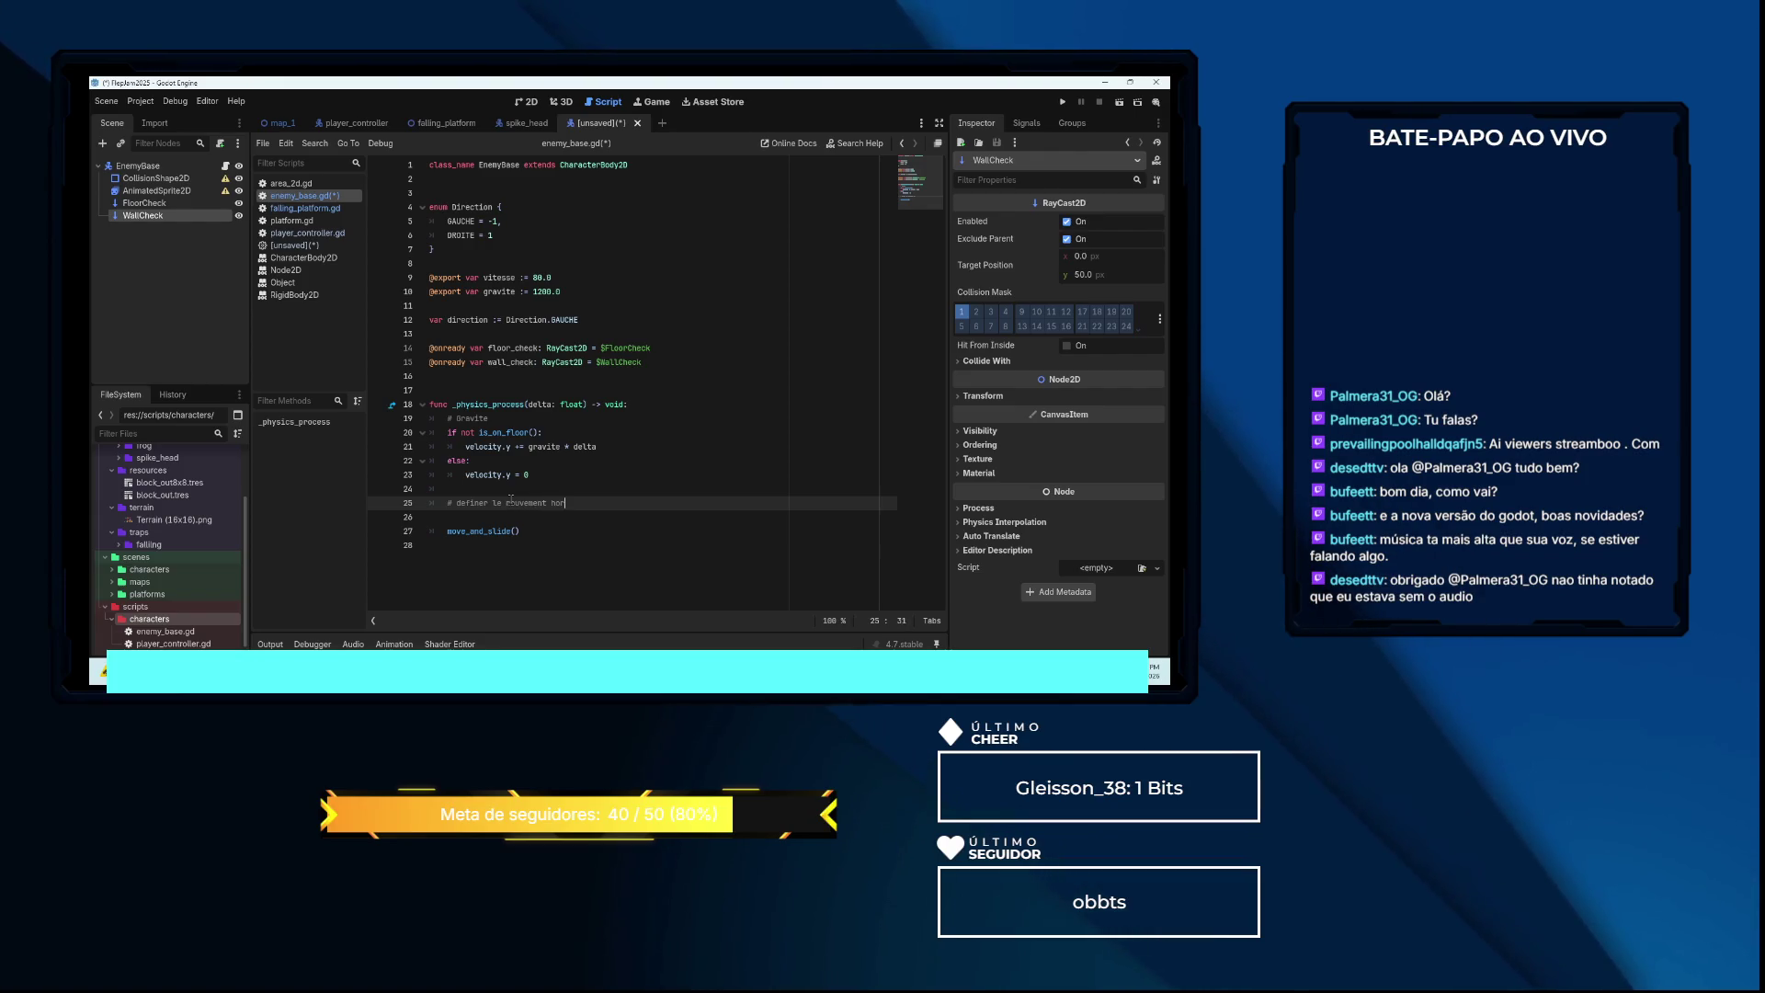
{"action": "type", "text": "zontal"}
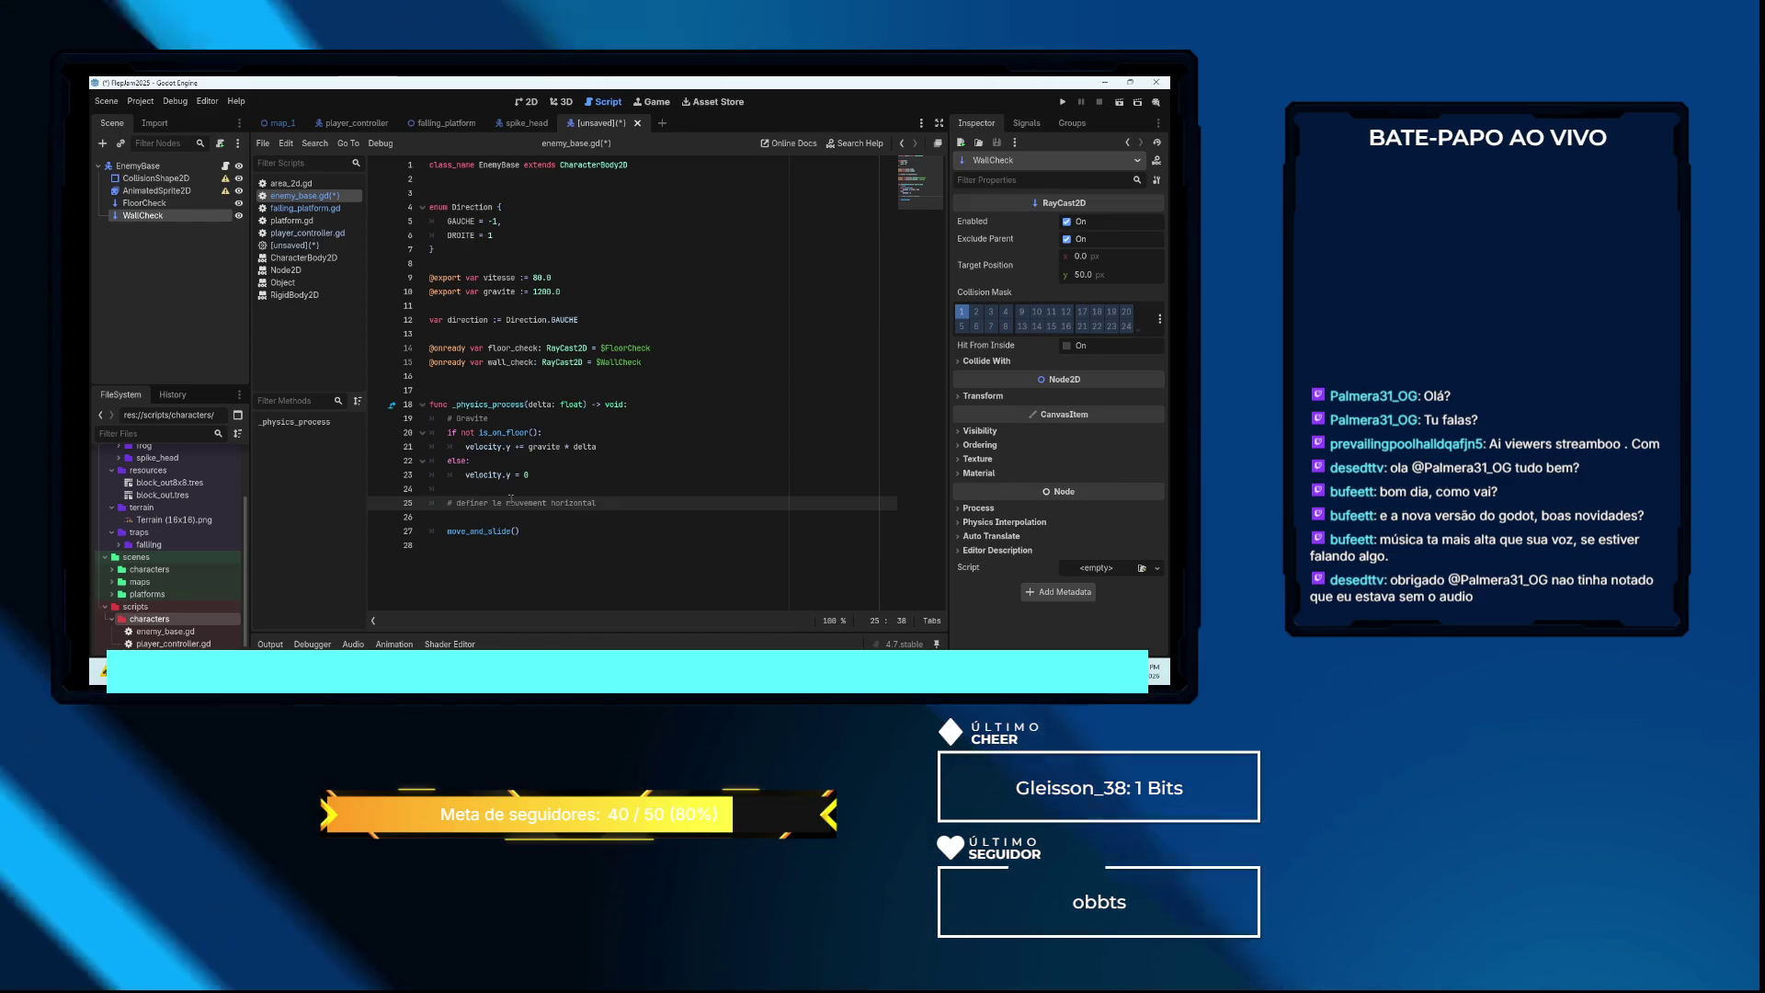
{"action": "key", "text": "Return"}
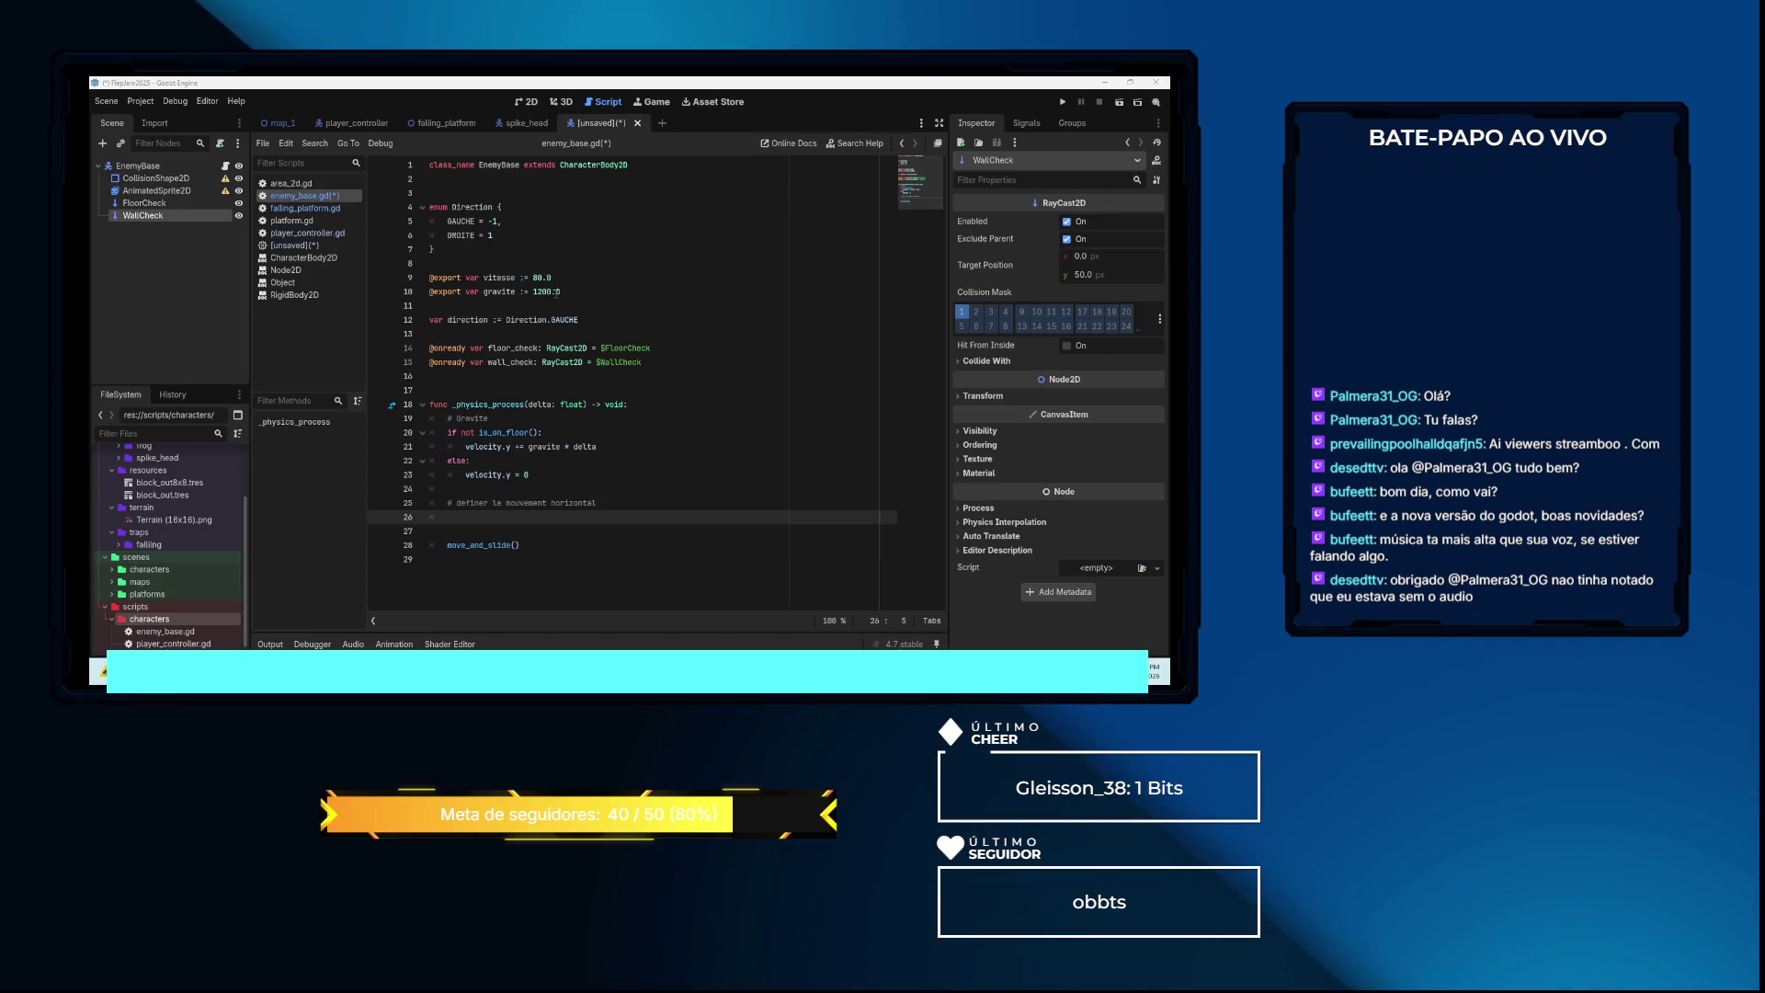
Write velocity.x = direction * velocity on the line below the comment
{"action": "left_click", "coordinate": [633, 502]}
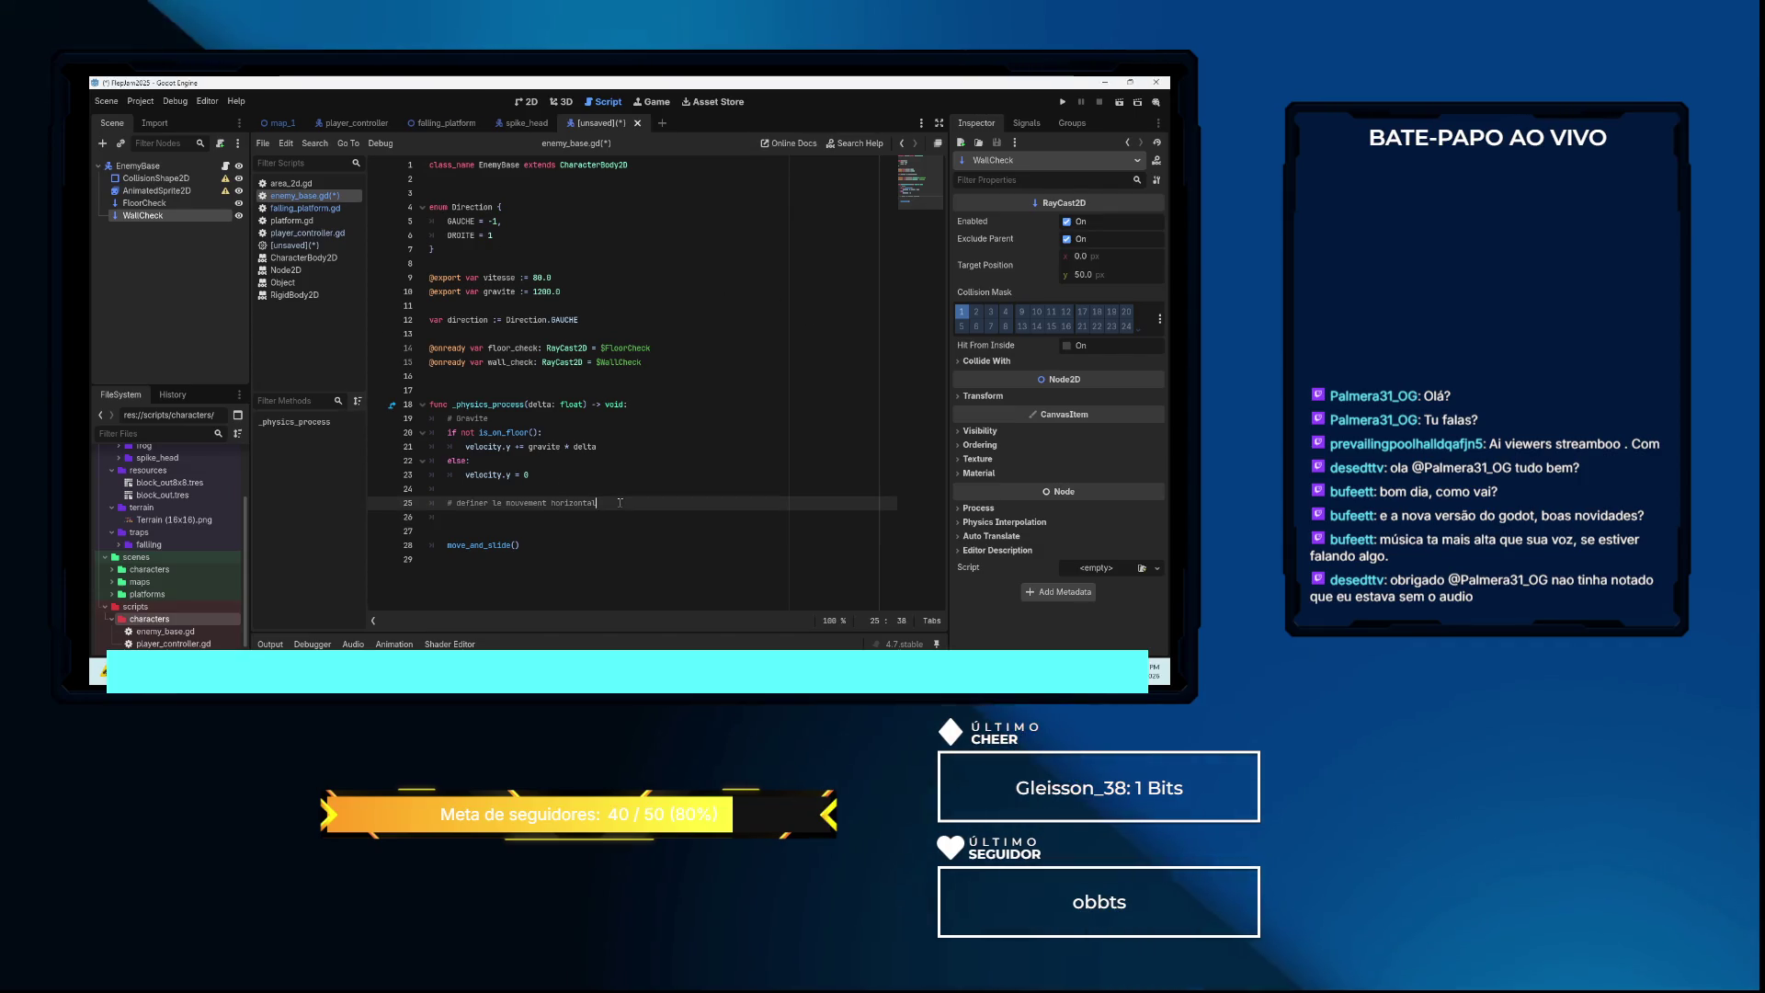
{"action": "key", "text": "Down"}
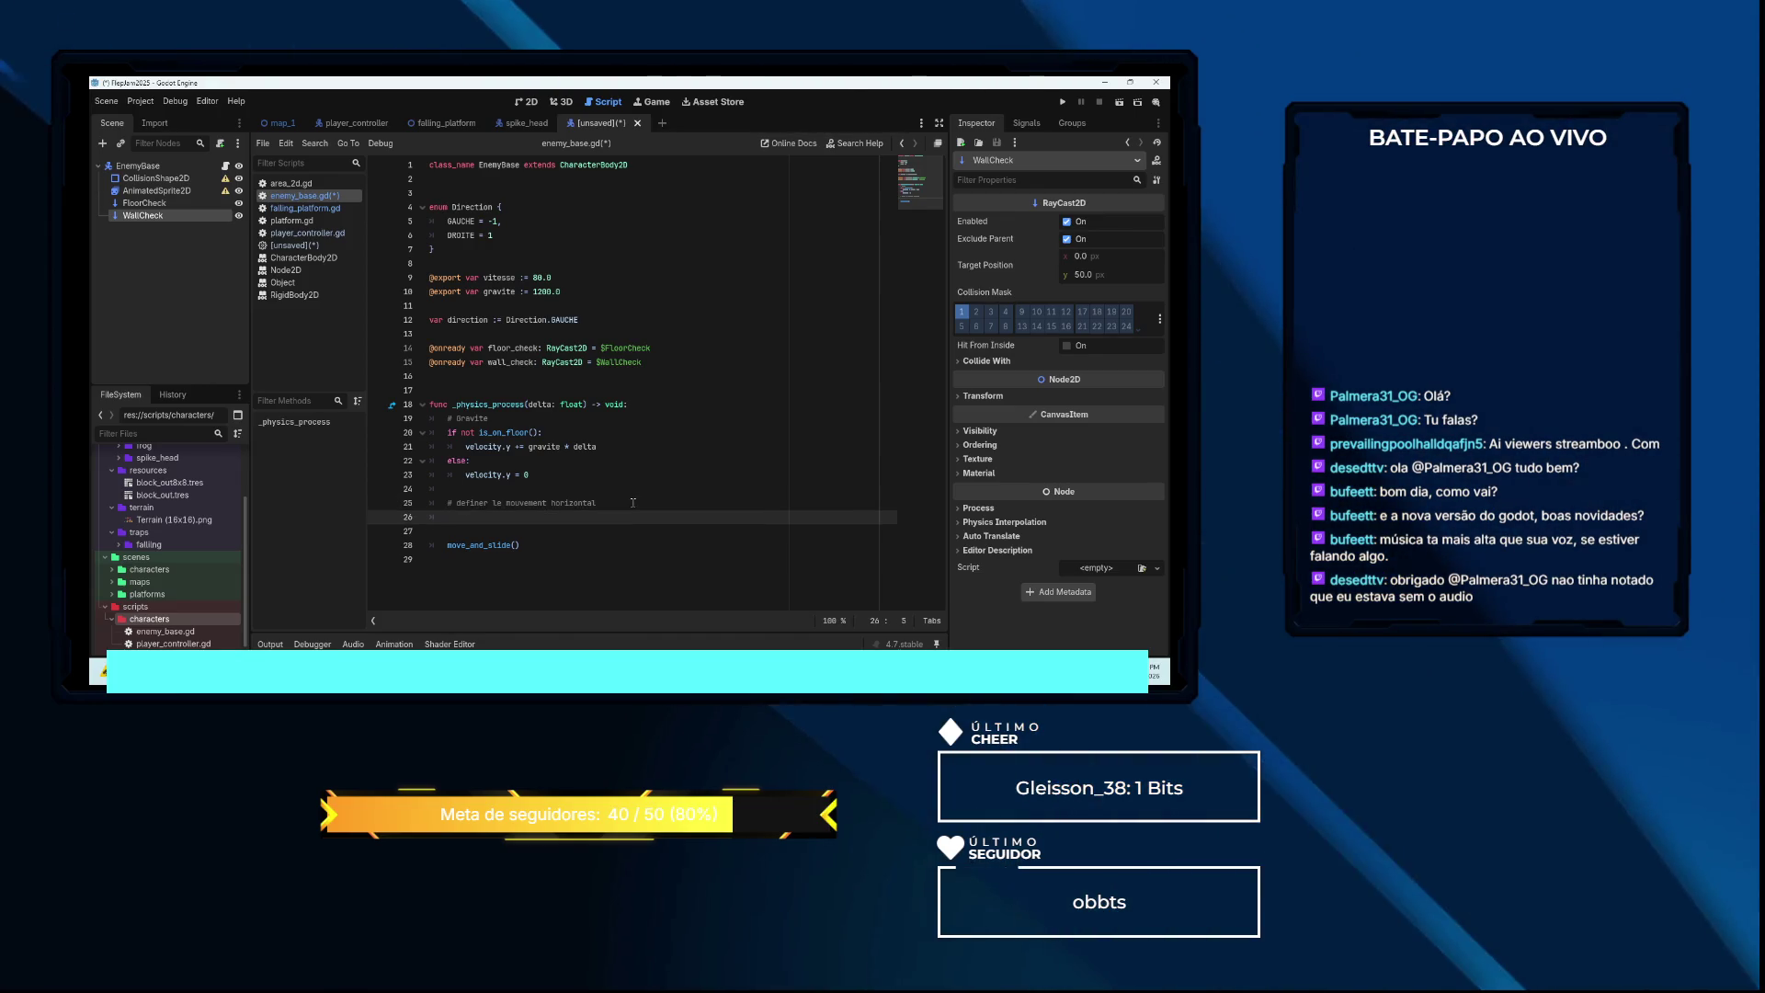
{"action": "type", "text": "velocity."}
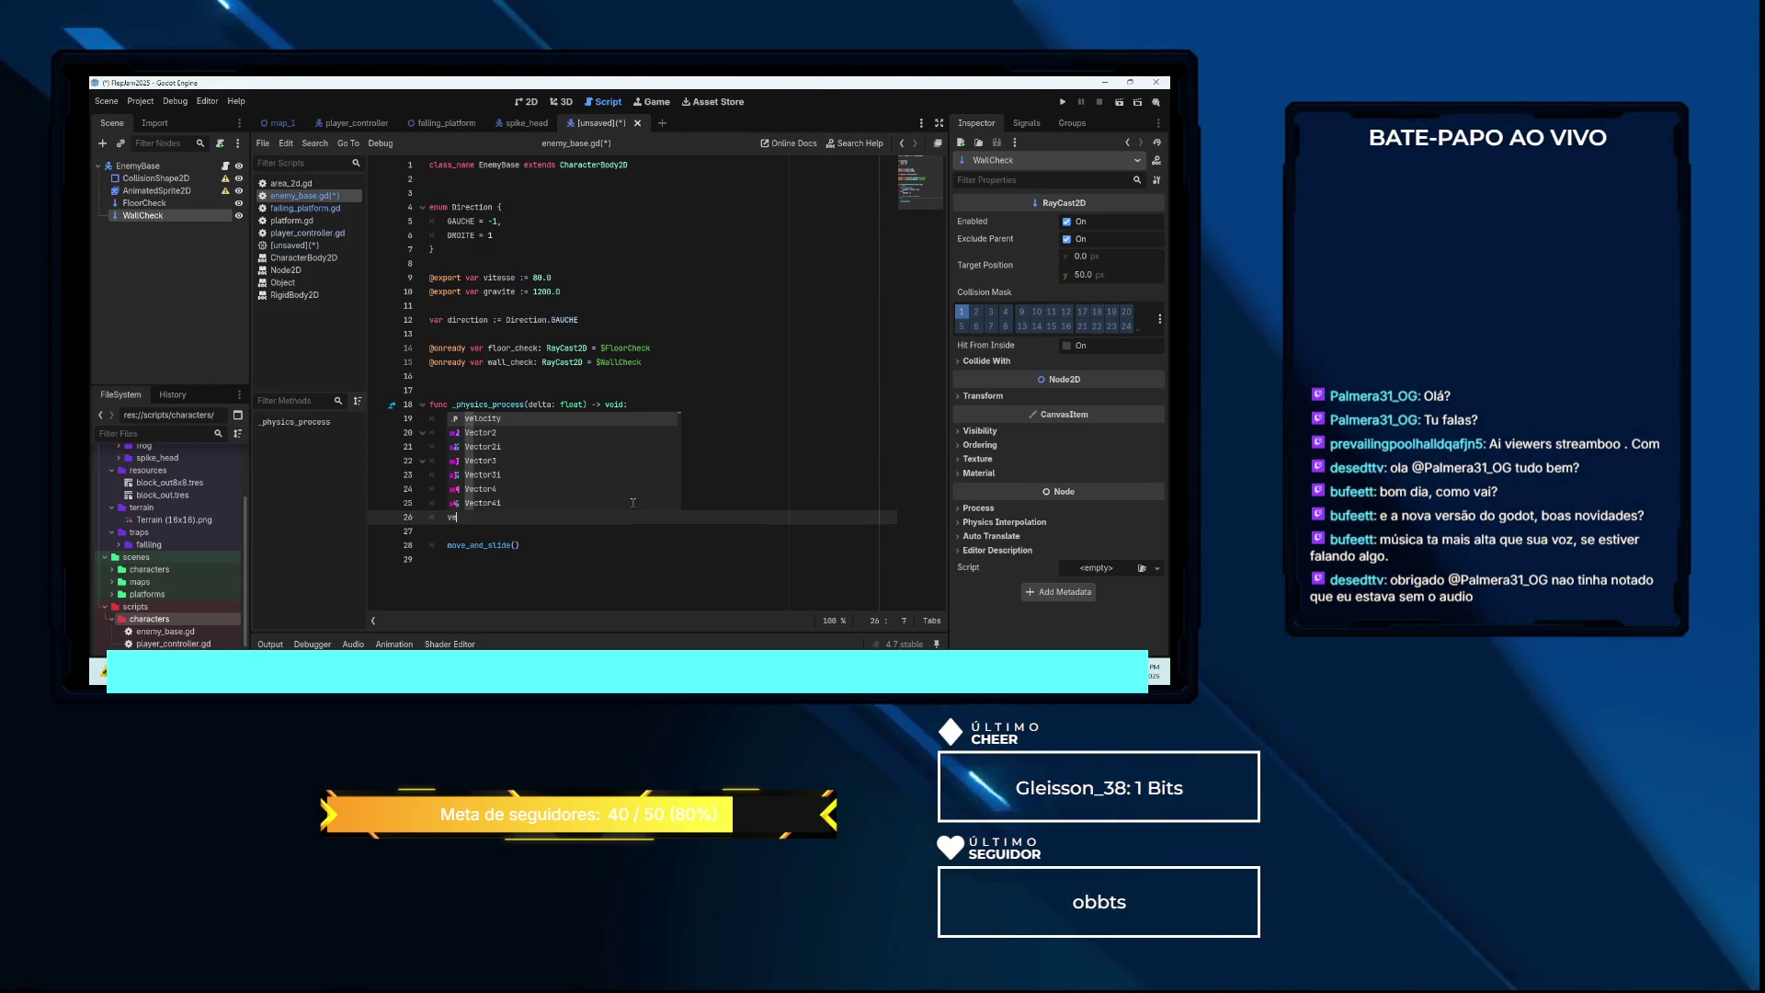
{"action": "type", "text": "x "}
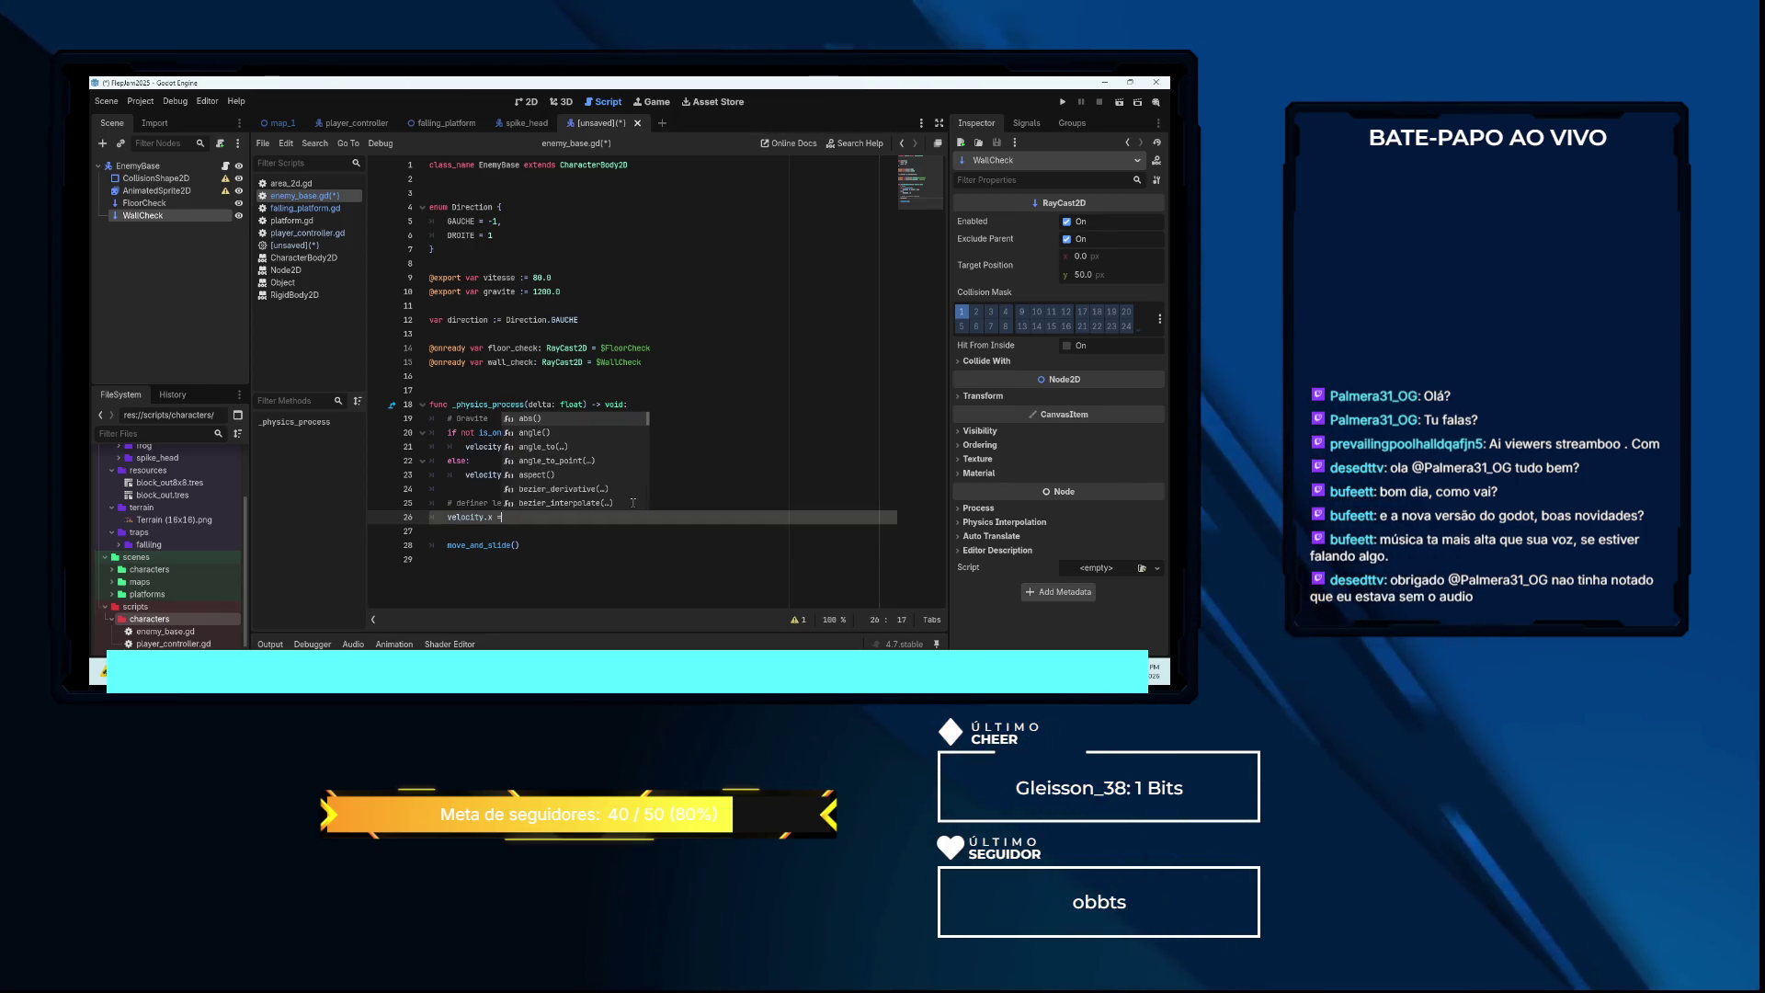
{"action": "type", "text": "= dir"}
{"action": "key", "text": "Return"}
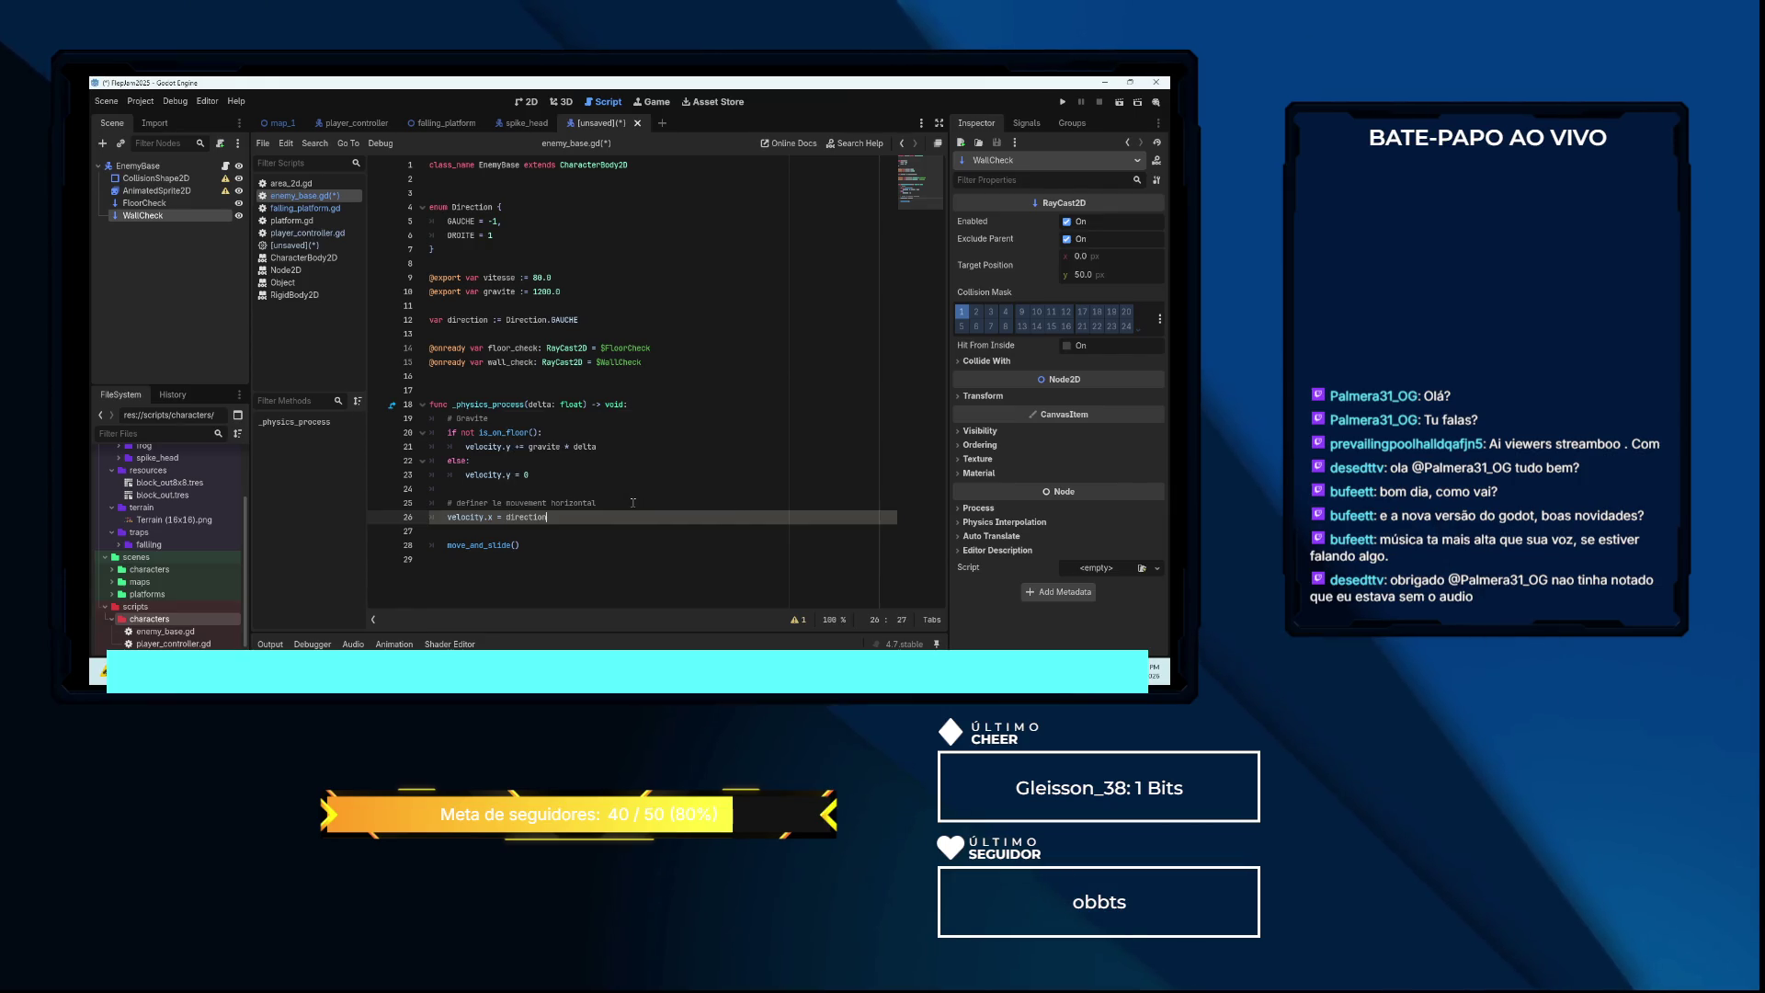
{"action": "type", "text": "*"}
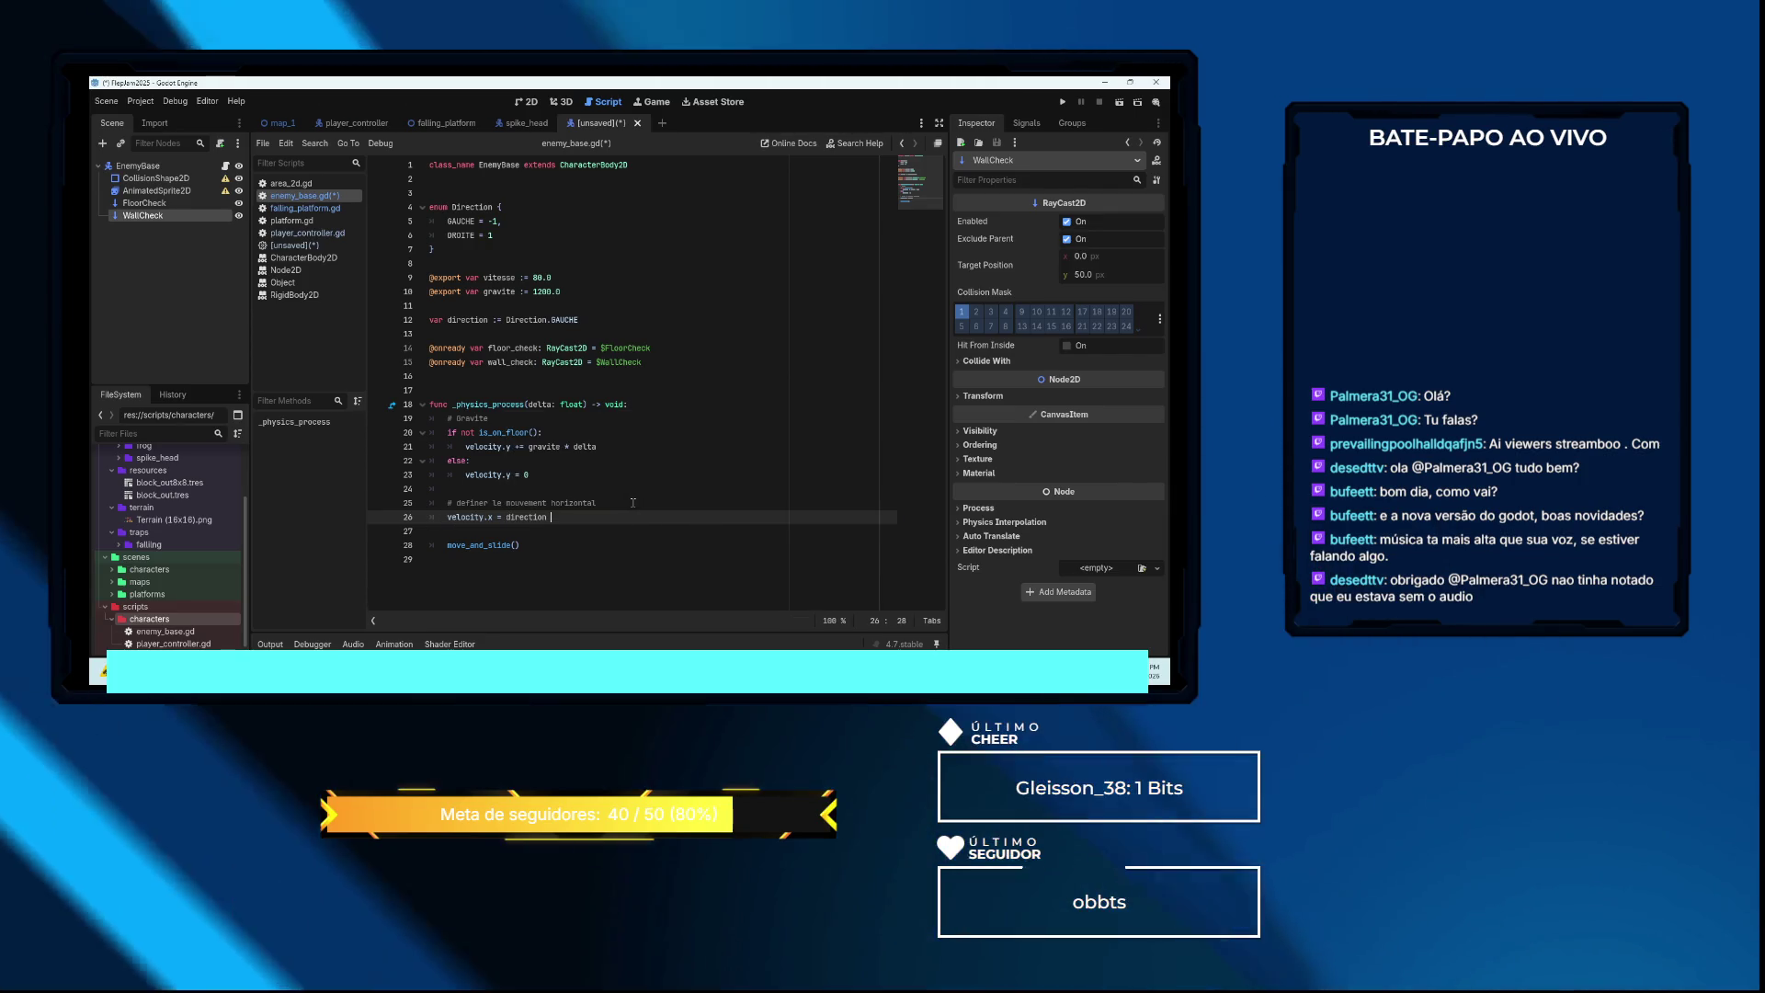
{"action": "key", "text": "BackSpace"}
{"action": "type", "text": "vell"}
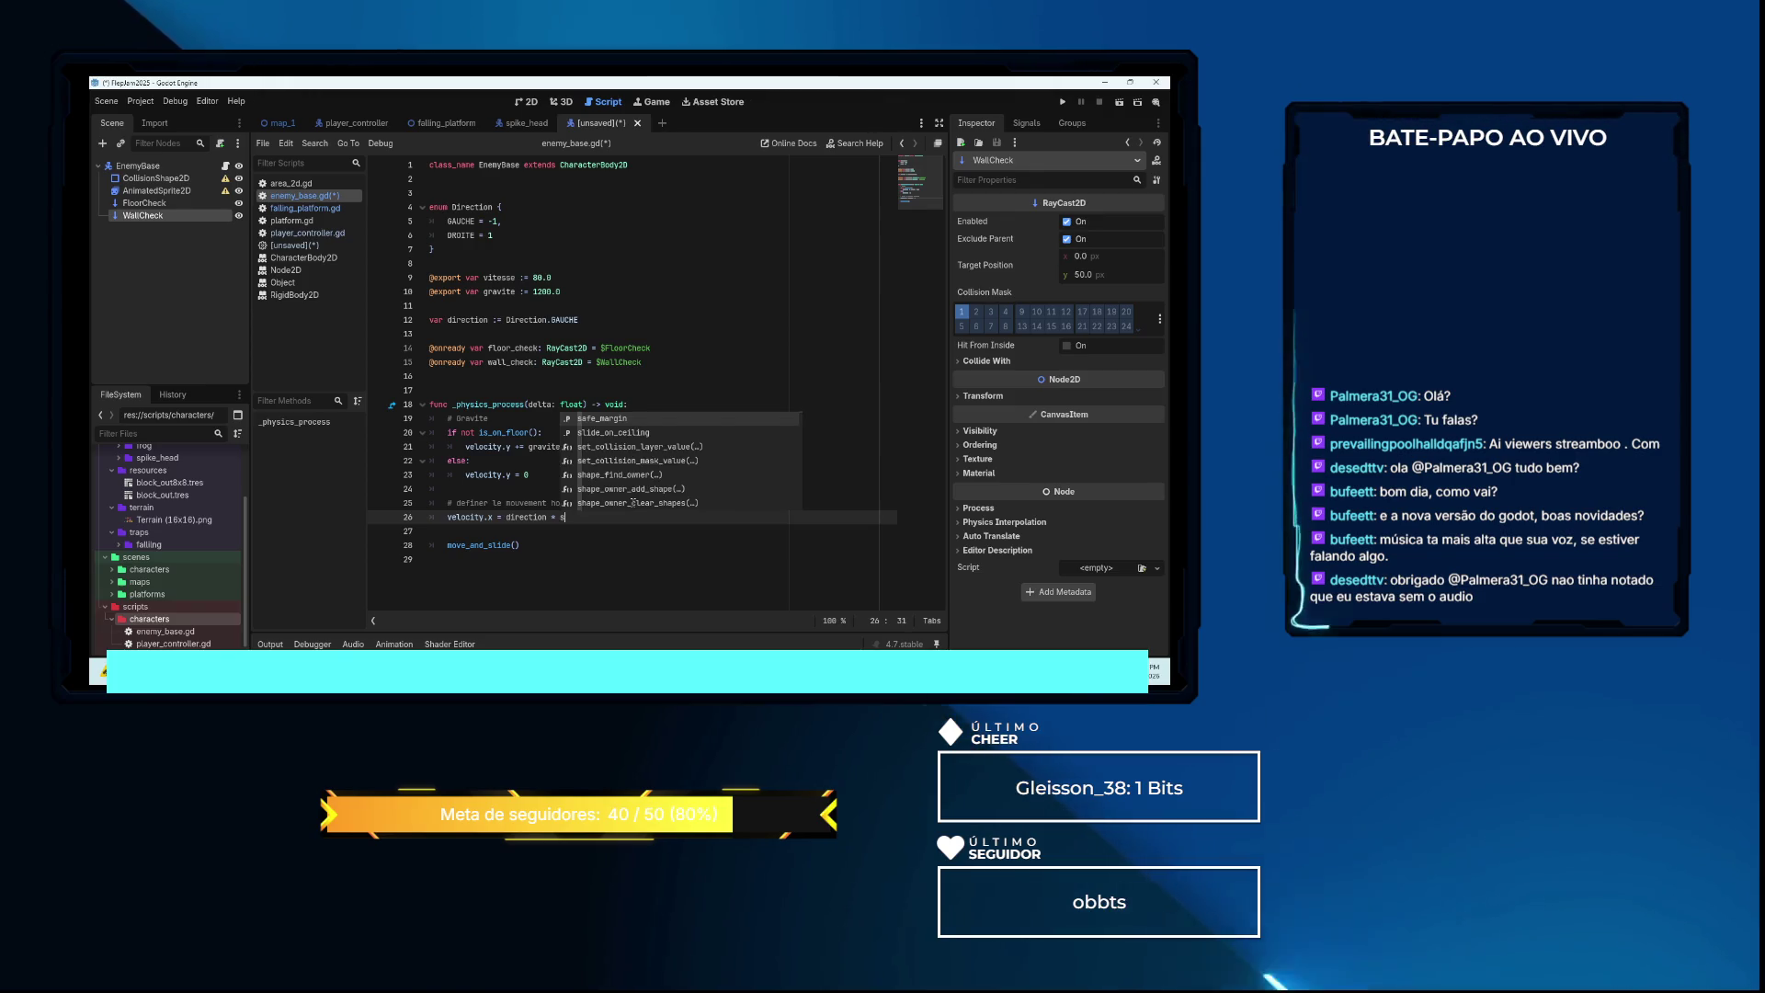
{"action": "type", "text": "i"}
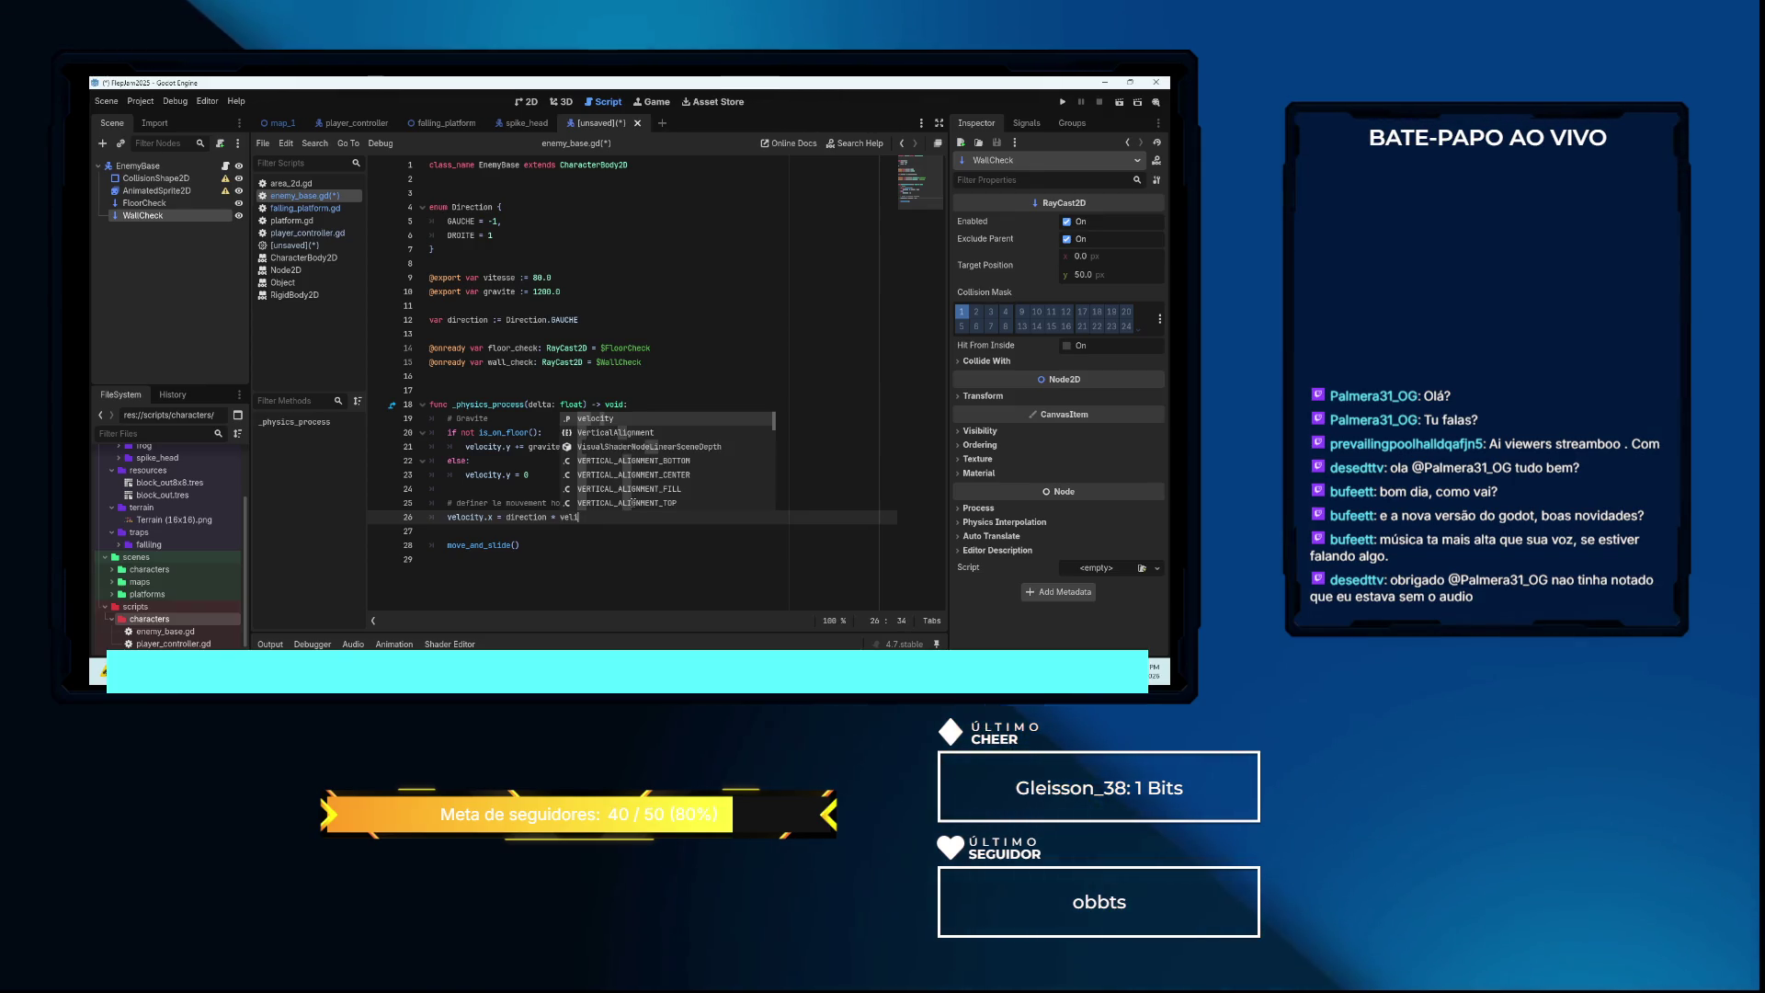
{"action": "key", "text": "Return"}
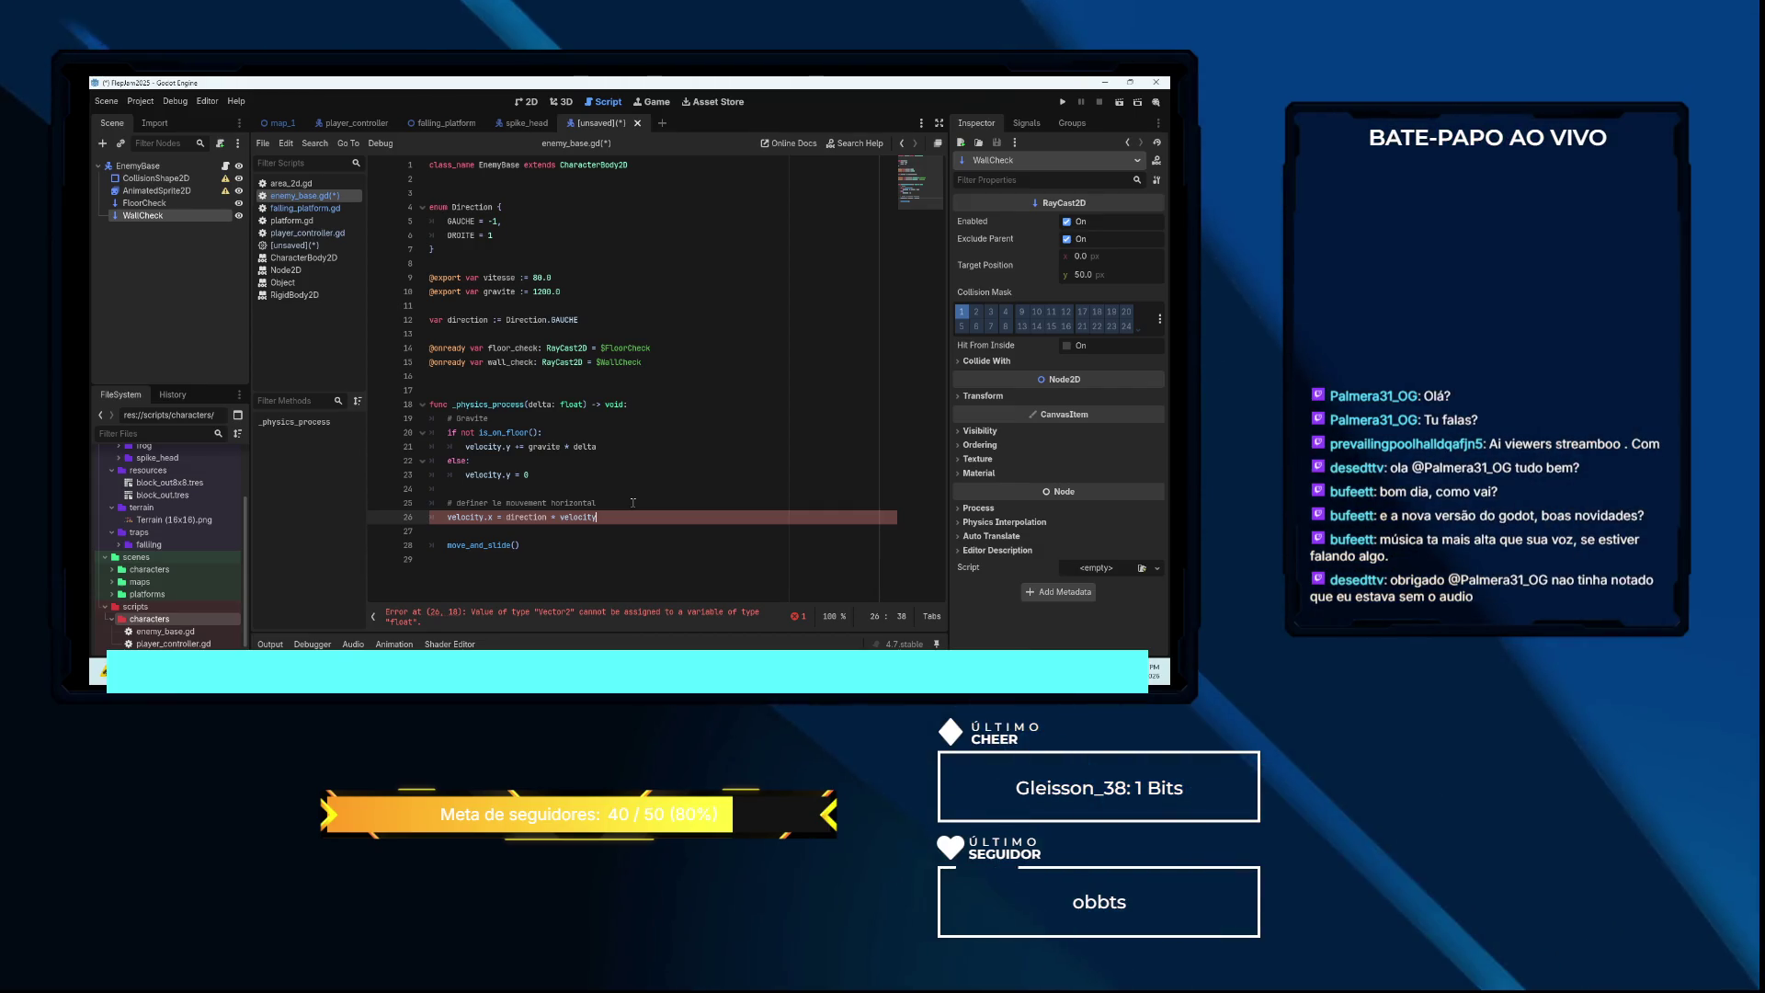
Add a '# update' comment beneath the velocity.x line
{"action": "key", "text": "Return"}
{"action": "key", "text": "Return"}
{"action": "type", "text": "#"}
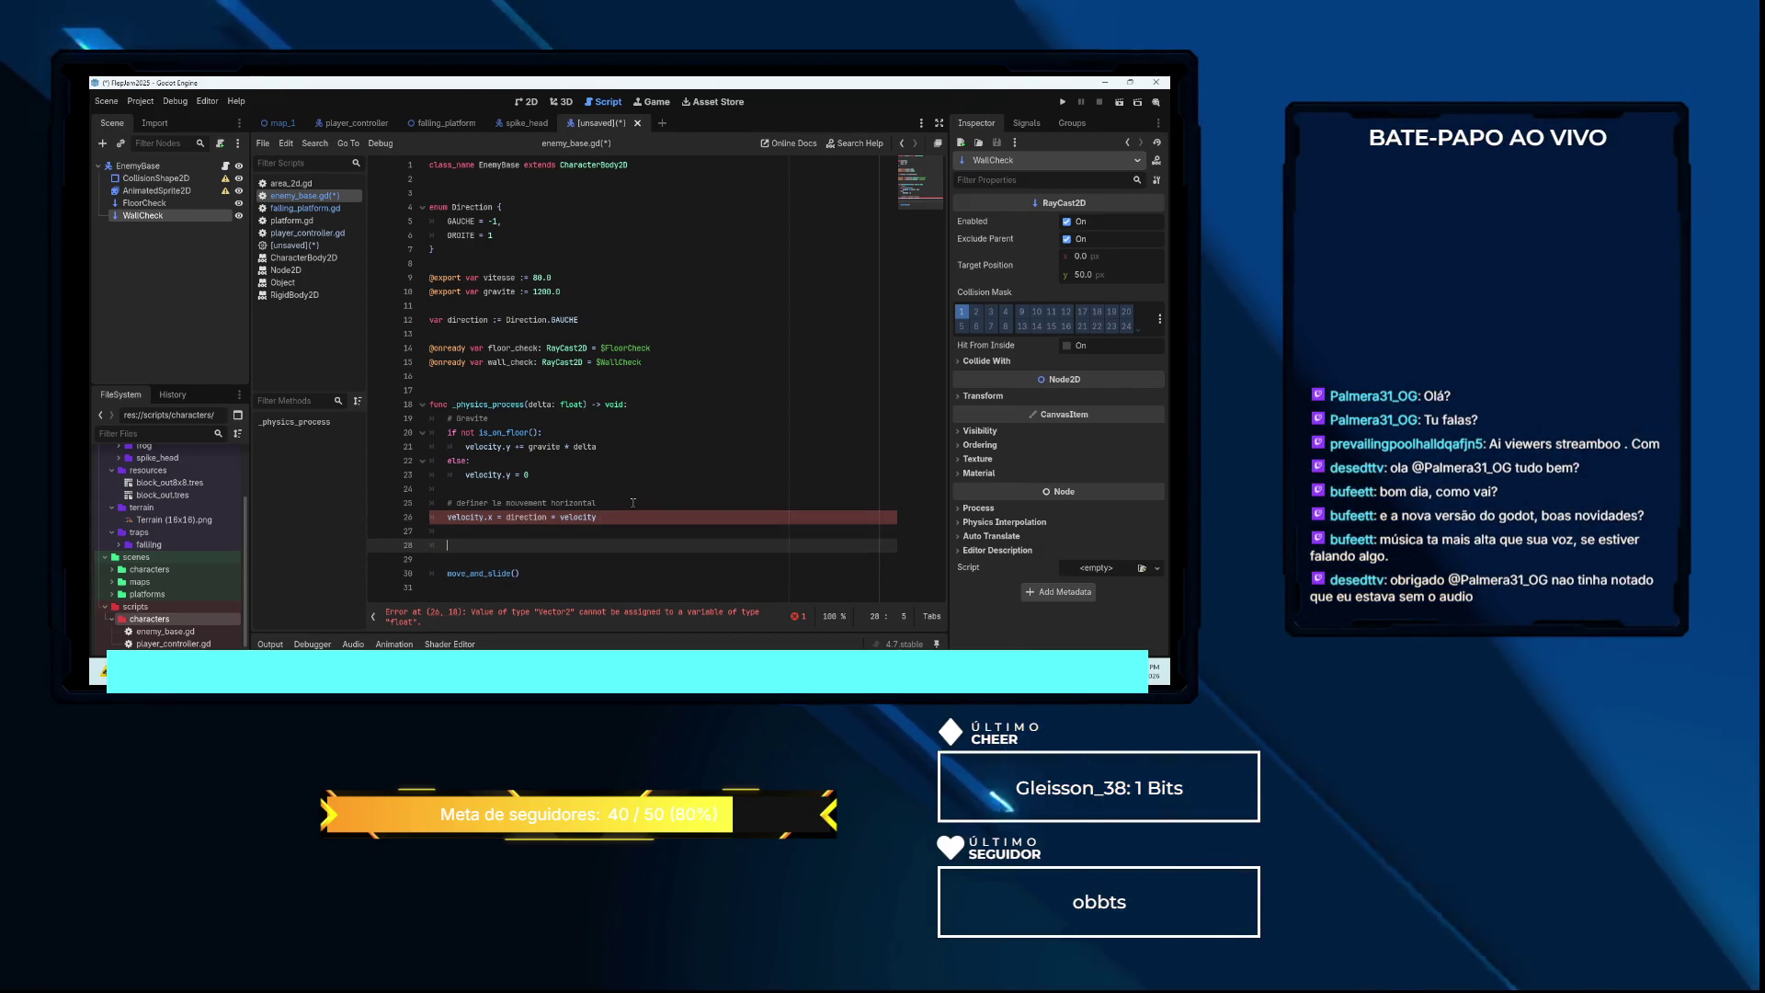
{"action": "type", "text": " update"}
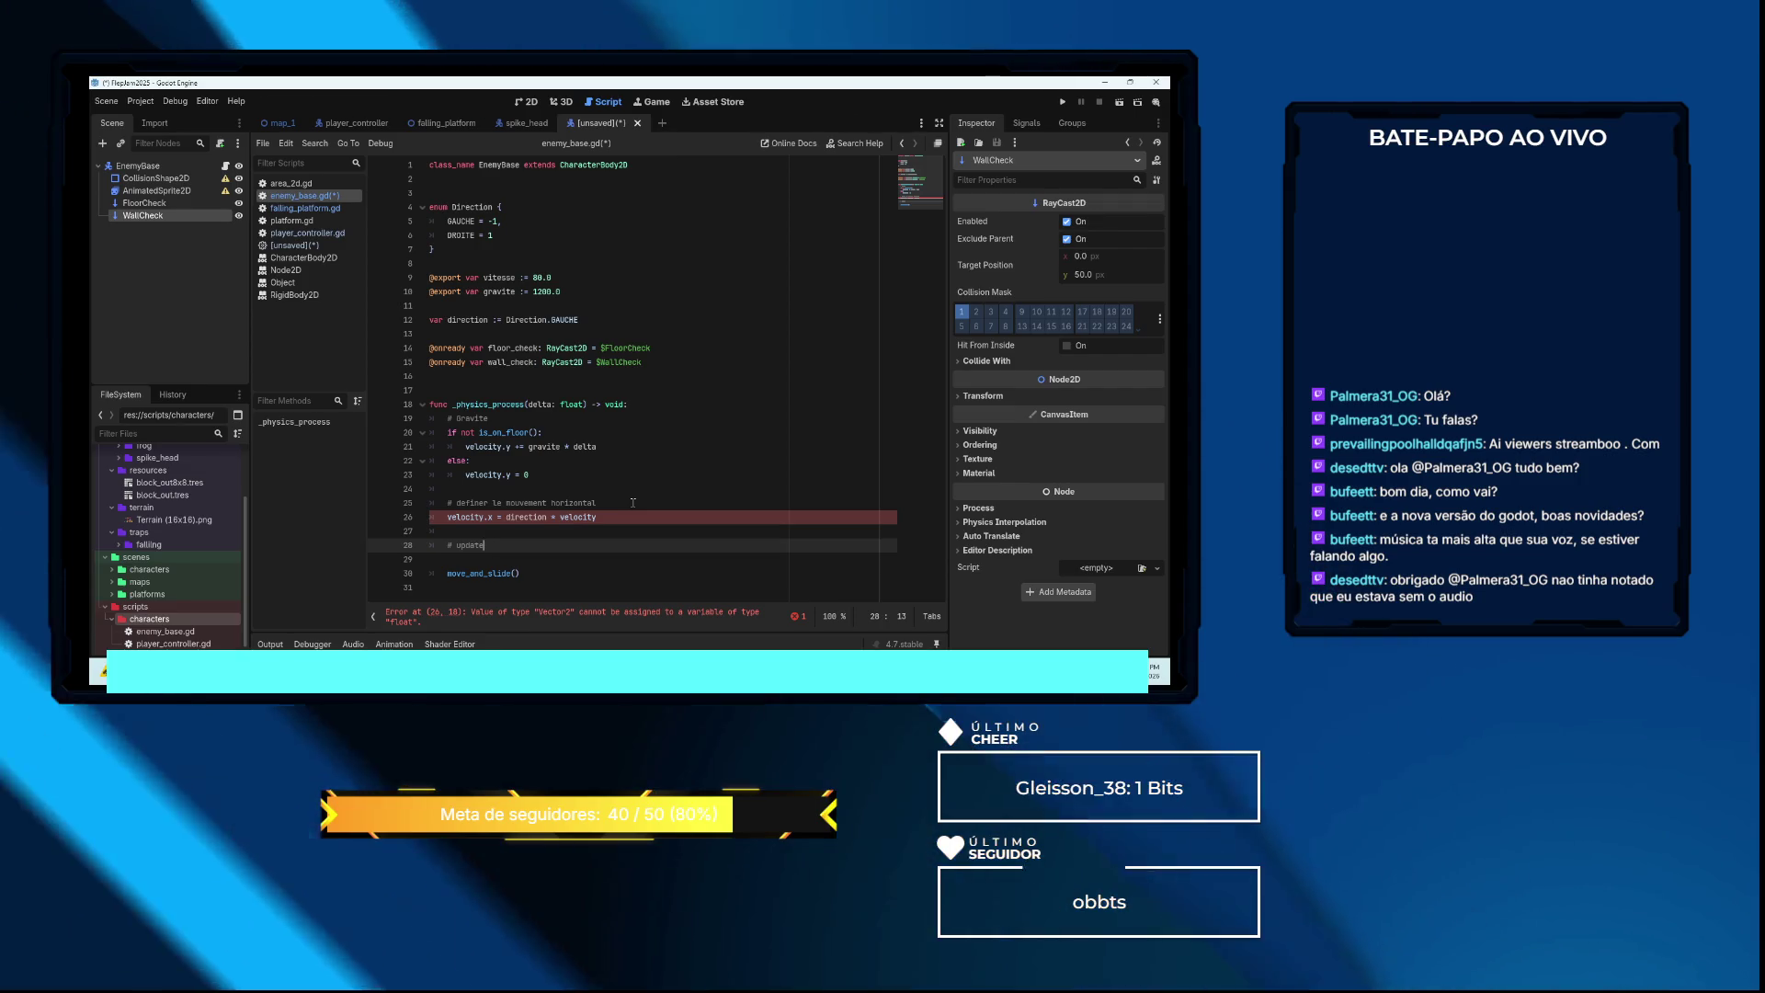
{"action": "key", "text": "Up"}
{"action": "key", "text": "Up"}
{"action": "key", "text": "Right"}
{"action": "key", "text": "Right"}
{"action": "key", "text": "Right"}
{"action": "key", "text": "Right"}
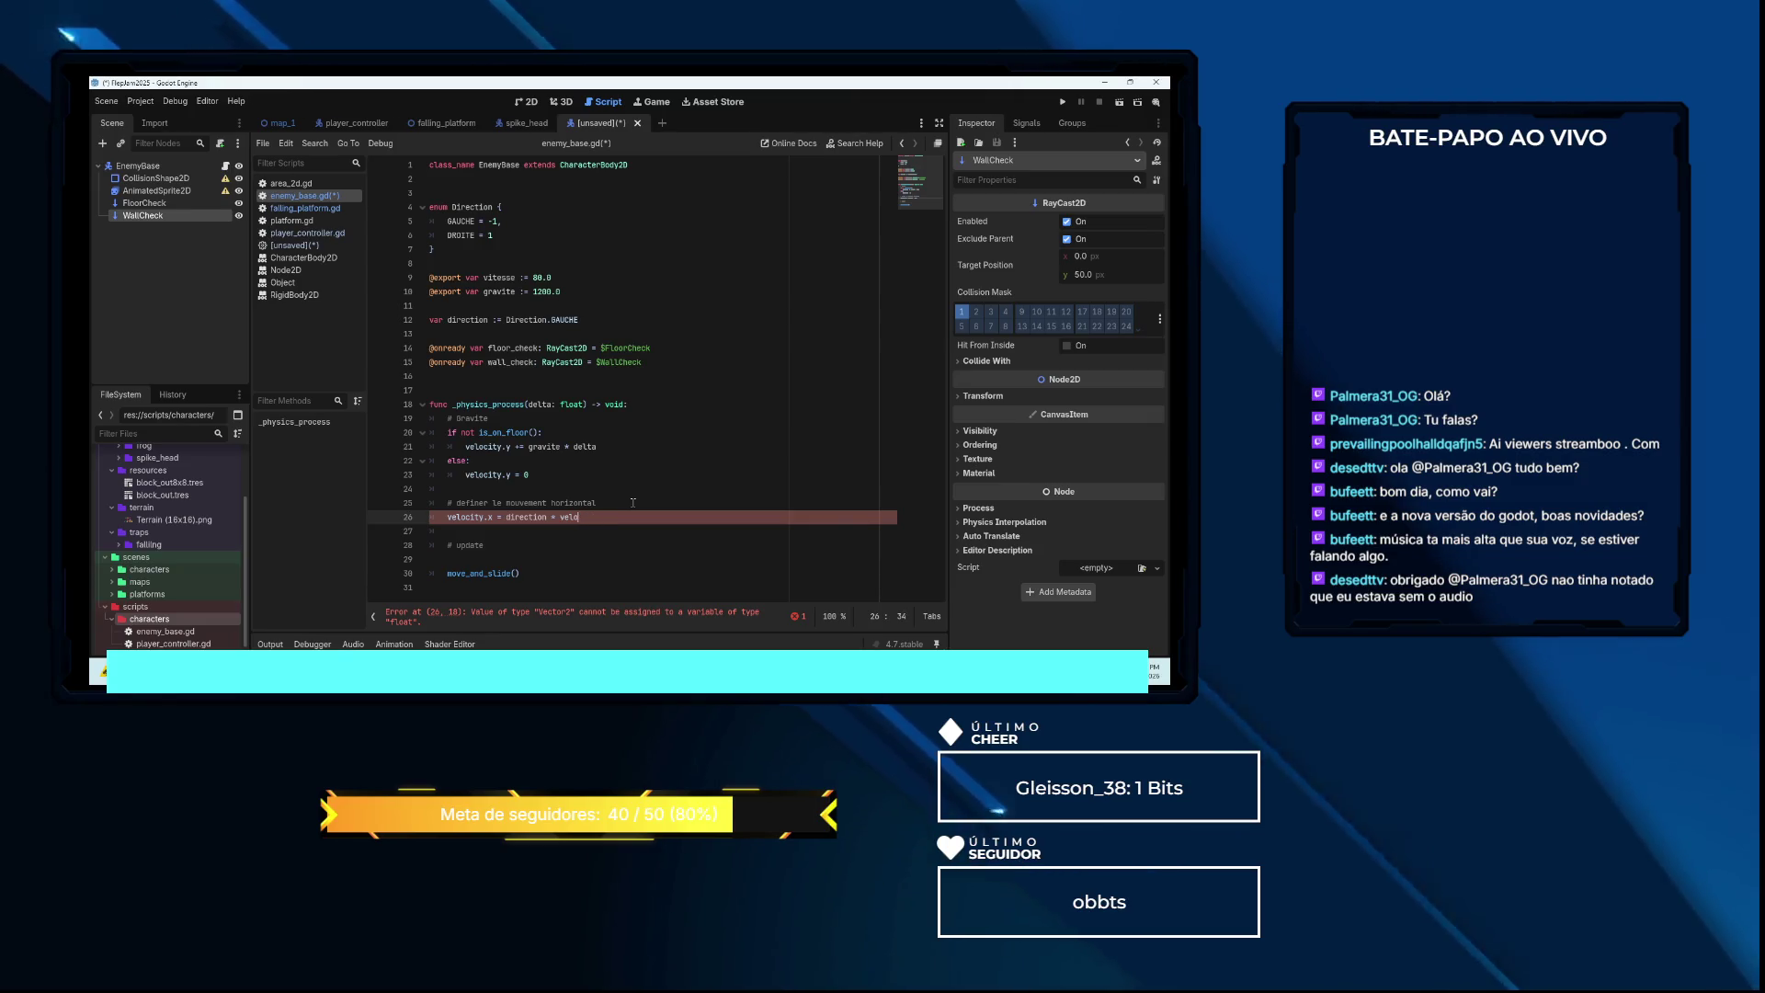
Replace the velocity.x multiplier with vitesse
{"action": "key", "text": "BackSpace"}
{"action": "key", "text": "BackSpace"}
{"action": "key", "text": "BackSpace"}
{"action": "type", "text": "it"}
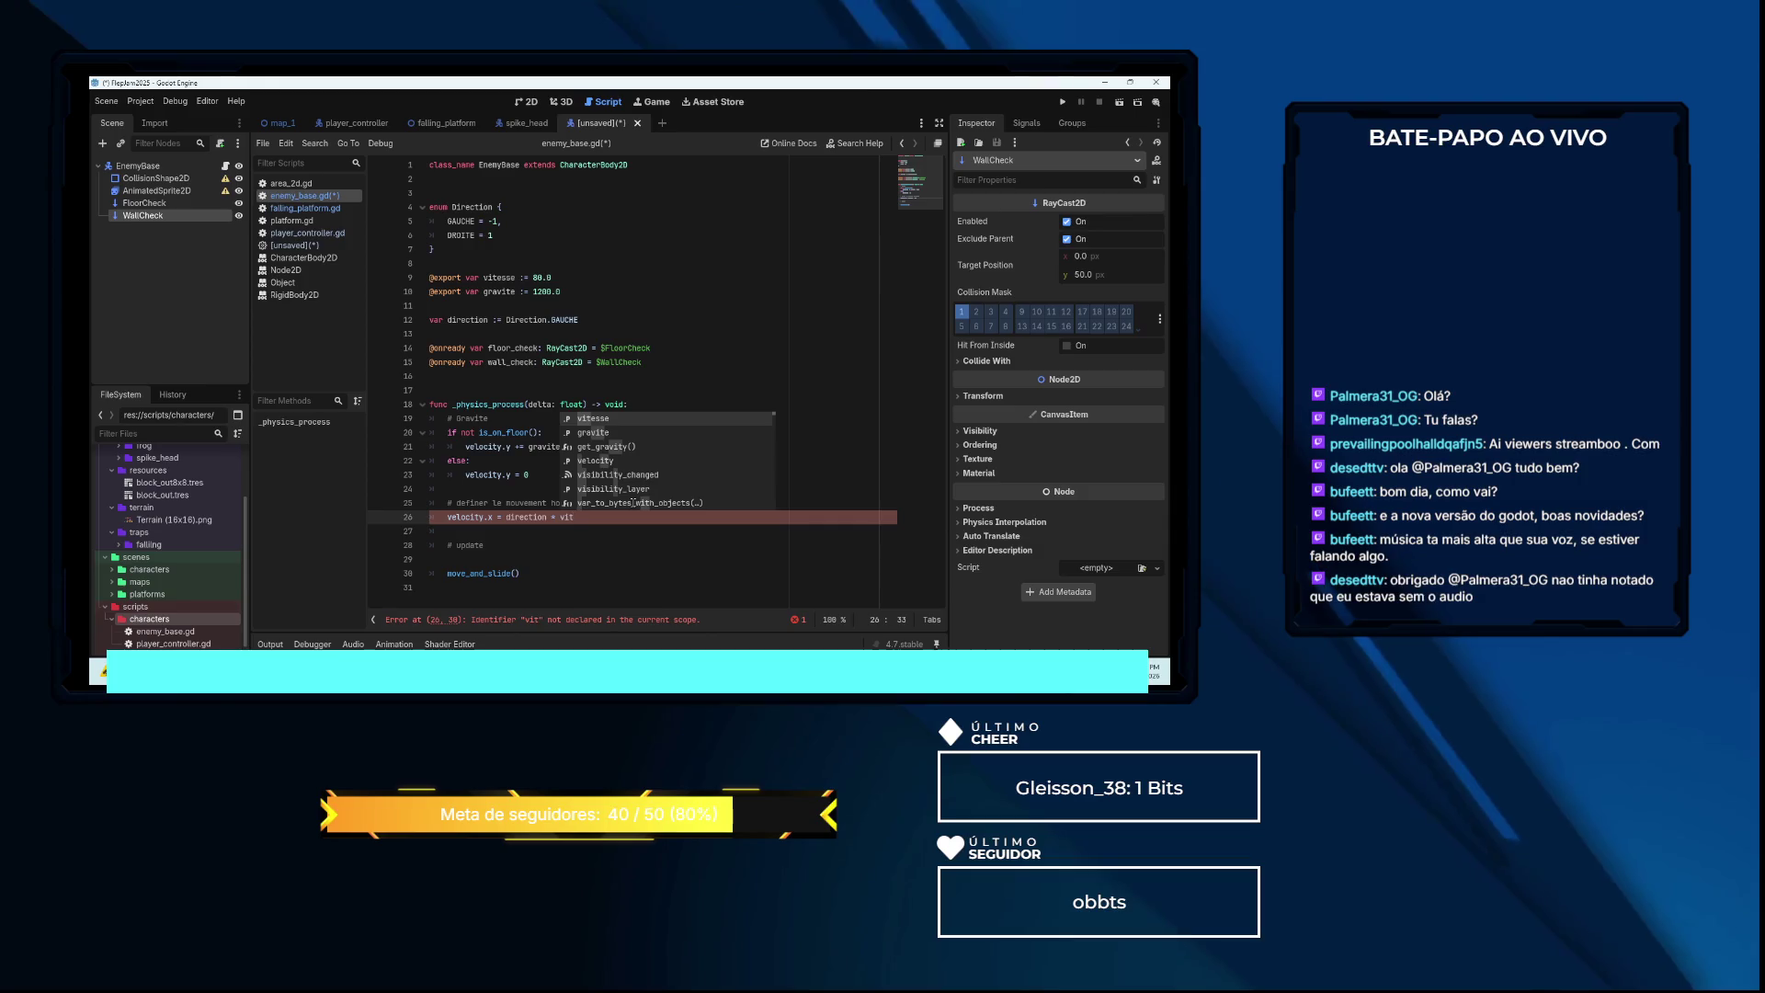
{"action": "key", "text": "Return"}
Complete the raycast update comment and set floor_check.target_position.x = direction * 16
{"action": "key", "text": "Down"}
{"action": "key", "text": "Down"}
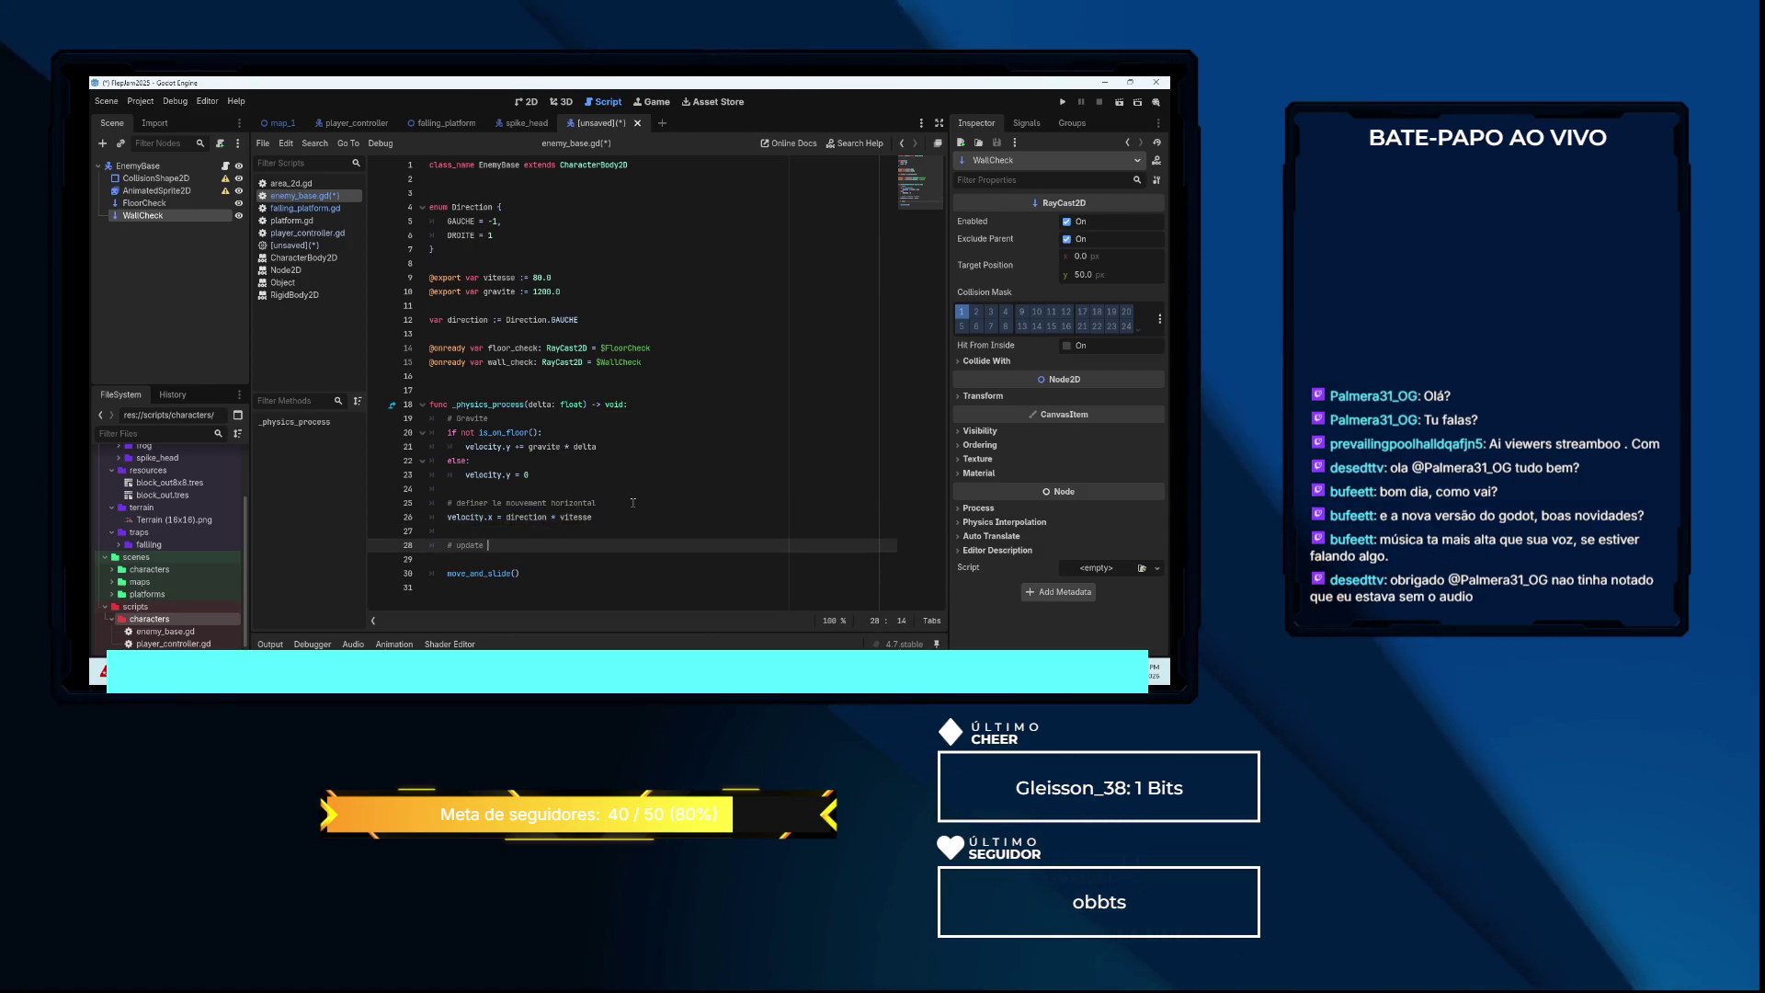
{"action": "type", "text": "casts directio"}
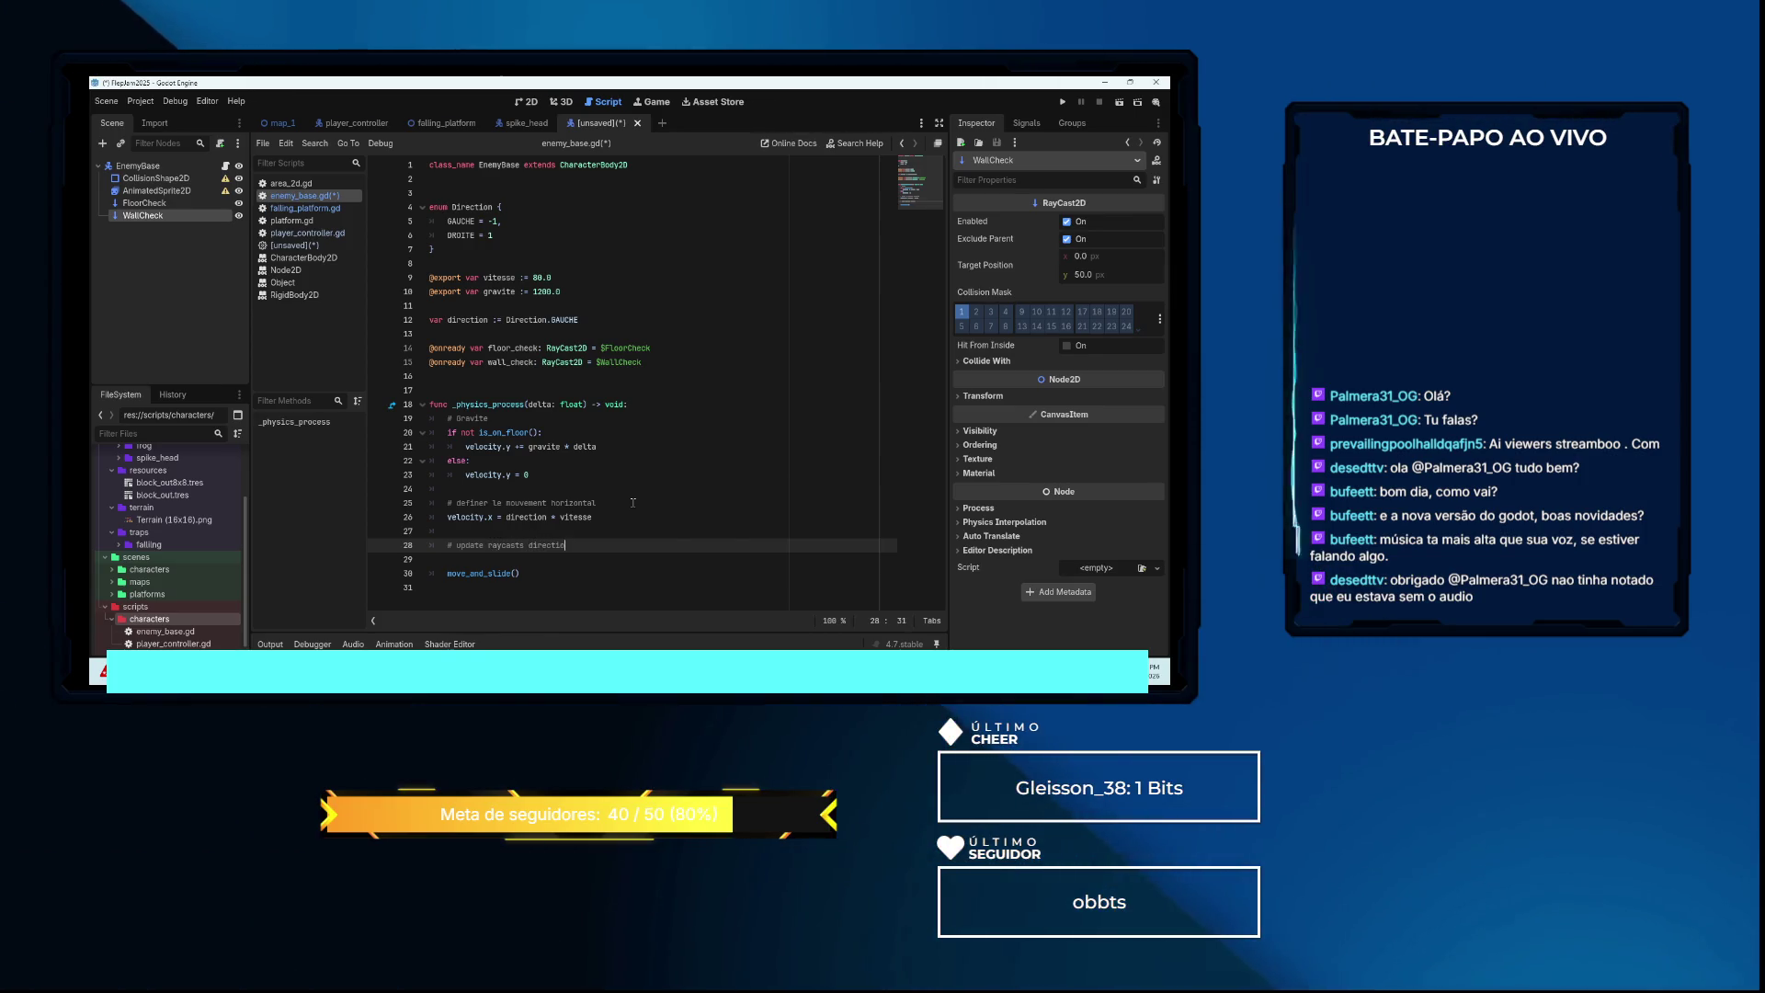
{"action": "type", "text": "n"}
{"action": "key", "text": "Return"}
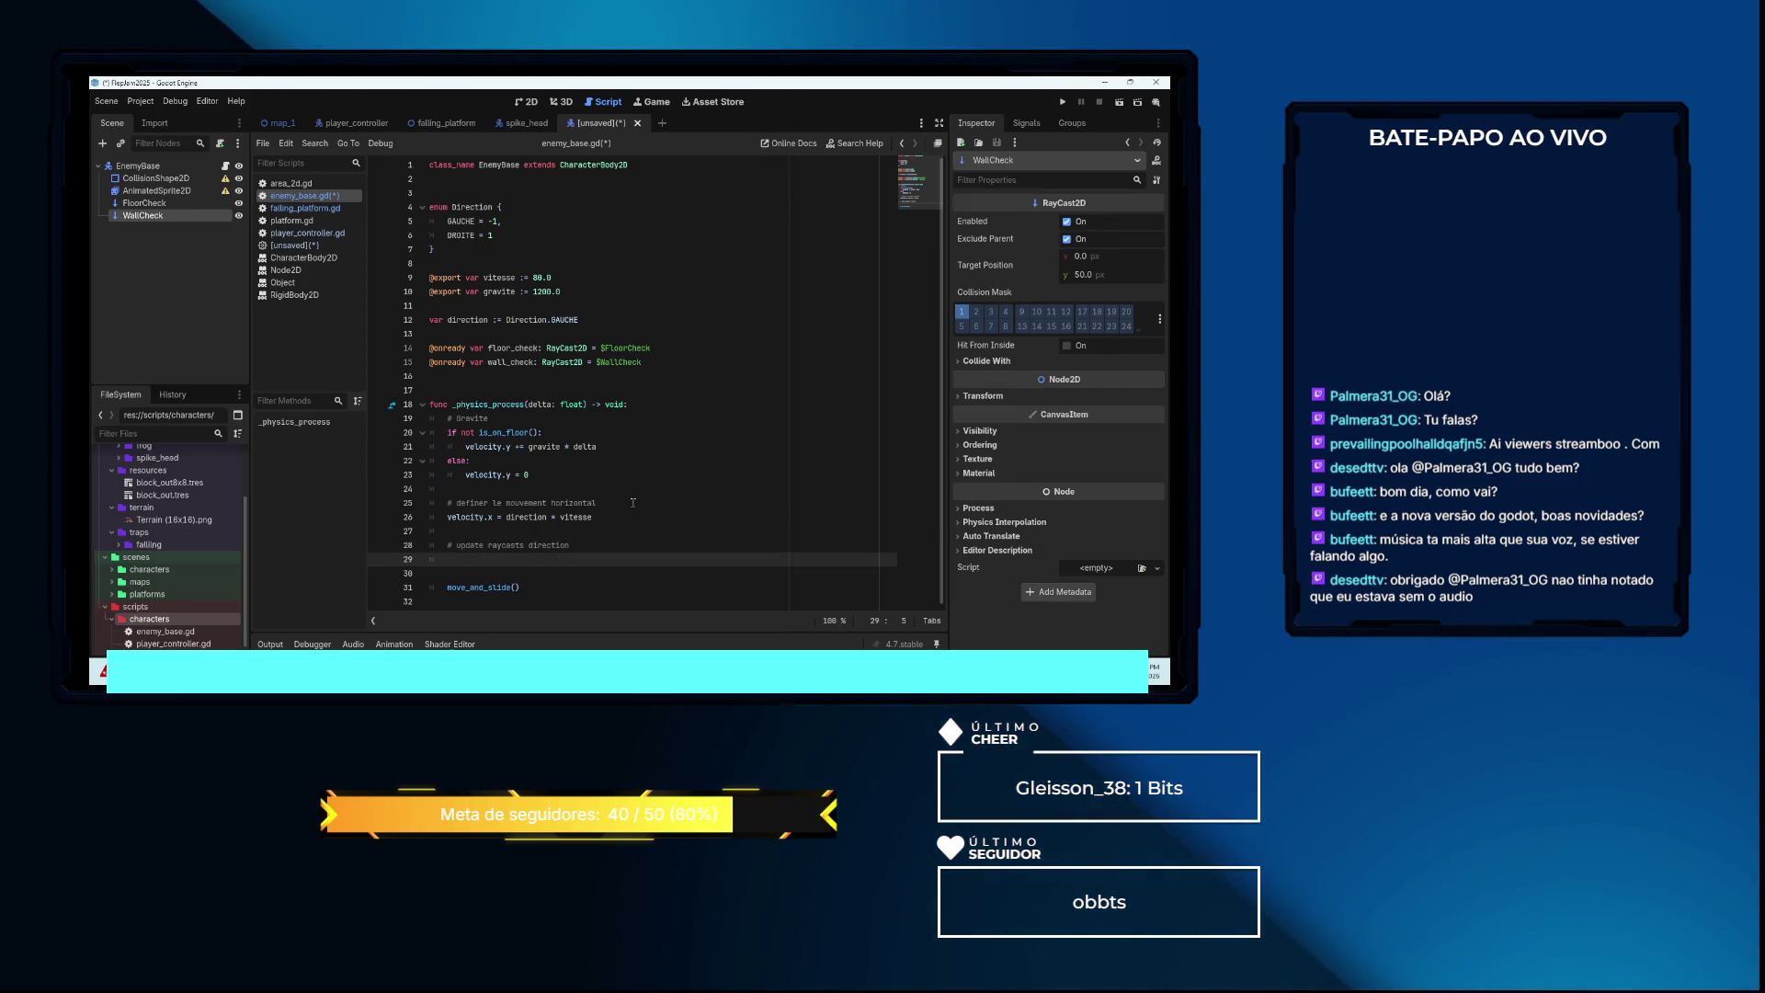
{"action": "type", "text": "oor_check"}
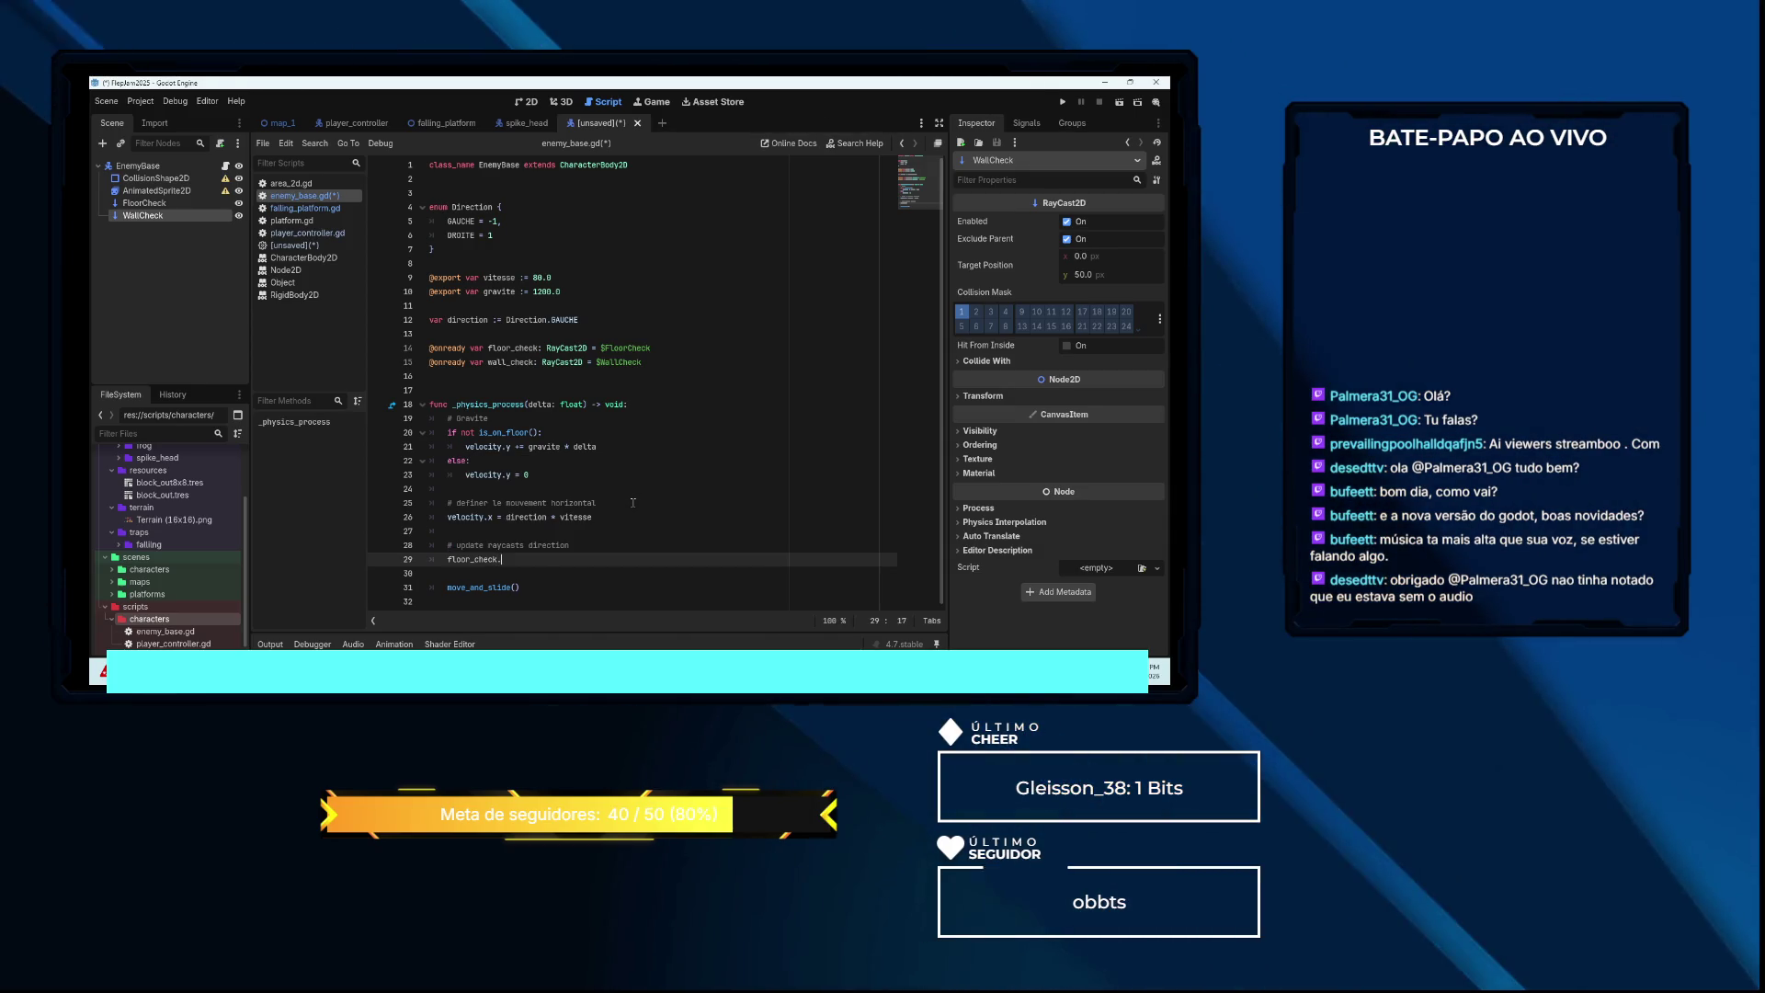
{"action": "type", "text": ".ta"}
{"action": "key", "text": "Return"}
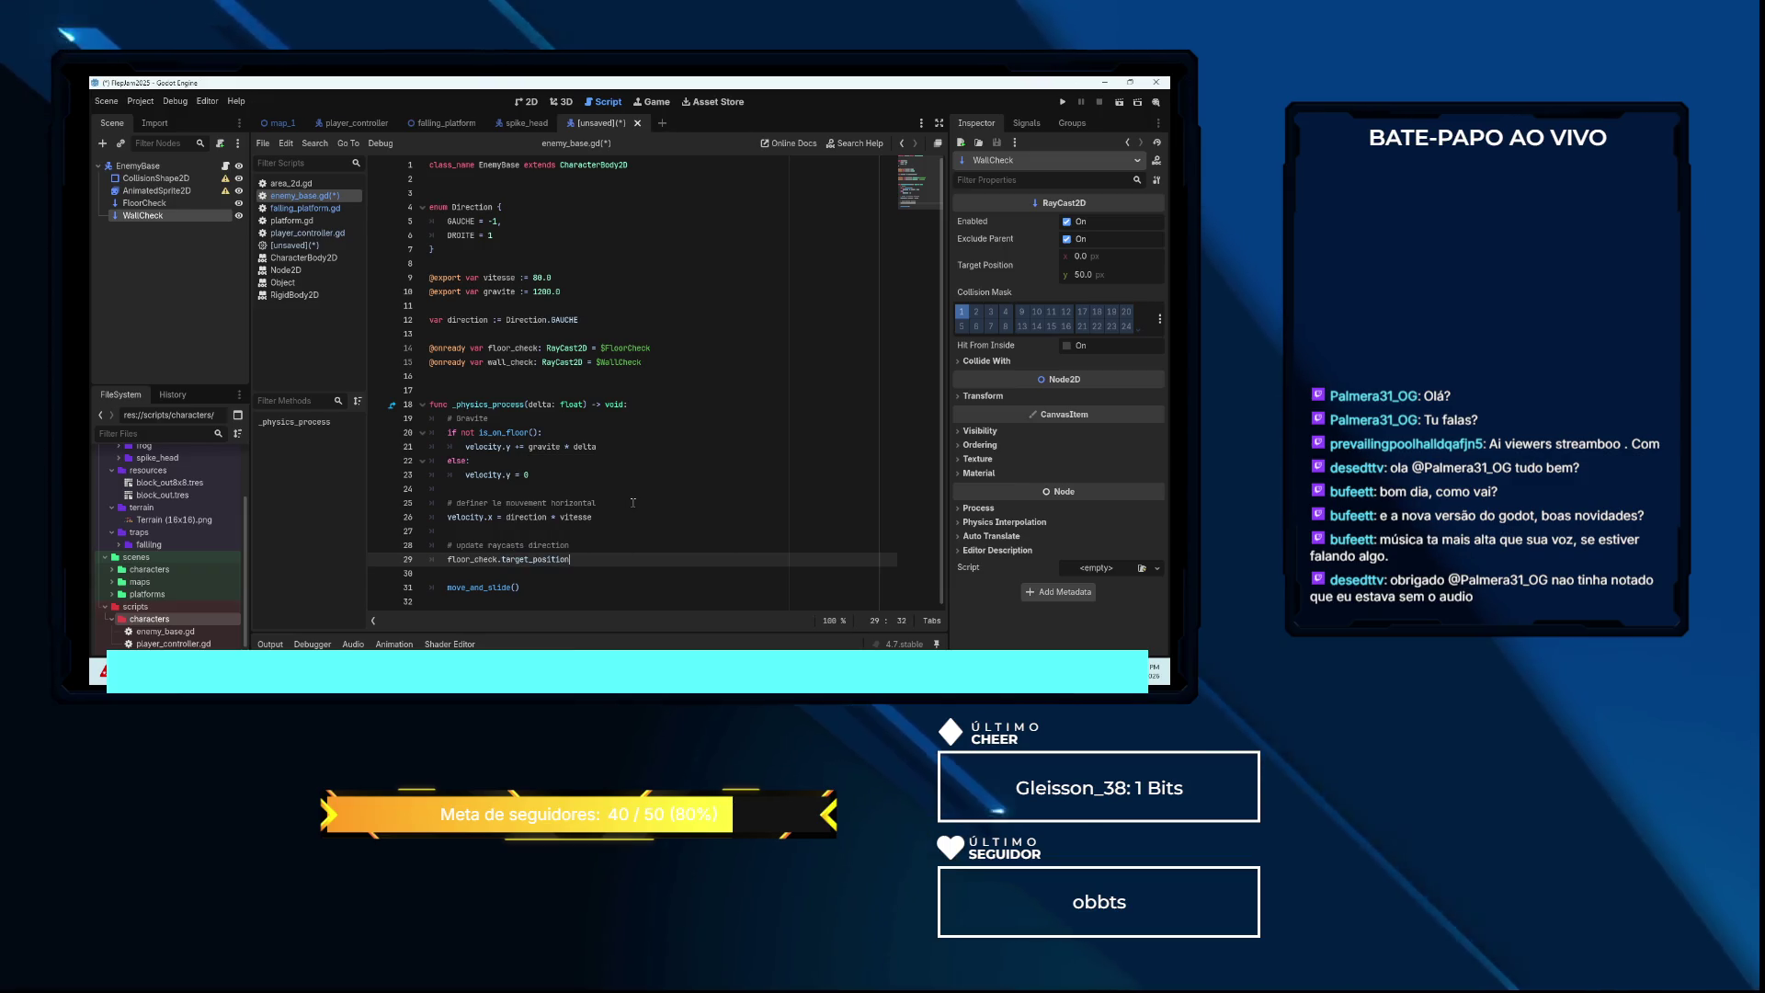
{"action": "type", "text": ".x"}
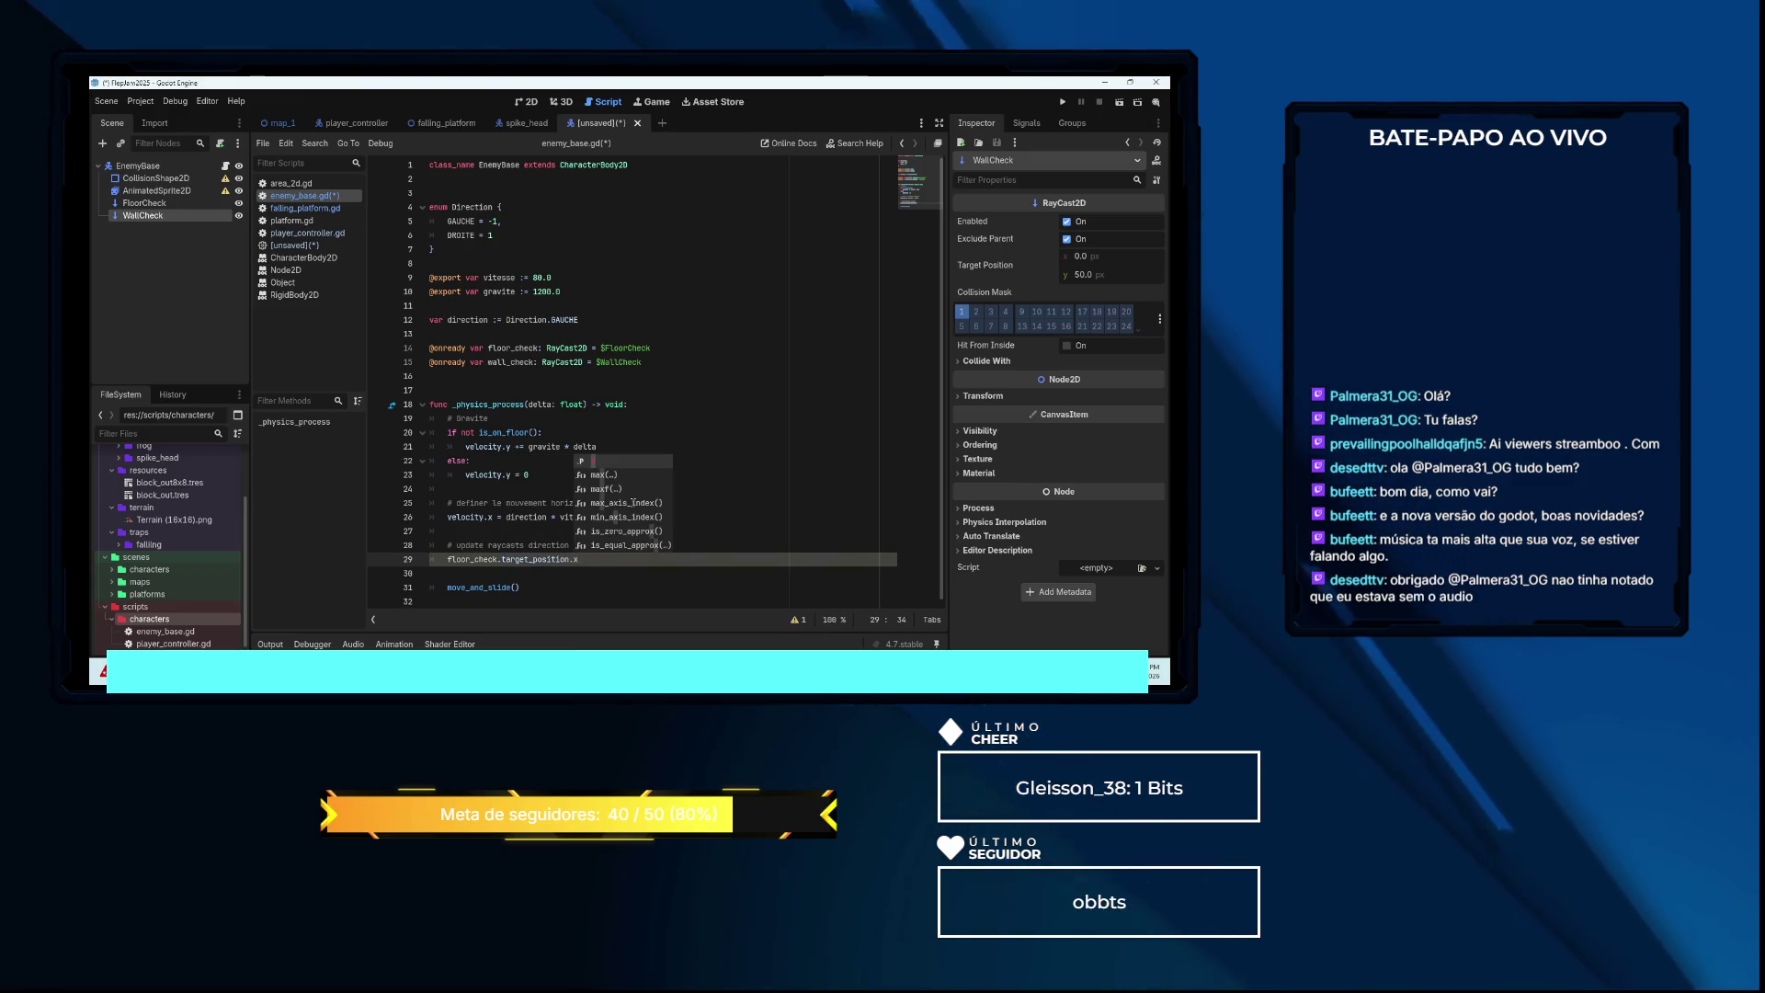
{"action": "type", "text": " = dir"}
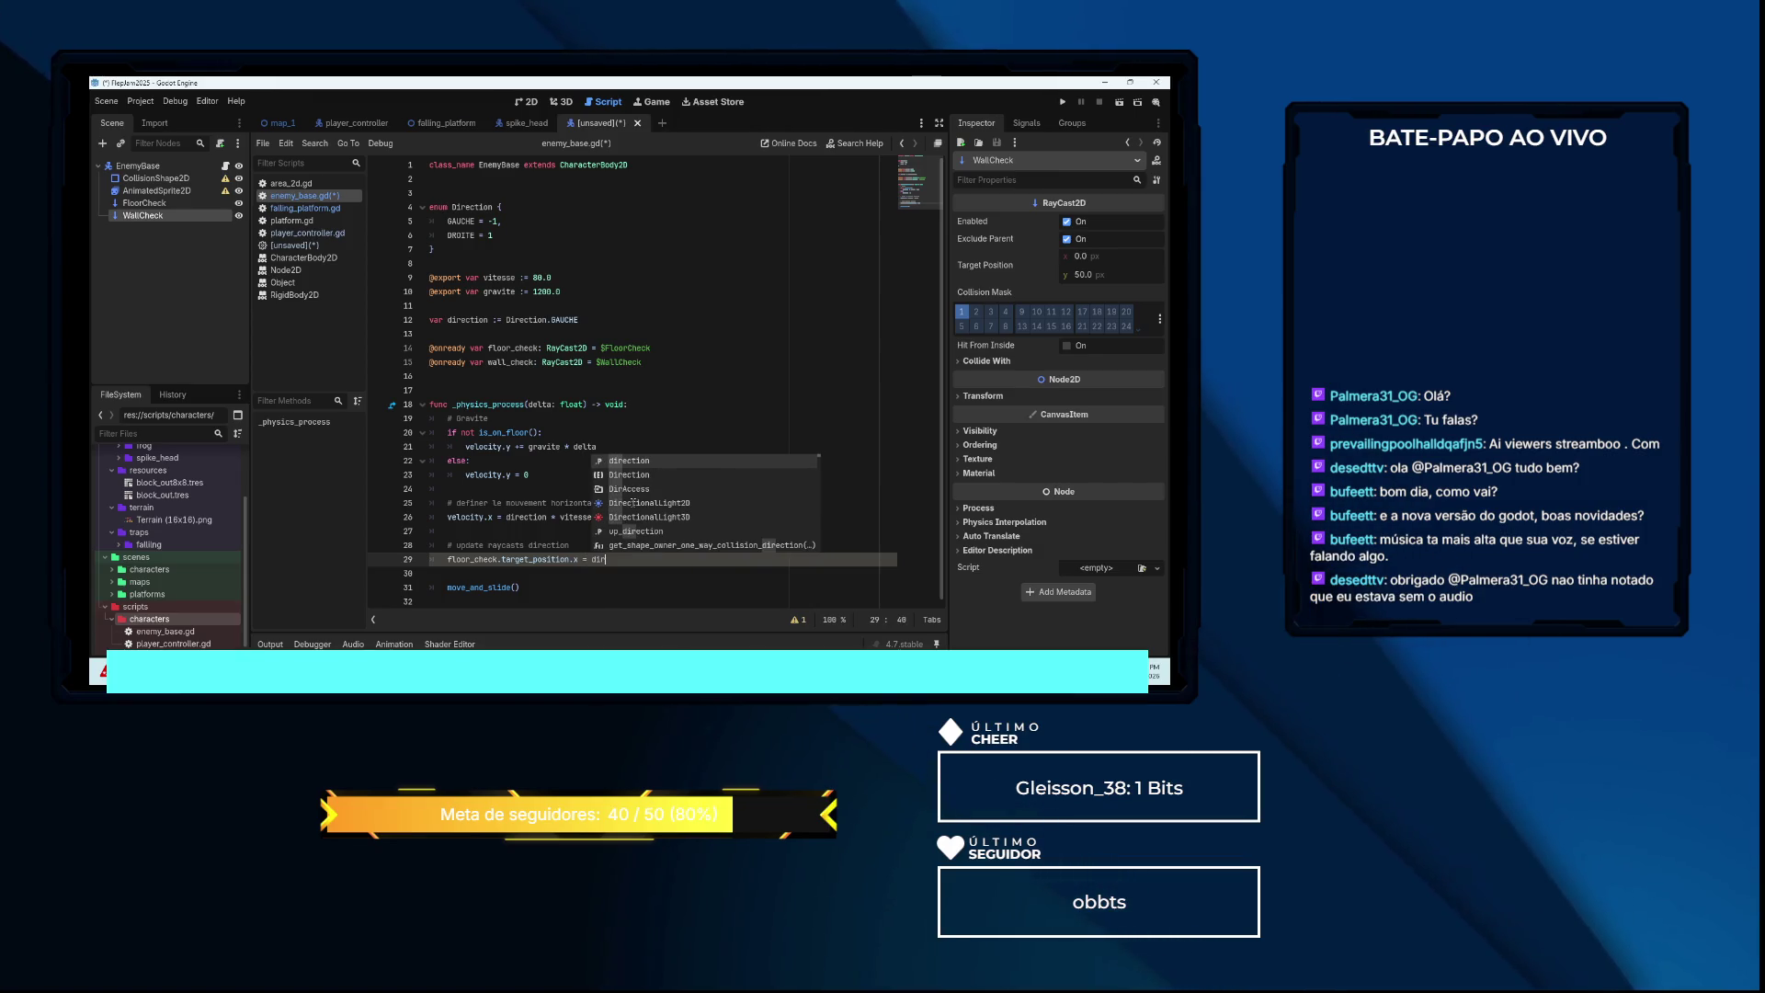
{"action": "key", "text": "Return"}
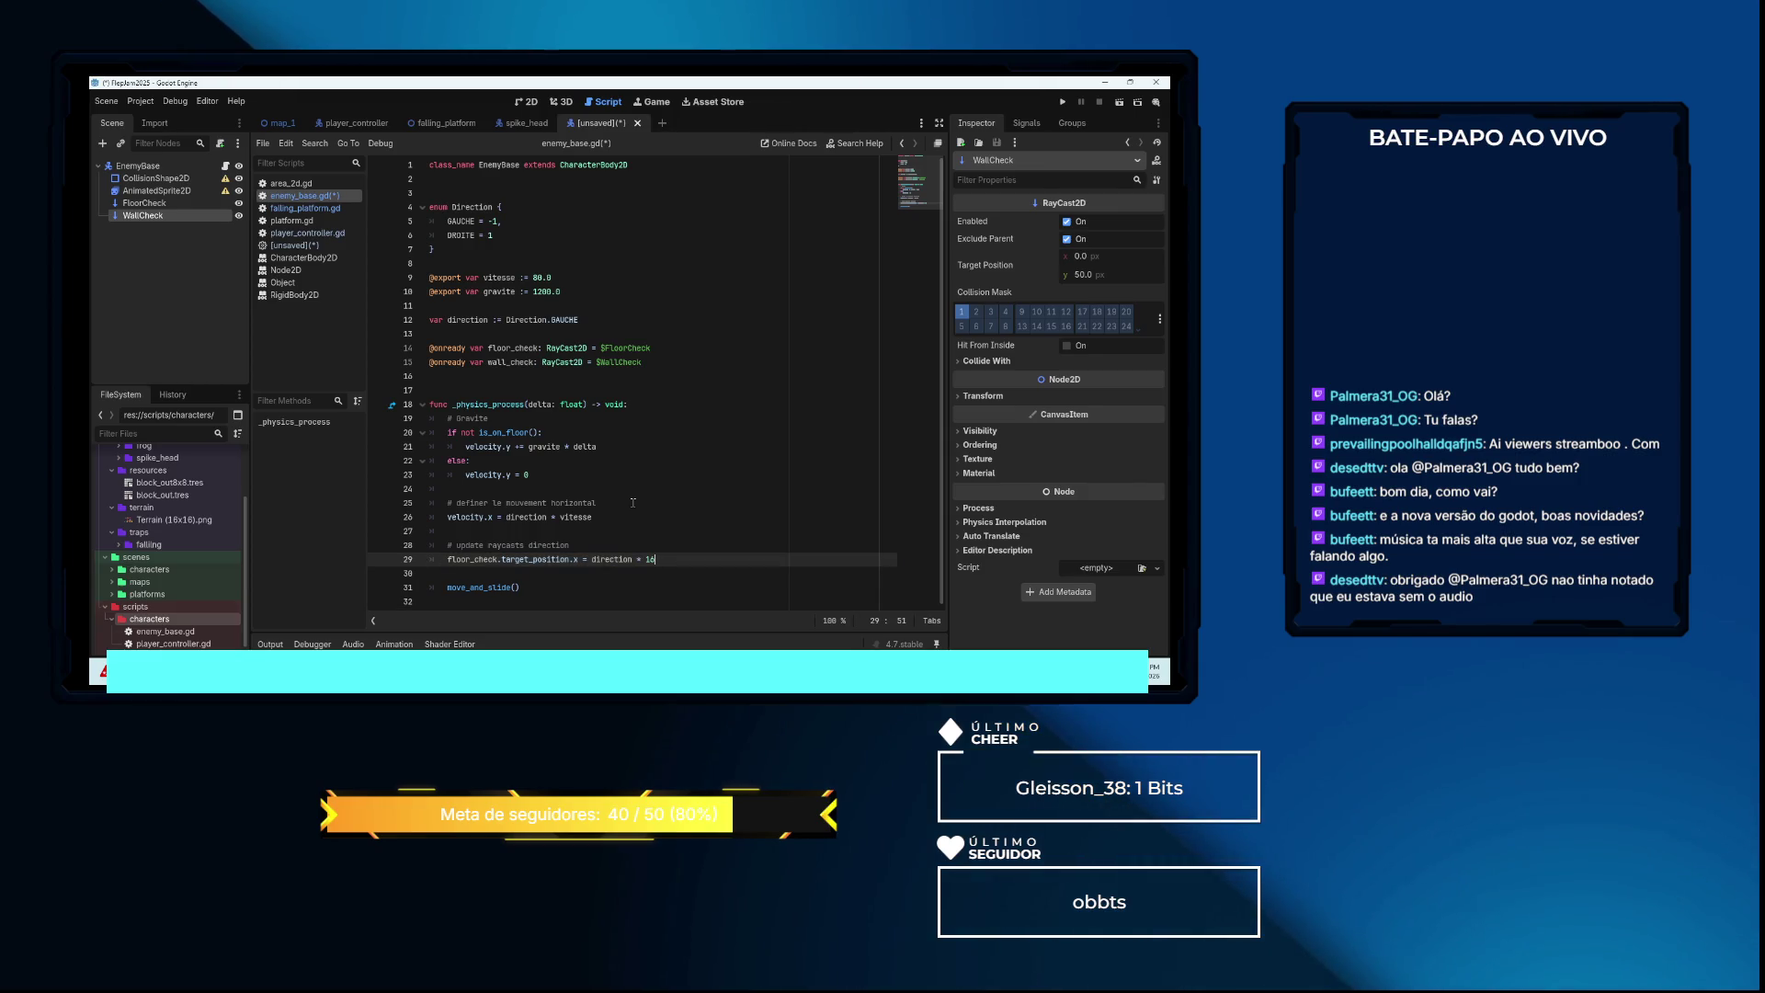
{"action": "key", "text": "Return"}
{"action": "type", "text": "wa"}
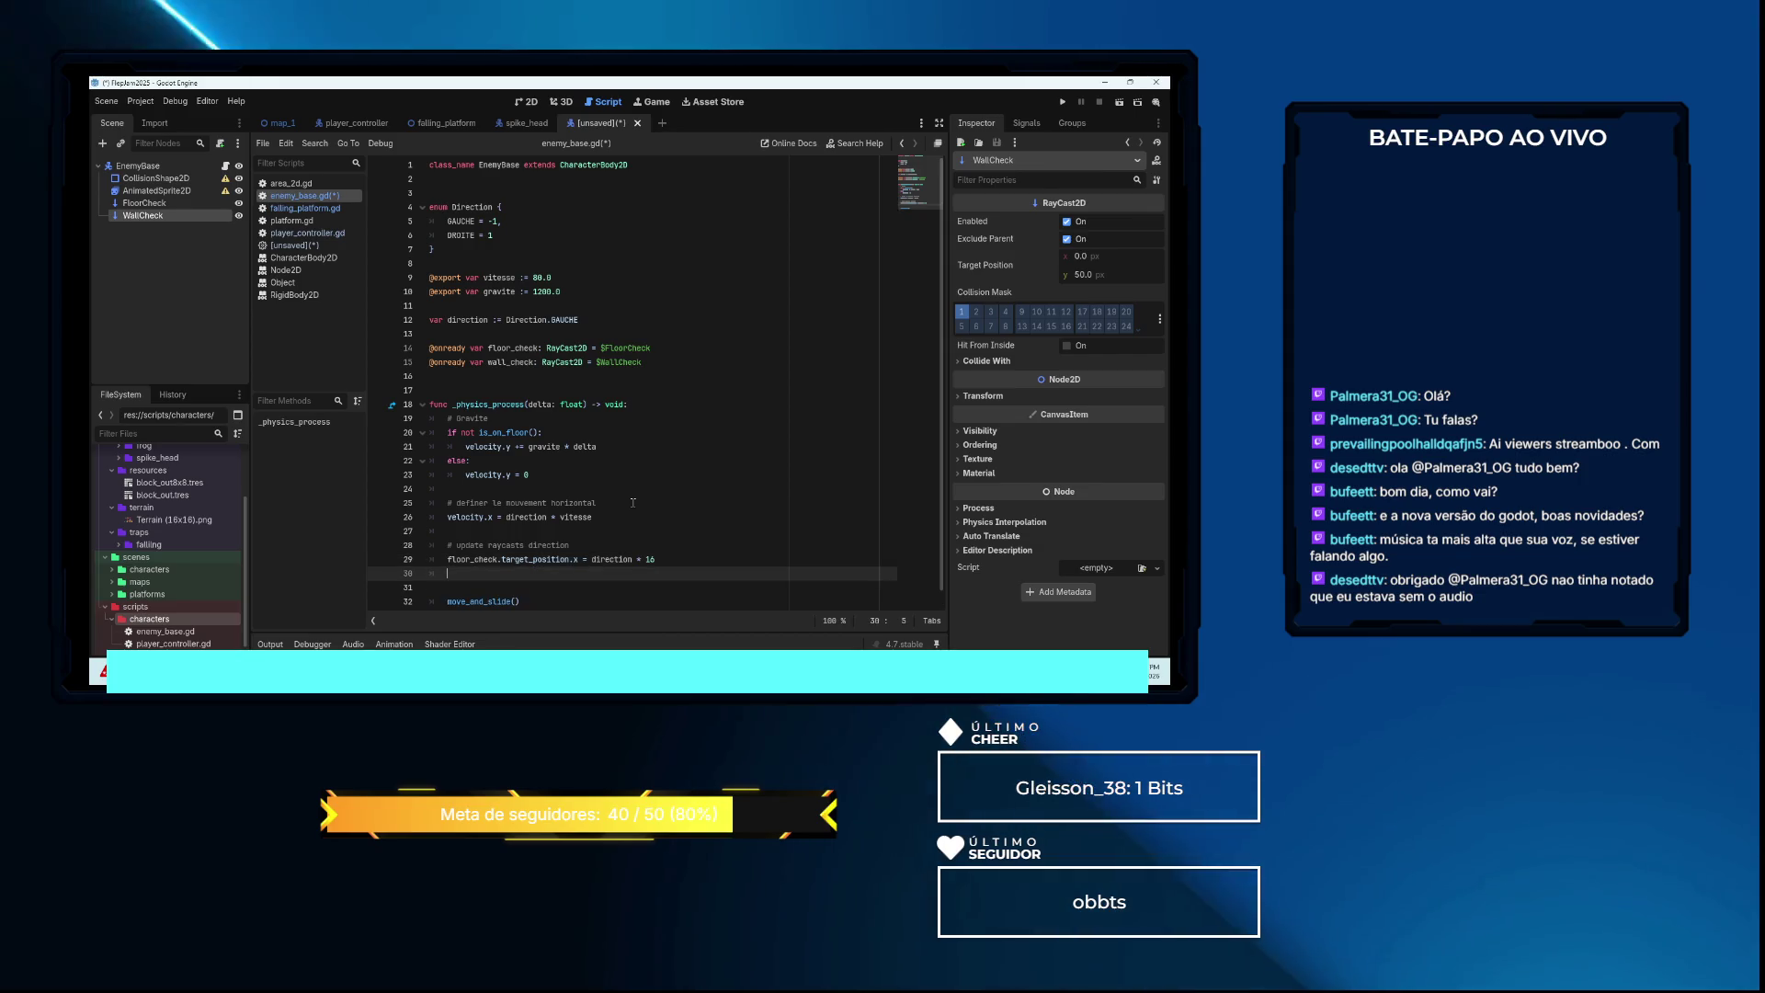
{"action": "type", "text": "ll"}
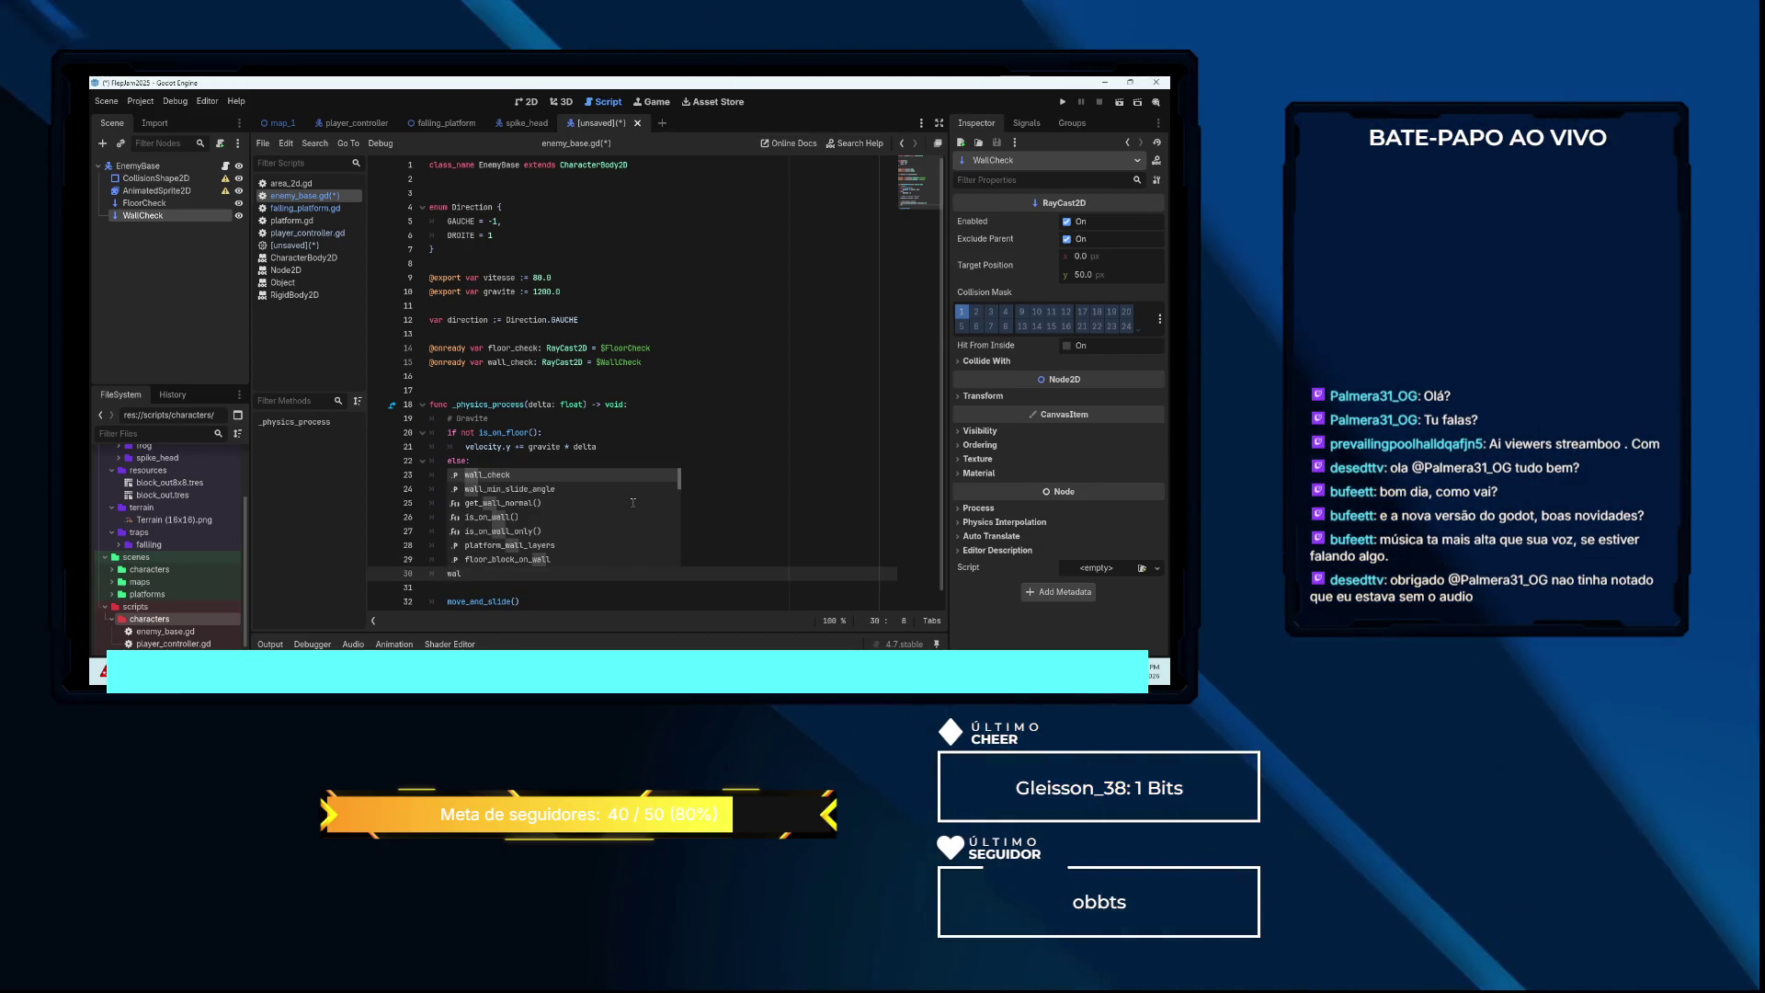
Set wall_check.target_position.x = direction * 12 below the floor check line
{"action": "key", "text": "Return"}
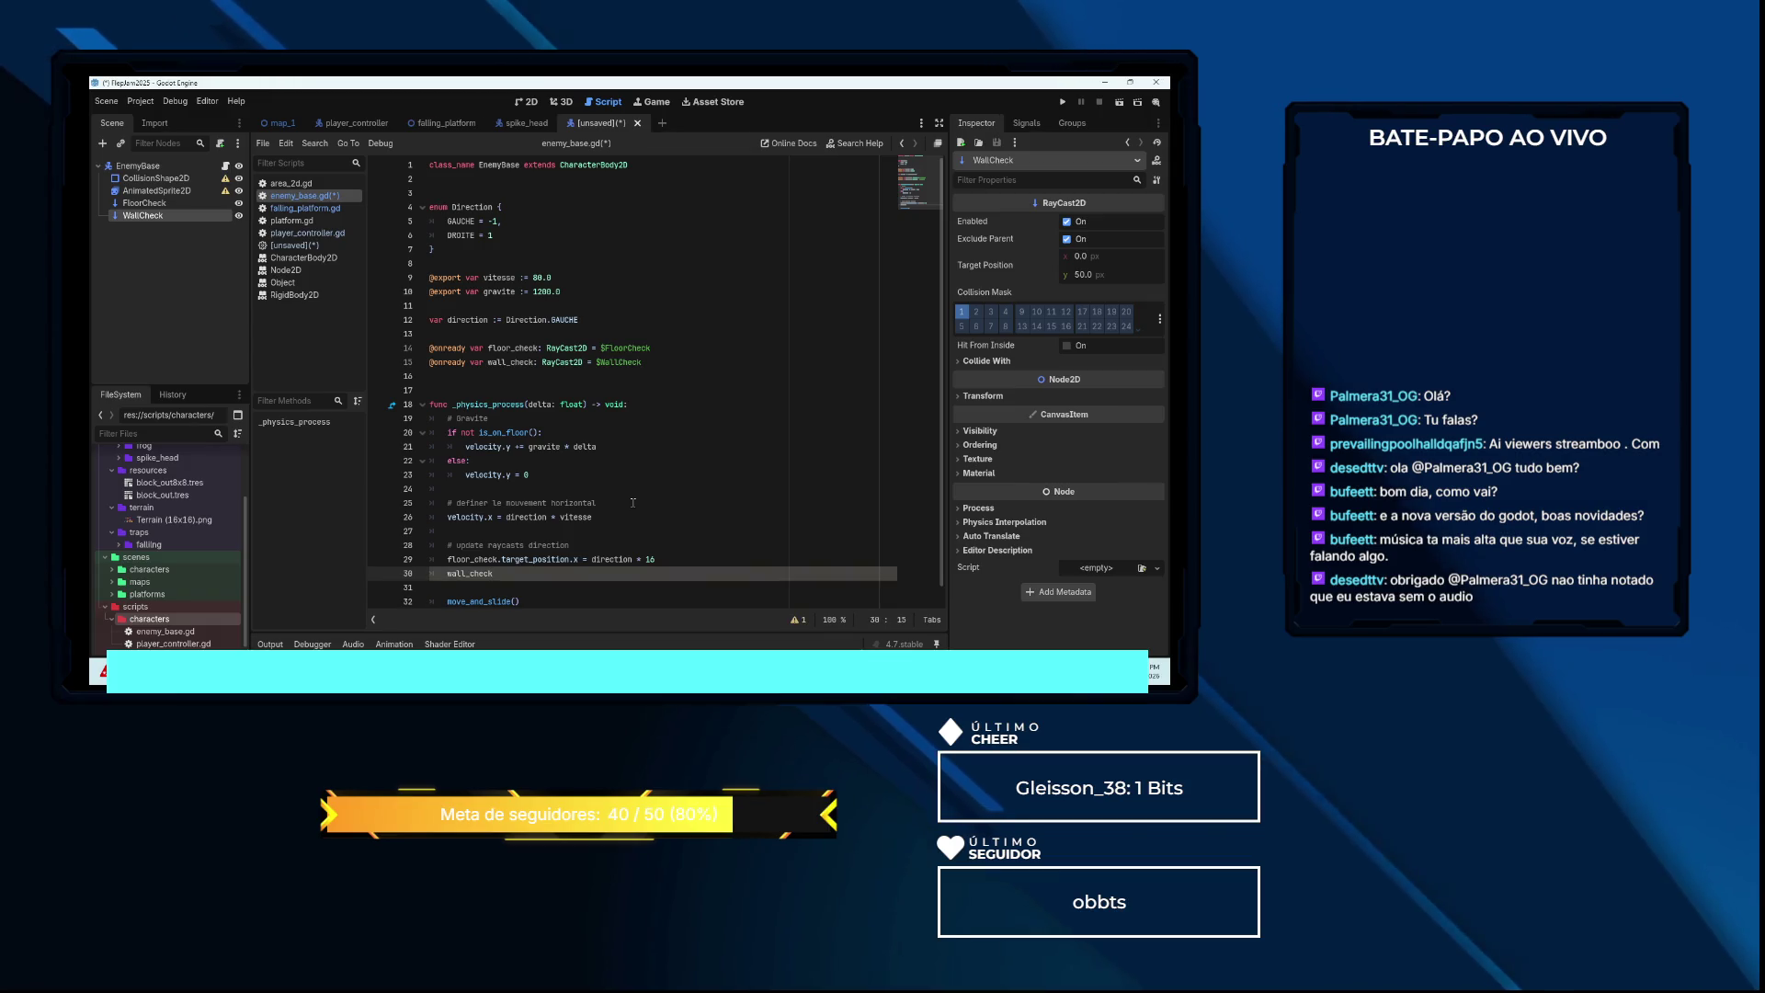
{"action": "type", "text": ".for"}
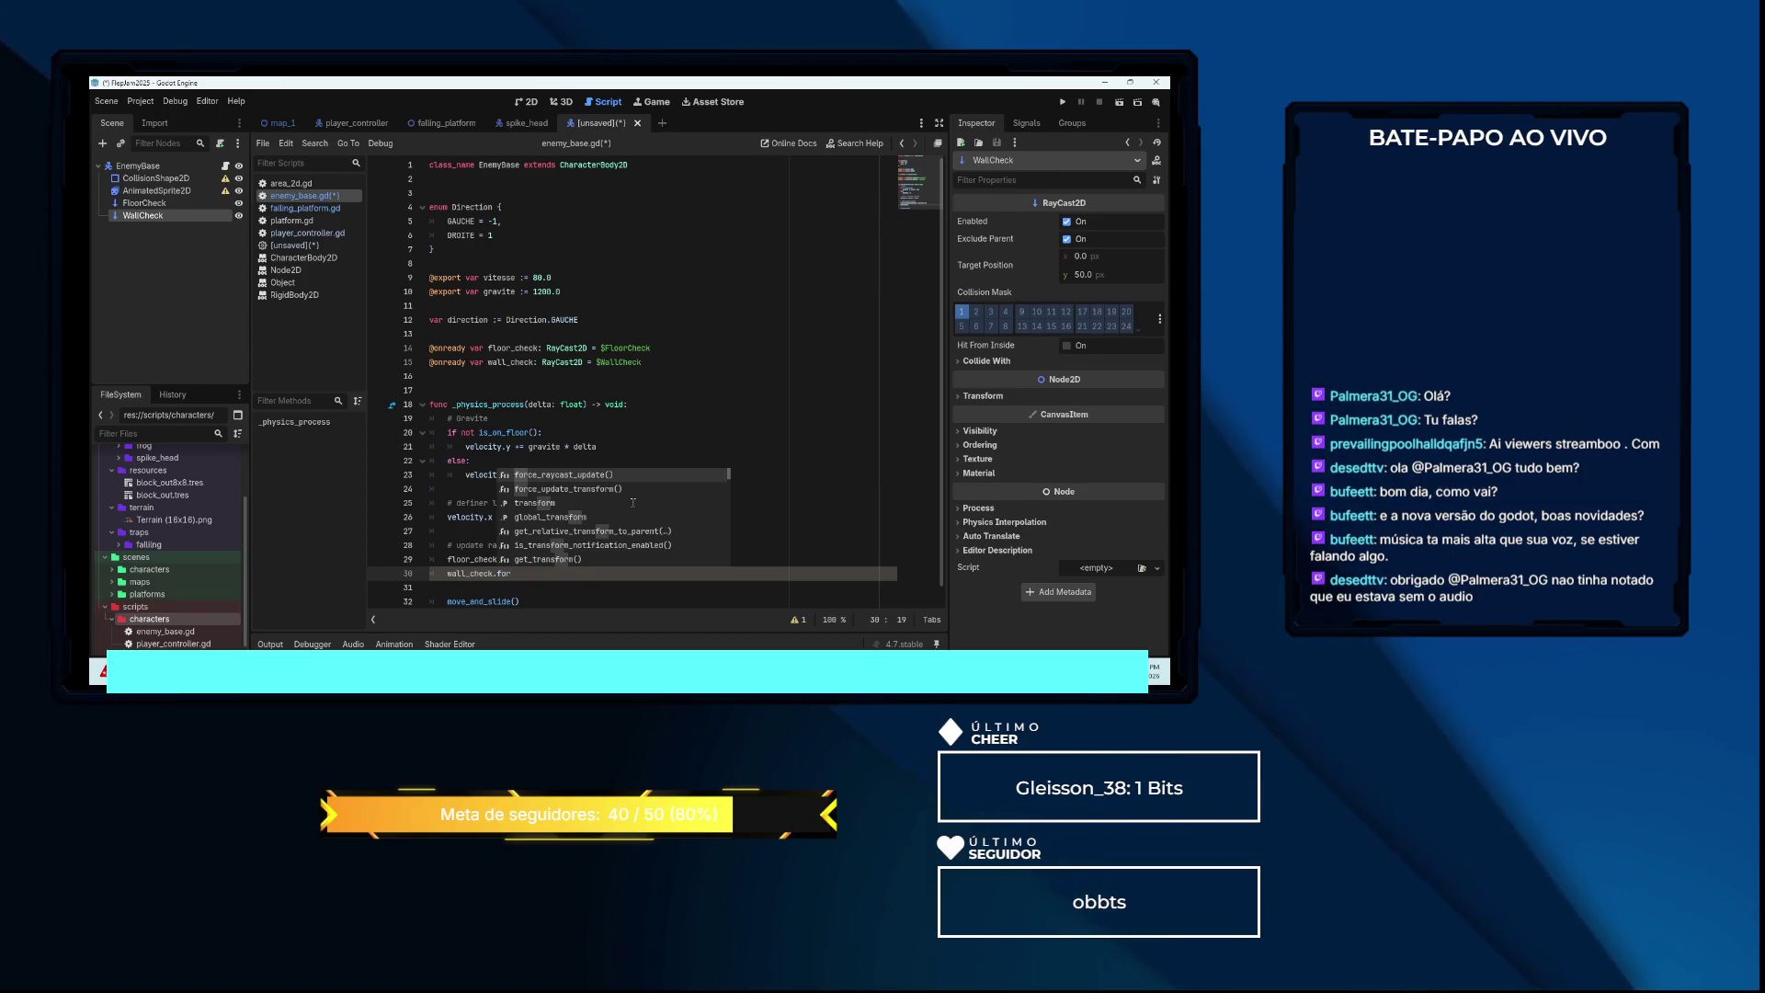
{"action": "key", "text": "BackSpace"}
{"action": "key", "text": "BackSpace"}
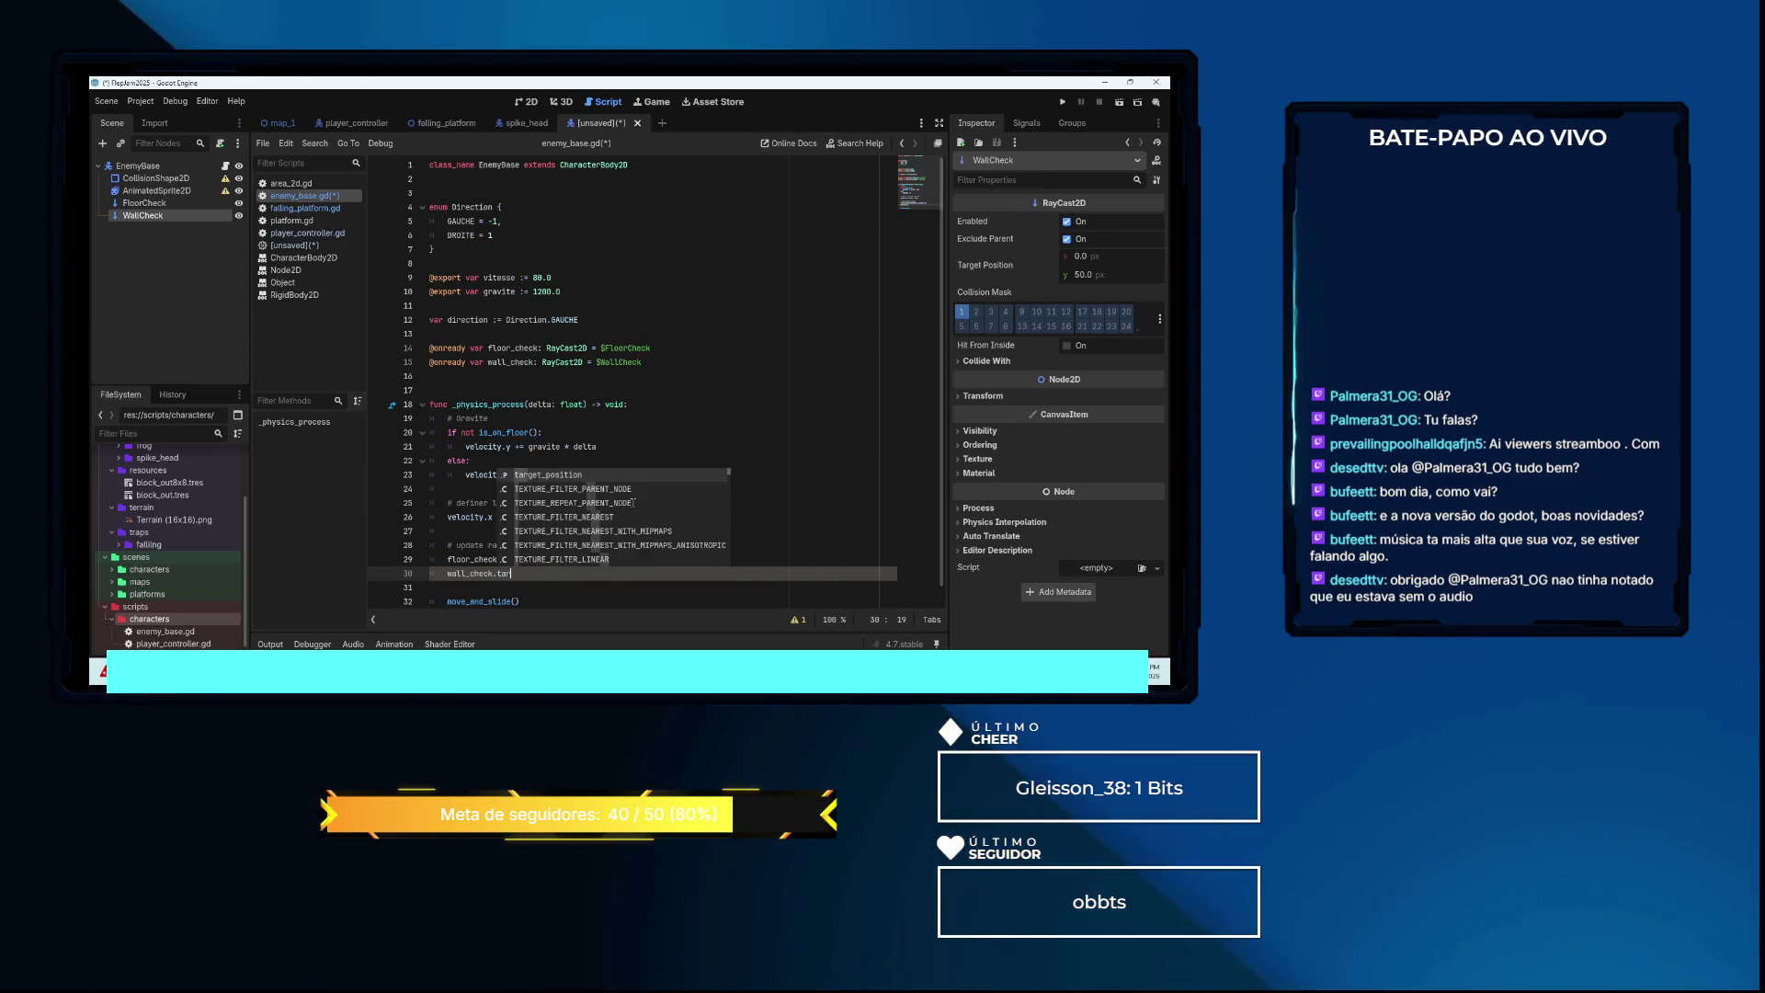
{"action": "key", "text": "Return"}
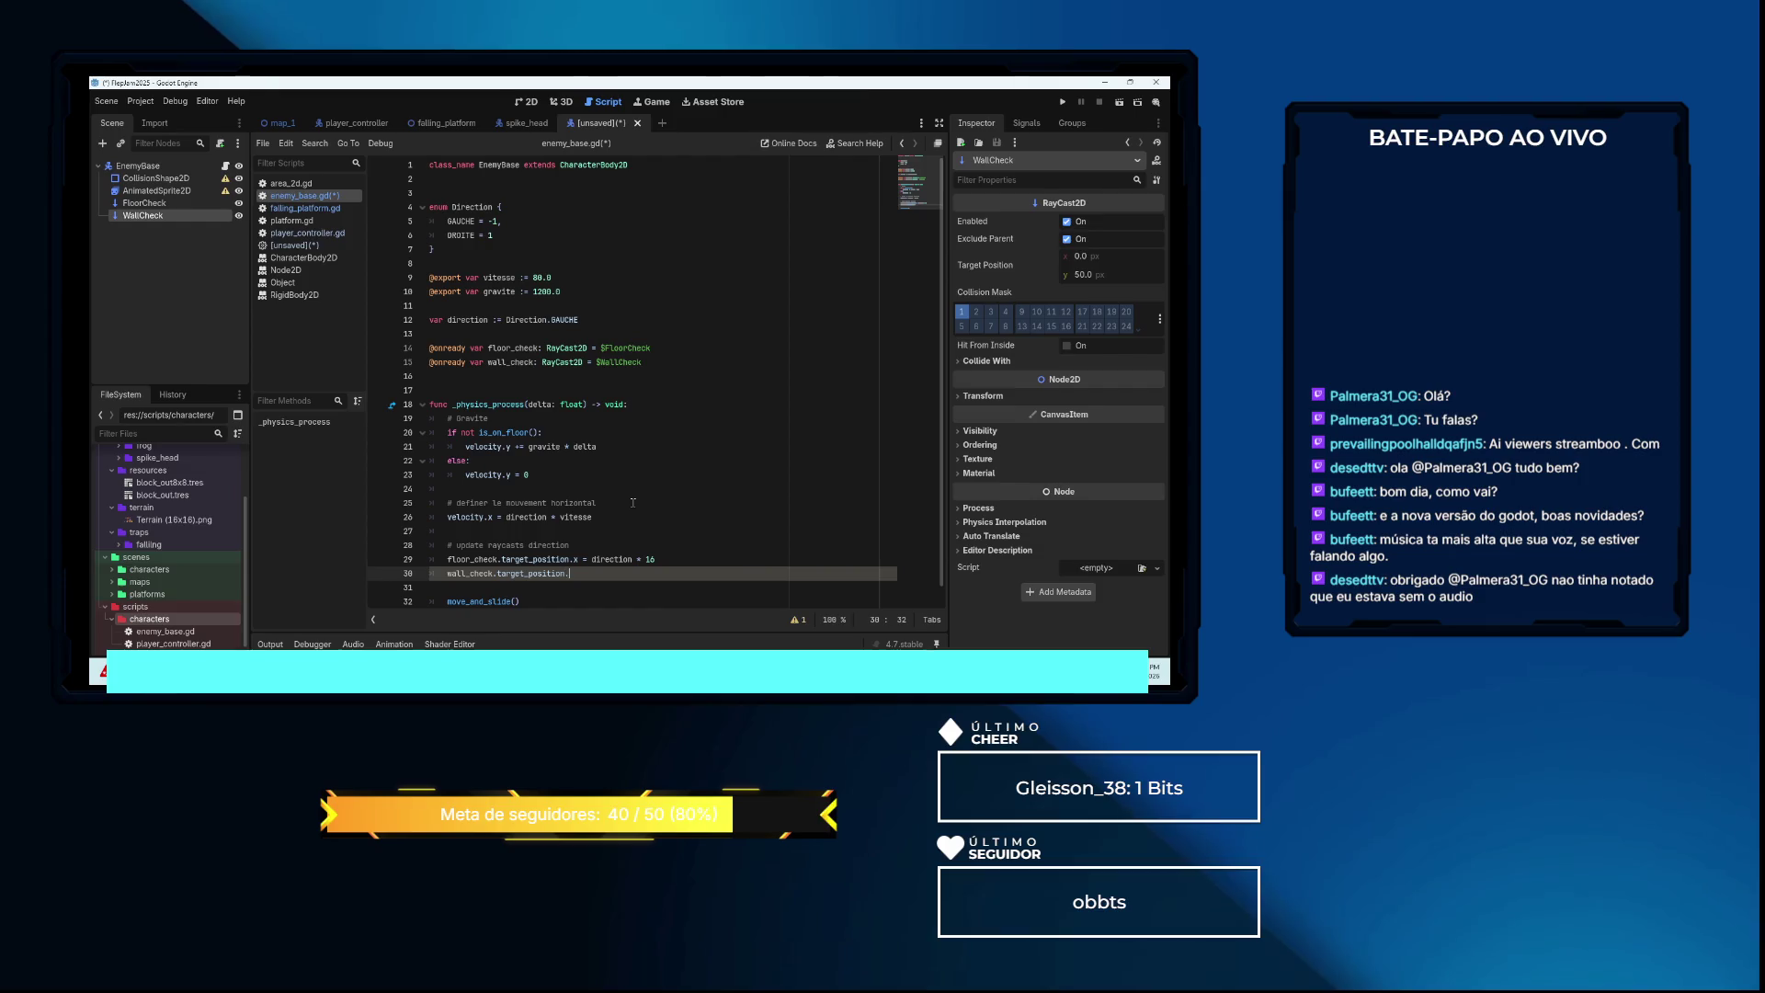
{"action": "type", "text": "x = "}
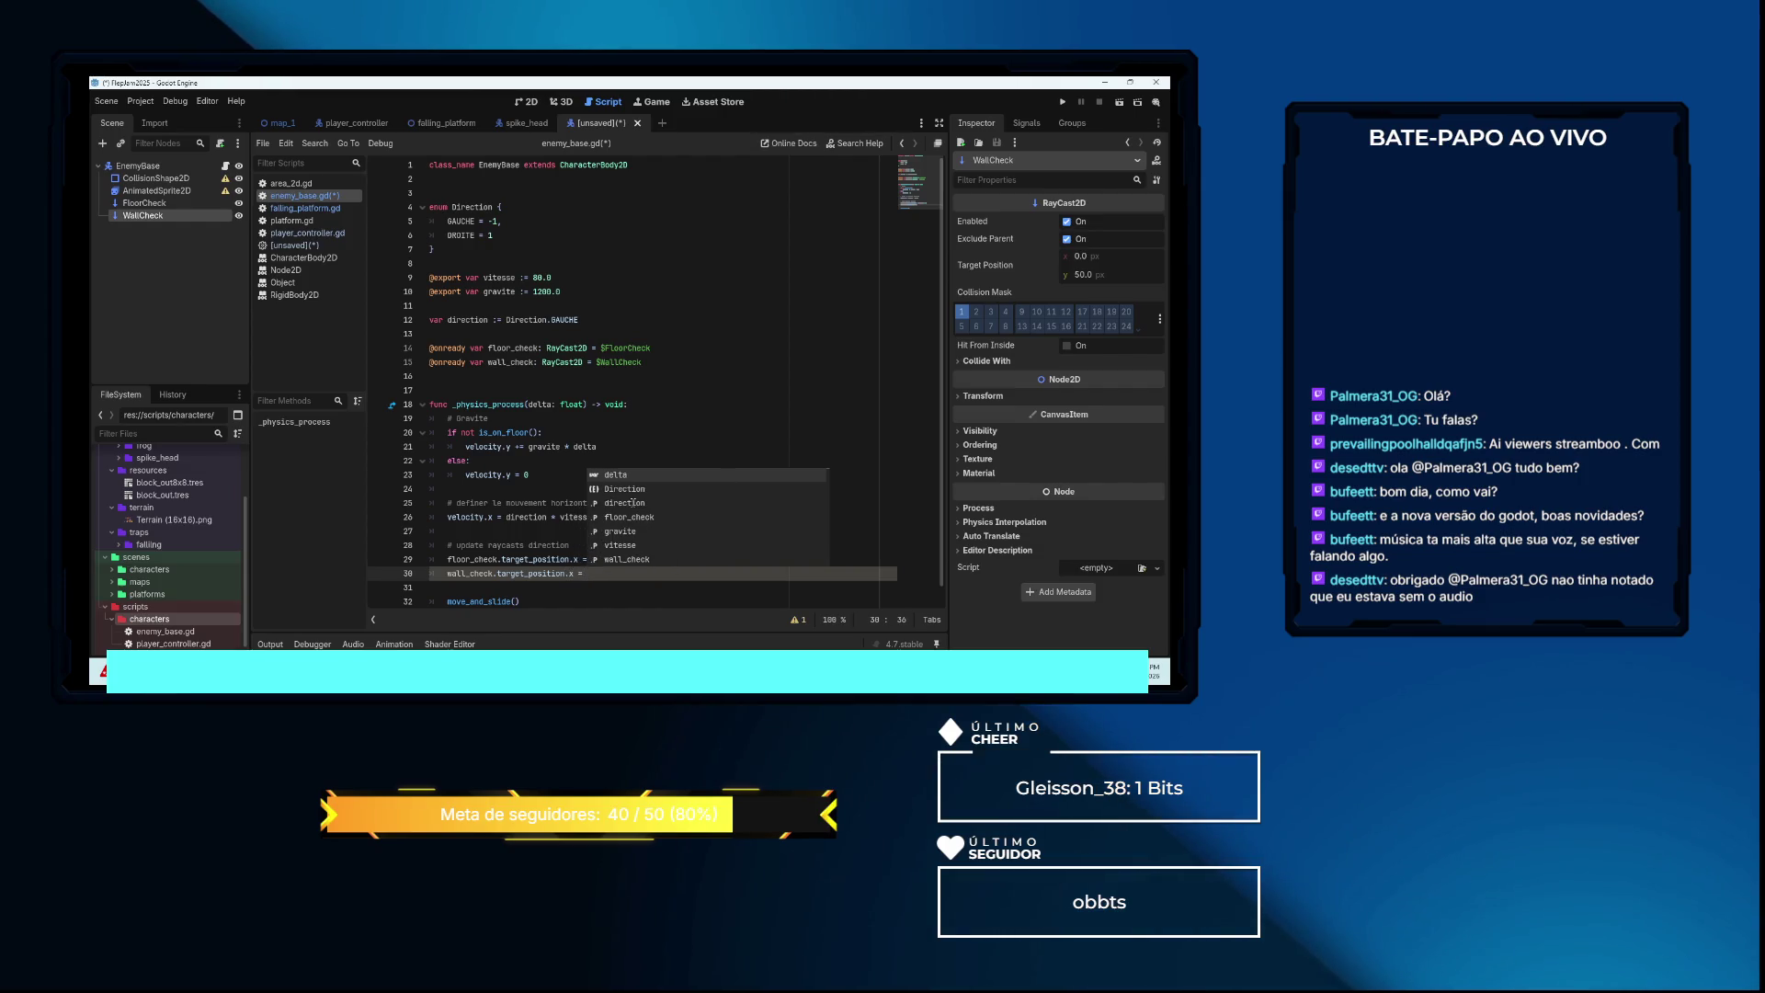
{"action": "type", "text": "dir"}
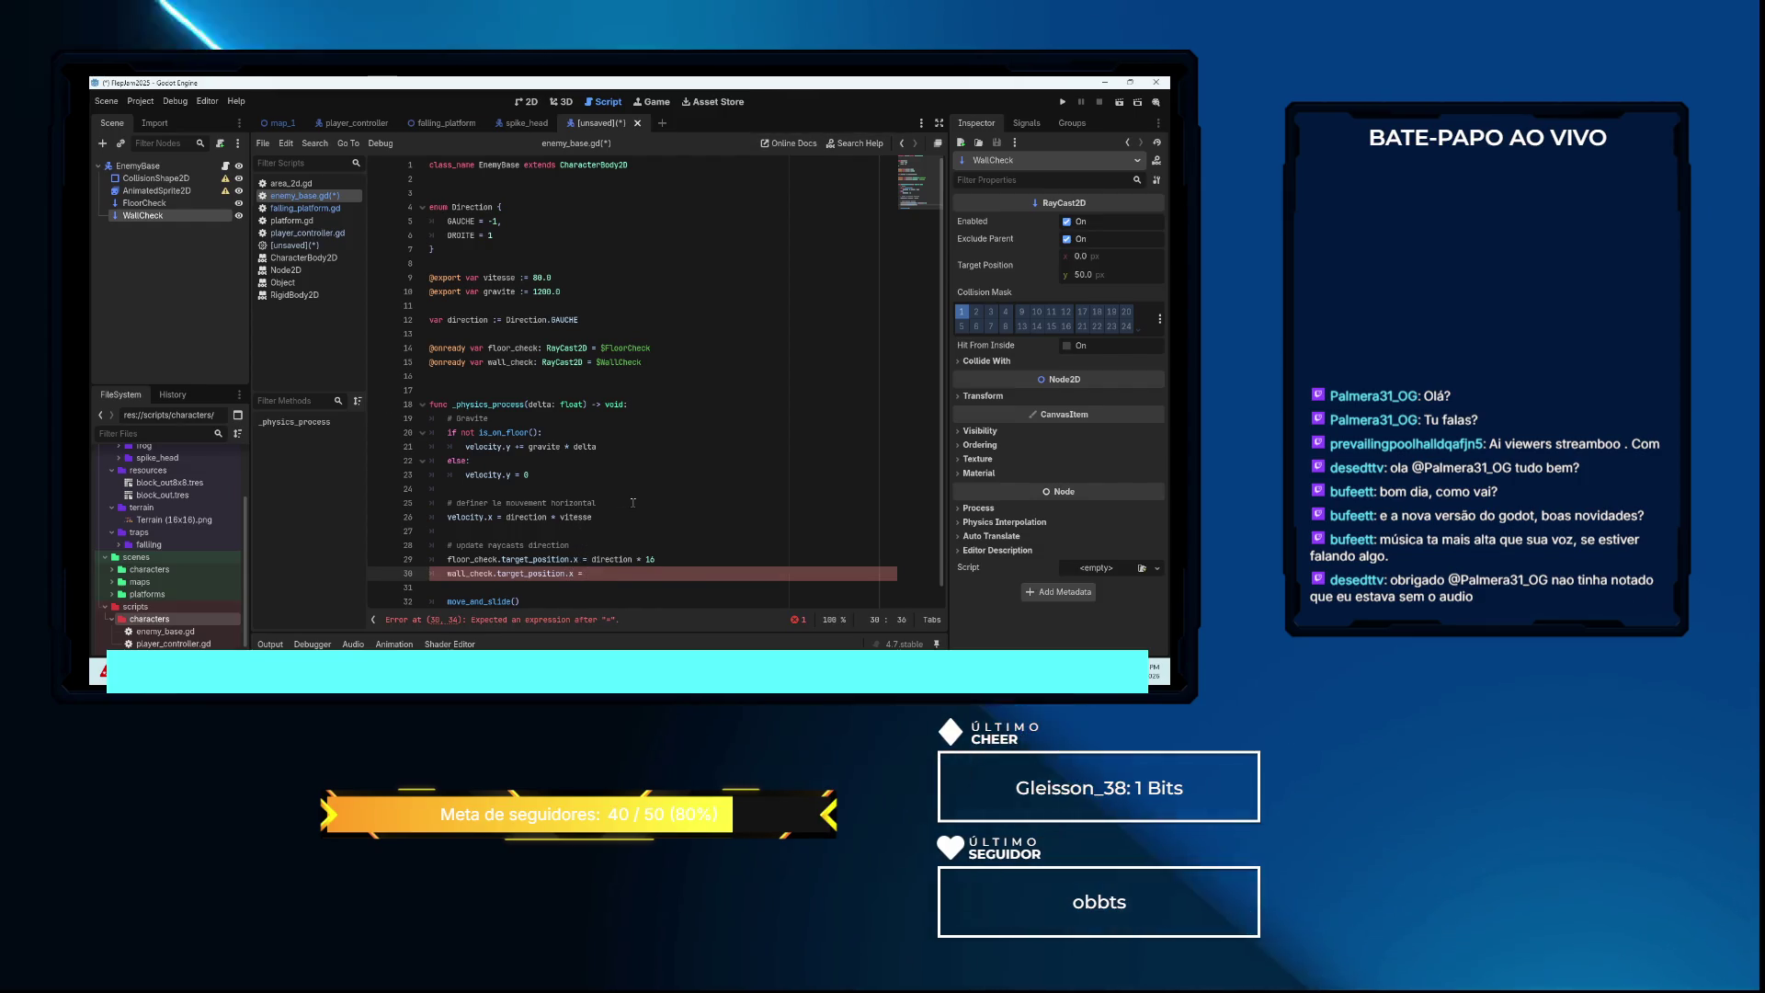
{"action": "key", "text": "Return"}
{"action": "type", "text": "*"}
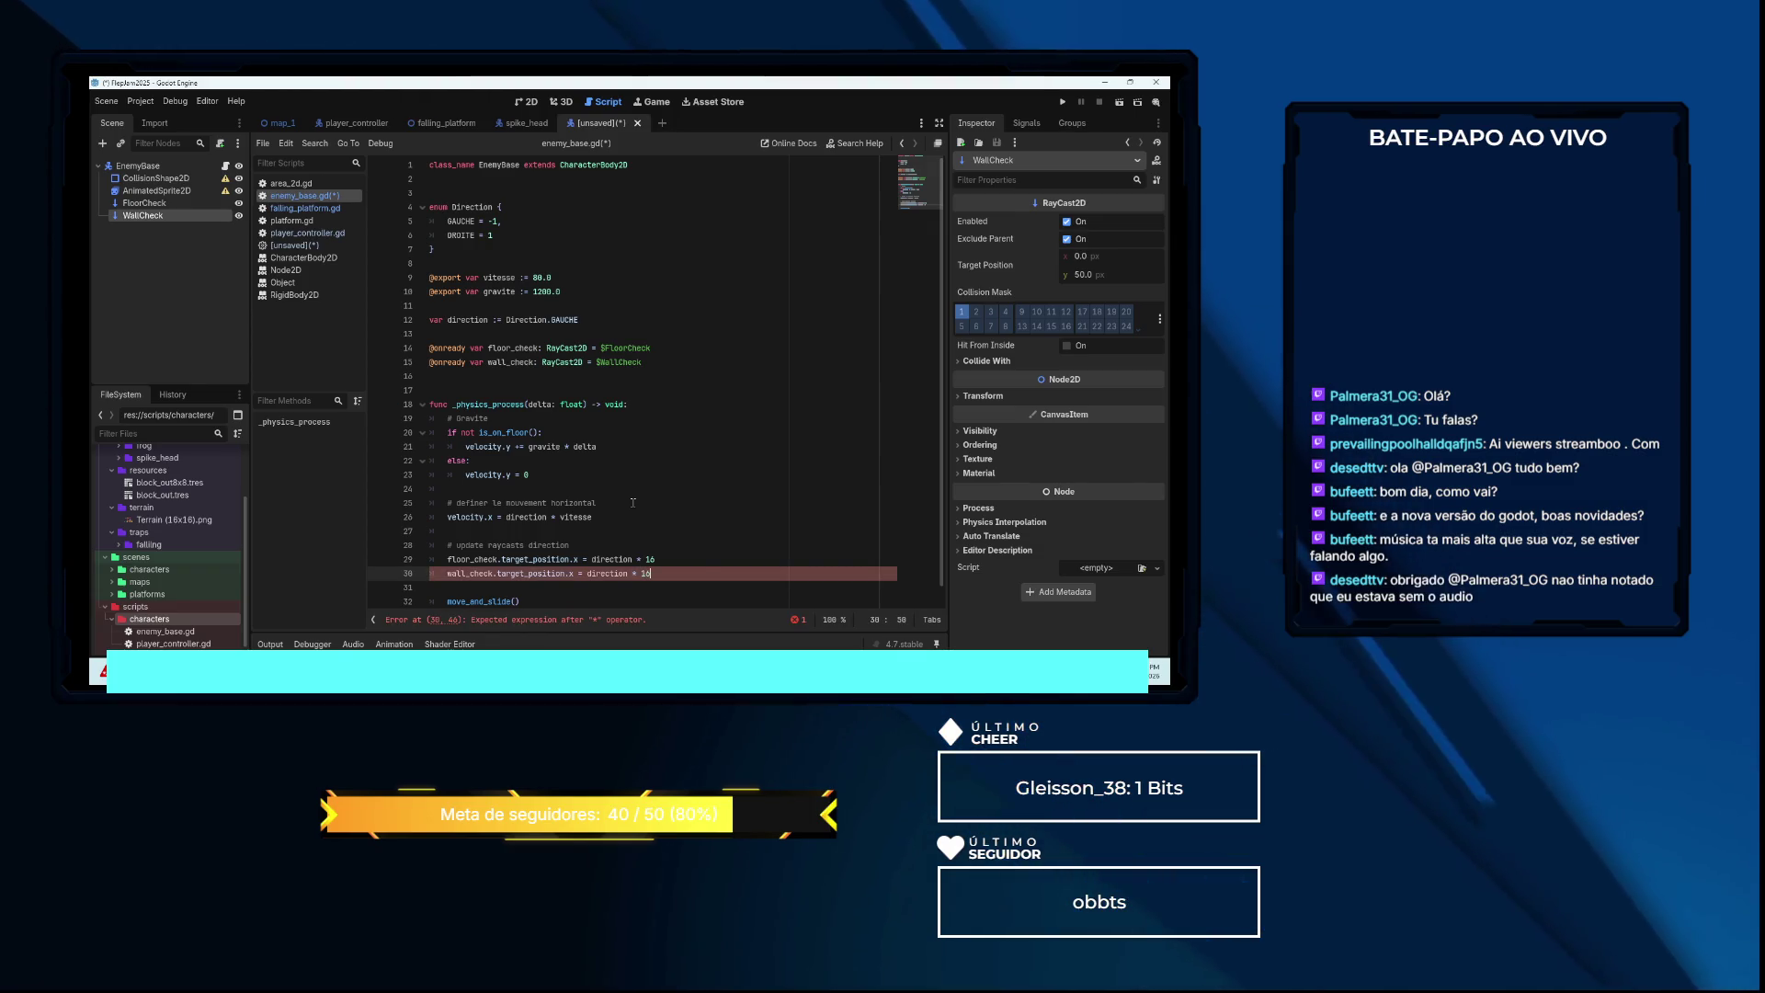
{"action": "type", "text": " 16"}
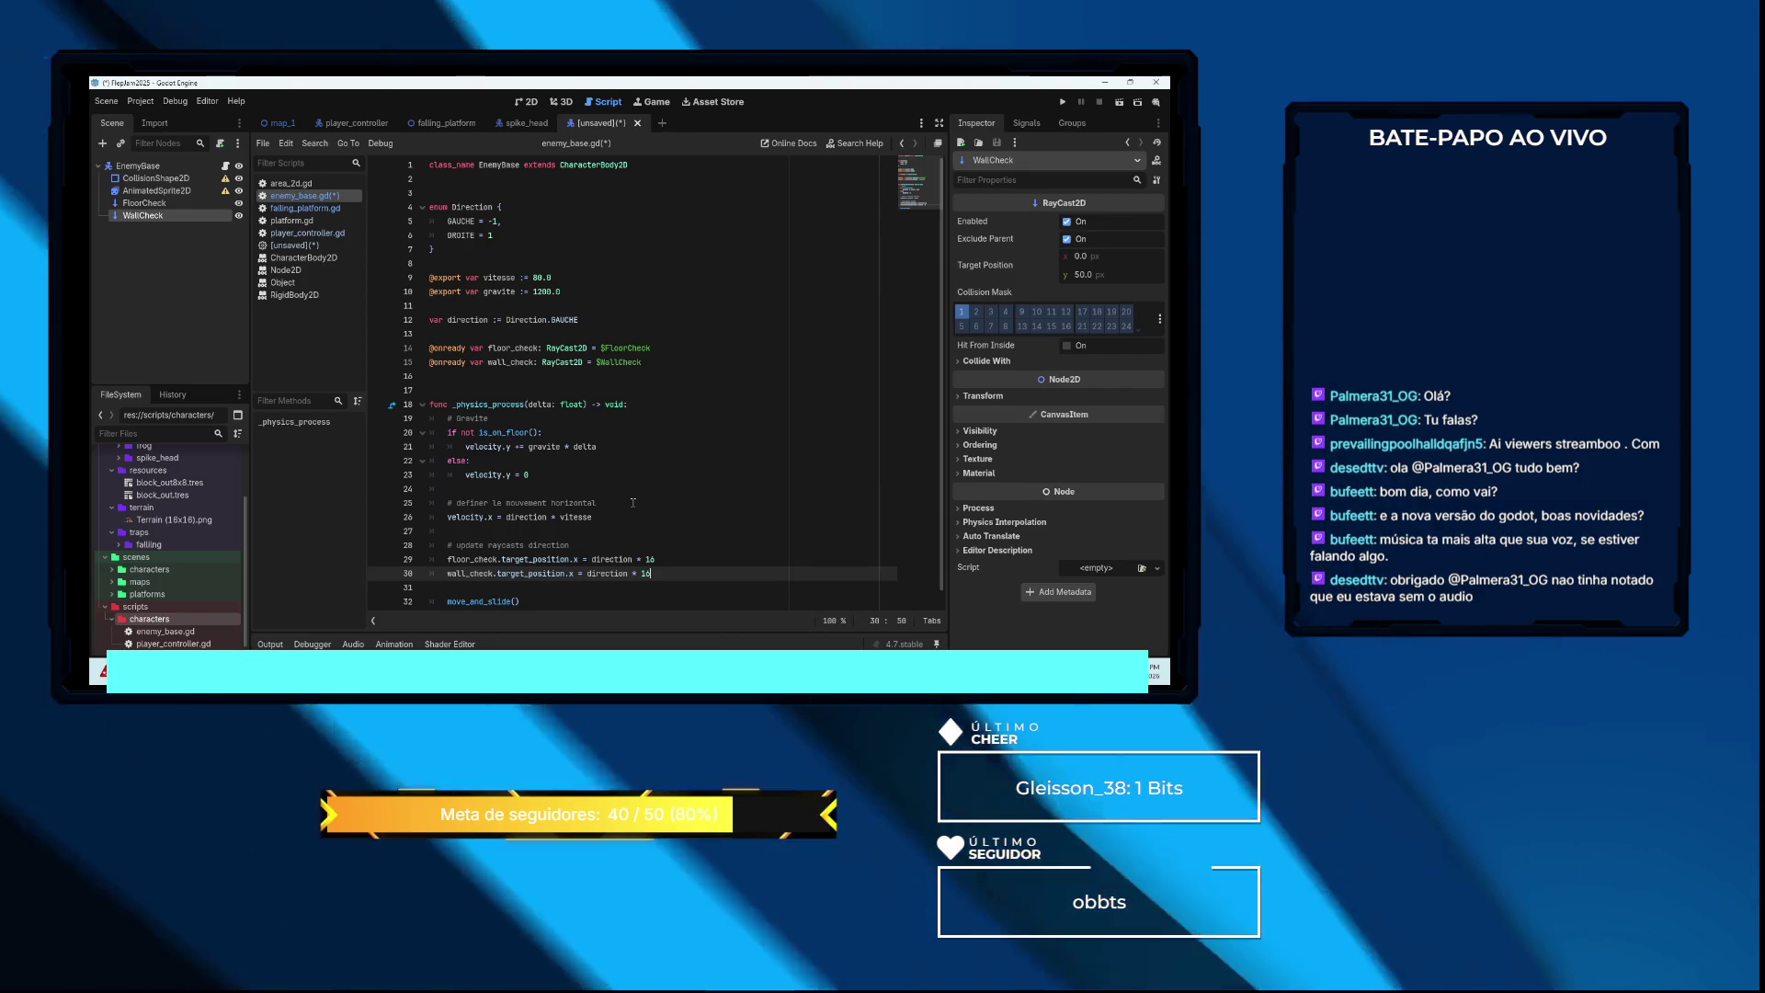
{"action": "key", "text": "Down"}
{"action": "key", "text": "Up"}
{"action": "key", "text": "Up"}
{"action": "key", "text": "Down"}
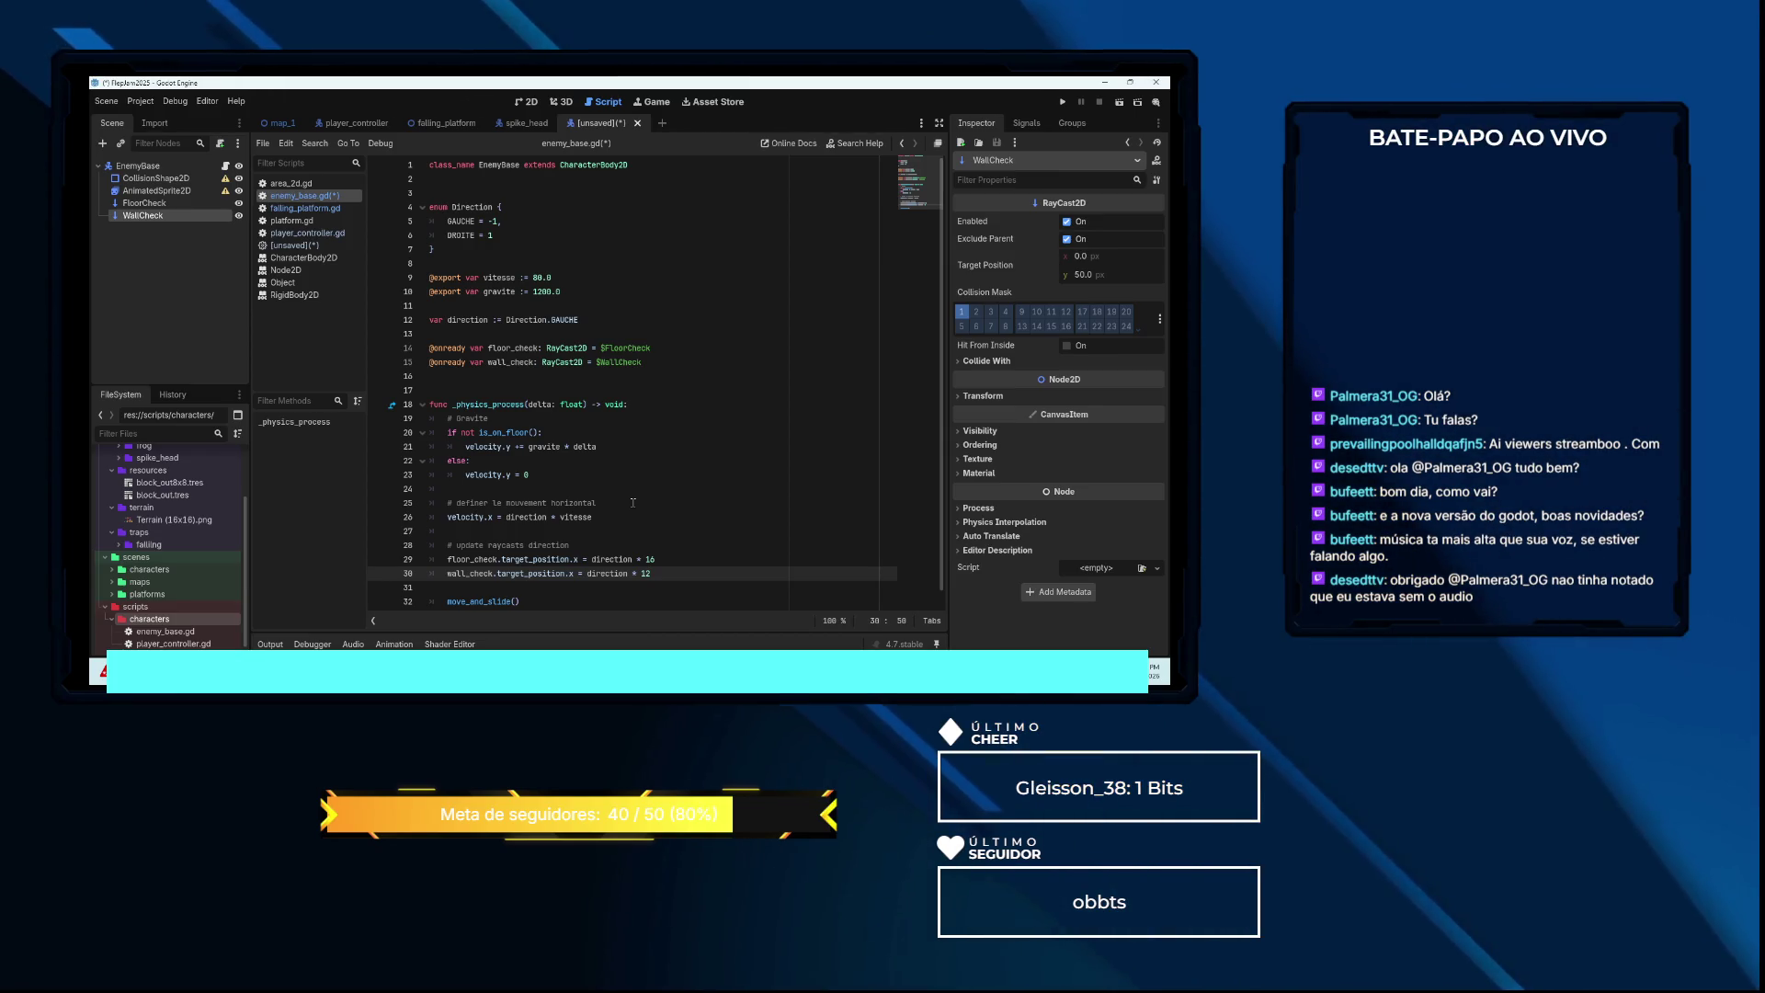
{"action": "key", "text": "Return"}
{"action": "key", "text": "Return"}
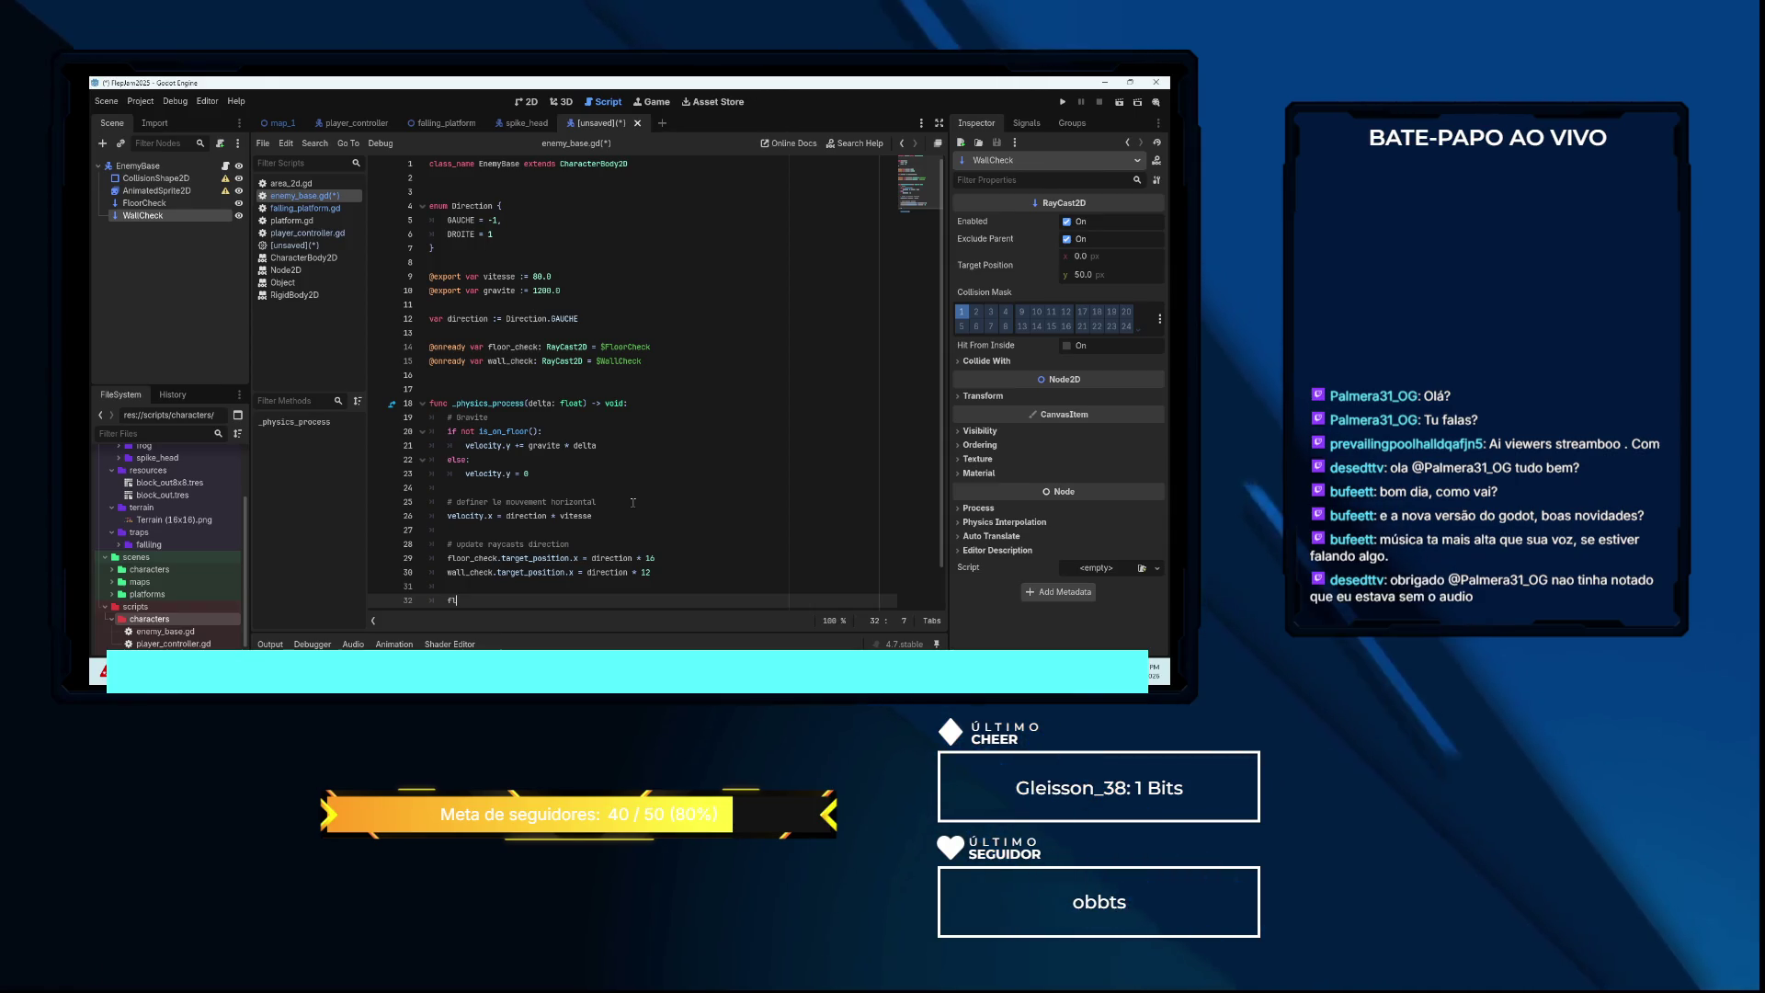
Call force_raycast_update() on floor_check and then on wall_check
{"action": "type", "text": "flo"}
{"action": "key", "text": "Return"}
{"action": "type", "text": ".for"}
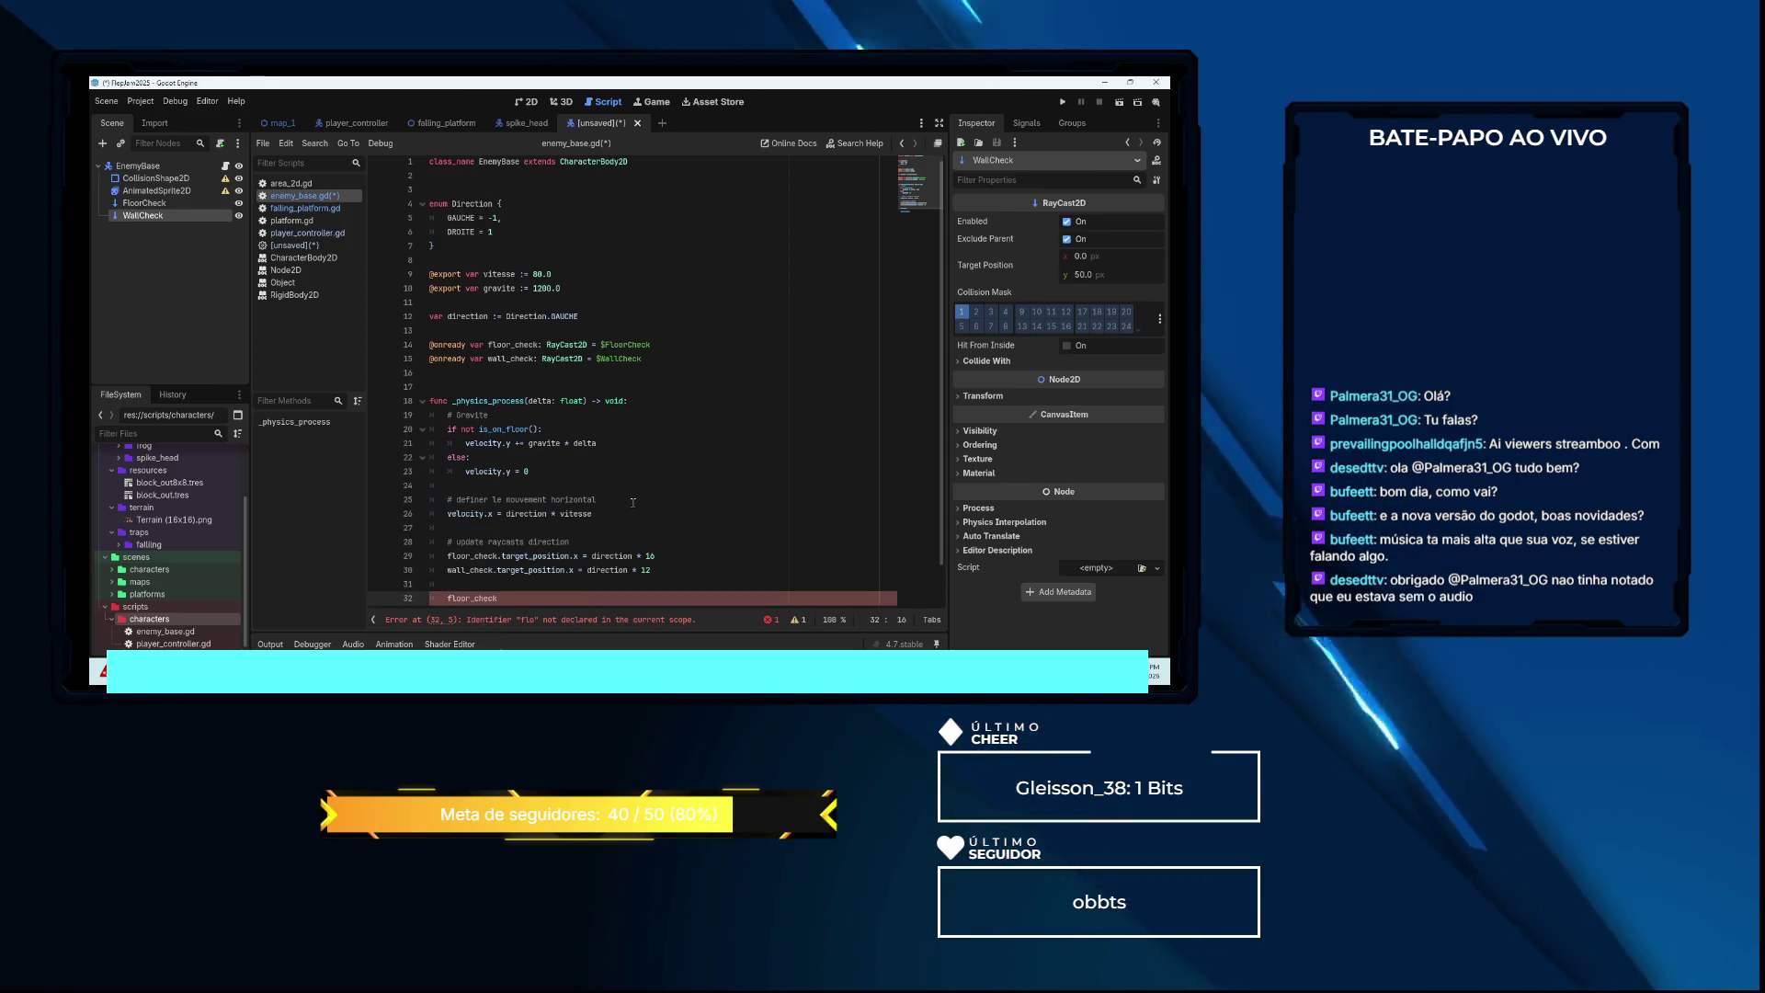
{"action": "type", "text": "c"}
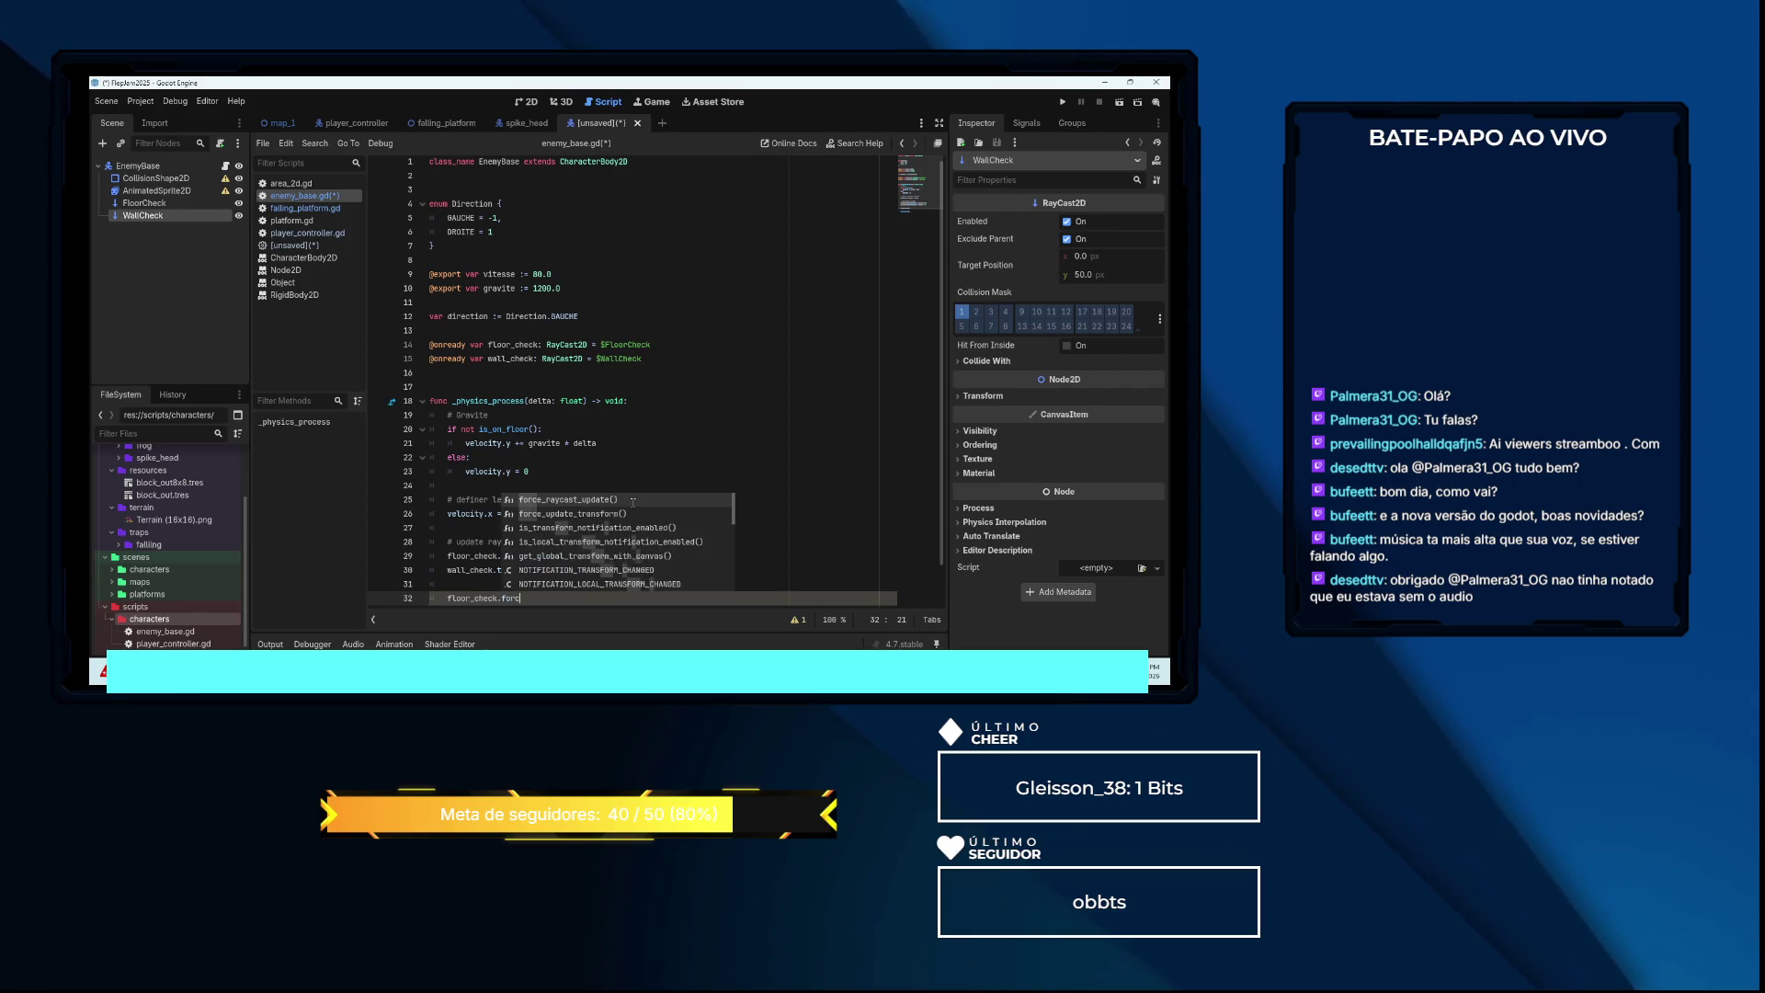
{"action": "key", "text": "Return"}
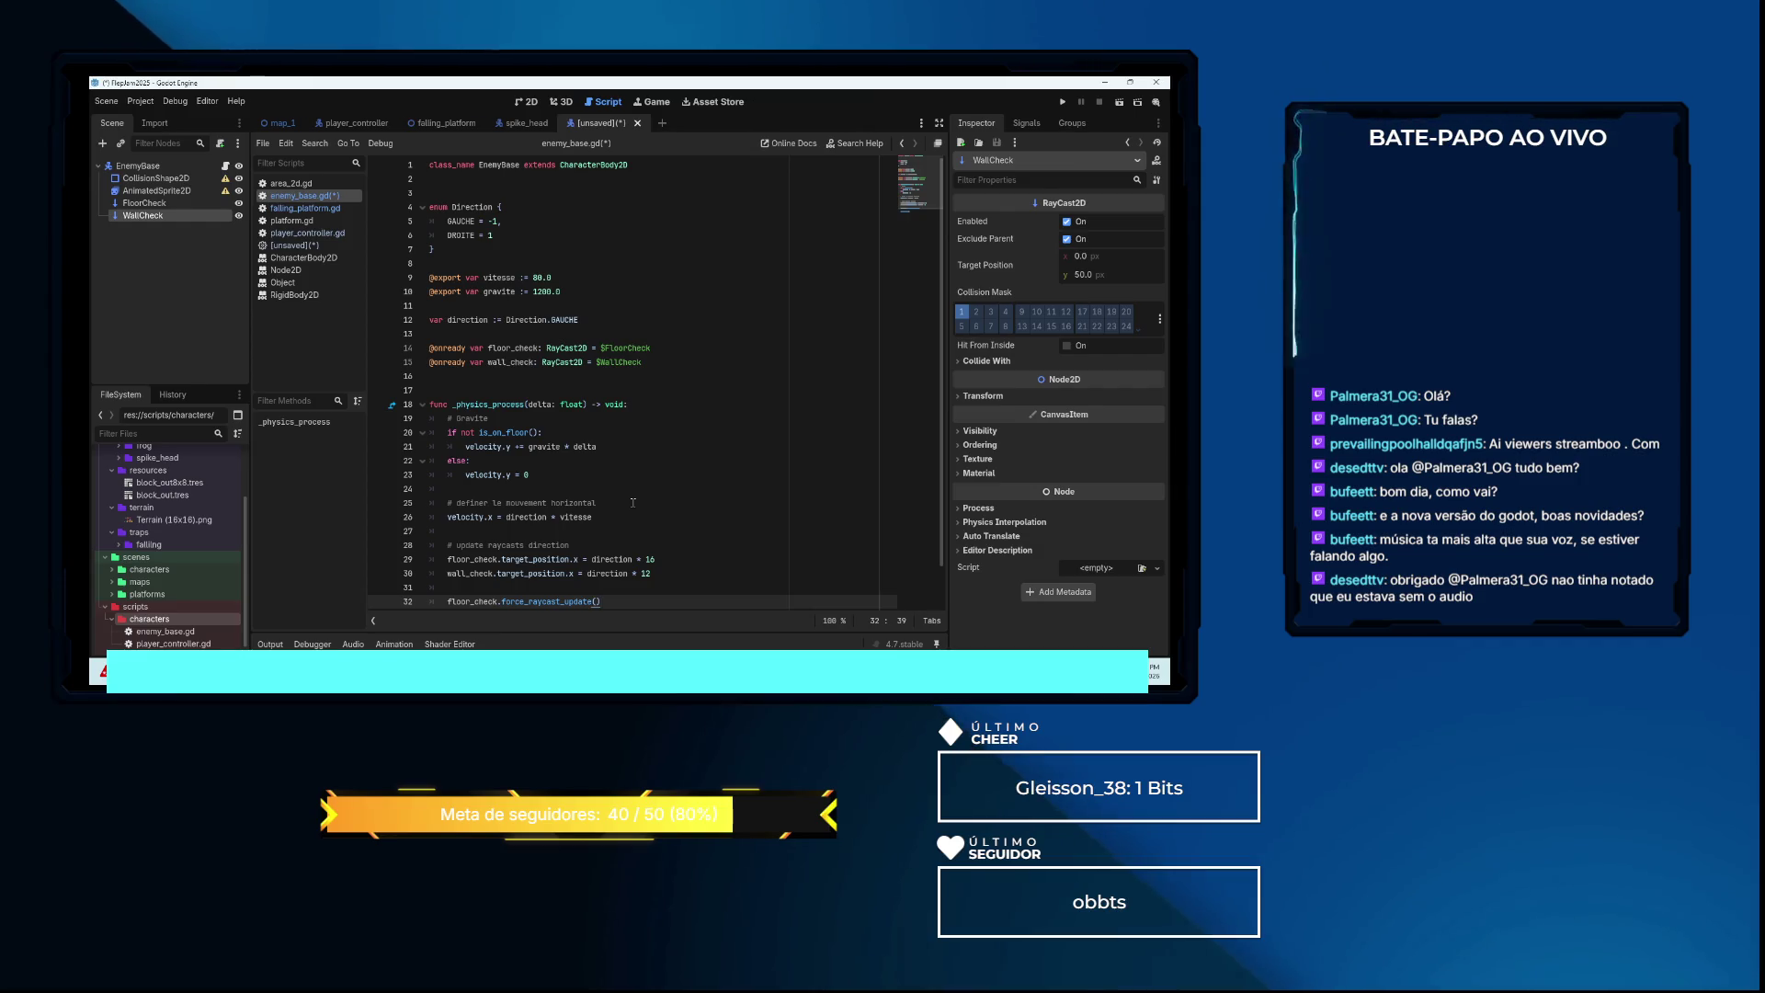
{"action": "key", "text": "Return"}
{"action": "type", "text": "wall"}
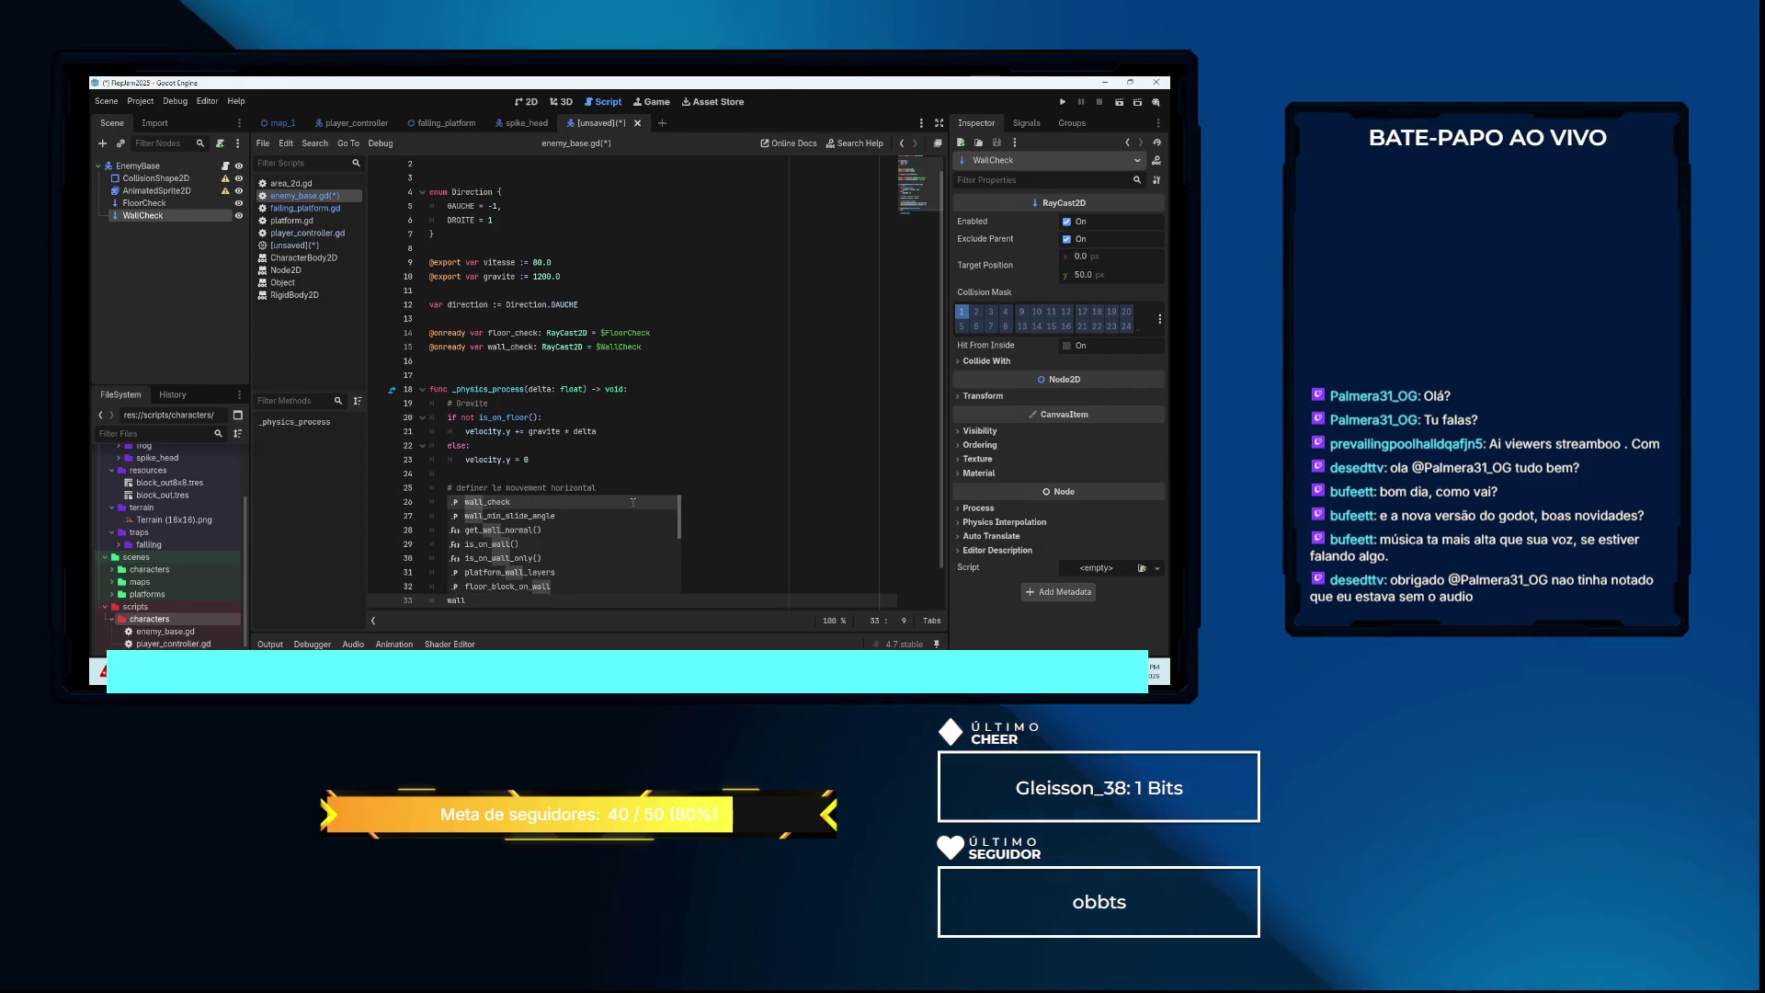
{"action": "key", "text": "Return"}
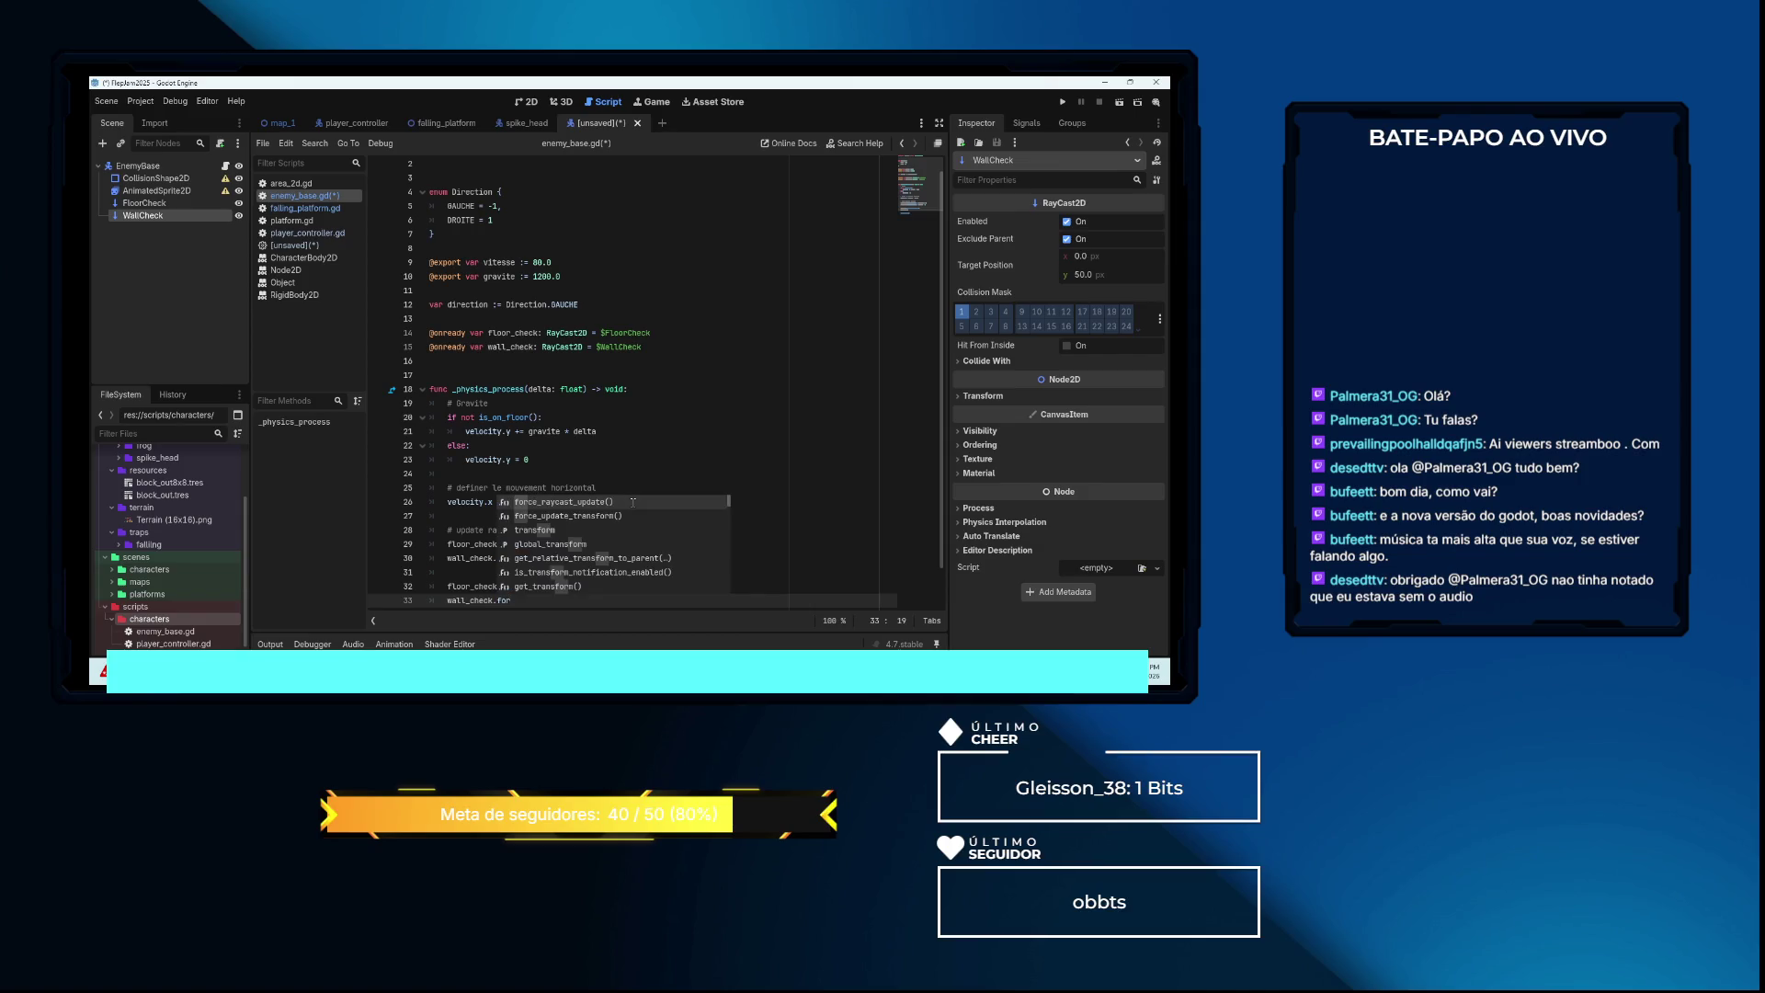
{"action": "key", "text": "Return"}
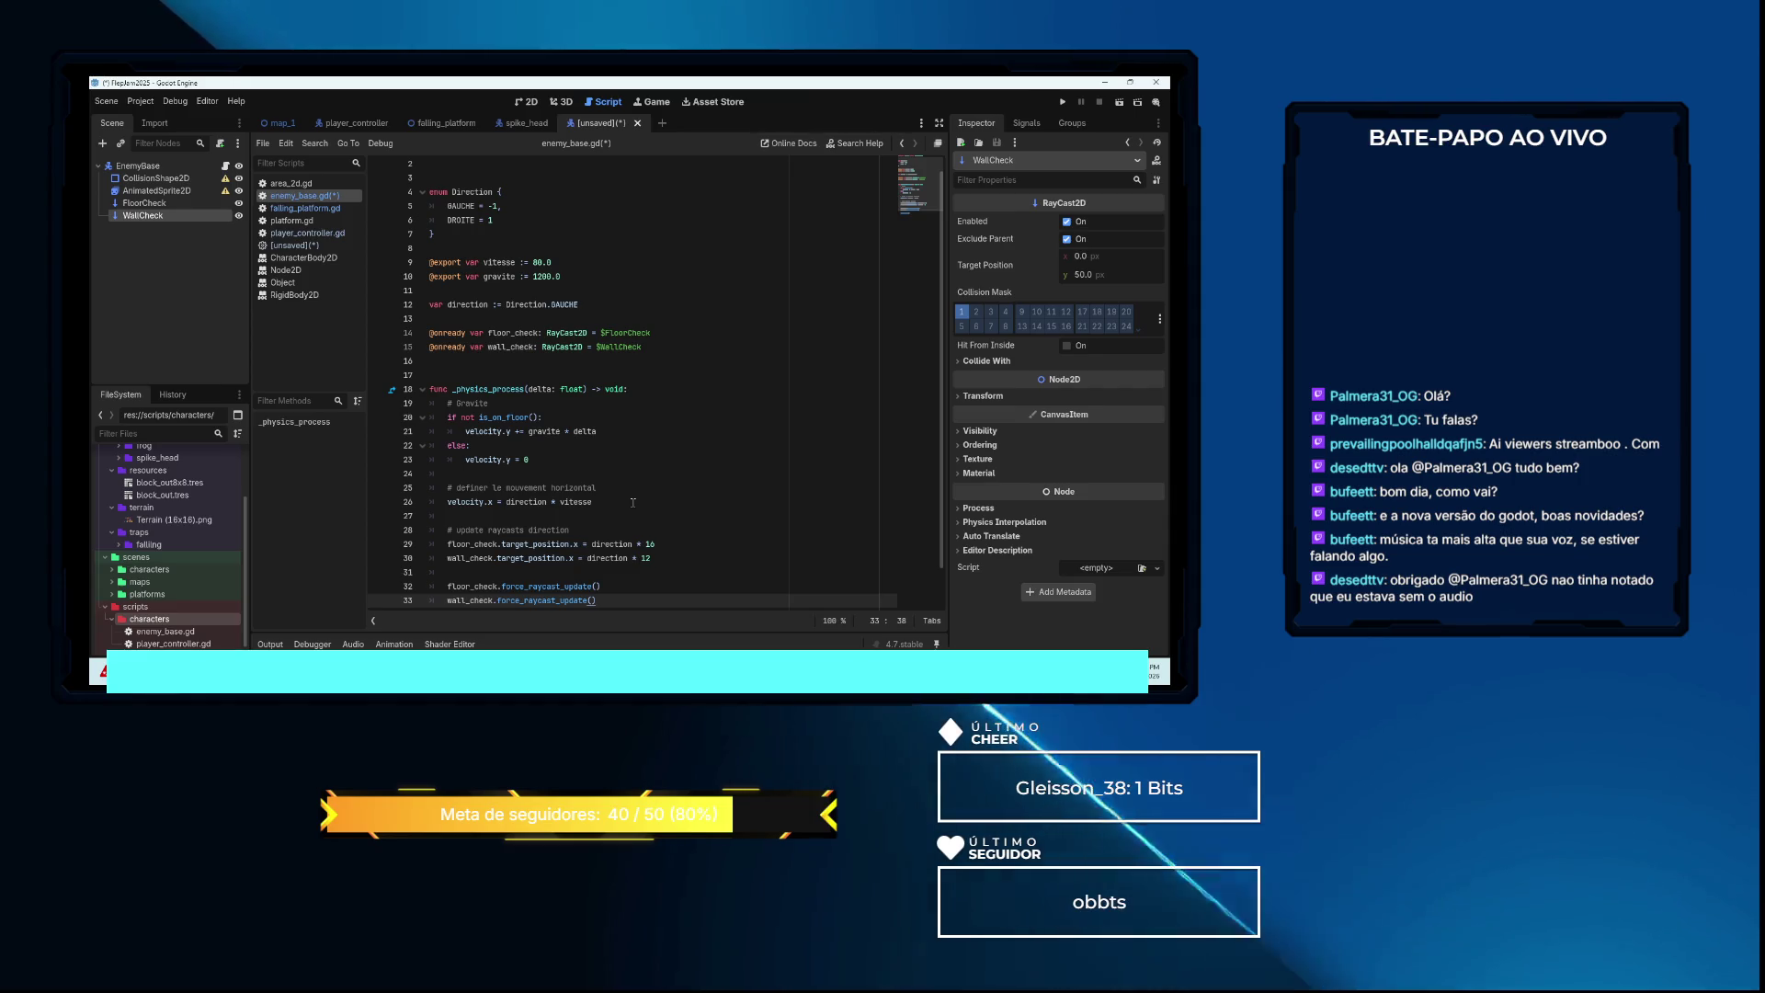
{"action": "key", "text": "Return"}
{"action": "key", "text": "Return"}
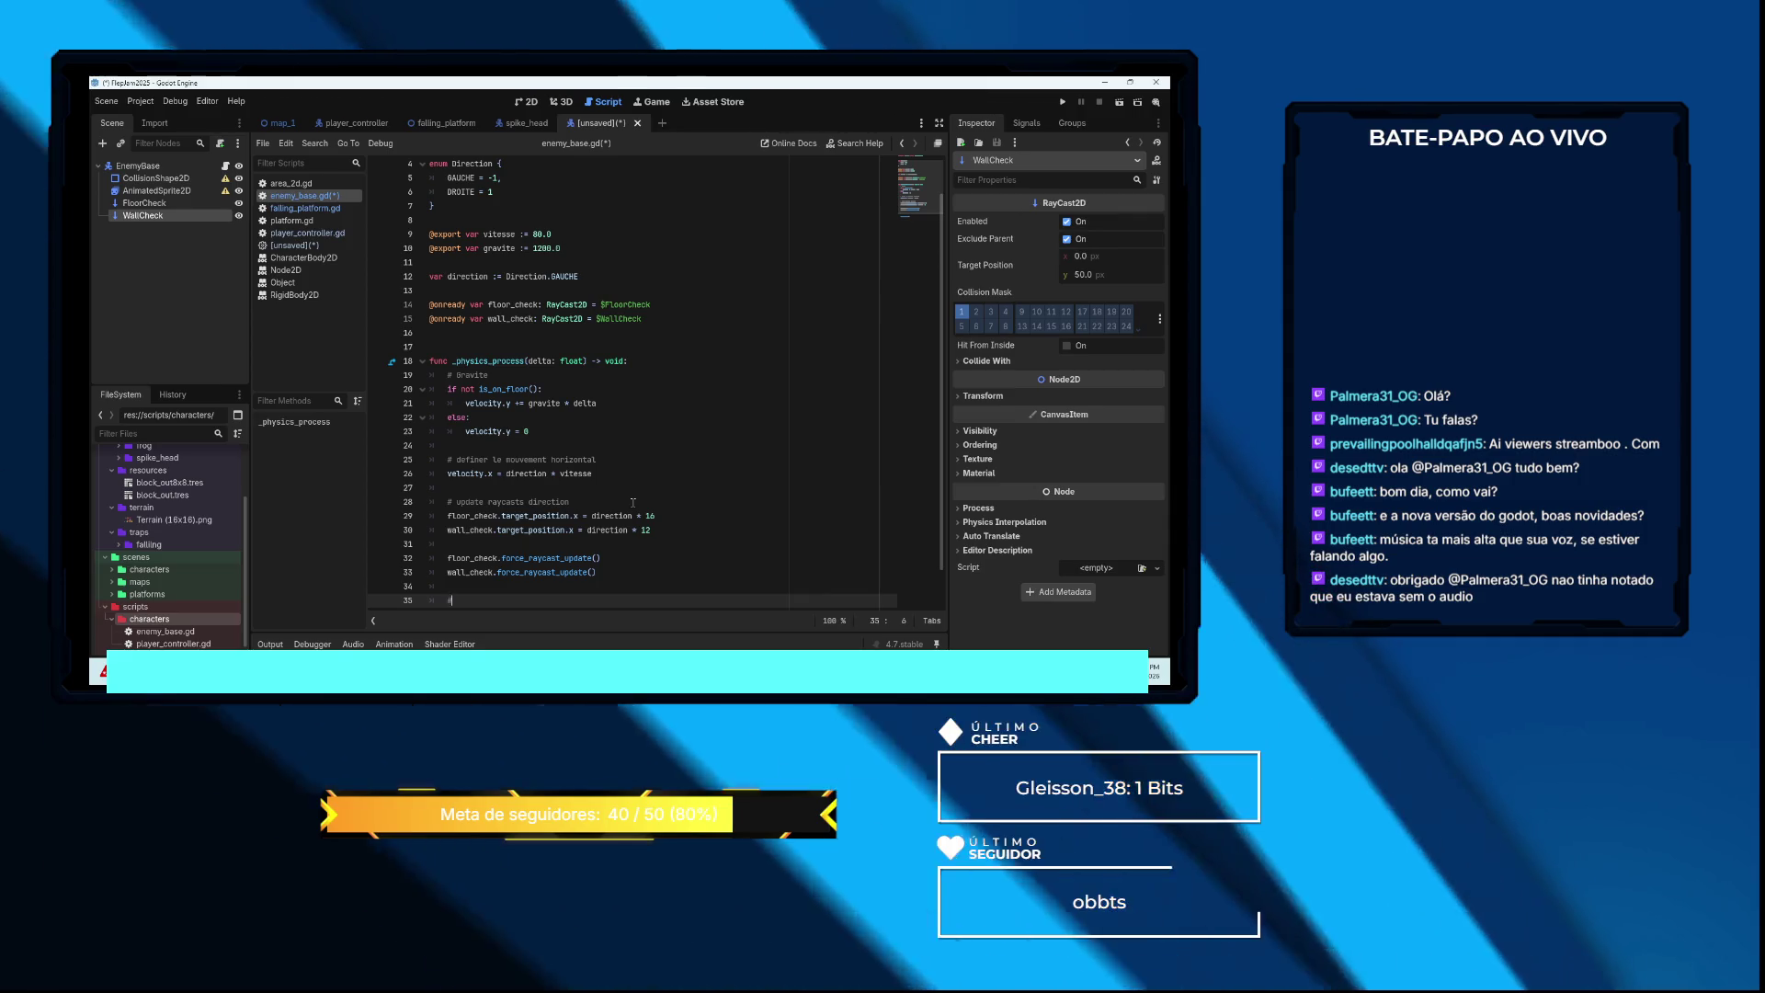
Add the comment '# detect edge or wall' and begin an 'if not floor_check' line
{"action": "type", "text": "# detect edge or wall"}
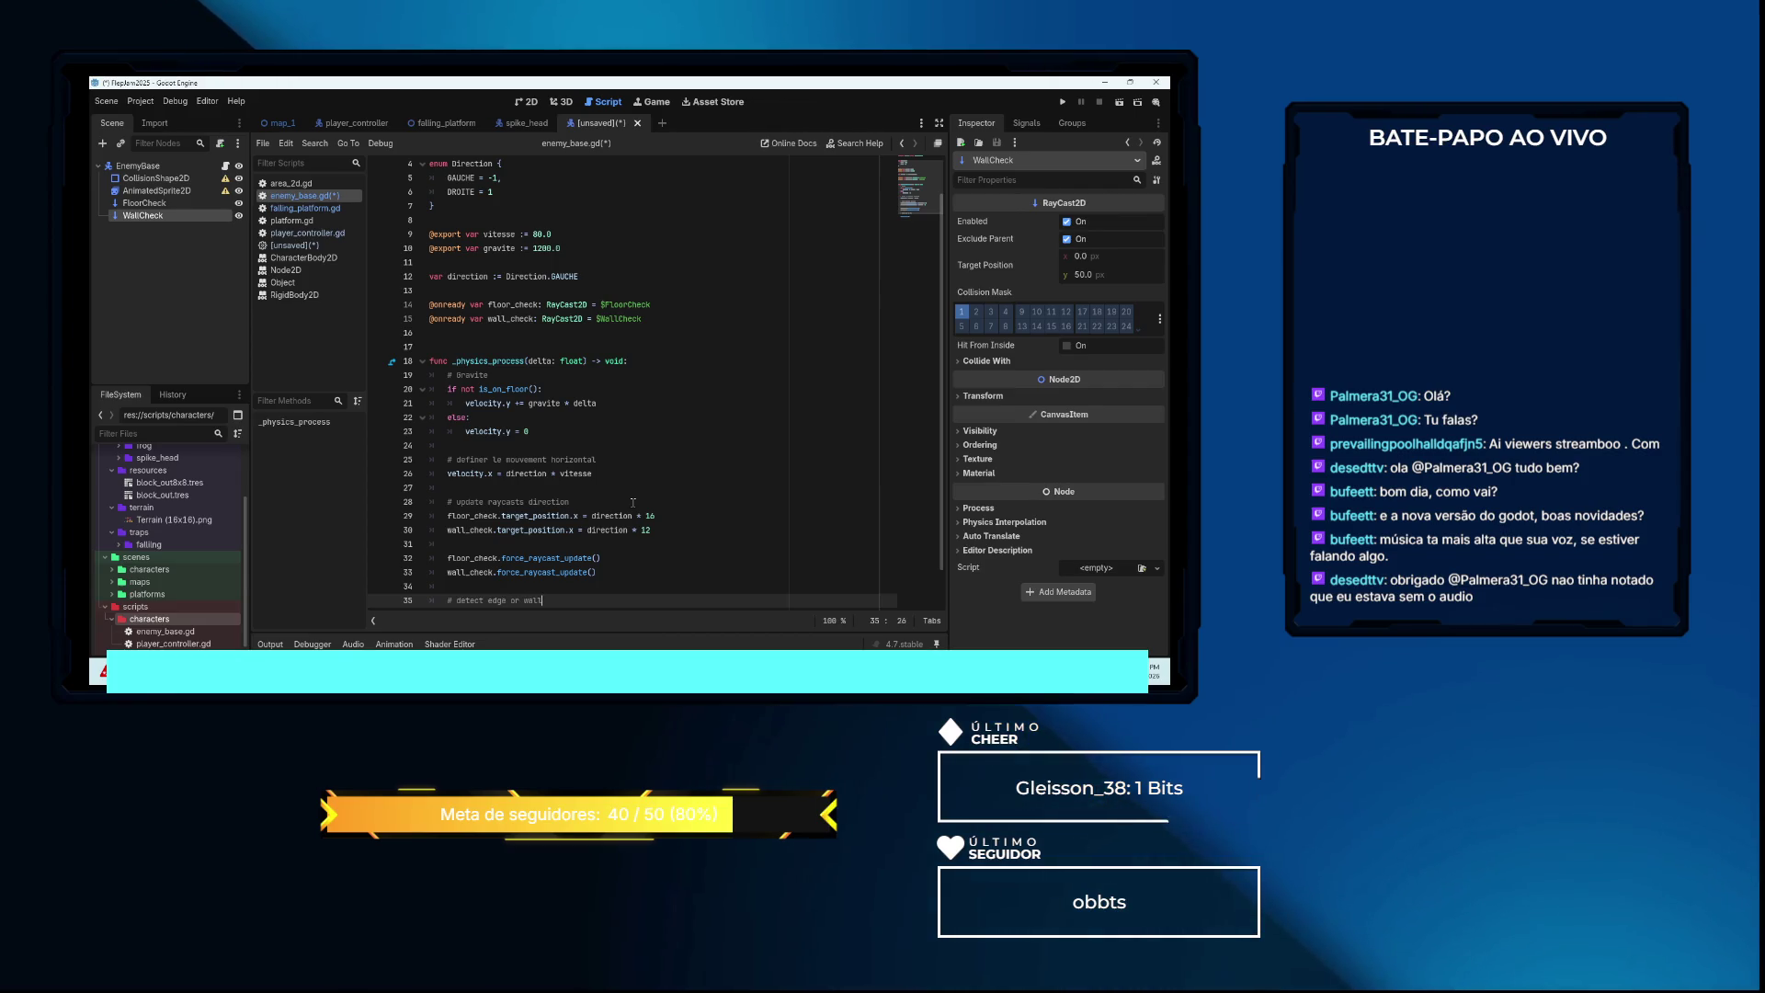
{"action": "key", "text": "Return"}
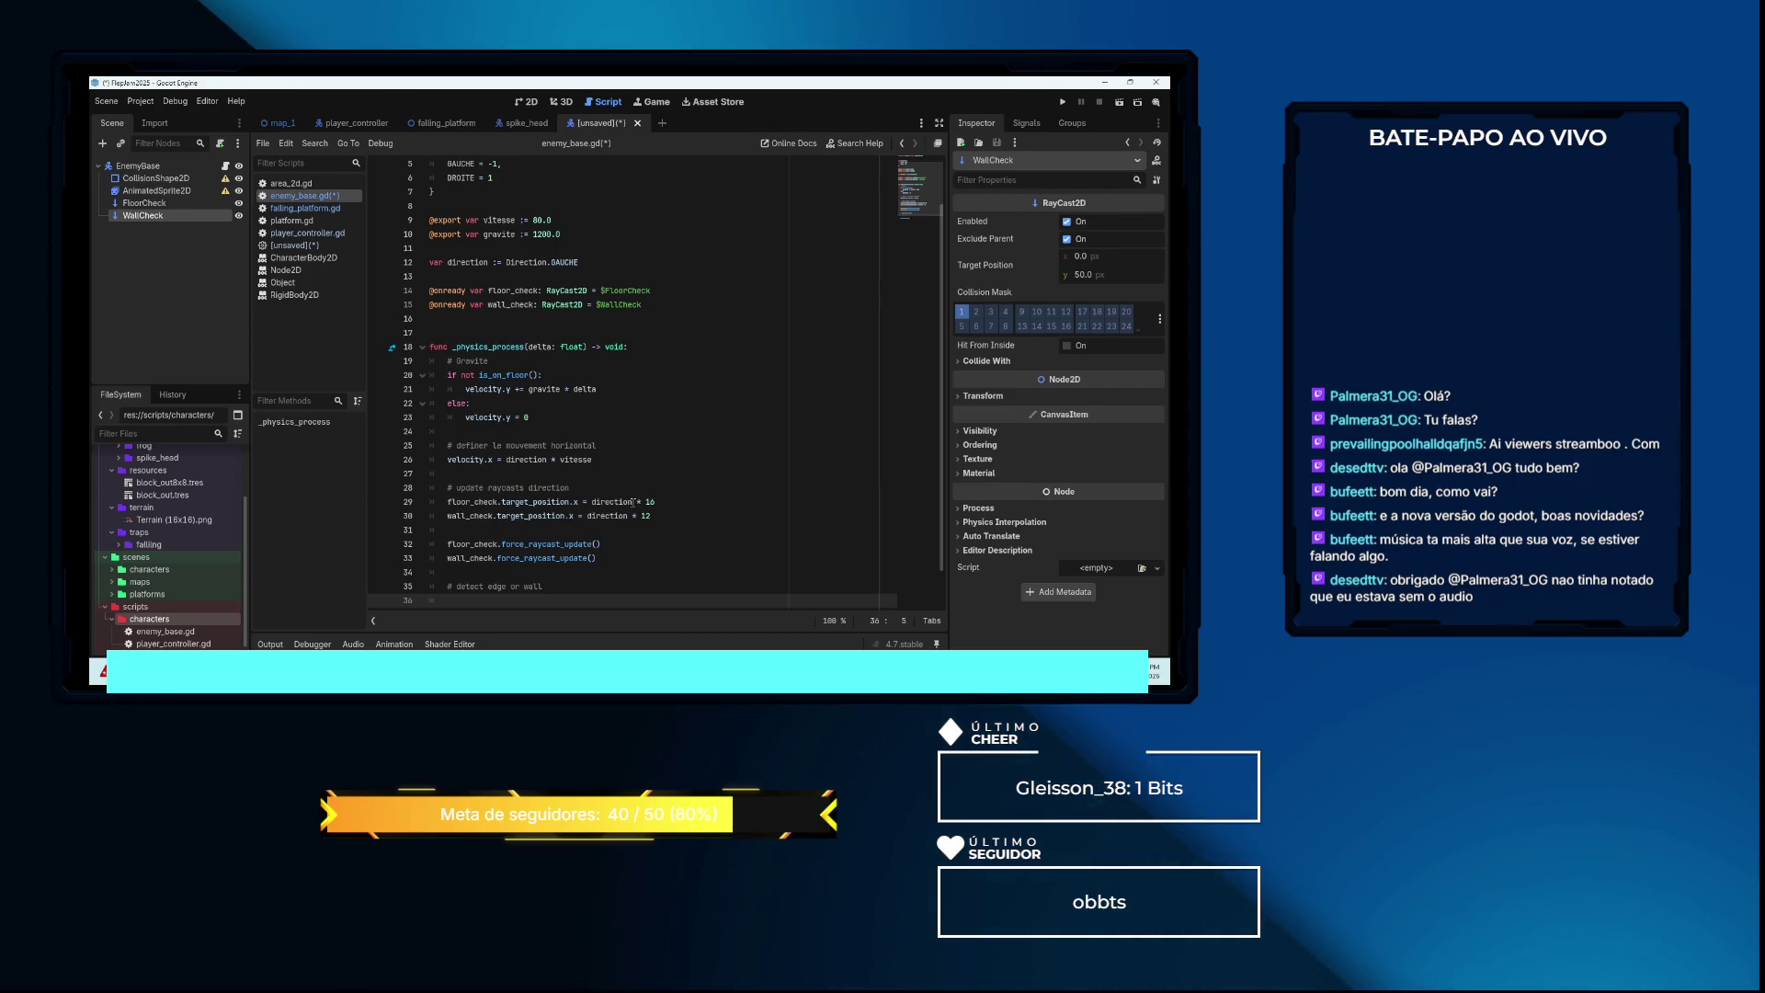
{"action": "type", "text": "if not "}
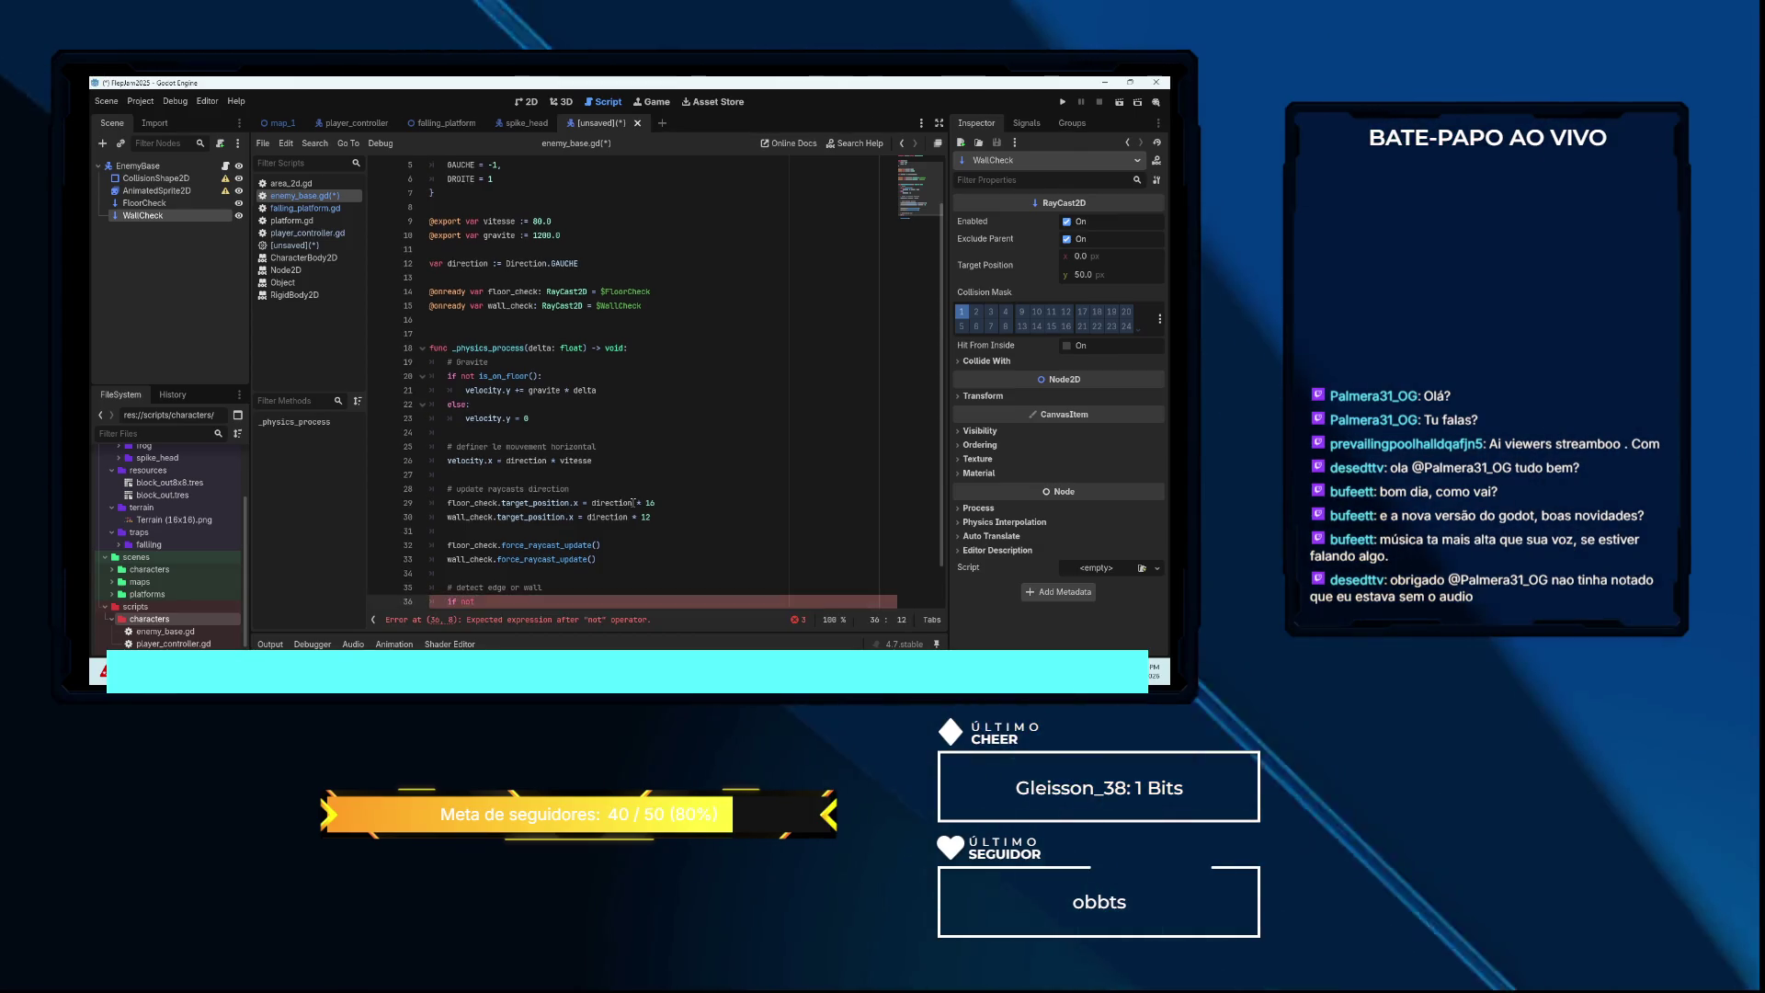
{"action": "type", "text": "floor."}
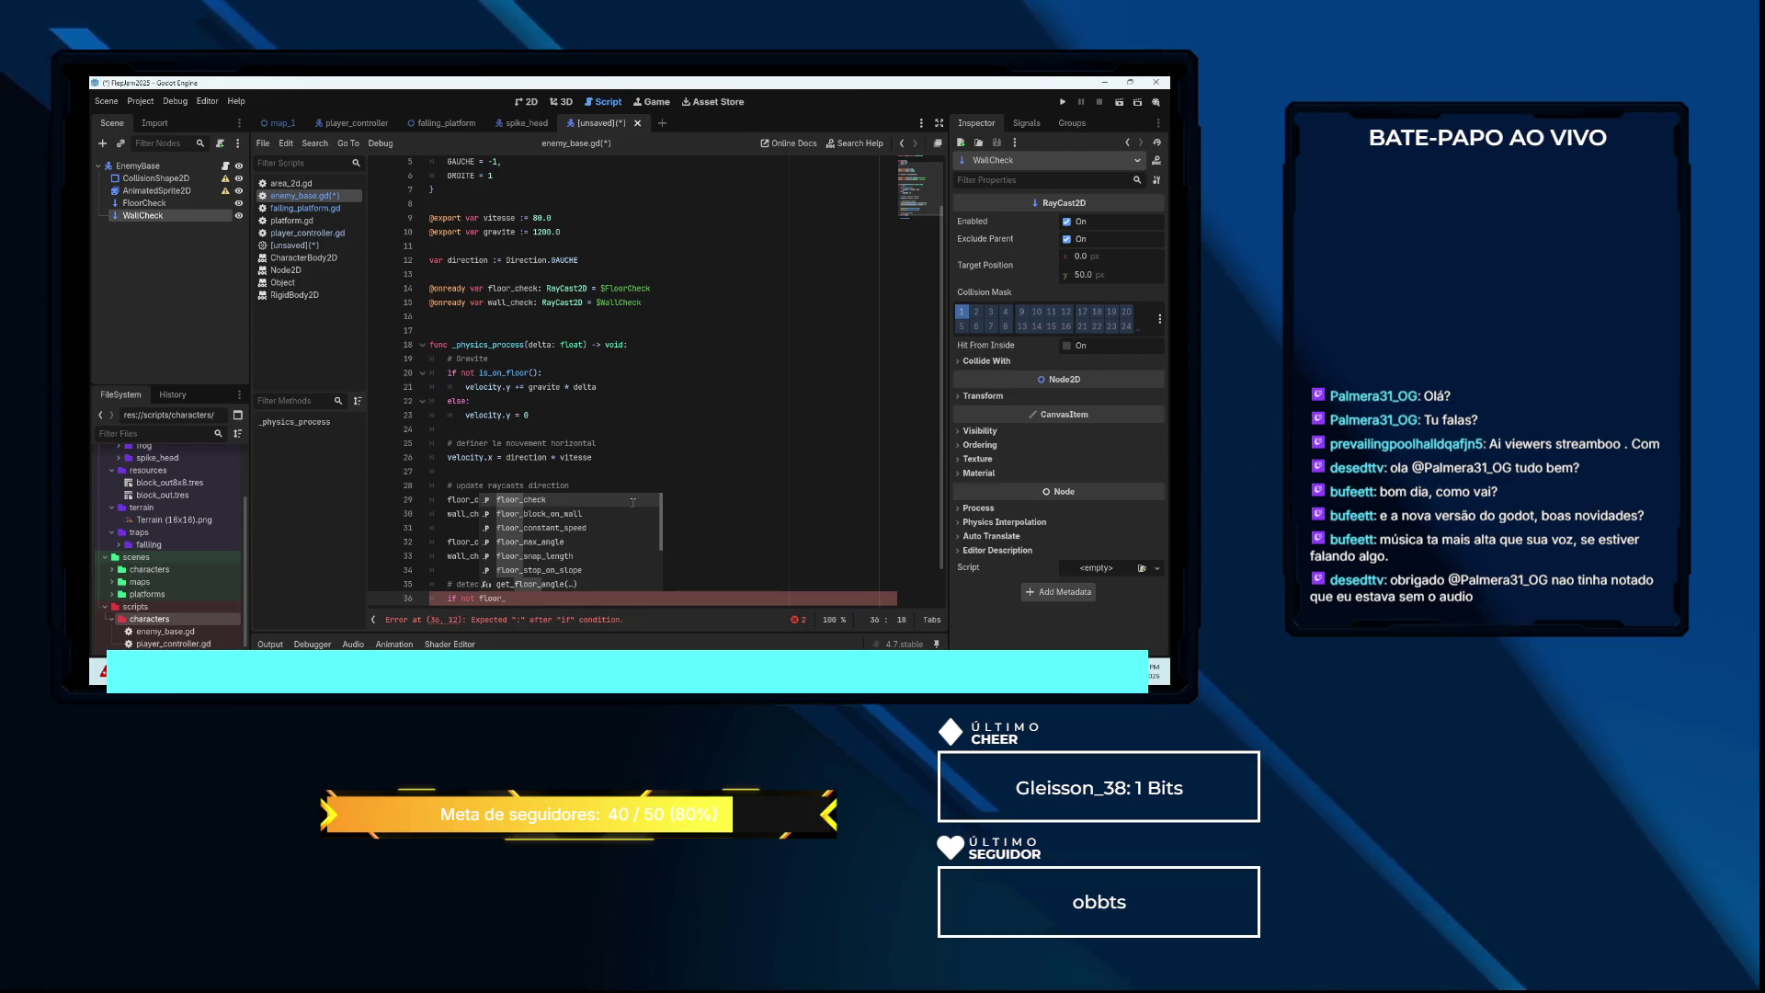